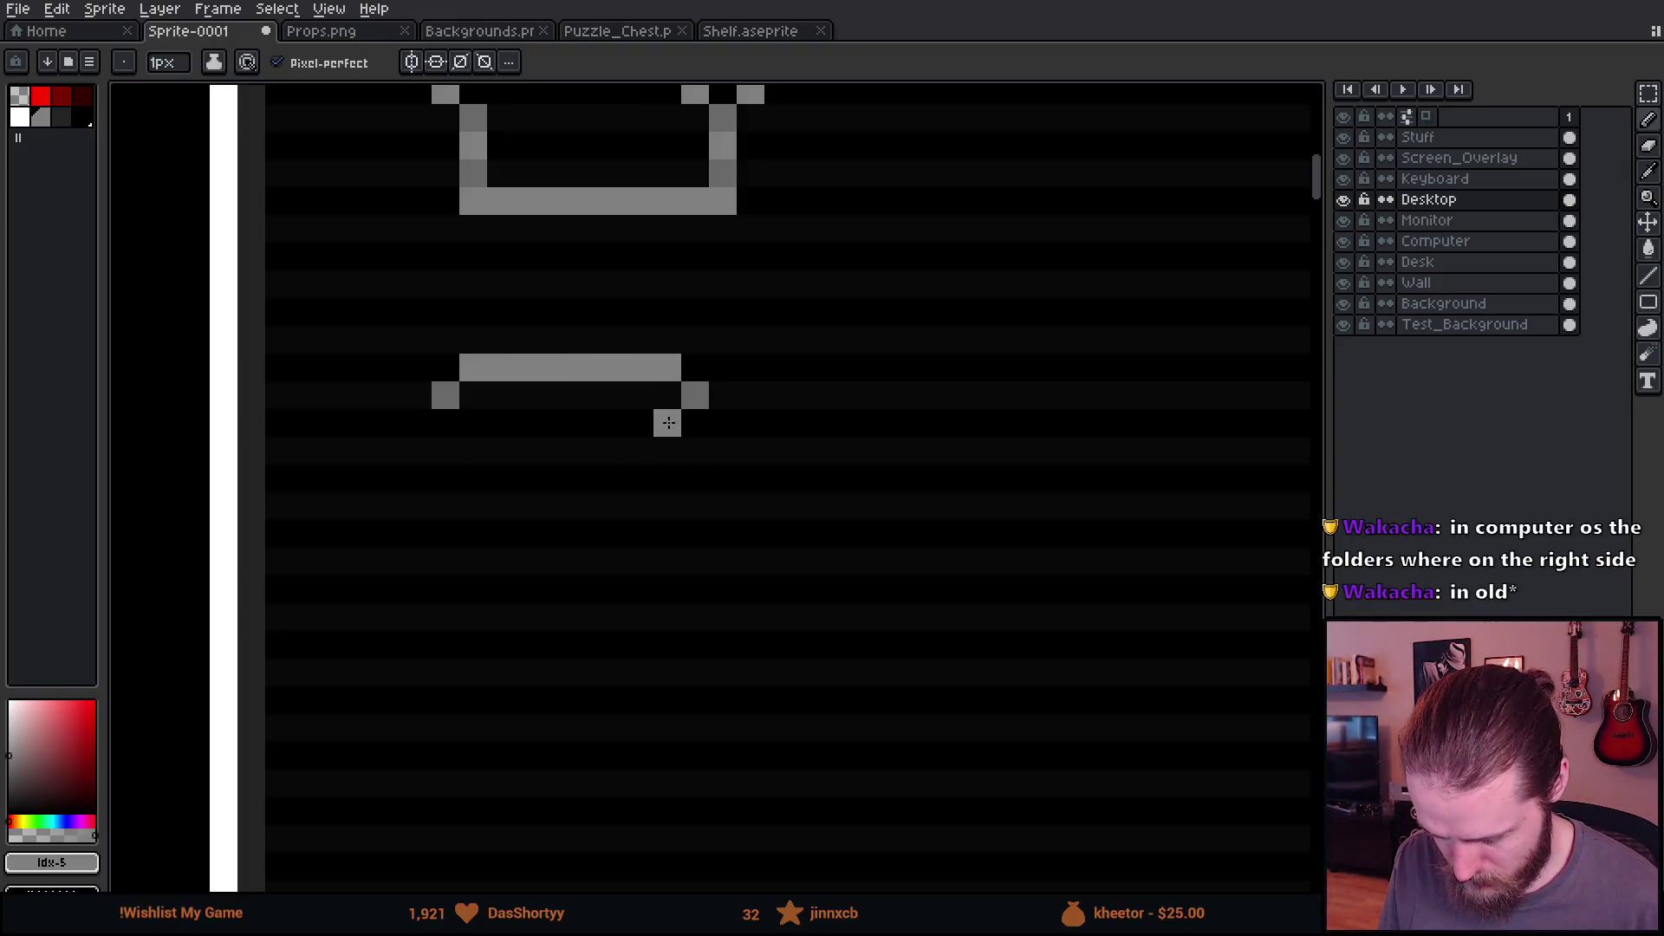
Step: Pencil the grey bucket icon's middle band, both sides and closed bottom bar
{"action": "left_click_drag", "start_coordinate": [695, 422], "coordinate": [695, 451]}
{"action": "left_click_drag", "start_coordinate": [473, 478], "coordinate": [475, 507]}
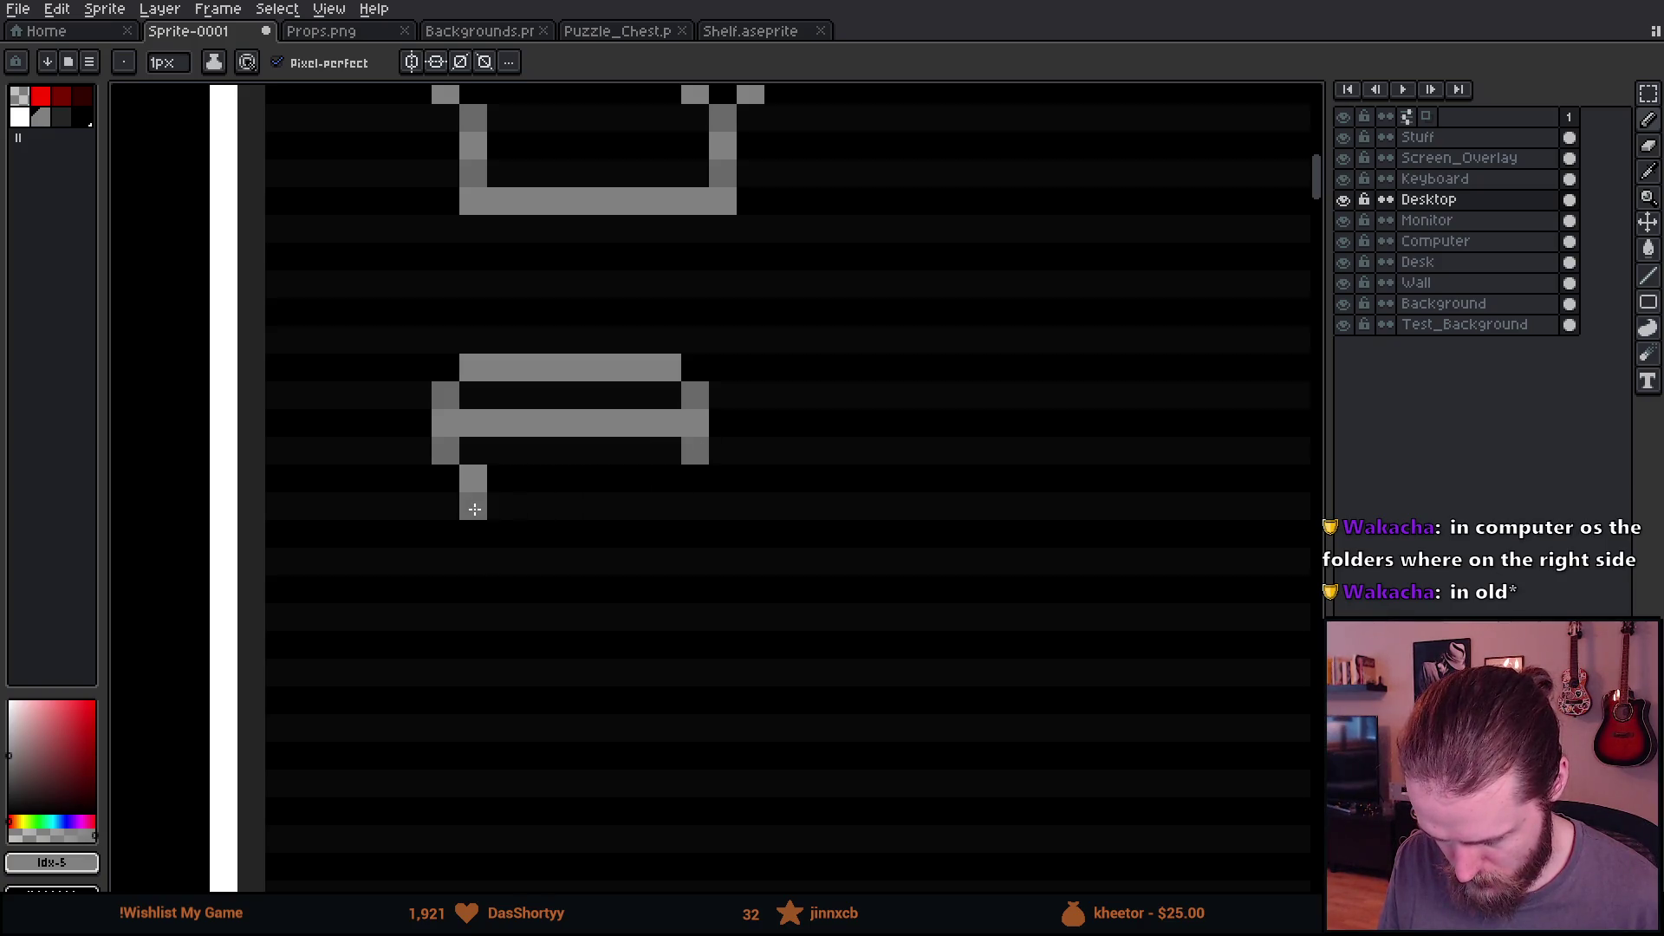
{"action": "left_click_drag", "start_coordinate": [667, 479], "coordinate": [667, 506]}
{"action": "left_click", "coordinate": [492, 542]}
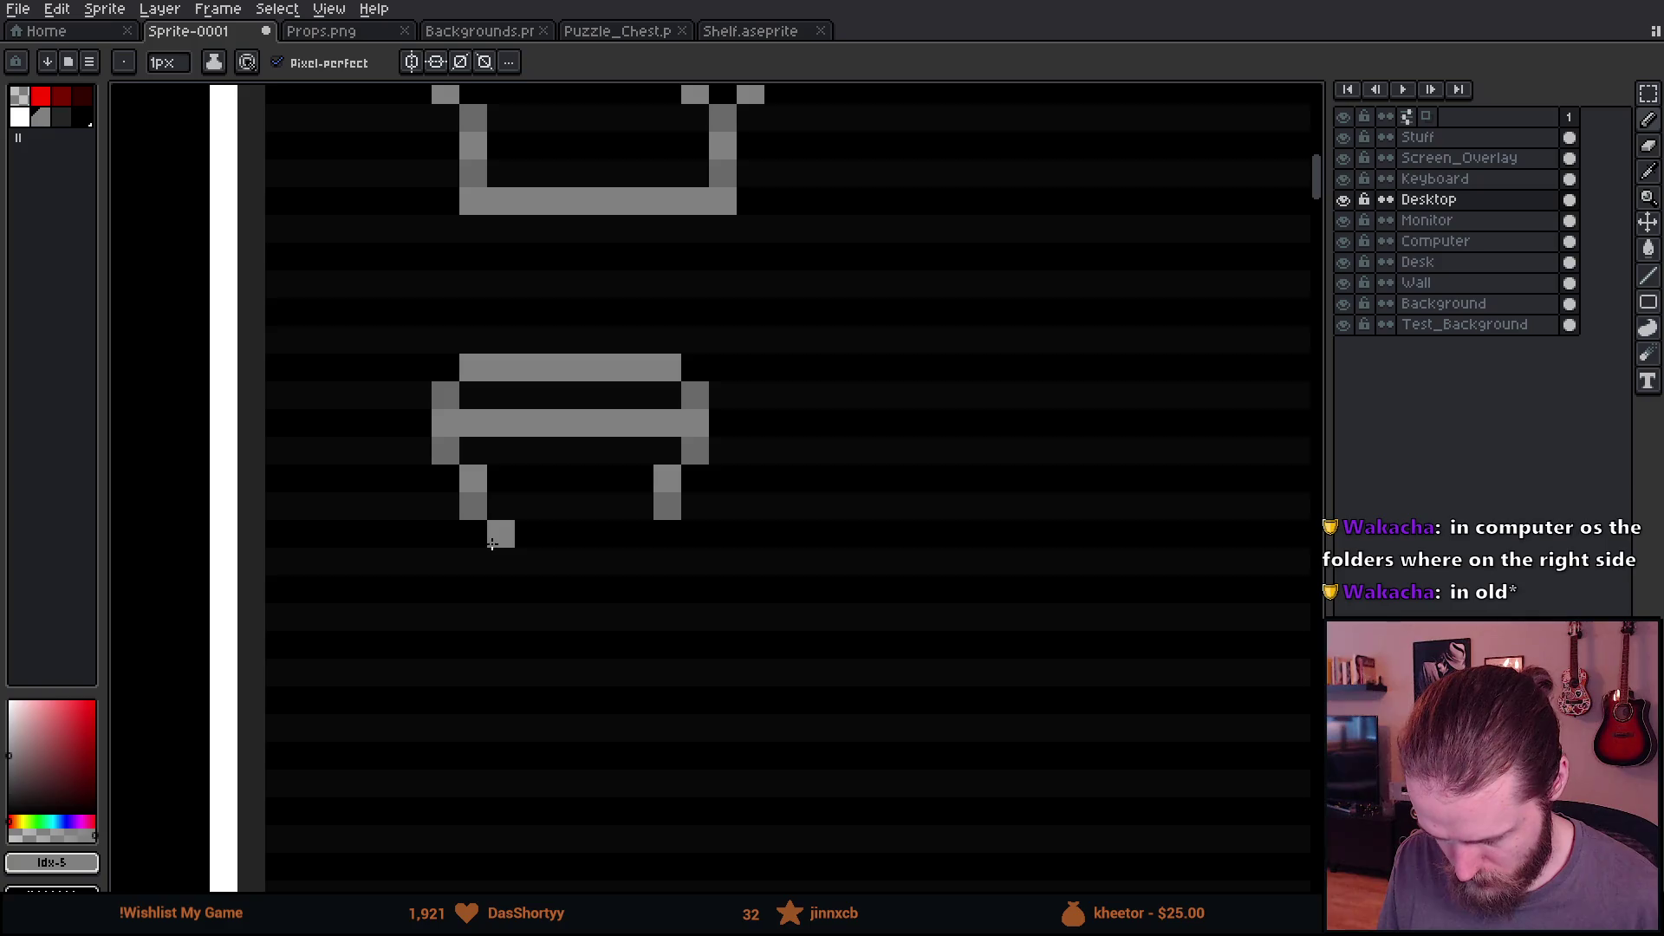
{"action": "left_click", "coordinate": [474, 534]}
{"action": "left_click", "coordinate": [667, 534]}
{"action": "left_click_drag", "start_coordinate": [503, 564], "coordinate": [501, 590]}
{"action": "left_click_drag", "start_coordinate": [640, 561], "coordinate": [639, 589]}
{"action": "left_click", "coordinate": [556, 617]}
{"action": "left_click_drag", "start_coordinate": [529, 617], "coordinate": [613, 621]}
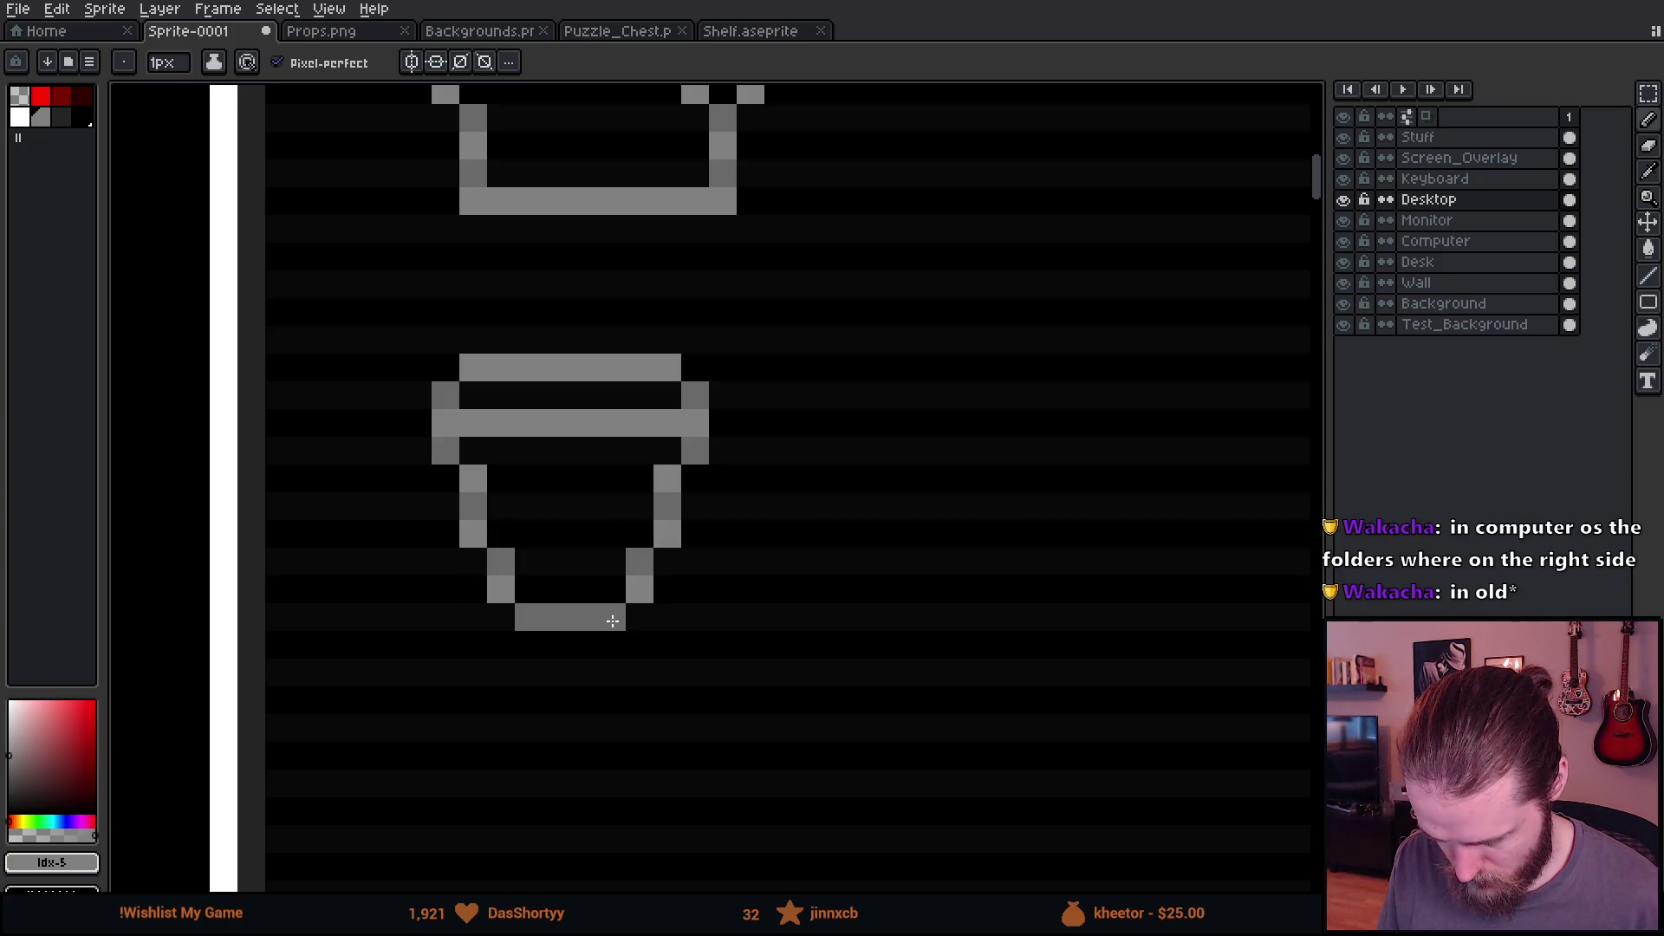
Step: Erase the middle of the icon's top bars, then redraw its top and middle rows
{"action": "scroll", "coordinate": [613, 621], "scroll_direction": "down", "scroll_amount": 3}
{"action": "scroll", "coordinate": [642, 642], "scroll_direction": "up", "scroll_amount": 1}
{"action": "scroll", "coordinate": [636, 598], "scroll_direction": "up", "scroll_amount": 2}
{"action": "key", "text": "e"}
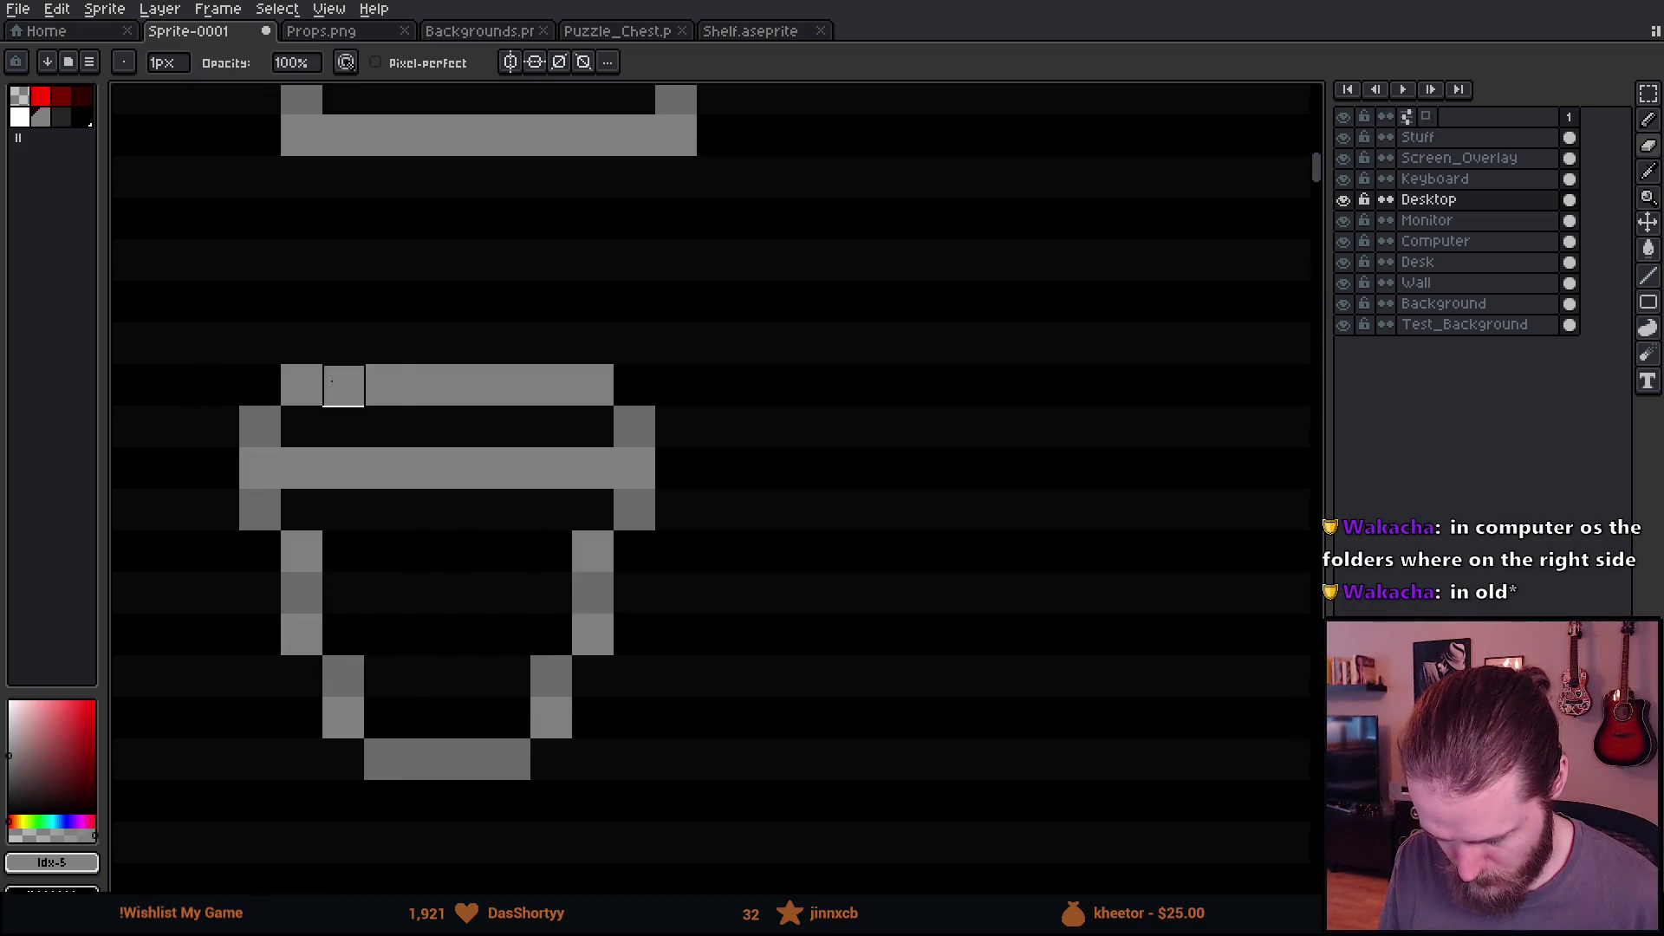
{"action": "mouse_move", "coordinate": [385, 385]}
{"action": "left_mouse_down"}
{"action": "mouse_move", "coordinate": [510, 385]}
{"action": "mouse_move", "coordinate": [509, 468]}
{"action": "mouse_move", "coordinate": [385, 468]}
{"action": "left_mouse_up"}
{"action": "key", "text": "b"}
{"action": "left_click_drag", "start_coordinate": [386, 346], "coordinate": [512, 343]}
{"action": "left_click_drag", "start_coordinate": [385, 510], "coordinate": [510, 509]}
{"action": "scroll", "coordinate": [628, 612], "scroll_direction": "down", "scroll_amount": 4}
Step: Marquee-select the area around the bucket icon
{"action": "left_click_drag", "start_coordinate": [628, 612], "coordinate": [526, 345]}
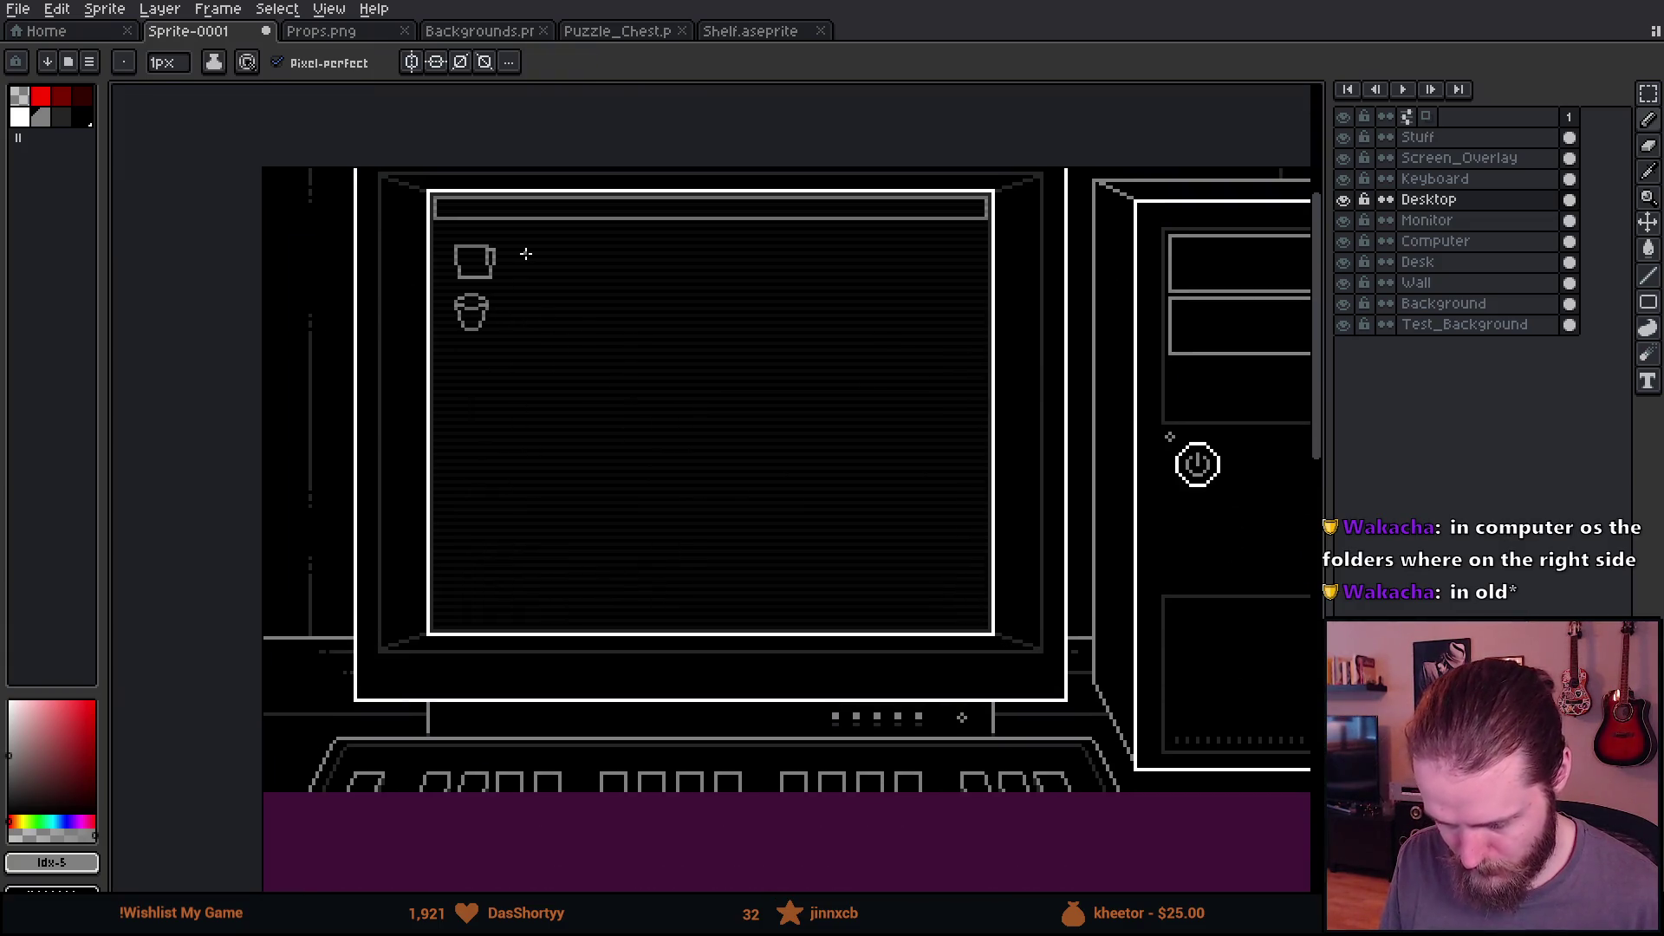
{"action": "left_click_drag", "start_coordinate": [738, 431], "coordinate": [688, 439]}
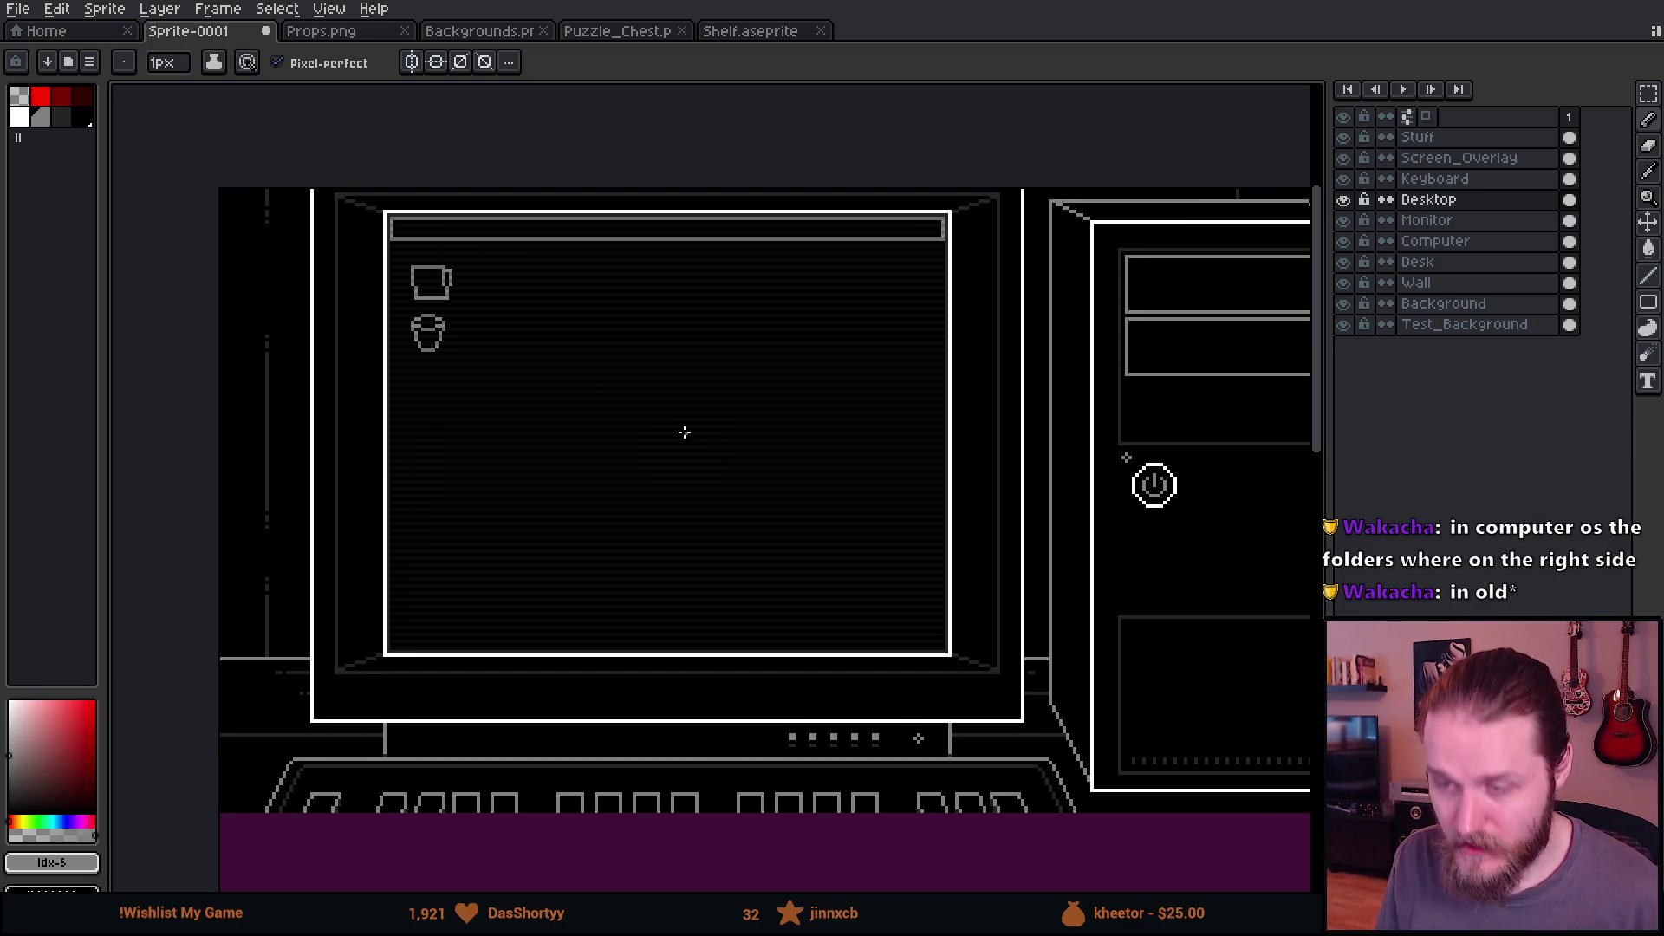
{"action": "scroll", "coordinate": [456, 360], "scroll_direction": "up", "scroll_amount": 5}
{"action": "key", "text": "m"}
{"action": "left_click_drag", "start_coordinate": [368, 376], "coordinate": [739, 669]}
{"action": "left_click", "coordinate": [416, 321]}
{"action": "mouse_move", "coordinate": [373, 342]}
{"action": "left_mouse_down"}
{"action": "mouse_move", "coordinate": [705, 587]}
{"action": "mouse_move", "coordinate": [765, 654]}
{"action": "mouse_move", "coordinate": [749, 633]}
{"action": "left_mouse_up"}
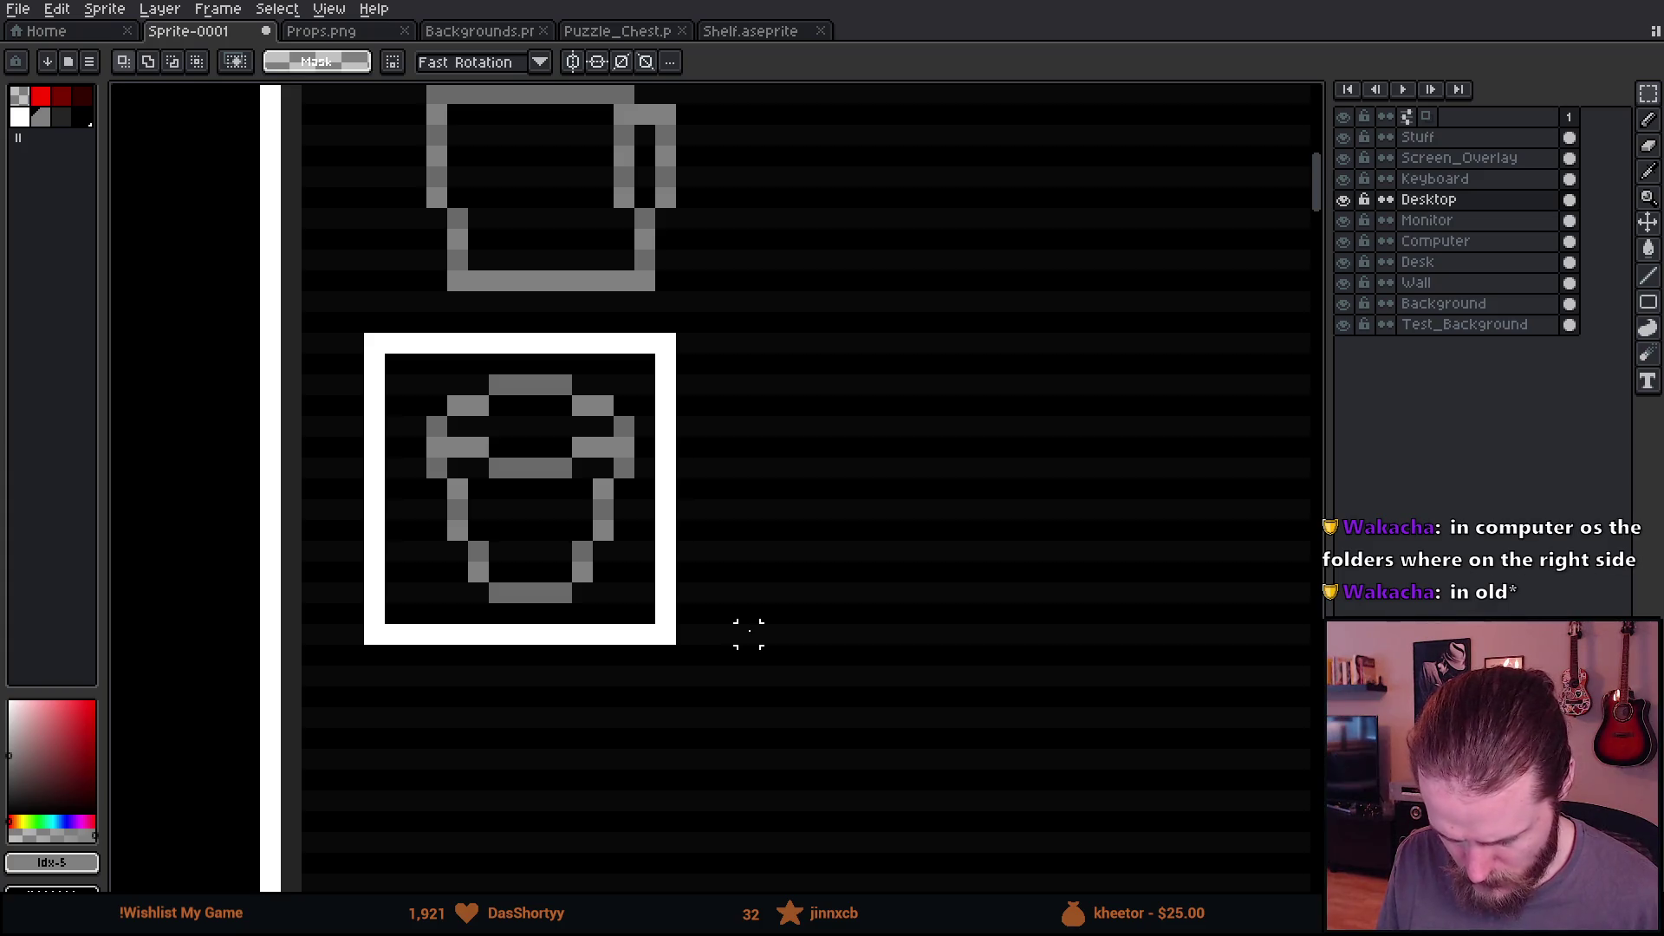
Step: Move the selected bucket icon down and to the right on the desktop
{"action": "left_click_drag", "start_coordinate": [749, 633], "coordinate": [769, 655]}
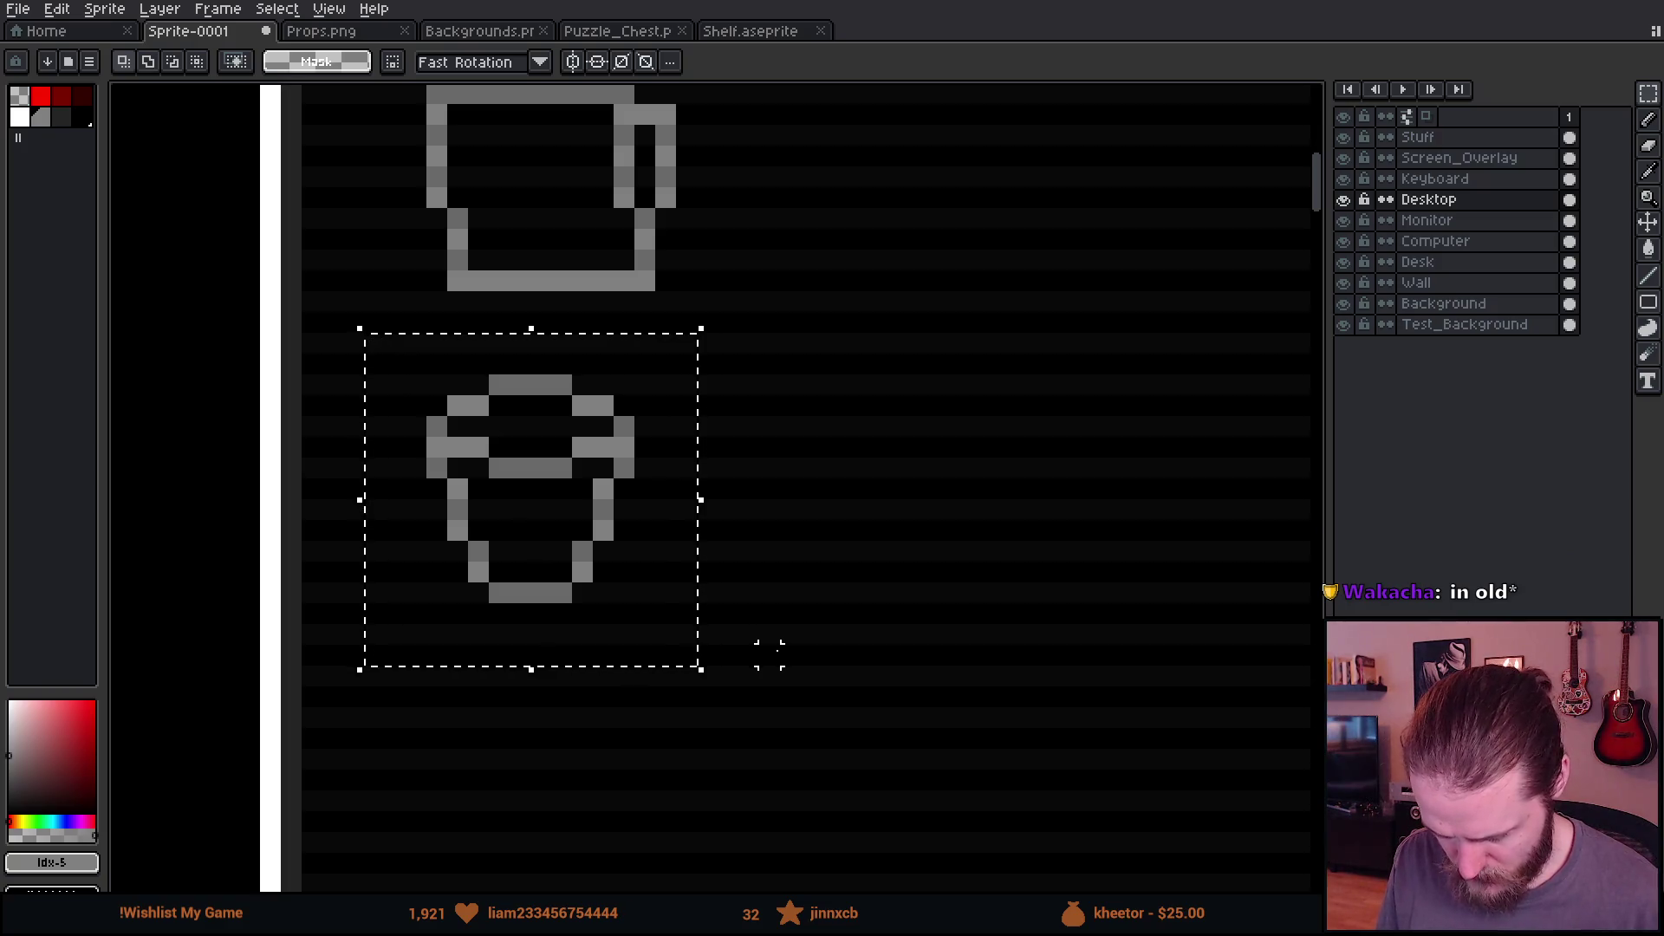
{"action": "scroll", "coordinate": [769, 654], "scroll_direction": "down", "scroll_amount": 3}
{"action": "mouse_move", "coordinate": [917, 705]}
{"action": "left_mouse_down"}
{"action": "mouse_move", "coordinate": [710, 434]}
{"action": "mouse_move", "coordinate": [717, 541]}
{"action": "left_mouse_up"}
{"action": "scroll", "coordinate": [567, 409], "scroll_direction": "up", "scroll_amount": 3}
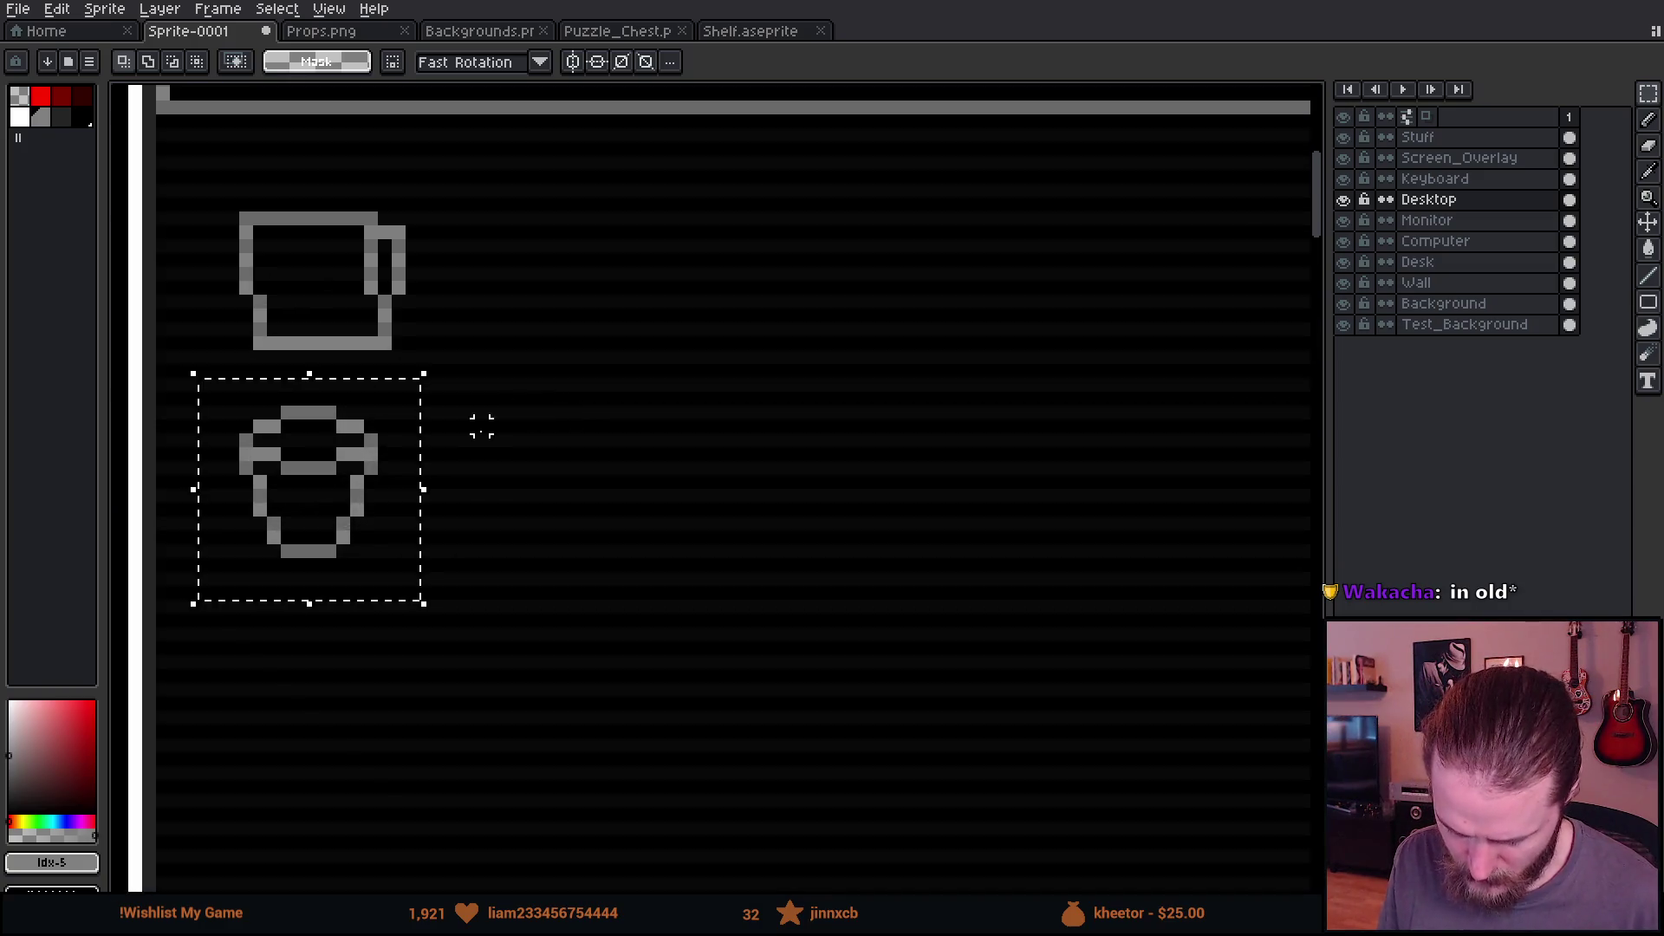
{"action": "mouse_move", "coordinate": [353, 505]}
{"action": "left_mouse_down"}
{"action": "mouse_move", "coordinate": [651, 698]}
{"action": "mouse_move", "coordinate": [437, 644]}
{"action": "left_mouse_up"}
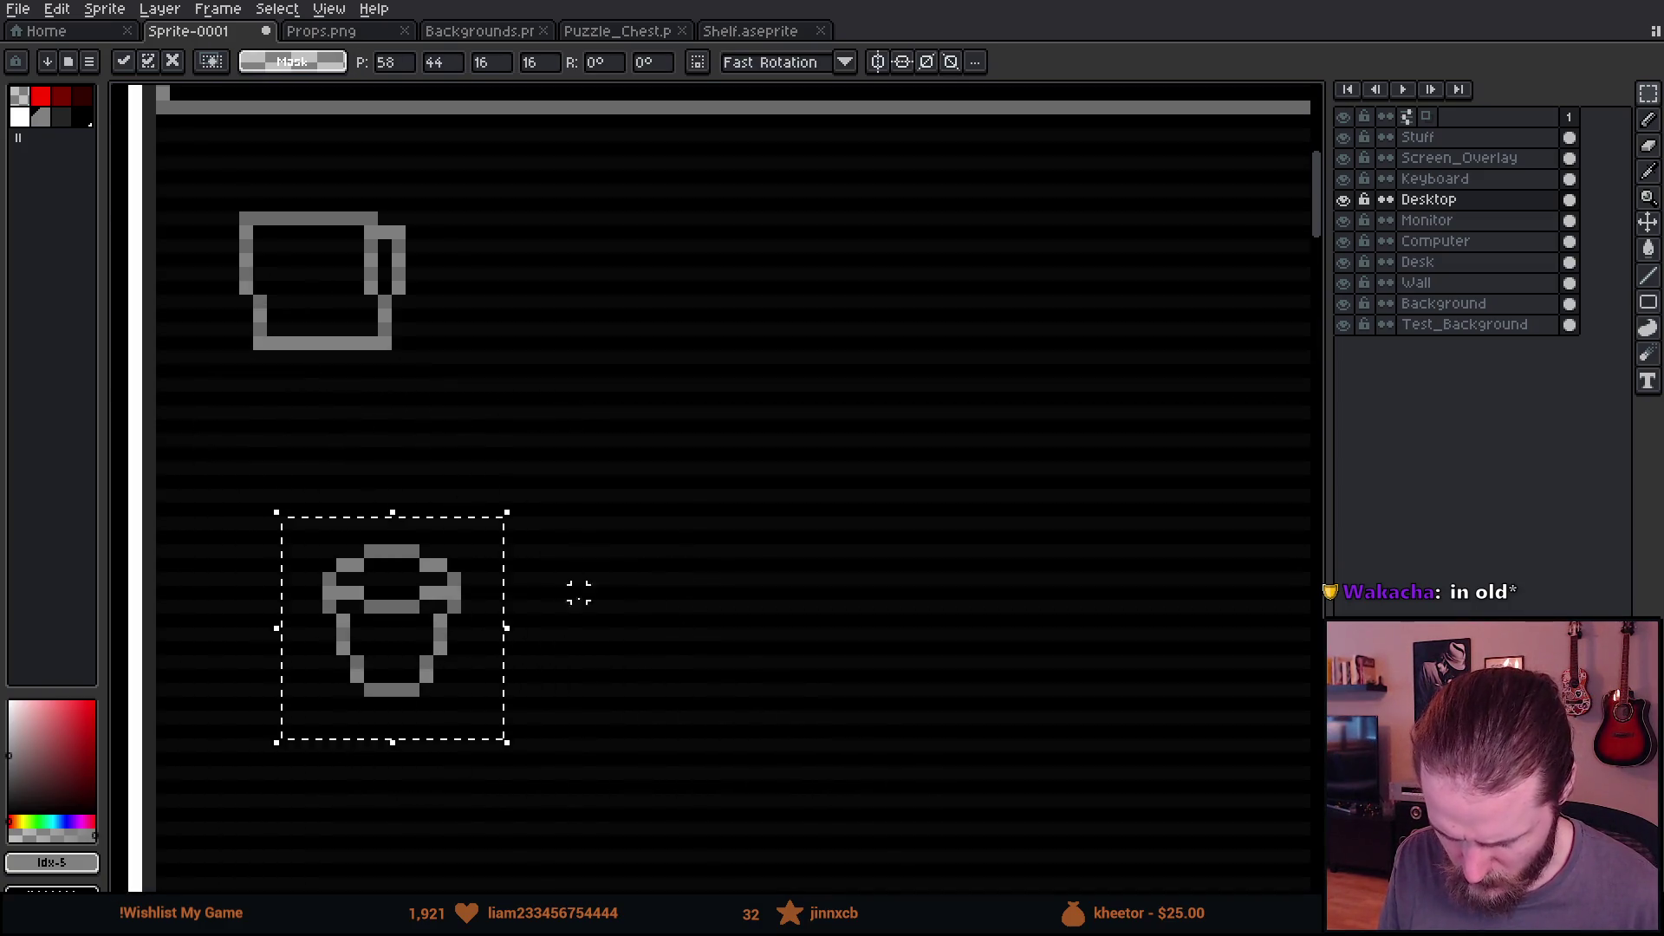
{"action": "left_click", "coordinate": [730, 552]}
Step: Draw a square rectangle outline to the right of the mug icon
{"action": "key", "text": "u"}
{"action": "left_click_drag", "start_coordinate": [575, 312], "coordinate": [830, 544]}
{"action": "key", "text": "ctrl+z"}
{"action": "key", "text": "ctrl+y"}
{"action": "key", "text": "ctrl+z"}
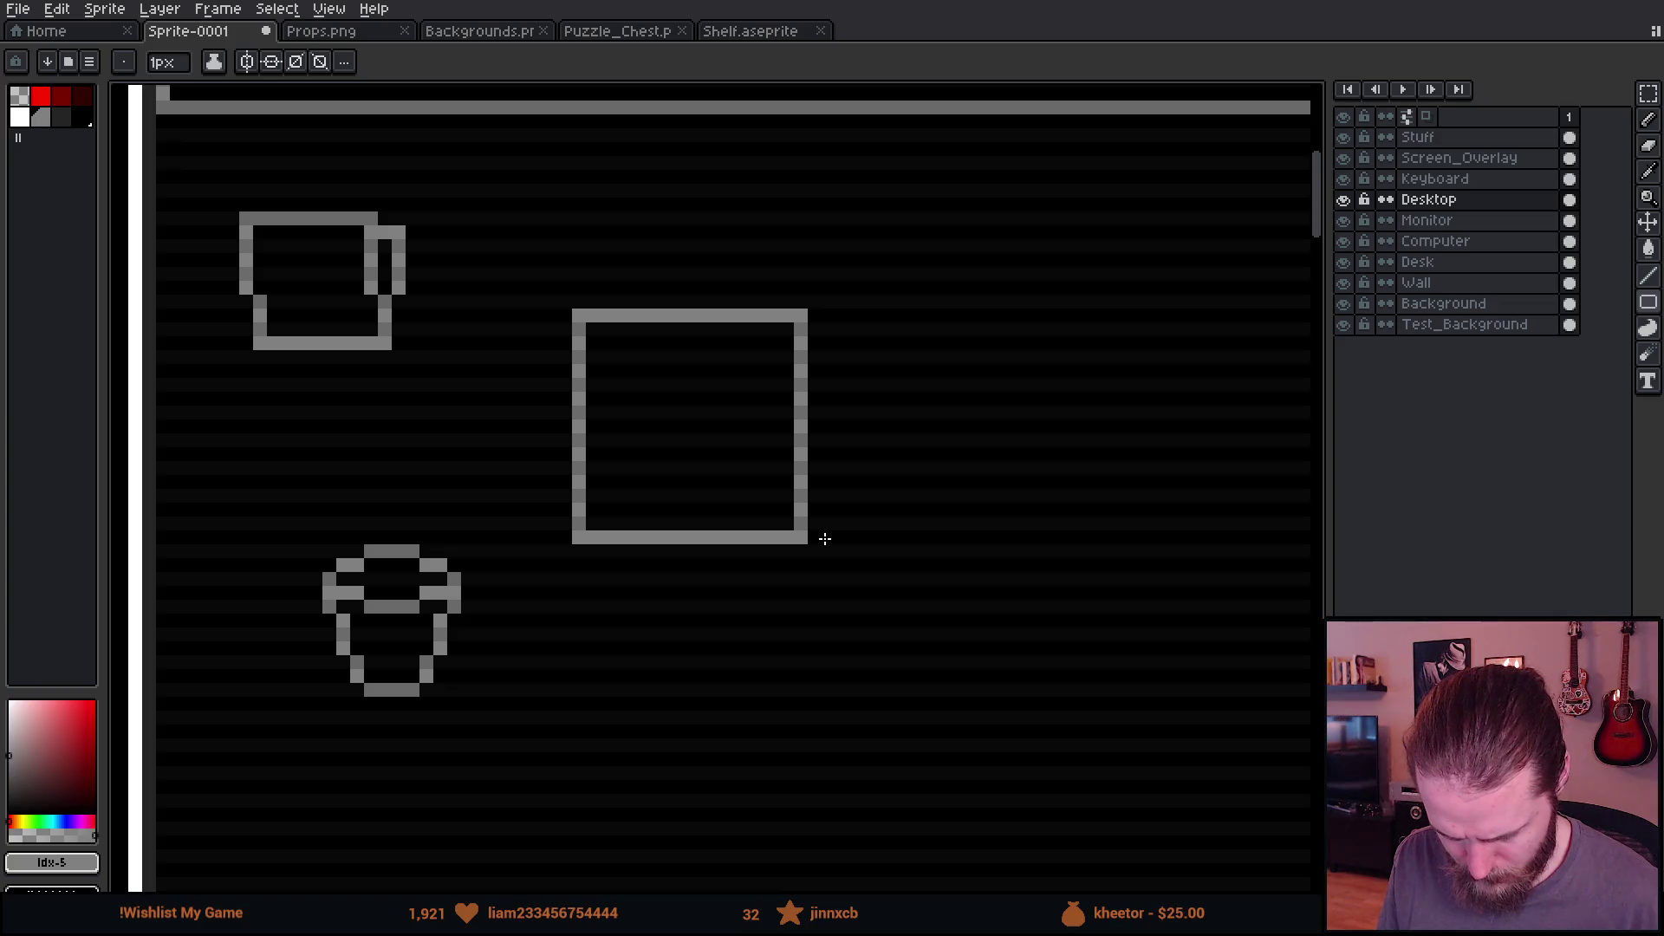
{"action": "left_click_drag", "start_coordinate": [824, 539], "coordinate": [835, 547]}
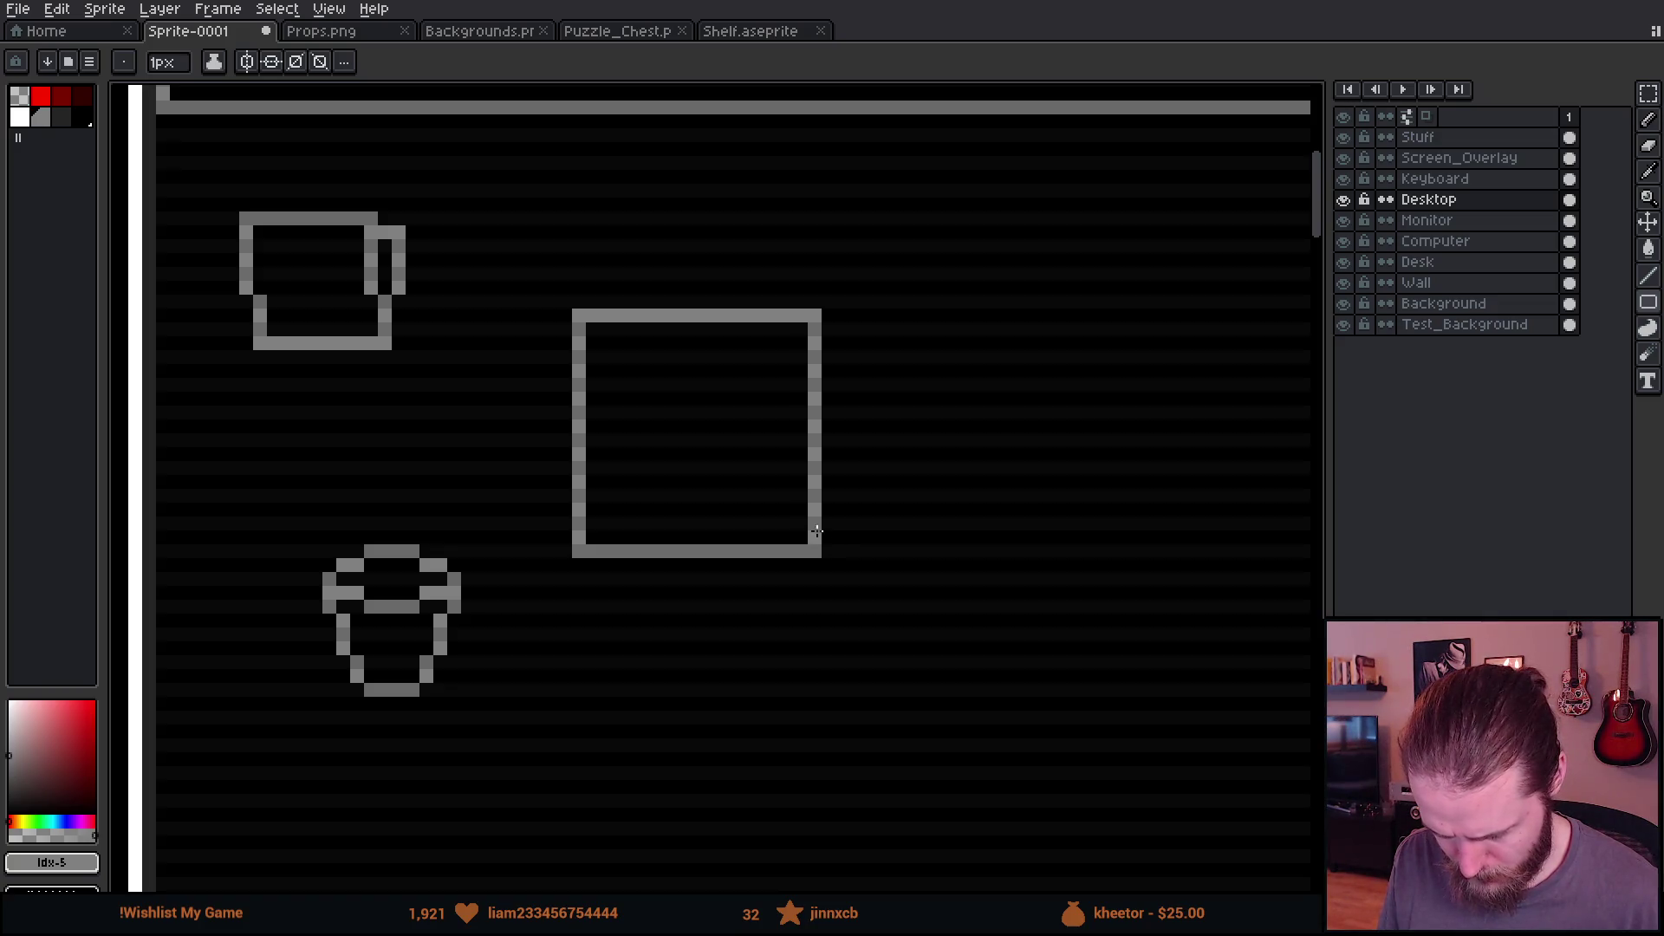
Step: Flood-fill the square outline red, then set grey as the drawing colour again
{"action": "left_click", "coordinate": [41, 95]}
{"action": "key", "text": "g"}
{"action": "left_click", "coordinate": [771, 316]}
{"action": "scroll", "coordinate": [810, 390], "scroll_direction": "down", "scroll_amount": 3}
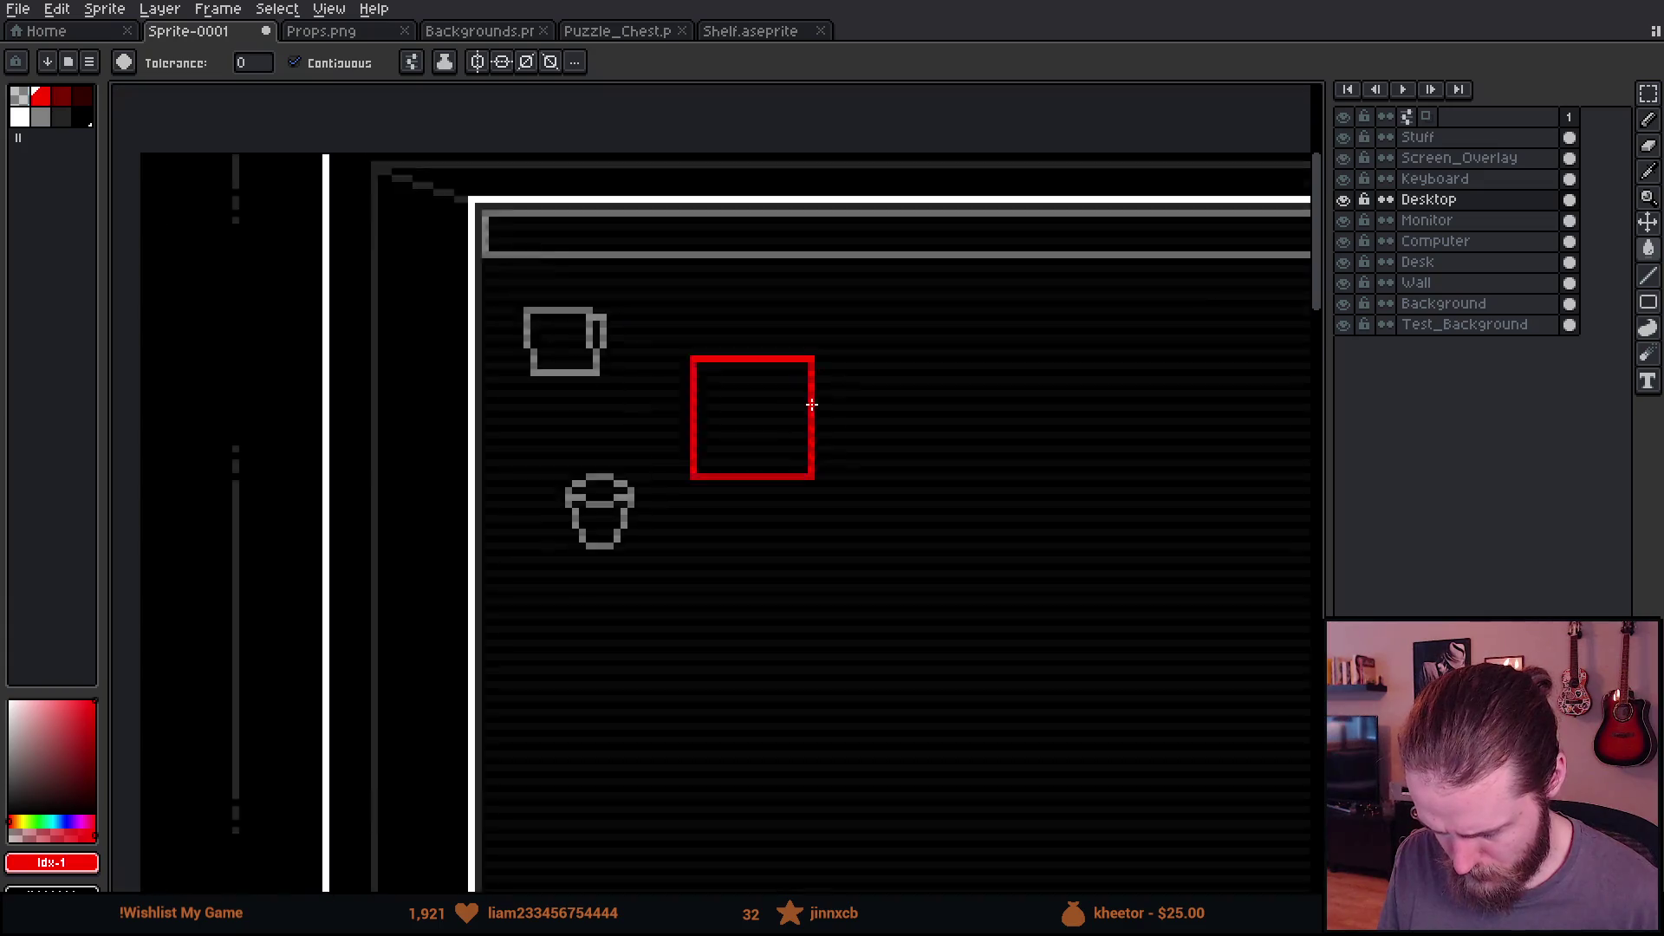
{"action": "scroll", "coordinate": [925, 471], "scroll_direction": "up", "scroll_amount": 3}
{"action": "scroll", "coordinate": [659, 481], "scroll_direction": "up", "scroll_amount": 1}
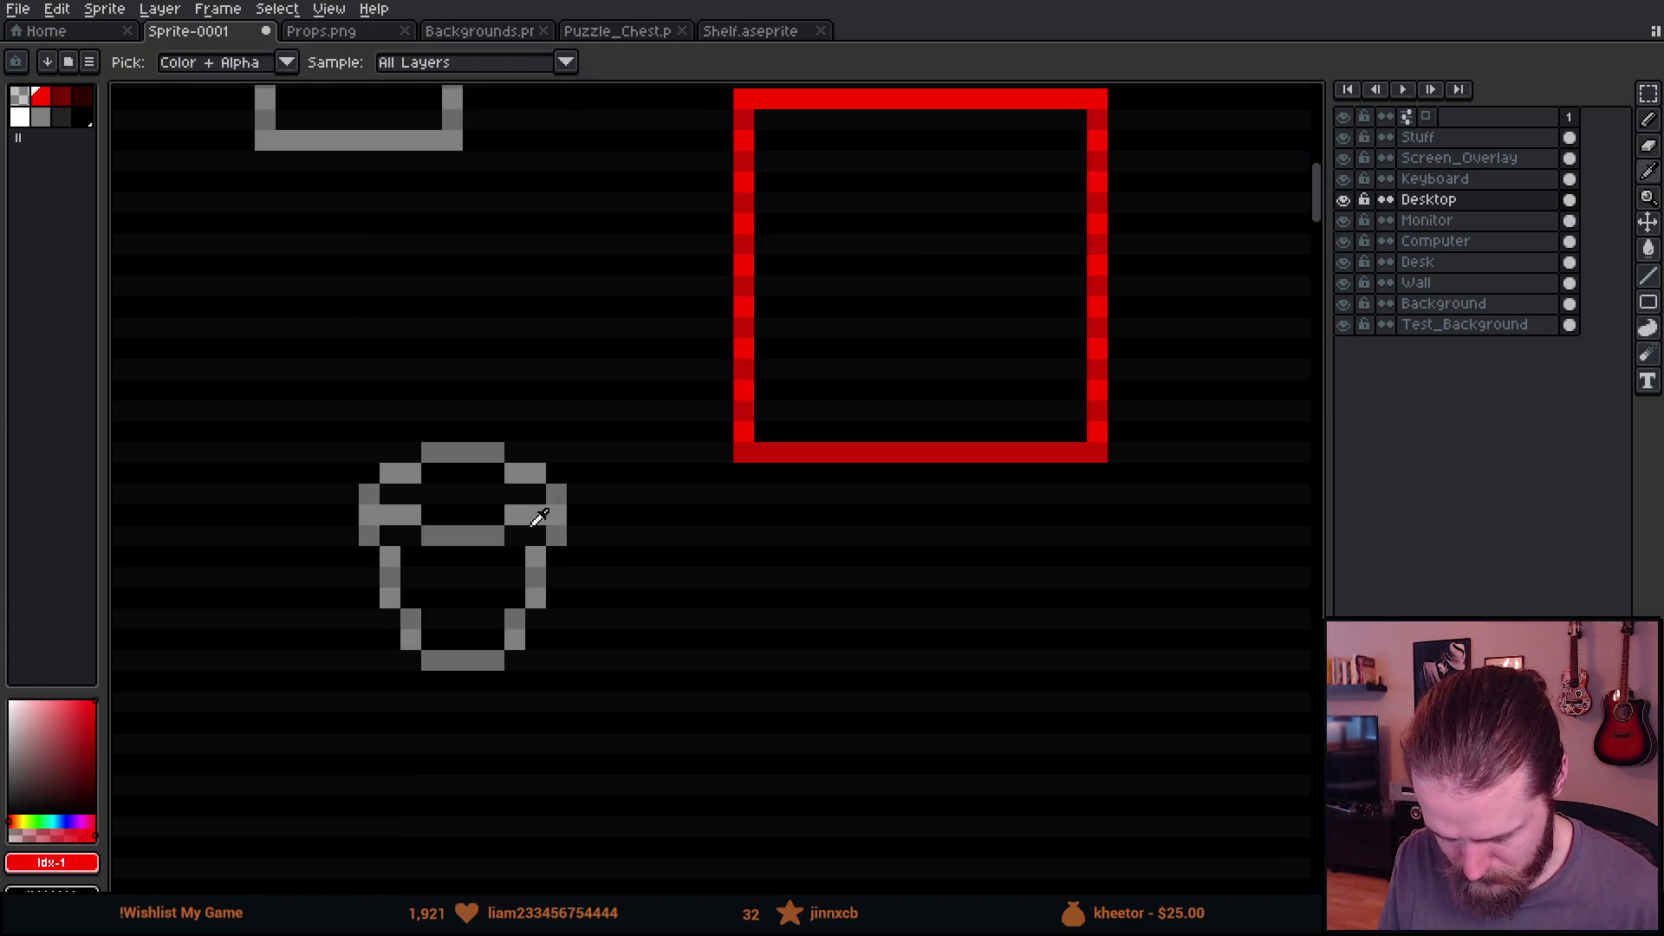
{"action": "left_click", "coordinate": [42, 120]}
{"action": "left_click_drag", "start_coordinate": [1138, 349], "coordinate": [762, 564]}
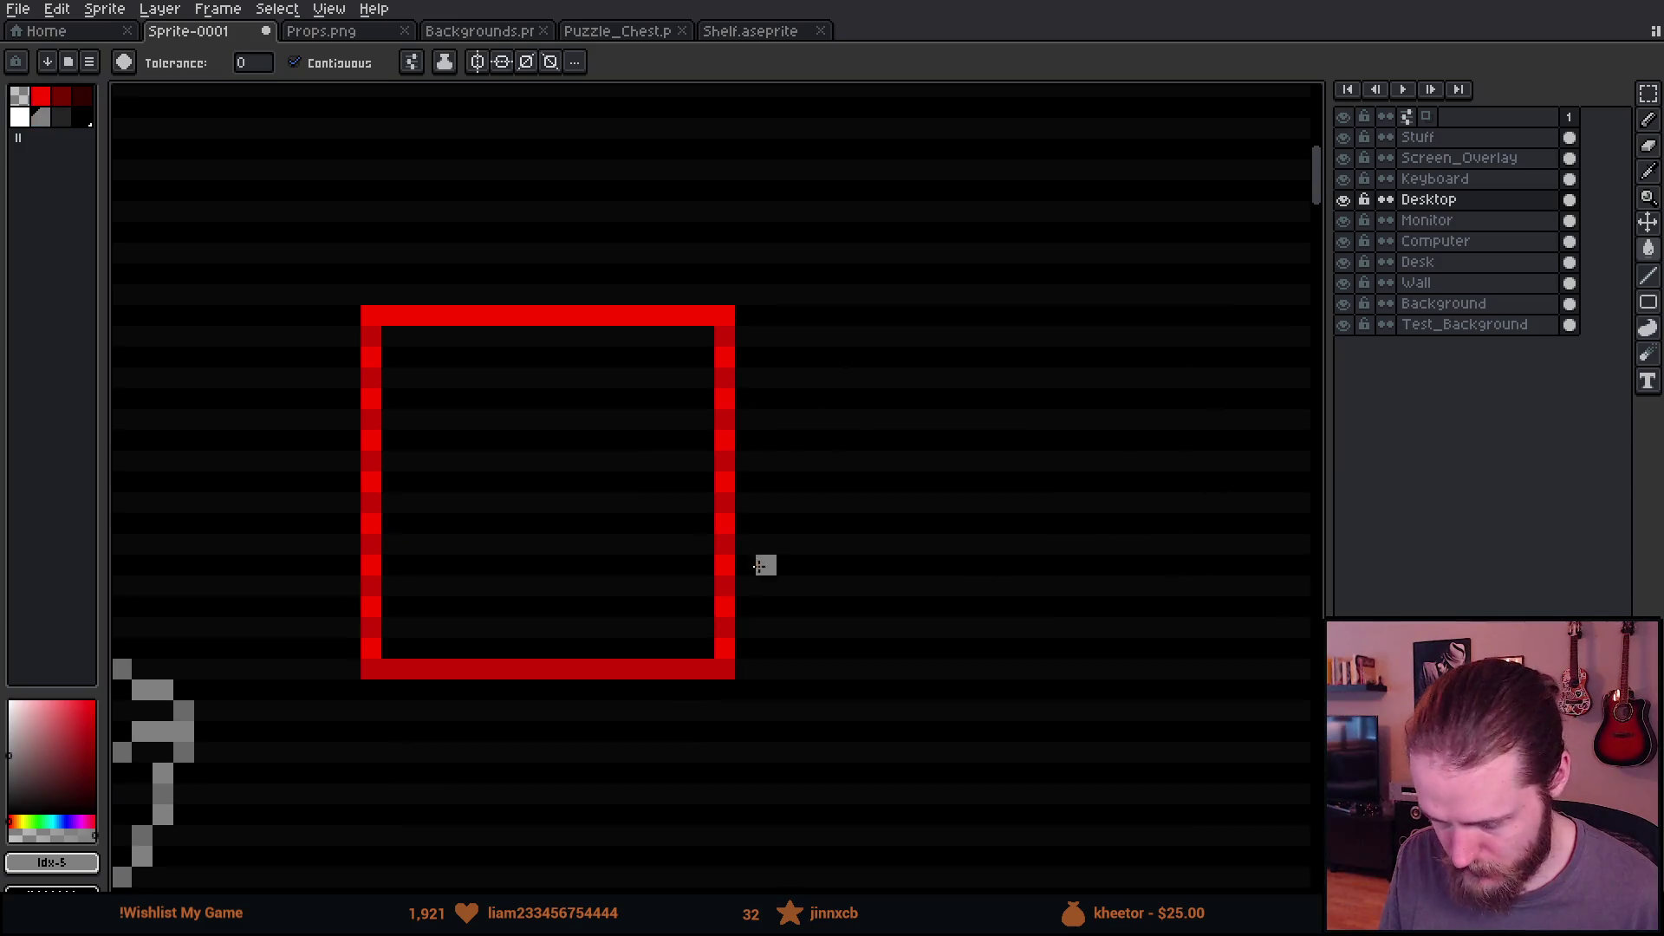
{"action": "key", "text": "b"}
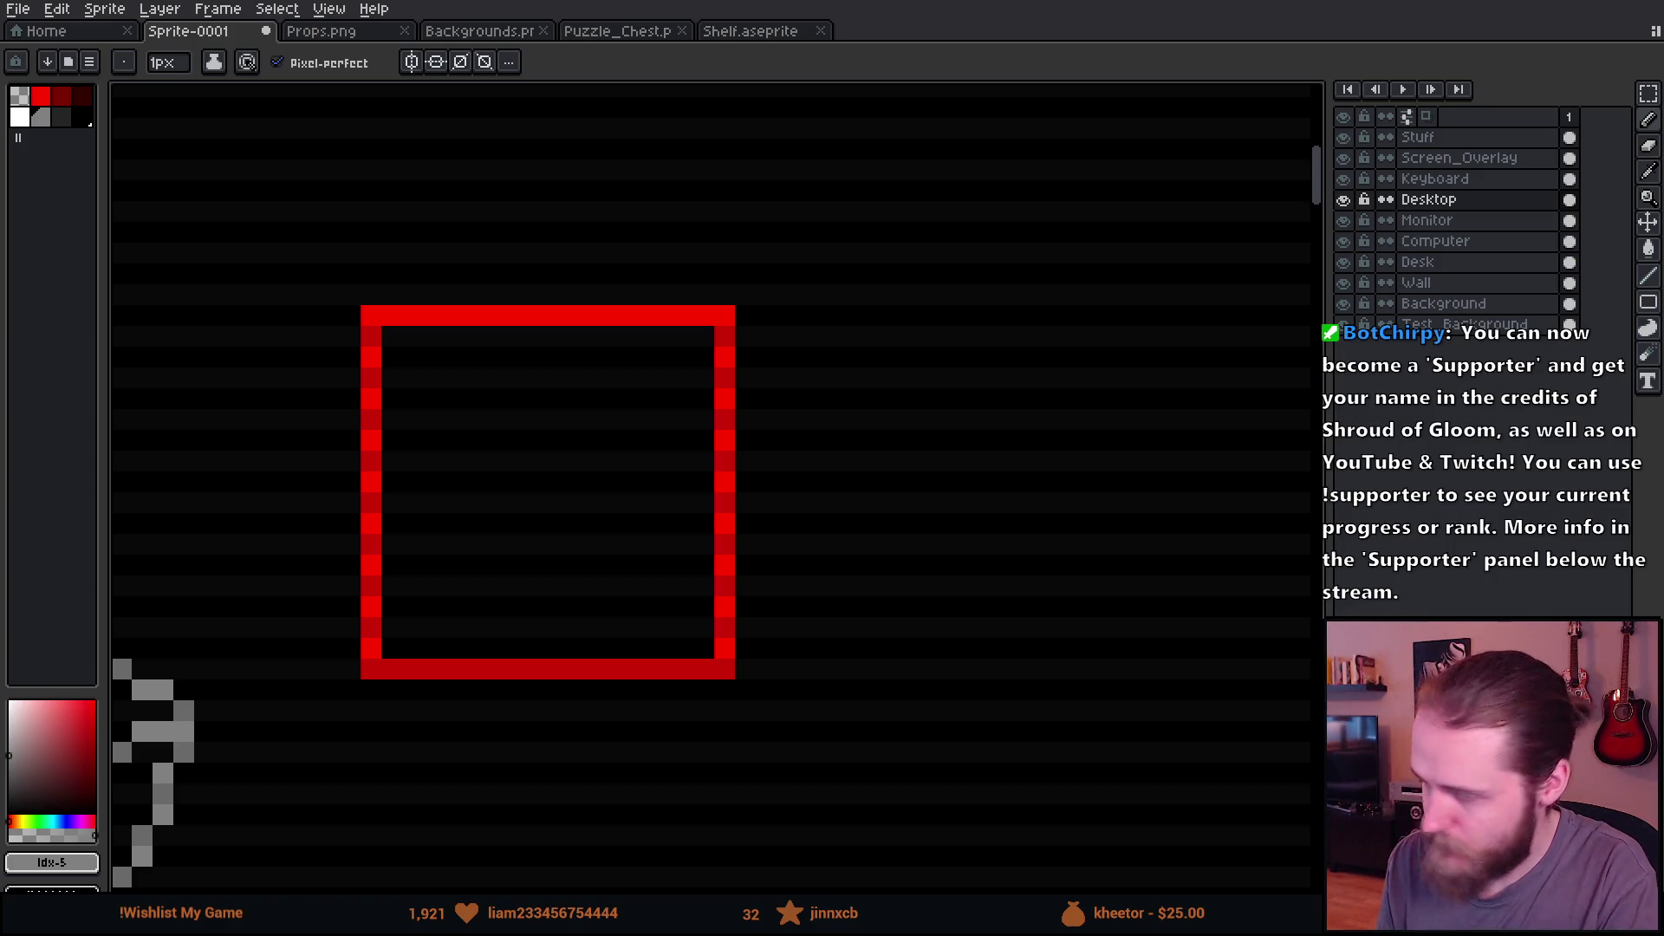
{"action": "scroll", "coordinate": [455, 348], "scroll_direction": "down", "scroll_amount": 3}
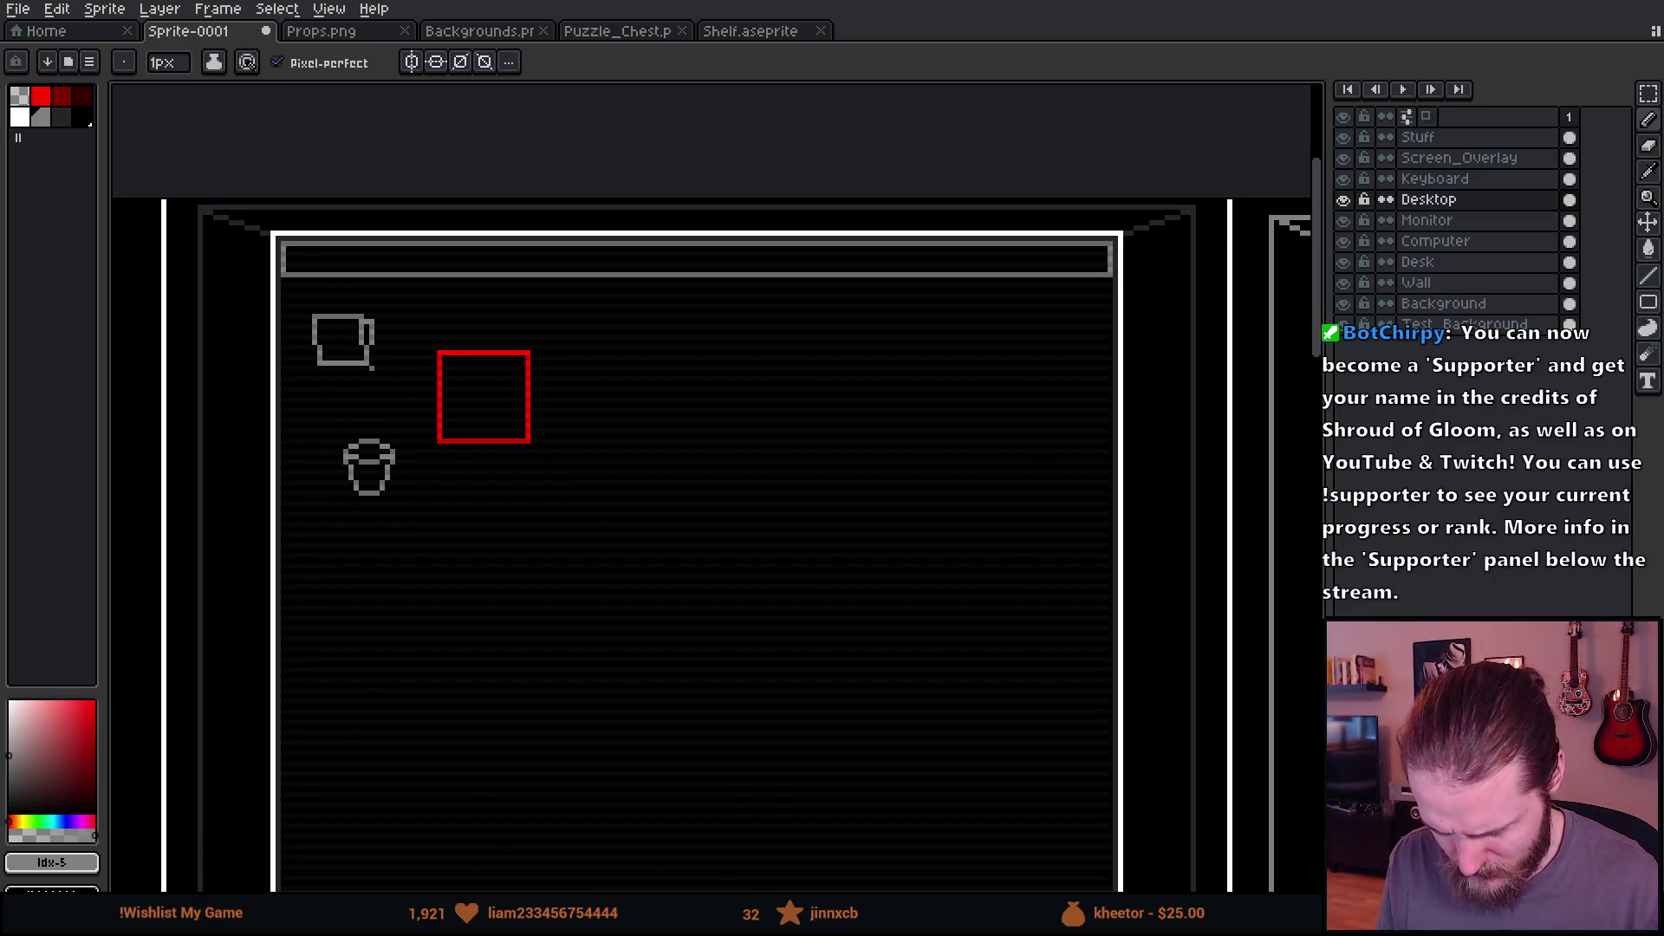
Step: Move the grey bar from the screen's top down to its bottom edge as a taskbar
{"action": "scroll", "coordinate": [434, 416], "scroll_direction": "down", "scroll_amount": 2}
{"action": "scroll", "coordinate": [434, 416], "scroll_direction": "up", "scroll_amount": 2}
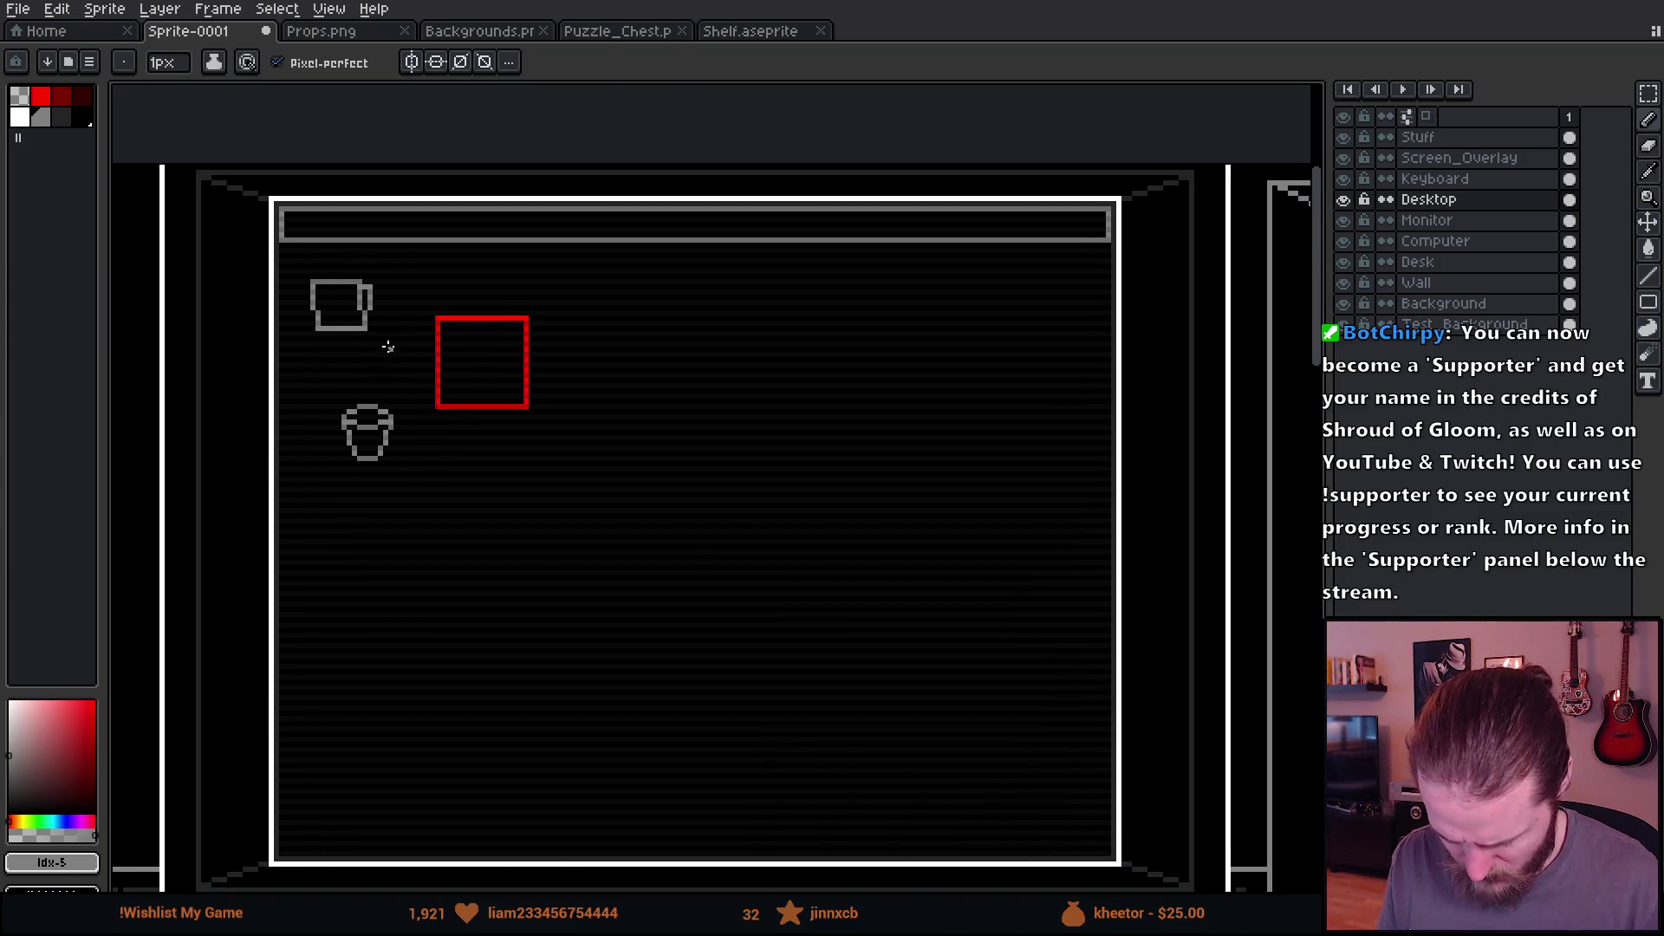
{"action": "key", "text": "m"}
{"action": "mouse_move", "coordinate": [266, 188]}
{"action": "left_mouse_down"}
{"action": "mouse_move", "coordinate": [887, 249]}
{"action": "mouse_move", "coordinate": [1129, 250]}
{"action": "left_mouse_up"}
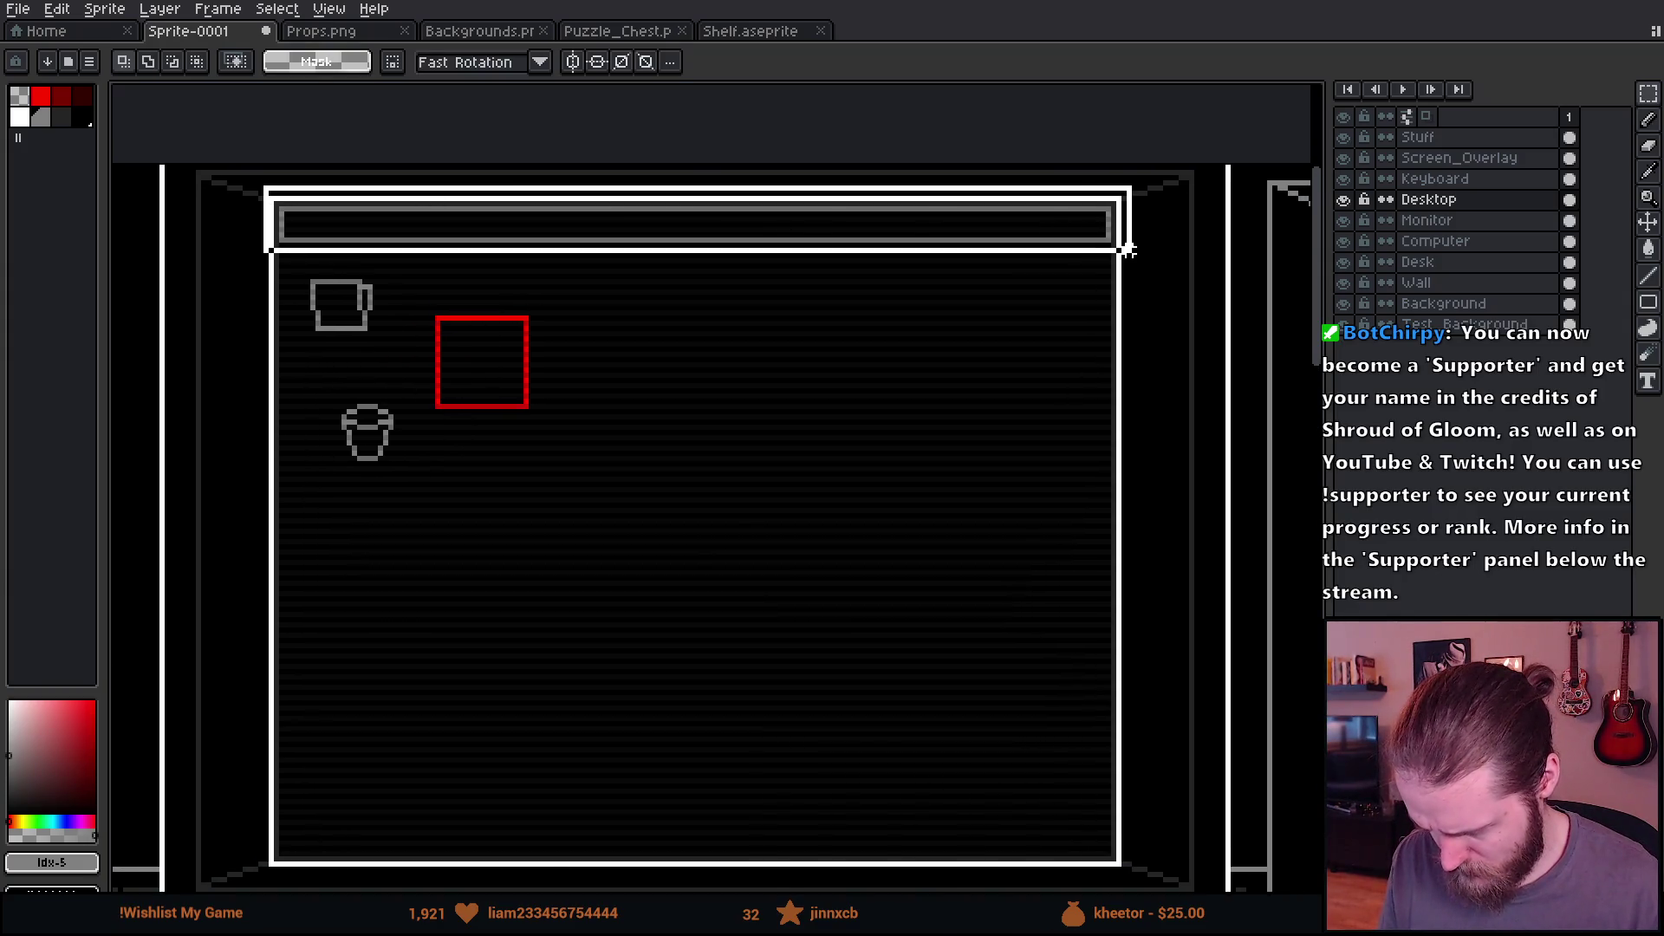
{"action": "mouse_move", "coordinate": [819, 218]}
{"action": "left_mouse_down"}
{"action": "mouse_move", "coordinate": [799, 863]}
{"action": "mouse_move", "coordinate": [821, 845]}
{"action": "left_mouse_up"}
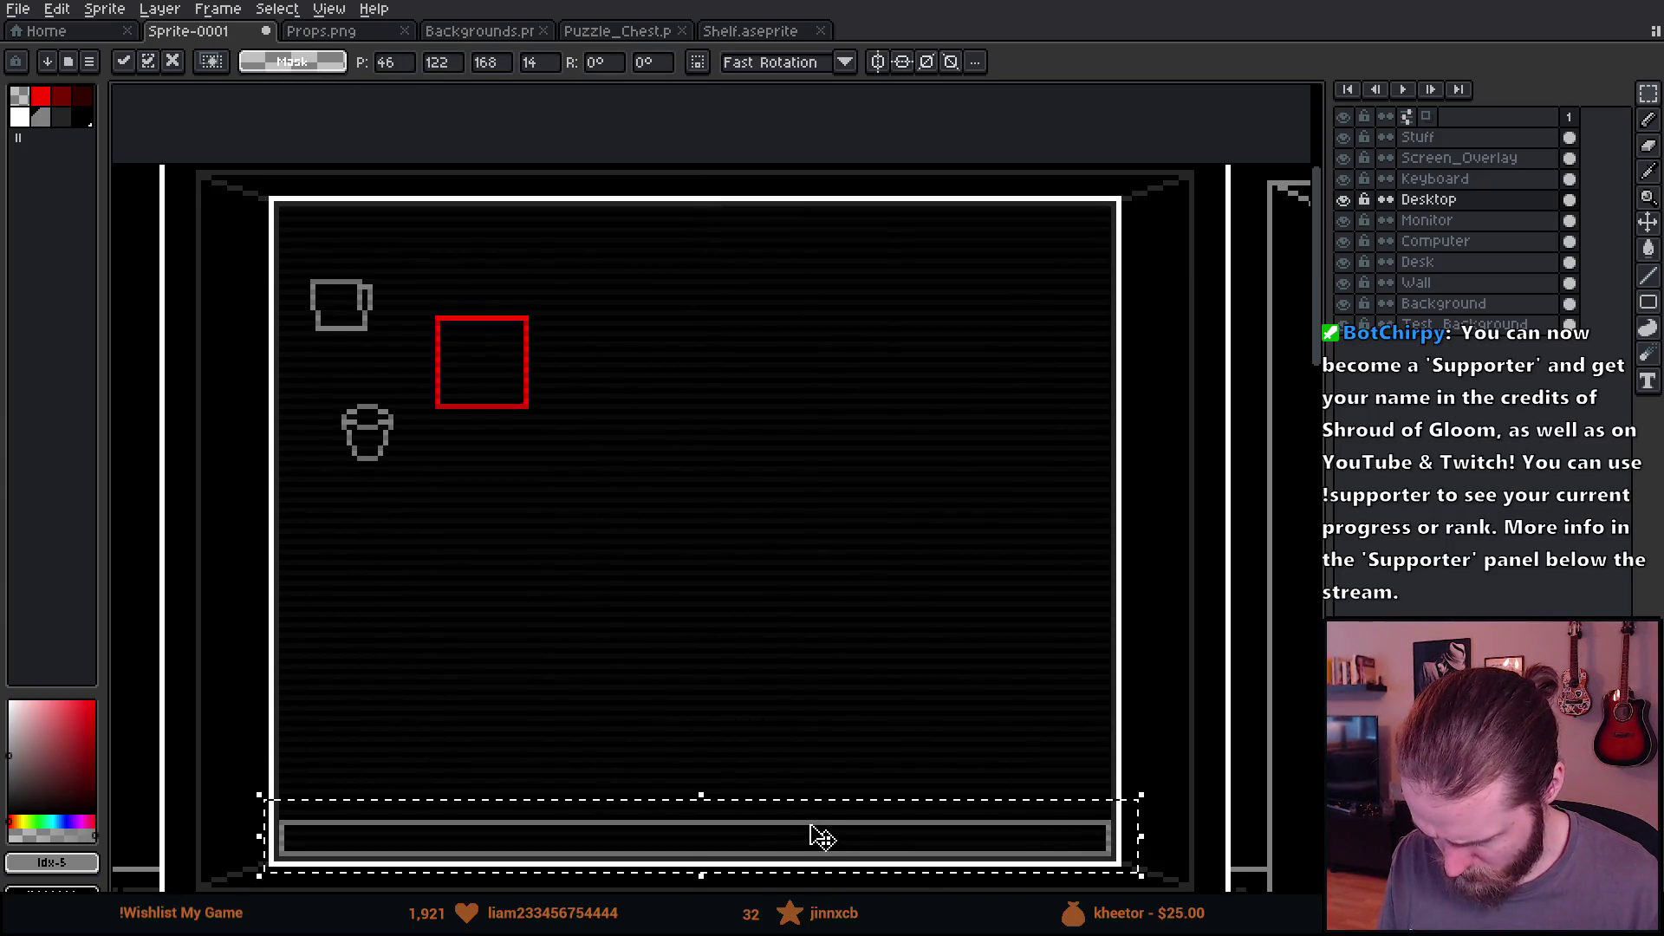
{"action": "key", "text": "Return"}
Step: Pick the taskbar's grey and try a divider stroke, undoing the slanted result
{"action": "scroll", "coordinate": [608, 569], "scroll_direction": "up", "scroll_amount": 5}
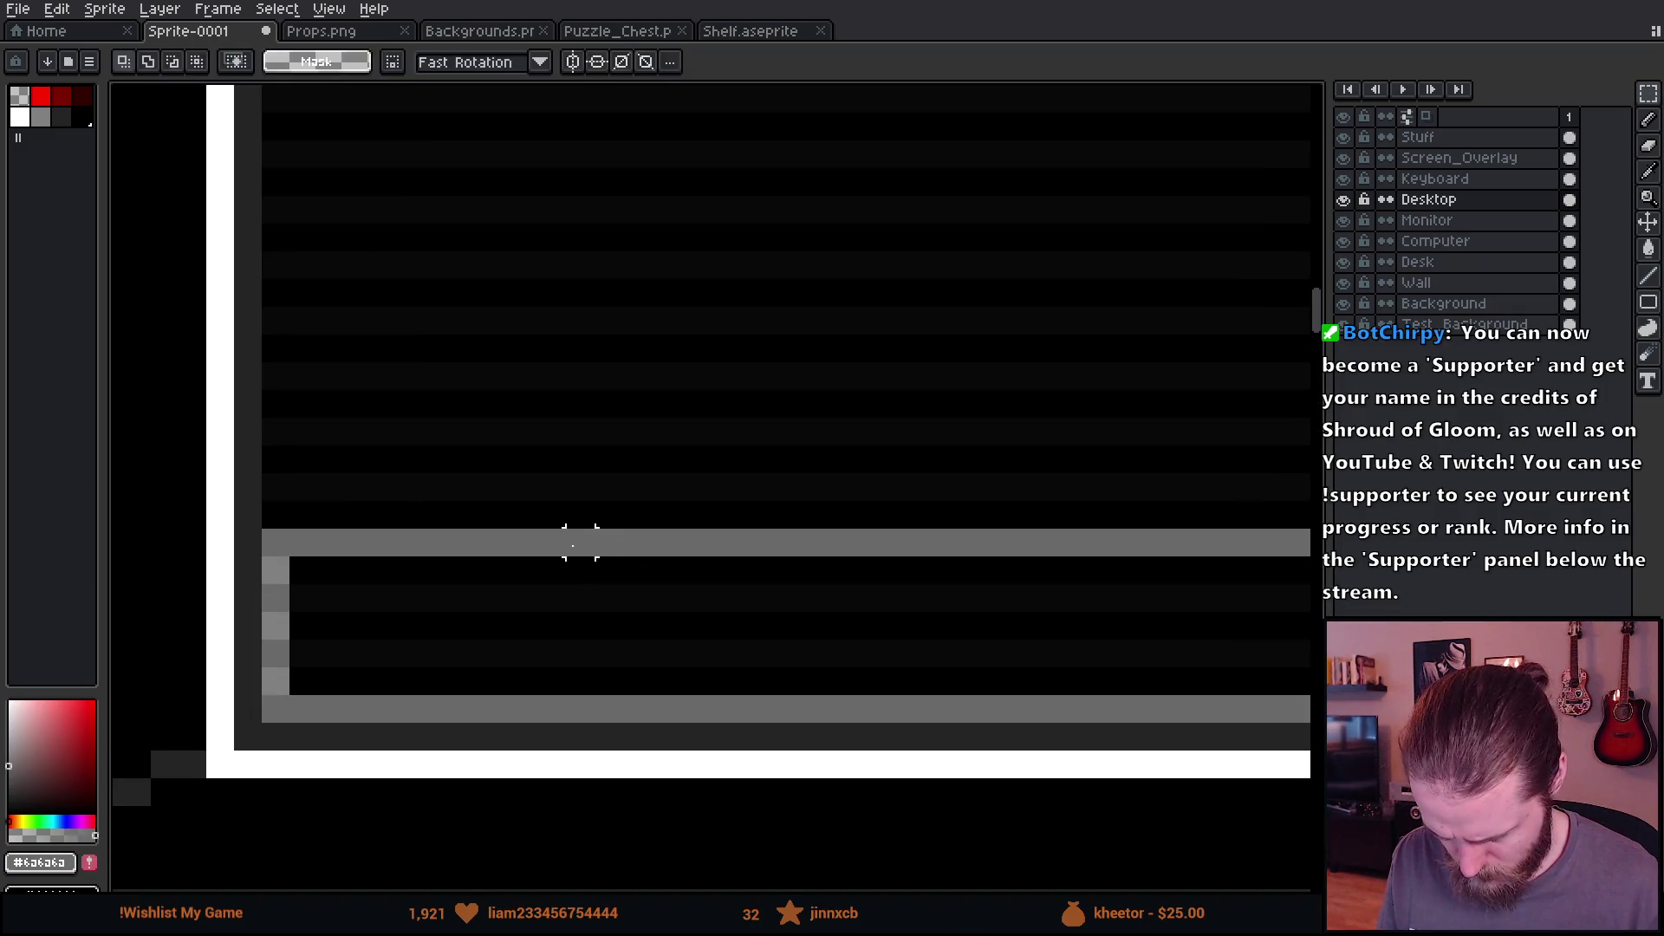
{"action": "key", "text": "b"}
{"action": "left_click", "coordinate": [579, 544], "text": "alt"}
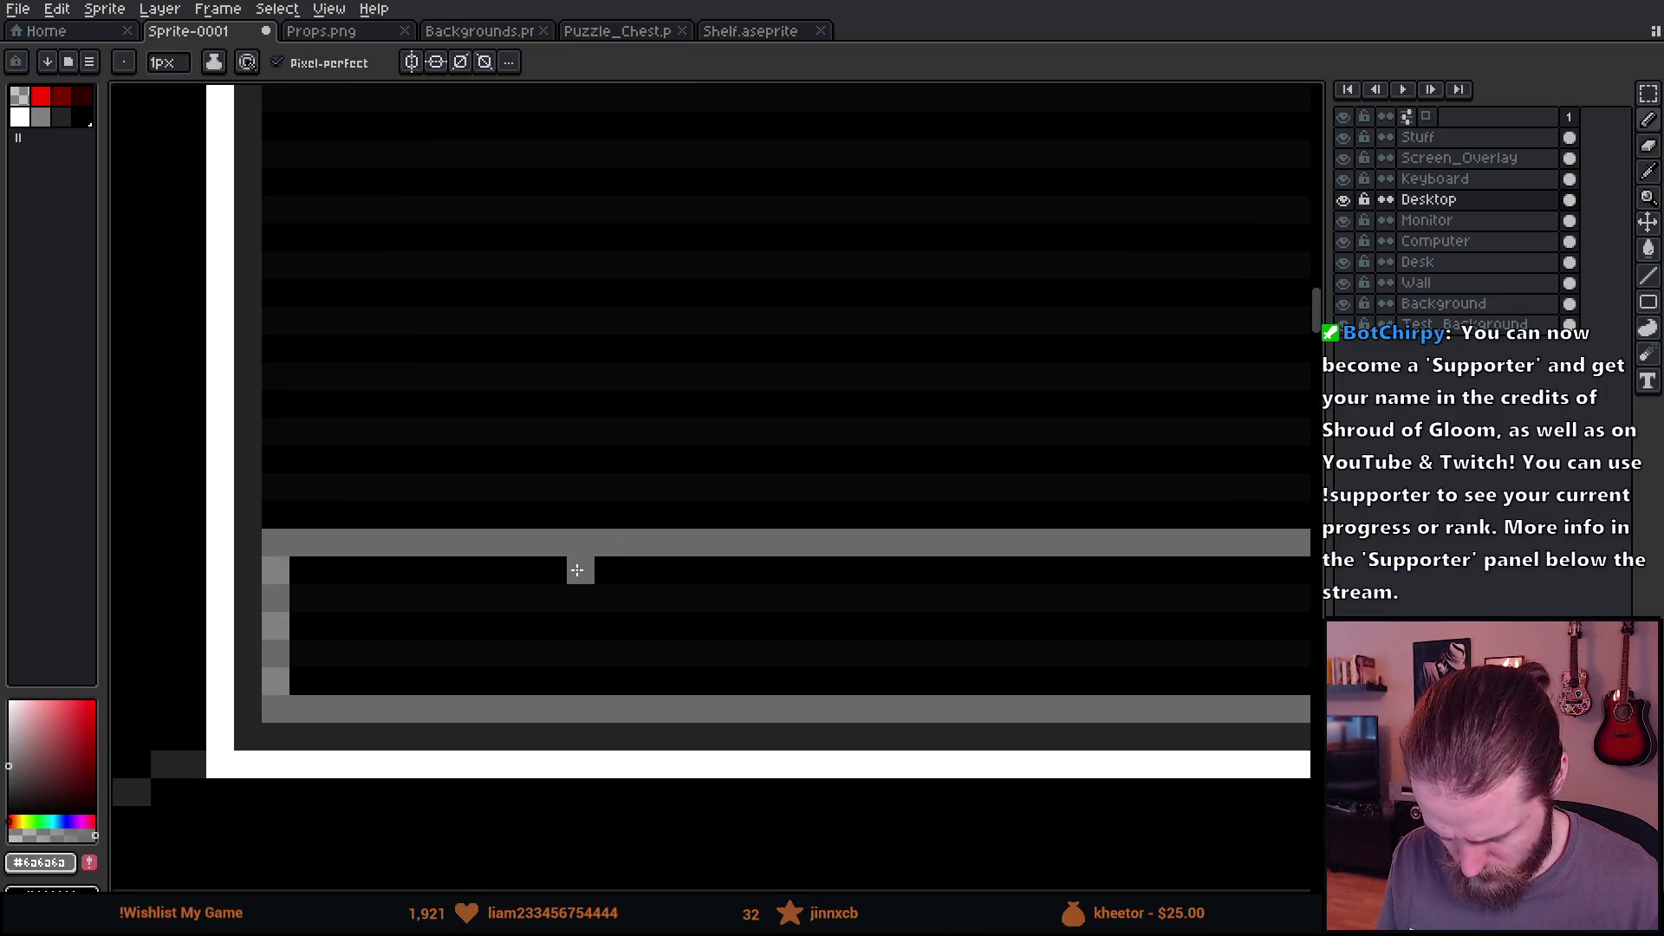
{"action": "left_click", "coordinate": [41, 117]}
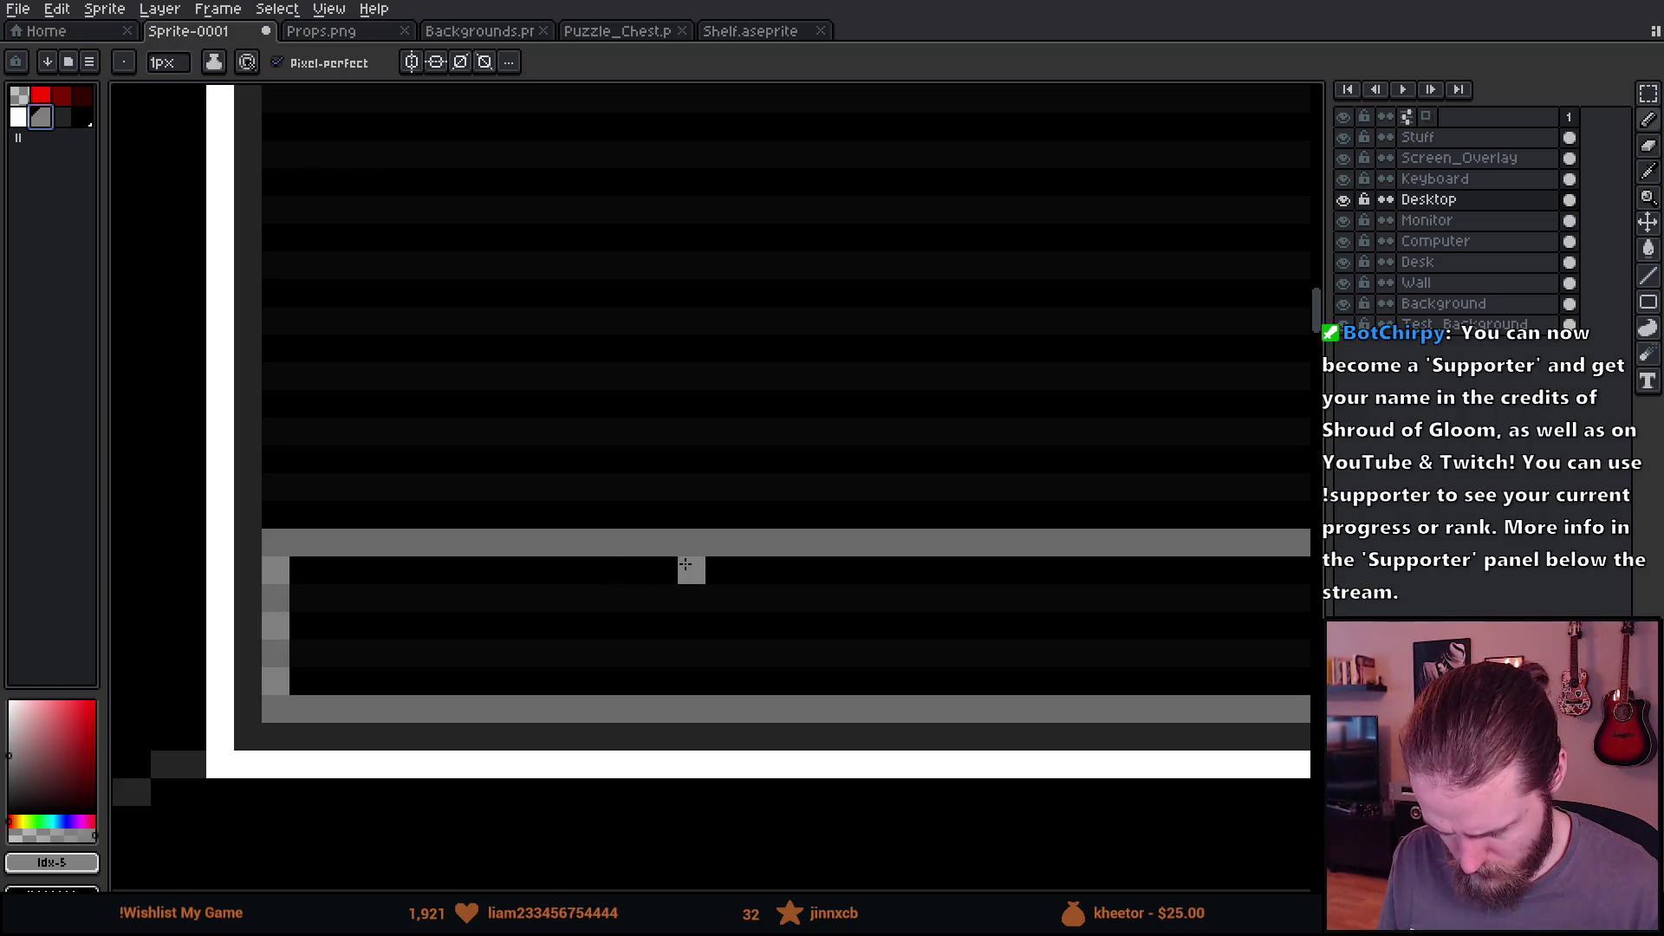
{"action": "left_click_drag", "start_coordinate": [775, 570], "coordinate": [775, 684]}
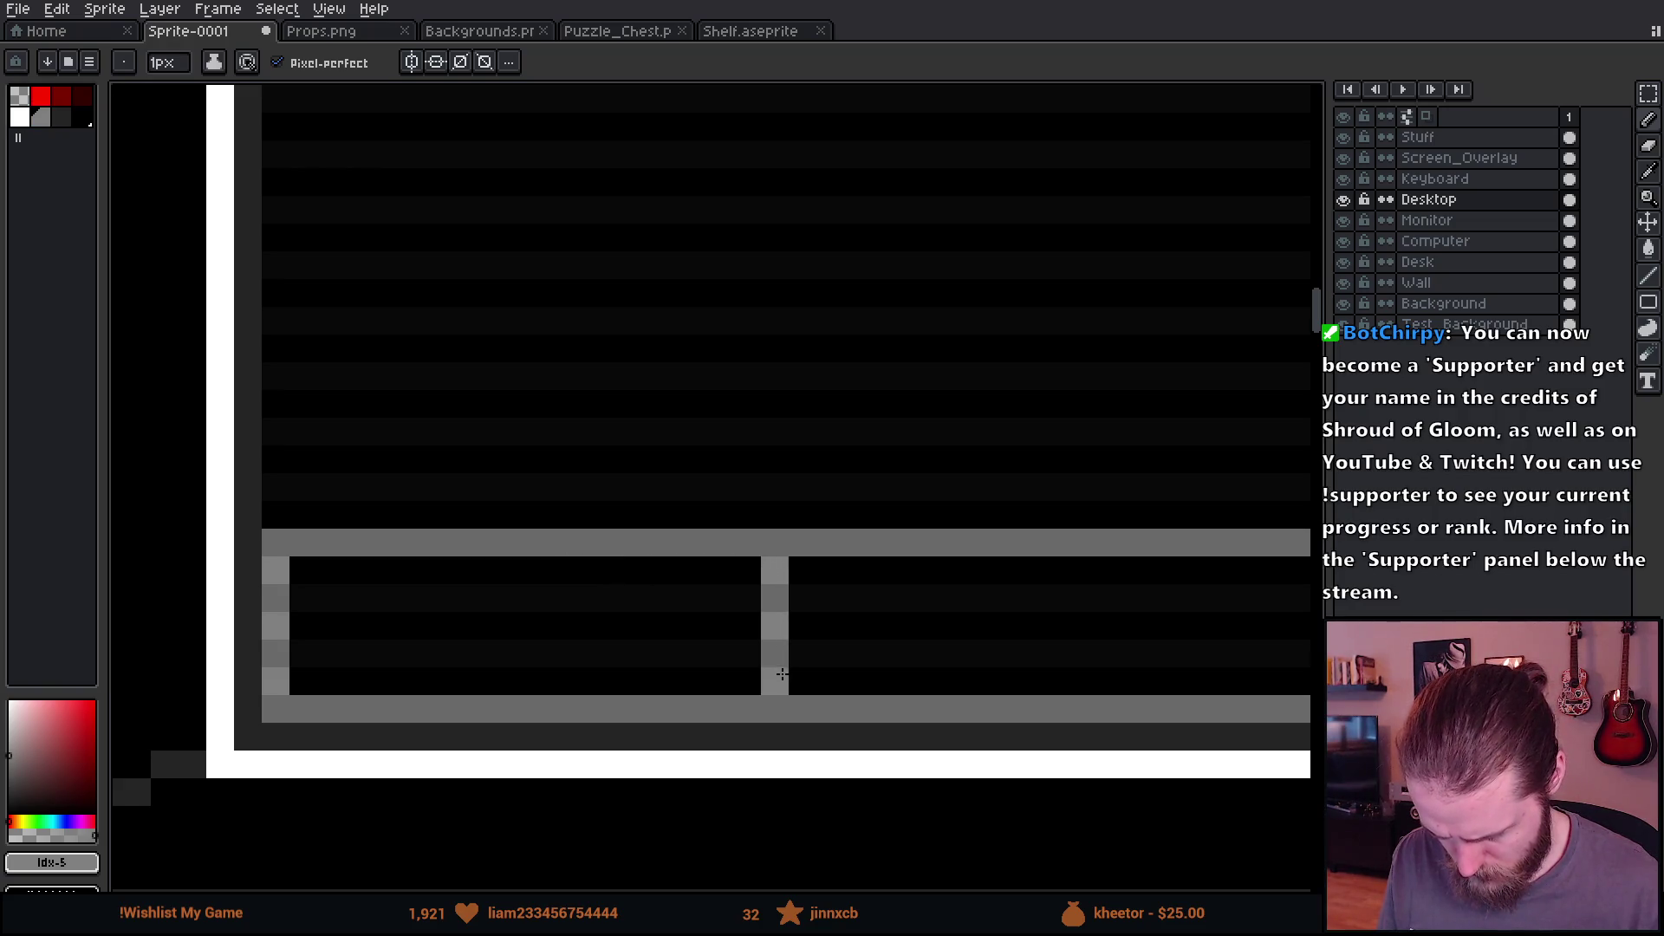
{"action": "scroll", "coordinate": [780, 676], "scroll_direction": "down", "scroll_amount": 8}
{"action": "scroll", "coordinate": [637, 732], "scroll_direction": "up", "scroll_amount": 3}
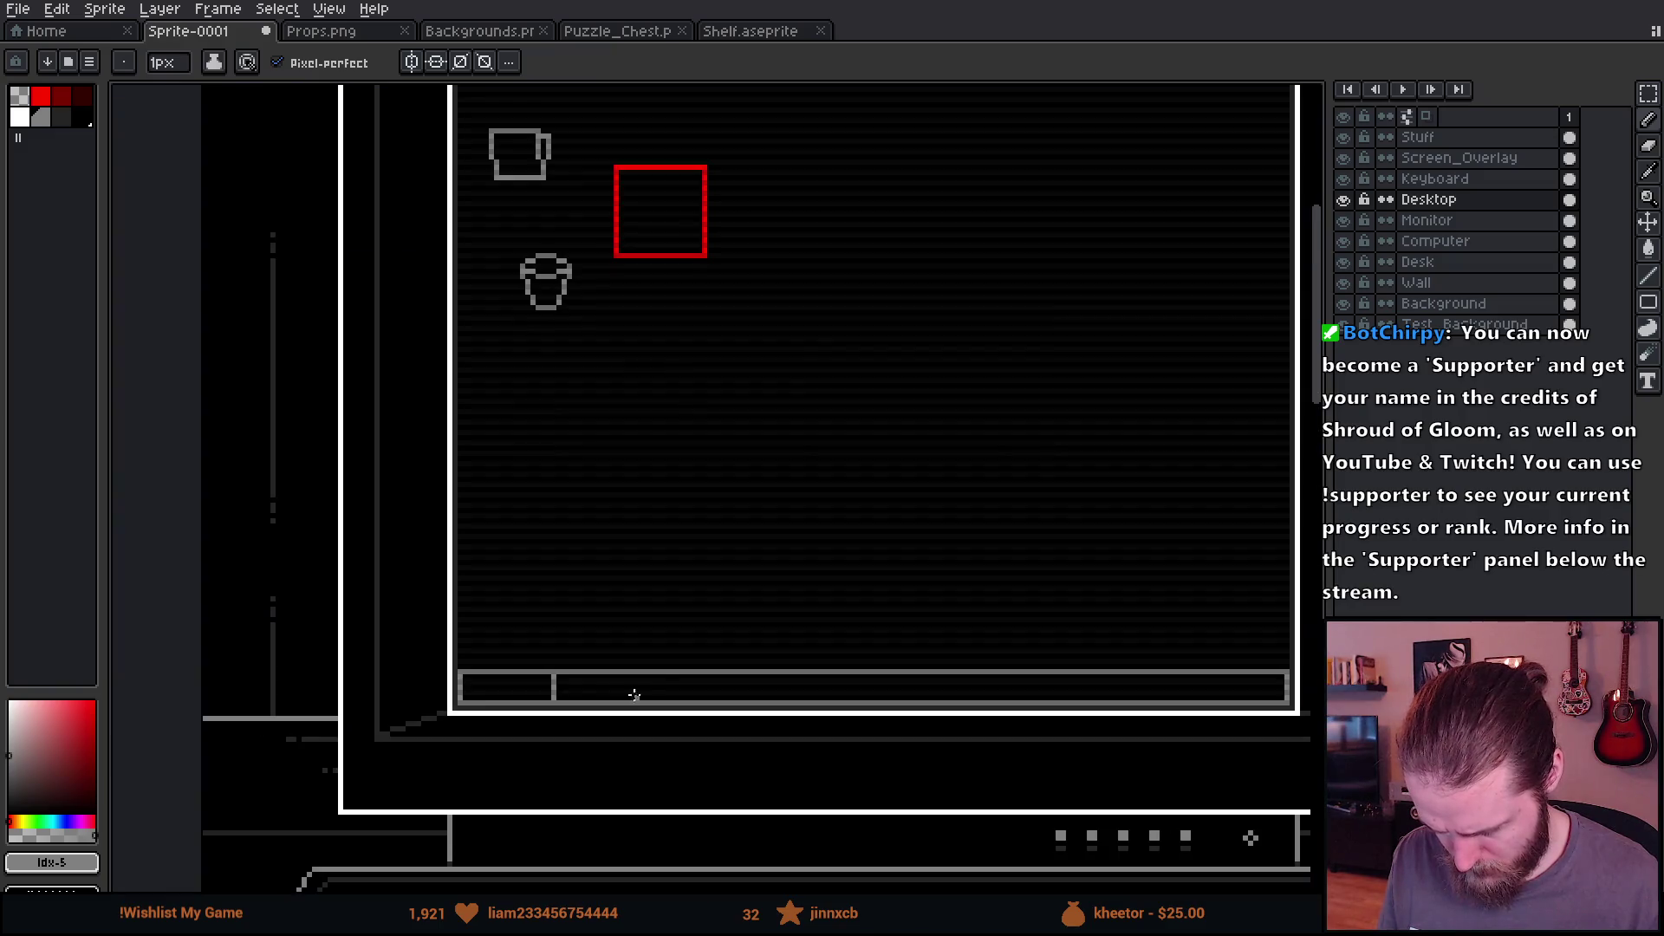
{"action": "mouse_move", "coordinate": [777, 706]}
{"action": "left_mouse_down"}
{"action": "mouse_move", "coordinate": [616, 565]}
{"action": "mouse_move", "coordinate": [627, 604]}
{"action": "left_mouse_up"}
{"action": "scroll", "coordinate": [605, 587], "scroll_direction": "up", "scroll_amount": 1}
{"action": "key", "text": "ctrl+z"}
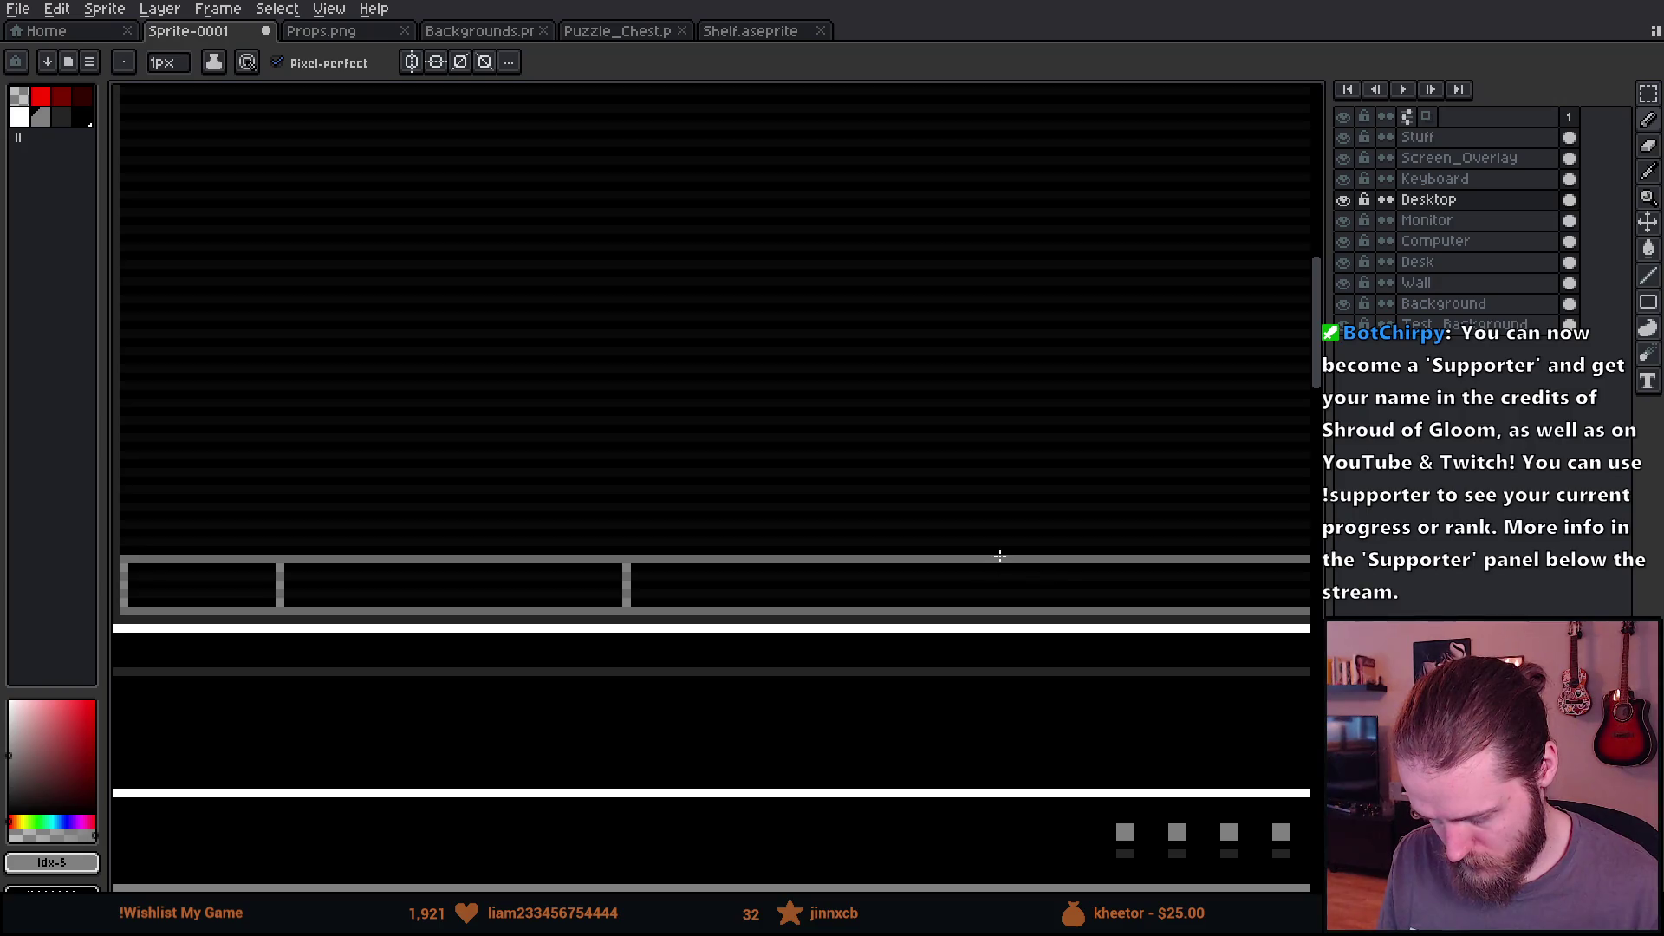
Step: Select a section of the taskbar and shift it right, aligned with the bar frame
{"action": "key", "text": "m"}
{"action": "mouse_move", "coordinate": [279, 556]}
{"action": "left_mouse_down"}
{"action": "mouse_move", "coordinate": [635, 622]}
{"action": "mouse_move", "coordinate": [624, 602]}
{"action": "left_mouse_up"}
{"action": "mouse_move", "coordinate": [520, 613]}
{"action": "left_mouse_down"}
{"action": "mouse_move", "coordinate": [734, 633]}
{"action": "mouse_move", "coordinate": [866, 613]}
{"action": "left_mouse_up"}
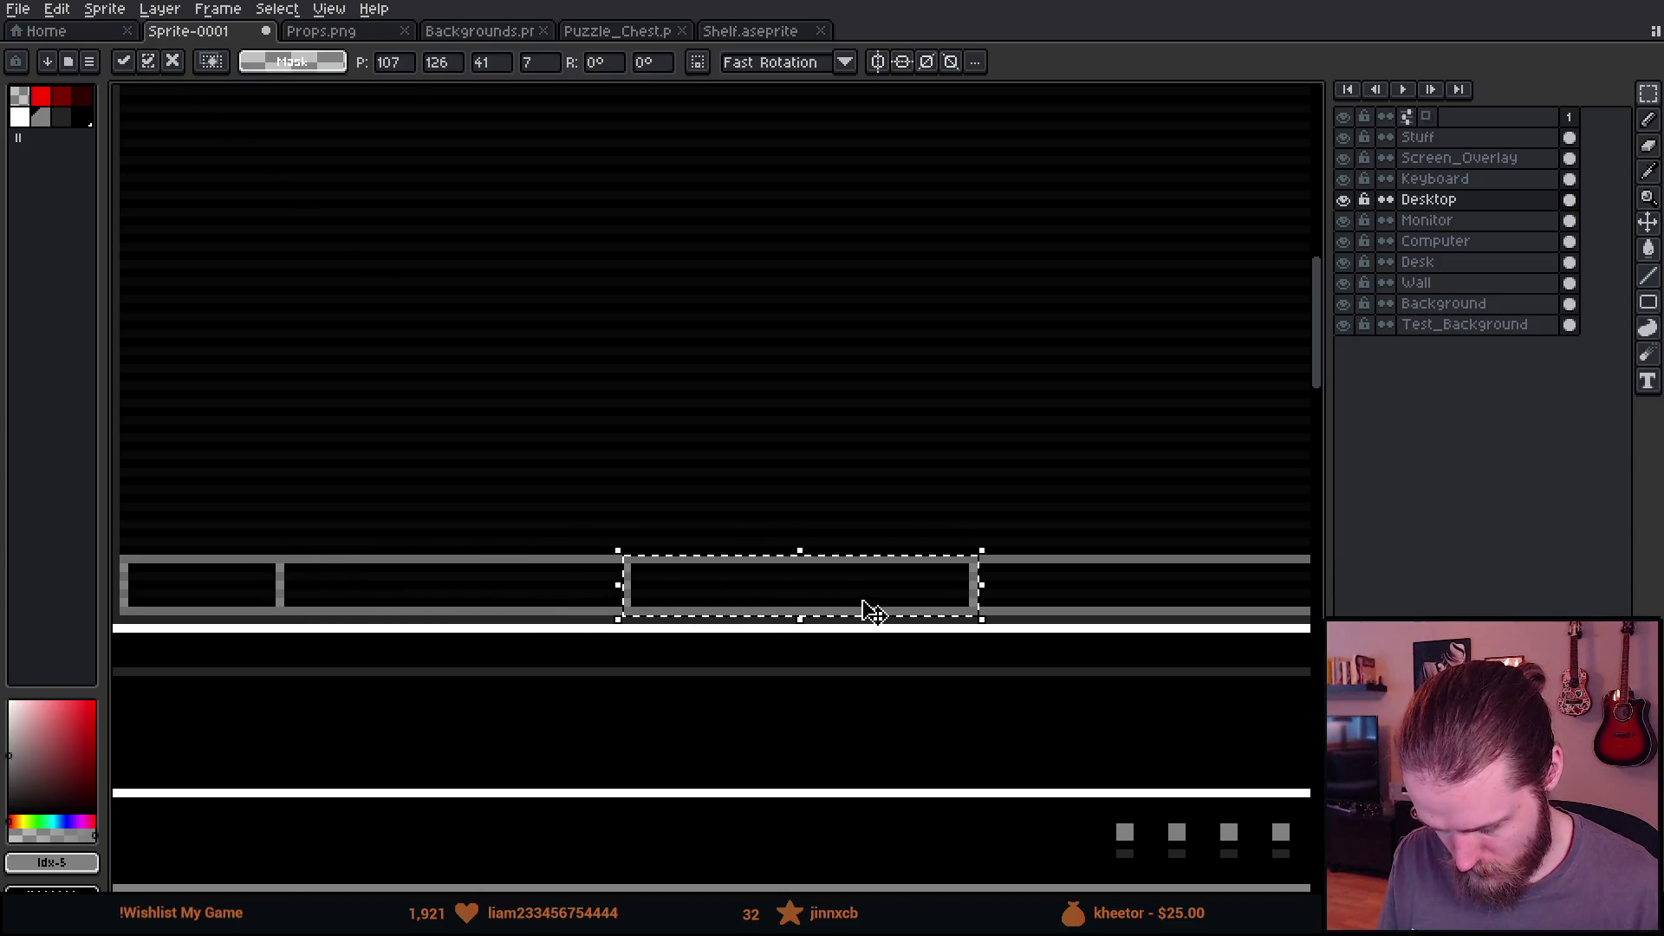
{"action": "left_click", "coordinate": [679, 360]}
{"action": "scroll", "coordinate": [678, 359], "scroll_direction": "down", "scroll_amount": 5}
{"action": "scroll", "coordinate": [740, 347], "scroll_direction": "up", "scroll_amount": 4}
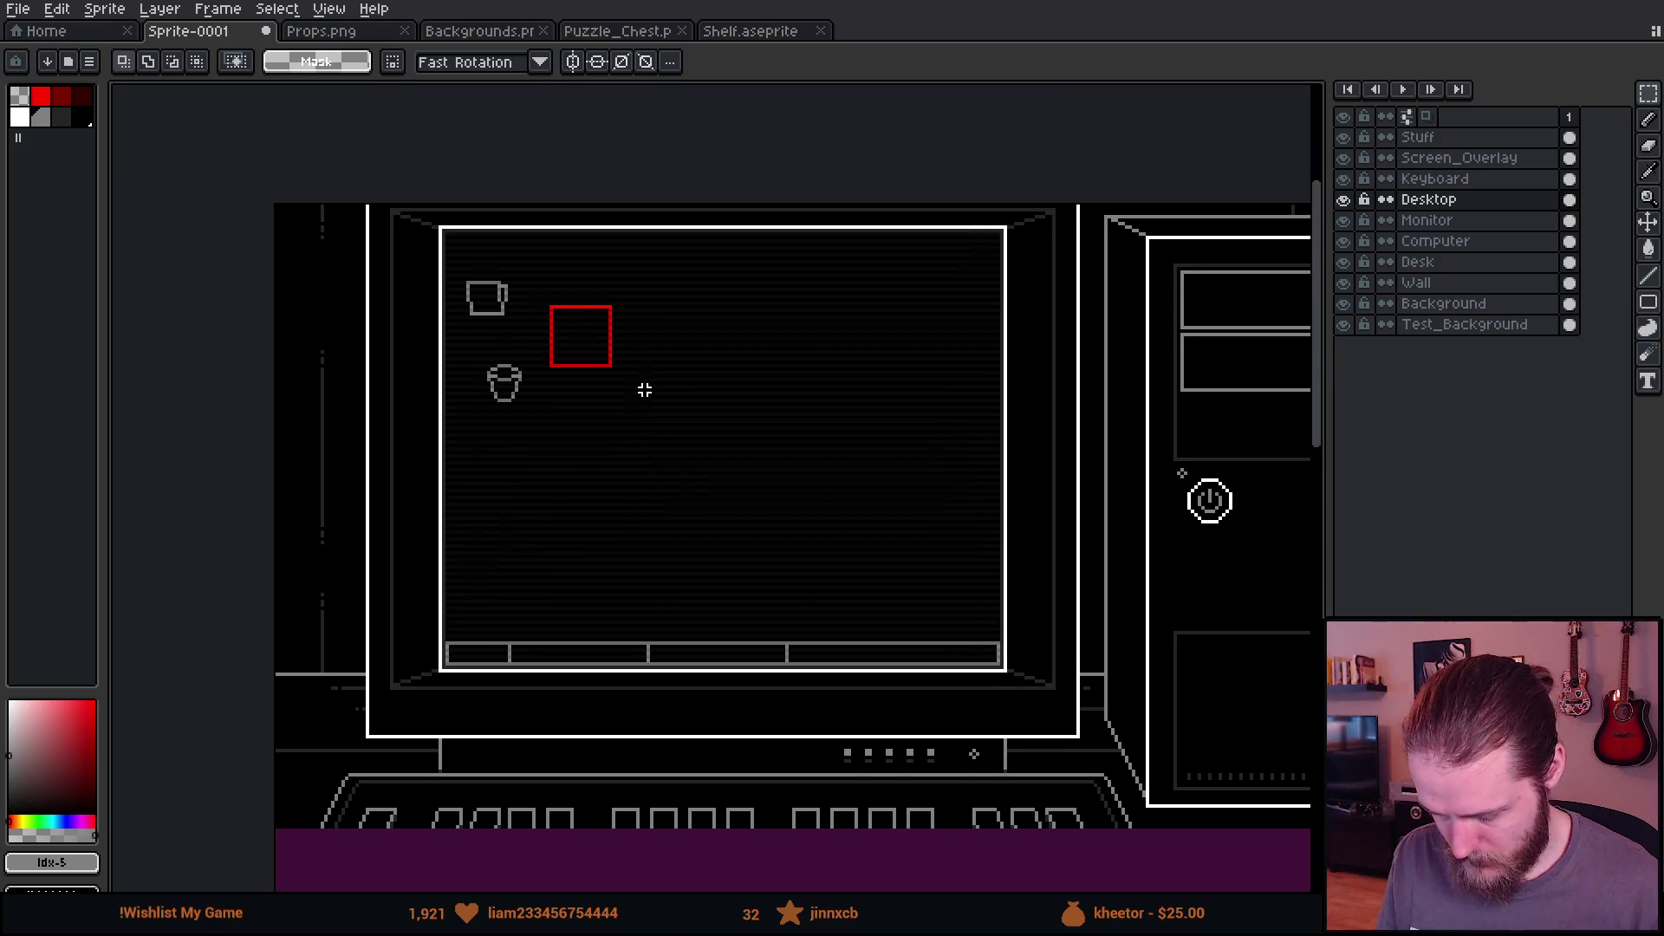
{"action": "scroll", "coordinate": [482, 656], "scroll_direction": "up", "scroll_amount": 3}
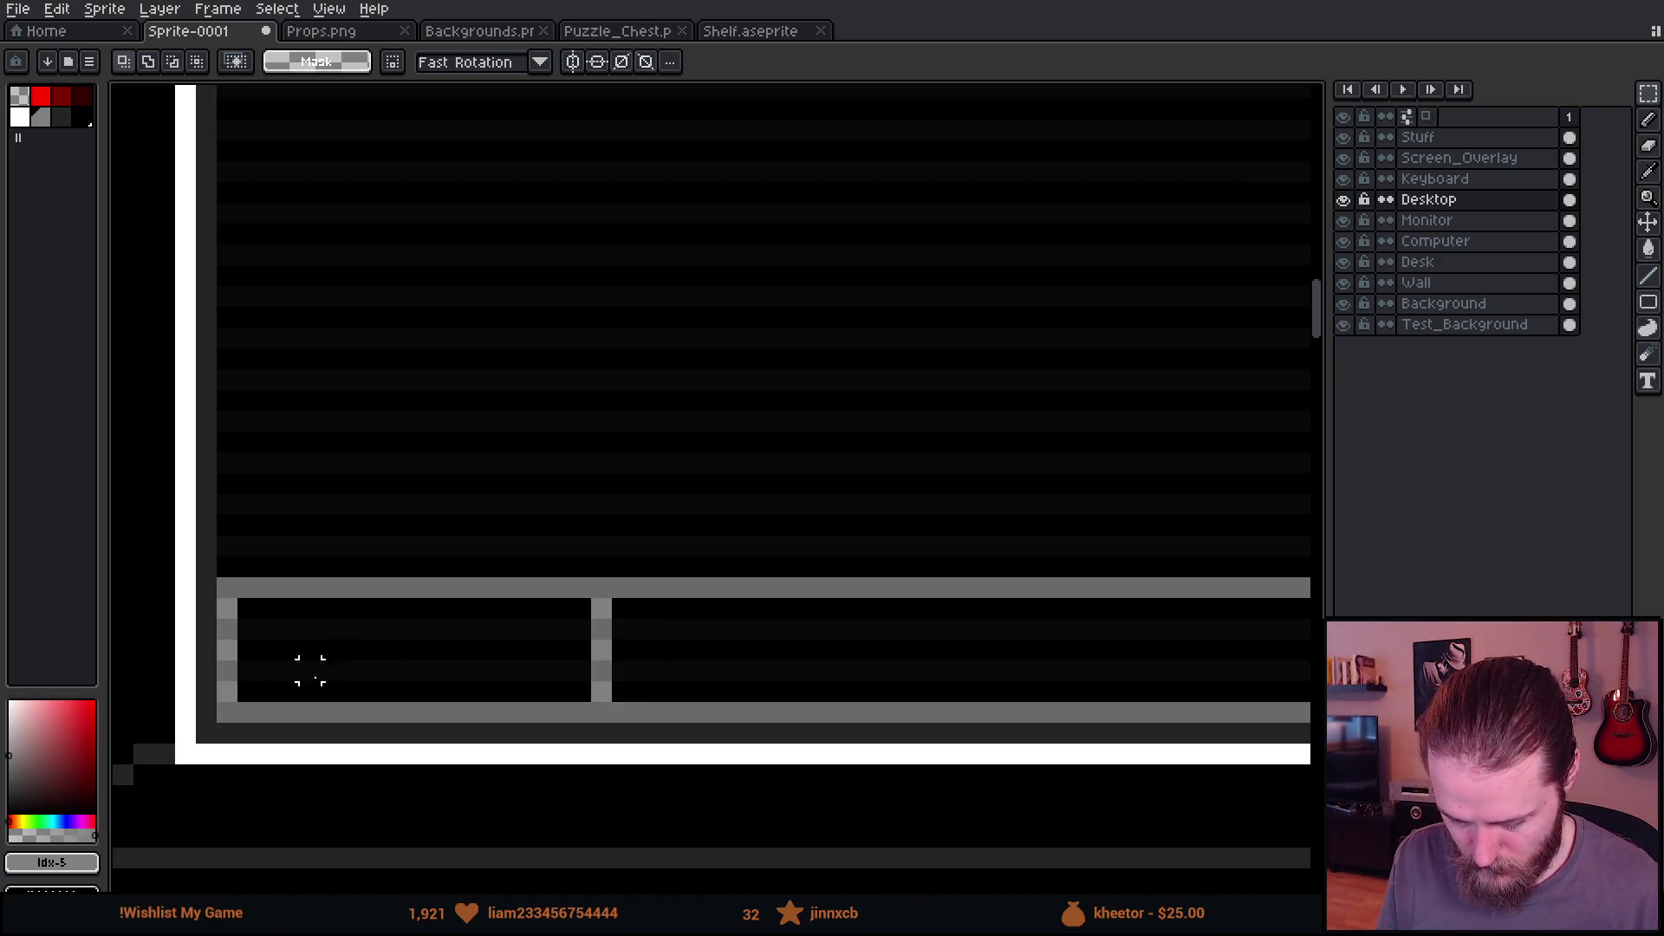
Step: Pencil wavy grey squiggle labels into the taskbar slots
{"action": "key", "text": "b"}
{"action": "mouse_move", "coordinate": [288, 619]}
{"action": "left_mouse_down"}
{"action": "mouse_move", "coordinate": [288, 672]}
{"action": "mouse_move", "coordinate": [316, 672]}
{"action": "left_mouse_up"}
{"action": "key", "text": "ctrl+z"}
{"action": "left_click", "coordinate": [308, 668]}
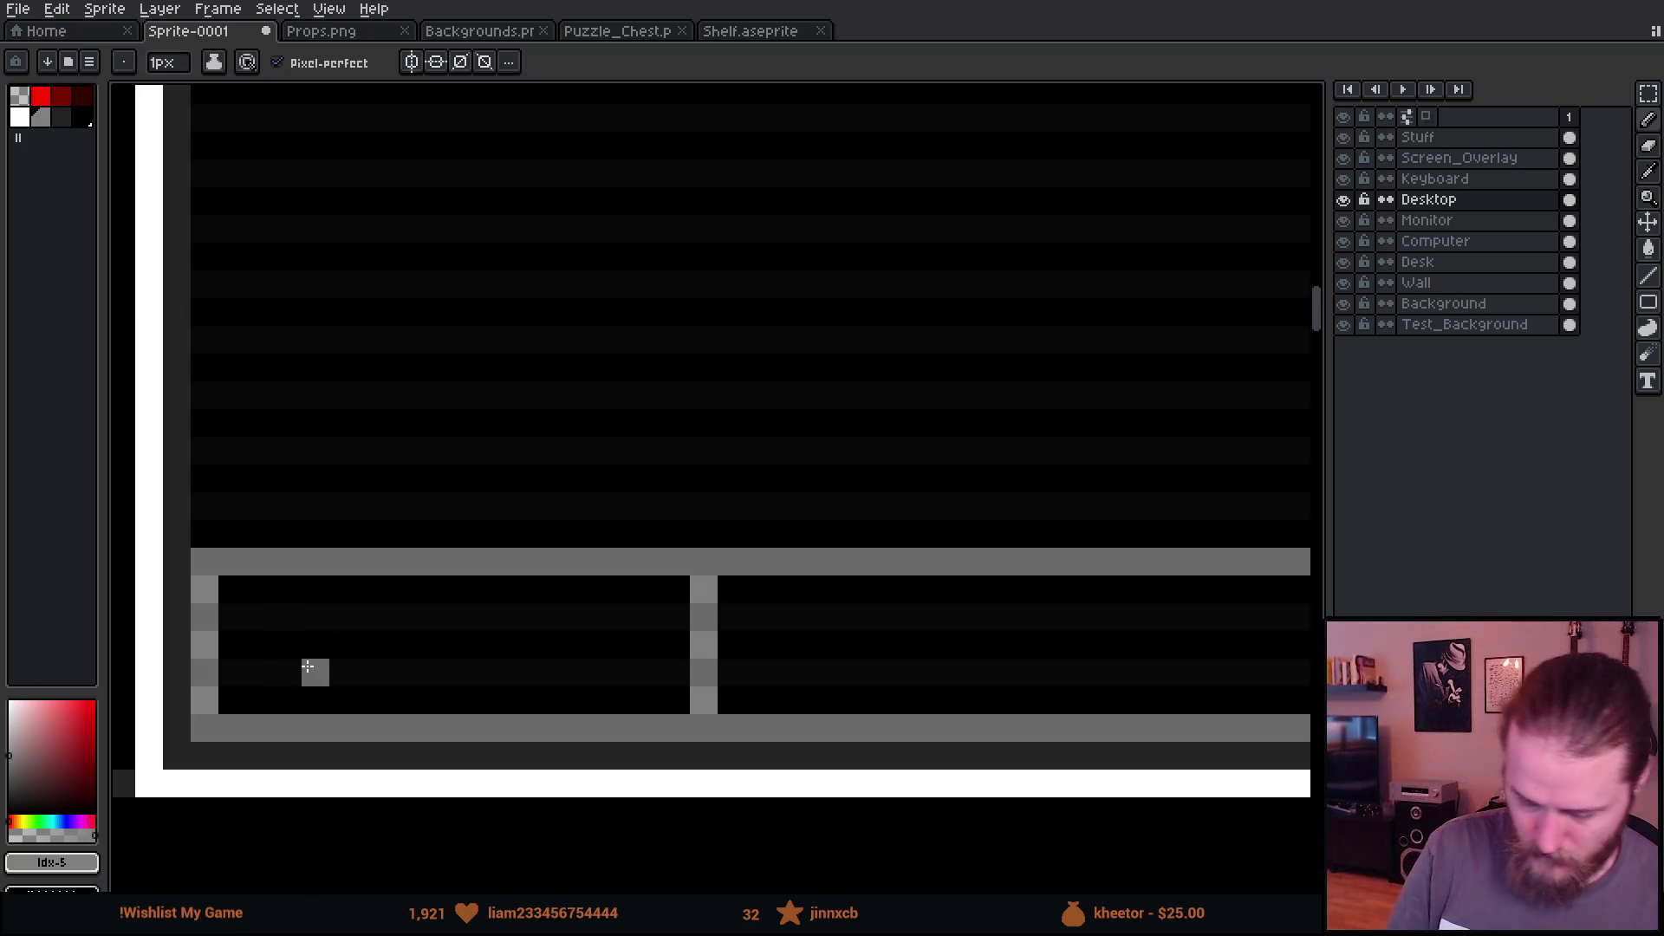
{"action": "mouse_move", "coordinate": [306, 626]}
{"action": "left_mouse_down"}
{"action": "mouse_move", "coordinate": [312, 650]}
{"action": "mouse_move", "coordinate": [451, 652]}
{"action": "mouse_move", "coordinate": [506, 679]}
{"action": "mouse_move", "coordinate": [562, 651]}
{"action": "mouse_move", "coordinate": [562, 679]}
{"action": "left_mouse_up"}
{"action": "left_click_drag", "start_coordinate": [916, 687], "coordinate": [446, 501]}
{"action": "mouse_move", "coordinate": [346, 442]}
{"action": "left_mouse_down"}
{"action": "mouse_move", "coordinate": [421, 468]}
{"action": "mouse_move", "coordinate": [624, 473]}
{"action": "mouse_move", "coordinate": [659, 443]}
{"action": "mouse_move", "coordinate": [698, 472]}
{"action": "mouse_move", "coordinate": [875, 472]}
{"action": "mouse_move", "coordinate": [903, 444]}
{"action": "left_mouse_up"}
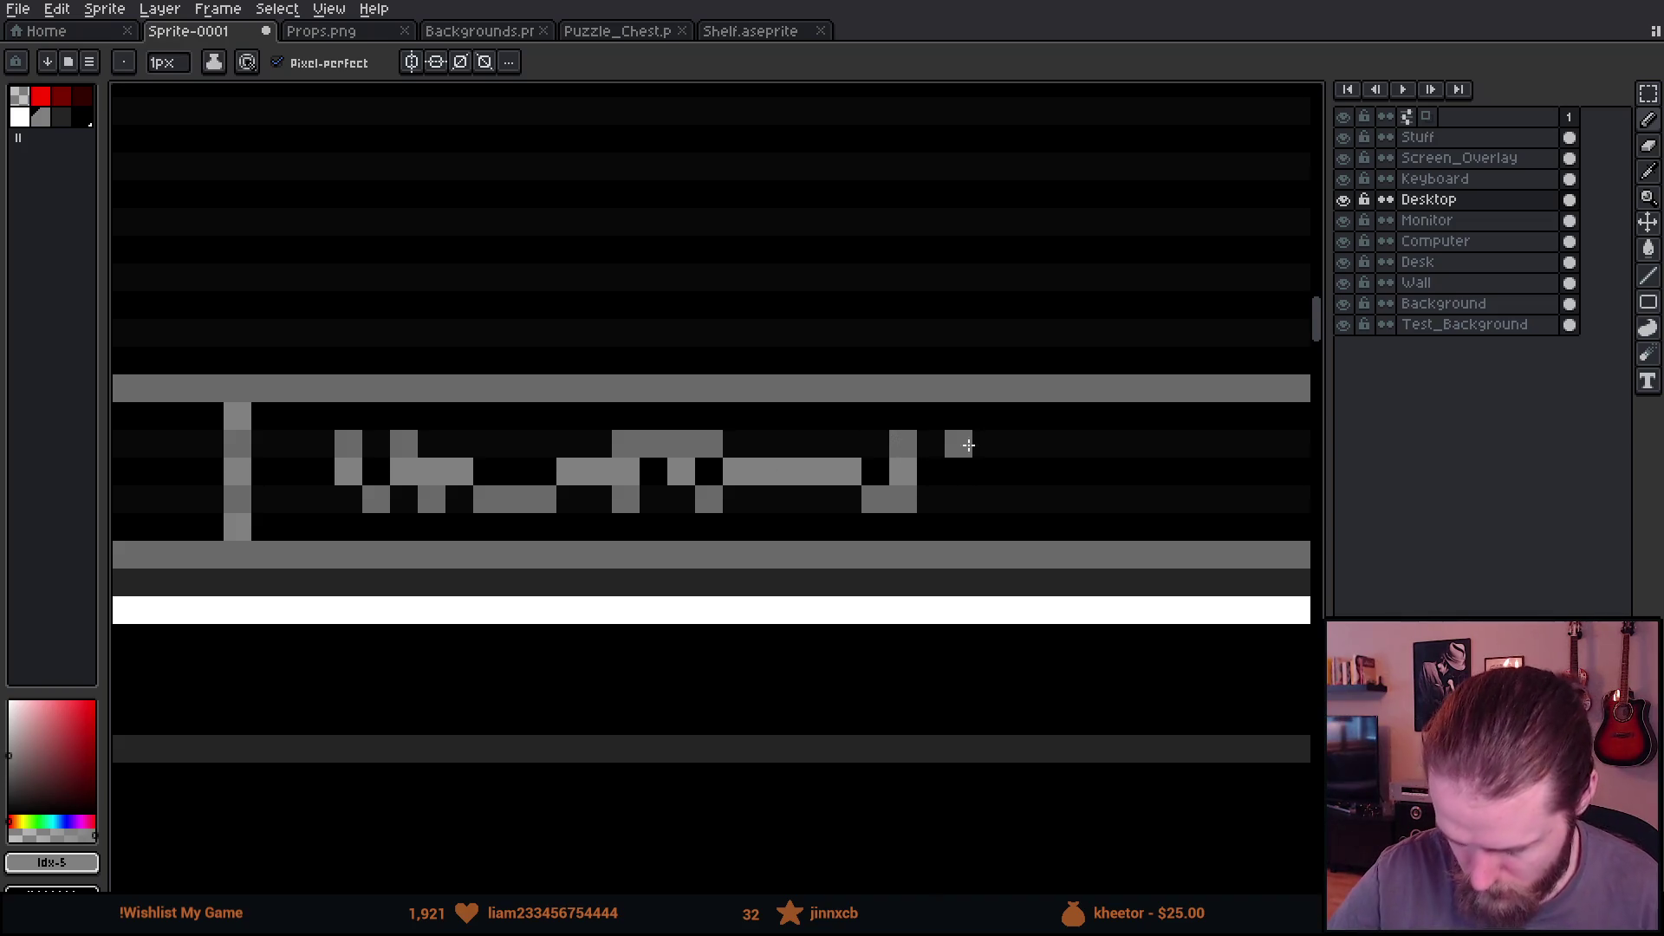
Step: Copy the second taskbar slot with its label and drop it into the third slot
{"action": "scroll", "coordinate": [1068, 581], "scroll_direction": "down", "scroll_amount": 5}
{"action": "mouse_move", "coordinate": [1148, 725]}
{"action": "left_mouse_down"}
{"action": "mouse_move", "coordinate": [624, 720]}
{"action": "mouse_move", "coordinate": [694, 847]}
{"action": "left_mouse_up"}
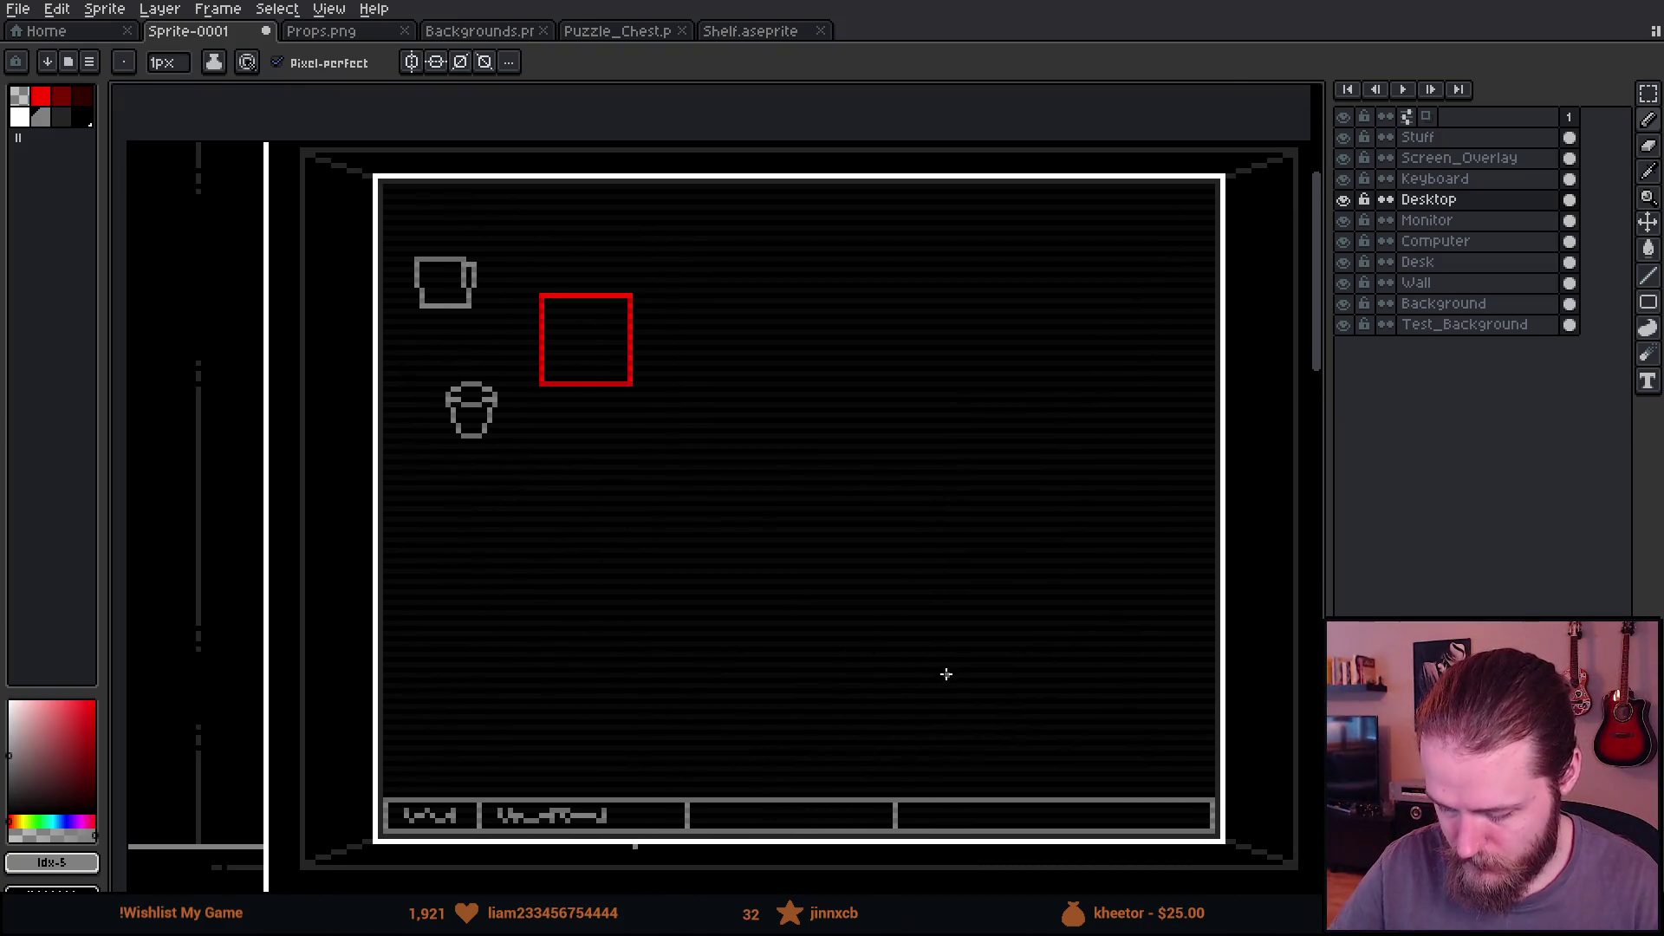
{"action": "scroll", "coordinate": [839, 531], "scroll_direction": "down", "scroll_amount": 5}
{"action": "key", "text": "m"}
{"action": "mouse_move", "coordinate": [507, 545]}
{"action": "left_mouse_down"}
{"action": "mouse_move", "coordinate": [702, 578]}
{"action": "mouse_move", "coordinate": [680, 569]}
{"action": "mouse_move", "coordinate": [772, 457]}
{"action": "mouse_move", "coordinate": [839, 574]}
{"action": "left_mouse_up"}
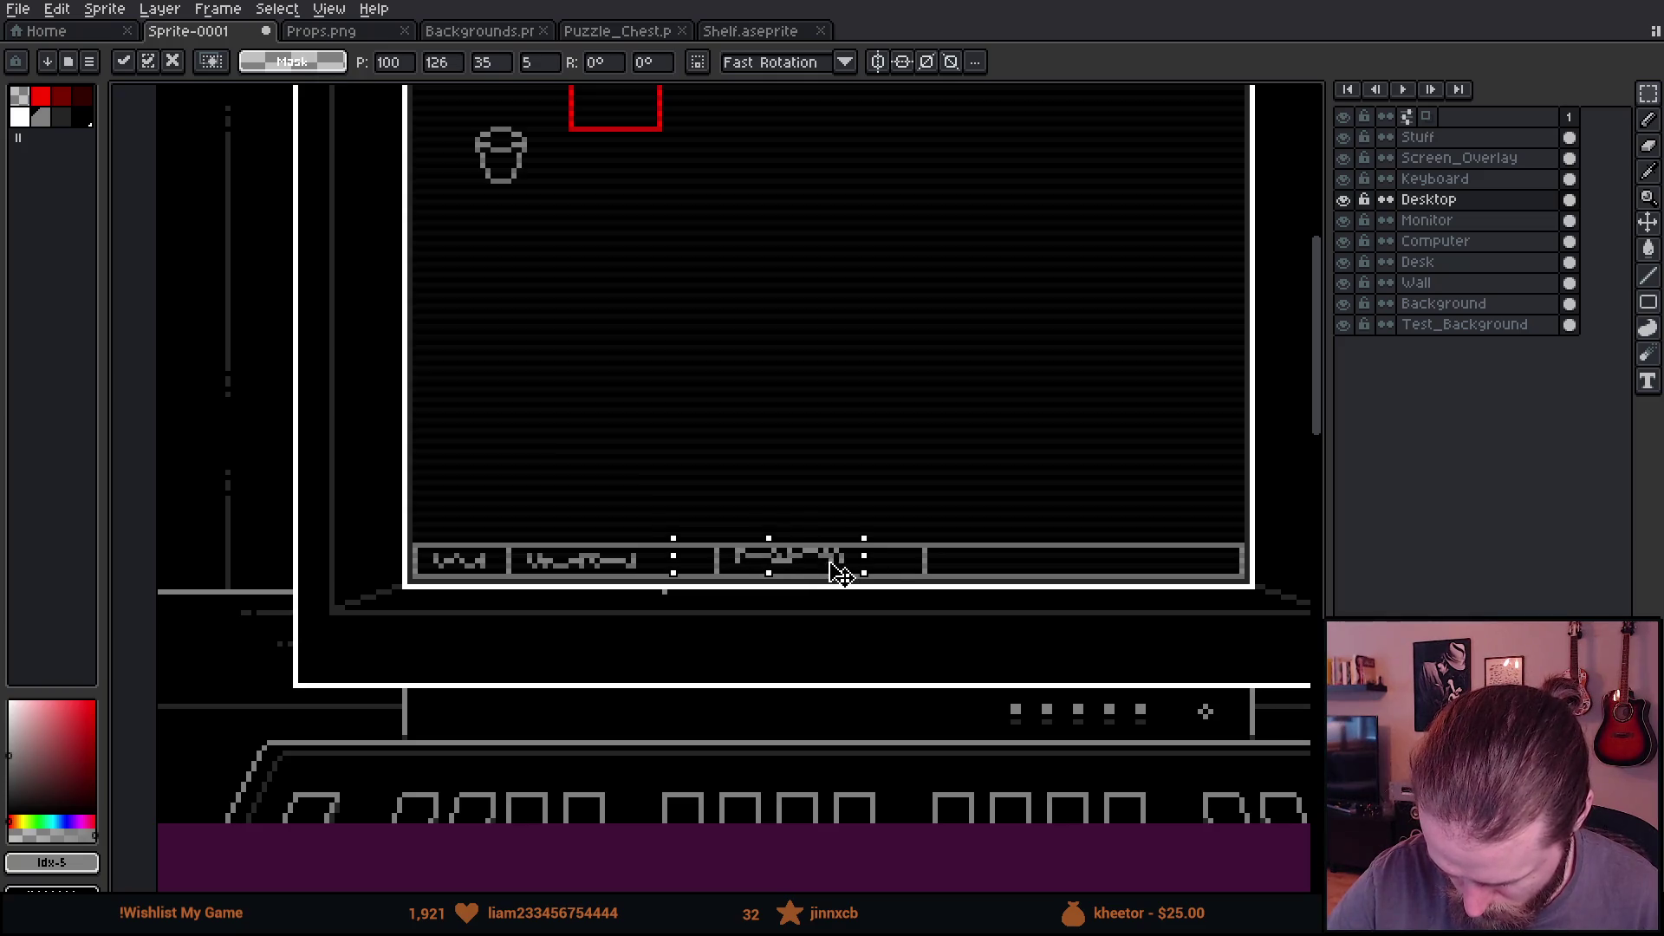
{"action": "left_click", "coordinate": [841, 499]}
{"action": "mouse_move", "coordinate": [961, 363]}
{"action": "left_mouse_down"}
{"action": "mouse_move", "coordinate": [867, 621]}
{"action": "mouse_move", "coordinate": [875, 651]}
{"action": "left_mouse_up"}
{"action": "left_click_drag", "start_coordinate": [1044, 641], "coordinate": [873, 446]}
{"action": "scroll", "coordinate": [973, 564], "scroll_direction": "up", "scroll_amount": 8}
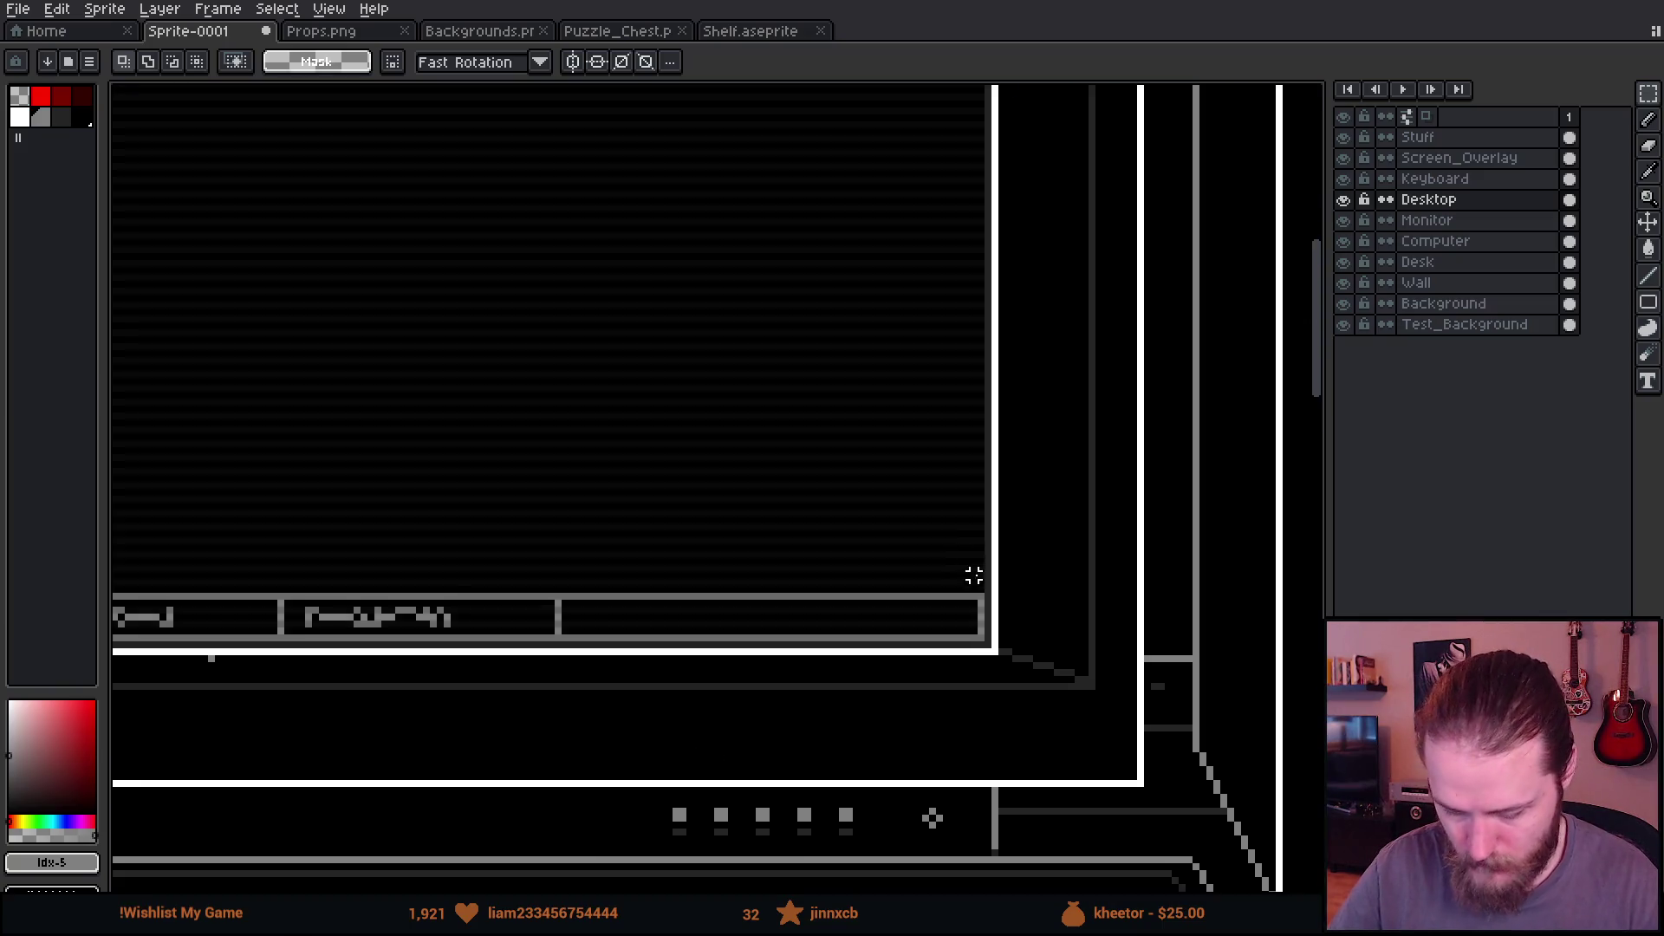
{"action": "left_click_drag", "start_coordinate": [825, 682], "coordinate": [995, 657]}
Step: Pencil a small <|·|< glyph of vertical bars, a centre dot and angle pixels in the last slot
{"action": "key", "text": "b"}
{"action": "left_click_drag", "start_coordinate": [695, 407], "coordinate": [711, 509]}
{"action": "key", "text": "ctrl+z"}
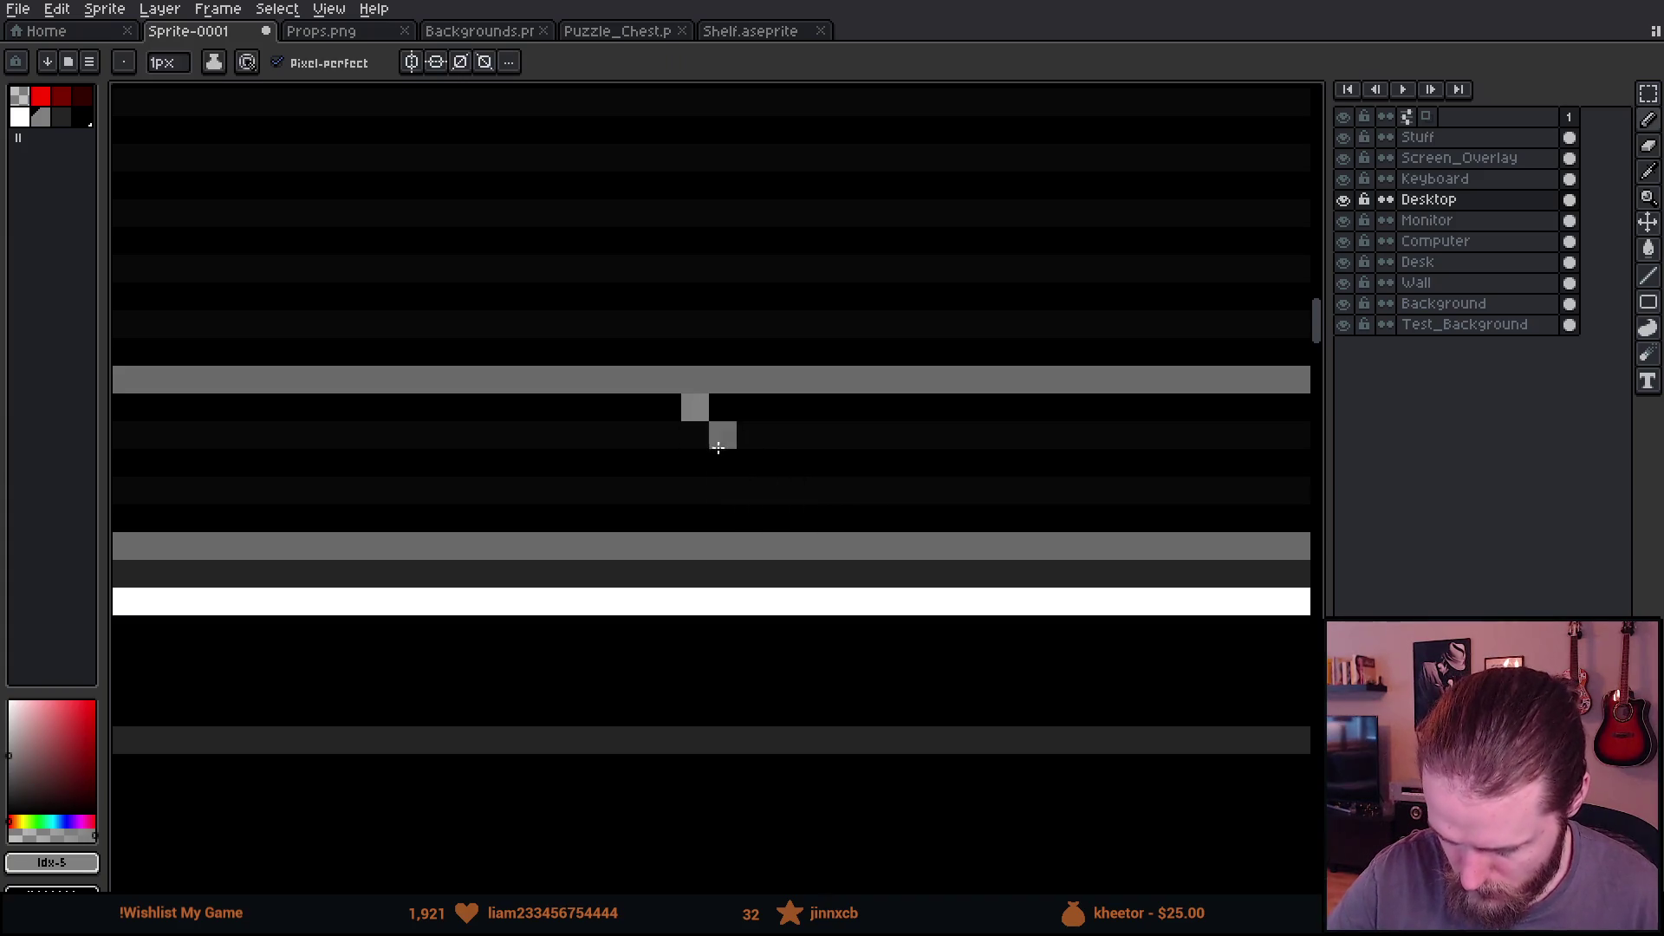
{"action": "left_click_drag", "start_coordinate": [692, 416], "coordinate": [692, 520]}
{"action": "mouse_move", "coordinate": [944, 602]}
{"action": "left_mouse_down"}
{"action": "mouse_move", "coordinate": [642, 616]}
{"action": "mouse_move", "coordinate": [857, 590]}
{"action": "left_mouse_up"}
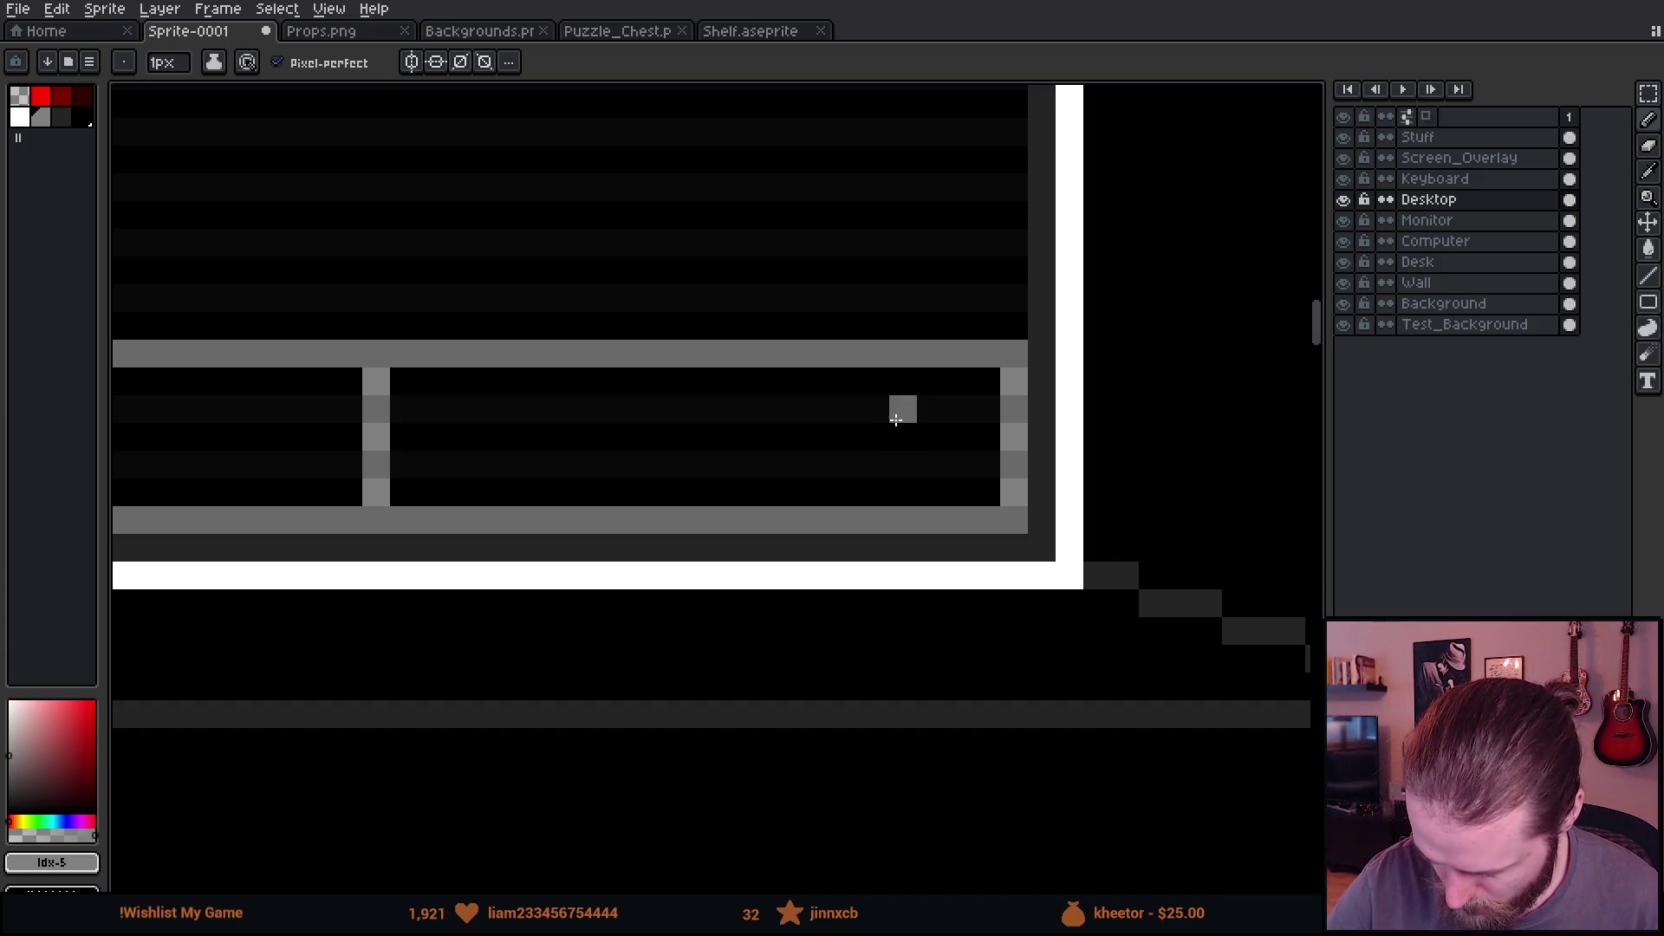
{"action": "left_click_drag", "start_coordinate": [895, 413], "coordinate": [895, 462]}
{"action": "left_click_drag", "start_coordinate": [820, 409], "coordinate": [820, 464]}
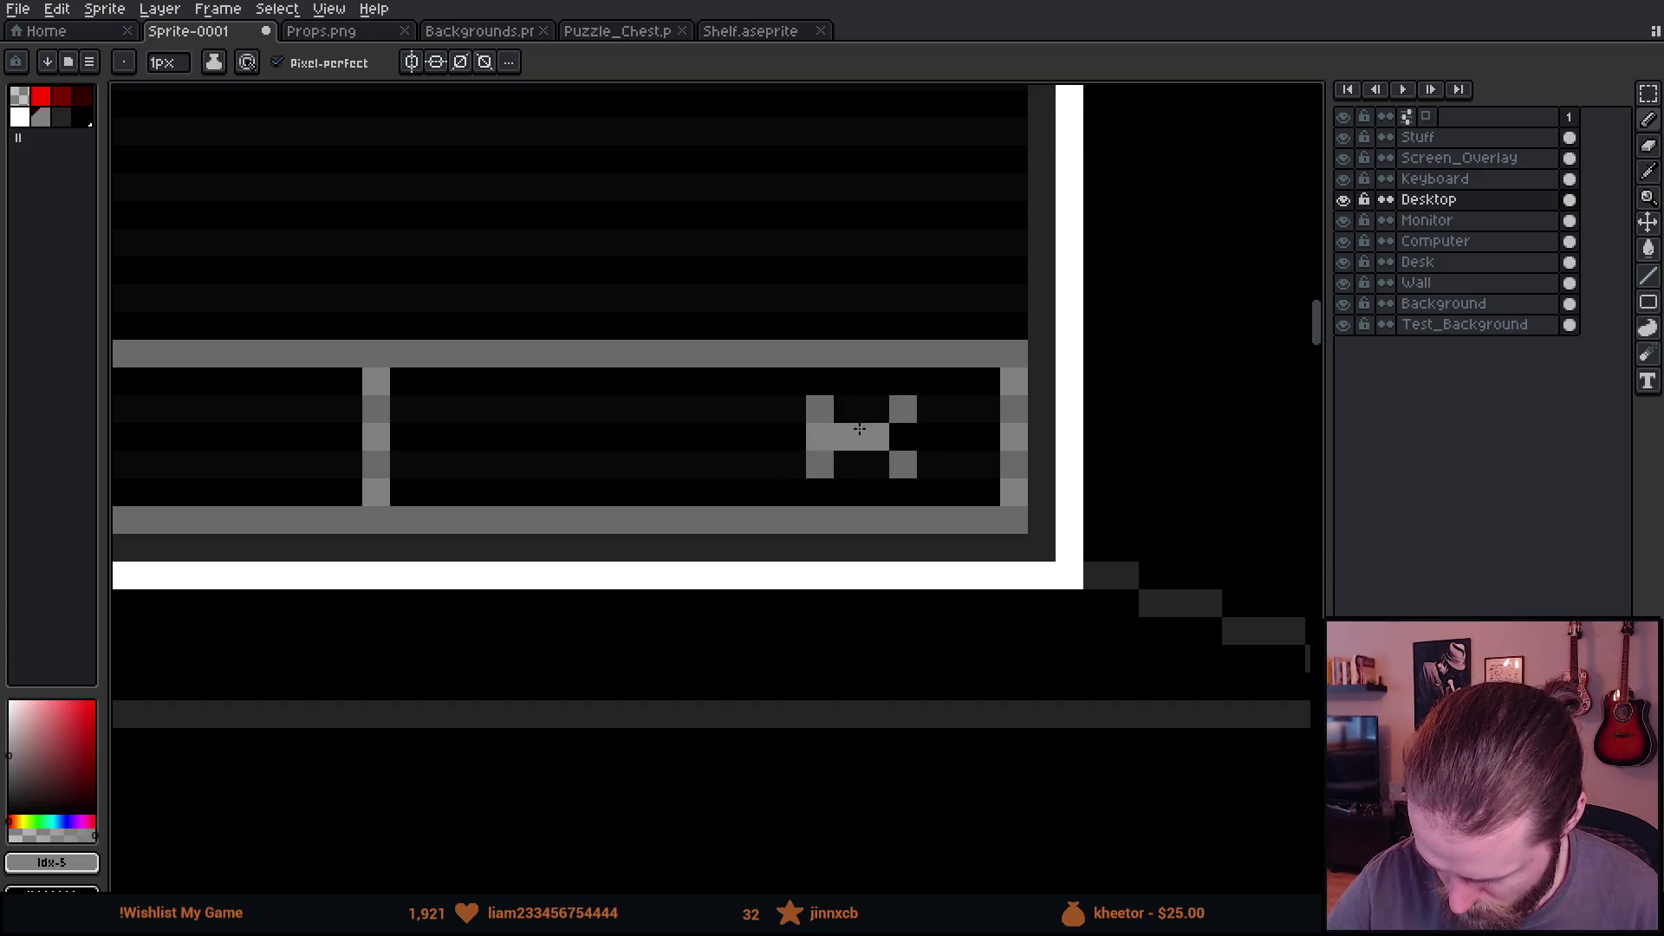
{"action": "left_click", "coordinate": [709, 436]}
{"action": "left_click_drag", "start_coordinate": [709, 409], "coordinate": [709, 465]}
{"action": "left_click", "coordinate": [653, 409]}
{"action": "left_click", "coordinate": [626, 435]}
{"action": "left_click", "coordinate": [654, 465]}
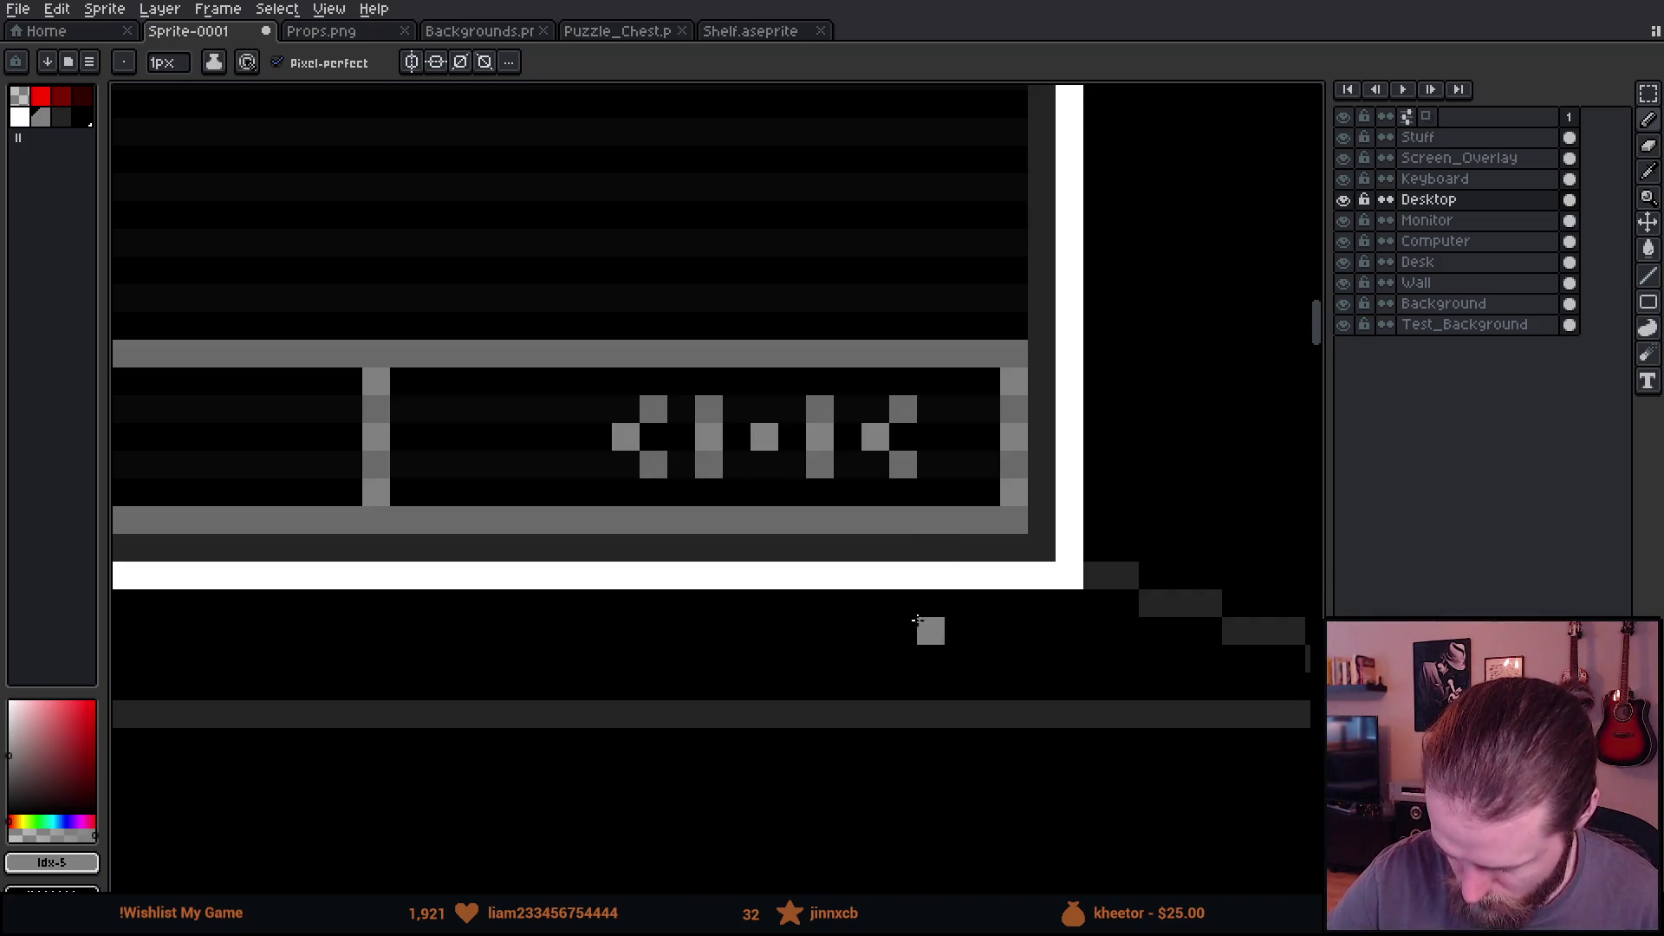
Step: Marquee-select the glyph and commit it in its new position on the taskbar
{"action": "scroll", "coordinate": [936, 646], "scroll_direction": "left", "scroll_amount": 3}
{"action": "key", "text": "m"}
{"action": "mouse_move", "coordinate": [521, 364]}
{"action": "left_mouse_down"}
{"action": "mouse_move", "coordinate": [636, 479]}
{"action": "mouse_move", "coordinate": [605, 505]}
{"action": "mouse_move", "coordinate": [761, 450]}
{"action": "mouse_move", "coordinate": [751, 442]}
{"action": "left_mouse_up"}
{"action": "key", "text": "Return"}
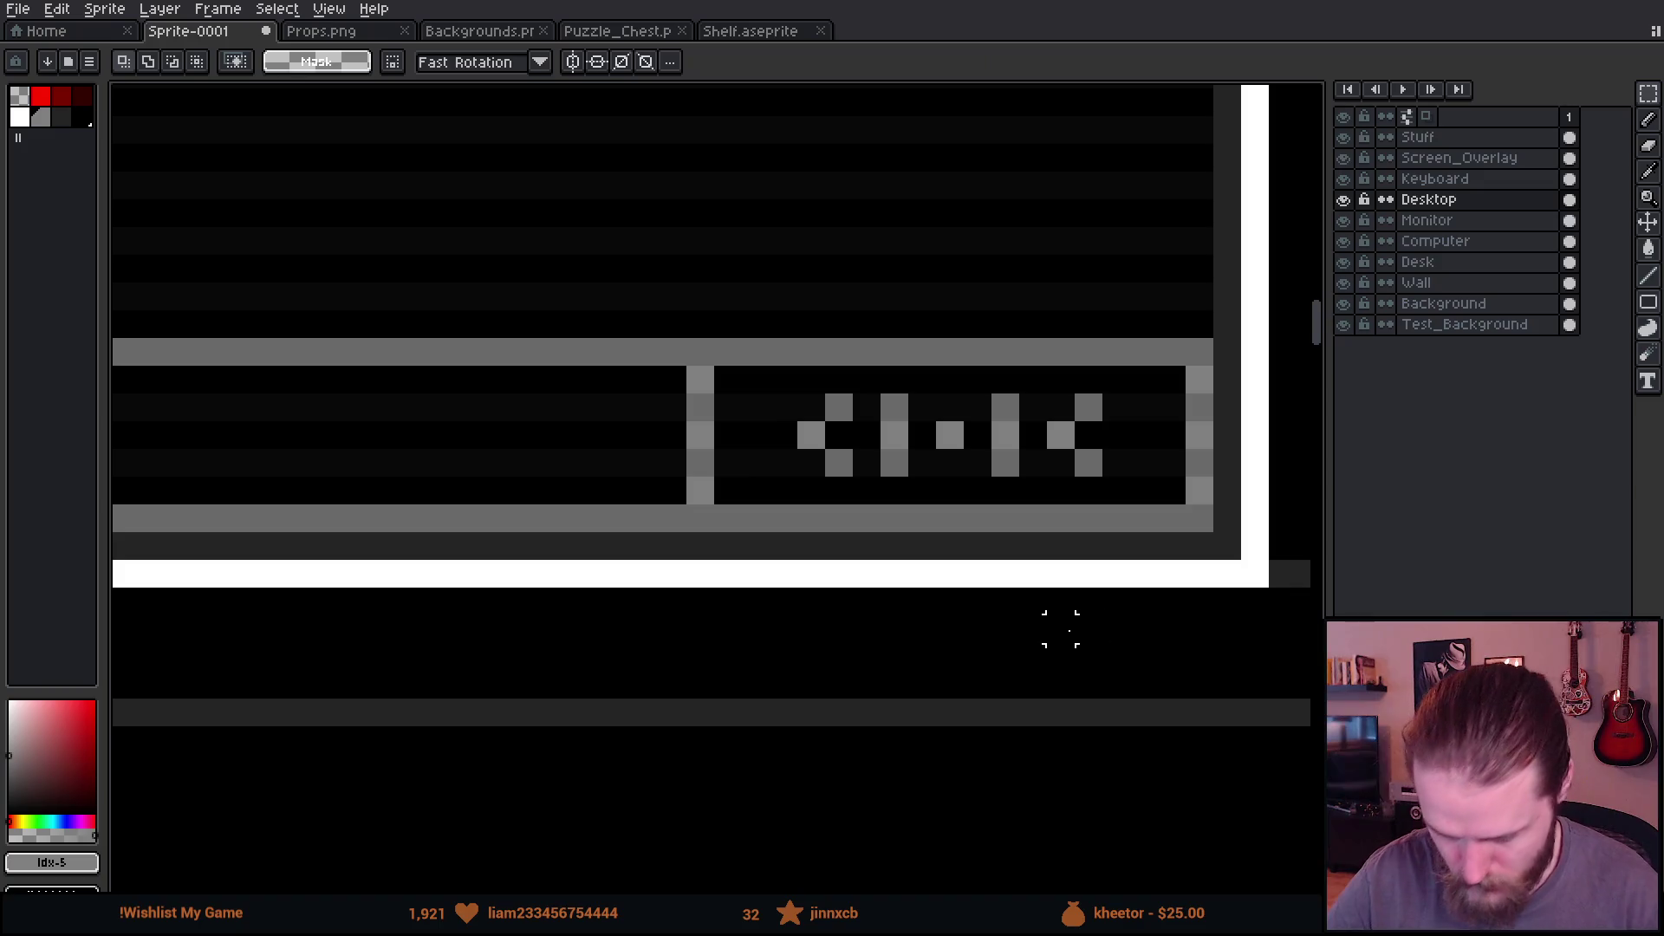
{"action": "scroll", "coordinate": [1067, 624], "scroll_direction": "down", "scroll_amount": 5}
{"action": "scroll", "coordinate": [1093, 574], "scroll_direction": "up", "scroll_amount": 3}
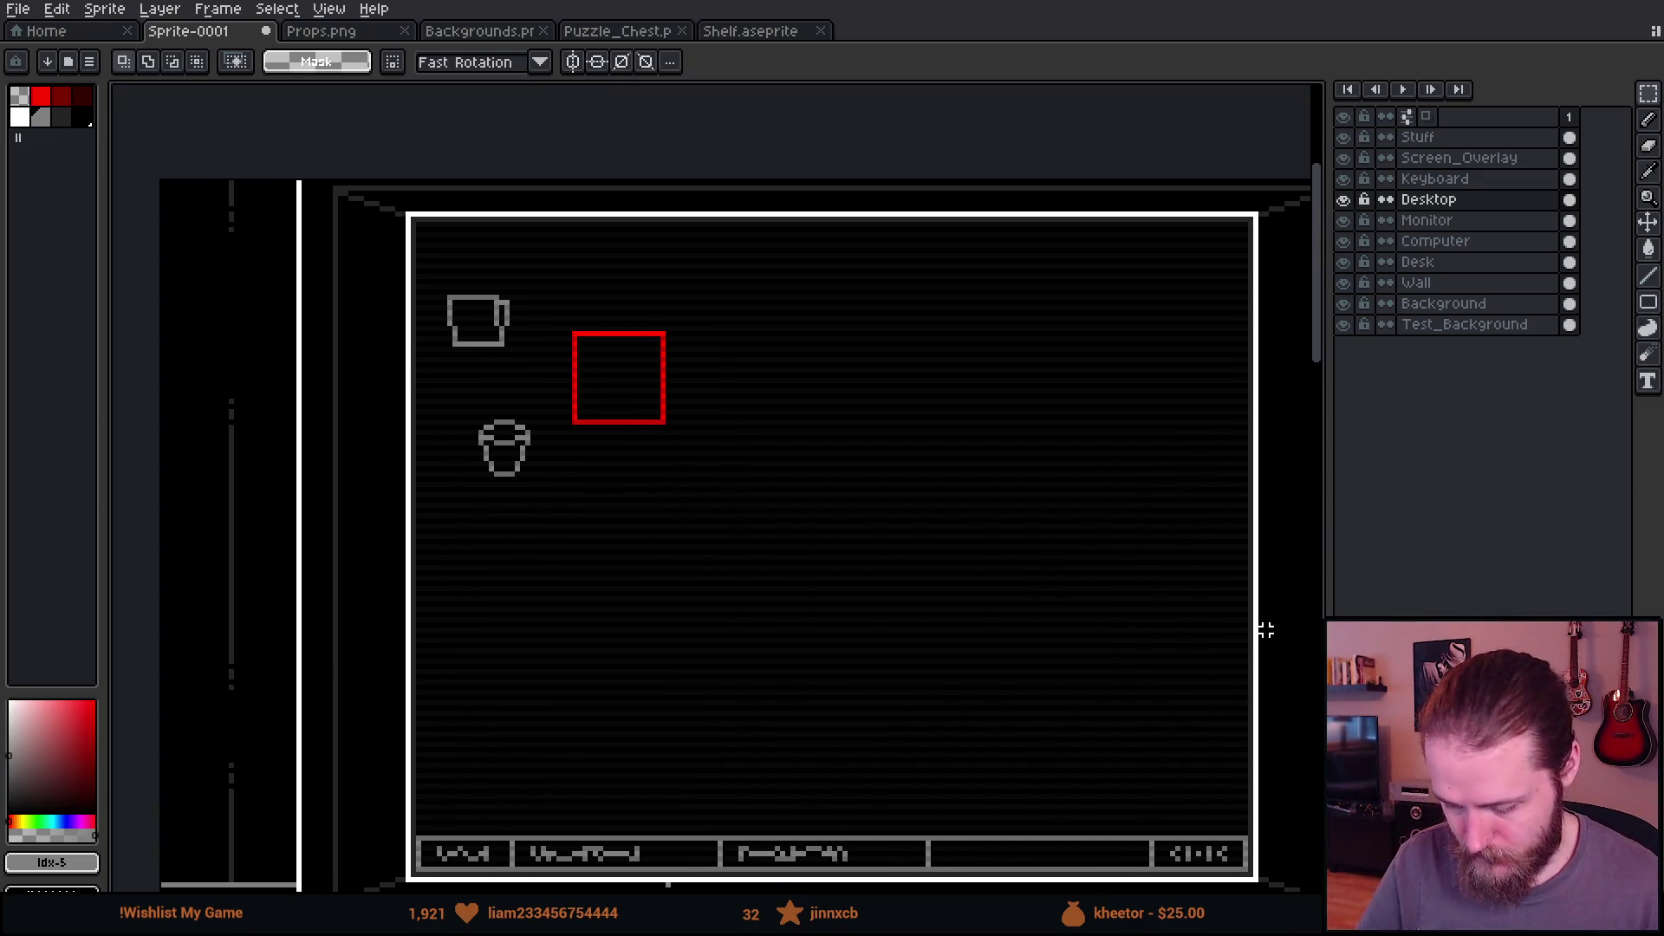
{"action": "left_click_drag", "start_coordinate": [819, 541], "coordinate": [809, 520]}
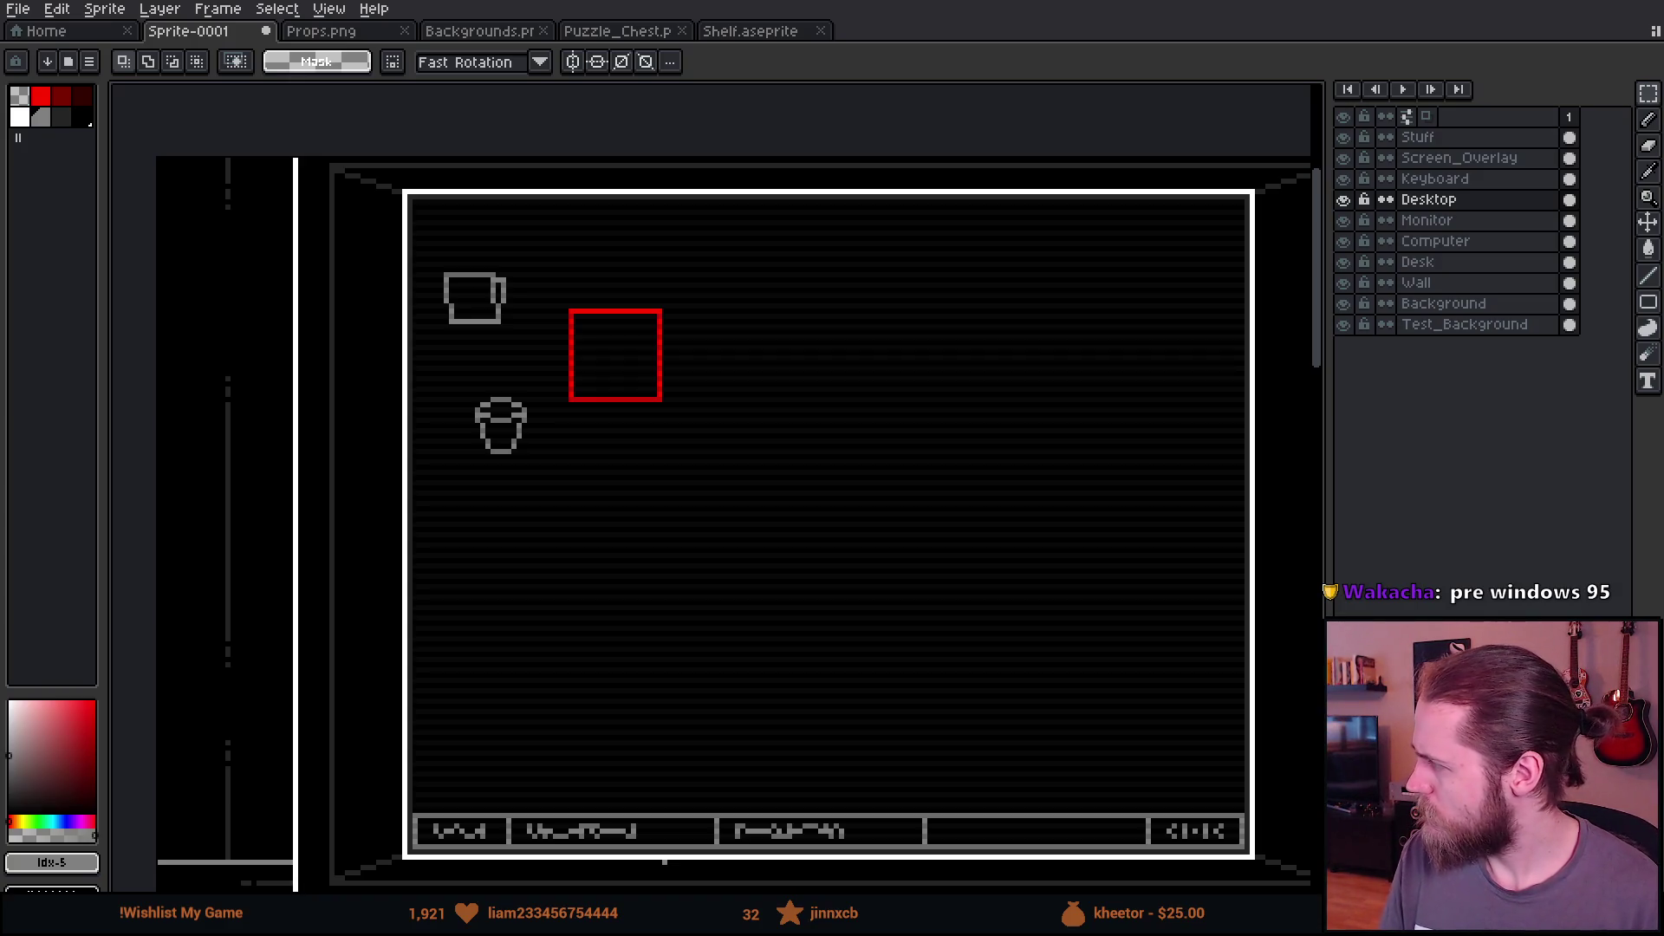
{"action": "scroll", "coordinate": [371, 271], "scroll_direction": "up", "scroll_amount": 3}
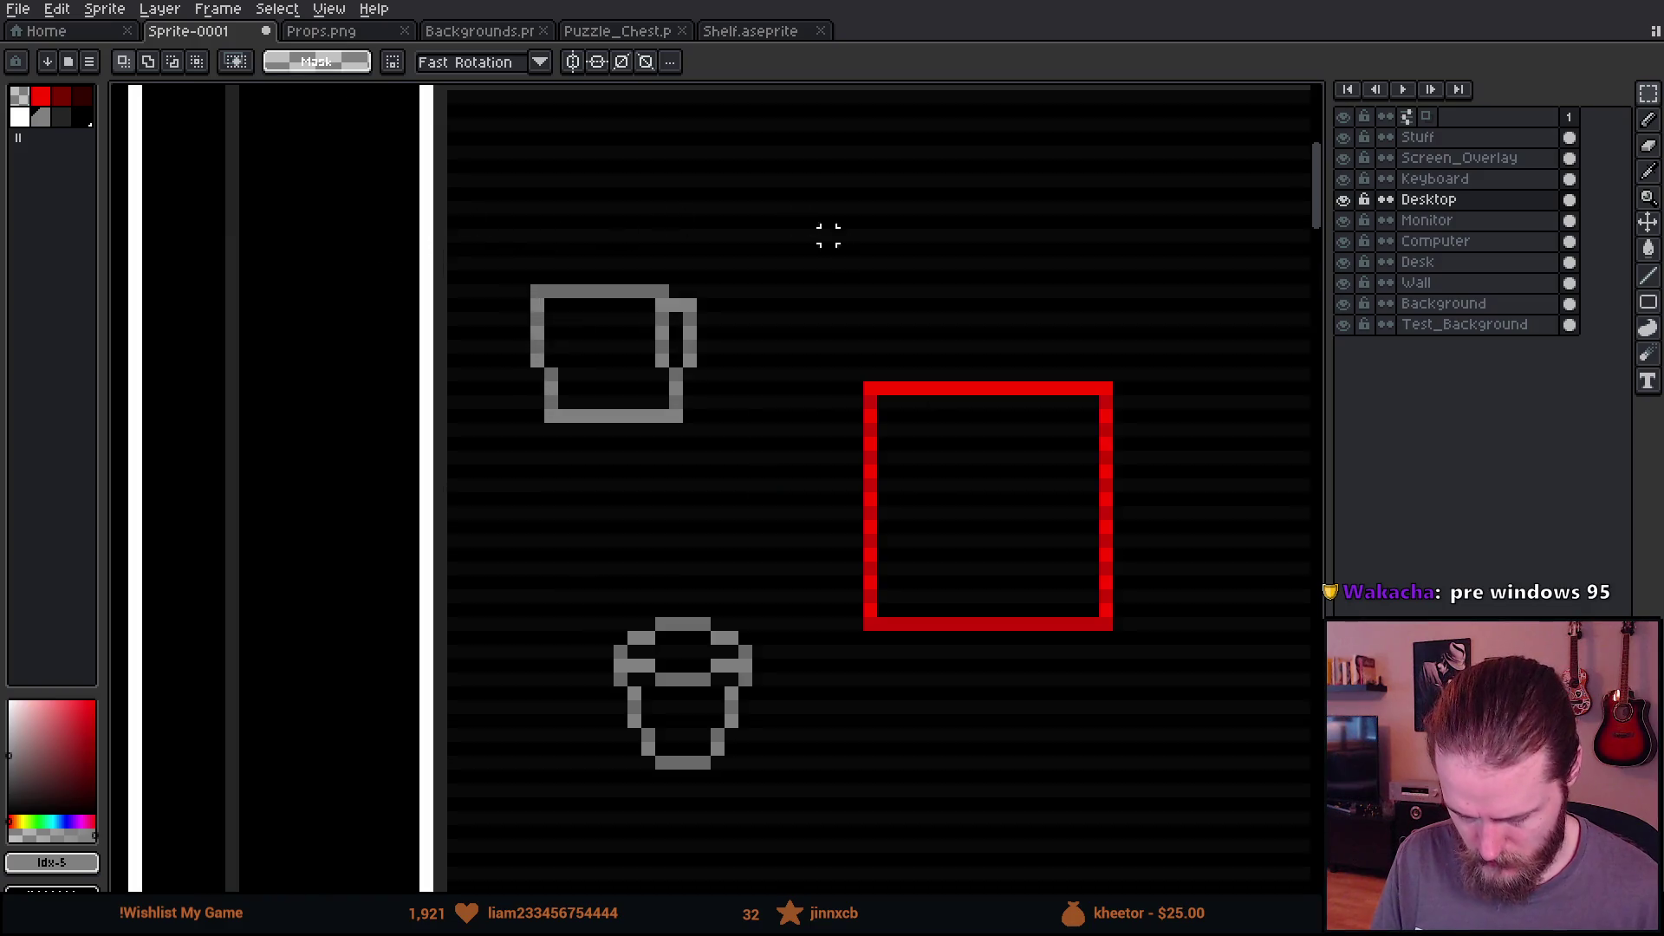
Step: Select the mug icon and flip it horizontally
{"action": "left_click_drag", "start_coordinate": [513, 234], "coordinate": [746, 453]}
{"action": "key", "text": "shift+h"}
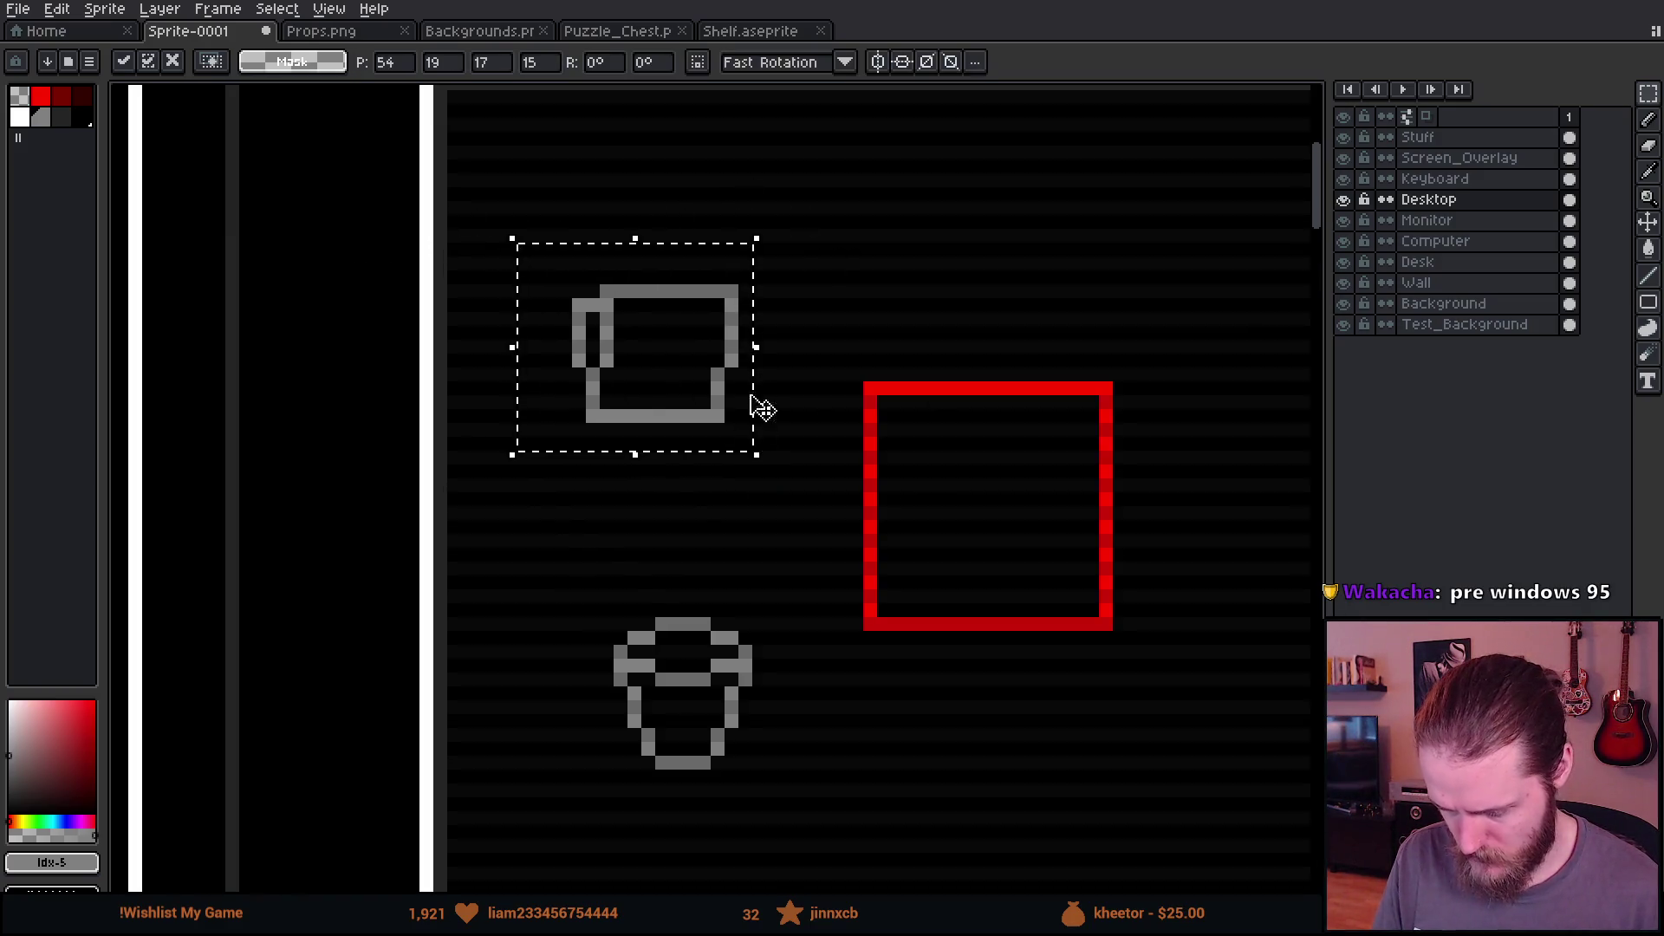
{"action": "key", "text": "ctrl+d"}
Step: Reselect the mug icon and delete it from the monitor desktop
{"action": "scroll", "coordinate": [826, 349], "scroll_direction": "down", "scroll_amount": 2}
{"action": "scroll", "coordinate": [825, 348], "scroll_direction": "down", "scroll_amount": 4}
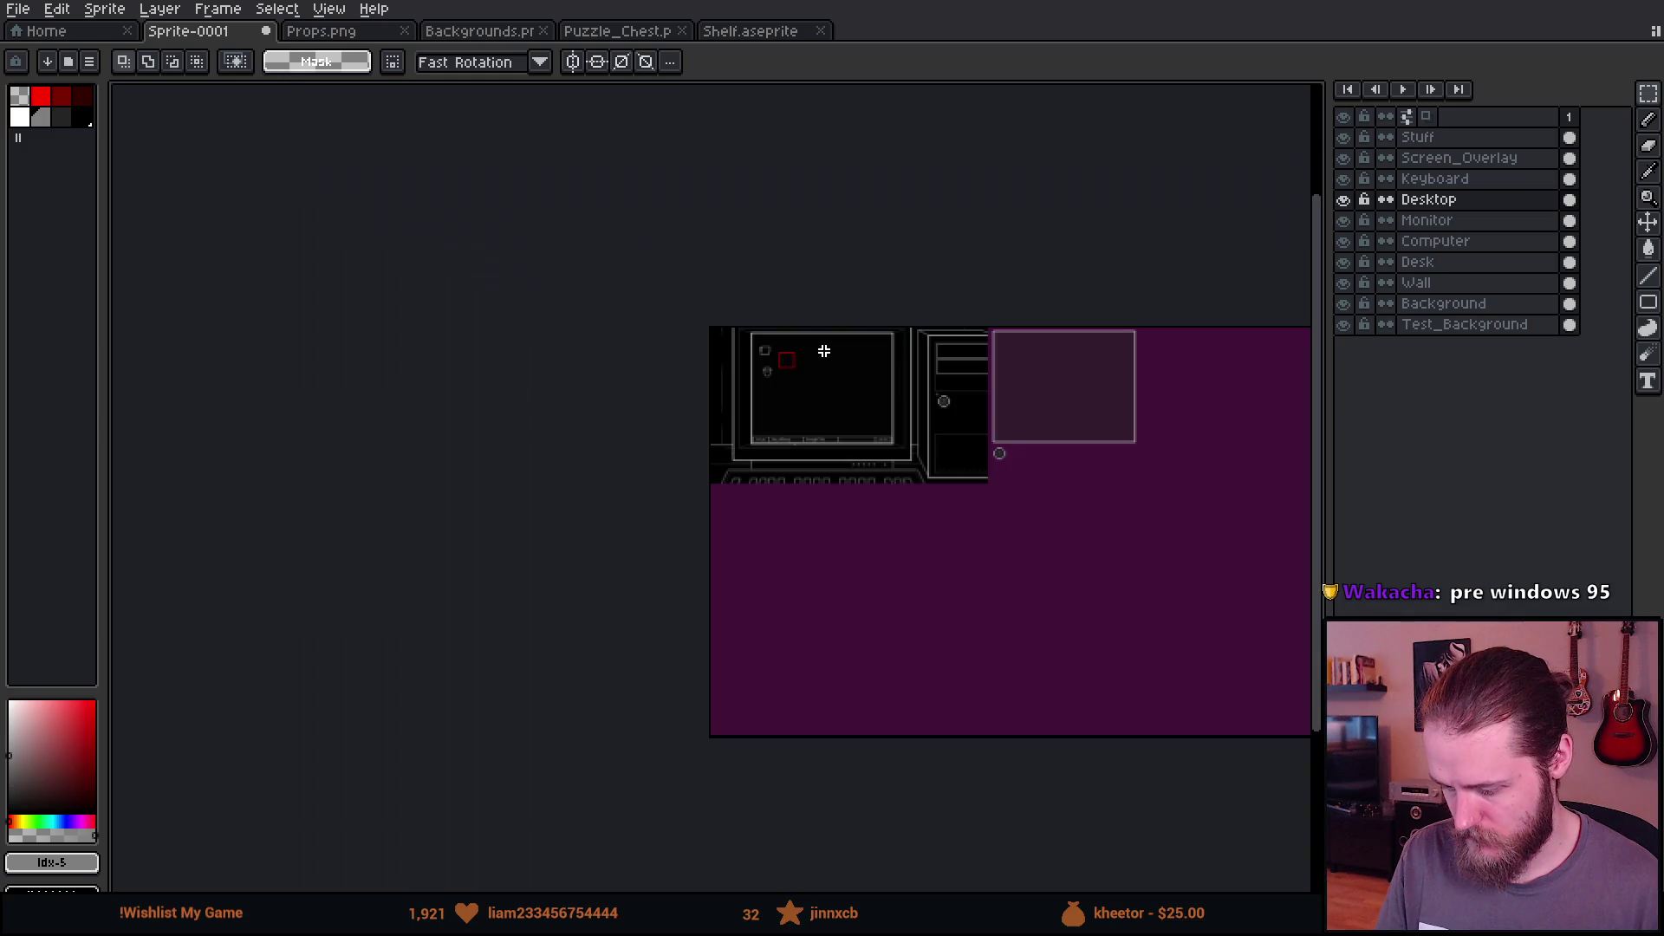
{"action": "scroll", "coordinate": [754, 375], "scroll_direction": "up", "scroll_amount": 5}
{"action": "mouse_move", "coordinate": [532, 371]}
{"action": "left_mouse_down"}
{"action": "mouse_move", "coordinate": [613, 393]}
{"action": "mouse_move", "coordinate": [754, 382]}
{"action": "mouse_move", "coordinate": [234, 222]}
{"action": "left_mouse_up"}
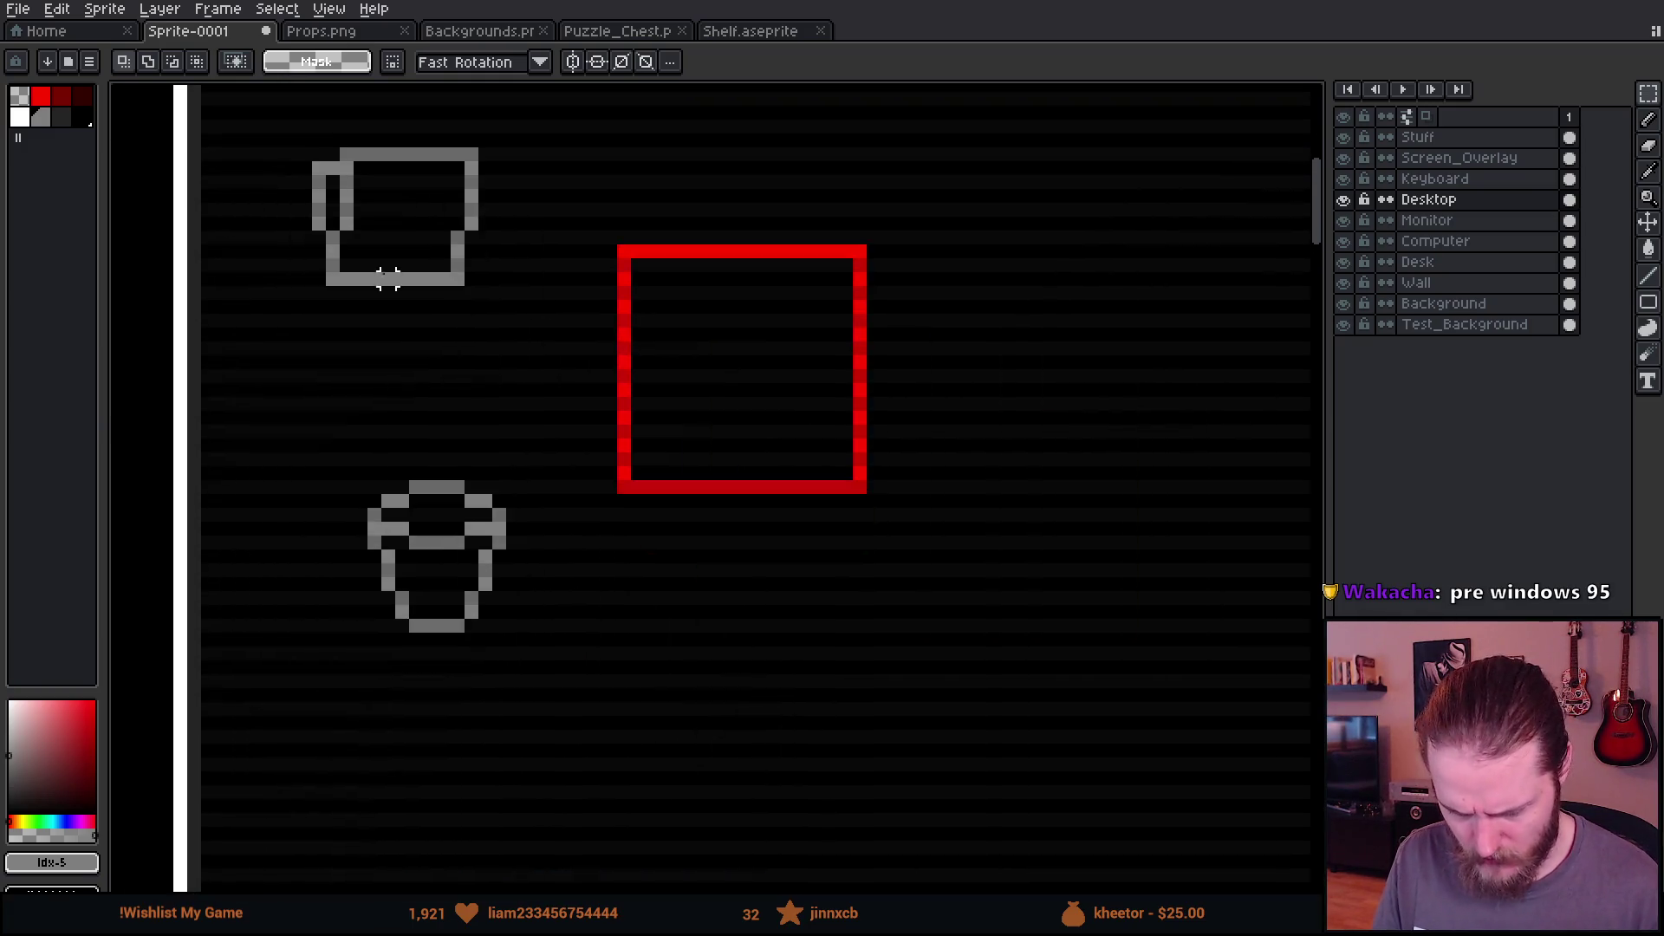
{"action": "left_click_drag", "start_coordinate": [288, 106], "coordinate": [632, 372]}
{"action": "key", "text": "ctrl+d"}
{"action": "left_click_drag", "start_coordinate": [260, 122], "coordinate": [482, 309]}
{"action": "key", "text": "Delete"}
{"action": "scroll", "coordinate": [892, 347], "scroll_direction": "down", "scroll_amount": 3}
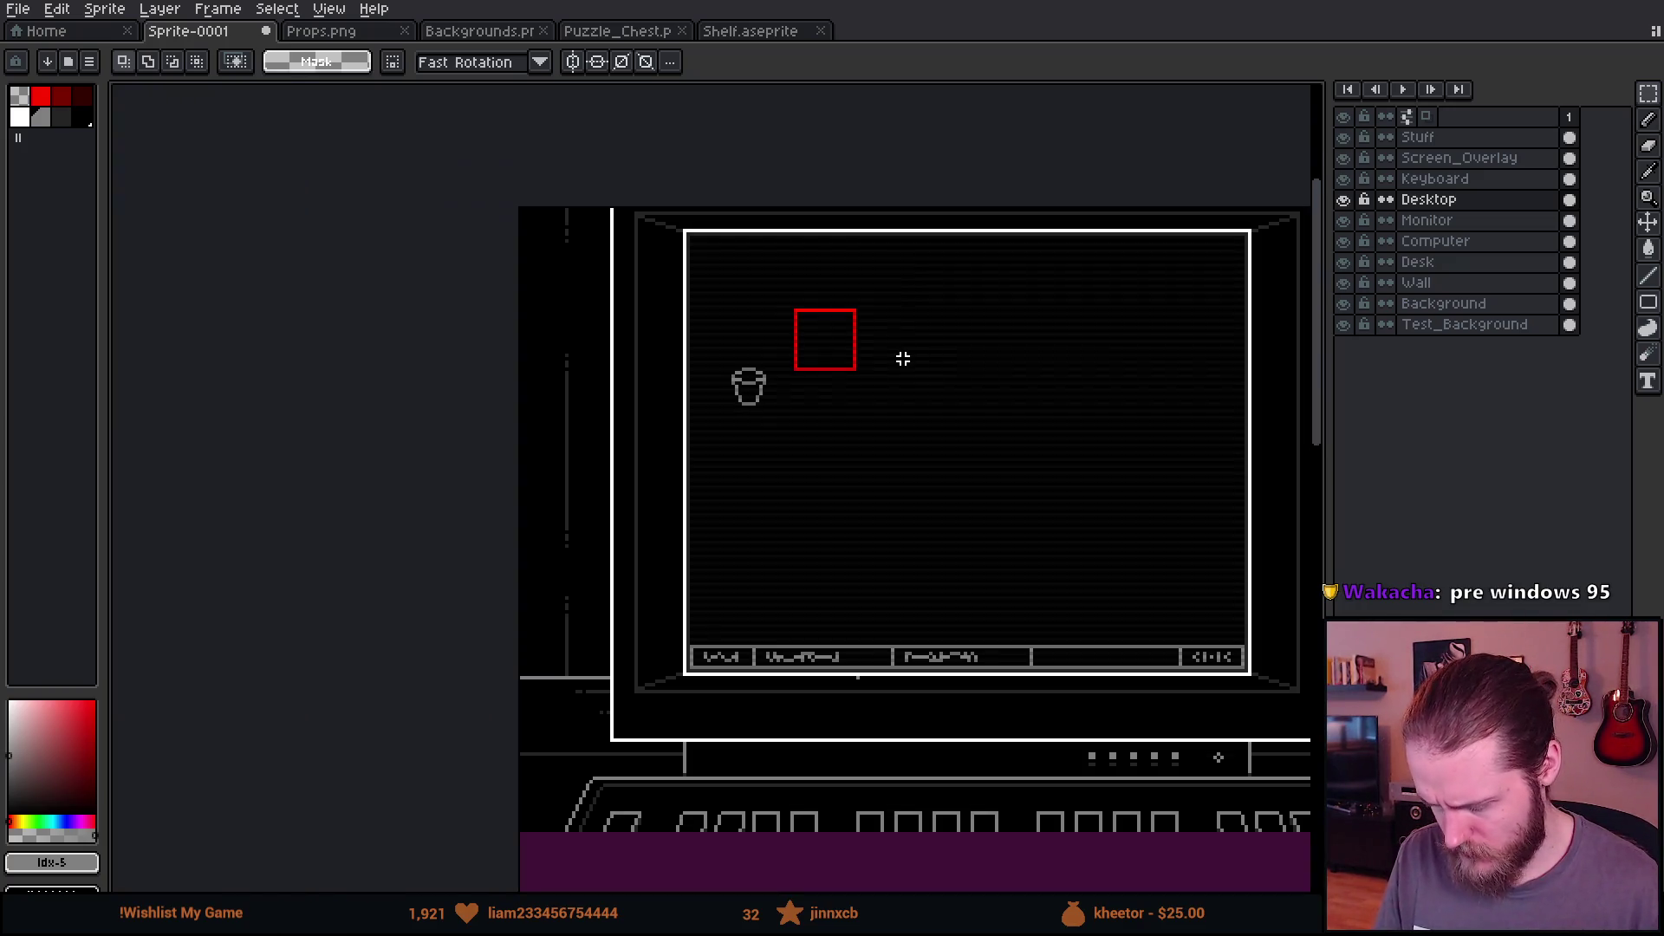
{"action": "scroll", "coordinate": [772, 294], "scroll_direction": "up", "scroll_amount": 5}
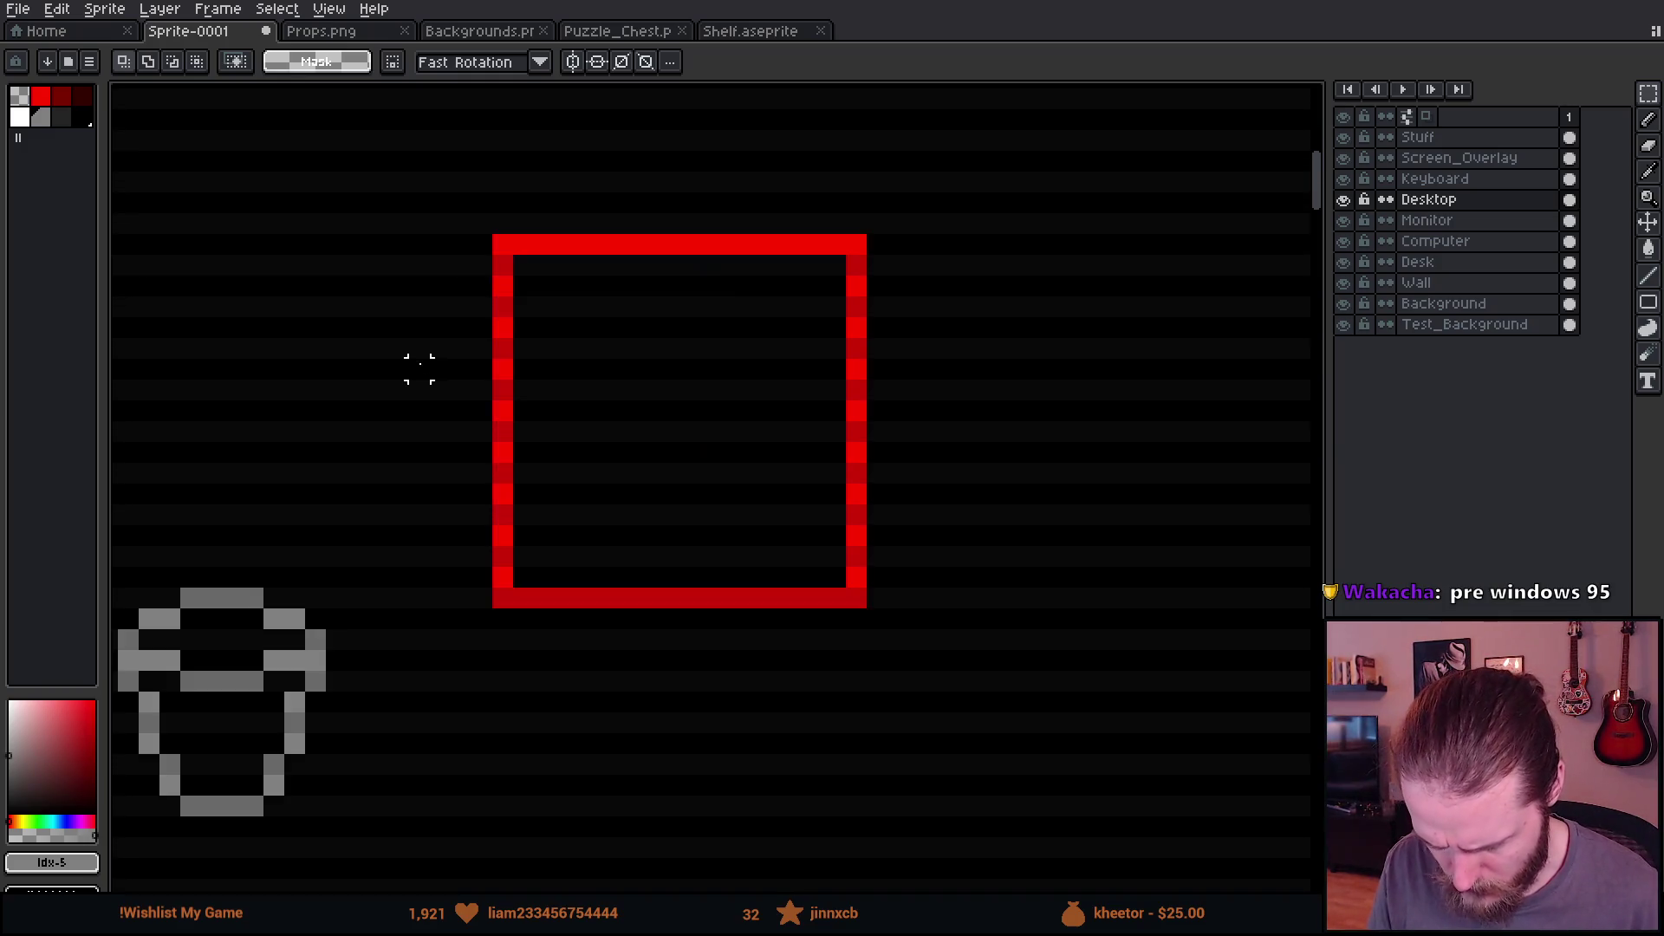
{"action": "left_click_drag", "start_coordinate": [491, 355], "coordinate": [681, 371]}
Step: Draw the bucket's oval rim with the Ellipse tool inside the red square
{"action": "key", "text": "b"}
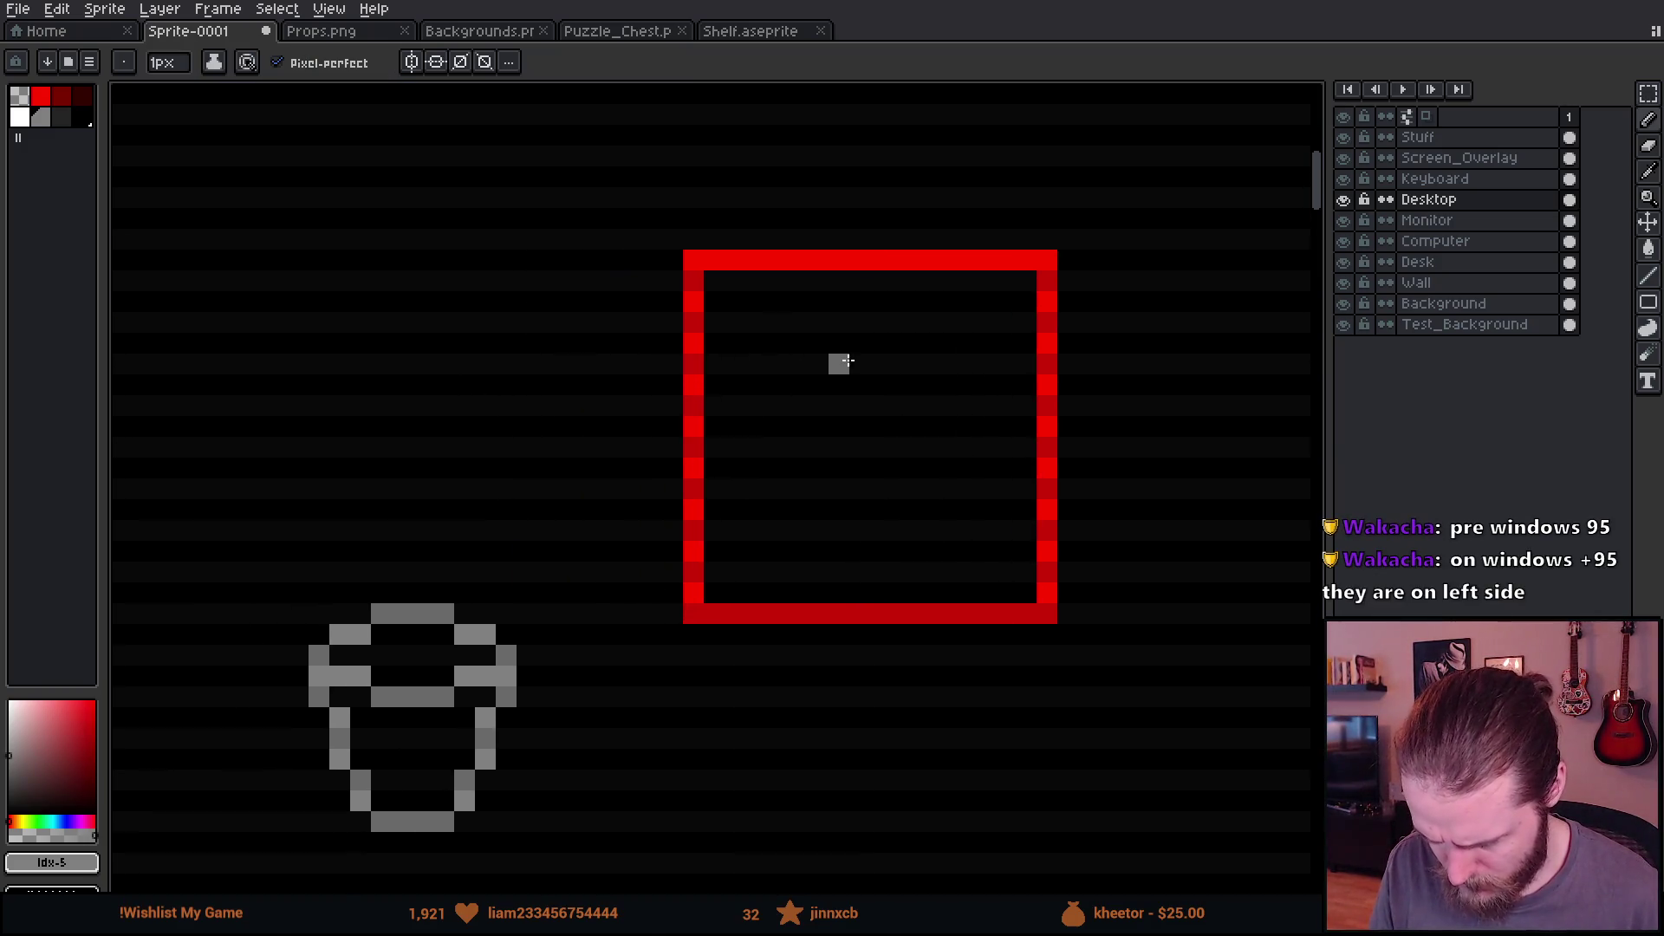
{"action": "scroll", "coordinate": [846, 361], "scroll_direction": "up", "scroll_amount": 1}
{"action": "left_click", "coordinate": [1648, 302]}
{"action": "left_click", "coordinate": [1612, 309]}
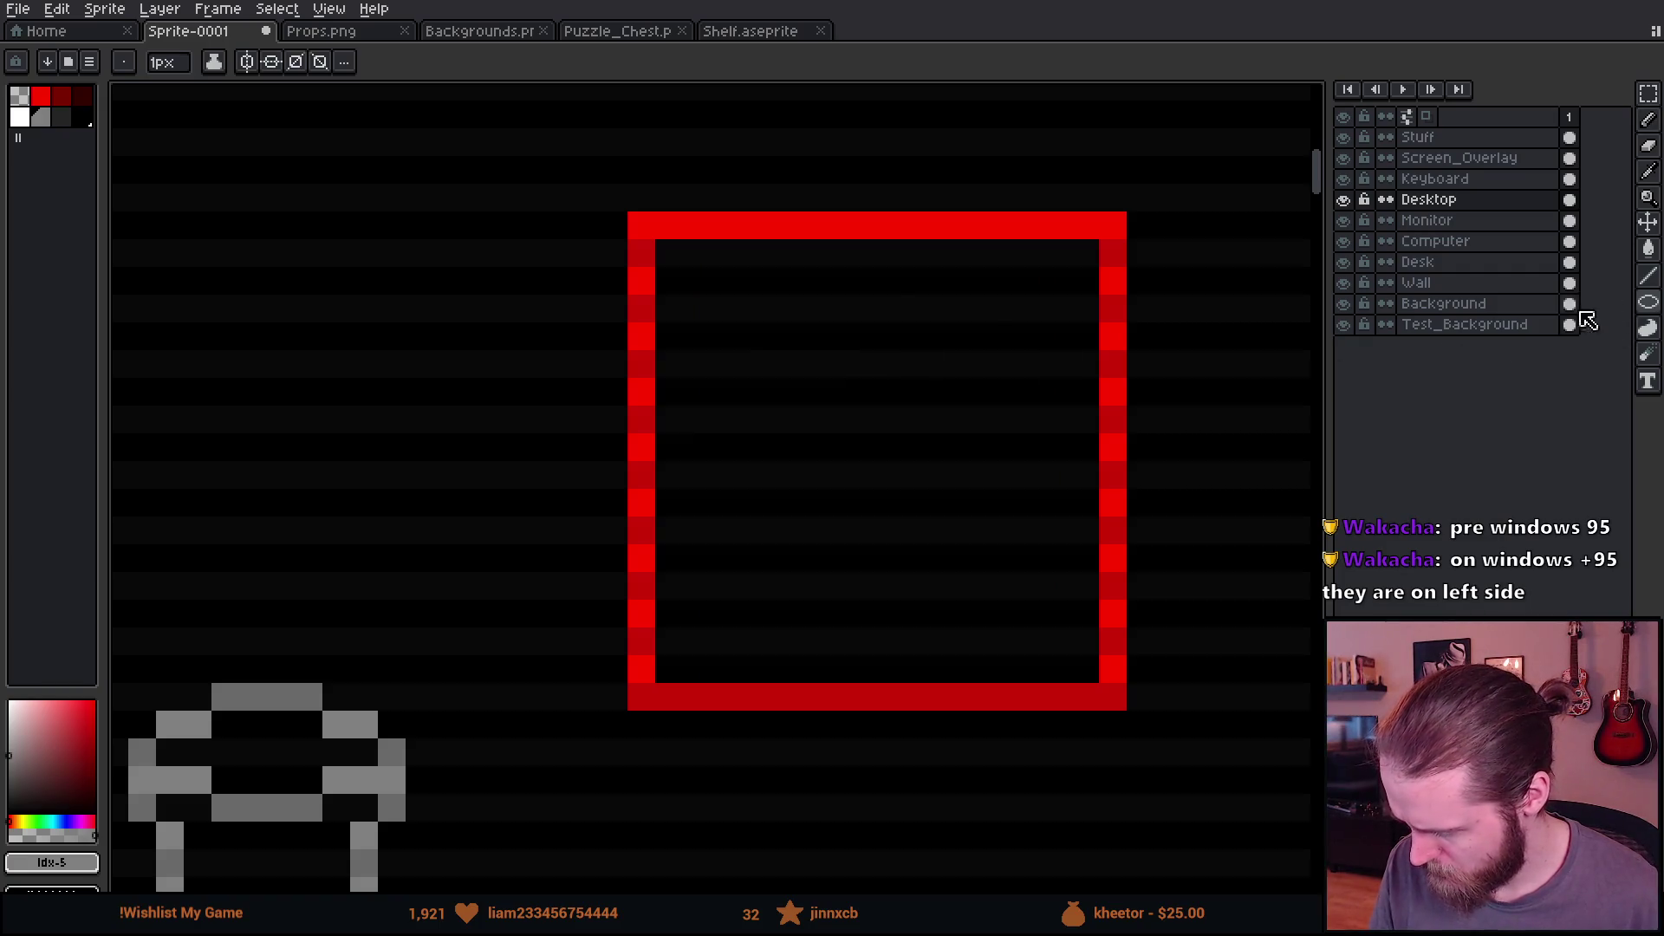
{"action": "left_click_drag", "start_coordinate": [776, 333], "coordinate": [494, 382]}
{"action": "mouse_move", "coordinate": [375, 294]}
{"action": "left_mouse_down"}
{"action": "mouse_move", "coordinate": [711, 403]}
{"action": "mouse_move", "coordinate": [803, 403]}
{"action": "mouse_move", "coordinate": [802, 431]}
{"action": "mouse_move", "coordinate": [802, 410]}
{"action": "left_mouse_up"}
Step: Pencil the bucket's left side, right side and bottom below the rim
{"action": "key", "text": "b"}
{"action": "left_click", "coordinate": [387, 384]}
{"action": "mouse_move", "coordinate": [378, 418]}
{"action": "left_mouse_down"}
{"action": "mouse_move", "coordinate": [436, 707]}
{"action": "mouse_move", "coordinate": [441, 689]}
{"action": "mouse_move", "coordinate": [481, 694]}
{"action": "mouse_move", "coordinate": [459, 696]}
{"action": "mouse_move", "coordinate": [498, 718]}
{"action": "mouse_move", "coordinate": [685, 720]}
{"action": "left_mouse_up"}
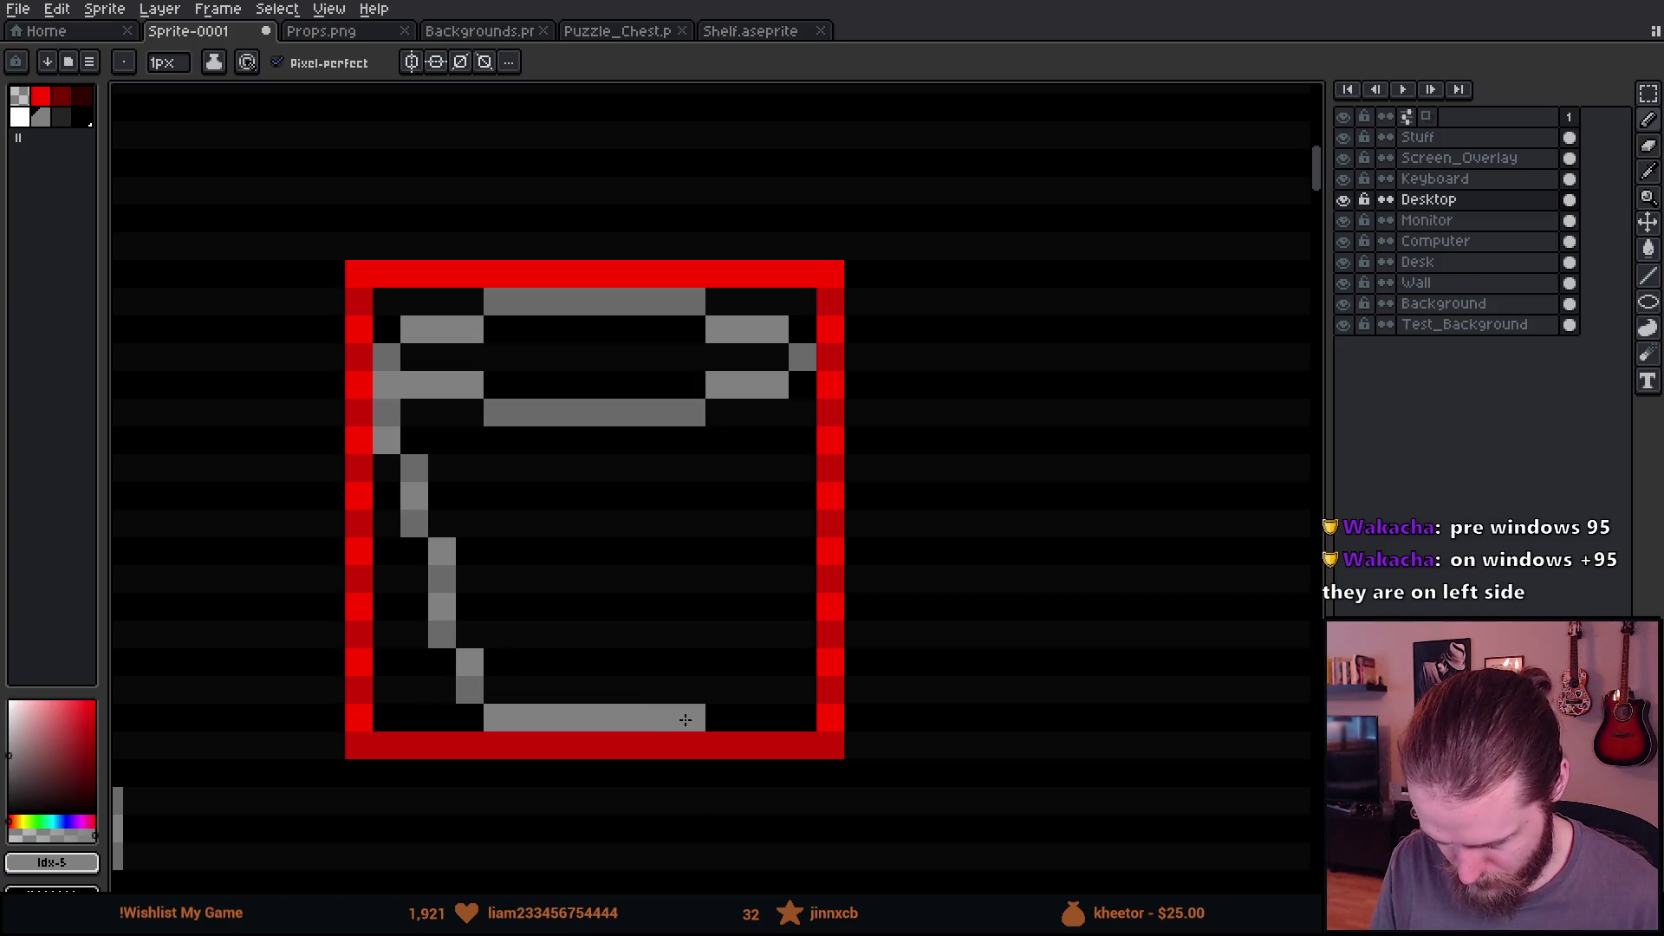
{"action": "mouse_move", "coordinate": [801, 384]}
{"action": "left_mouse_down"}
{"action": "mouse_move", "coordinate": [774, 447]}
{"action": "mouse_move", "coordinate": [753, 707]}
{"action": "mouse_move", "coordinate": [753, 691]}
{"action": "mouse_move", "coordinate": [710, 694]}
{"action": "left_mouse_up"}
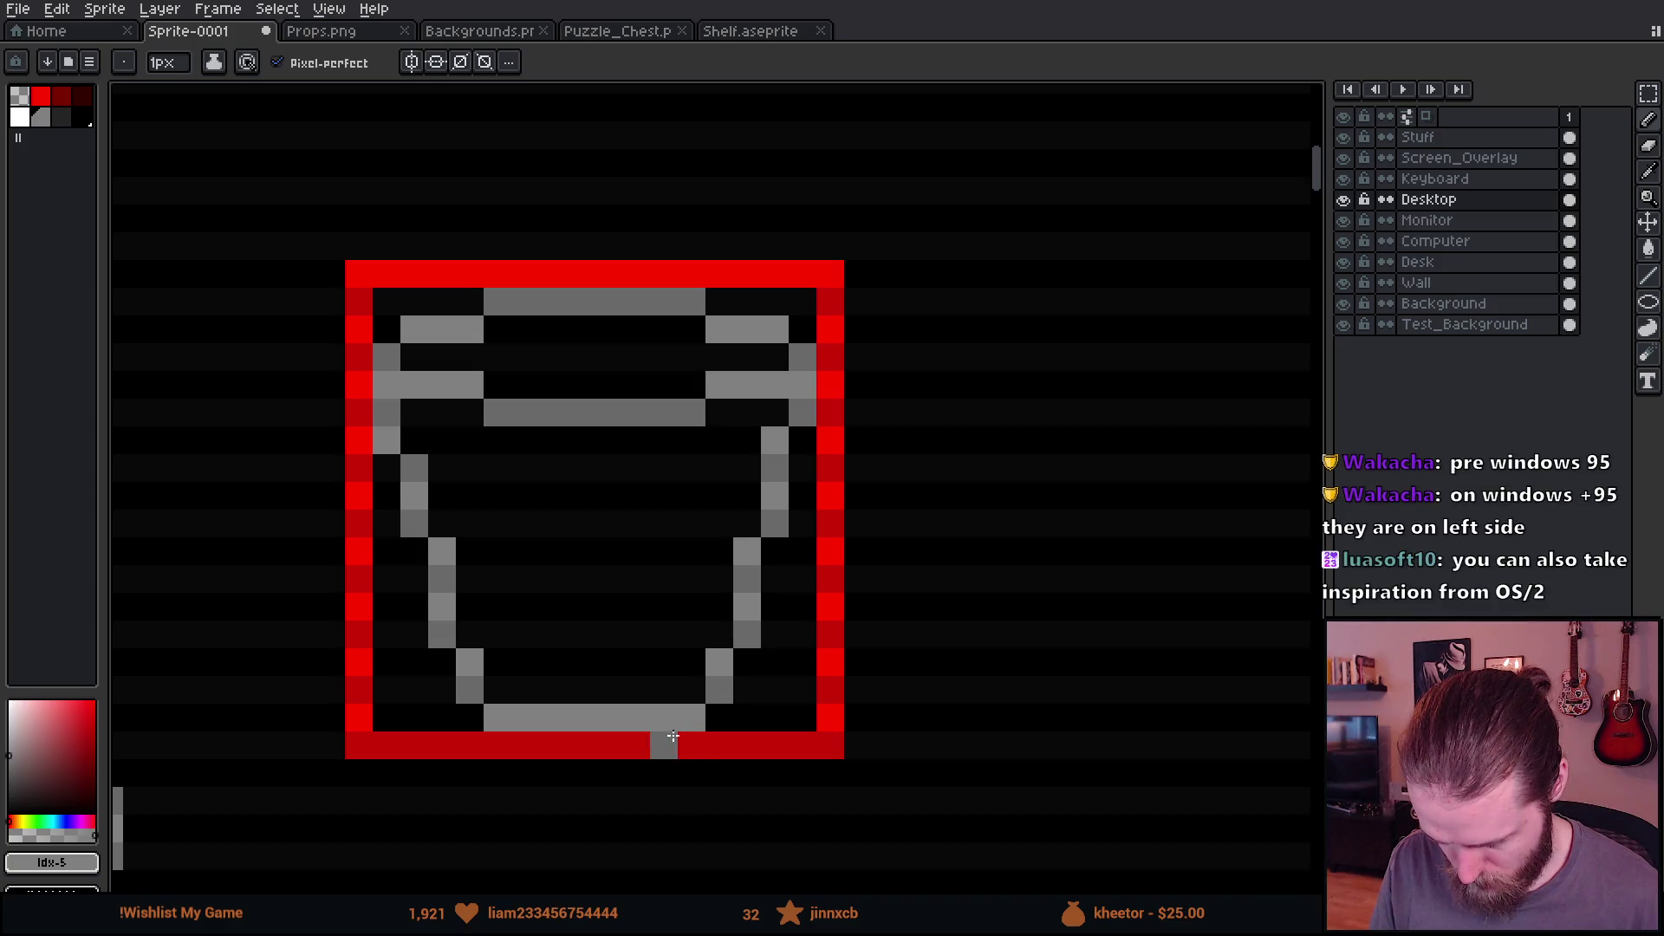
{"action": "scroll", "coordinate": [668, 732], "scroll_direction": "down", "scroll_amount": 7}
{"action": "scroll", "coordinate": [674, 731], "scroll_direction": "up", "scroll_amount": 5}
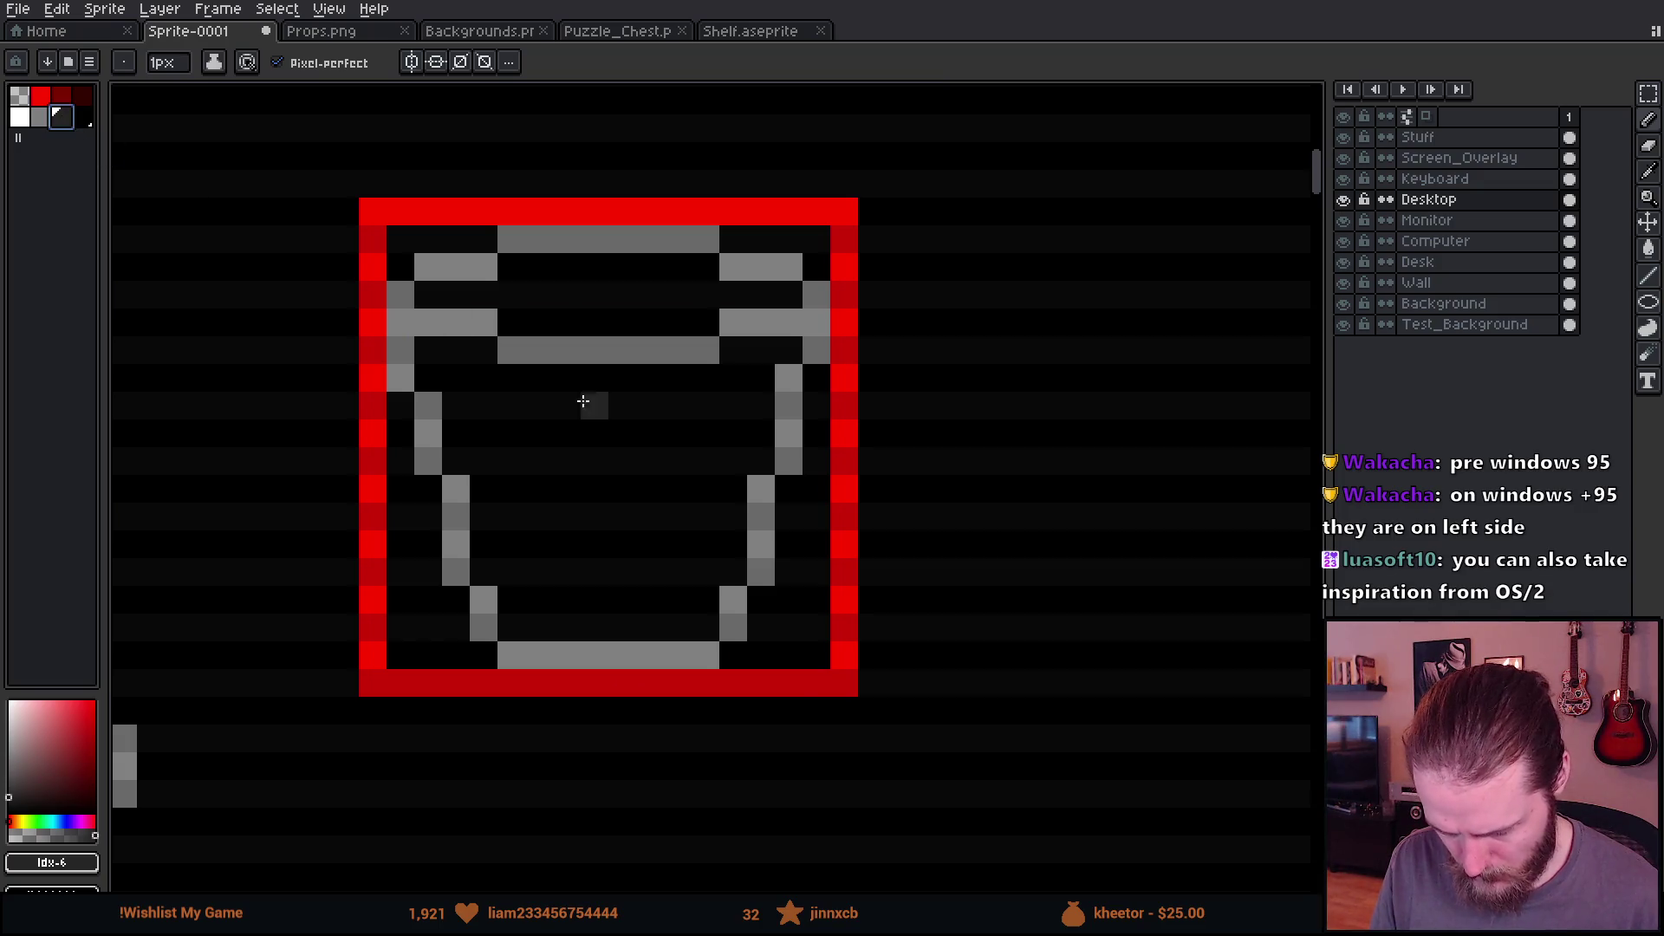
{"action": "left_click", "coordinate": [26, 116]}
Step: Flood-fill the inner rim bar and the bucket outline white, with diagonal fill spreading enabled
{"action": "key", "text": "g"}
{"action": "left_click", "coordinate": [646, 349]}
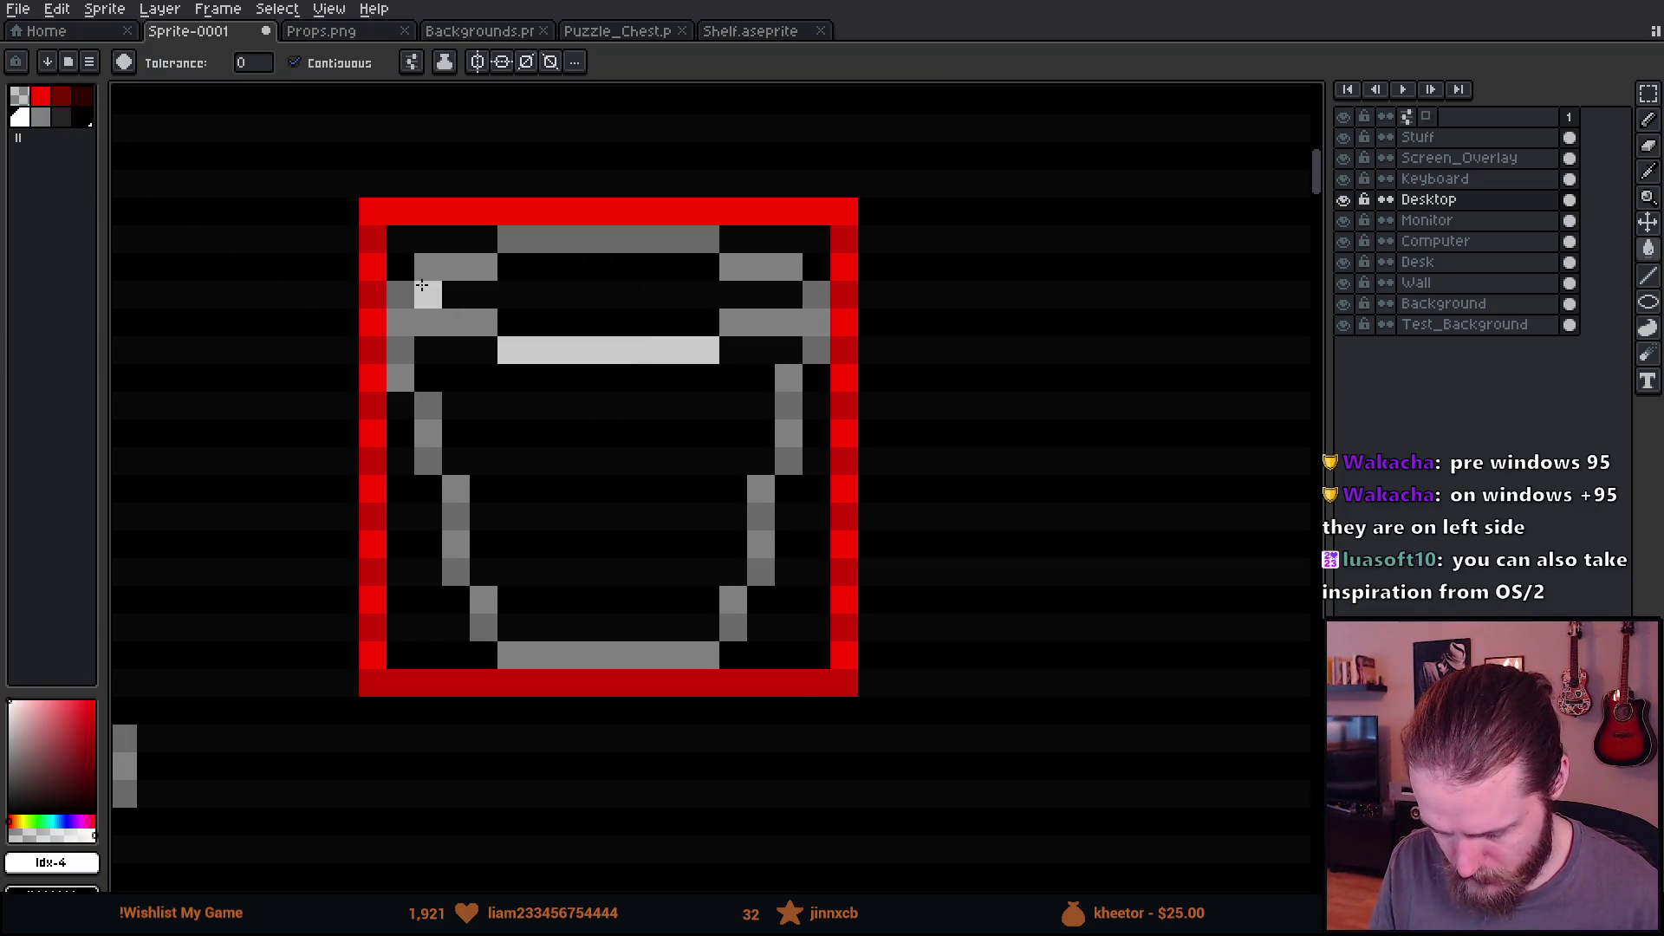
{"action": "left_click", "coordinate": [412, 62]}
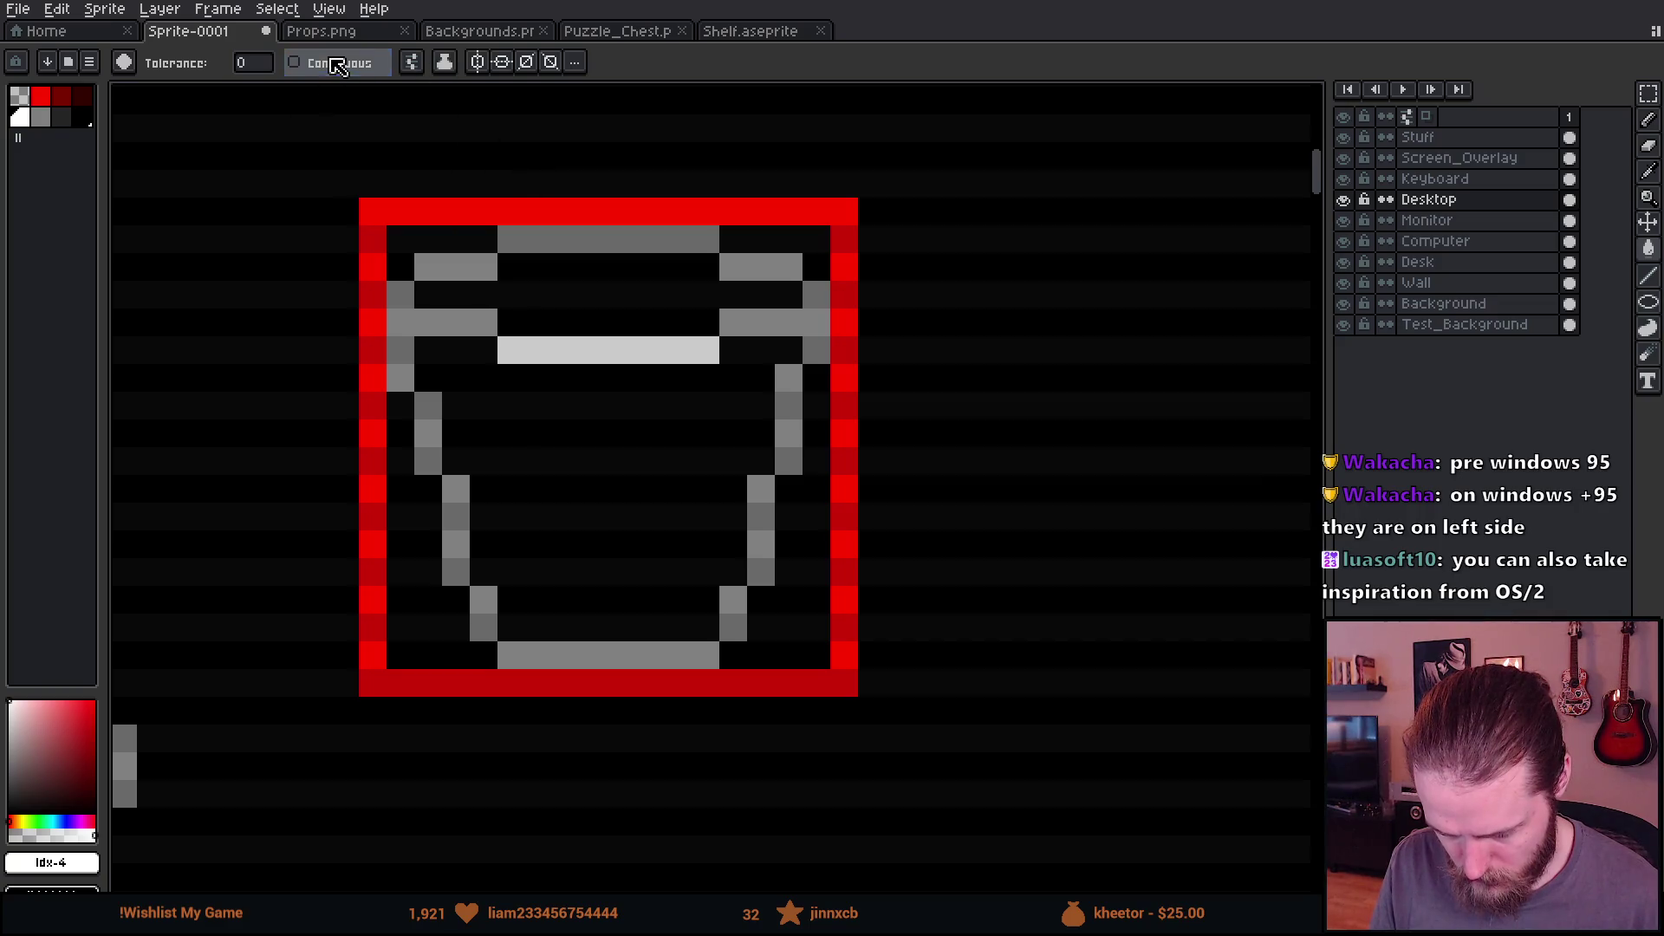
{"action": "left_click", "coordinate": [412, 61]}
{"action": "left_click", "coordinate": [499, 179]}
{"action": "left_click", "coordinate": [594, 238]}
{"action": "scroll", "coordinate": [693, 373], "scroll_direction": "down", "scroll_amount": 4}
{"action": "scroll", "coordinate": [734, 391], "scroll_direction": "down", "scroll_amount": 2}
{"action": "scroll", "coordinate": [732, 386], "scroll_direction": "up", "scroll_amount": 7}
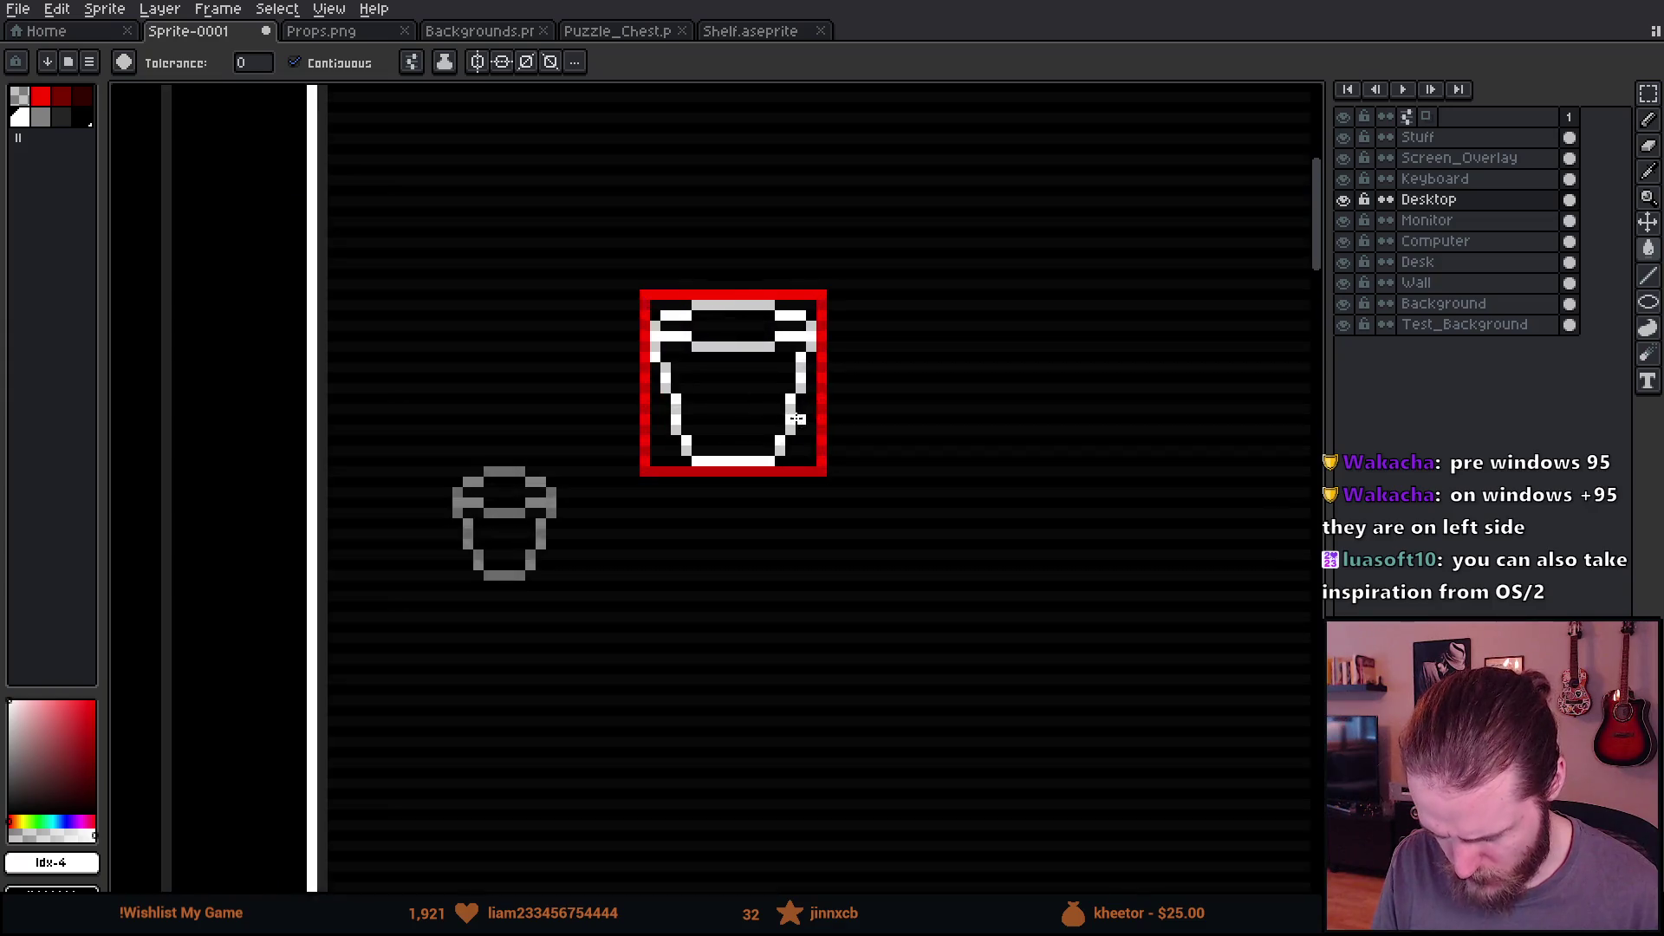
Step: Pencil dark-grey diagonal dither lines across the bucket's upper interior toward its right edge
{"action": "left_click", "coordinate": [61, 119]}
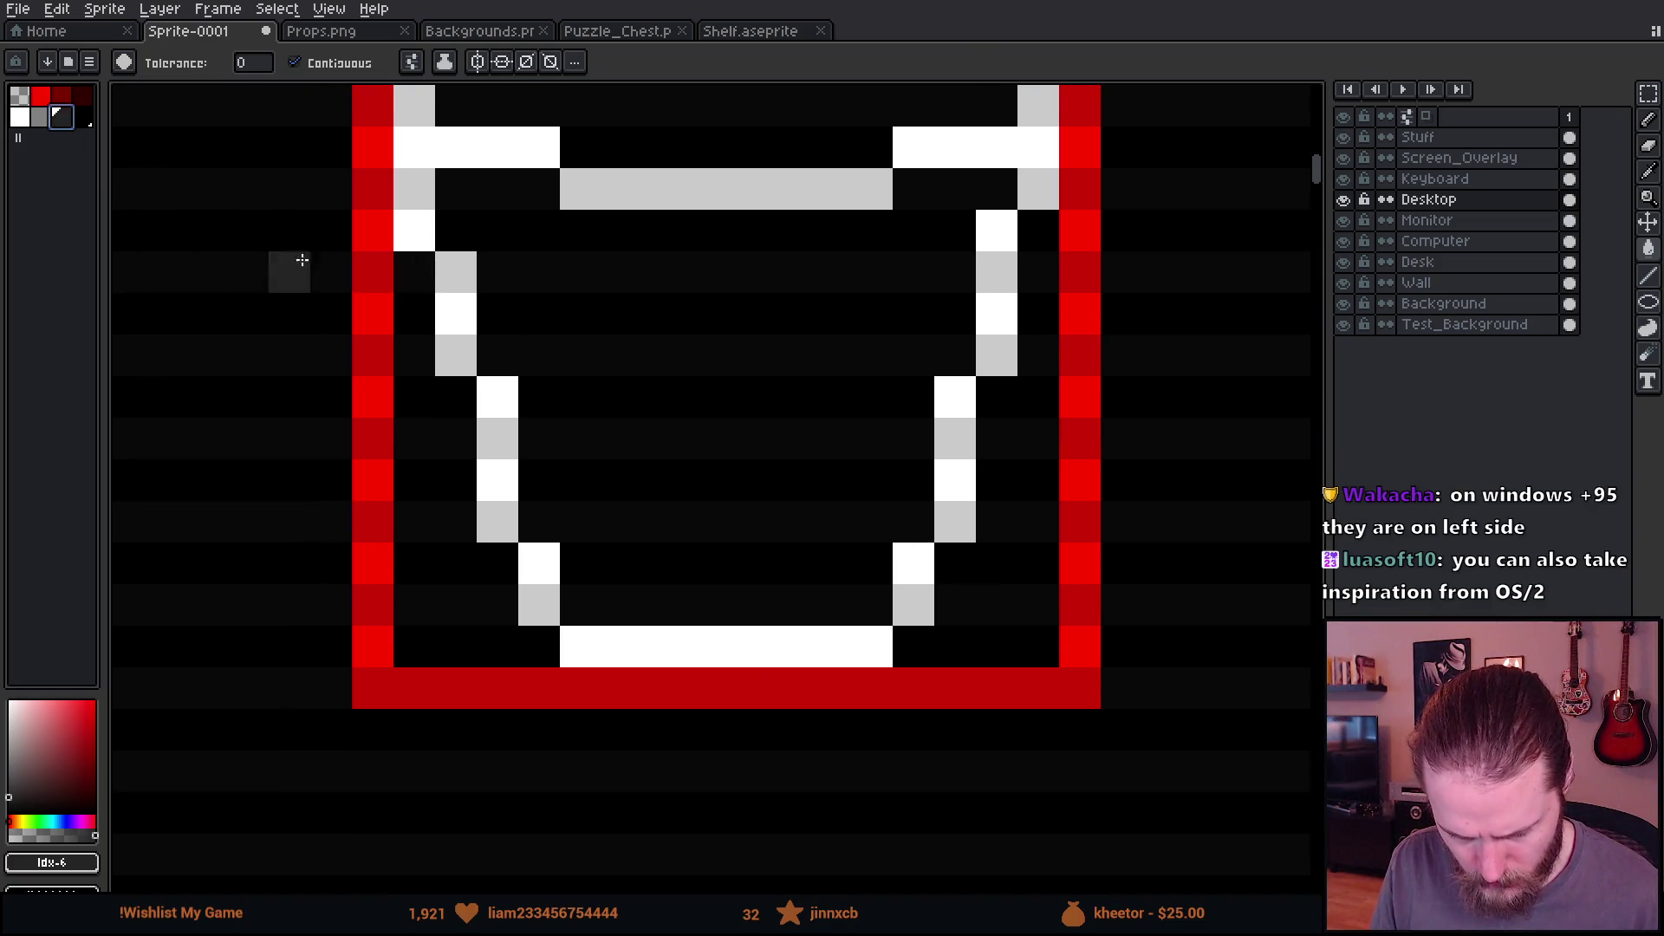
{"action": "scroll", "coordinate": [583, 309], "scroll_direction": "up", "scroll_amount": 2}
{"action": "key", "text": "b"}
{"action": "scroll", "coordinate": [597, 304], "scroll_direction": "down", "scroll_amount": 3}
{"action": "scroll", "coordinate": [597, 303], "scroll_direction": "up", "scroll_amount": 1}
{"action": "left_click_drag", "start_coordinate": [431, 284], "coordinate": [833, 693]}
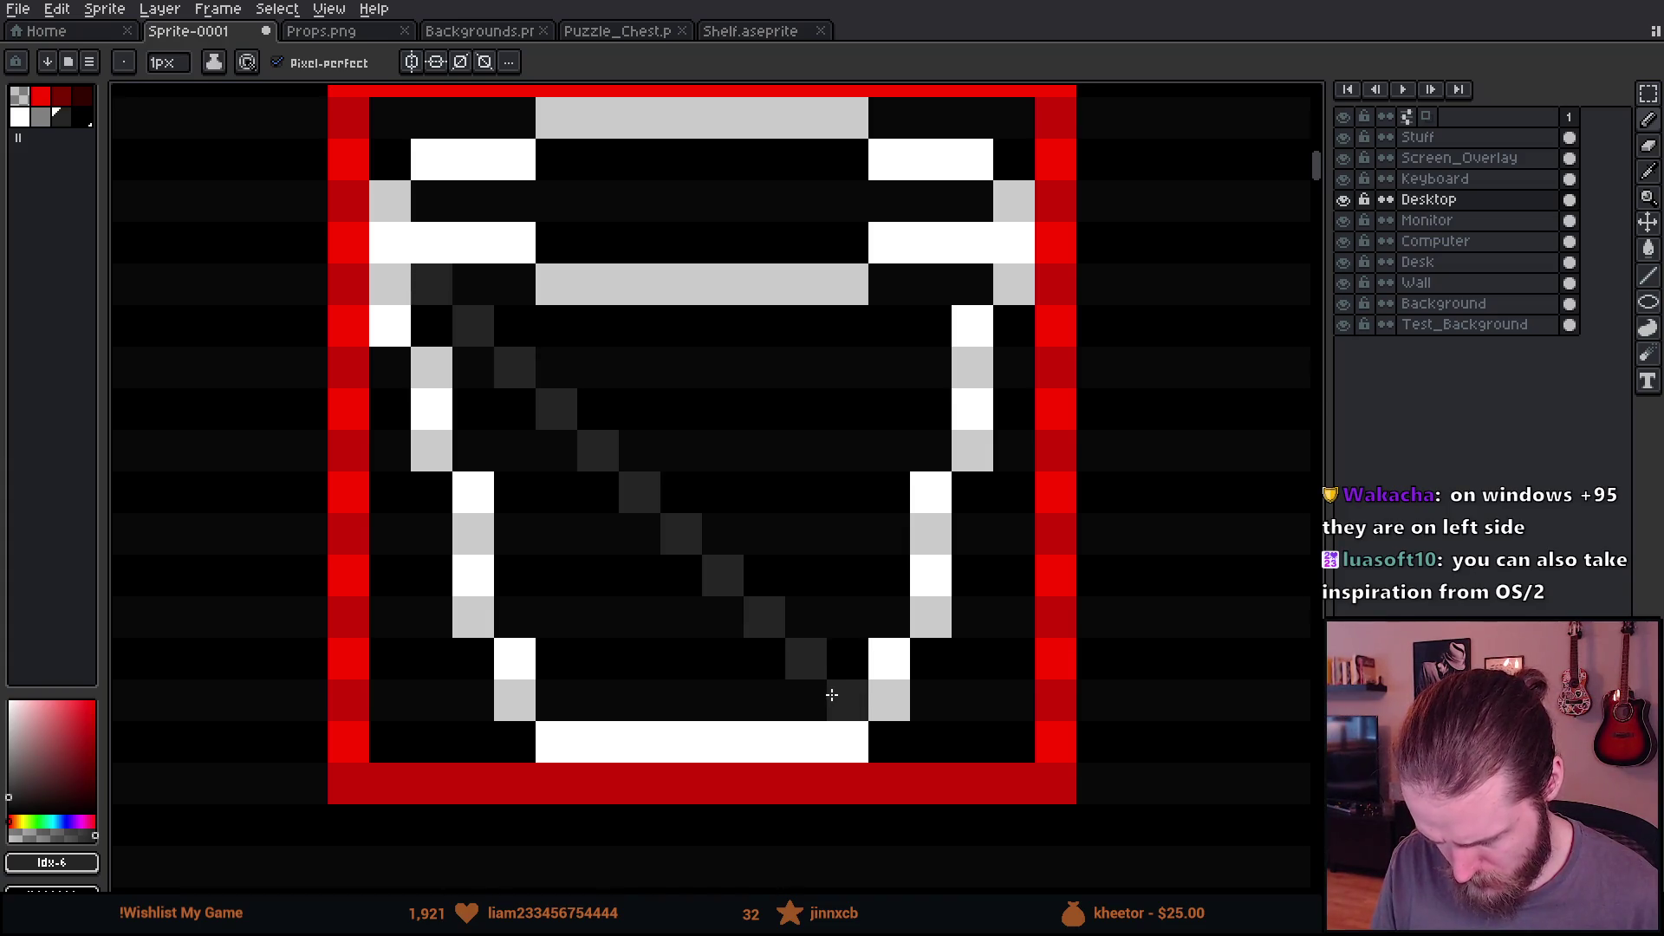
{"action": "mouse_move", "coordinate": [581, 327]}
{"action": "left_mouse_down"}
{"action": "mouse_move", "coordinate": [877, 564]}
{"action": "mouse_move", "coordinate": [890, 615]}
{"action": "left_mouse_up"}
{"action": "left_click", "coordinate": [703, 316]}
{"action": "mouse_move", "coordinate": [702, 316]}
{"action": "left_mouse_down"}
{"action": "mouse_move", "coordinate": [862, 445]}
{"action": "mouse_move", "coordinate": [884, 486]}
{"action": "left_mouse_up"}
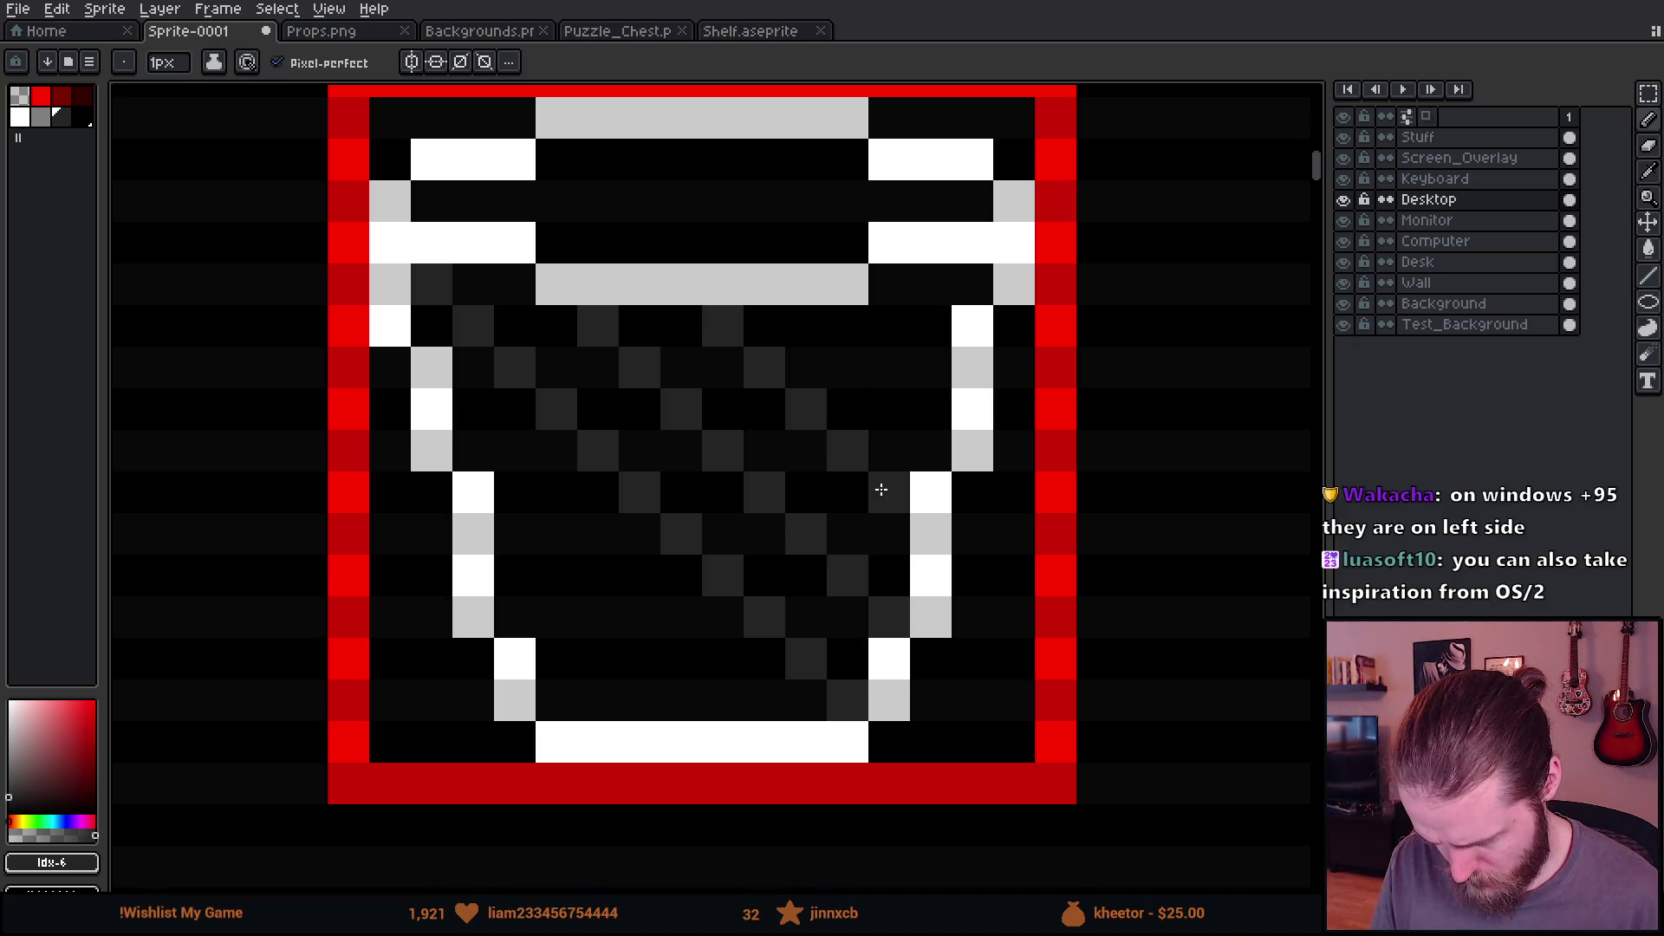
{"action": "left_click", "coordinate": [837, 317]}
{"action": "left_click_drag", "start_coordinate": [838, 317], "coordinate": [930, 405]}
{"action": "left_click", "coordinate": [929, 281]}
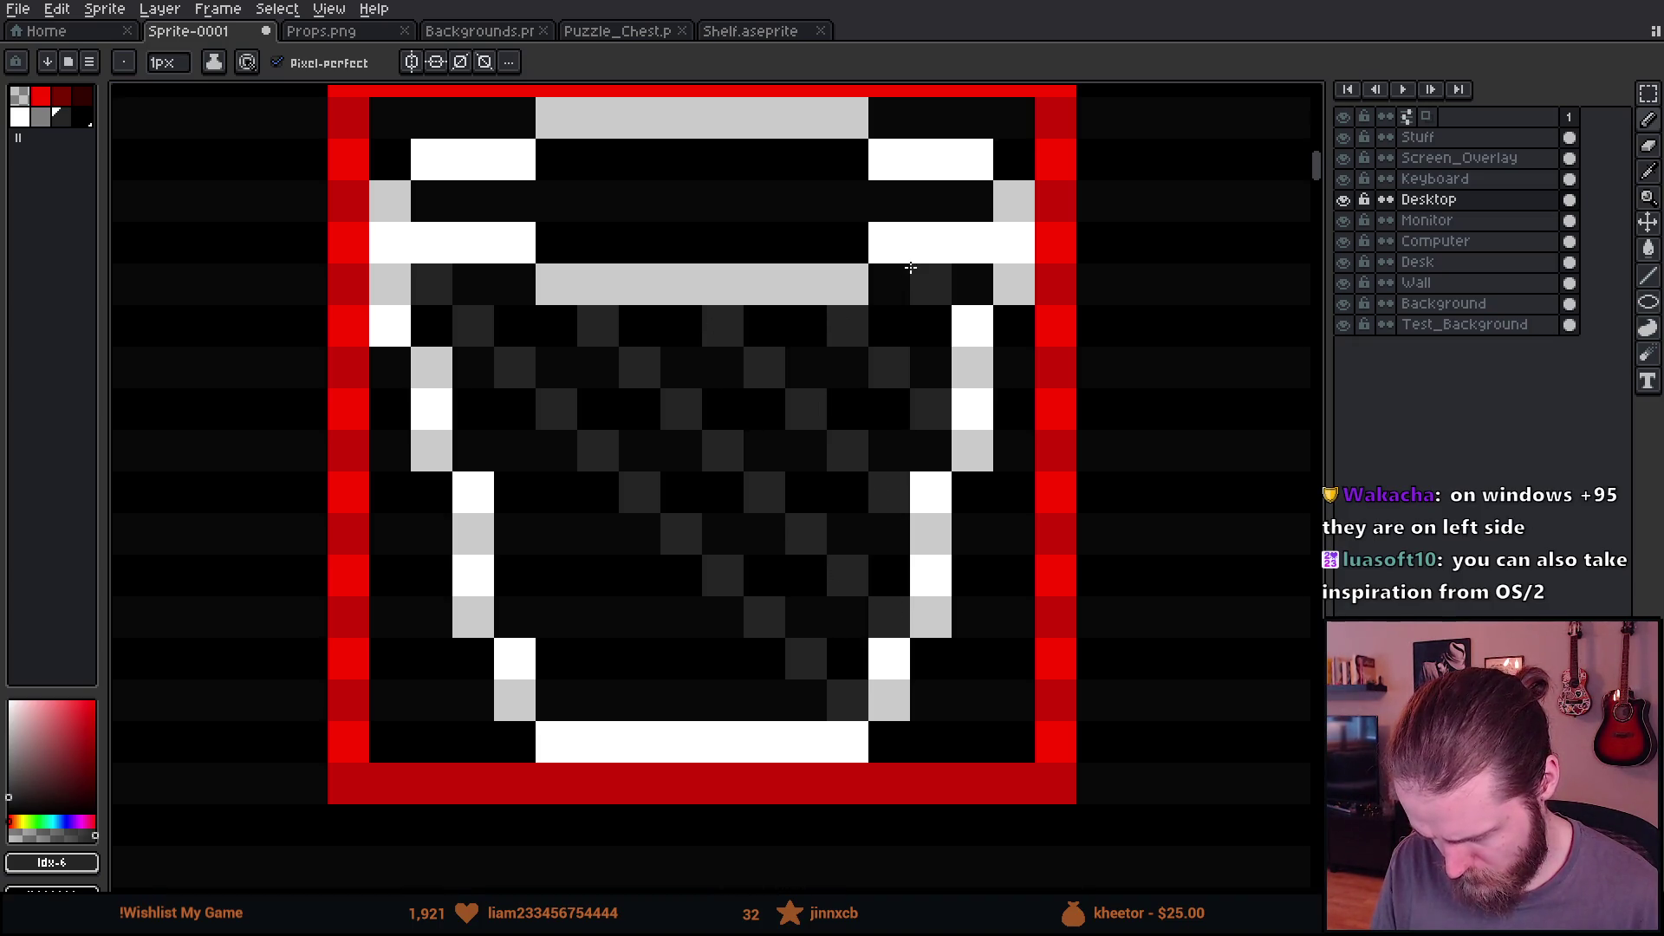
Step: Add dark-grey dither diagonals in the bucket's lower-left area
{"action": "left_click_drag", "start_coordinate": [472, 450], "coordinate": [706, 706]}
{"action": "left_click", "coordinate": [530, 609]}
{"action": "left_click_drag", "start_coordinate": [531, 608], "coordinate": [609, 703]}
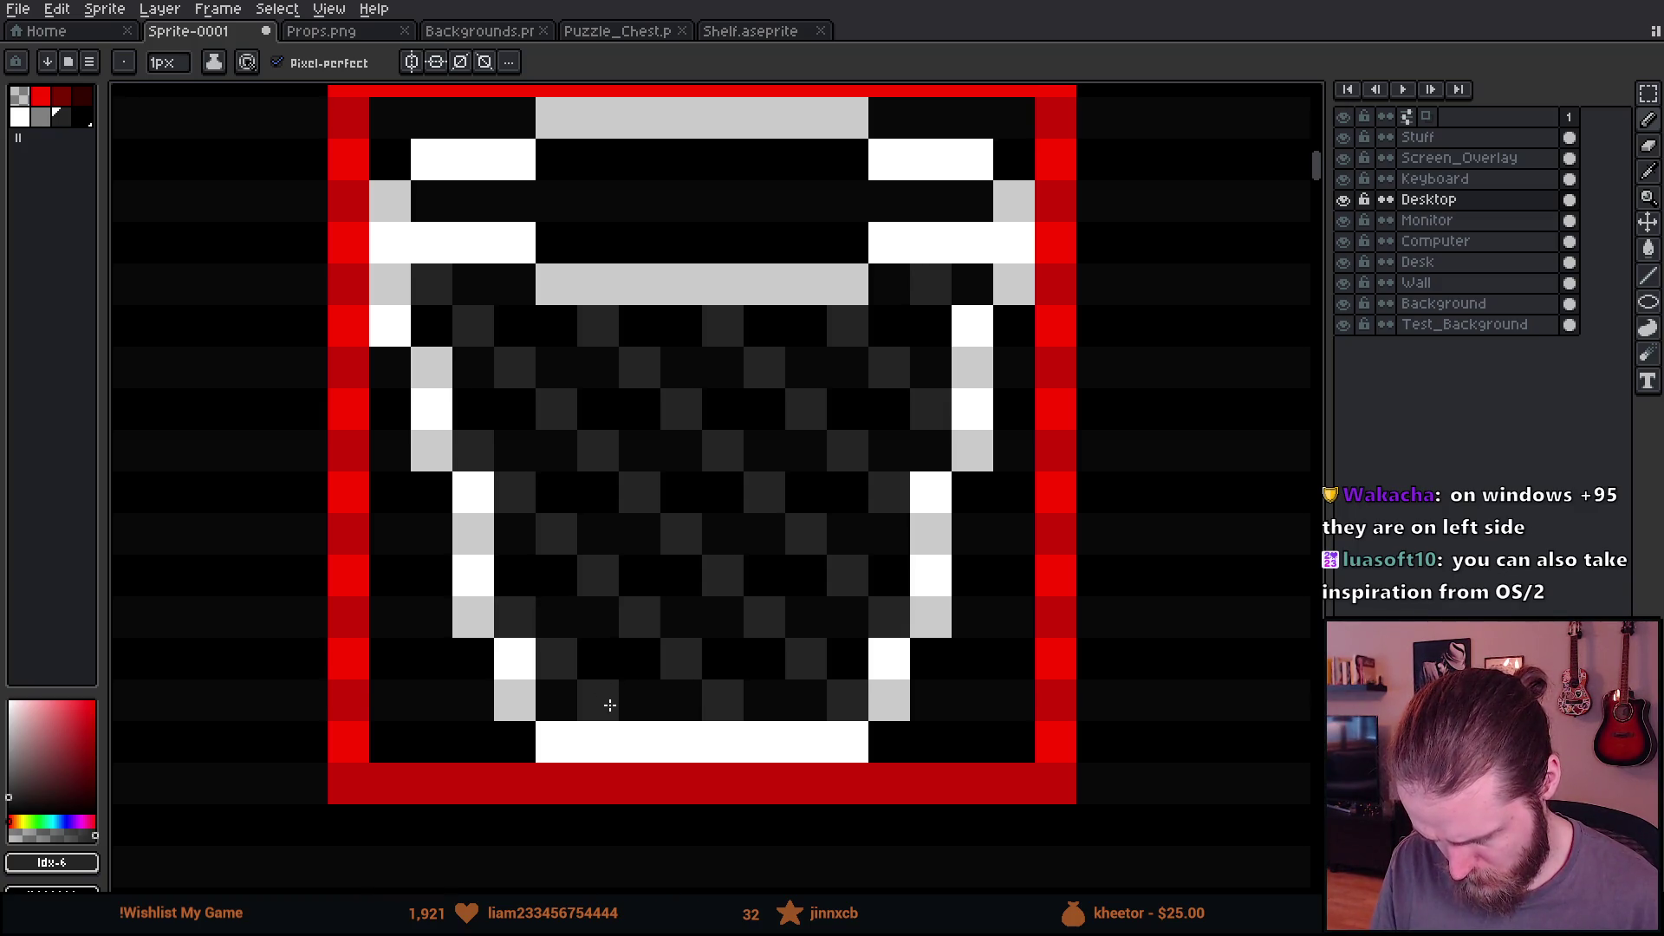
{"action": "scroll", "coordinate": [609, 705], "scroll_direction": "down", "scroll_amount": 4}
{"action": "scroll", "coordinate": [693, 710], "scroll_direction": "down", "scroll_amount": 1}
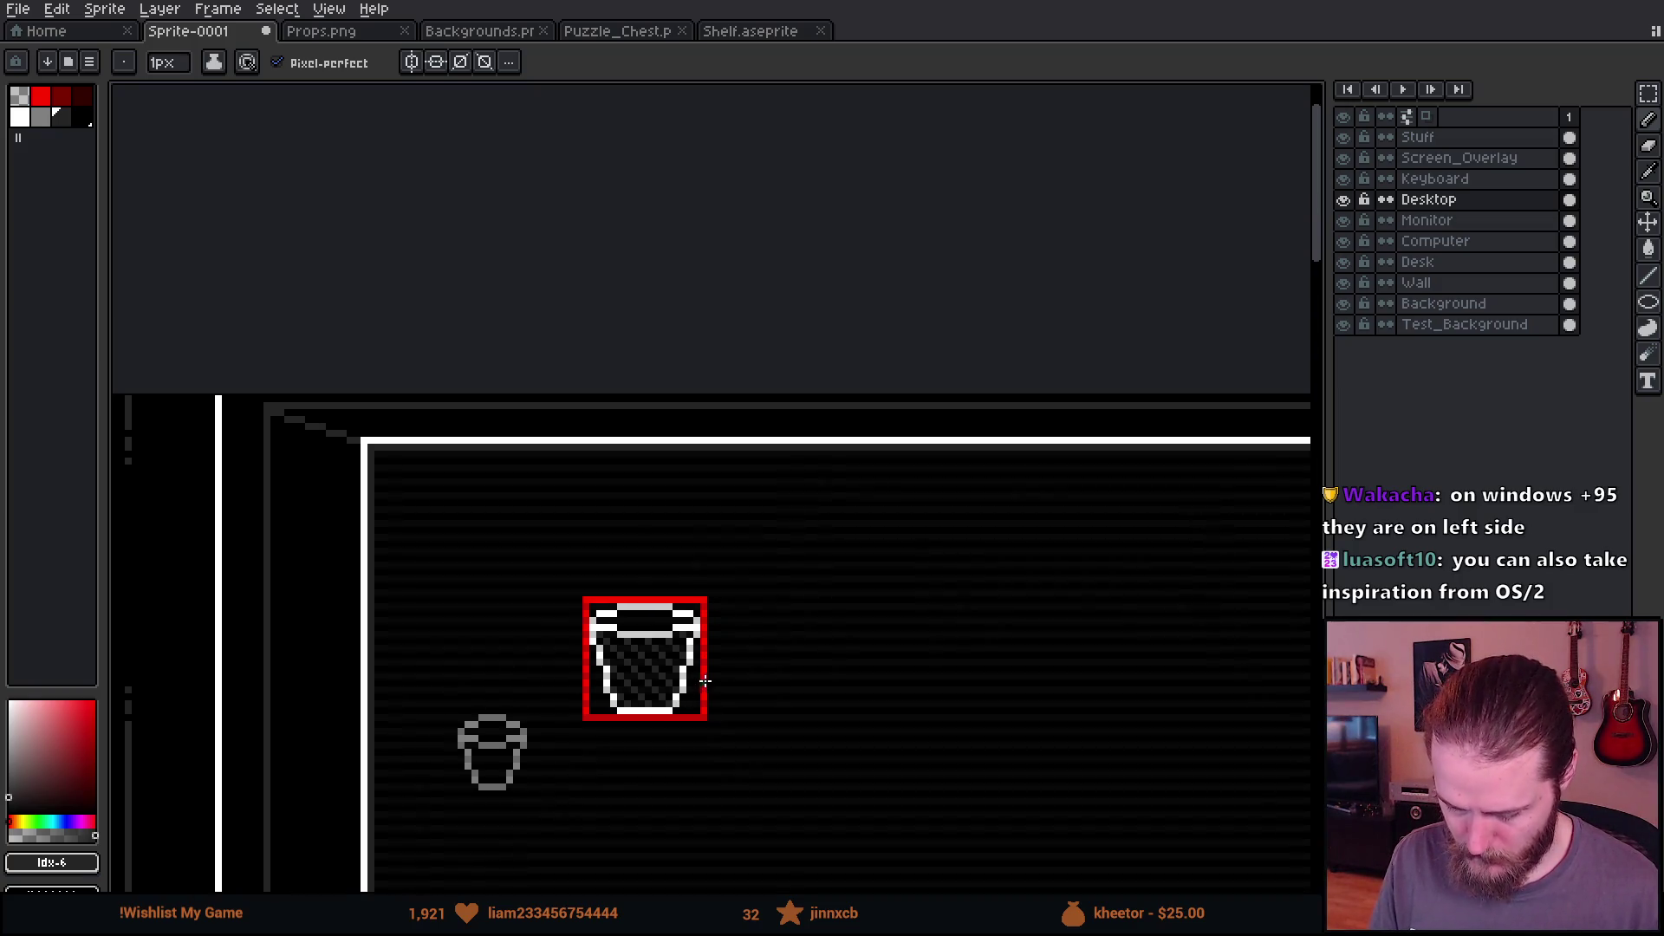
{"action": "scroll", "coordinate": [665, 709], "scroll_direction": "up", "scroll_amount": 1}
{"action": "left_click_drag", "start_coordinate": [654, 743], "coordinate": [670, 516]}
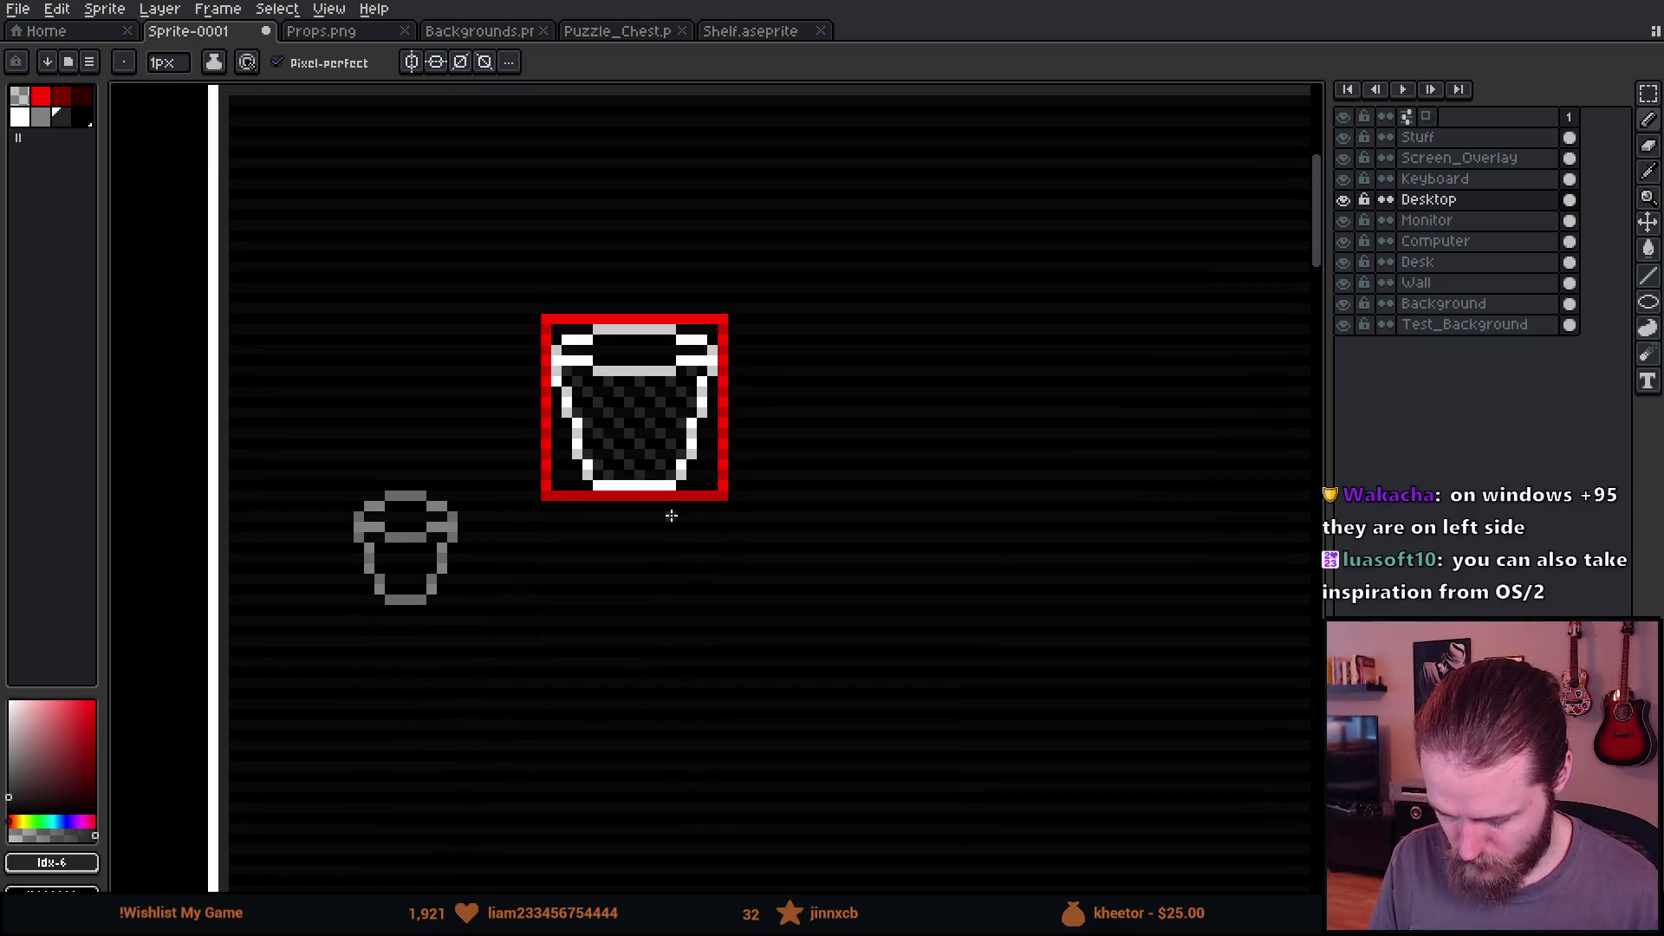
{"action": "scroll", "coordinate": [617, 328], "scroll_direction": "up", "scroll_amount": 1}
{"action": "scroll", "coordinate": [612, 365], "scroll_direction": "up", "scroll_amount": 3}
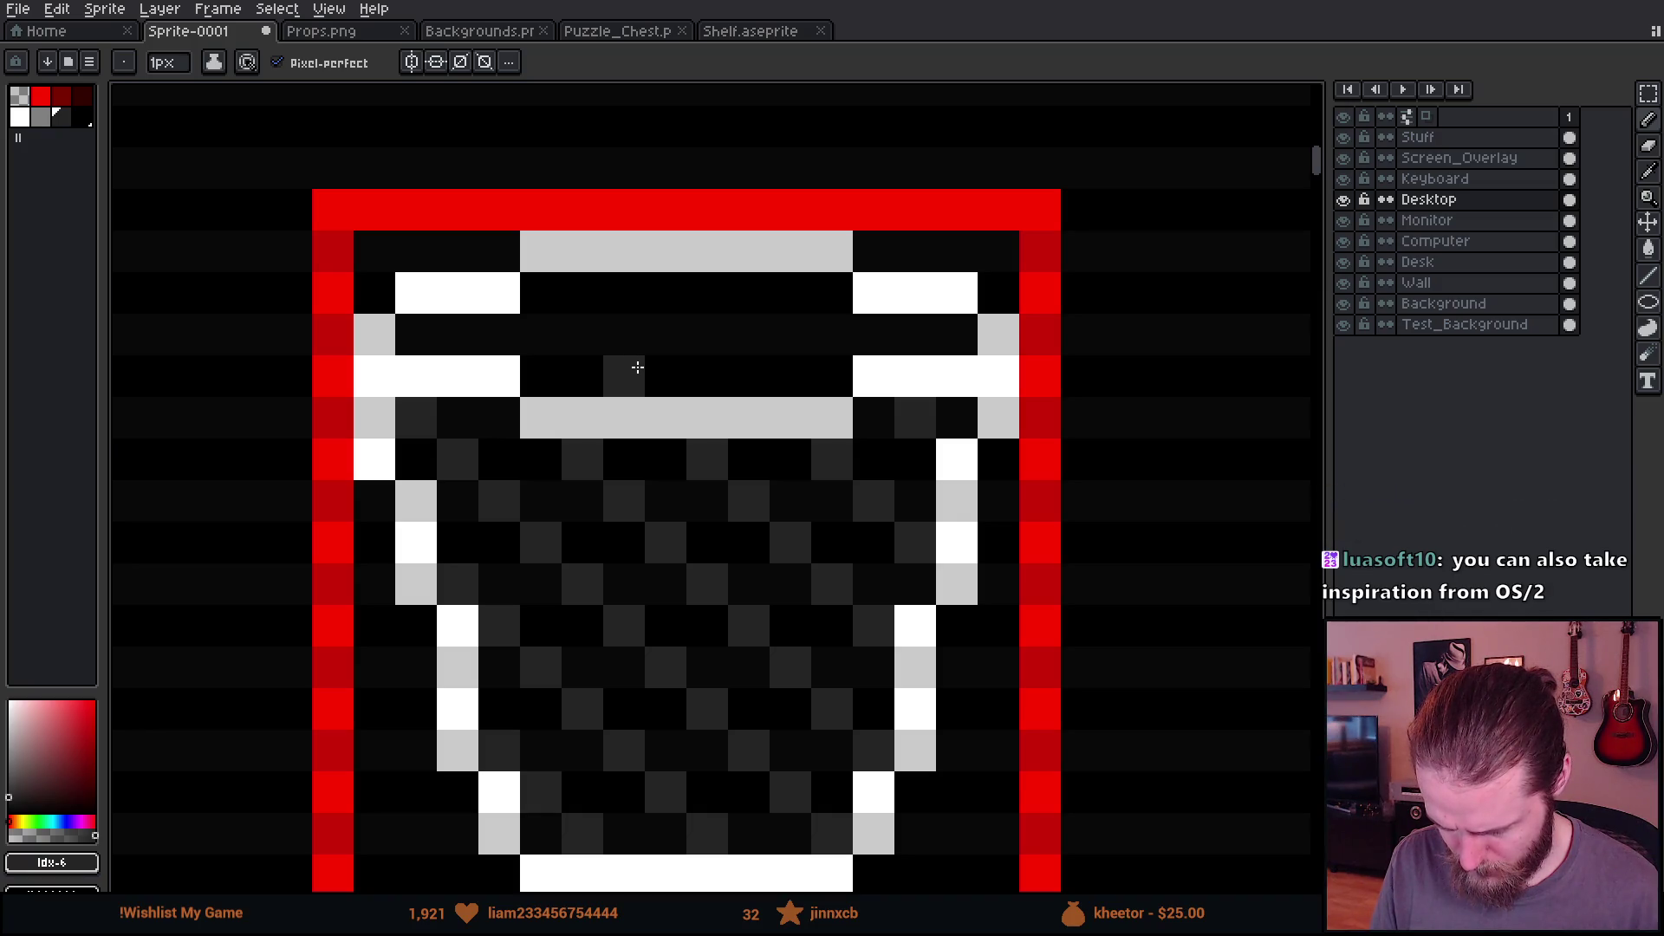
Step: Checker the black band between the top rims with dark-grey pixels
{"action": "left_click", "coordinate": [637, 367]}
{"action": "left_click", "coordinate": [666, 334]}
{"action": "left_click", "coordinate": [708, 292]}
{"action": "left_click", "coordinate": [749, 375]}
{"action": "left_click", "coordinate": [790, 334]}
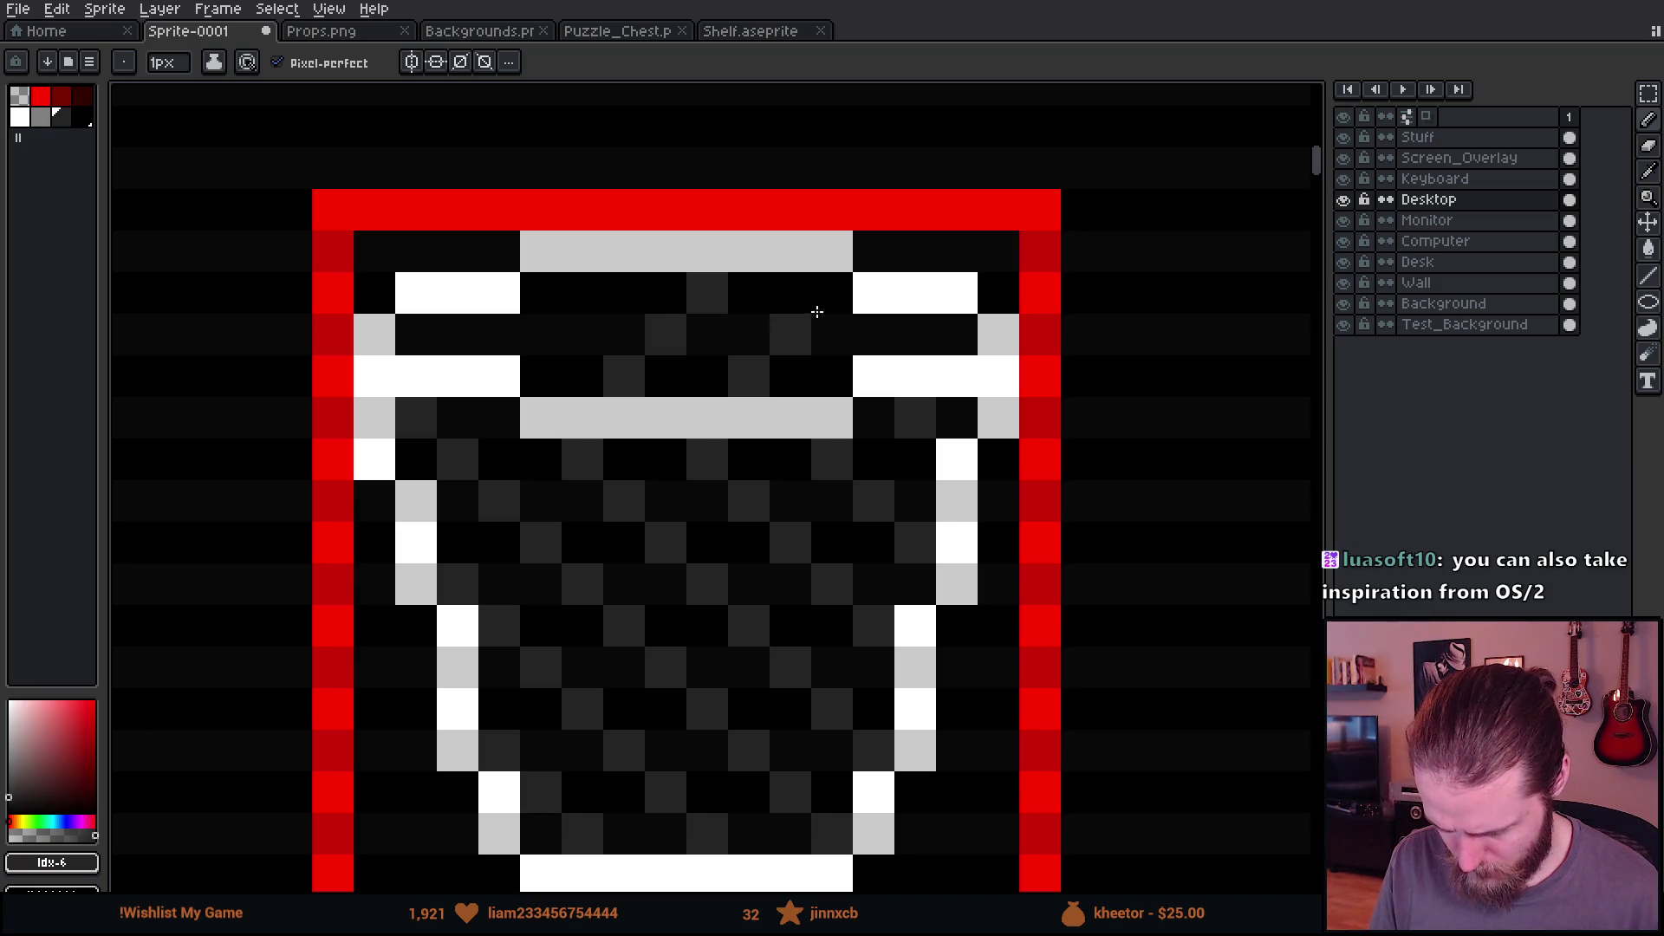
{"action": "left_click", "coordinate": [832, 292]}
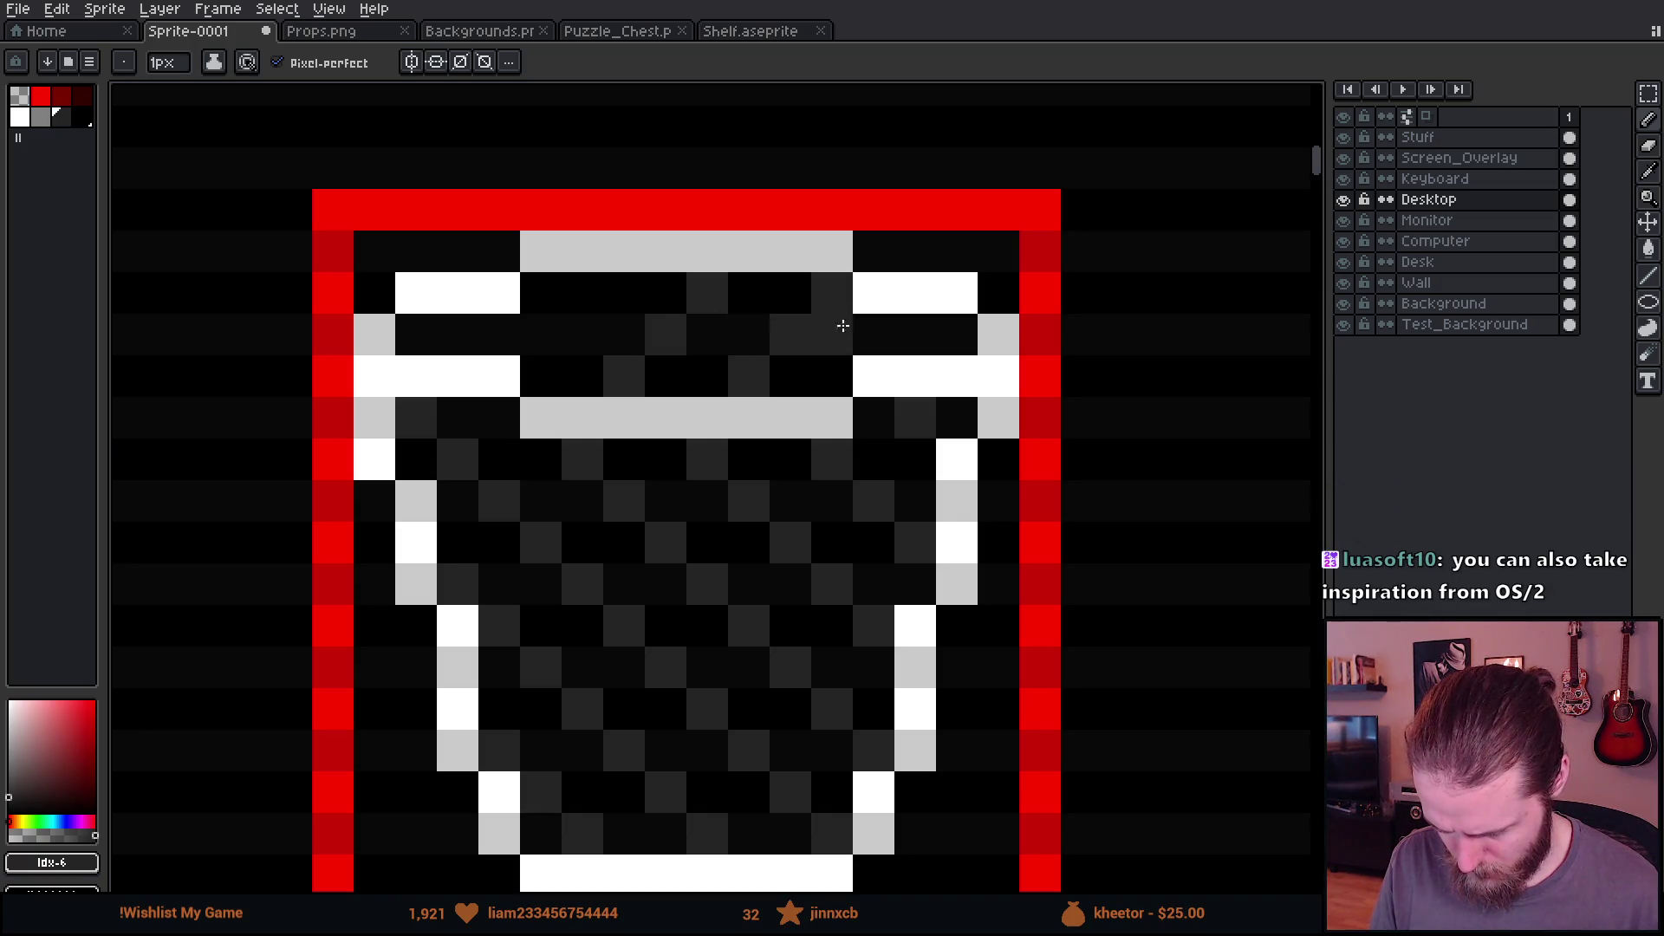
{"action": "left_click", "coordinate": [899, 344]}
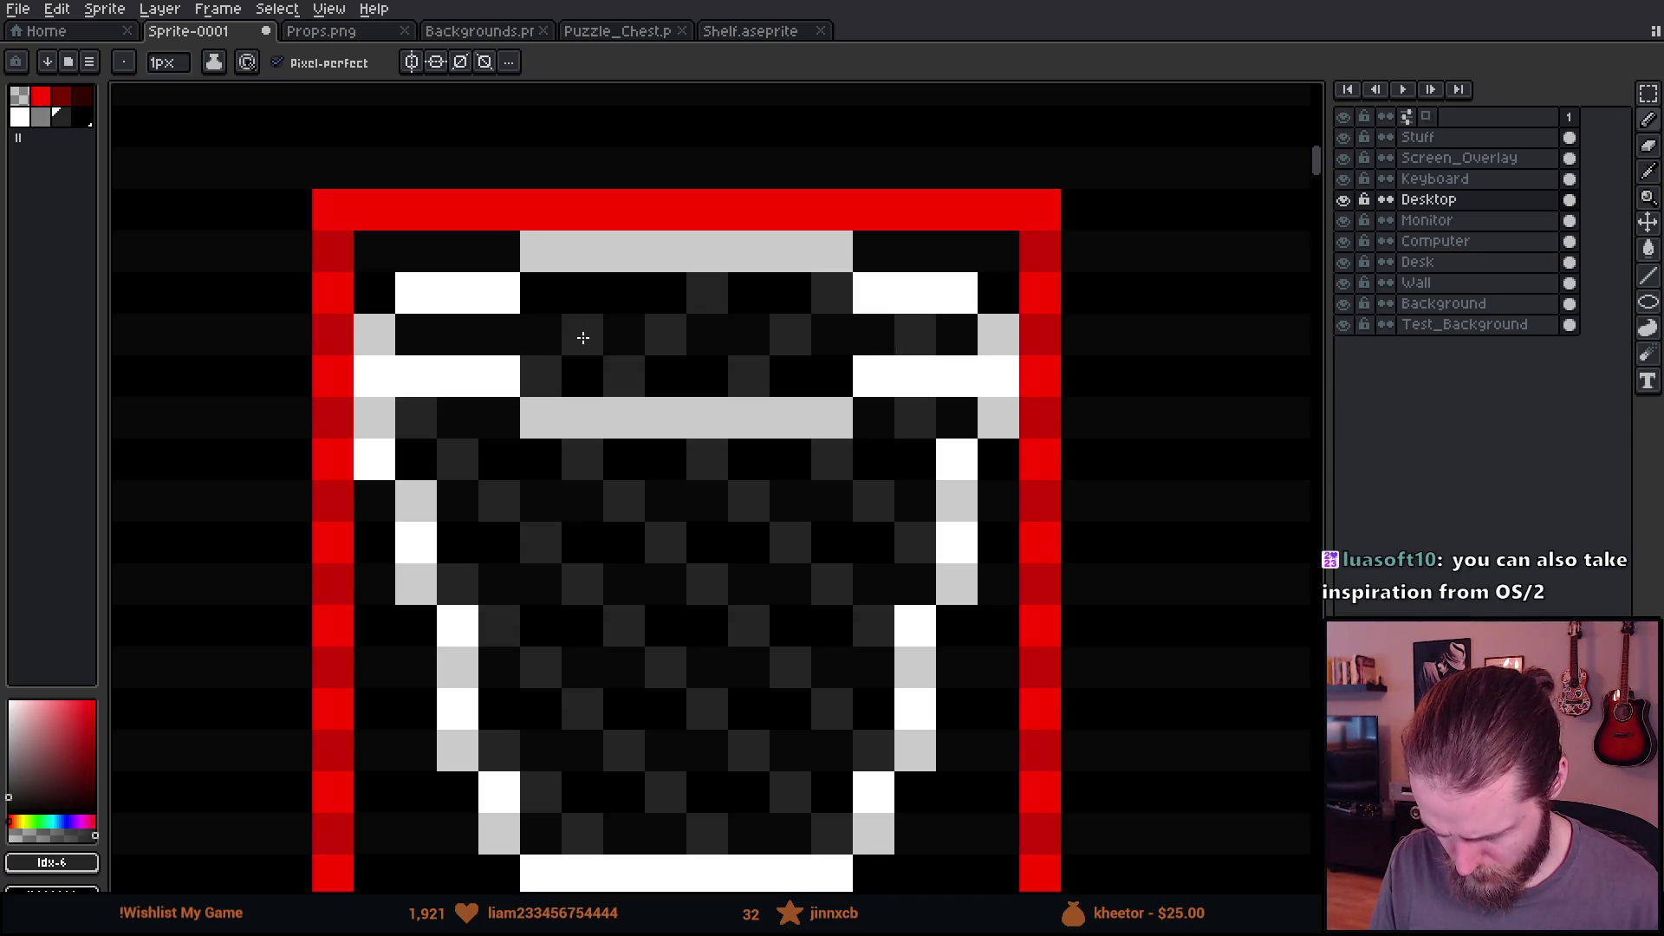
{"action": "left_click", "coordinate": [582, 291]}
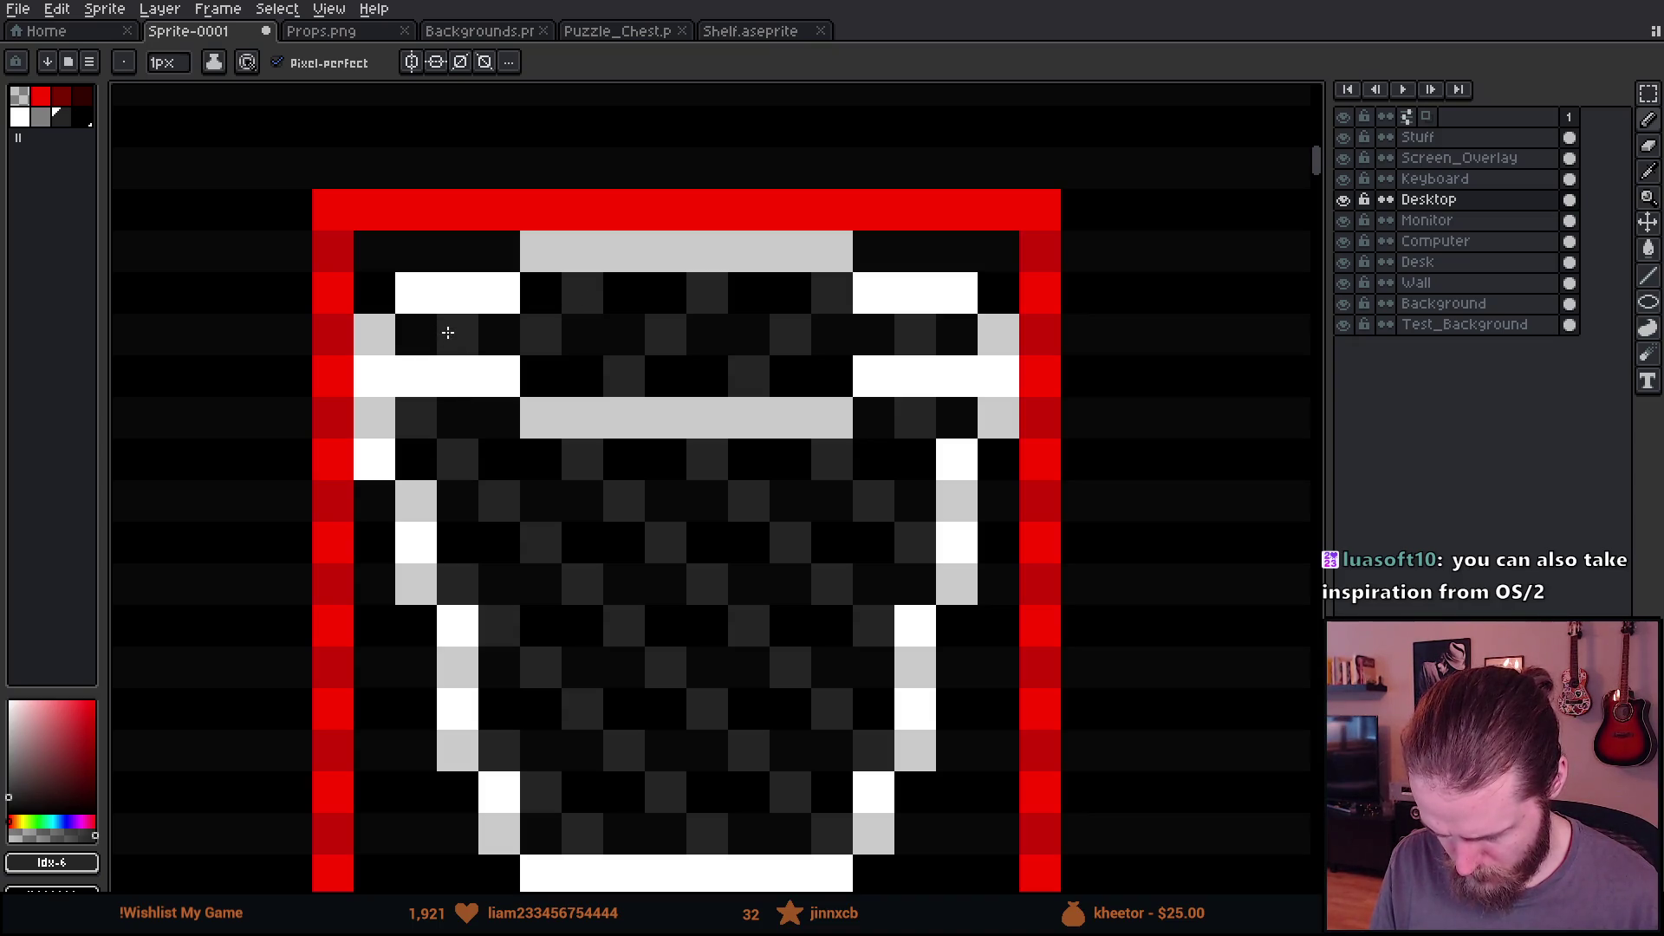
{"action": "scroll", "coordinate": [661, 552], "scroll_direction": "down", "scroll_amount": 5}
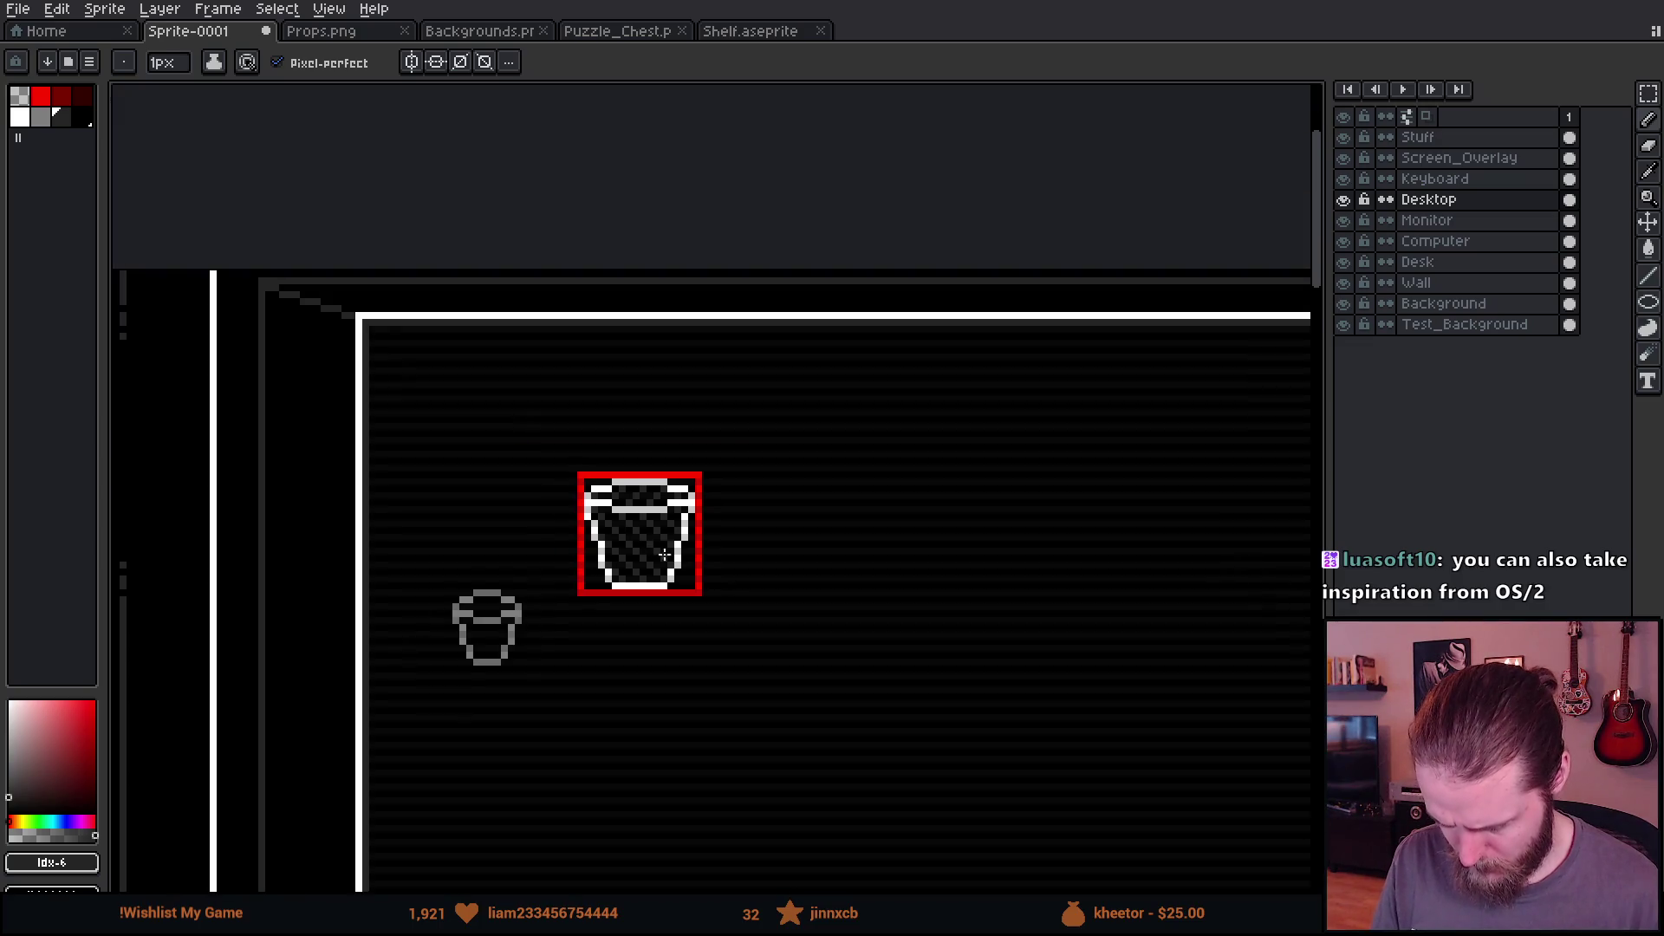
{"action": "scroll", "coordinate": [754, 605], "scroll_direction": "down", "scroll_amount": 2}
{"action": "scroll", "coordinate": [706, 458], "scroll_direction": "up", "scroll_amount": 5}
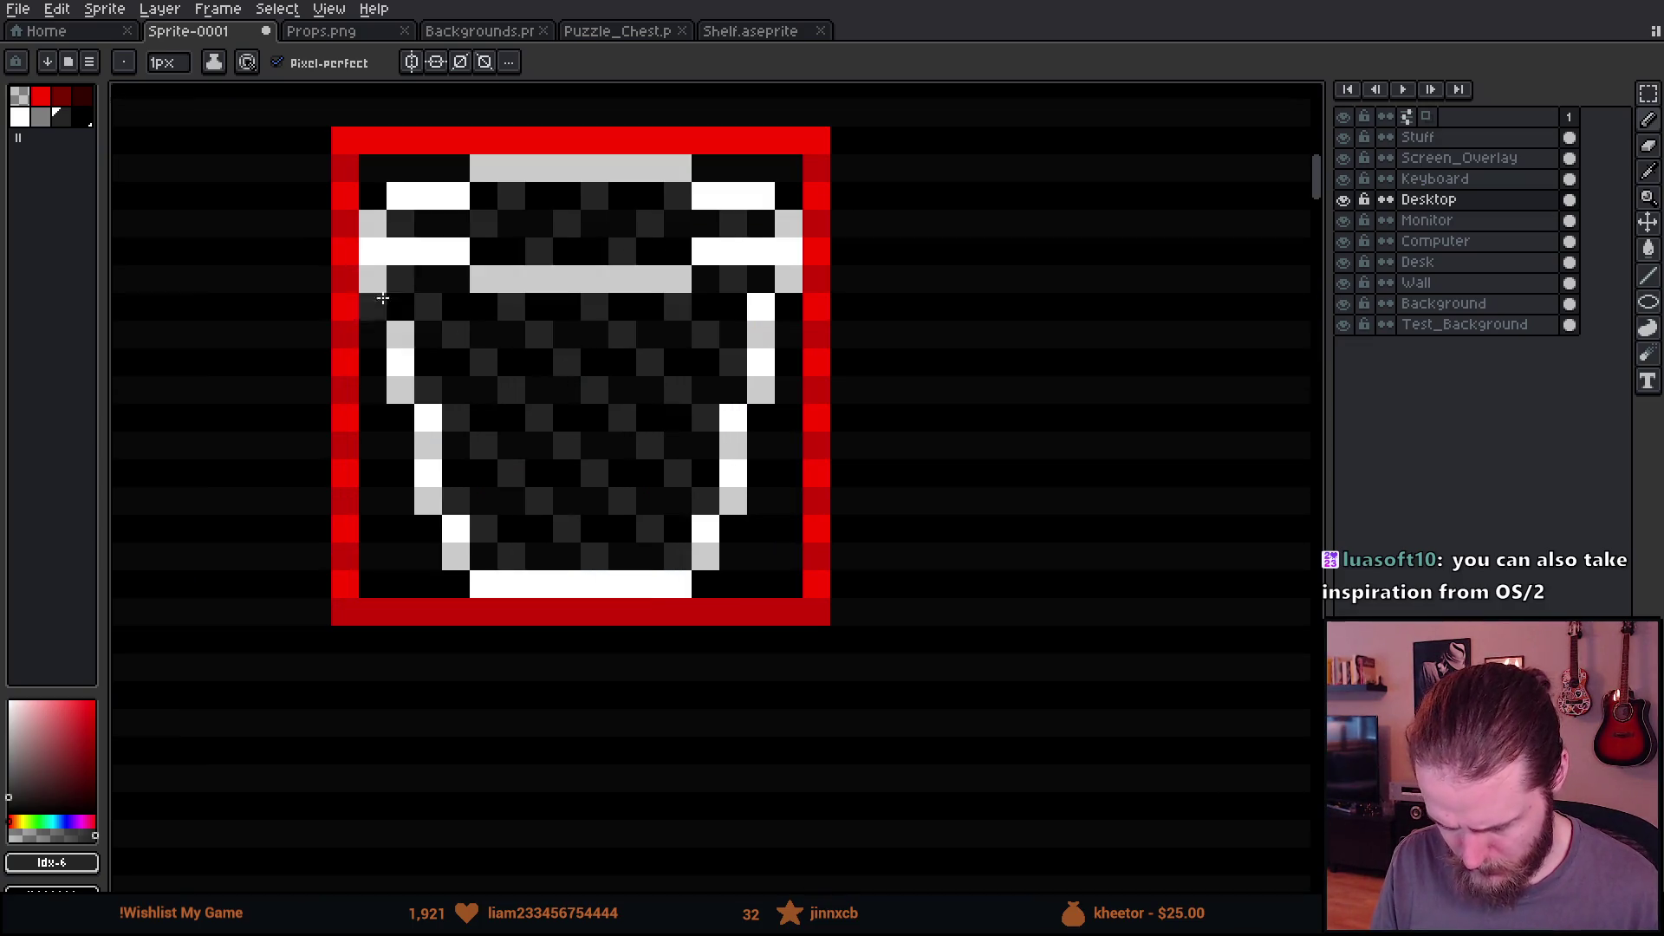
Step: Select the bucket icon with a rectangle marquee, adding its dark interior by magic wand
{"action": "key", "text": "m"}
{"action": "left_click_drag", "start_coordinate": [355, 234], "coordinate": [916, 656]}
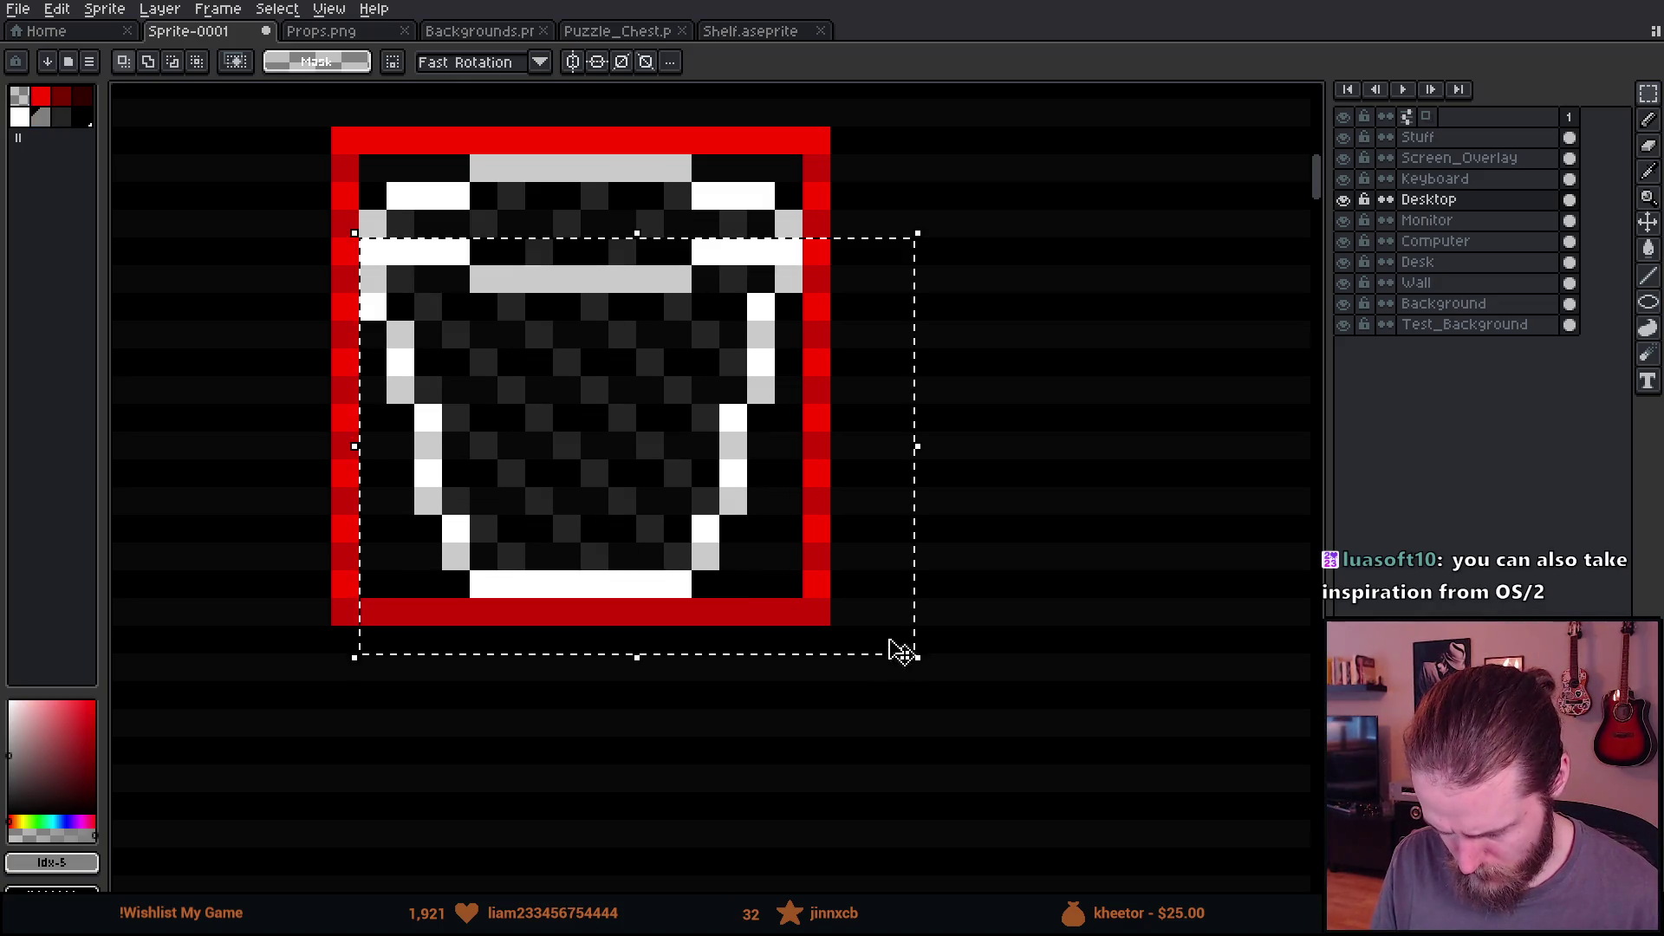
{"action": "left_click_drag", "start_coordinate": [470, 184], "coordinate": [692, 264]}
{"action": "key", "text": "w"}
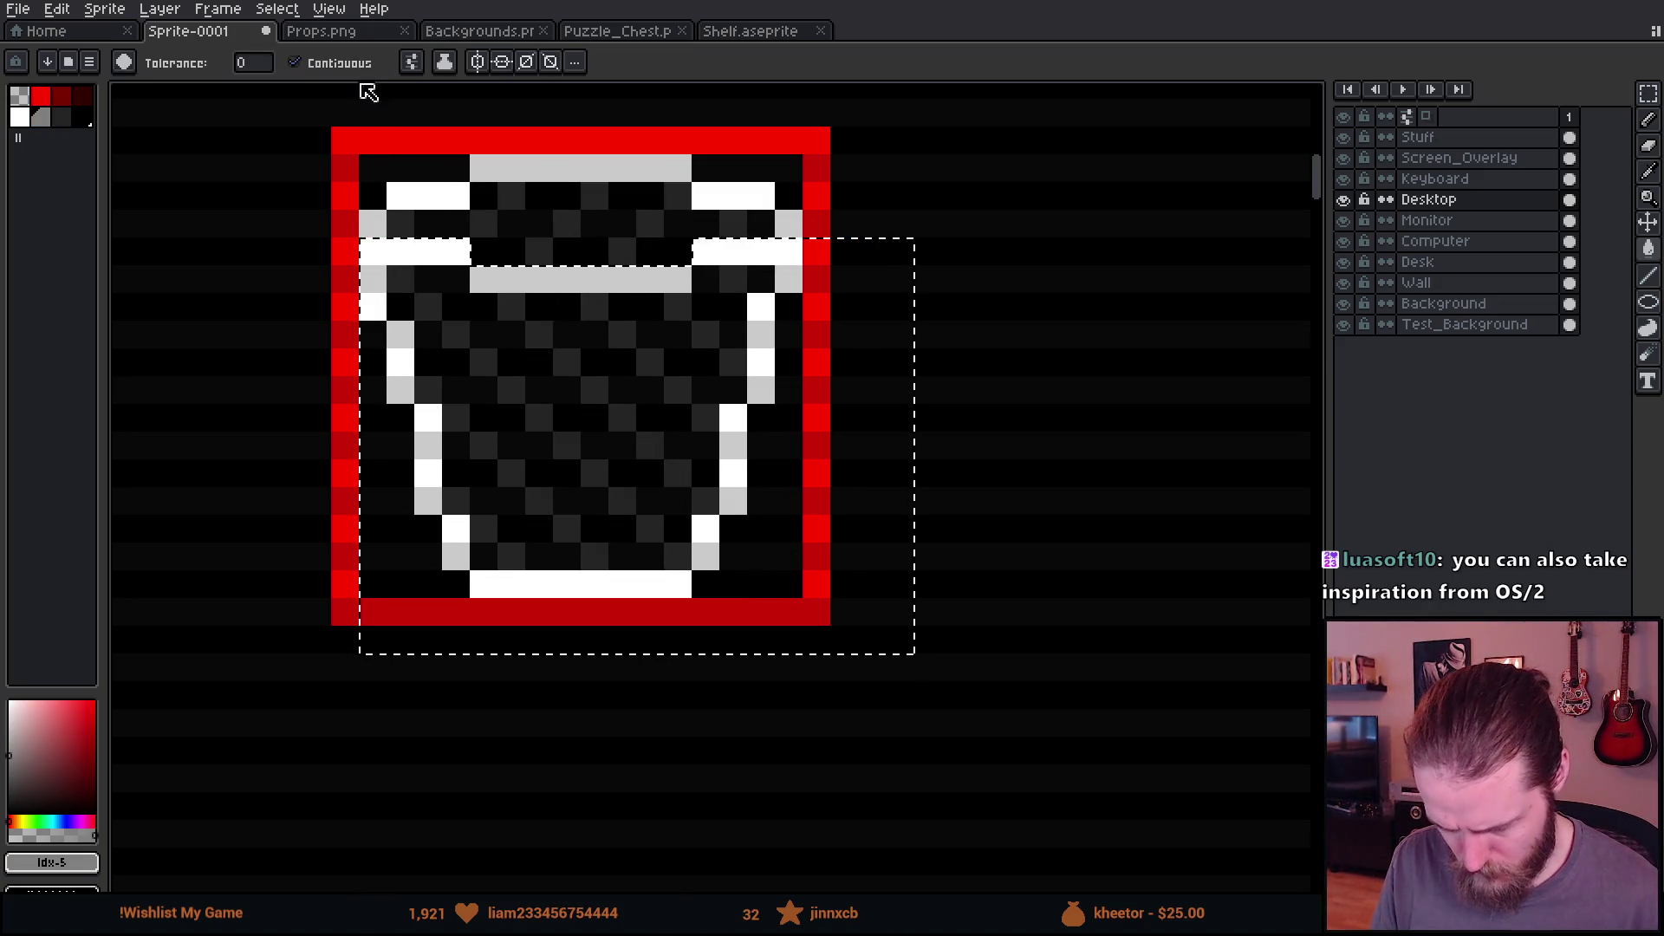
{"action": "left_click", "coordinate": [539, 360]}
{"action": "scroll", "coordinate": [602, 474], "scroll_direction": "down", "scroll_amount": 3}
{"action": "key", "text": "m"}
{"action": "key", "text": "ctrl+d"}
{"action": "scroll", "coordinate": [699, 598], "scroll_direction": "down", "scroll_amount": 1}
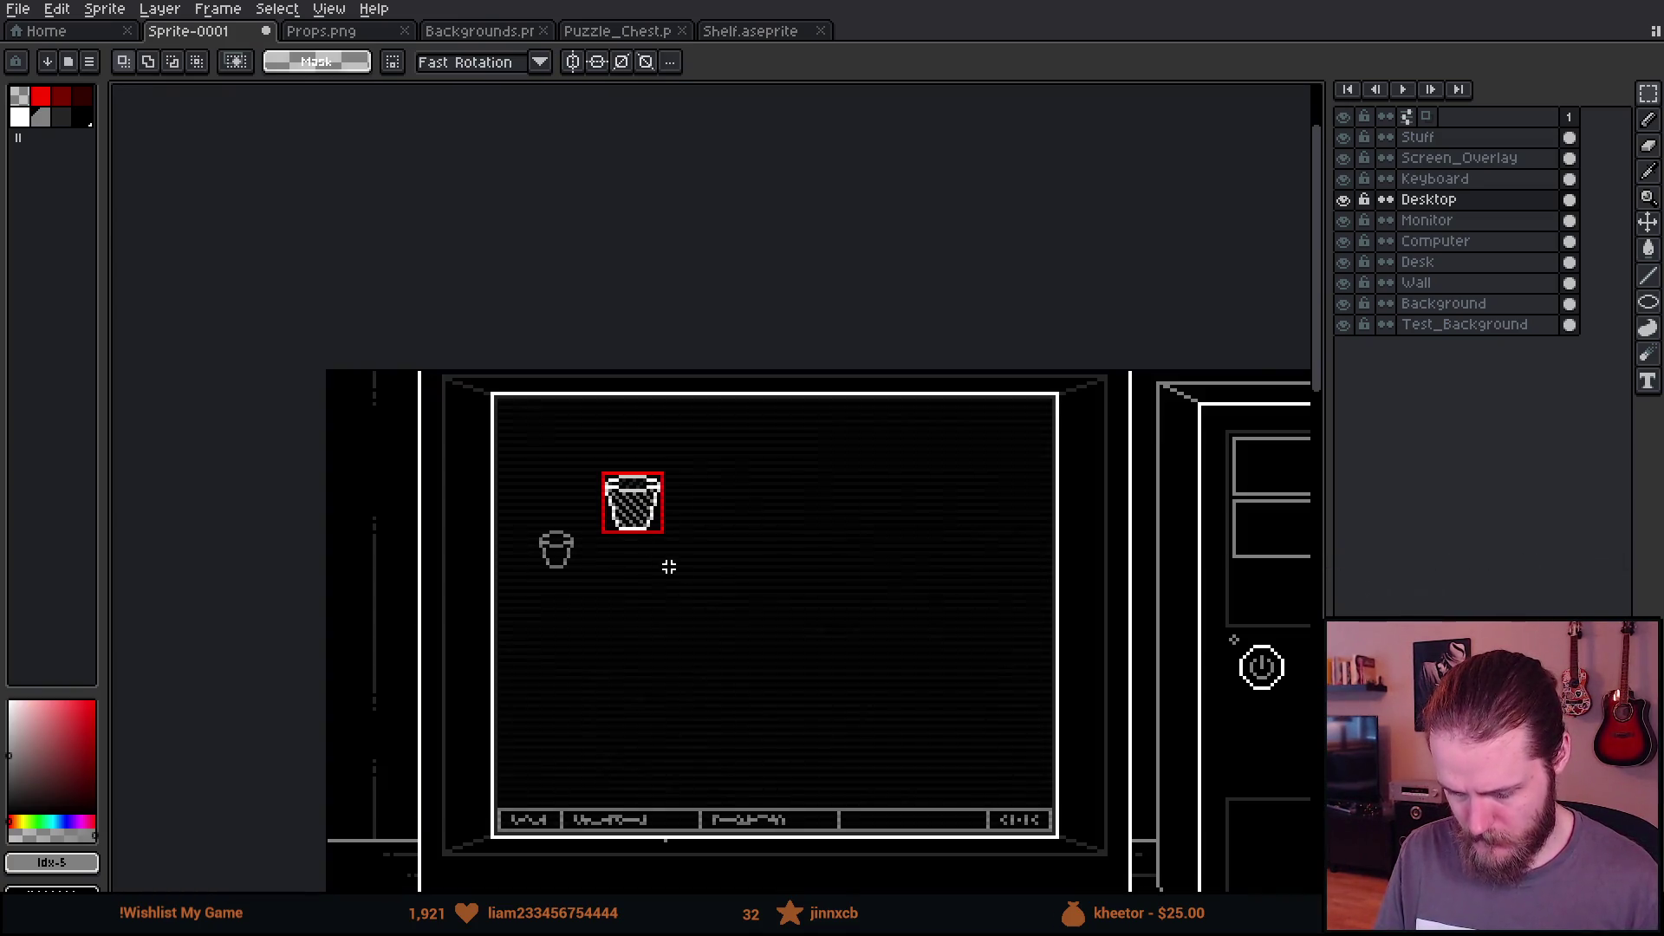
{"action": "scroll", "coordinate": [636, 524], "scroll_direction": "up", "scroll_amount": 3}
Step: Drag the bucket up-left out of the red frame and commit, discarding a stray rectangle
{"action": "mouse_move", "coordinate": [468, 247]}
{"action": "left_mouse_down"}
{"action": "mouse_move", "coordinate": [743, 594]}
{"action": "mouse_move", "coordinate": [772, 564]}
{"action": "mouse_move", "coordinate": [656, 459]}
{"action": "mouse_move", "coordinate": [590, 457]}
{"action": "mouse_move", "coordinate": [598, 431]}
{"action": "mouse_move", "coordinate": [583, 435]}
{"action": "left_mouse_up"}
{"action": "scroll", "coordinate": [773, 564], "scroll_direction": "down", "scroll_amount": 2}
{"action": "left_click", "coordinate": [524, 494]}
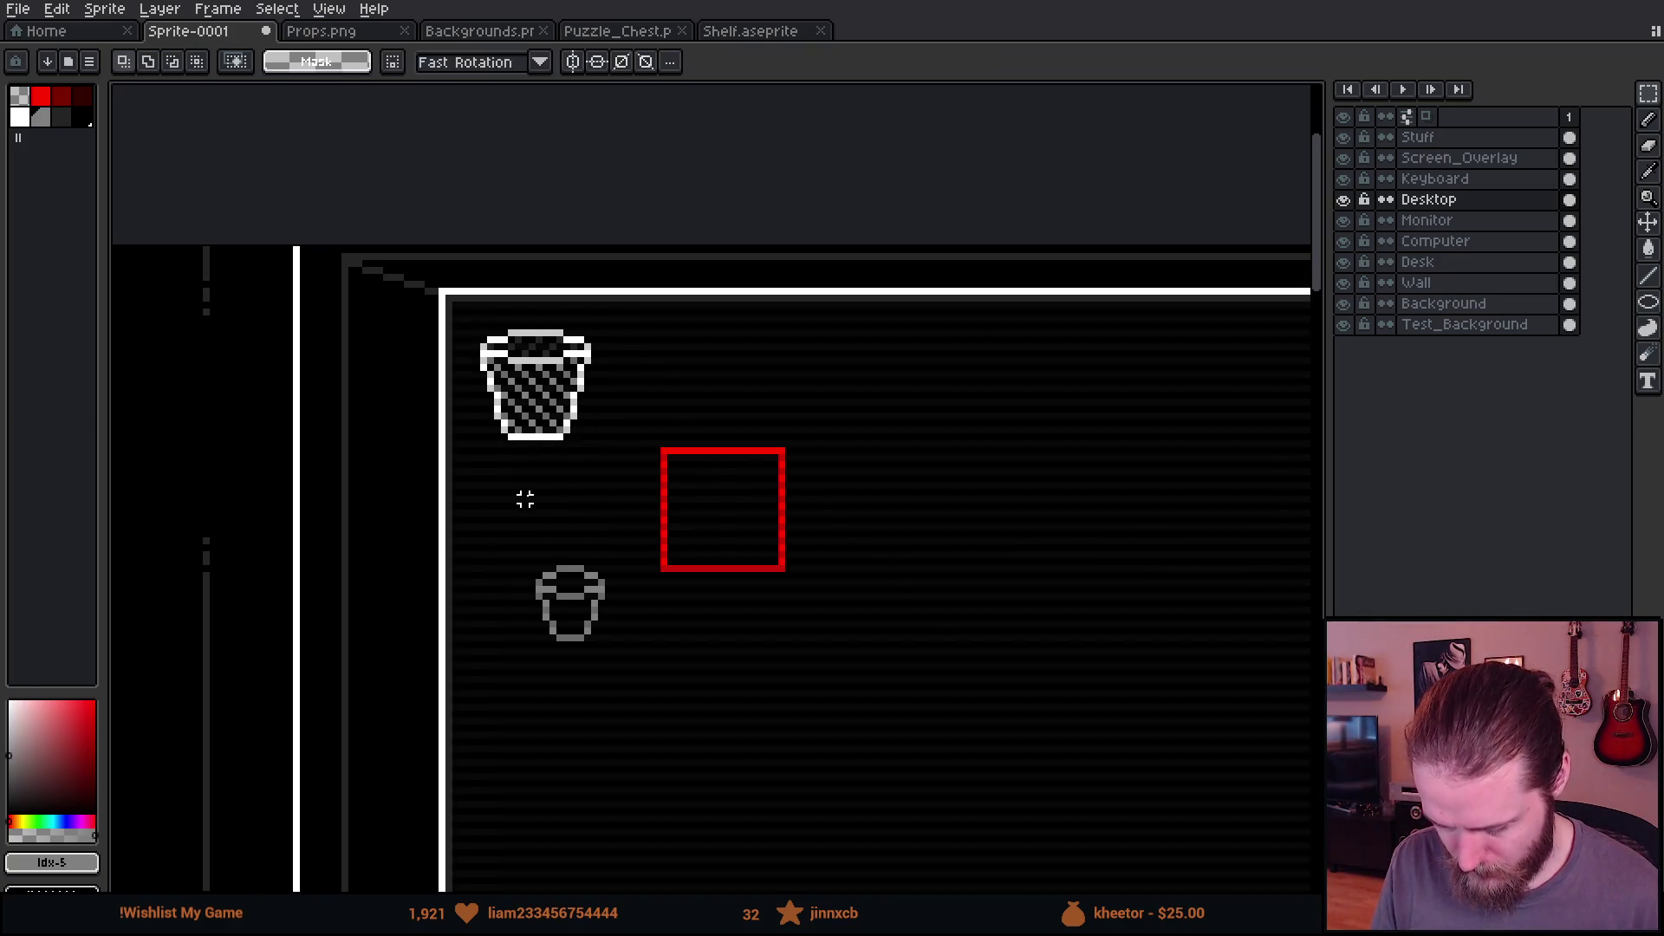
{"action": "scroll", "coordinate": [526, 499], "scroll_direction": "down", "scroll_amount": 1}
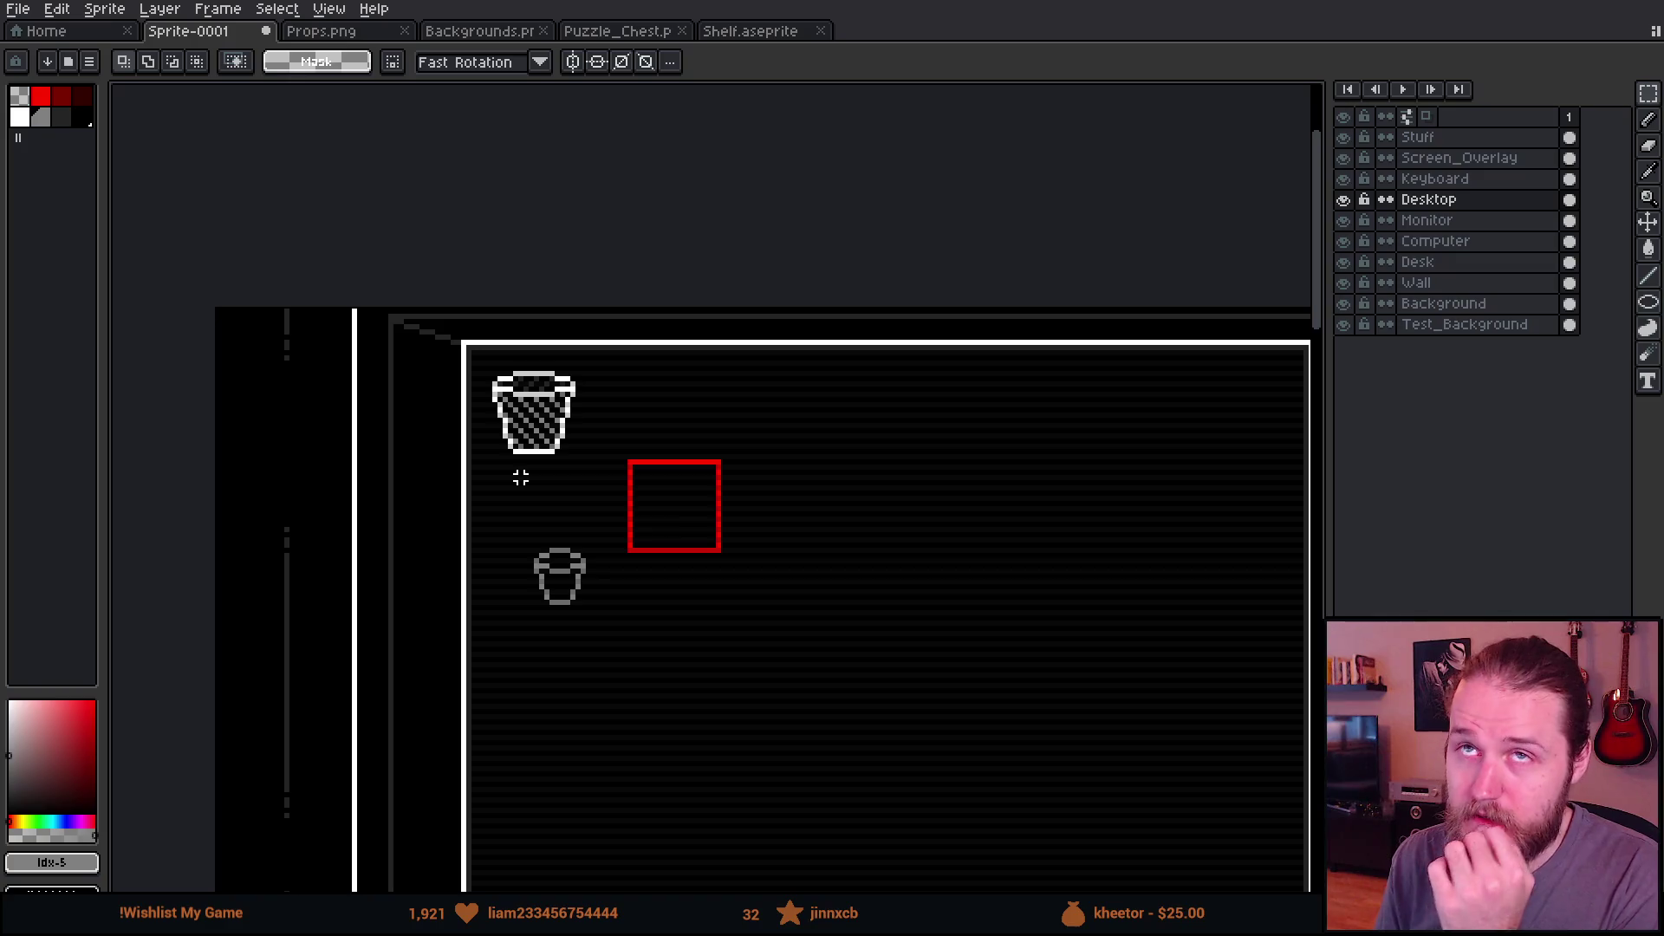
{"action": "scroll", "coordinate": [557, 518], "scroll_direction": "up", "scroll_amount": 2}
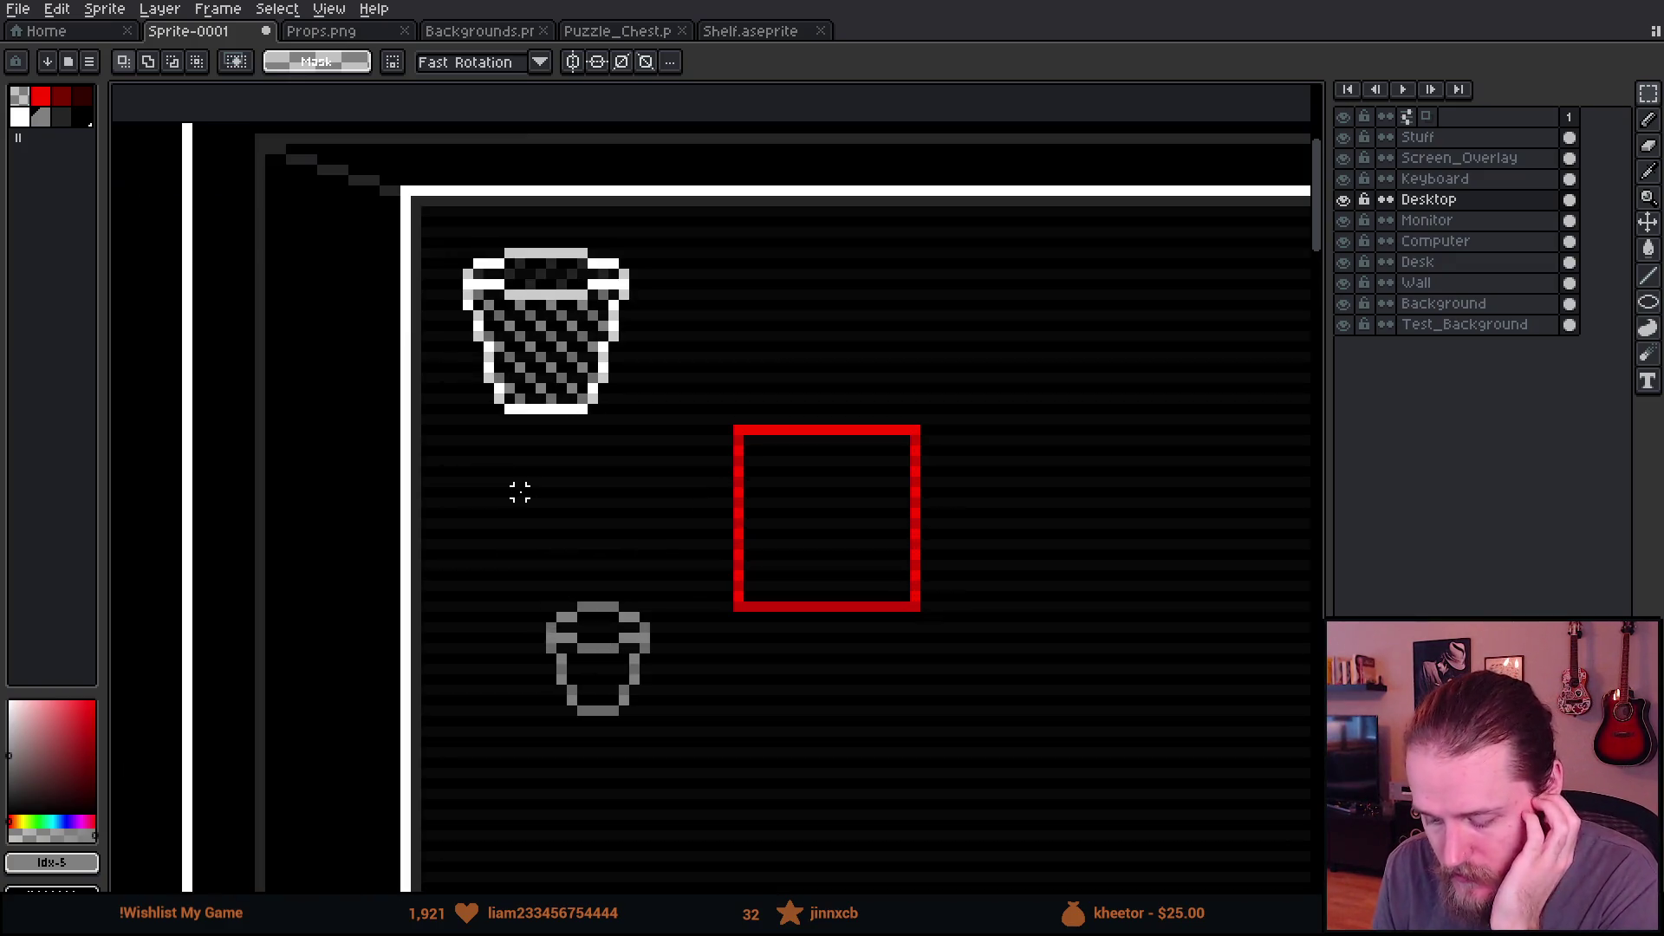
{"action": "mouse_move", "coordinate": [447, 441]}
{"action": "left_mouse_down"}
{"action": "mouse_move", "coordinate": [676, 501]}
{"action": "mouse_move", "coordinate": [643, 482]}
{"action": "left_mouse_up"}
{"action": "key", "text": "ctrl+z"}
{"action": "scroll", "coordinate": [736, 645], "scroll_direction": "down", "scroll_amount": 3}
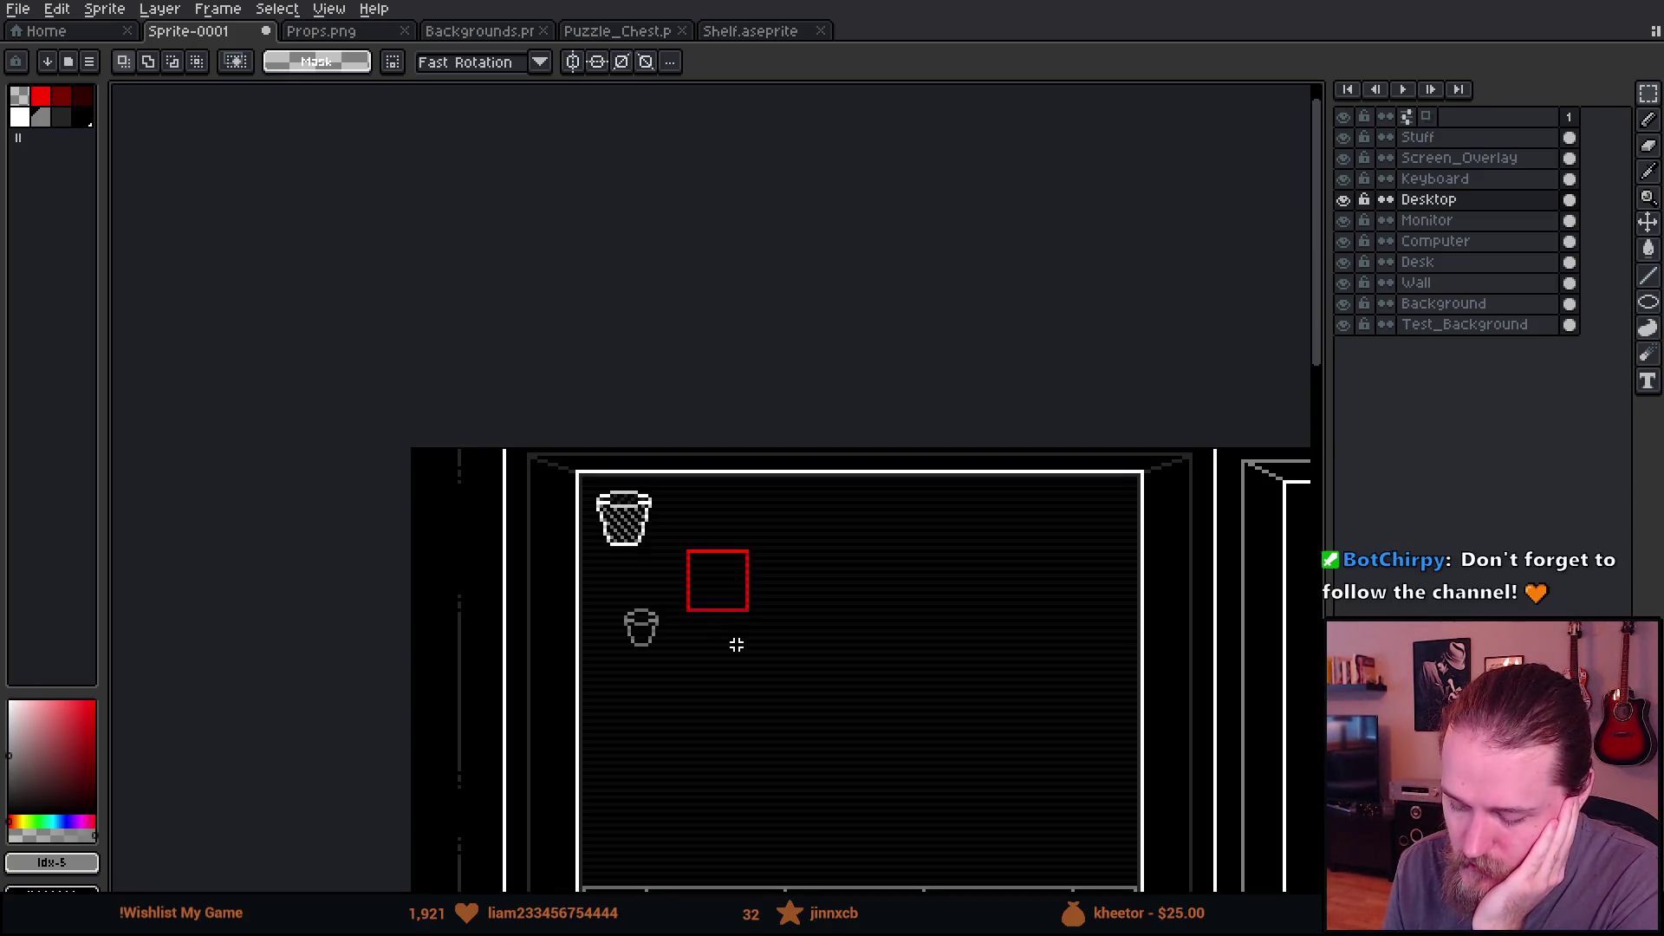
{"action": "left_click_drag", "start_coordinate": [736, 645], "coordinate": [579, 433]}
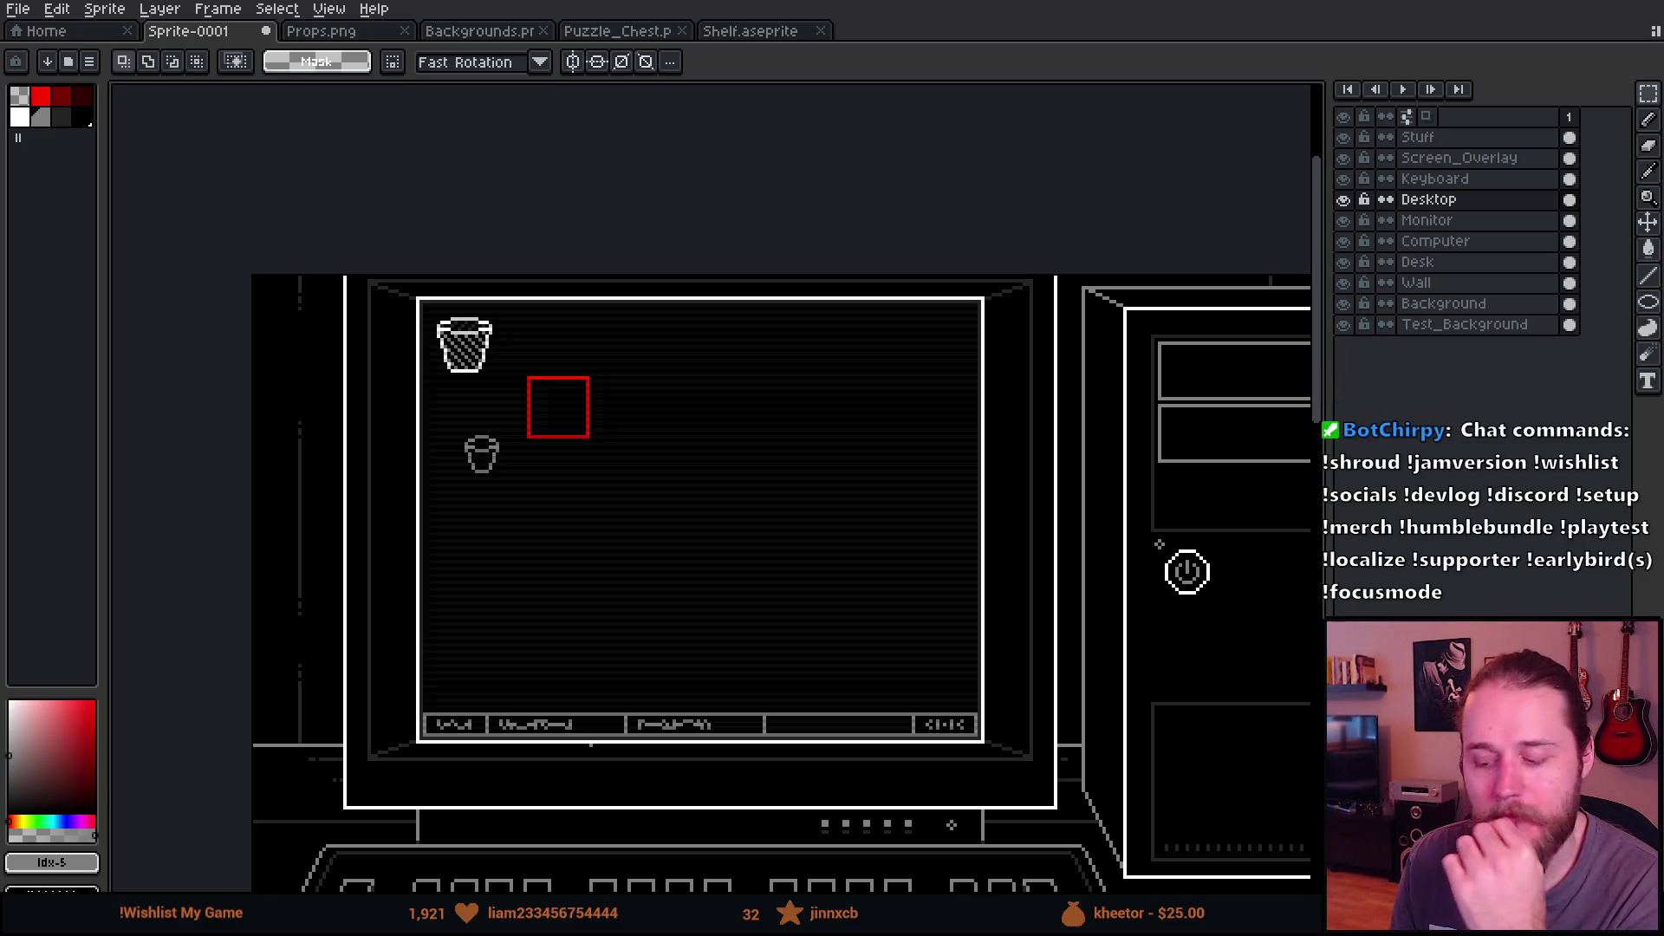
Step: Select the small grey trash can and centre the red frame in view
{"action": "scroll", "coordinate": [483, 387], "scroll_direction": "up", "scroll_amount": 1}
{"action": "scroll", "coordinate": [471, 405], "scroll_direction": "up", "scroll_amount": 1}
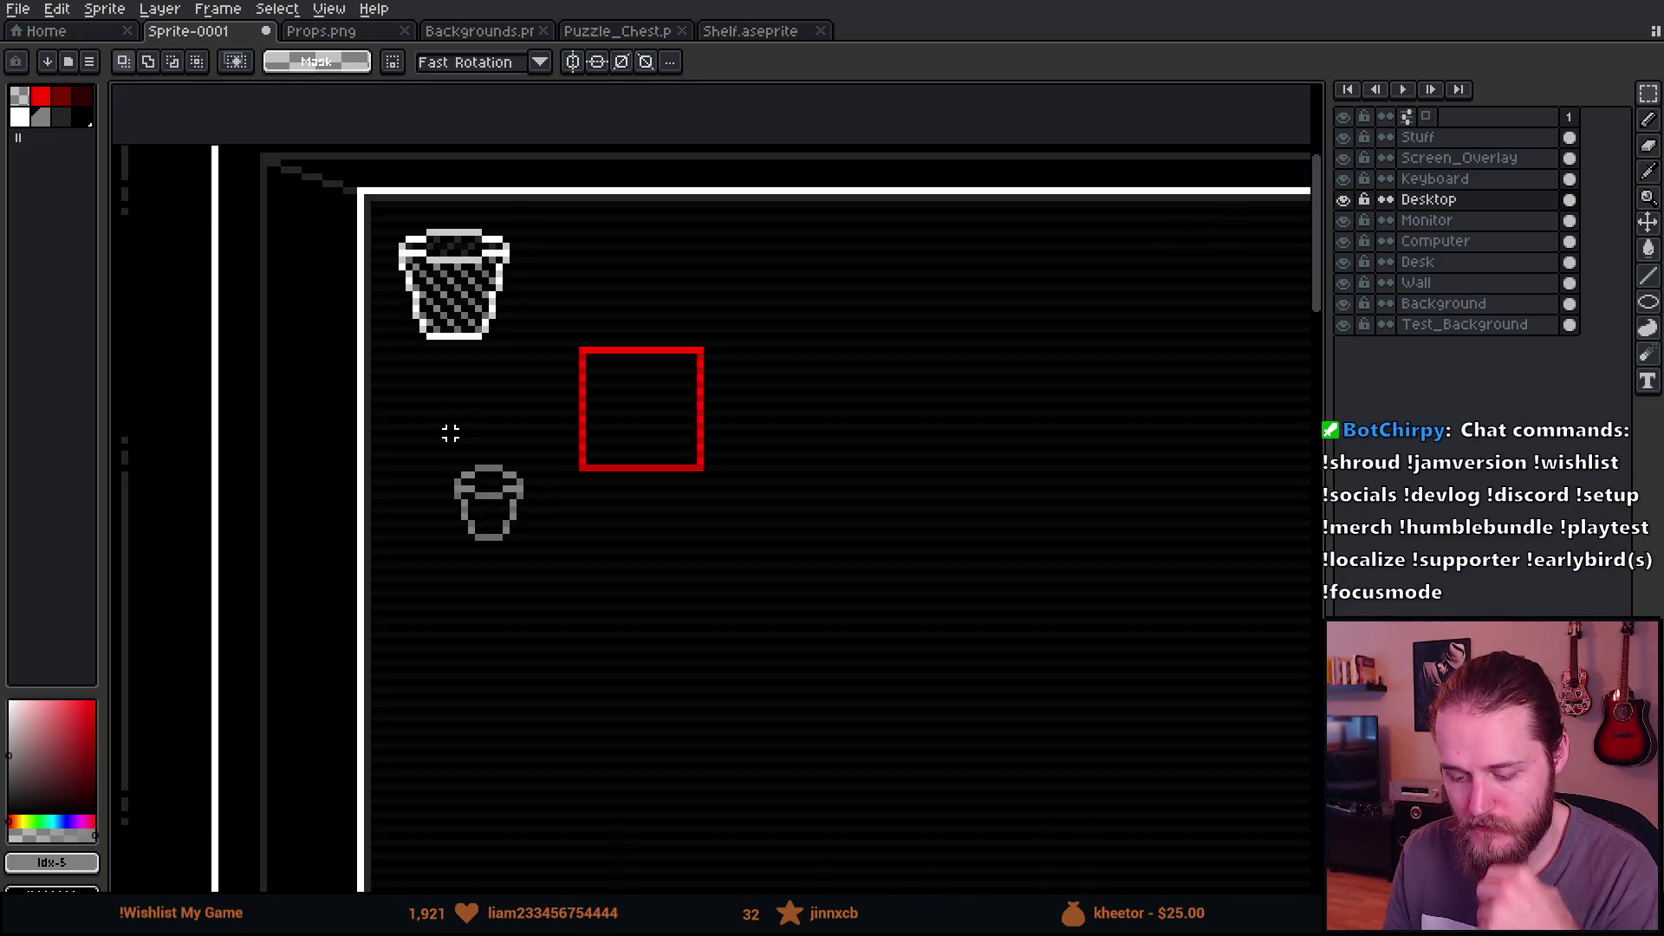
{"action": "scroll", "coordinate": [451, 434], "scroll_direction": "up", "scroll_amount": 1}
{"action": "left_click_drag", "start_coordinate": [439, 425], "coordinate": [624, 743]}
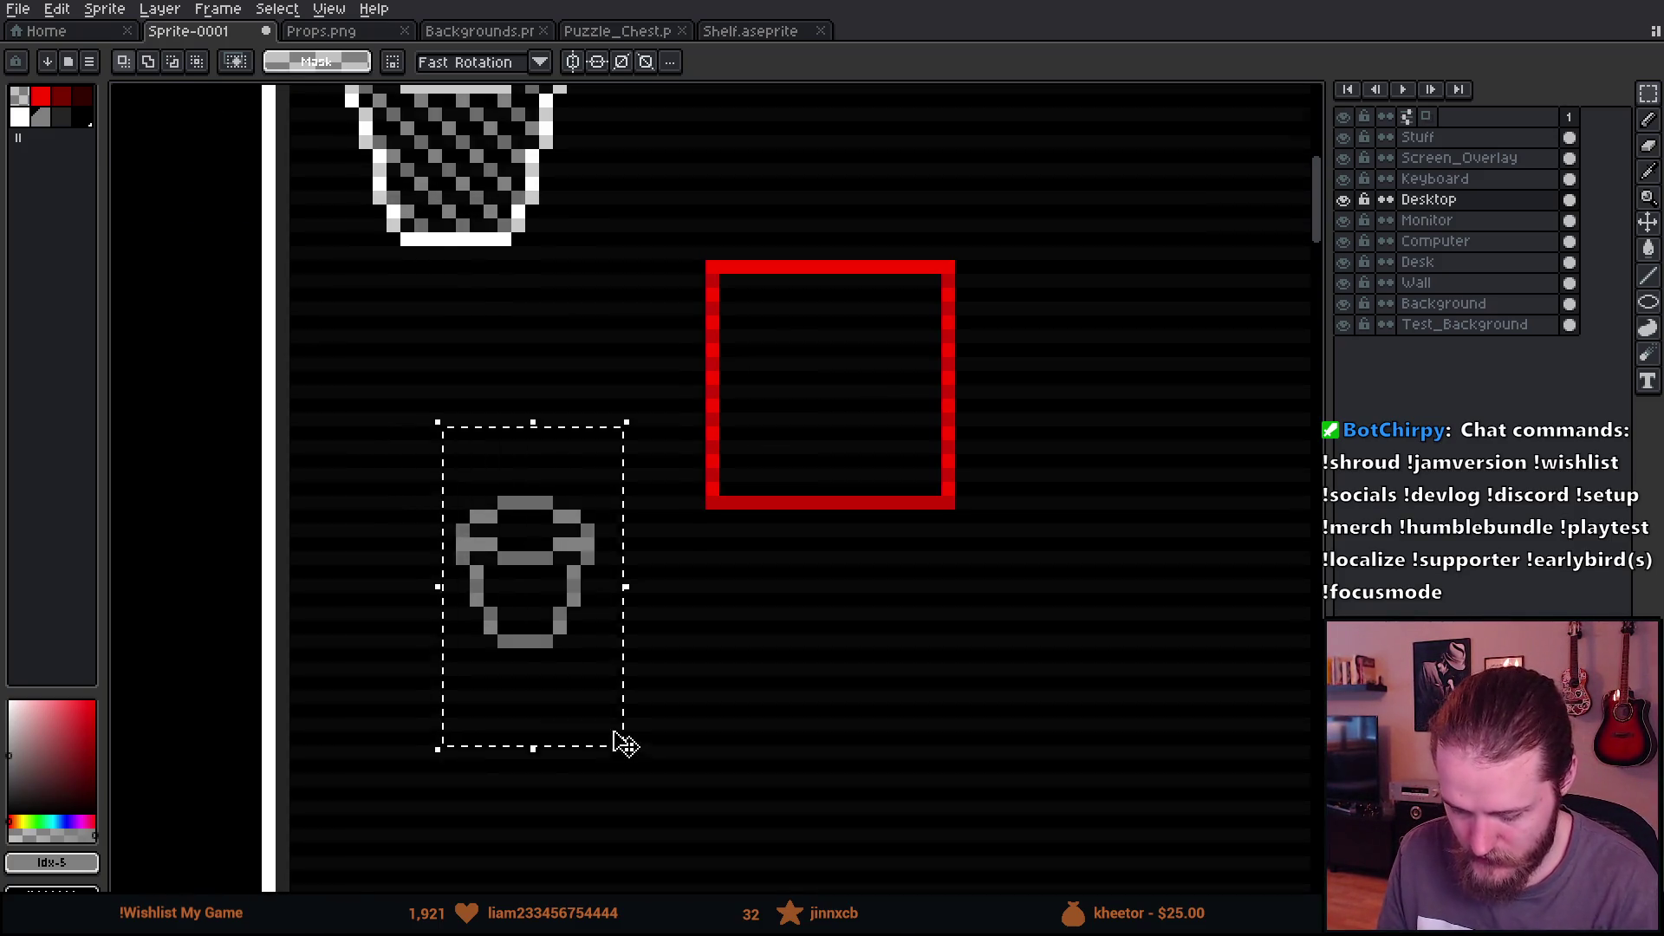
{"action": "scroll", "coordinate": [739, 598], "scroll_direction": "down", "scroll_amount": 2}
{"action": "scroll", "coordinate": [724, 483], "scroll_direction": "up", "scroll_amount": 2}
{"action": "scroll", "coordinate": [491, 362], "scroll_direction": "up", "scroll_amount": 2}
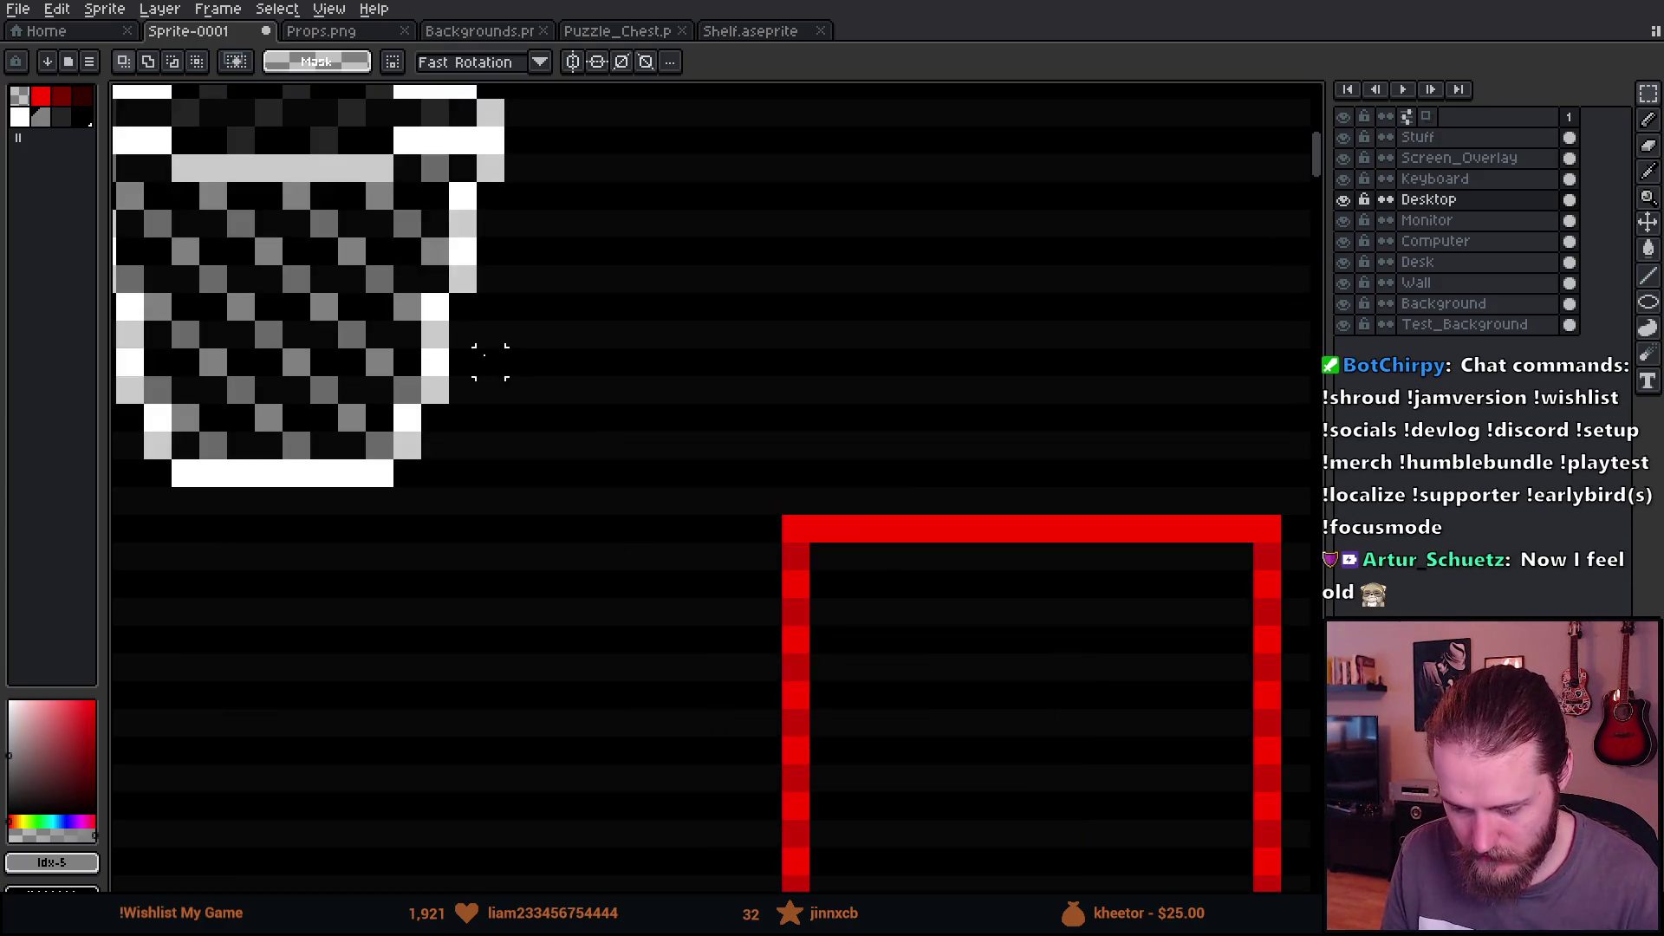
{"action": "left_click_drag", "start_coordinate": [846, 639], "coordinate": [542, 346]}
{"action": "key", "text": "b"}
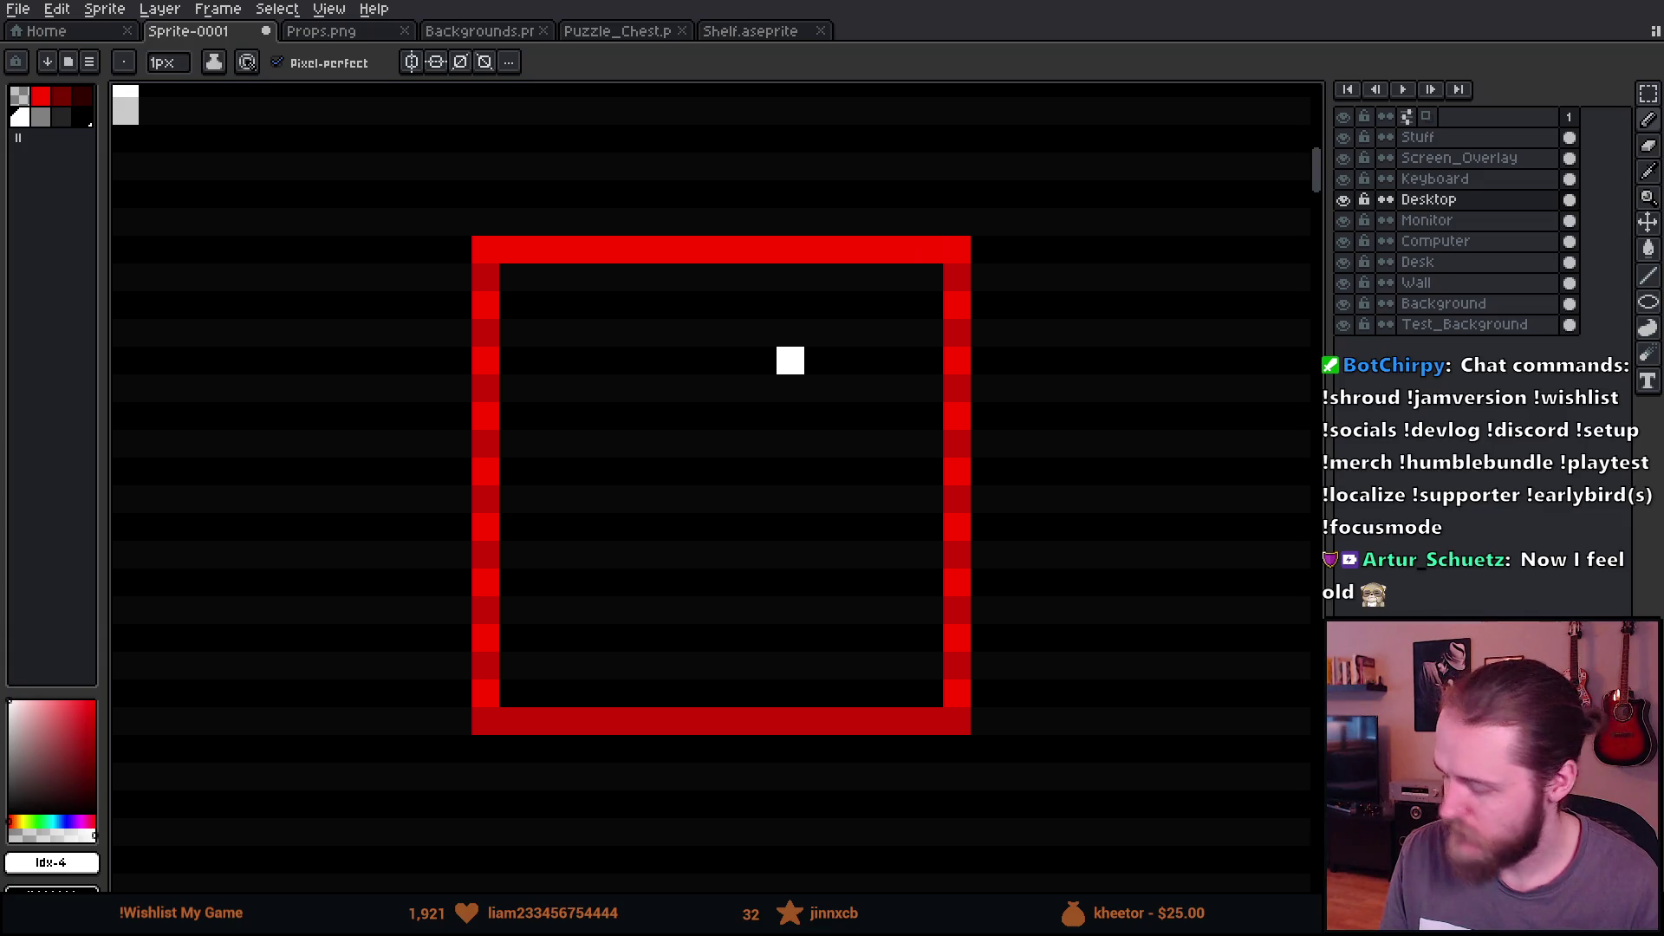
Step: Pencil a white-and-grey folder outline with left, top and right edges inside the red frame
{"action": "mouse_move", "coordinate": [540, 333]}
{"action": "left_mouse_down"}
{"action": "mouse_move", "coordinate": [543, 639]}
{"action": "mouse_move", "coordinate": [594, 606]}
{"action": "mouse_move", "coordinate": [598, 393]}
{"action": "mouse_move", "coordinate": [706, 388]}
{"action": "left_mouse_up"}
{"action": "mouse_move", "coordinate": [568, 305]}
{"action": "left_mouse_down"}
{"action": "mouse_move", "coordinate": [663, 334]}
{"action": "mouse_move", "coordinate": [825, 334]}
{"action": "left_mouse_up"}
{"action": "left_click", "coordinate": [768, 397]}
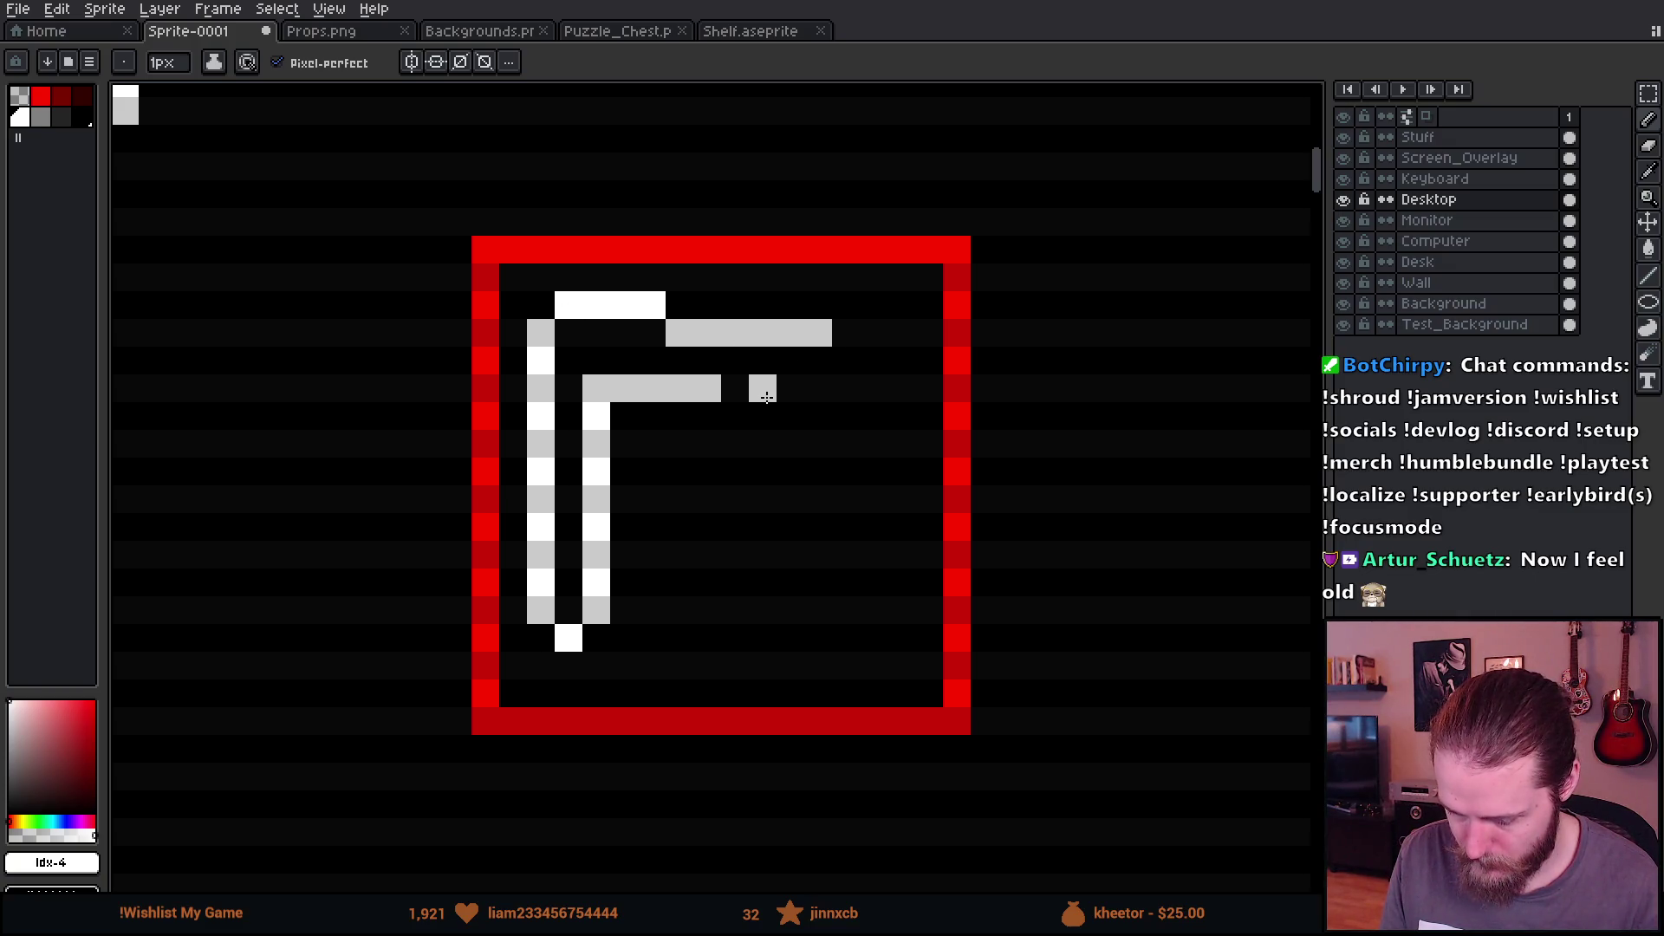
{"action": "left_click_drag", "start_coordinate": [728, 392], "coordinate": [846, 395]}
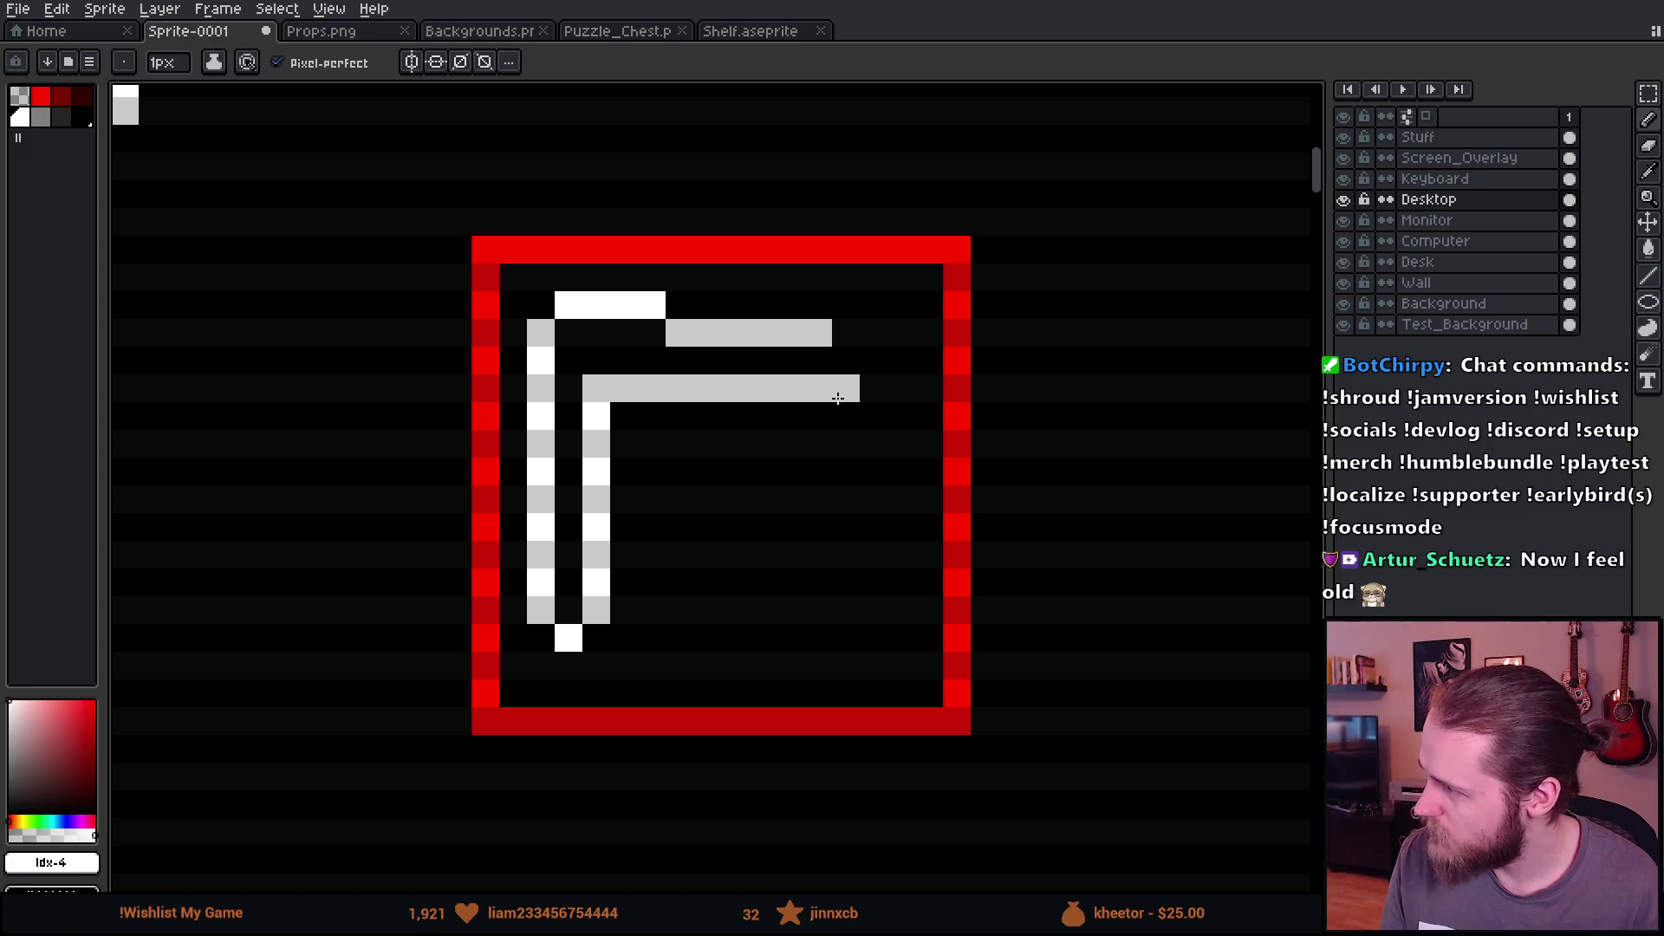
{"action": "left_click", "coordinate": [873, 389]}
{"action": "left_click", "coordinate": [855, 362]}
{"action": "mouse_move", "coordinate": [869, 406]}
{"action": "left_mouse_down"}
{"action": "mouse_move", "coordinate": [870, 601]}
{"action": "mouse_move", "coordinate": [605, 639]}
{"action": "left_mouse_up"}
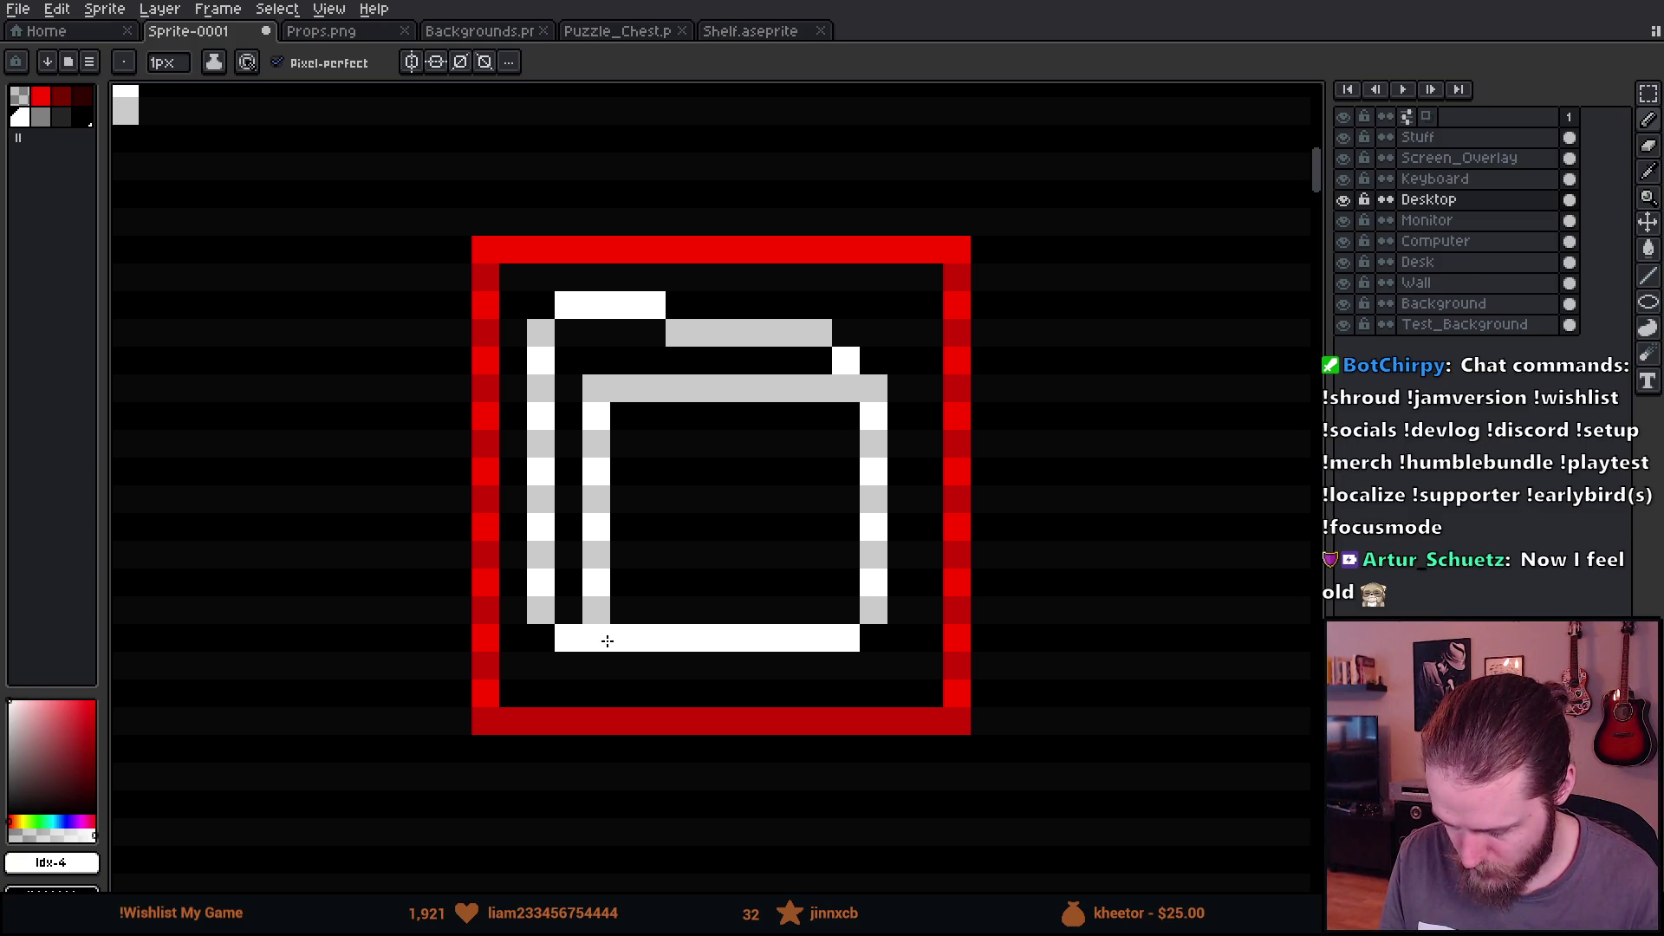
{"action": "scroll", "coordinate": [626, 637], "scroll_direction": "down", "scroll_amount": 3}
{"action": "scroll", "coordinate": [626, 637], "scroll_direction": "down", "scroll_amount": 3}
{"action": "scroll", "coordinate": [654, 632], "scroll_direction": "up", "scroll_amount": 5}
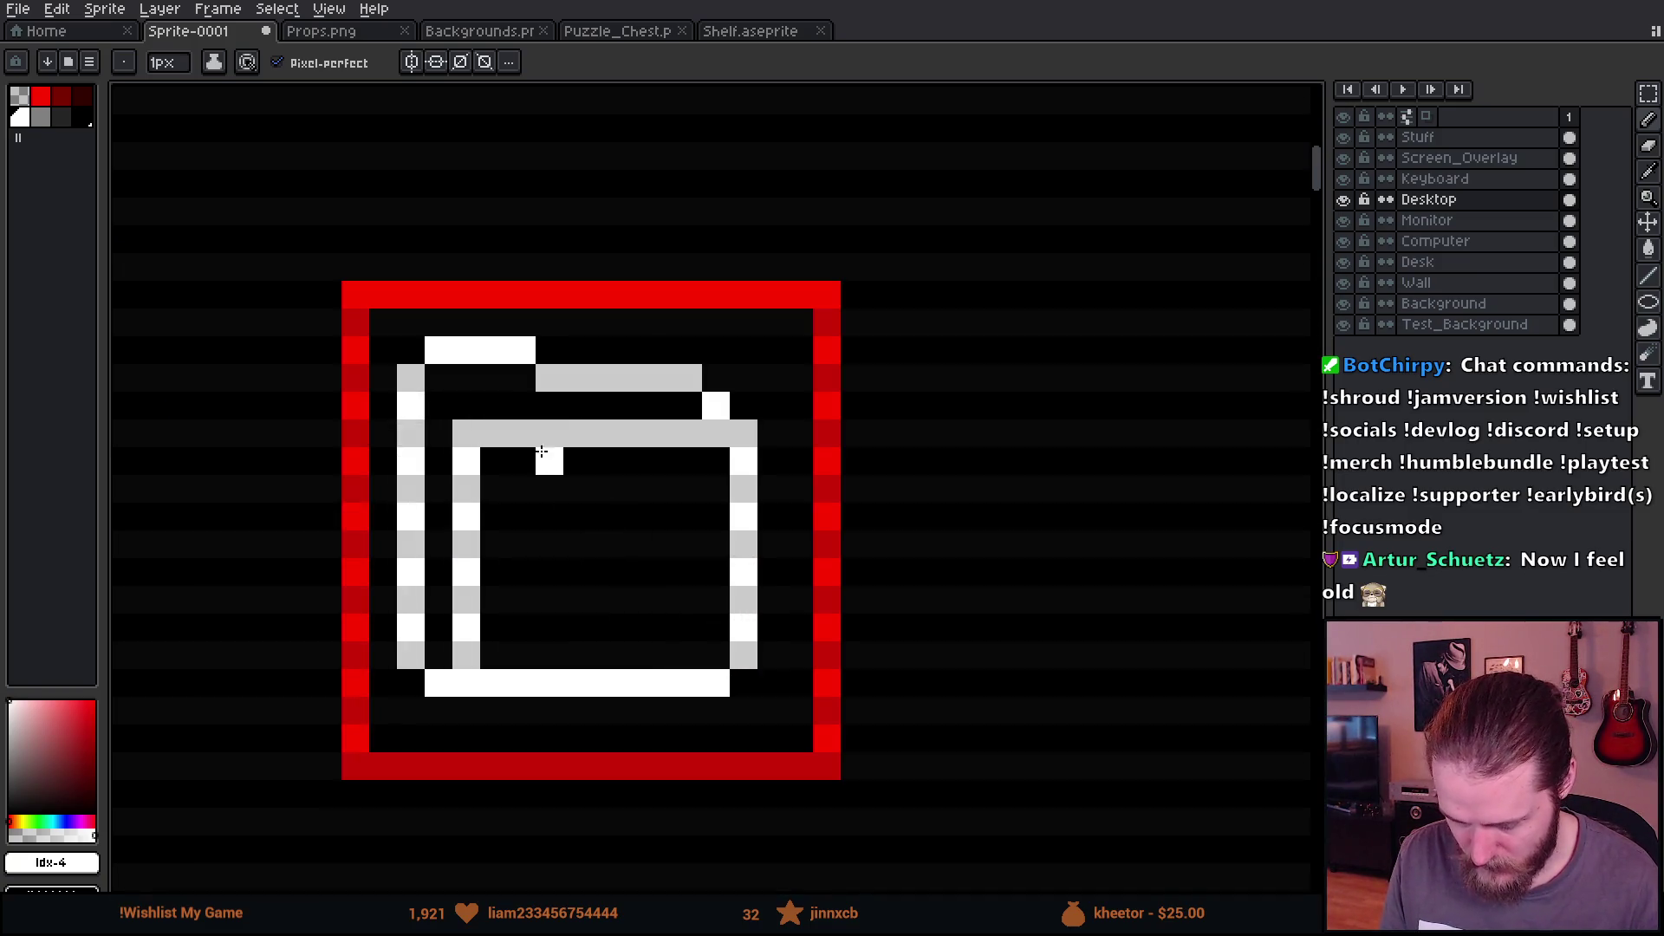
Step: Nudge the folder's right part two pixels right and its left half one pixel left and down
{"action": "key", "text": "m"}
{"action": "left_click_drag", "start_coordinate": [631, 348], "coordinate": [815, 752]}
{"action": "key", "text": "Right"}
{"action": "key", "text": "Right"}
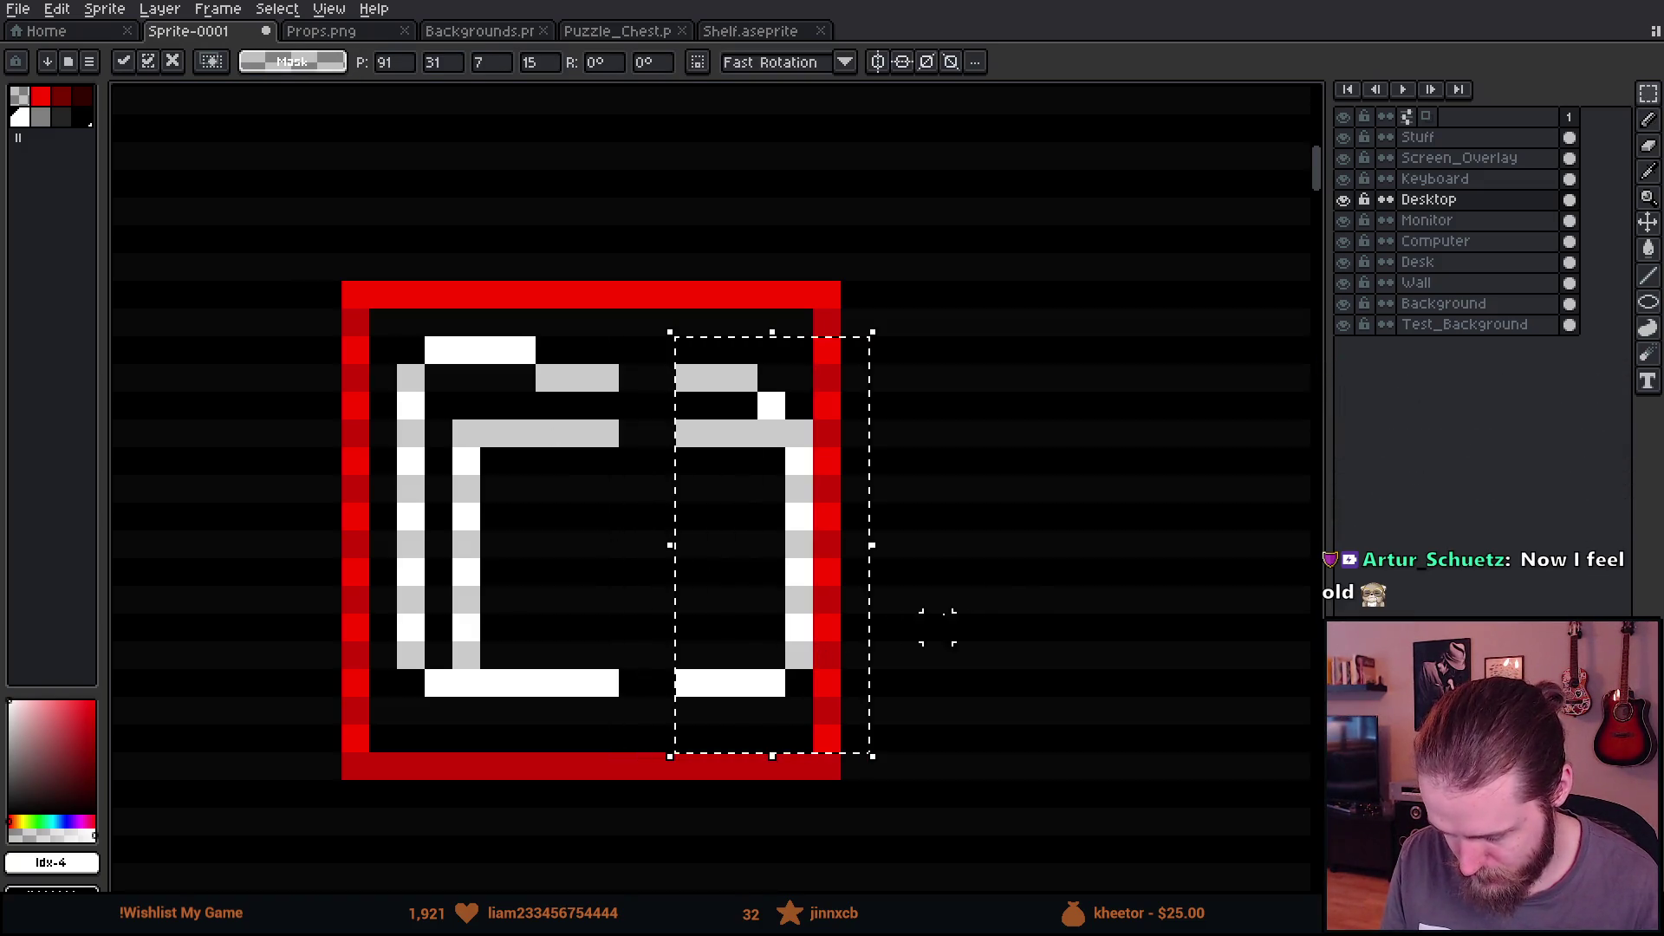
{"action": "key", "text": "ctrl+d"}
{"action": "mouse_move", "coordinate": [317, 286]}
{"action": "left_mouse_down"}
{"action": "mouse_move", "coordinate": [549, 769]}
{"action": "mouse_move", "coordinate": [606, 769]}
{"action": "left_mouse_up"}
{"action": "key", "text": "Left"}
{"action": "key", "text": "Right"}
{"action": "key", "text": "Down"}
{"action": "key", "text": "ctrl+d"}
Step: Shift the folder's left half another pixel left and up, then adjust the right half
{"action": "left_click_drag", "start_coordinate": [395, 307], "coordinate": [637, 685]}
{"action": "key", "text": "Left"}
{"action": "key", "text": "Up"}
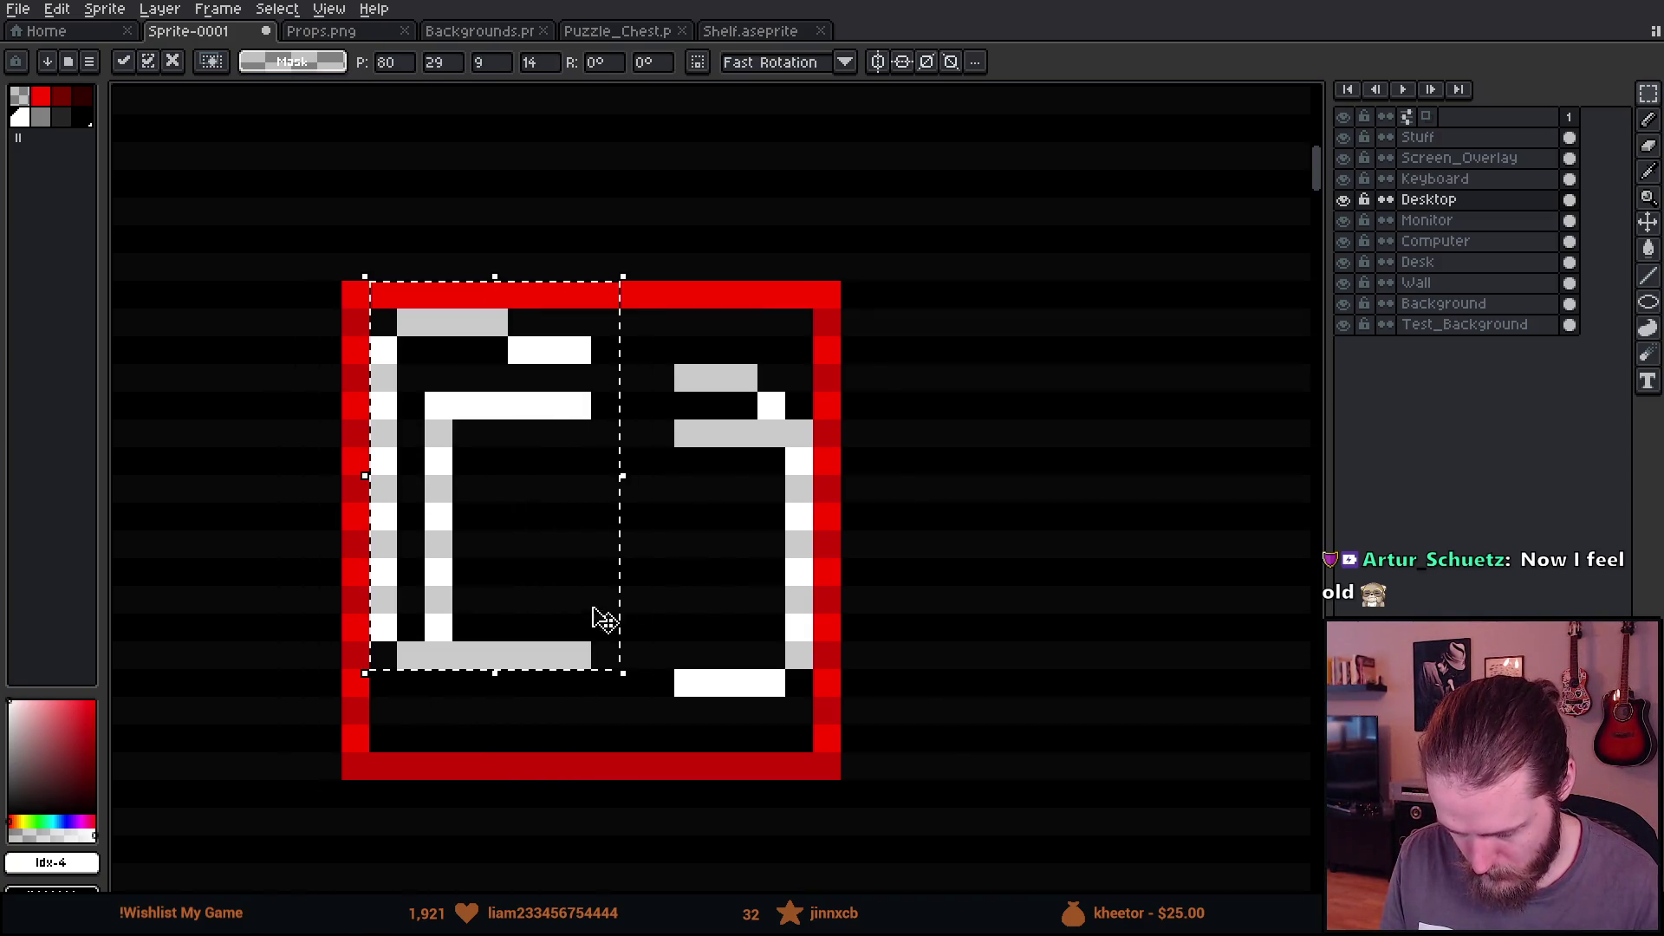
{"action": "key", "text": "ctrl+d"}
{"action": "left_click_drag", "start_coordinate": [641, 359], "coordinate": [817, 729]}
{"action": "left_click_drag", "start_coordinate": [780, 626], "coordinate": [776, 602]}
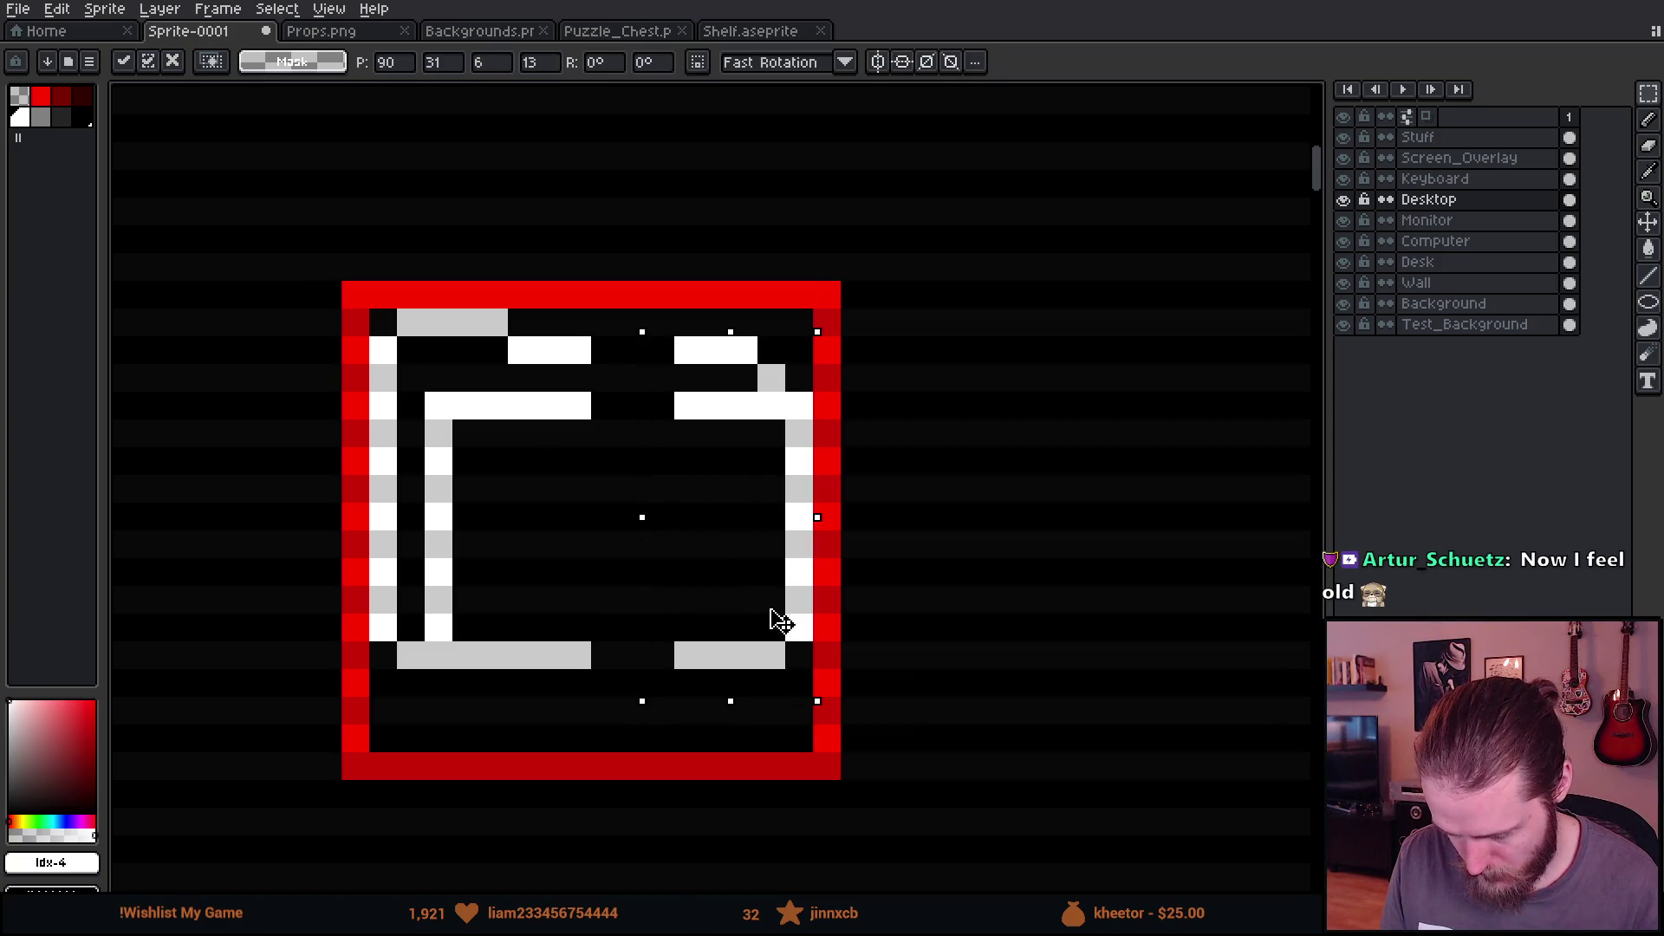
{"action": "key", "text": "ctrl+z"}
{"action": "key", "text": "ctrl+z"}
{"action": "key", "text": "ctrl+z"}
{"action": "key", "text": "ctrl+z"}
{"action": "key", "text": "ctrl+z"}
{"action": "key", "text": "ctrl+z"}
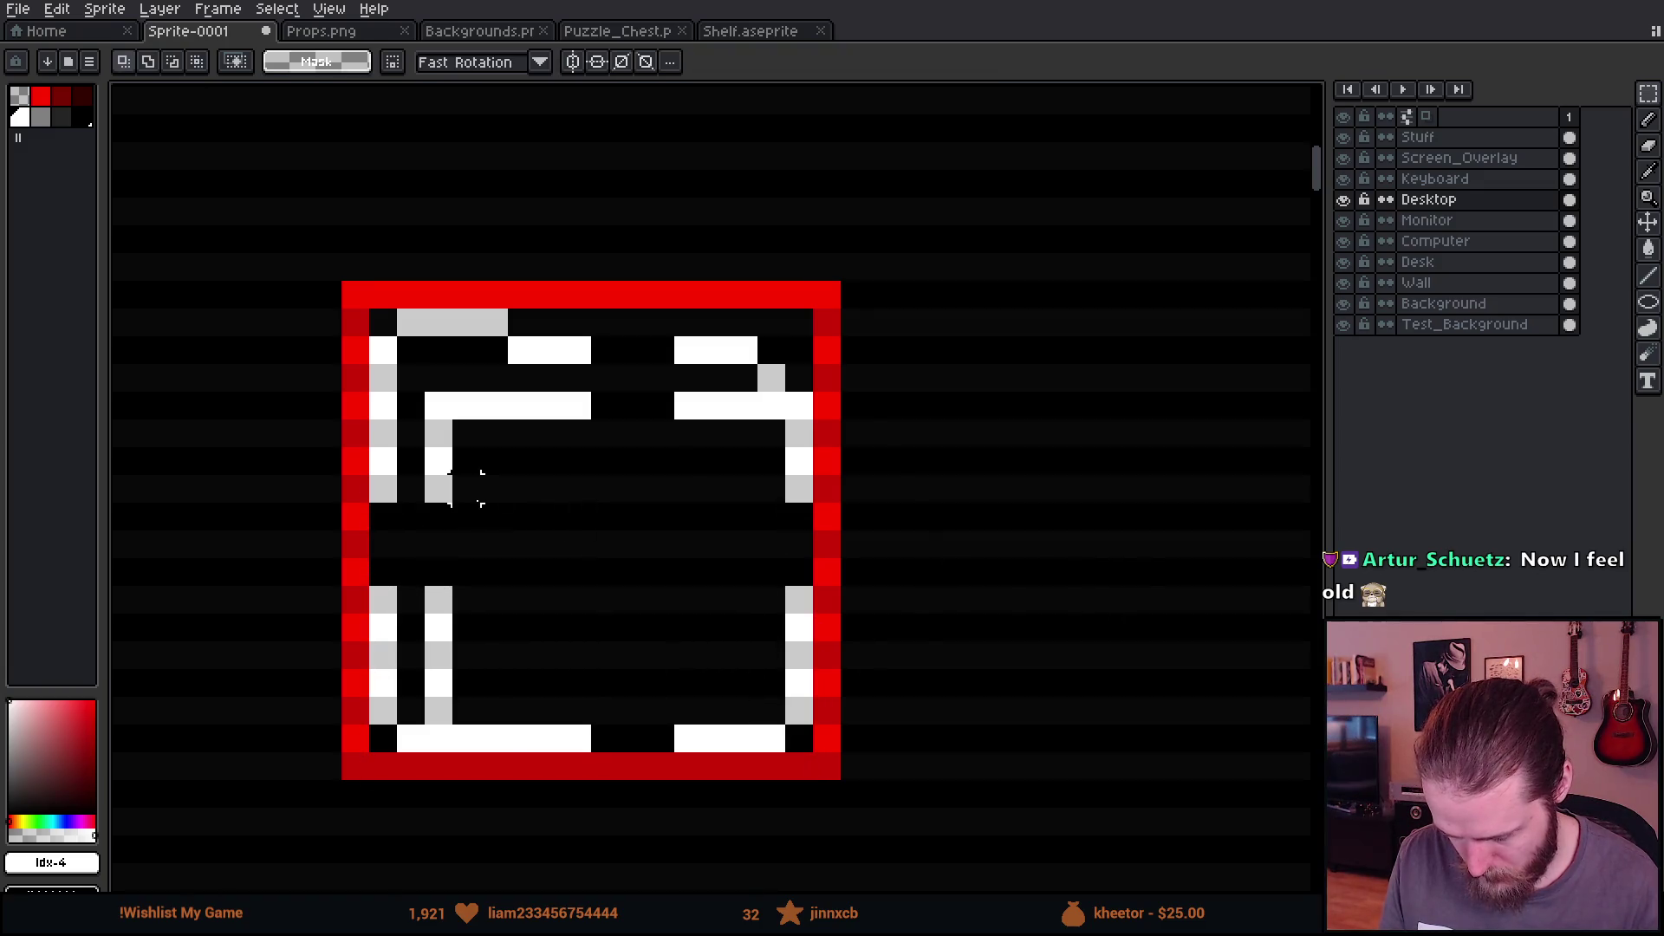
Step: Fill the gaps in the folder's outer and inner left columns with white pixels
{"action": "key", "text": "b"}
{"action": "left_click", "coordinate": [379, 521]}
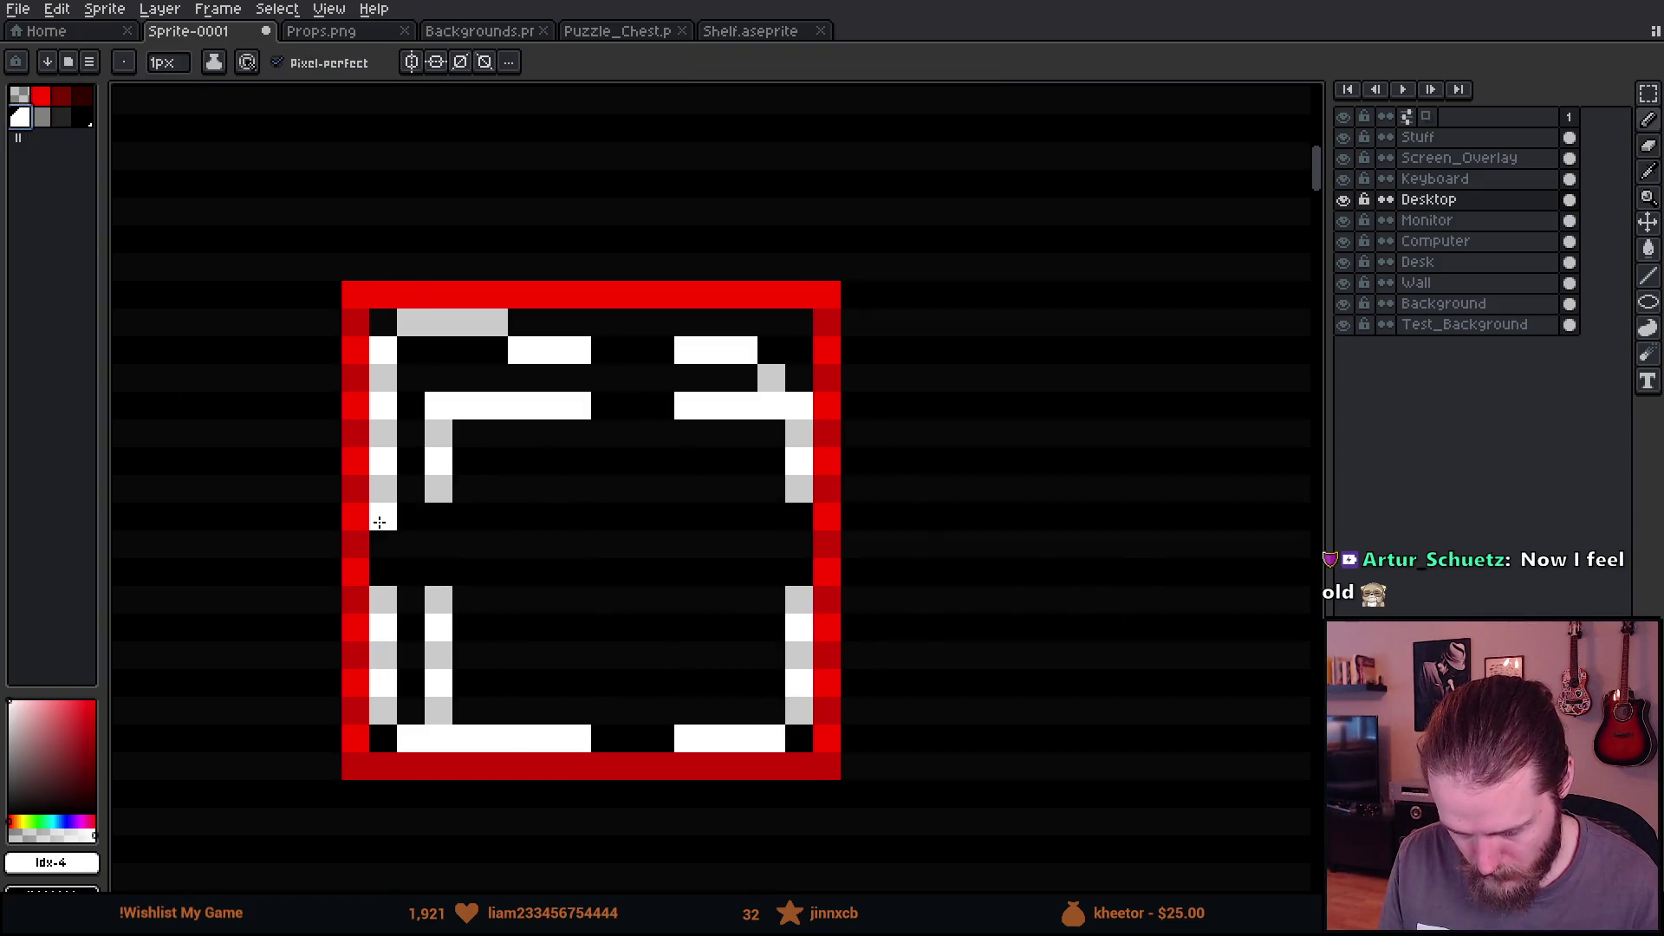
{"action": "left_click", "coordinate": [382, 575], "text": "shift"}
{"action": "left_click", "coordinate": [437, 517]}
{"action": "left_click", "coordinate": [440, 598], "text": "shift"}
{"action": "key", "text": "ctrl+z"}
{"action": "left_click", "coordinate": [440, 591], "text": "shift"}
Step: Close the gaps in the bottom bar, right column and middle white bar
{"action": "mouse_move", "coordinate": [600, 738]}
{"action": "left_mouse_down"}
{"action": "mouse_move", "coordinate": [693, 736]}
{"action": "mouse_move", "coordinate": [572, 735]}
{"action": "left_mouse_up"}
{"action": "key", "text": "ctrl+z"}
{"action": "left_click_drag", "start_coordinate": [799, 572], "coordinate": [799, 511]}
{"action": "left_click", "coordinate": [659, 406]}
{"action": "mouse_move", "coordinate": [650, 417]}
{"action": "left_mouse_down"}
{"action": "mouse_move", "coordinate": [595, 398]}
{"action": "mouse_move", "coordinate": [660, 378]}
{"action": "mouse_move", "coordinate": [669, 350]}
{"action": "left_mouse_up"}
{"action": "left_click", "coordinate": [593, 362]}
{"action": "key", "text": "ctrl+z"}
{"action": "scroll", "coordinate": [713, 542], "scroll_direction": "down", "scroll_amount": 5}
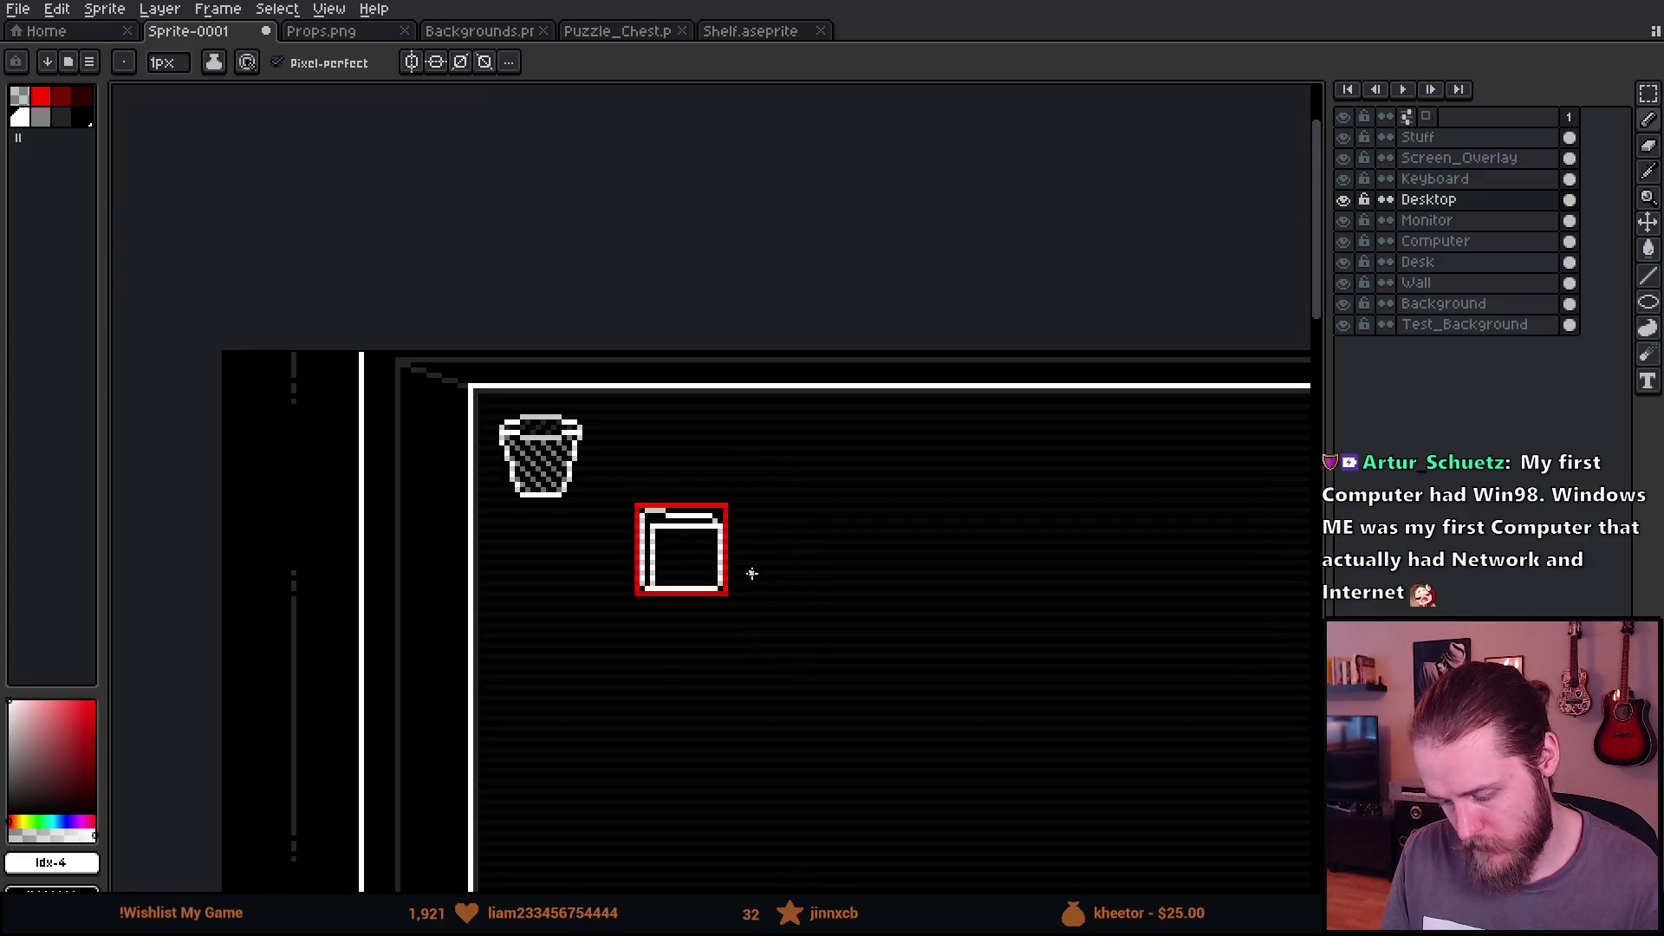
Step: Move the whole folder icon left out of the red square, below the trash can
{"action": "scroll", "coordinate": [659, 564], "scroll_direction": "up", "scroll_amount": 2}
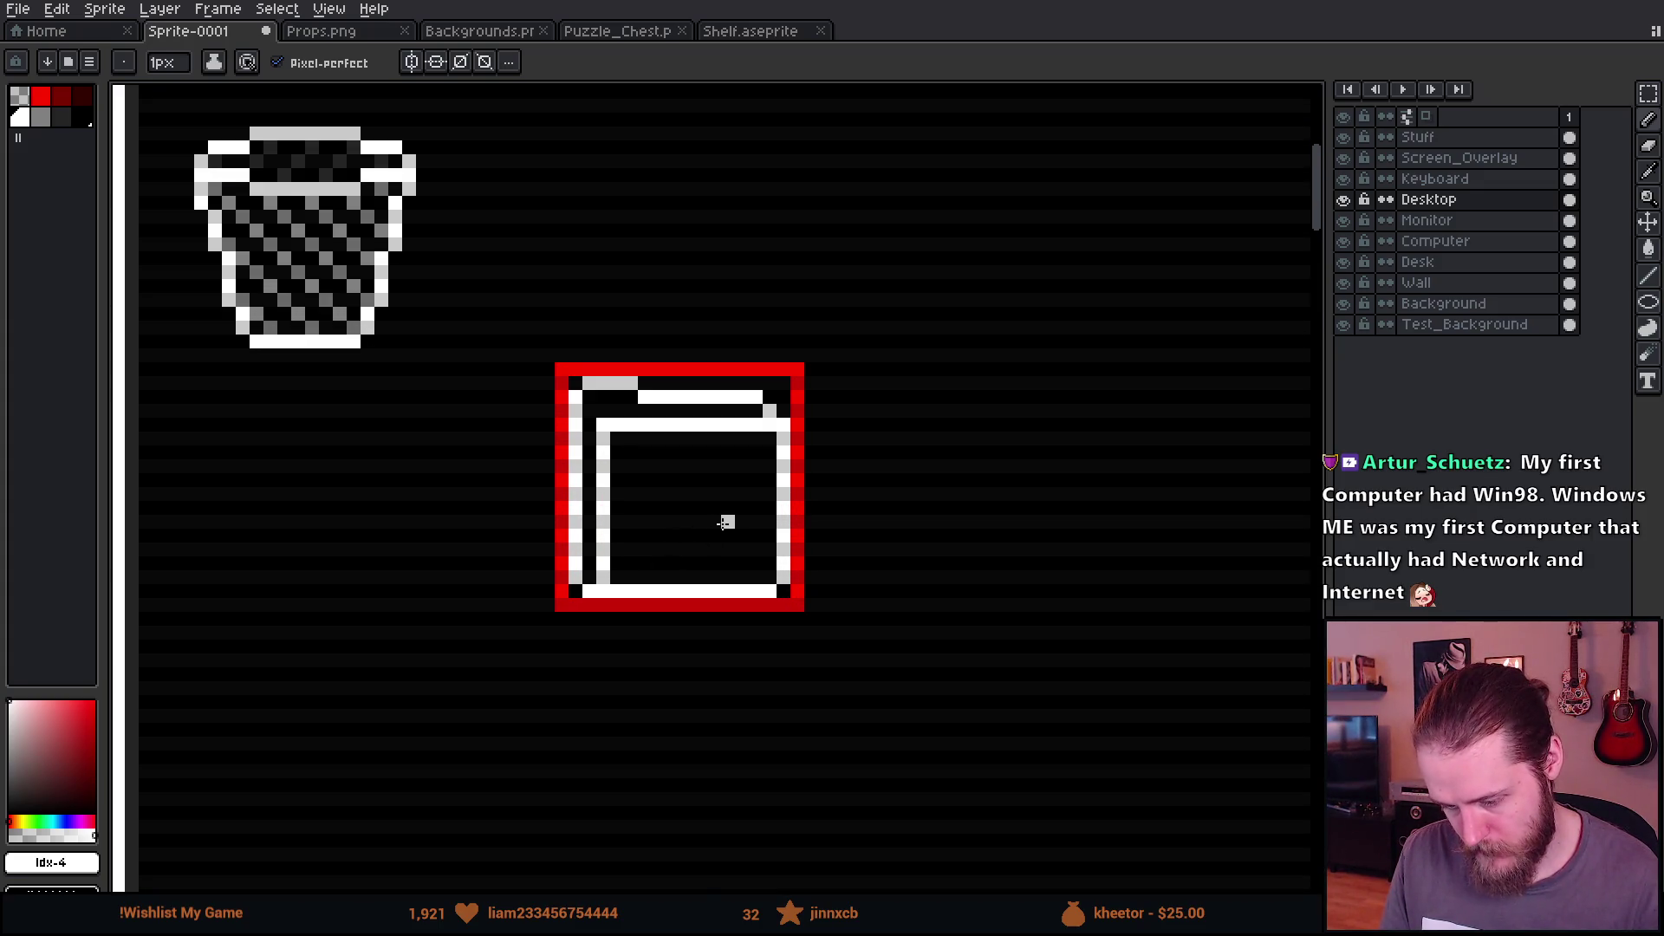
{"action": "scroll", "coordinate": [696, 560], "scroll_direction": "up", "scroll_amount": 1}
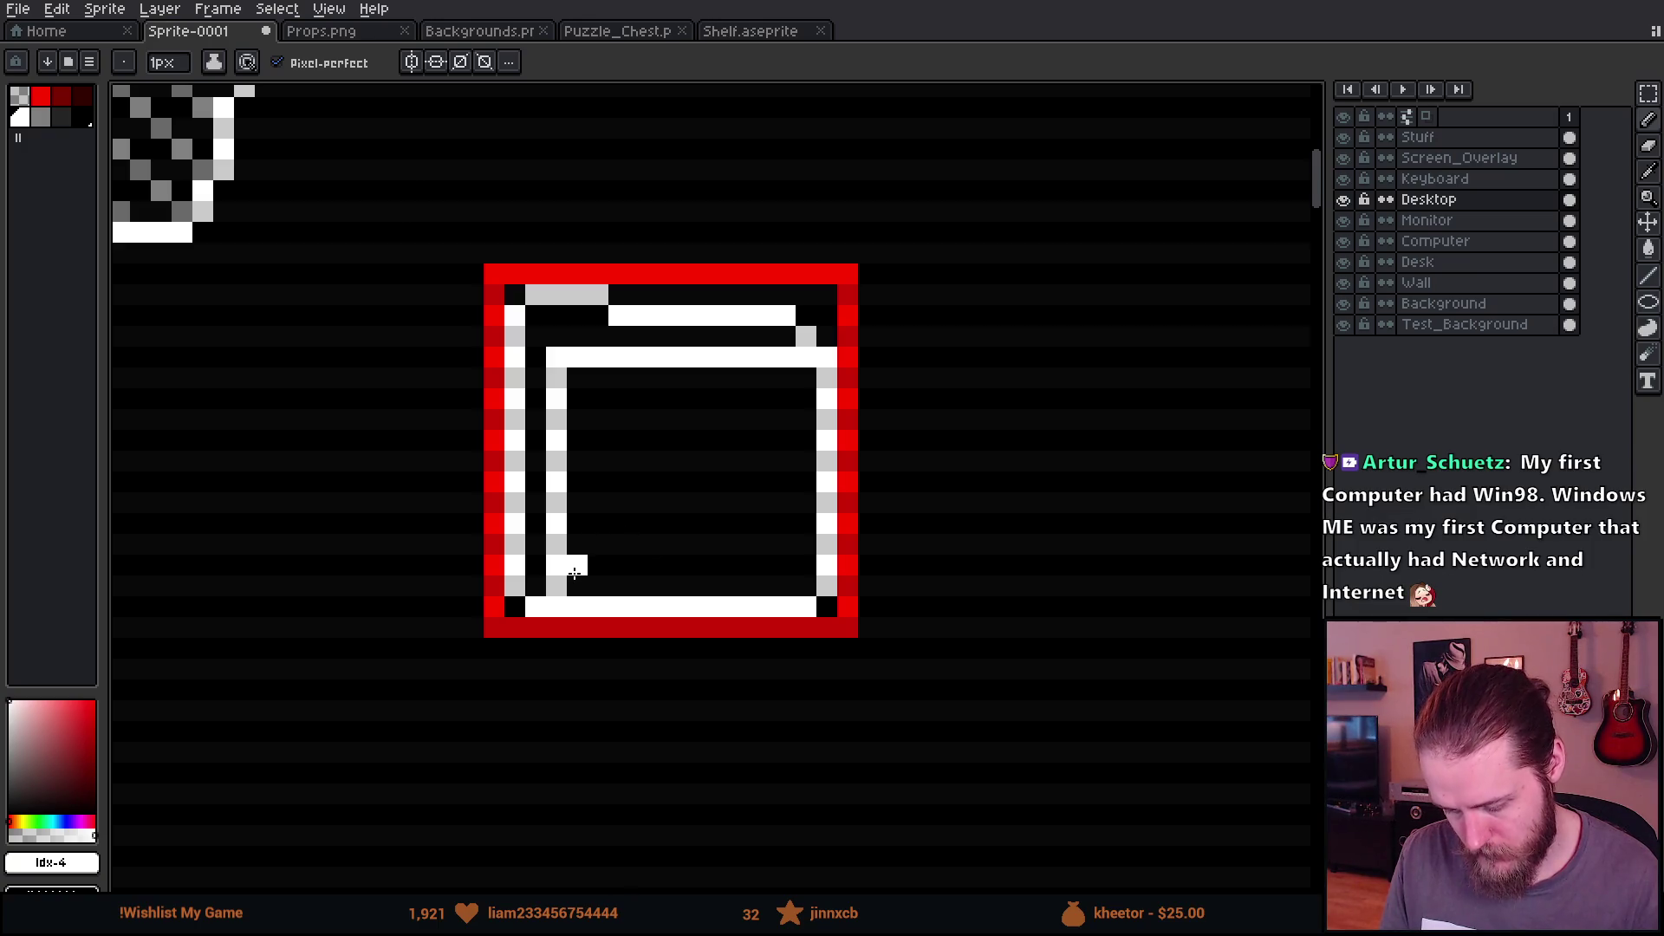
{"action": "scroll", "coordinate": [593, 542], "scroll_direction": "down", "scroll_amount": 3}
{"action": "key", "text": "m"}
{"action": "scroll", "coordinate": [582, 485], "scroll_direction": "up", "scroll_amount": 2}
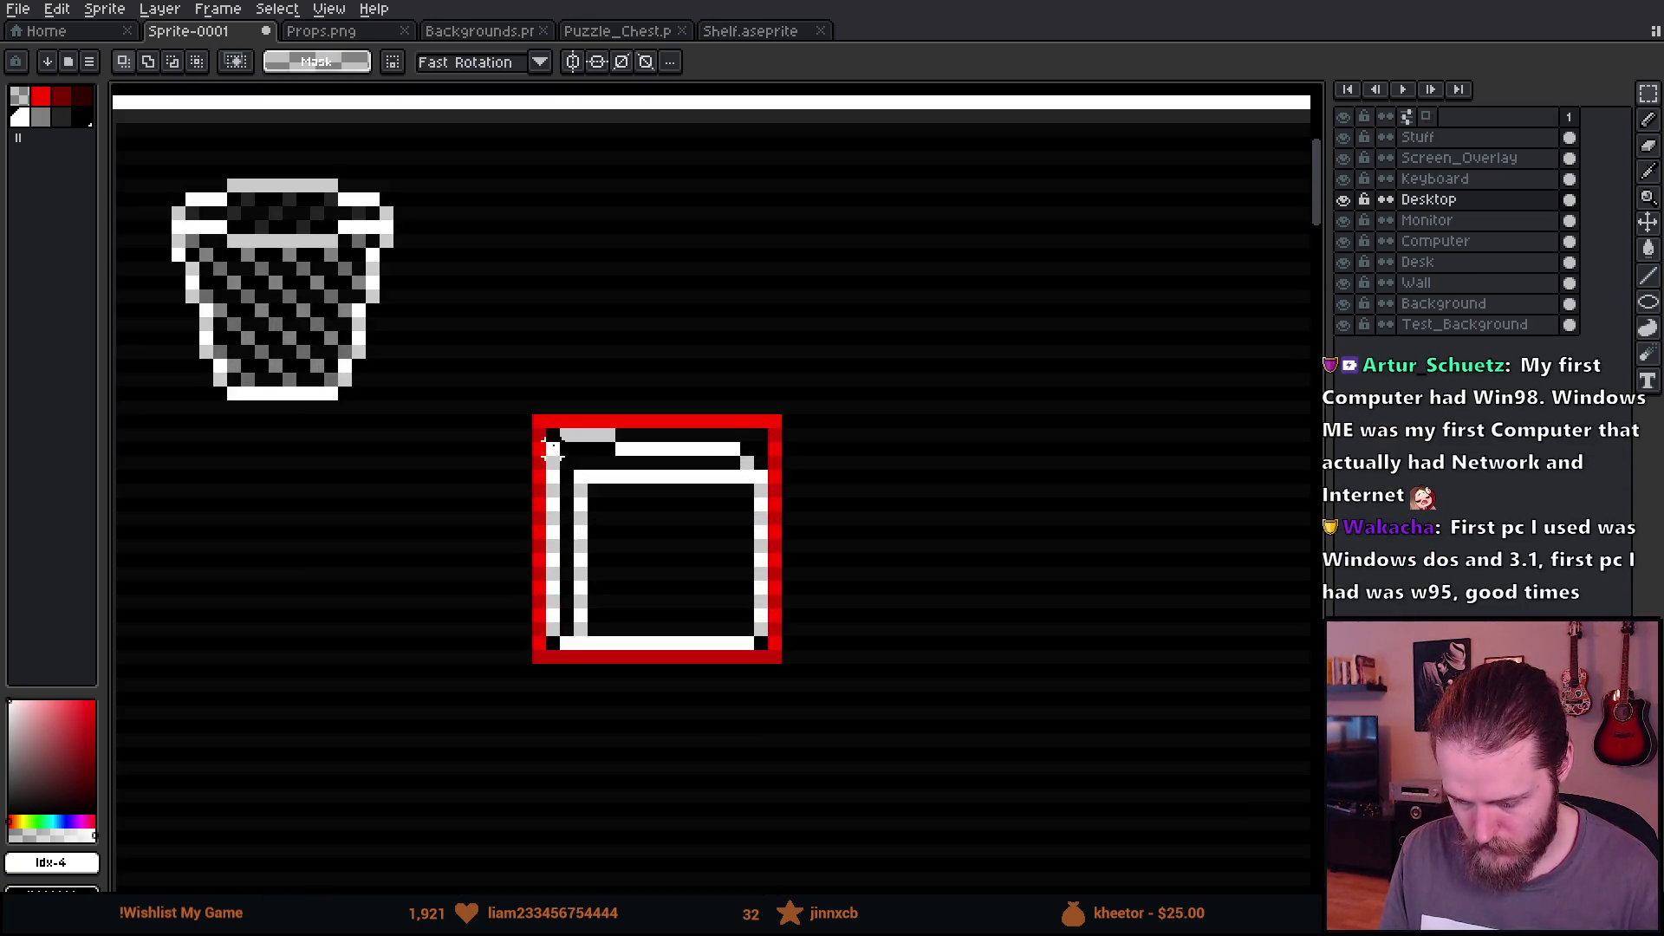
{"action": "left_click_drag", "start_coordinate": [546, 431], "coordinate": [767, 656]}
{"action": "mouse_move", "coordinate": [722, 584]}
{"action": "left_mouse_down"}
{"action": "mouse_move", "coordinate": [341, 600]}
{"action": "mouse_move", "coordinate": [353, 583]}
{"action": "left_mouse_up"}
{"action": "scroll", "coordinate": [353, 581], "scroll_direction": "down", "scroll_amount": 3}
{"action": "scroll", "coordinate": [500, 682], "scroll_direction": "down", "scroll_amount": 1}
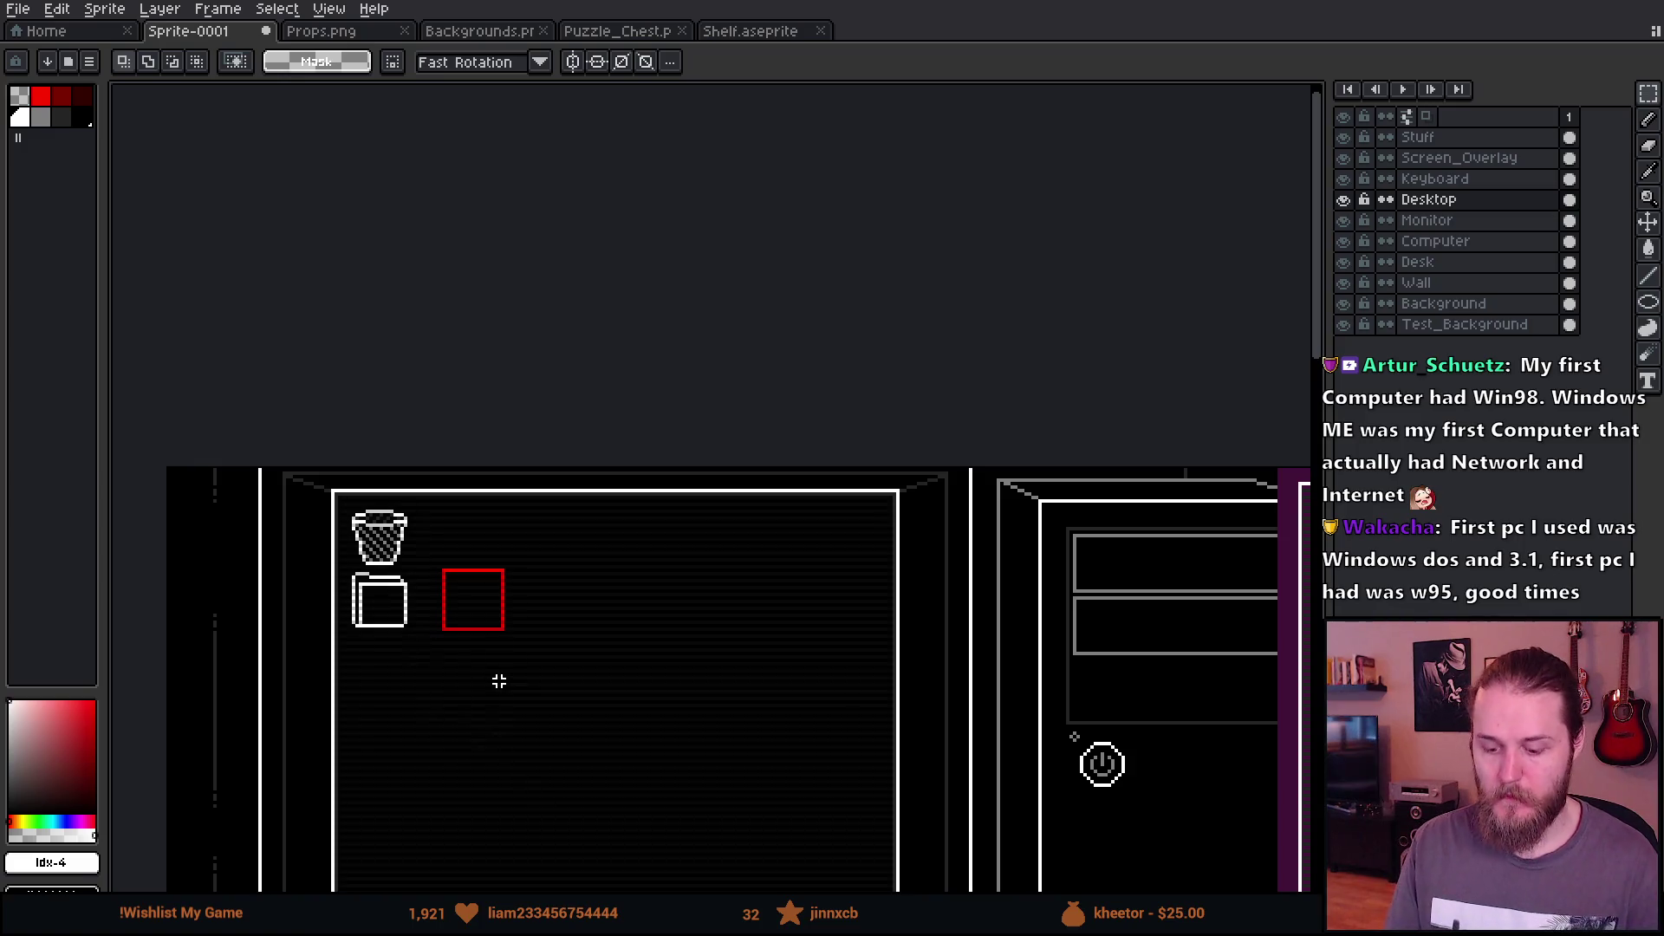
{"action": "scroll", "coordinate": [361, 639], "scroll_direction": "up", "scroll_amount": 1}
{"action": "scroll", "coordinate": [332, 572], "scroll_direction": "up", "scroll_amount": 3}
{"action": "scroll", "coordinate": [460, 483], "scroll_direction": "up", "scroll_amount": 1}
{"action": "scroll", "coordinate": [476, 658], "scroll_direction": "up", "scroll_amount": 5}
Step: Tidy the folder's bottom-left corner pixels and paint them dark to round it
{"action": "key", "text": "b"}
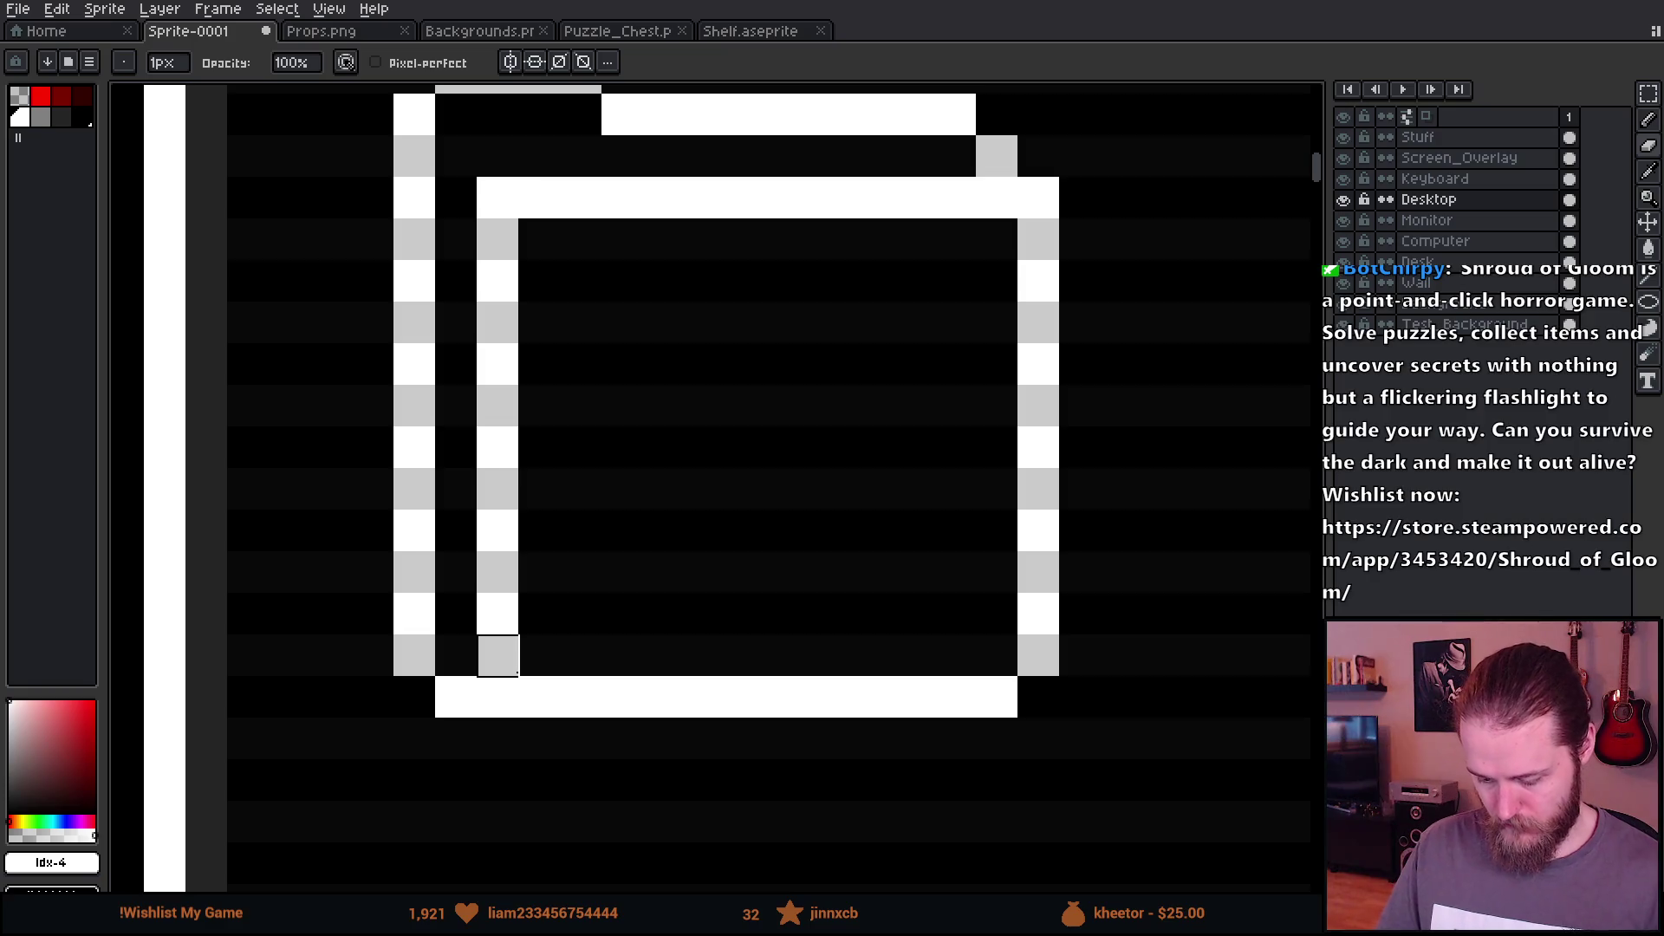
{"action": "key", "text": "m"}
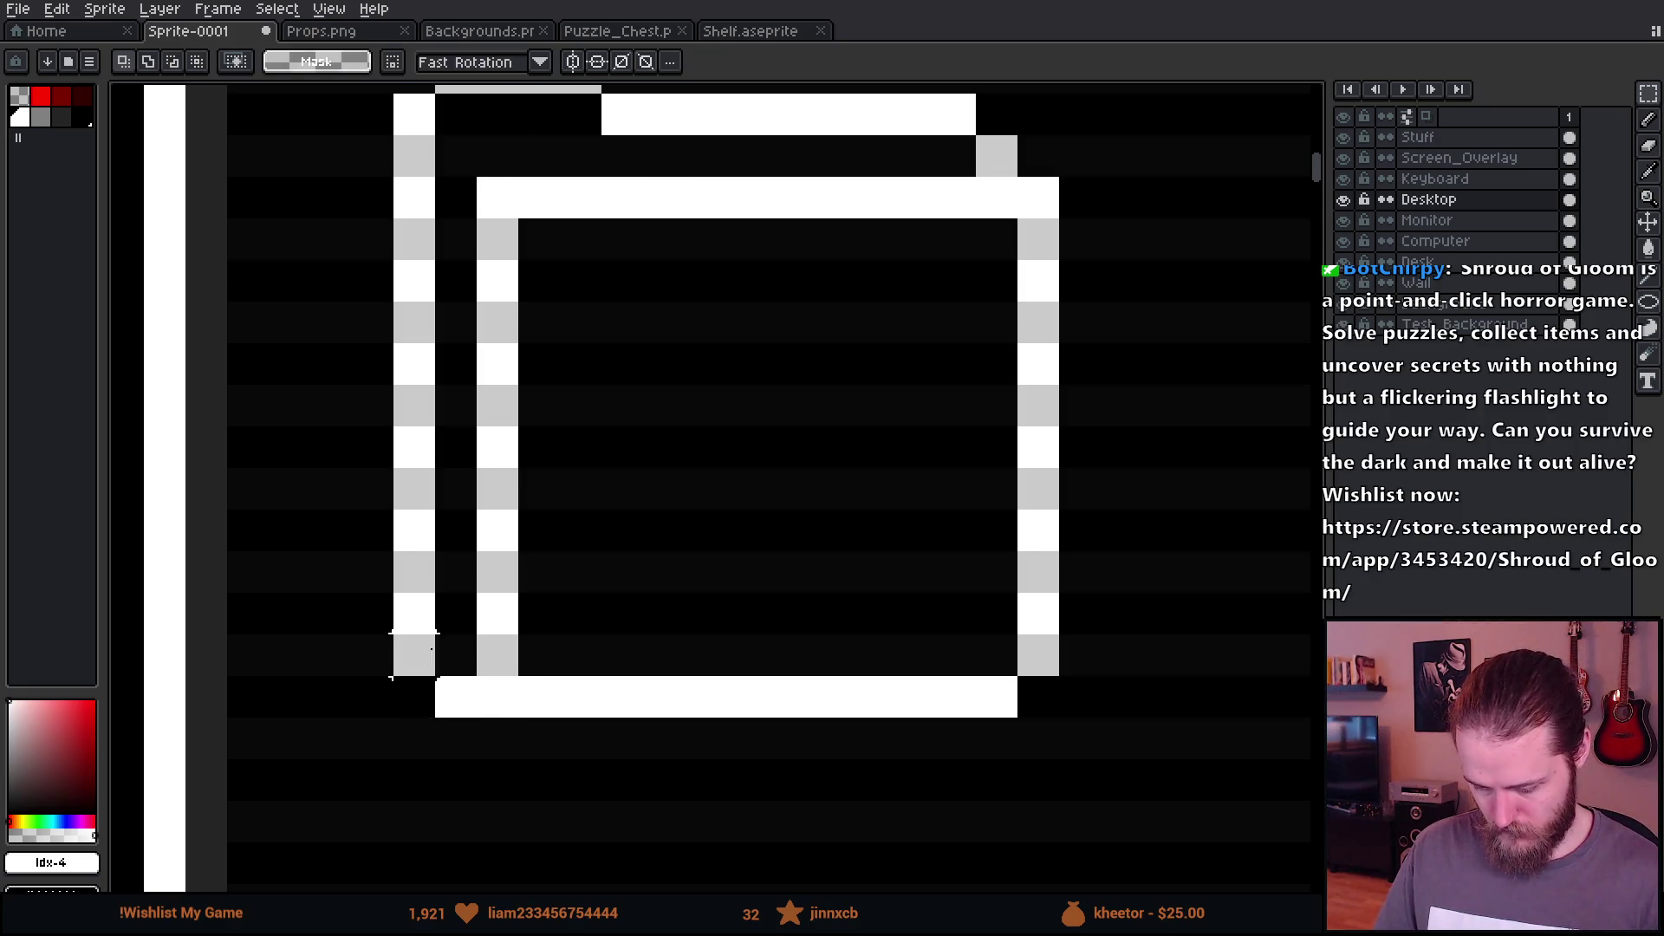
{"action": "mouse_move", "coordinate": [415, 614]}
{"action": "left_mouse_down"}
{"action": "mouse_move", "coordinate": [537, 732]}
{"action": "mouse_move", "coordinate": [587, 717]}
{"action": "left_mouse_up"}
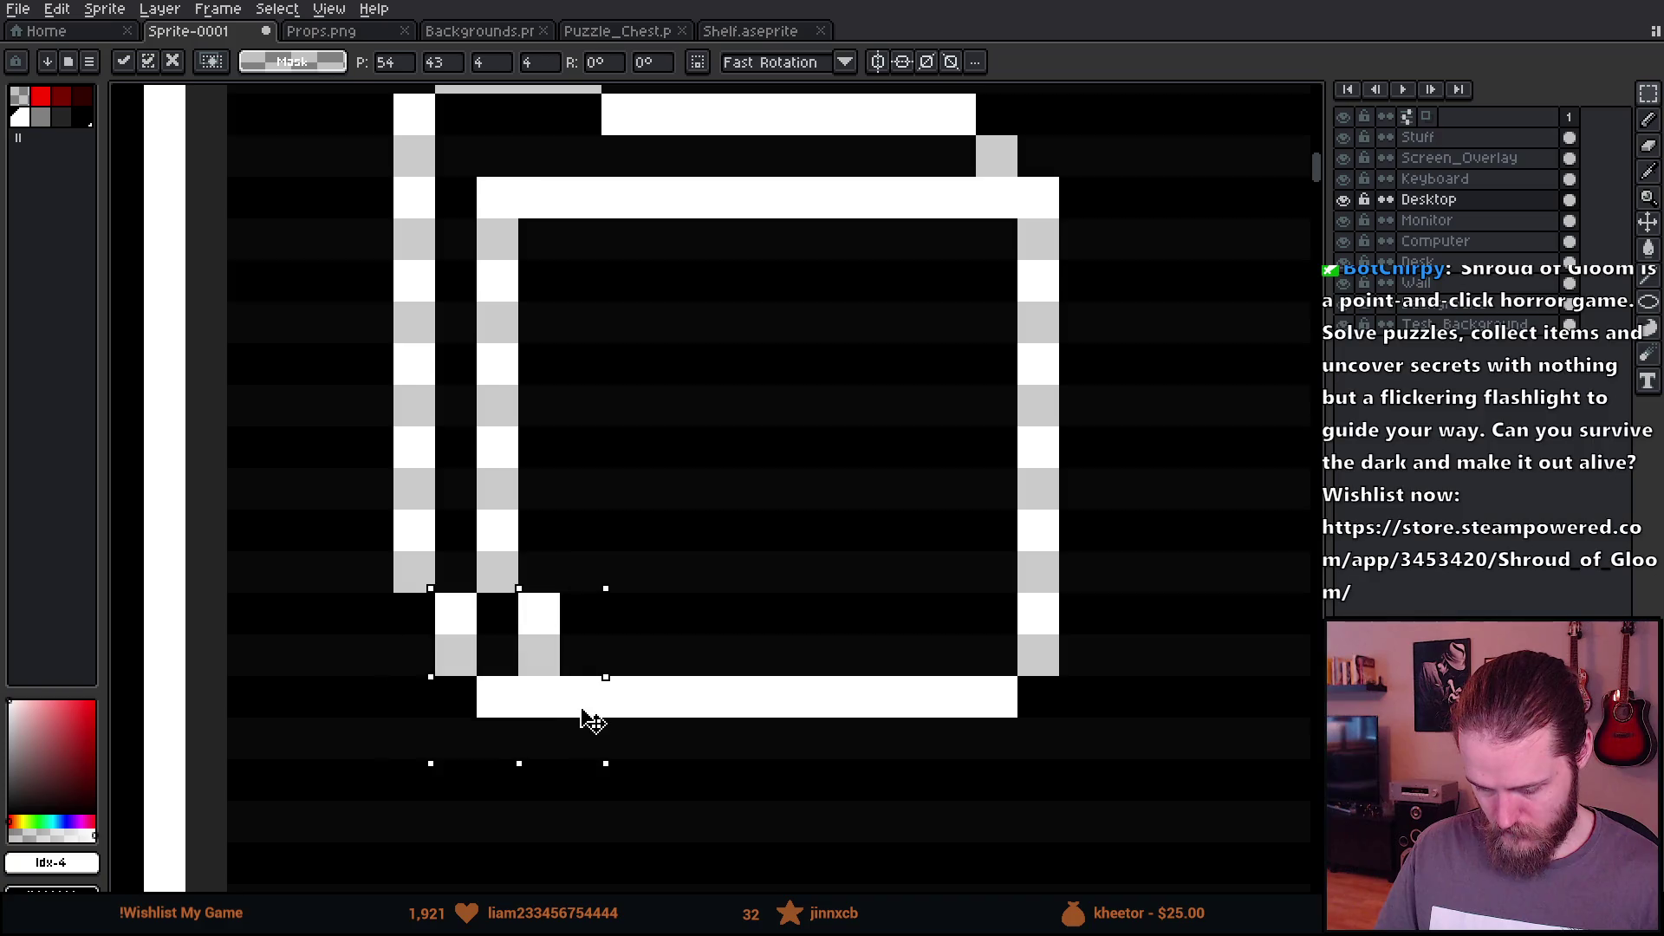
{"action": "key", "text": "Return"}
{"action": "key", "text": "b"}
{"action": "left_click_drag", "start_coordinate": [539, 614], "coordinate": [539, 654]}
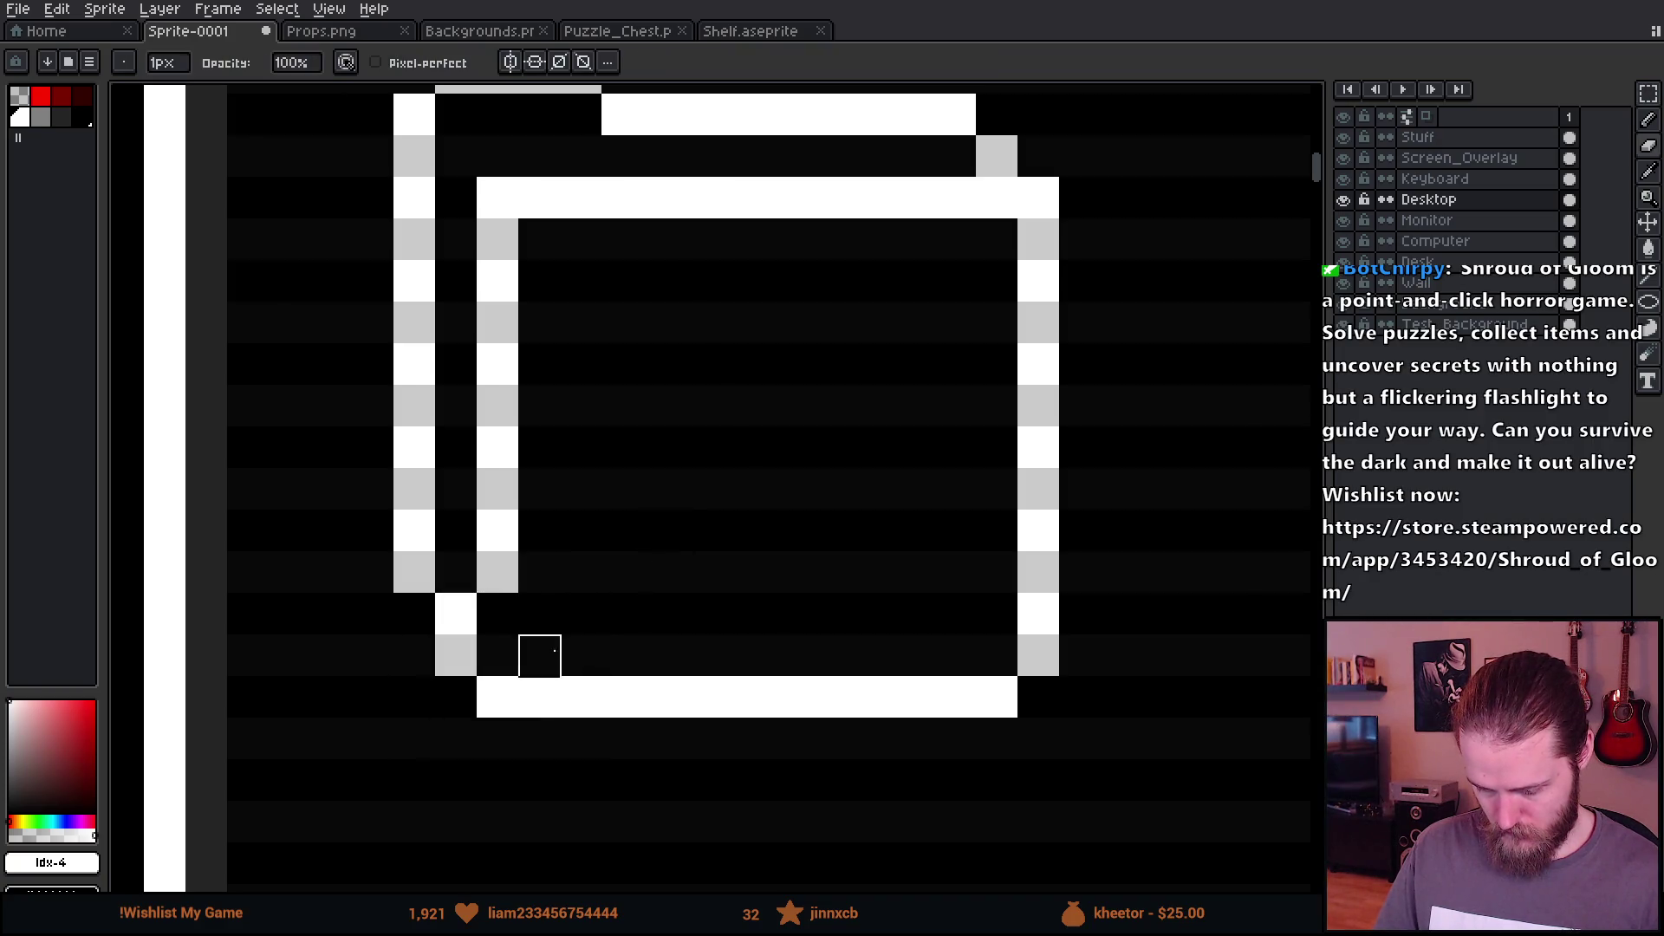
Step: Darken the bottom-right corner pixels to round that corner, then view the desktop icons
{"action": "scroll", "coordinate": [728, 734], "scroll_direction": "down", "scroll_amount": 5}
{"action": "scroll", "coordinate": [743, 735], "scroll_direction": "up", "scroll_amount": 3}
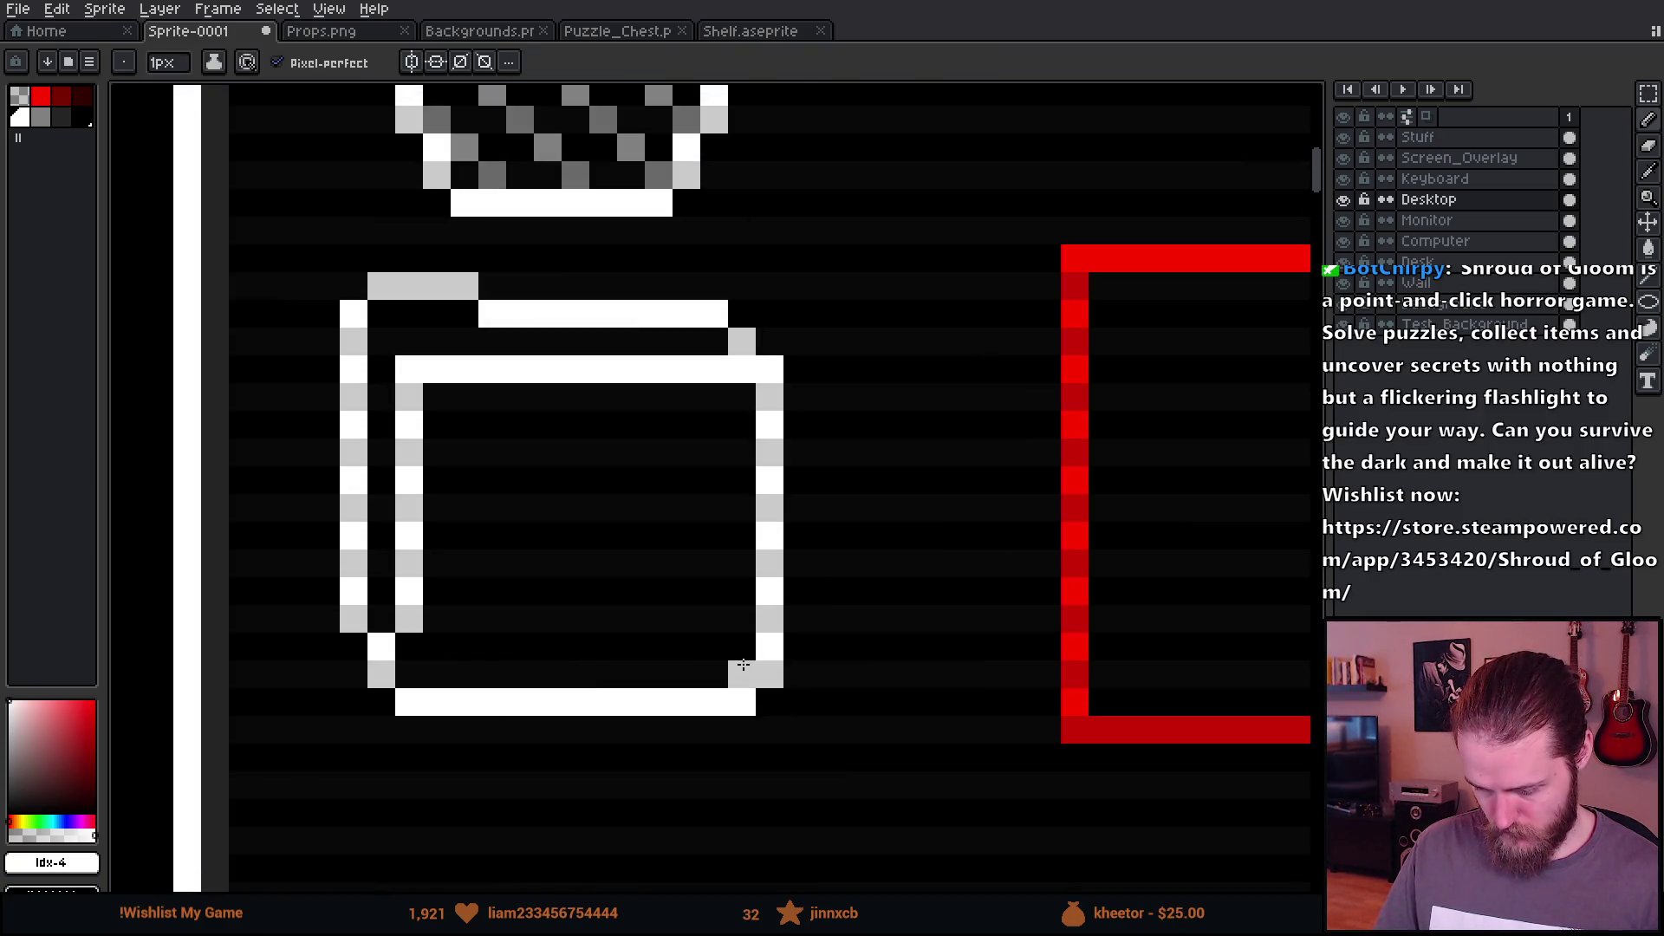
{"action": "left_click_drag", "start_coordinate": [770, 646], "coordinate": [769, 699]}
{"action": "left_click", "coordinate": [742, 703]}
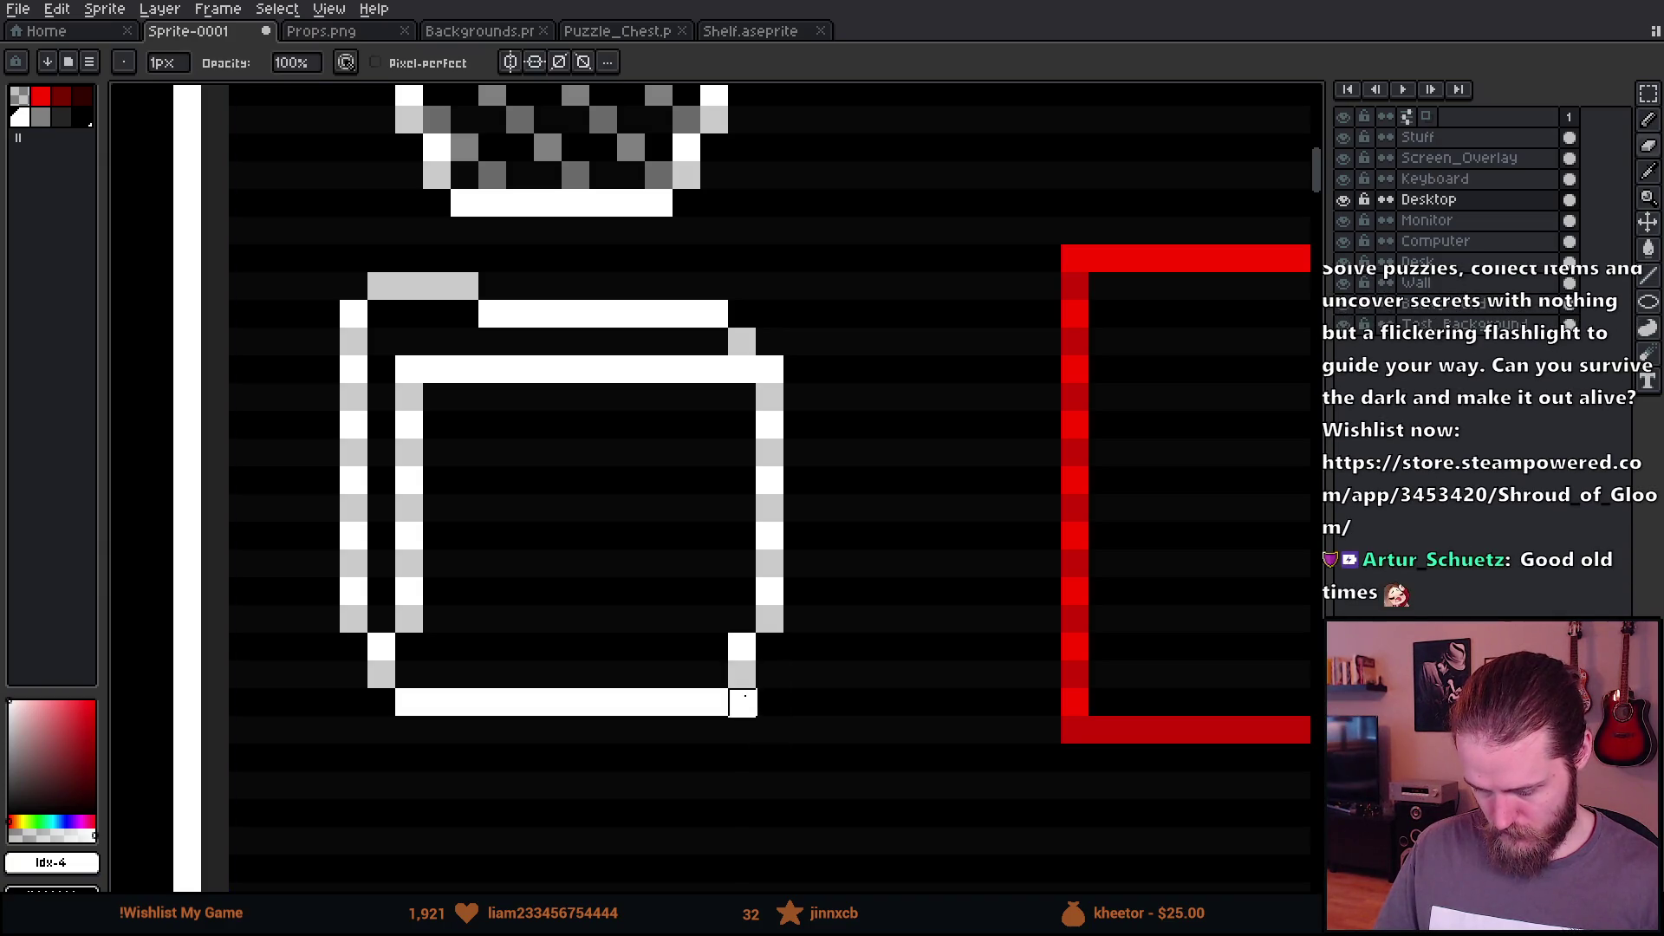
{"action": "key", "text": "e"}
{"action": "scroll", "coordinate": [822, 761], "scroll_direction": "down", "scroll_amount": 2}
{"action": "scroll", "coordinate": [822, 761], "scroll_direction": "down", "scroll_amount": 2}
{"action": "left_click_drag", "start_coordinate": [884, 795], "coordinate": [840, 673]}
{"action": "scroll", "coordinate": [840, 673], "scroll_direction": "down", "scroll_amount": 1}
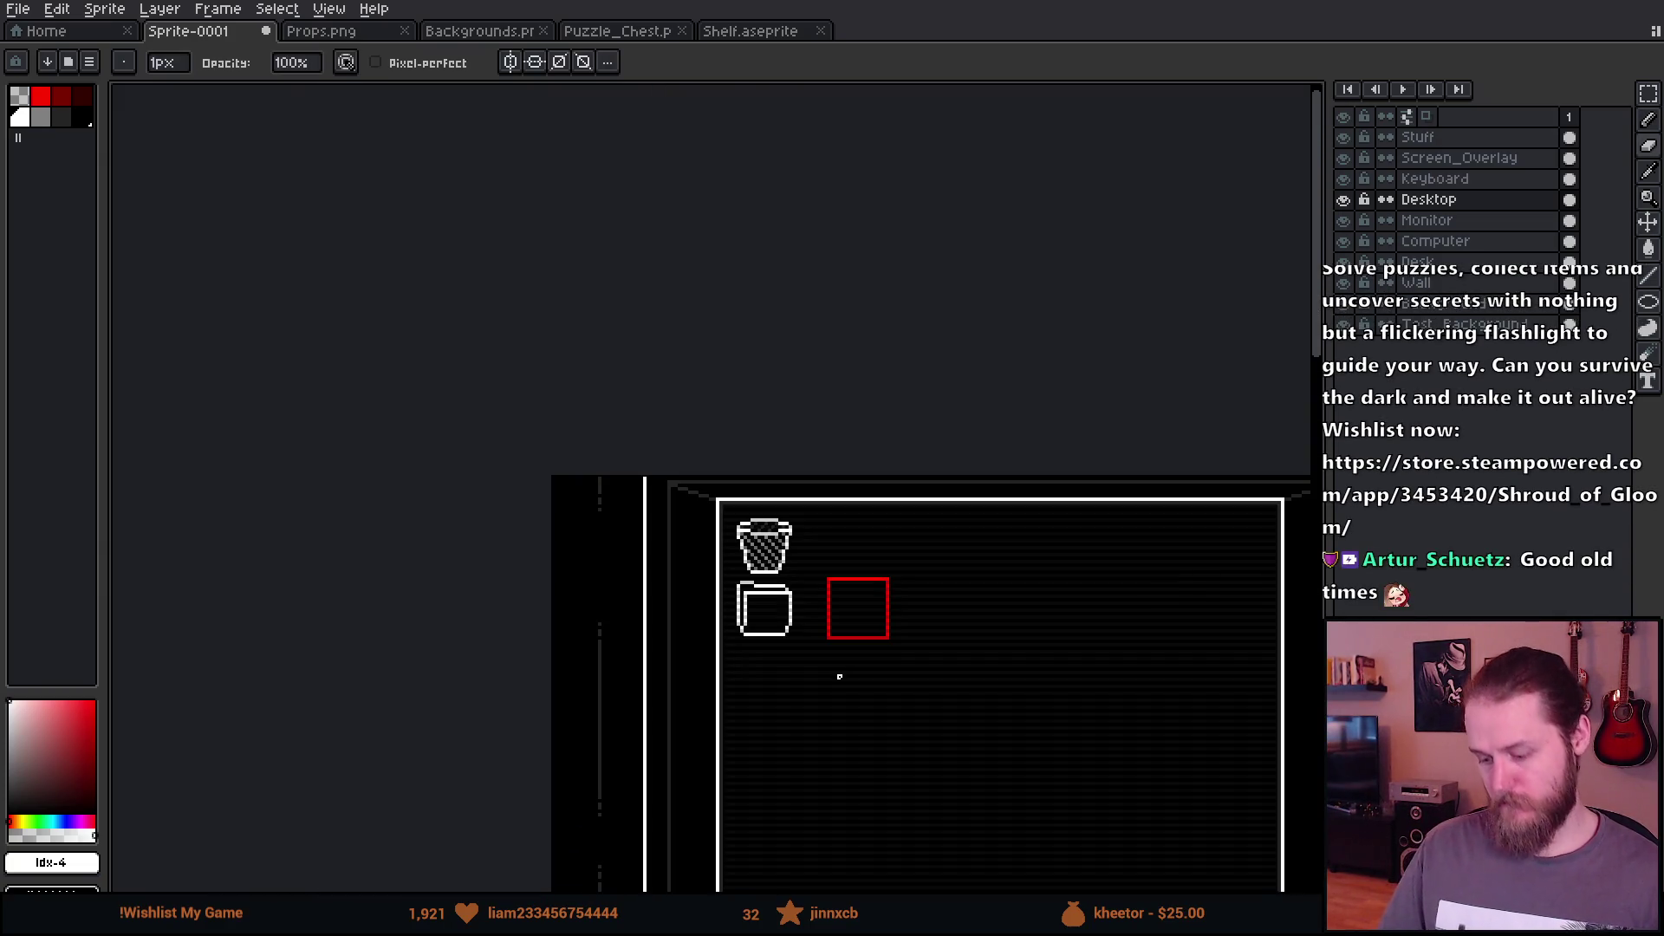
Step: Select the folder's inner front panel and move it up
{"action": "scroll", "coordinate": [774, 596], "scroll_direction": "up", "scroll_amount": 4}
{"action": "key", "text": "m"}
{"action": "mouse_move", "coordinate": [562, 494]}
{"action": "left_mouse_down"}
{"action": "mouse_move", "coordinate": [799, 590]}
{"action": "mouse_move", "coordinate": [810, 565]}
{"action": "left_mouse_up"}
{"action": "key", "text": "ctrl+d"}
{"action": "key", "text": "b"}
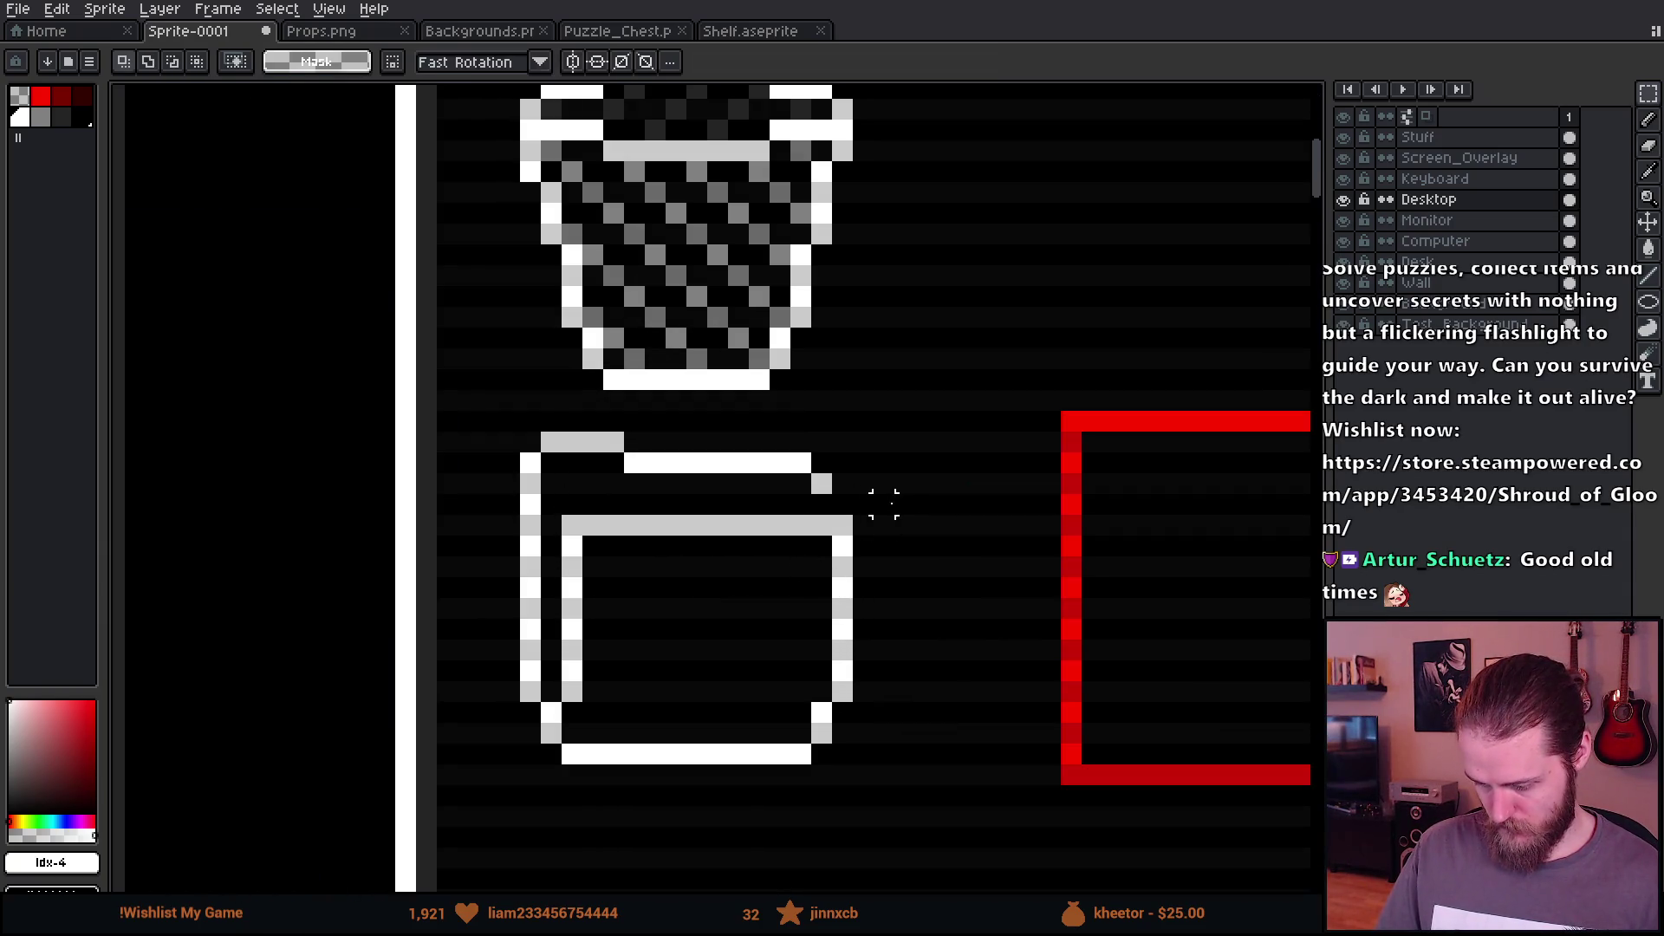
Step: Draw a grey line along the folder's tab
{"action": "scroll", "coordinate": [815, 499], "scroll_direction": "up", "scroll_amount": 1}
{"action": "scroll", "coordinate": [814, 499], "scroll_direction": "down", "scroll_amount": 4}
{"action": "scroll", "coordinate": [876, 668], "scroll_direction": "down", "scroll_amount": 1}
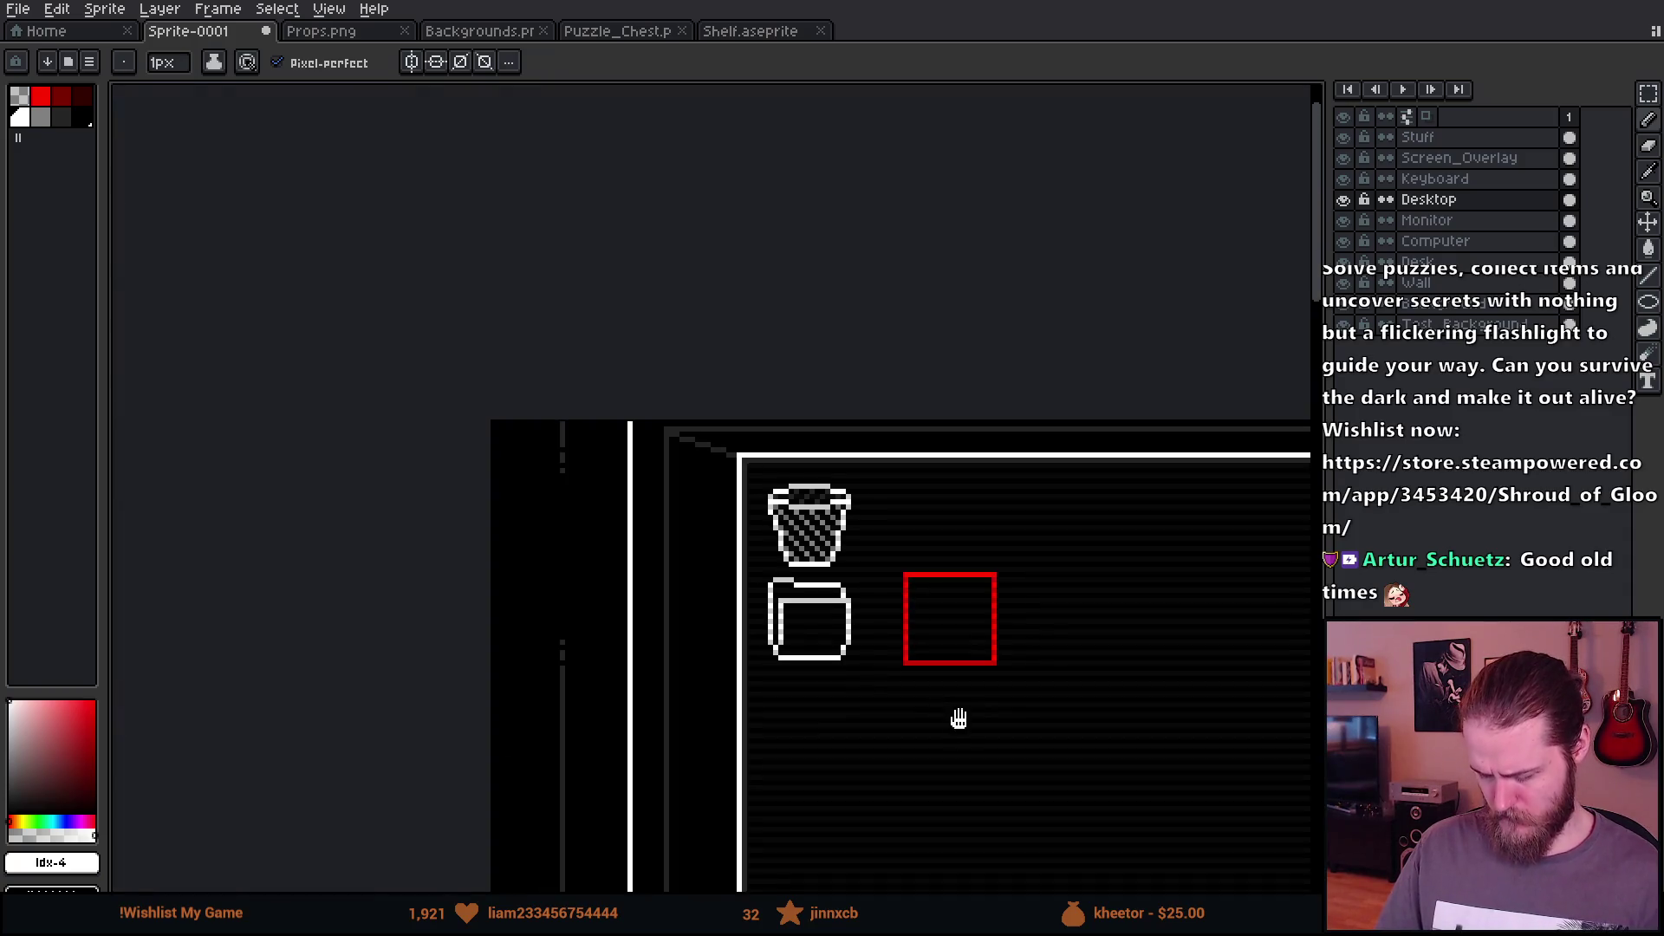
{"action": "left_click_drag", "start_coordinate": [958, 717], "coordinate": [846, 617]}
{"action": "scroll", "coordinate": [847, 617], "scroll_direction": "down", "scroll_amount": 1}
{"action": "scroll", "coordinate": [809, 549], "scroll_direction": "up", "scroll_amount": 1}
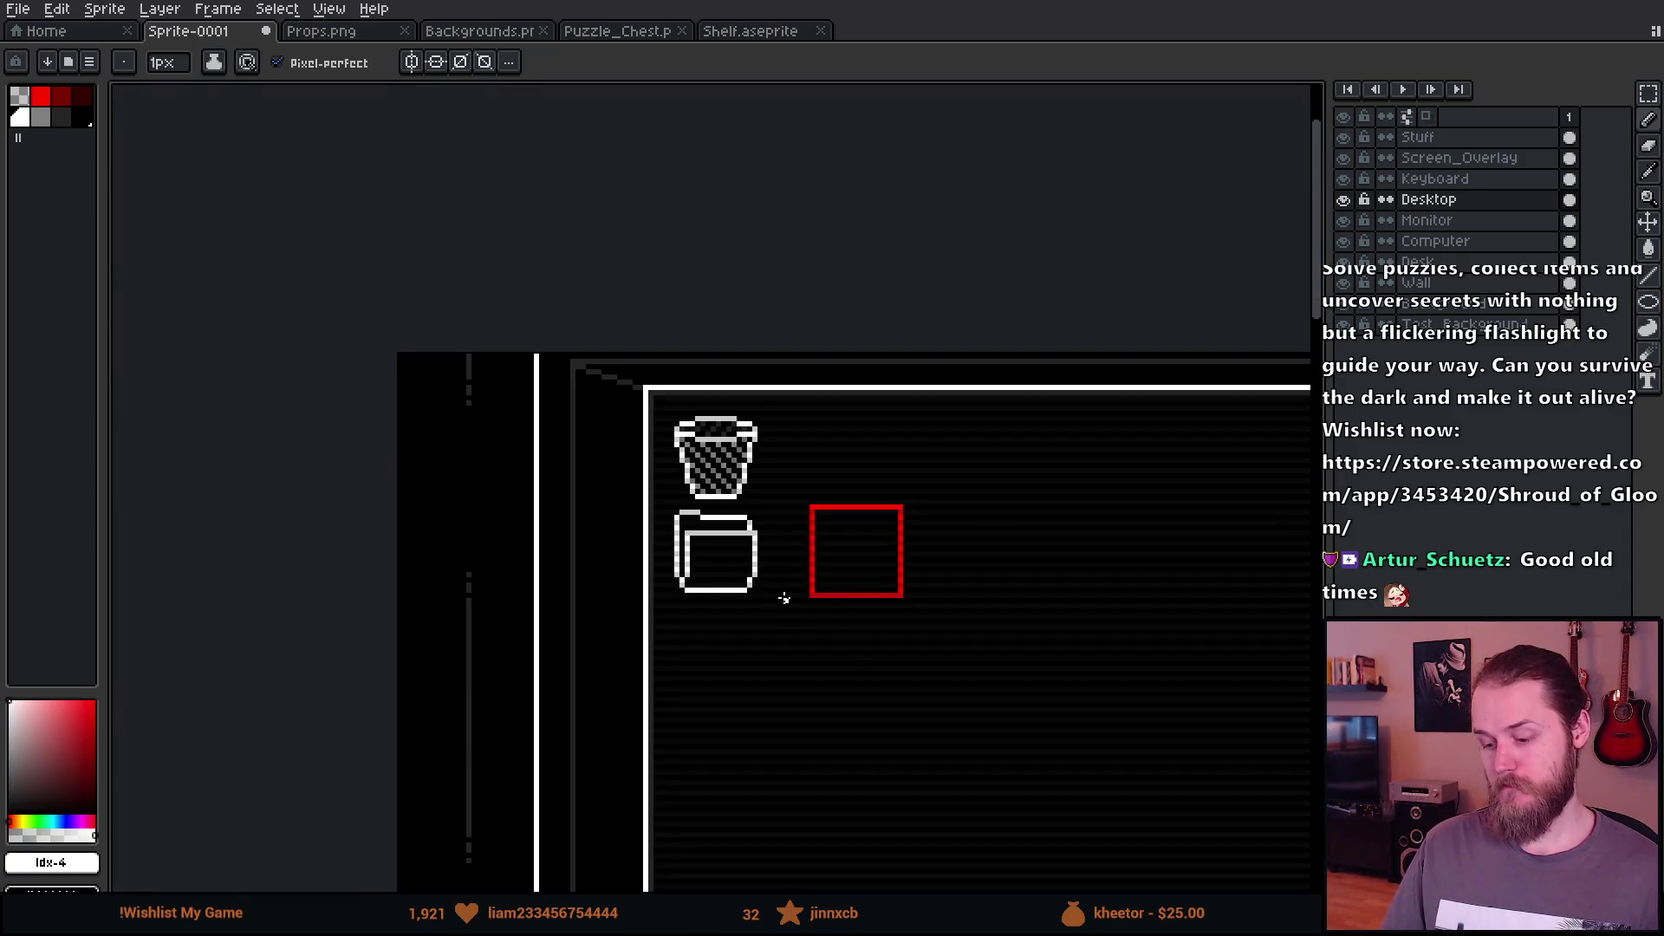
{"action": "scroll", "coordinate": [704, 527], "scroll_direction": "up", "scroll_amount": 1}
{"action": "scroll", "coordinate": [704, 527], "scroll_direction": "up", "scroll_amount": 2}
{"action": "mouse_move", "coordinate": [674, 501]}
{"action": "left_mouse_down"}
{"action": "mouse_move", "coordinate": [897, 501]}
{"action": "mouse_move", "coordinate": [845, 474]}
{"action": "mouse_move", "coordinate": [925, 501]}
{"action": "left_mouse_up"}
Step: Erase the stray grey pixels around the folder tab
{"action": "key", "text": "e"}
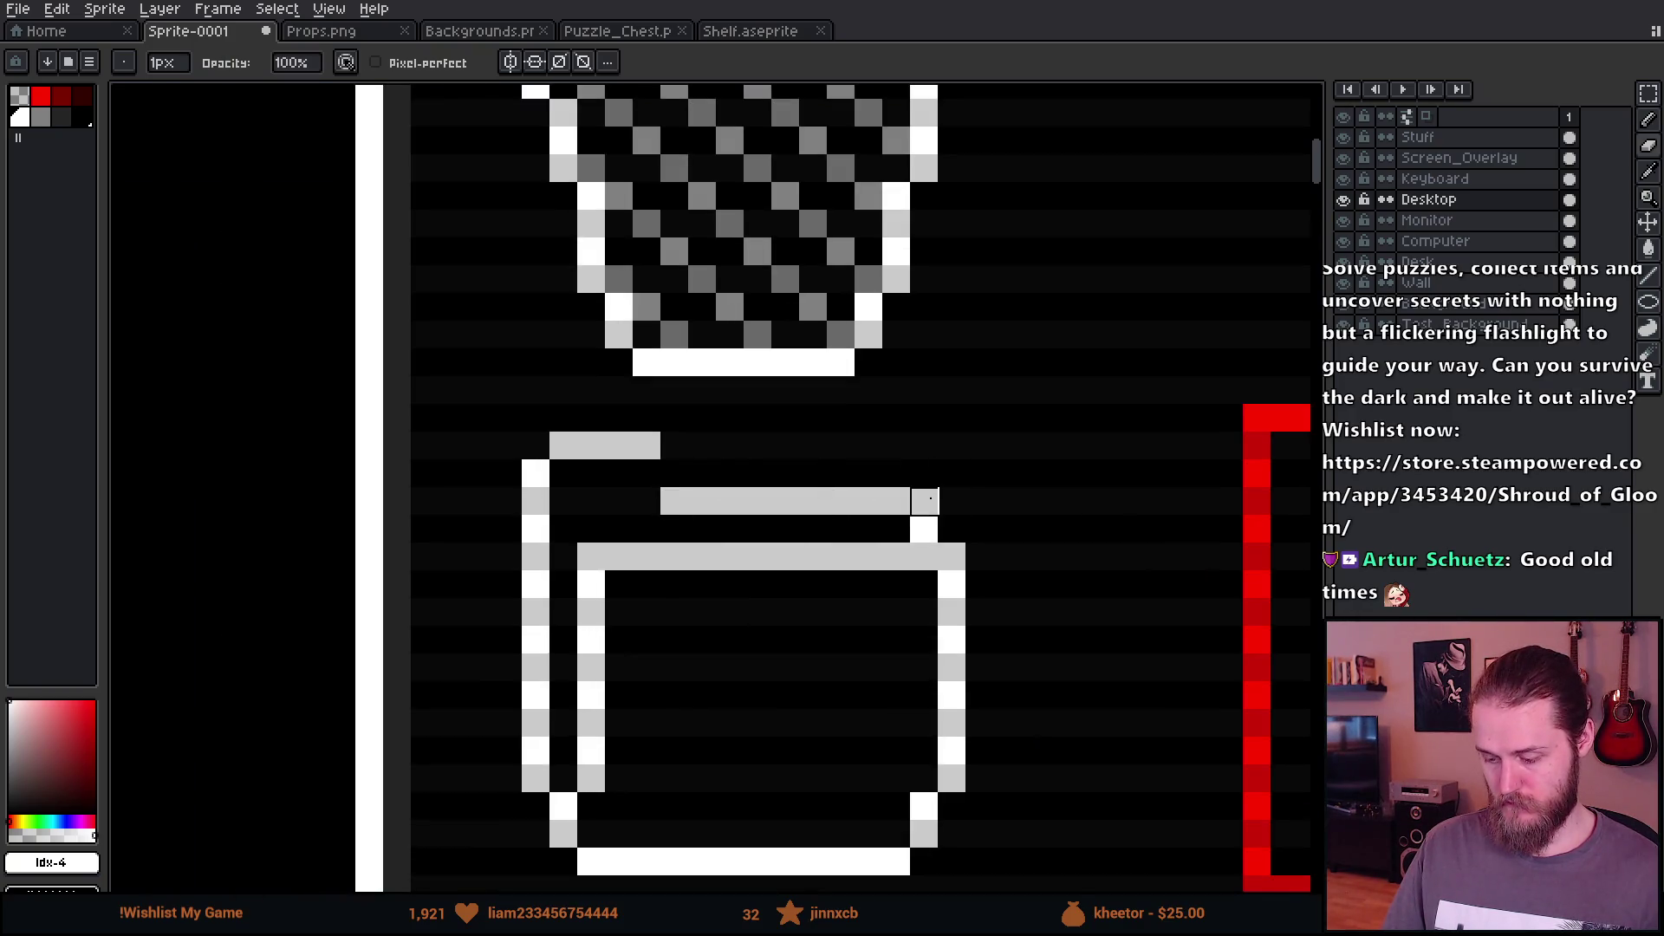
{"action": "scroll", "coordinate": [977, 580], "scroll_direction": "down", "scroll_amount": 1}
{"action": "scroll", "coordinate": [892, 550], "scroll_direction": "up", "scroll_amount": 1}
{"action": "key", "text": "b"}
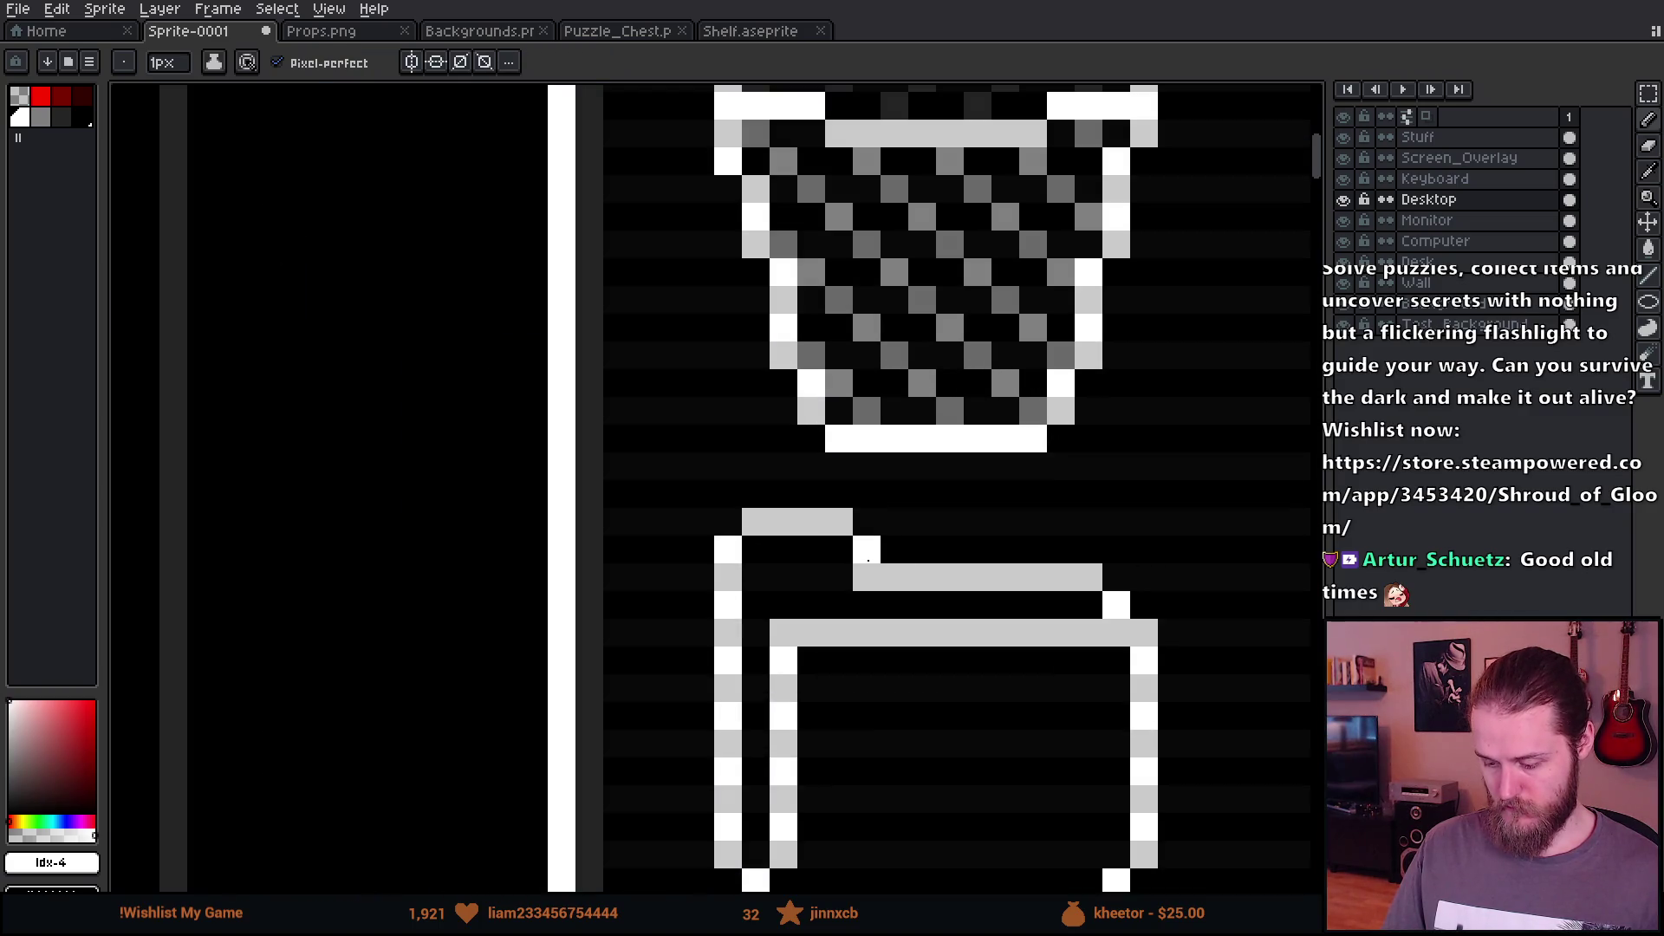
{"action": "key", "text": "e"}
{"action": "left_click", "coordinate": [867, 578]}
{"action": "scroll", "coordinate": [867, 578], "scroll_direction": "down", "scroll_amount": 3}
{"action": "scroll", "coordinate": [776, 567], "scroll_direction": "up", "scroll_amount": 4}
{"action": "left_click", "coordinate": [796, 511]}
{"action": "left_click", "coordinate": [838, 470]}
{"action": "key", "text": "b"}
Step: Try darkening a grey tab pixel, then undo the change
{"action": "scroll", "coordinate": [963, 615], "scroll_direction": "down", "scroll_amount": 5}
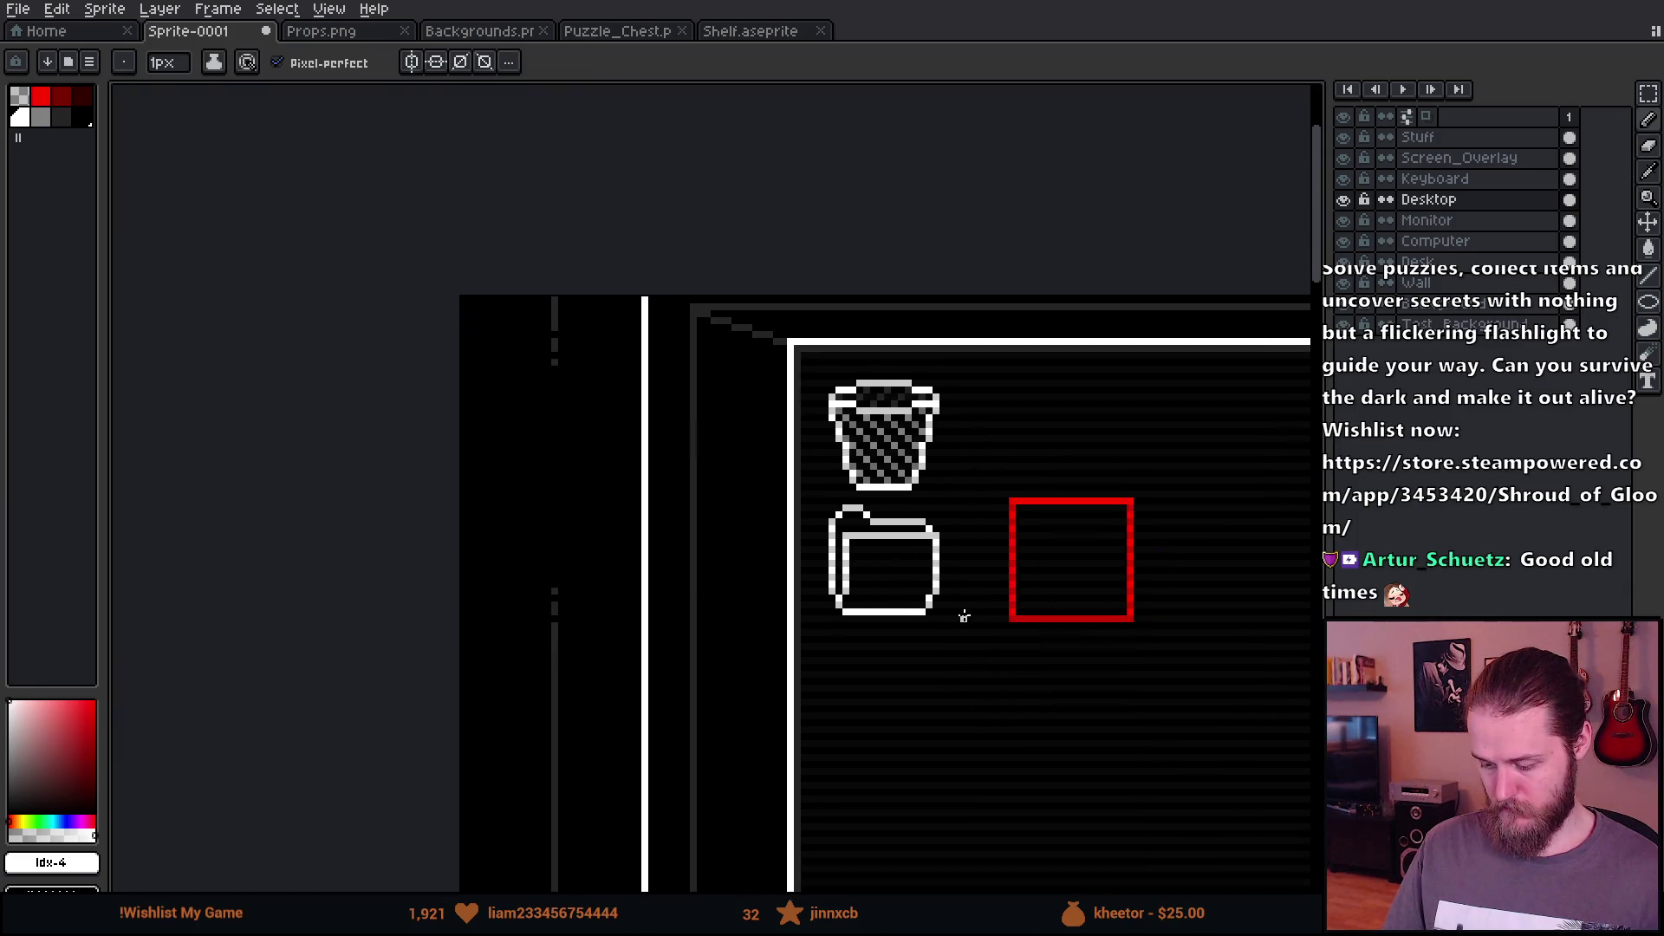
{"action": "scroll", "coordinate": [964, 616], "scroll_direction": "down", "scroll_amount": 1}
{"action": "scroll", "coordinate": [945, 576], "scroll_direction": "up", "scroll_amount": 8}
{"action": "key", "text": "ctrl+z"}
{"action": "key", "text": "ctrl+z"}
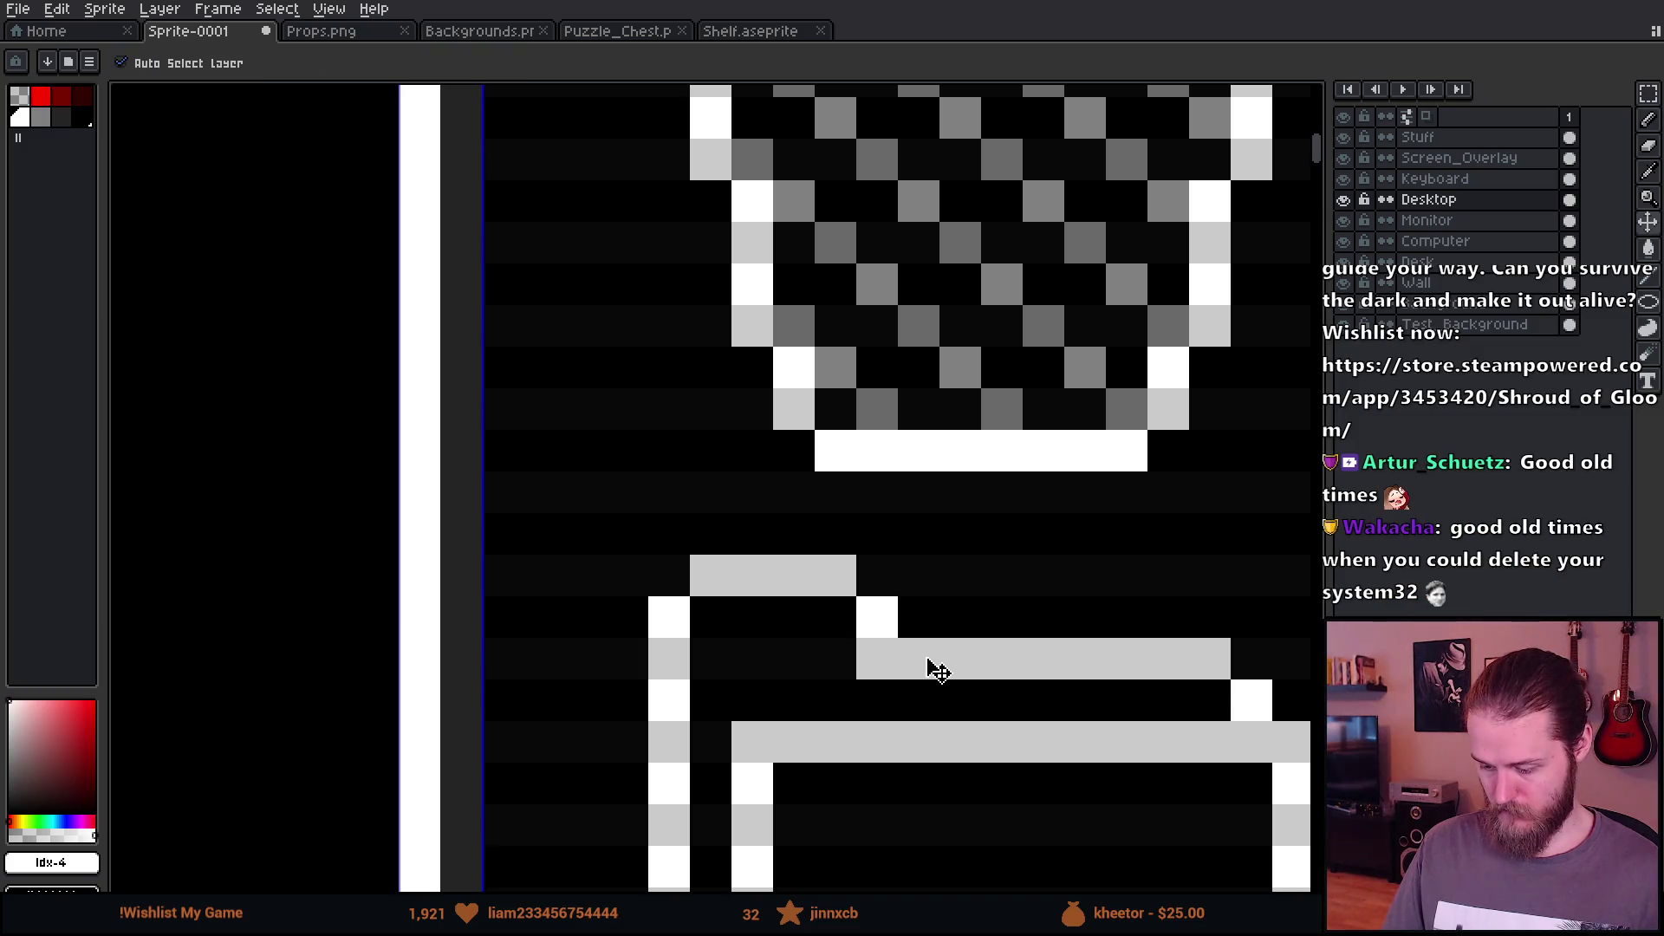
{"action": "left_click", "coordinate": [880, 659]}
{"action": "key", "text": "ctrl+z"}
{"action": "scroll", "coordinate": [949, 607], "scroll_direction": "down", "scroll_amount": 4}
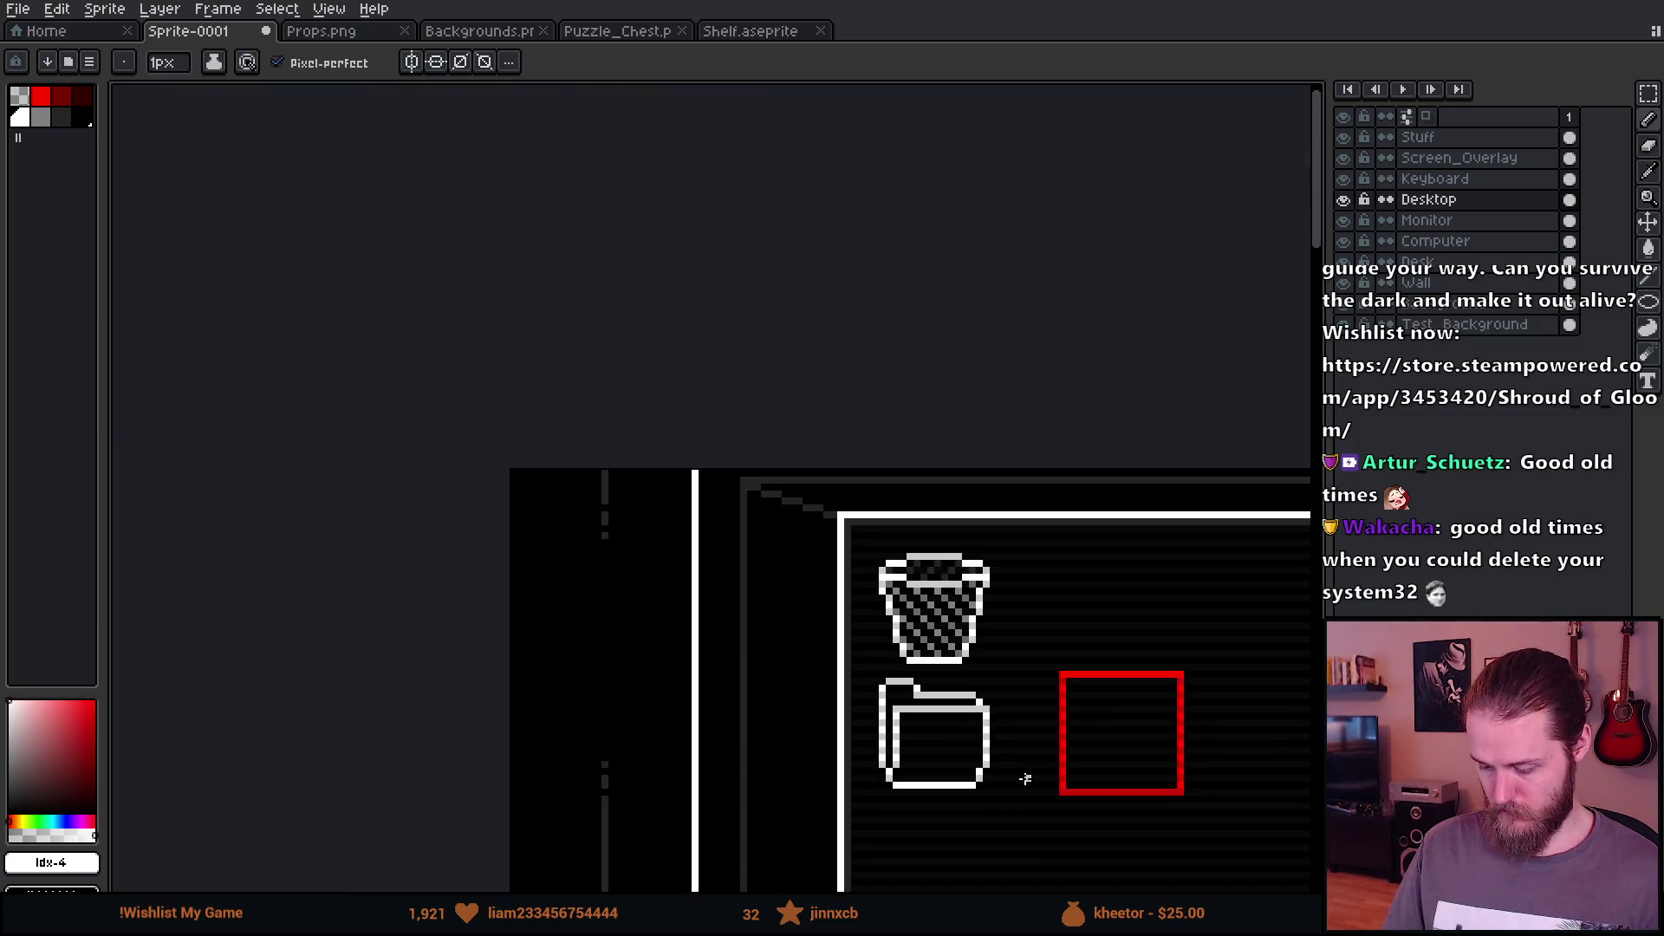
{"action": "scroll", "coordinate": [957, 607], "scroll_direction": "up", "scroll_amount": 5}
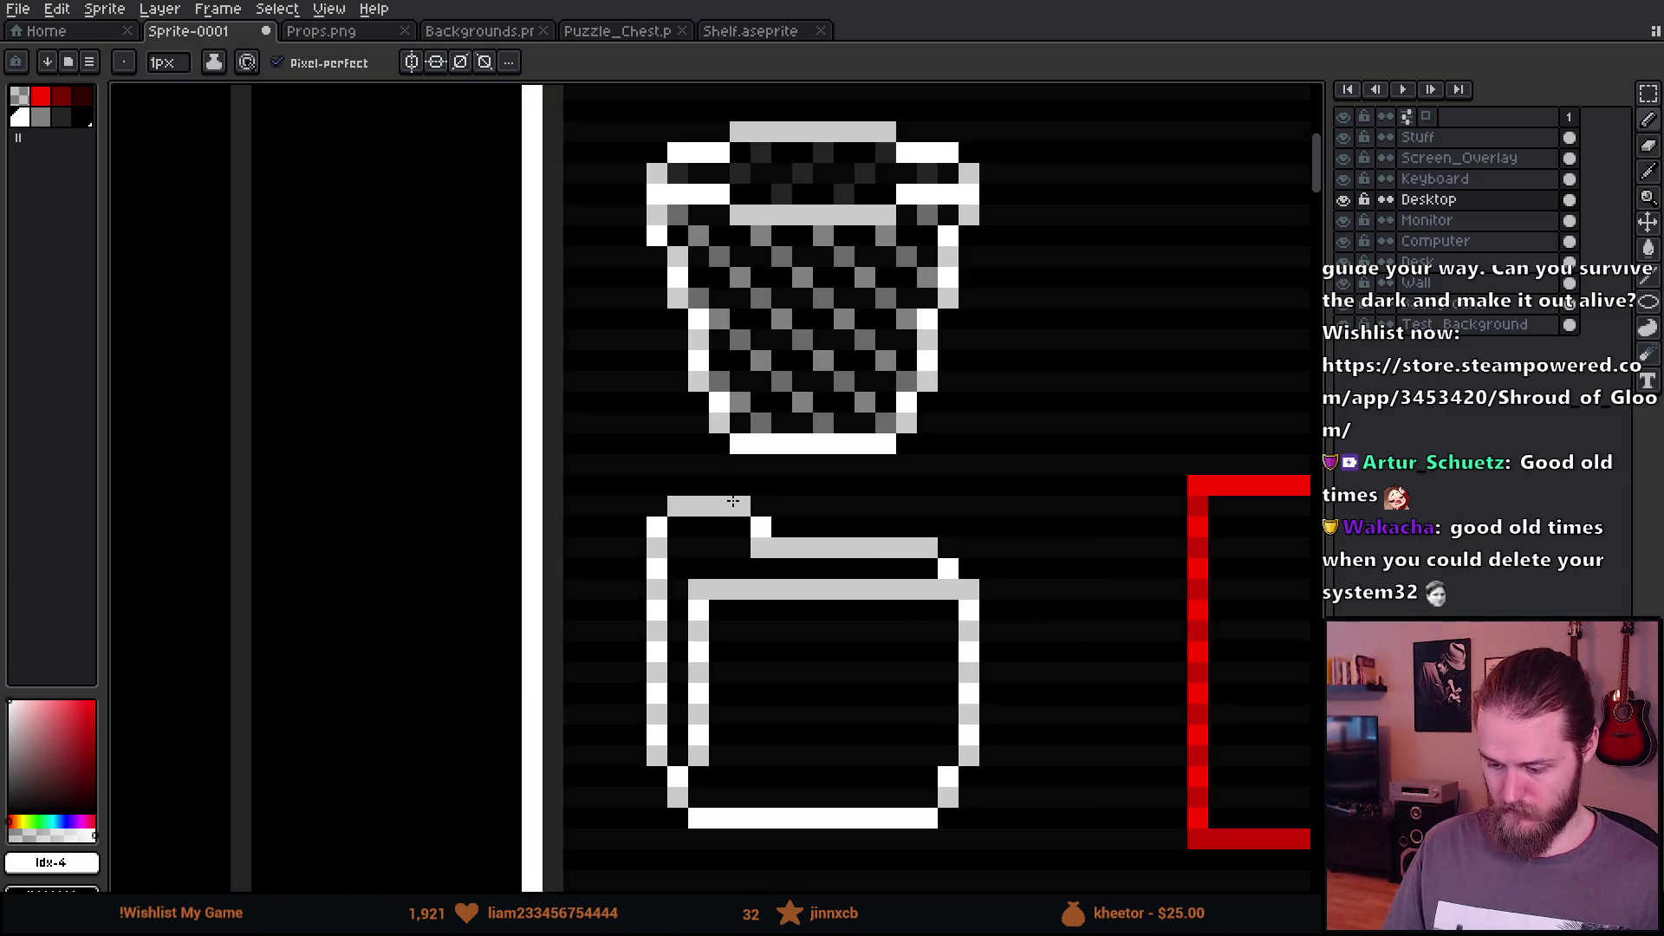
Step: Select the folder's tab and nudge it down one pixel
{"action": "key", "text": "m"}
{"action": "left_click_drag", "start_coordinate": [623, 473], "coordinate": [857, 540]}
{"action": "key", "text": "Down"}
{"action": "key", "text": "ctrl+d"}
Step: Select the whole folder icon and drag it further down from the trash can
{"action": "scroll", "coordinate": [903, 780], "scroll_direction": "down", "scroll_amount": 4}
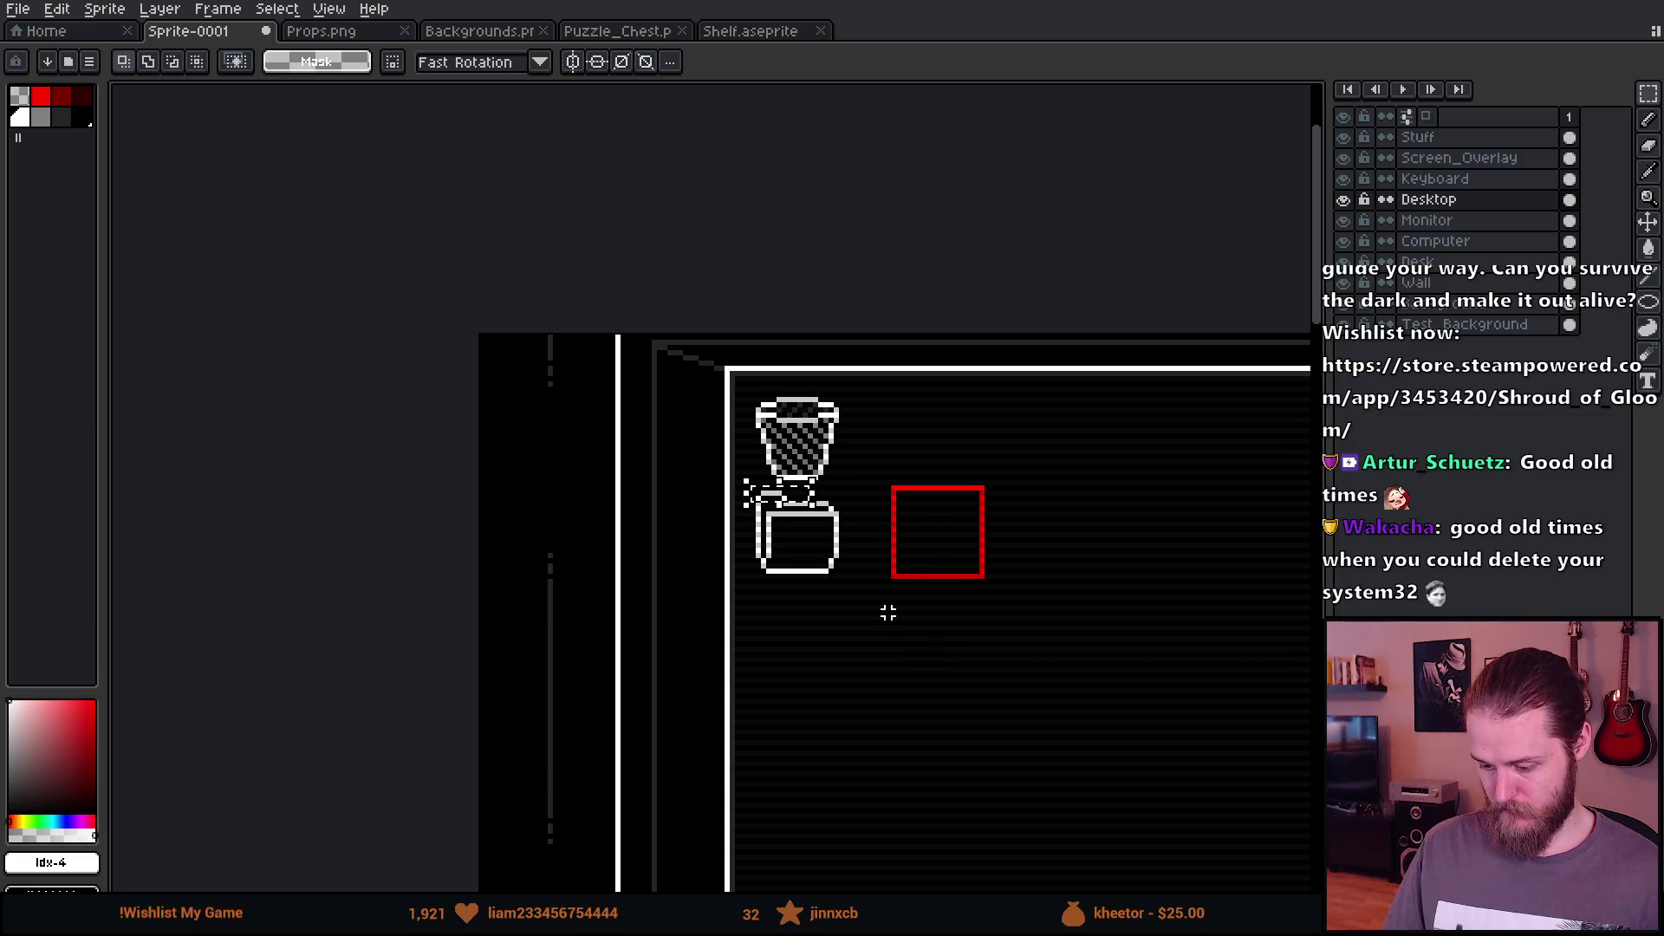
{"action": "scroll", "coordinate": [881, 705], "scroll_direction": "up", "scroll_amount": 3}
{"action": "left_click_drag", "start_coordinate": [552, 474], "coordinate": [792, 811]}
{"action": "left_click_drag", "start_coordinate": [766, 694], "coordinate": [767, 748]}
{"action": "key", "text": "ctrl+d"}
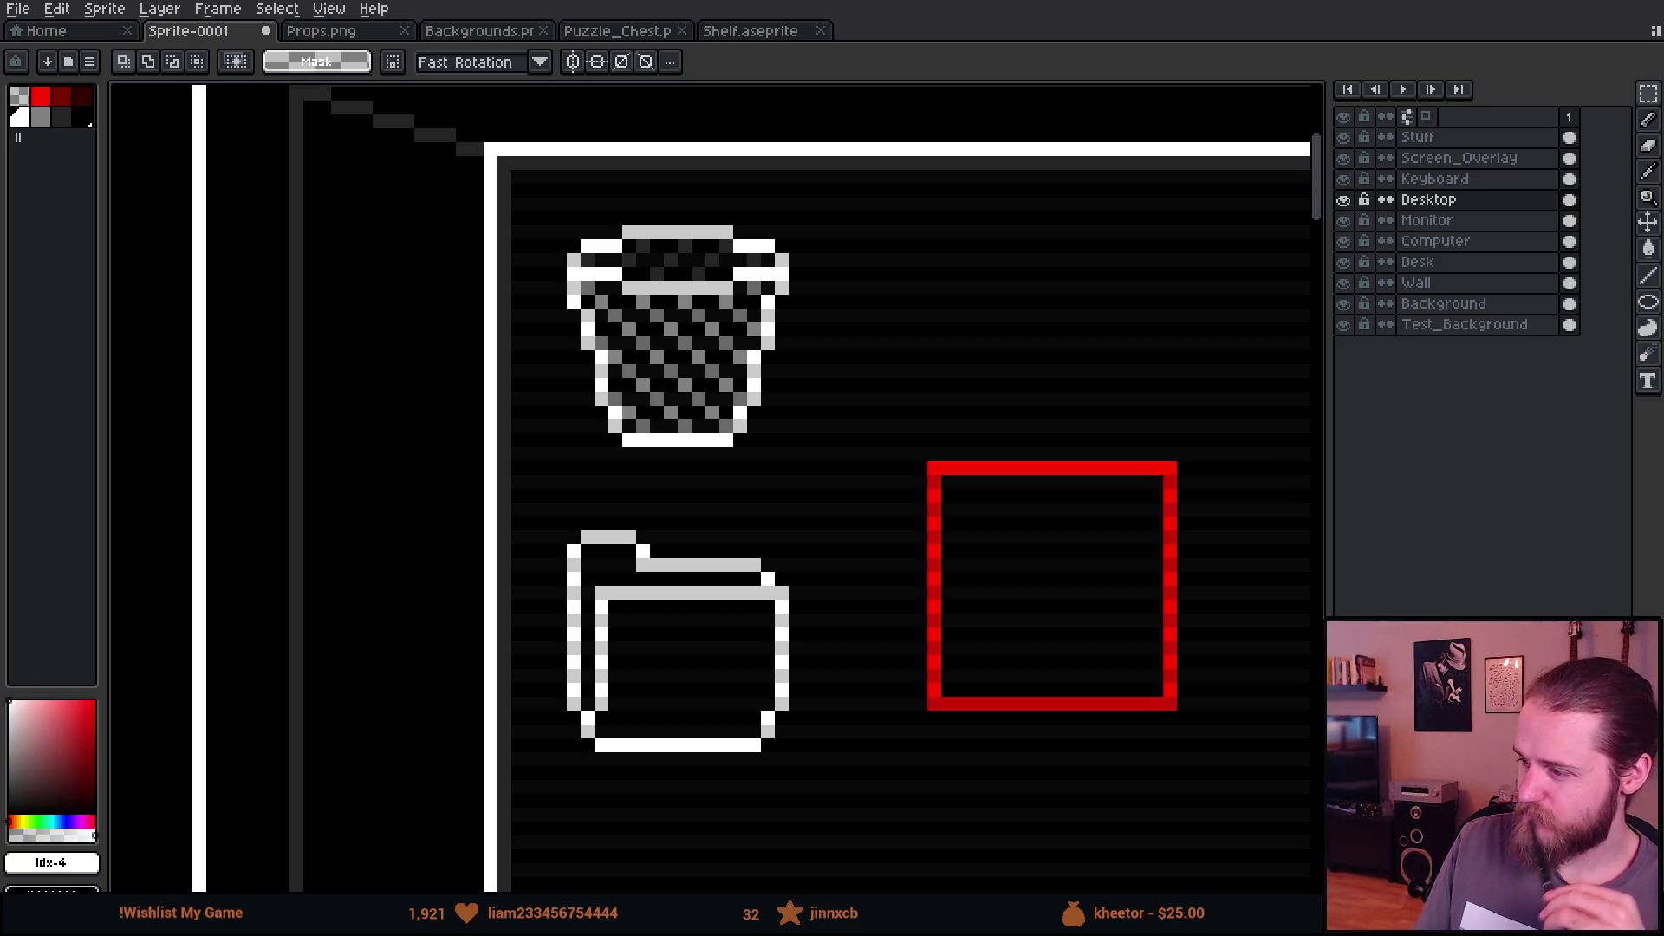
{"action": "scroll", "coordinate": [728, 673], "scroll_direction": "down", "scroll_amount": 2}
Step: Marquee-select the folder icon, drag it lower, and deselect it
{"action": "left_click_drag", "start_coordinate": [906, 676], "coordinate": [770, 482]}
{"action": "scroll", "coordinate": [581, 466], "scroll_direction": "up", "scroll_amount": 3}
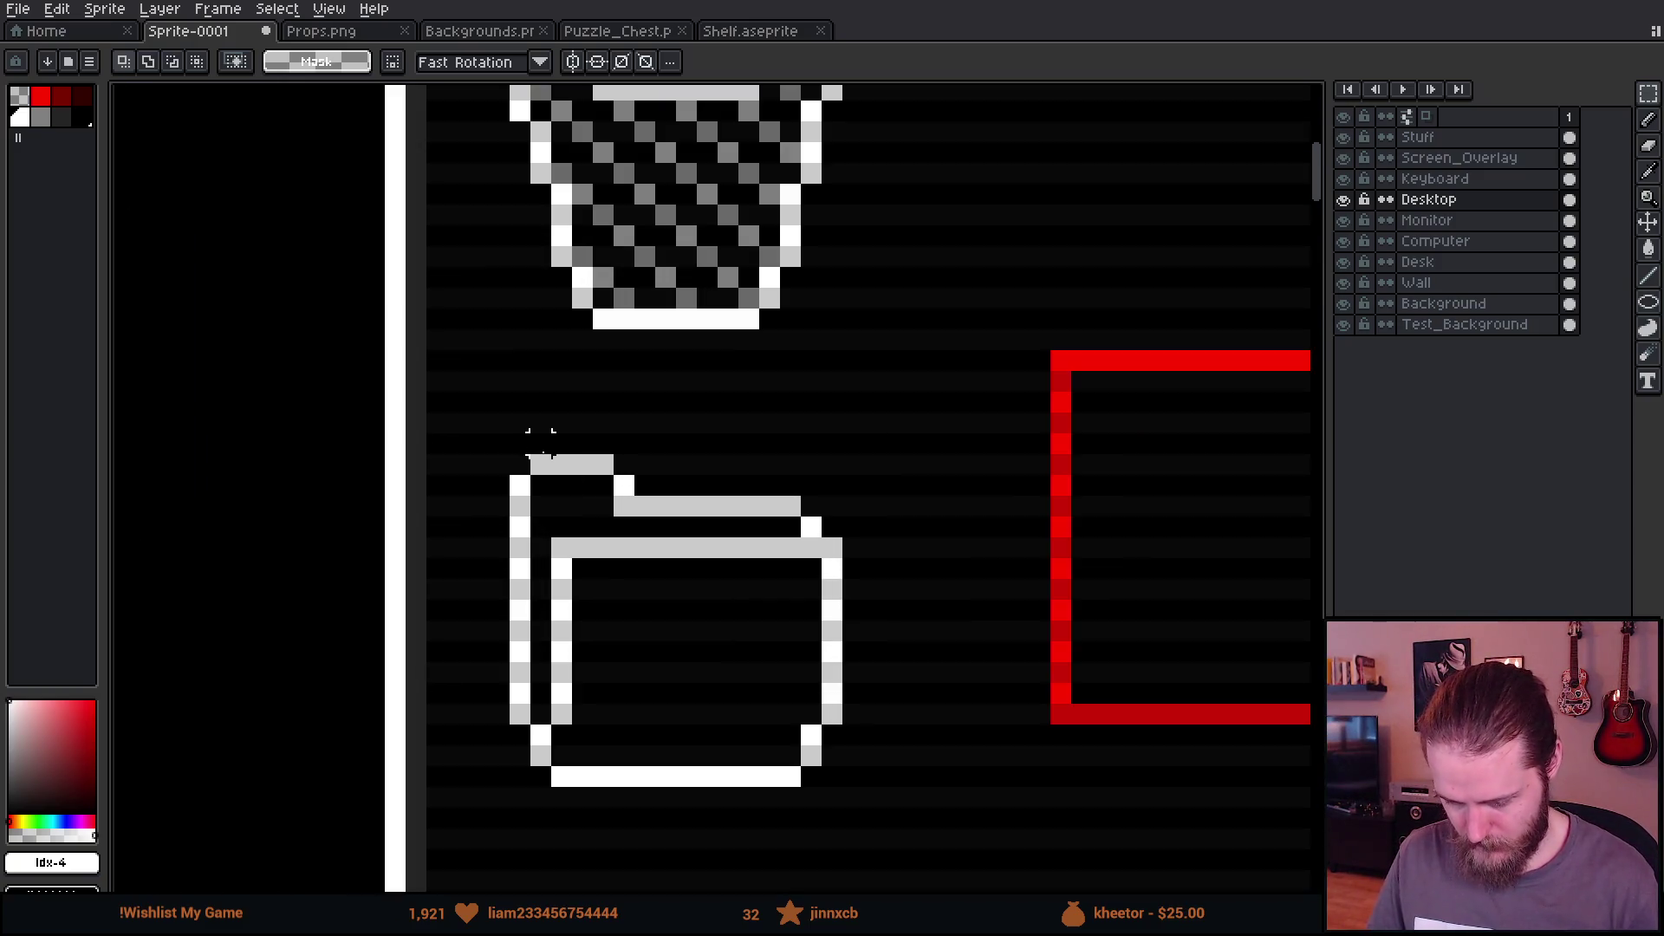
{"action": "scroll", "coordinate": [541, 443], "scroll_direction": "down", "scroll_amount": 2}
{"action": "scroll", "coordinate": [498, 250], "scroll_direction": "up", "scroll_amount": 1}
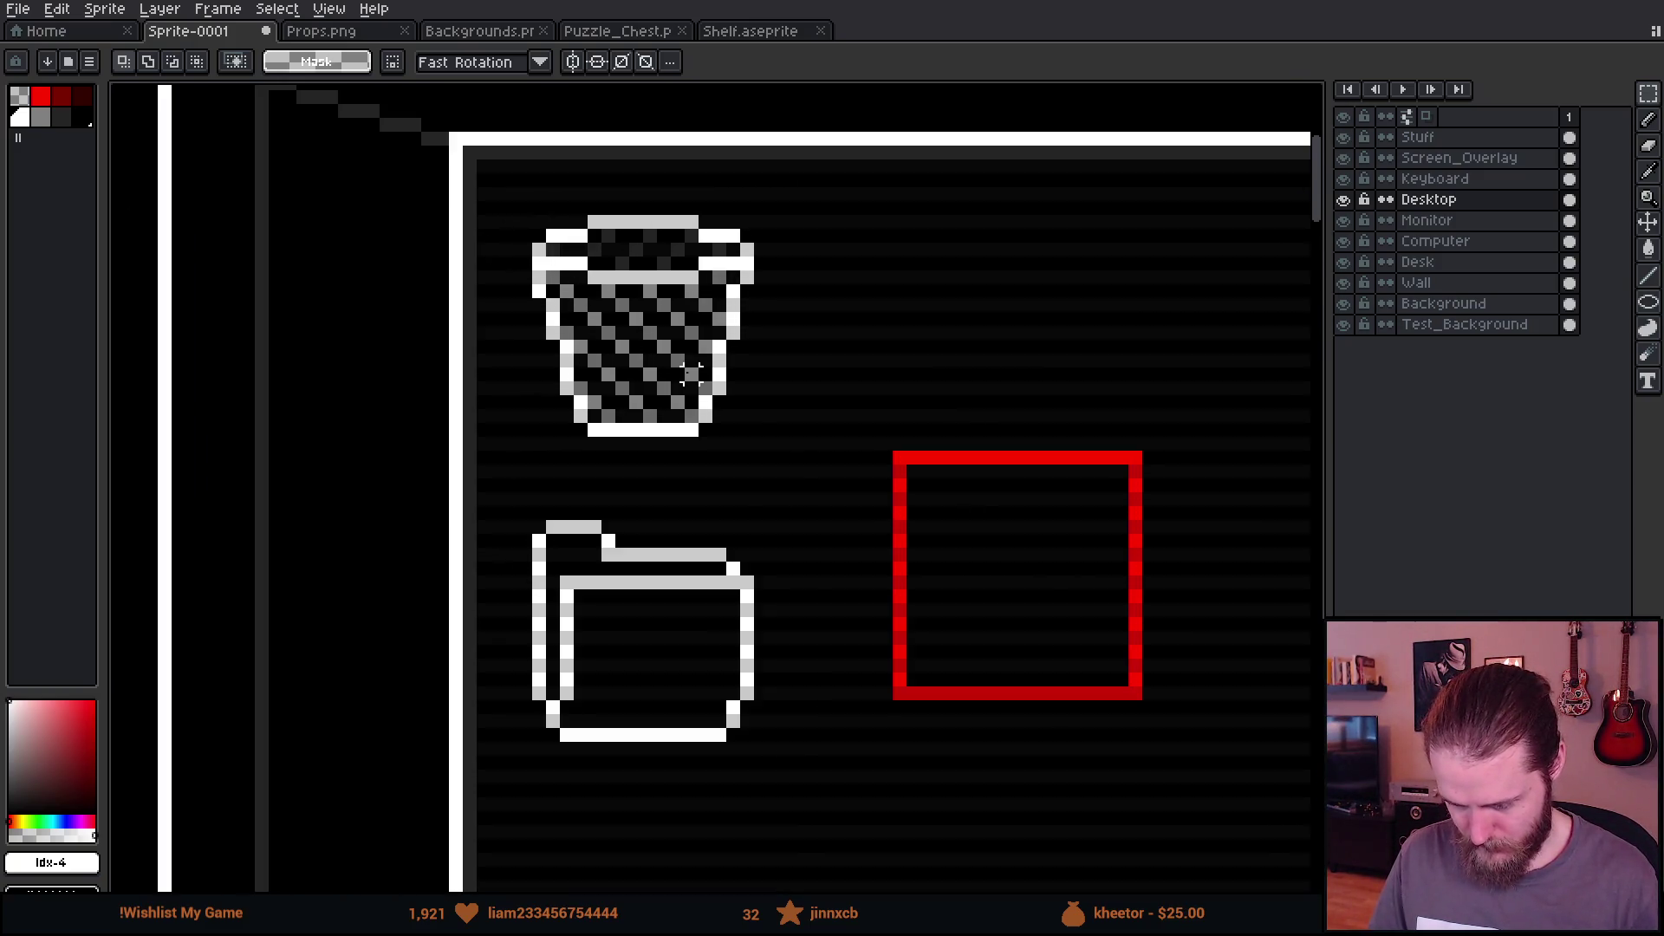
{"action": "scroll", "coordinate": [649, 347], "scroll_direction": "down", "scroll_amount": 2}
{"action": "left_click_drag", "start_coordinate": [824, 479], "coordinate": [589, 376]}
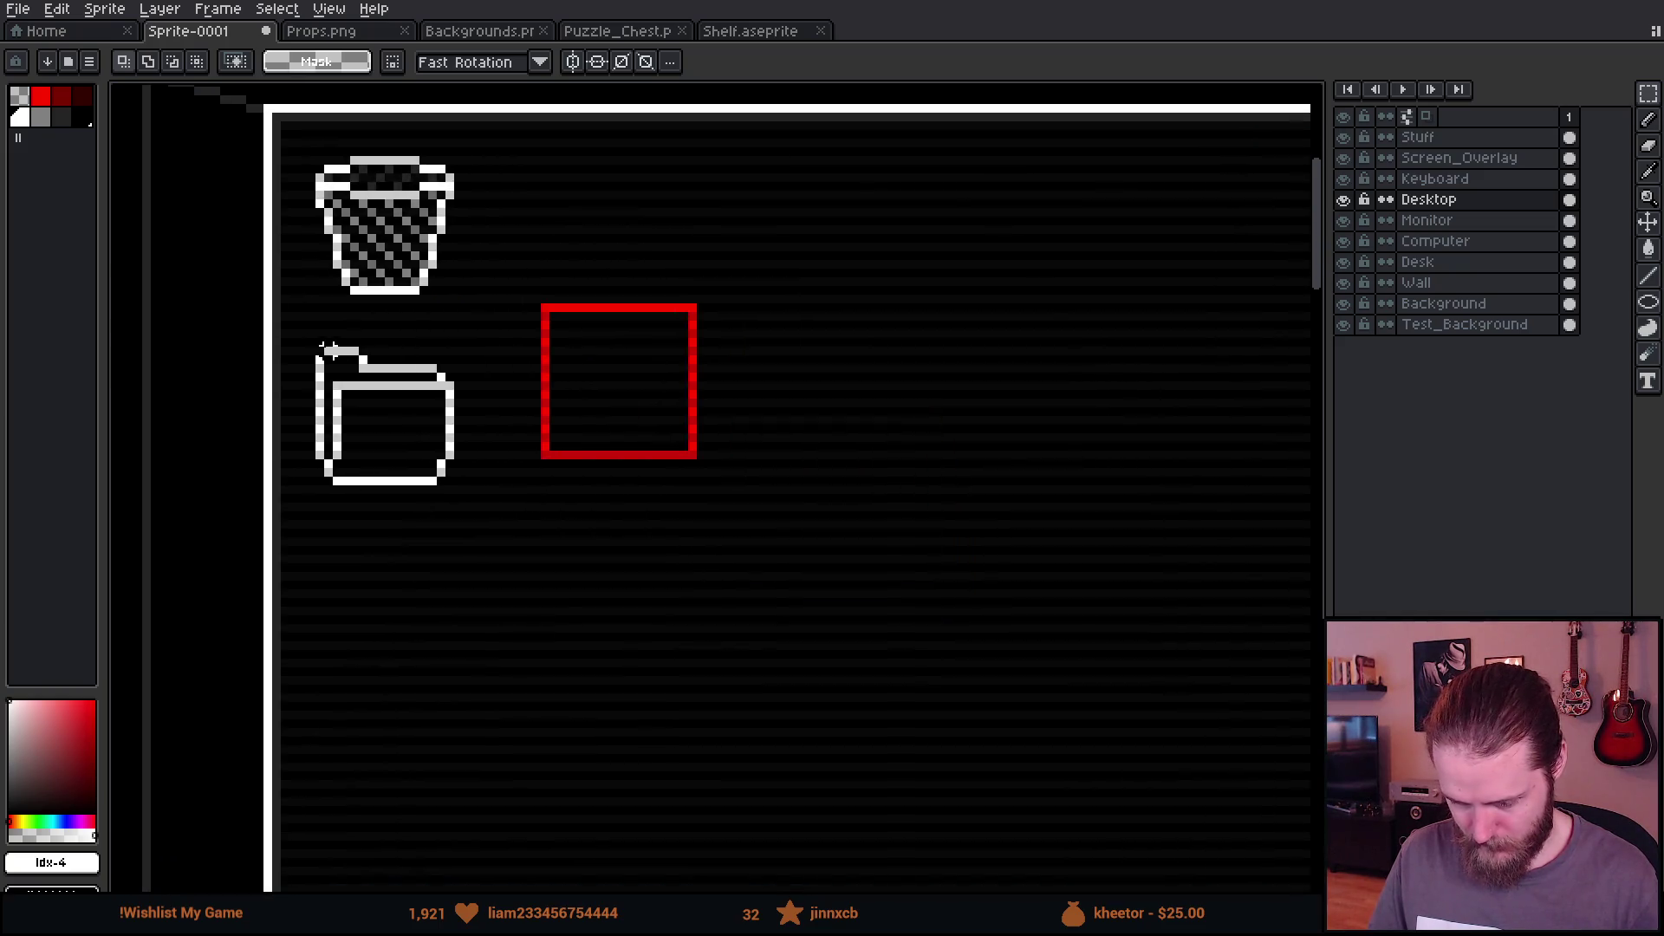
{"action": "left_click_drag", "start_coordinate": [310, 342], "coordinate": [505, 595]}
{"action": "left_click_drag", "start_coordinate": [434, 490], "coordinate": [434, 548]}
{"action": "left_click", "coordinate": [415, 368]}
Step: Pick red as the active drawing colour
{"action": "scroll", "coordinate": [345, 137], "scroll_direction": "up", "scroll_amount": 4}
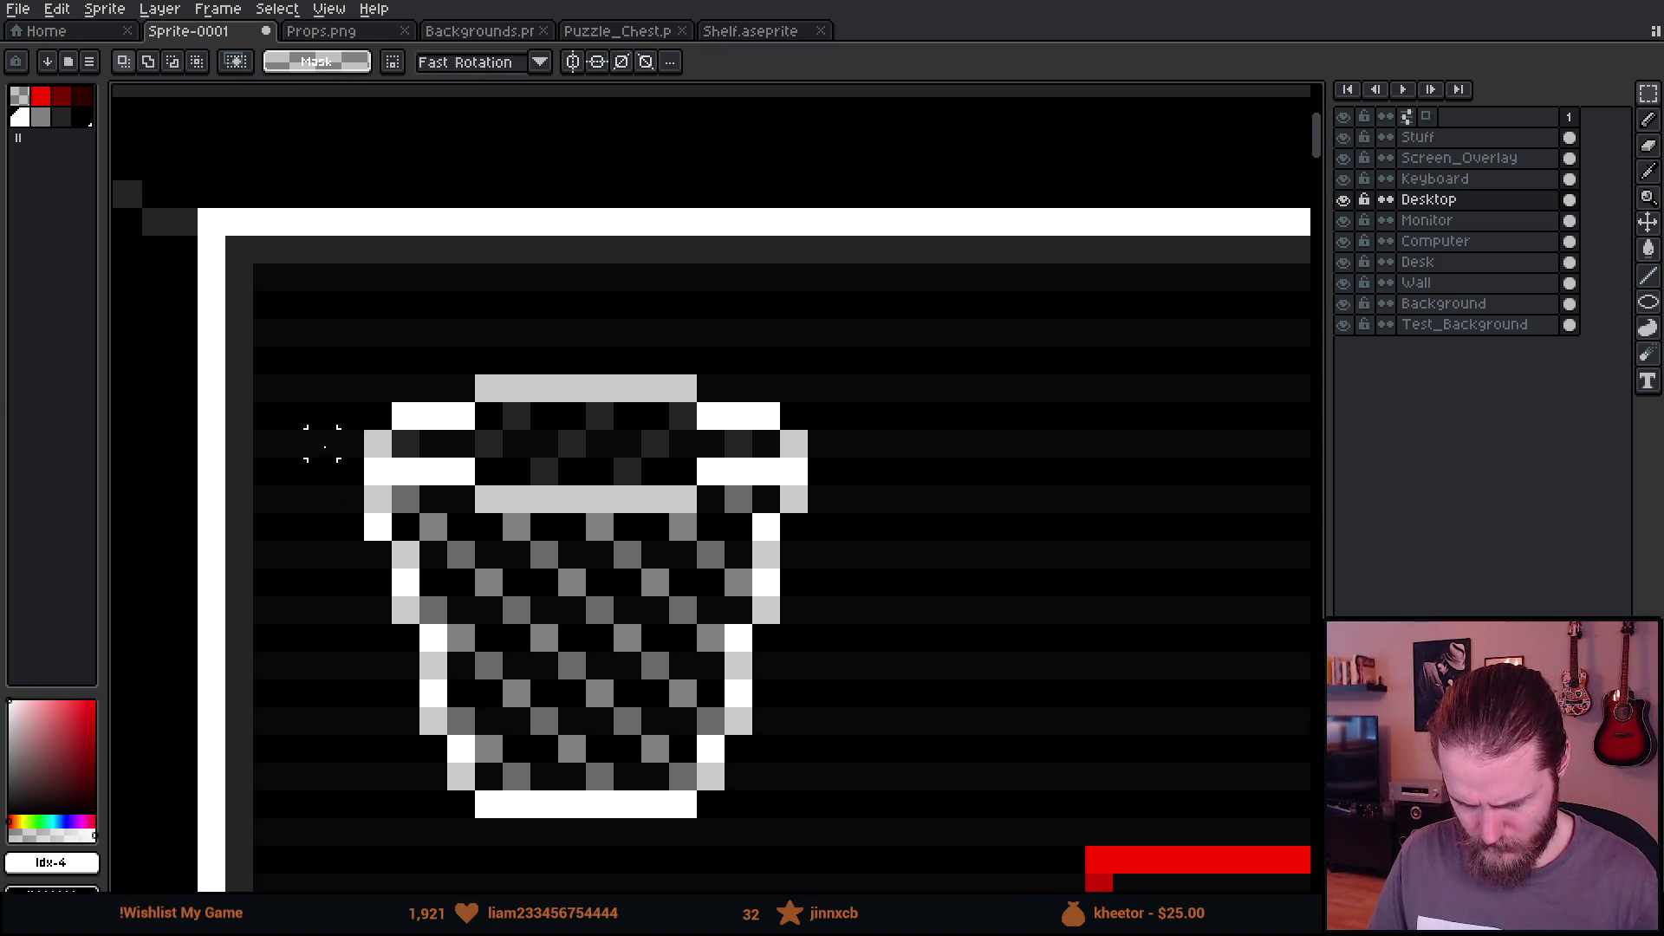
{"action": "scroll", "coordinate": [646, 516], "scroll_direction": "down", "scroll_amount": 3}
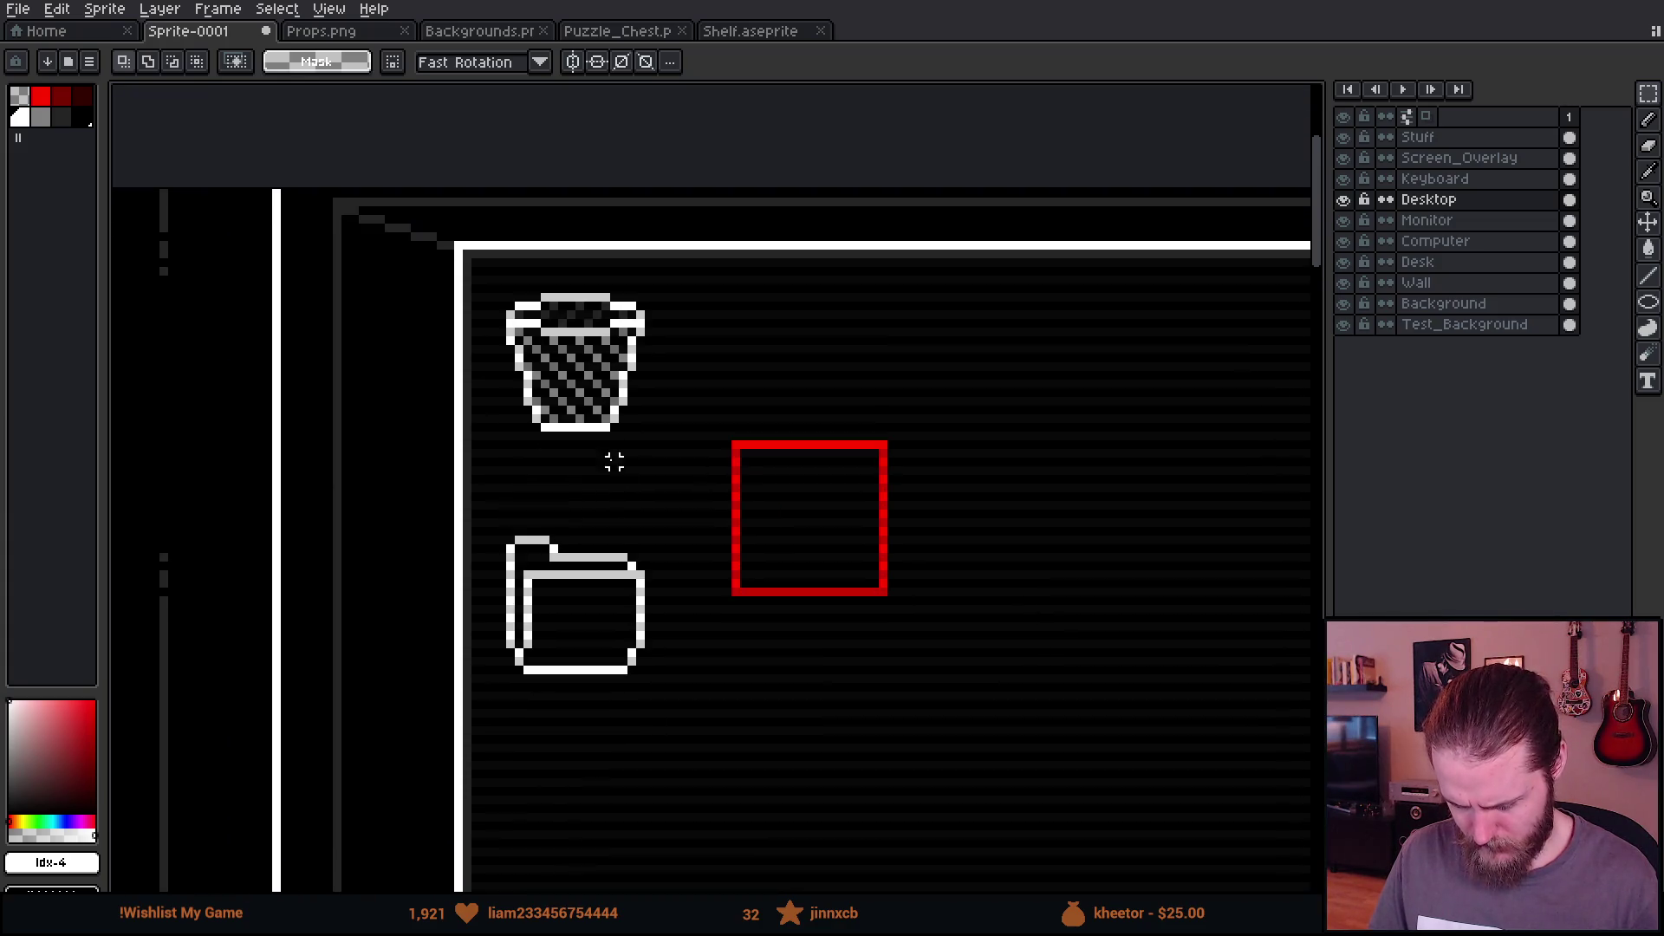
{"action": "scroll", "coordinate": [577, 428], "scroll_direction": "up", "scroll_amount": 3}
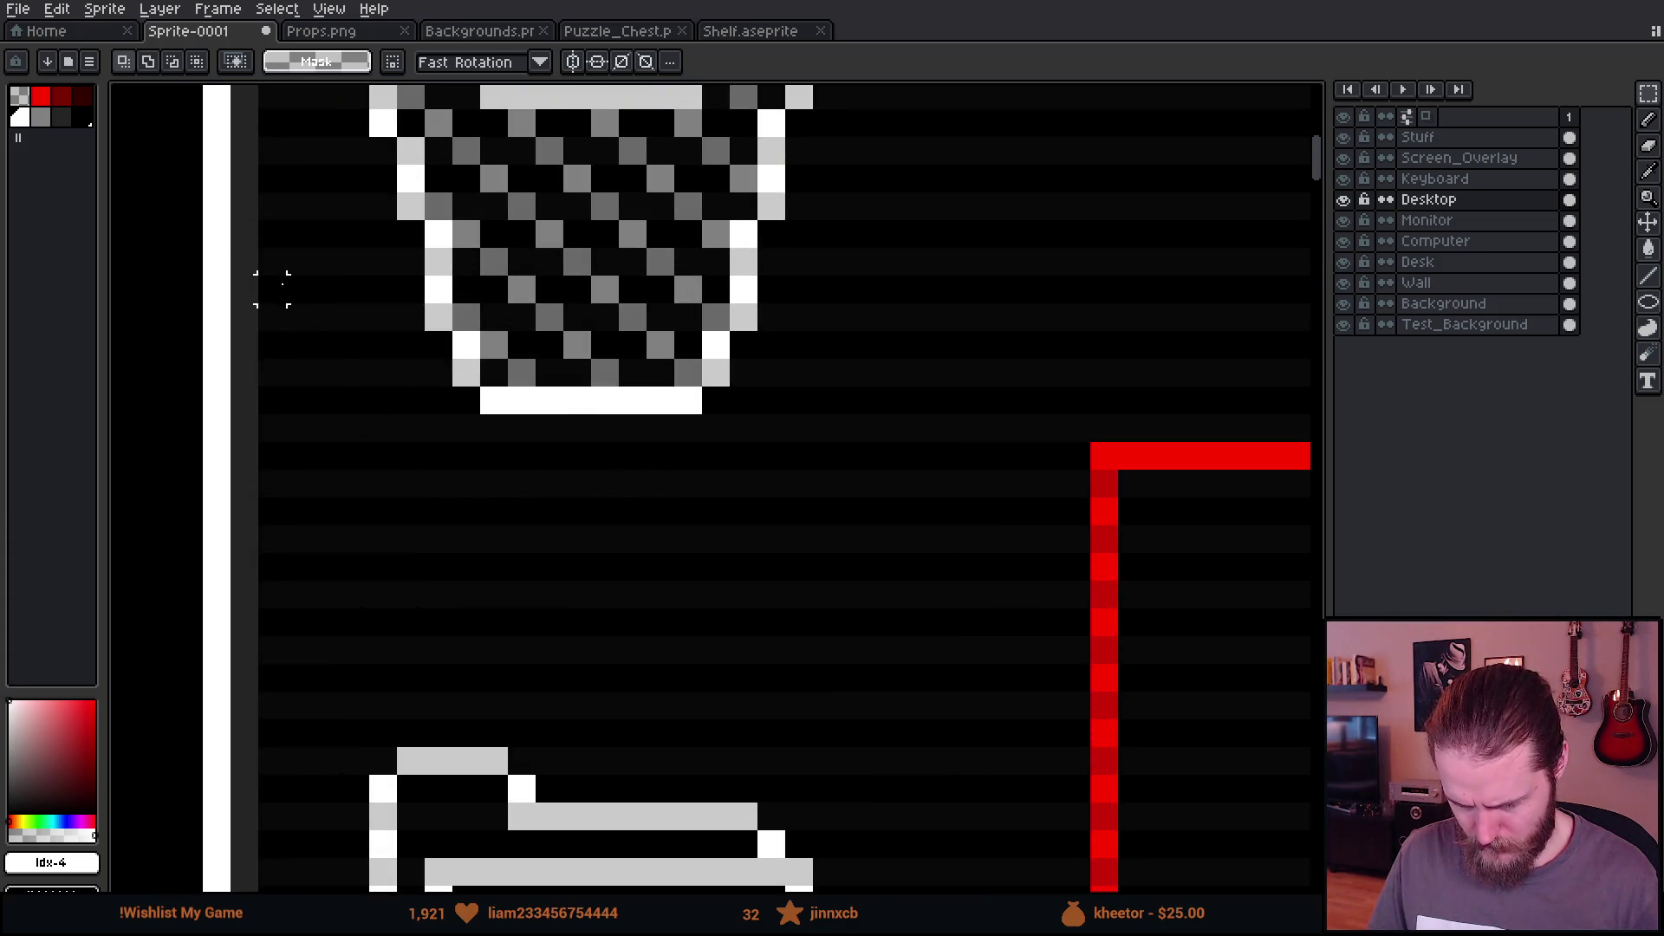
{"action": "key", "text": "x"}
{"action": "key", "text": "b"}
{"action": "left_click", "coordinate": [423, 440]}
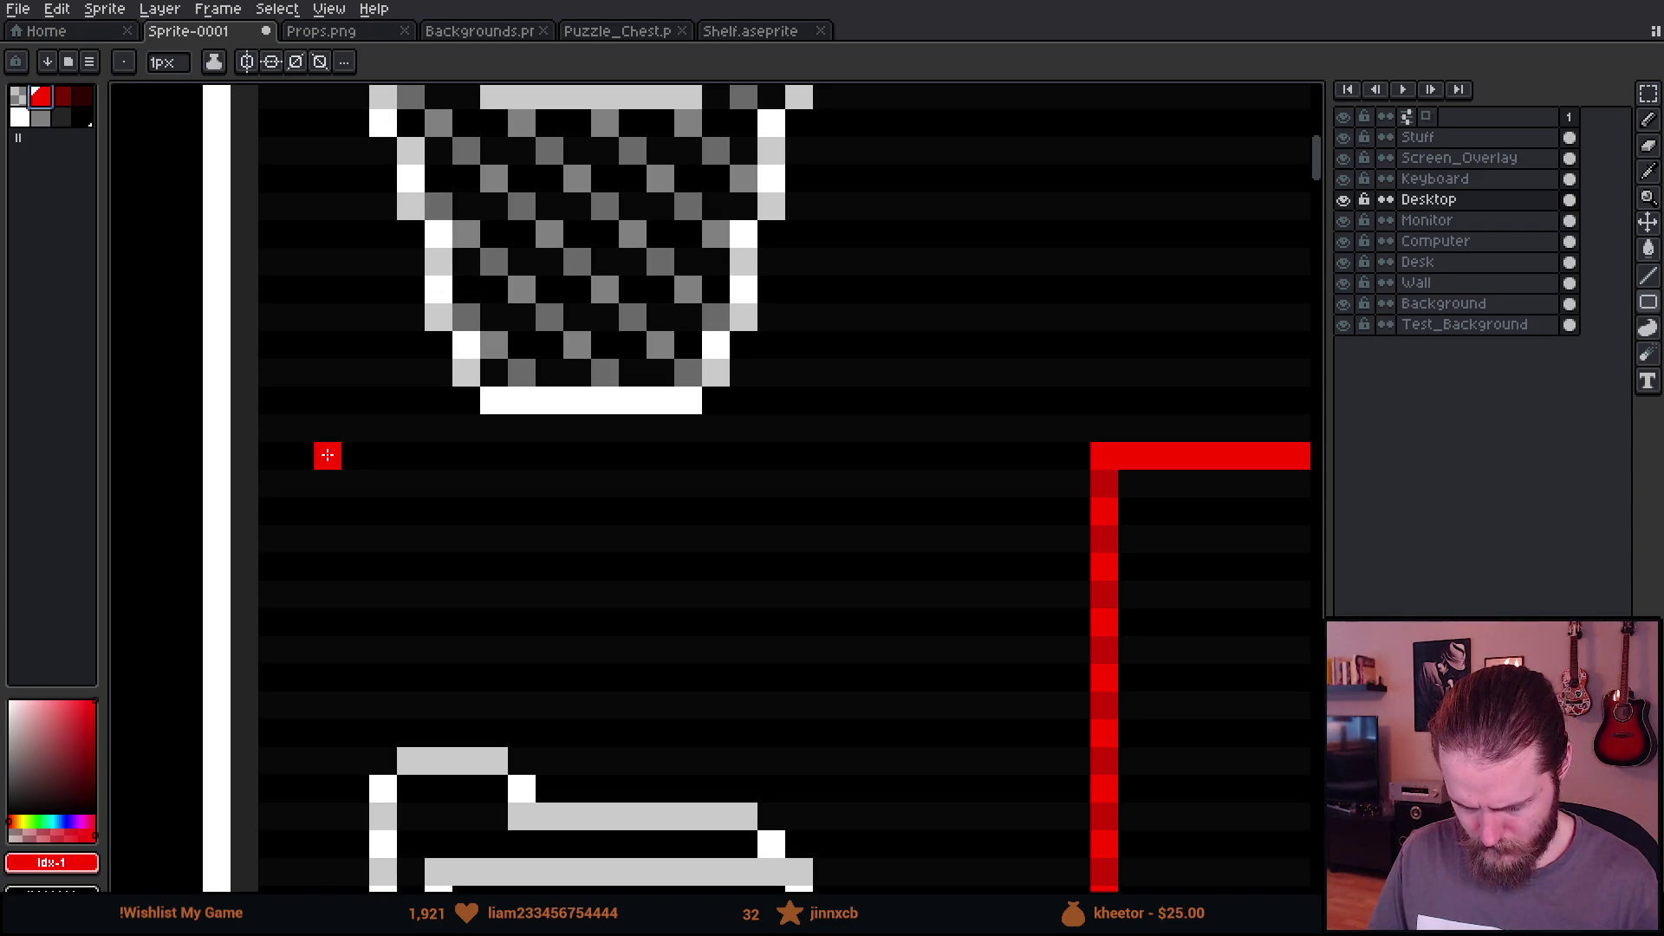
Step: Draw a red label bar under the trash can, undoing a stray outline
{"action": "mouse_move", "coordinate": [327, 455]}
{"action": "left_mouse_down"}
{"action": "mouse_move", "coordinate": [725, 597]}
{"action": "mouse_move", "coordinate": [858, 570]}
{"action": "left_mouse_up"}
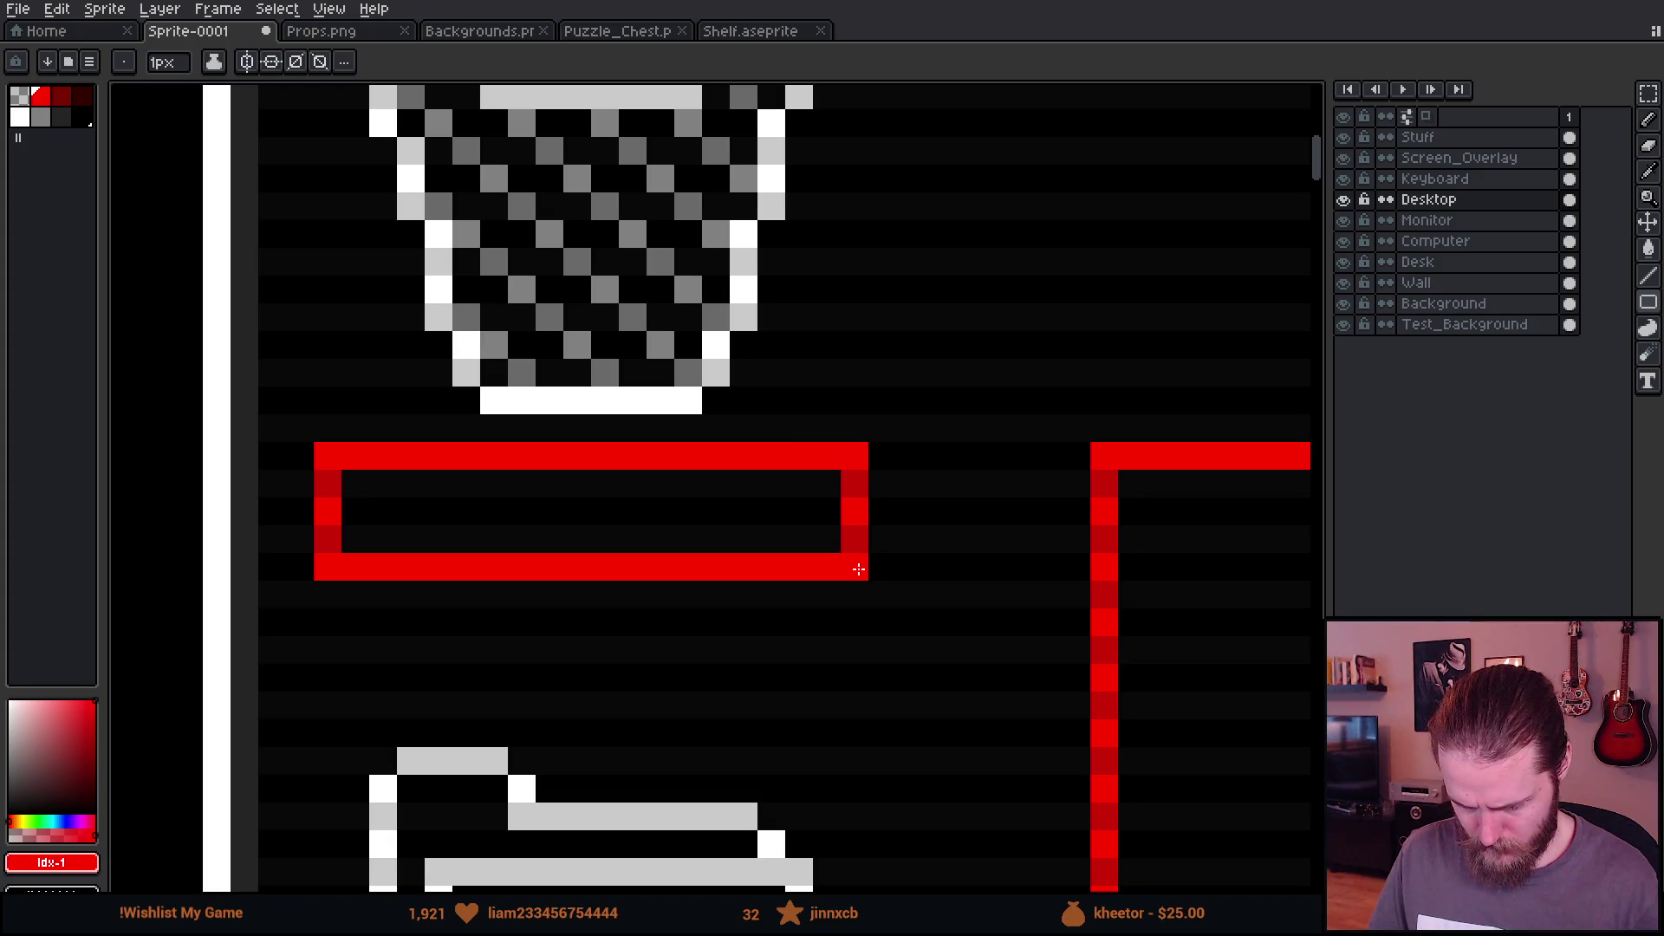
{"action": "scroll", "coordinate": [858, 570], "scroll_direction": "down", "scroll_amount": 3}
{"action": "scroll", "coordinate": [854, 501], "scroll_direction": "up", "scroll_amount": 1}
{"action": "mouse_move", "coordinate": [858, 531]}
{"action": "left_mouse_down"}
{"action": "mouse_move", "coordinate": [632, 457]}
{"action": "mouse_move", "coordinate": [591, 416]}
{"action": "mouse_move", "coordinate": [606, 387]}
{"action": "mouse_move", "coordinate": [591, 385]}
{"action": "left_mouse_up"}
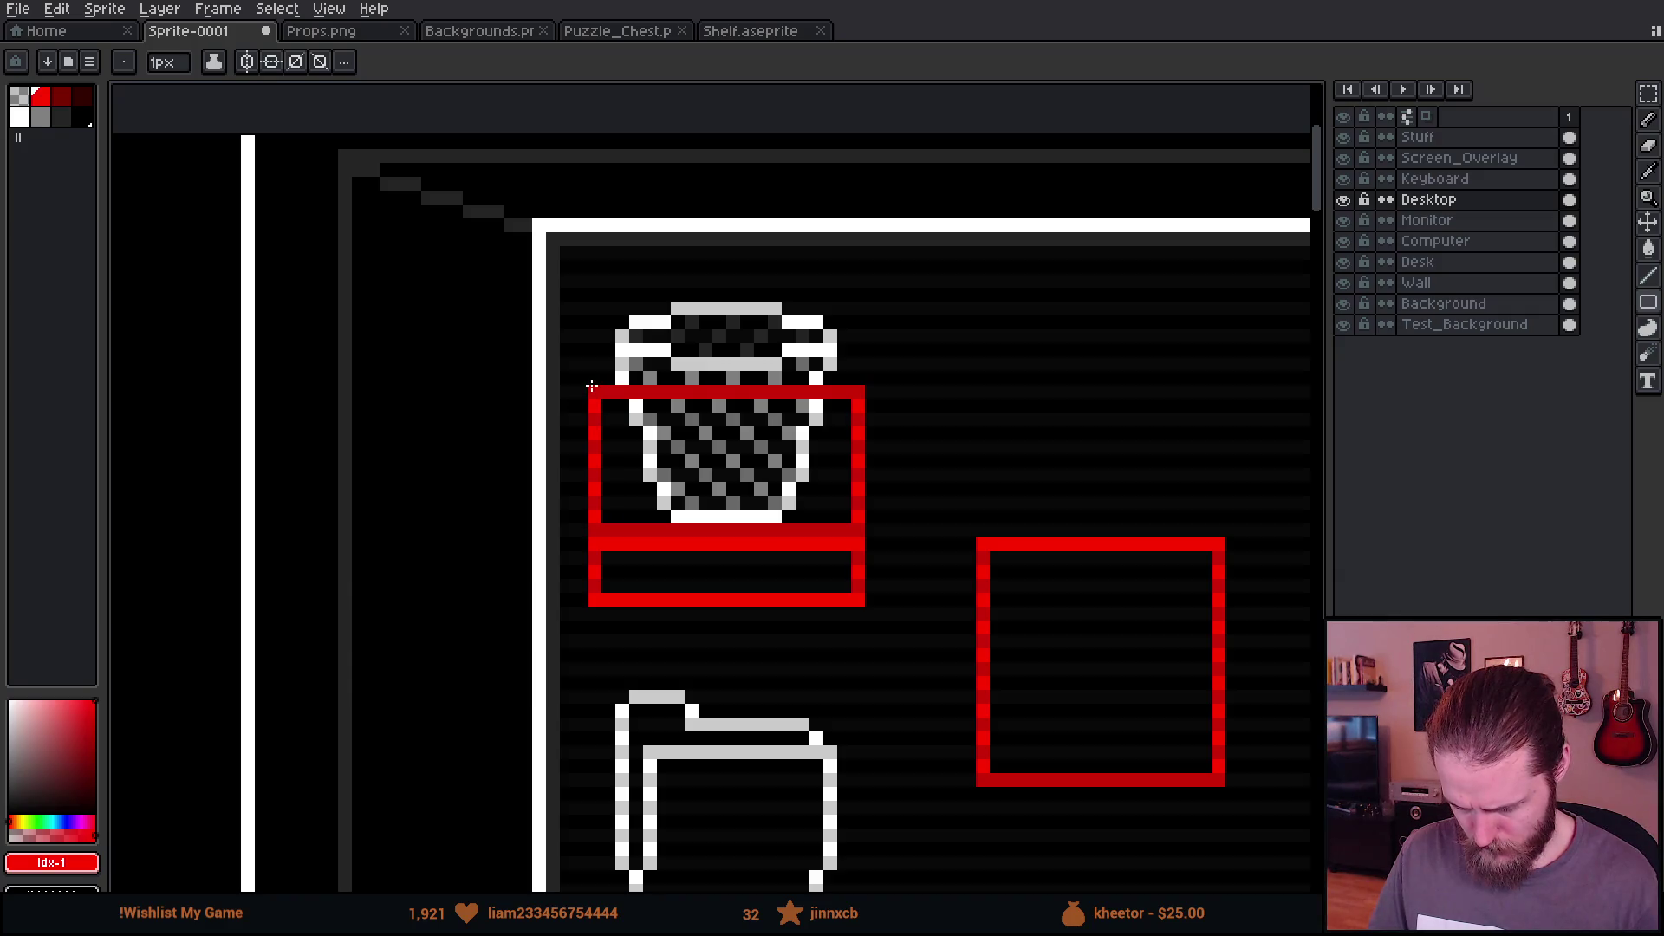
{"action": "key", "text": "ctrl+z"}
{"action": "scroll", "coordinate": [881, 557], "scroll_direction": "down", "scroll_amount": 4}
{"action": "left_click_drag", "start_coordinate": [913, 584], "coordinate": [837, 476]}
{"action": "scroll", "coordinate": [837, 476], "scroll_direction": "down", "scroll_amount": 1}
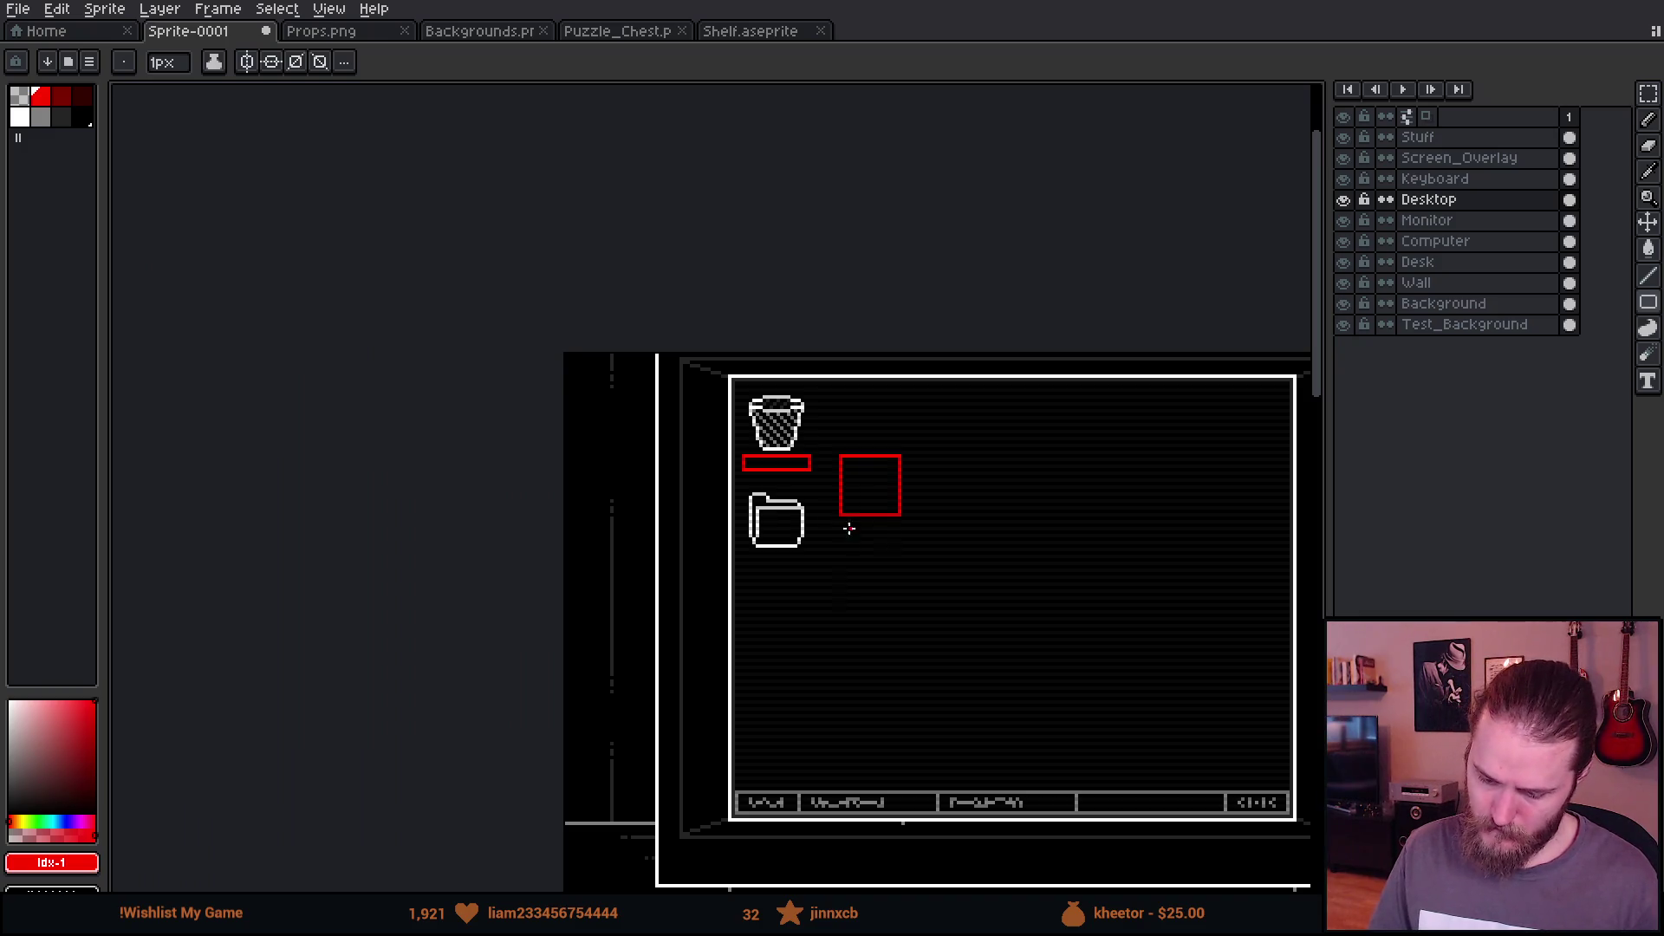
{"action": "scroll", "coordinate": [786, 487], "scroll_direction": "up", "scroll_amount": 3}
{"action": "scroll", "coordinate": [772, 522], "scroll_direction": "up", "scroll_amount": 1}
Step: Raise the folder icon slightly, then Ctrl-drag a copy of the red bar beneath it
{"action": "key", "text": "m"}
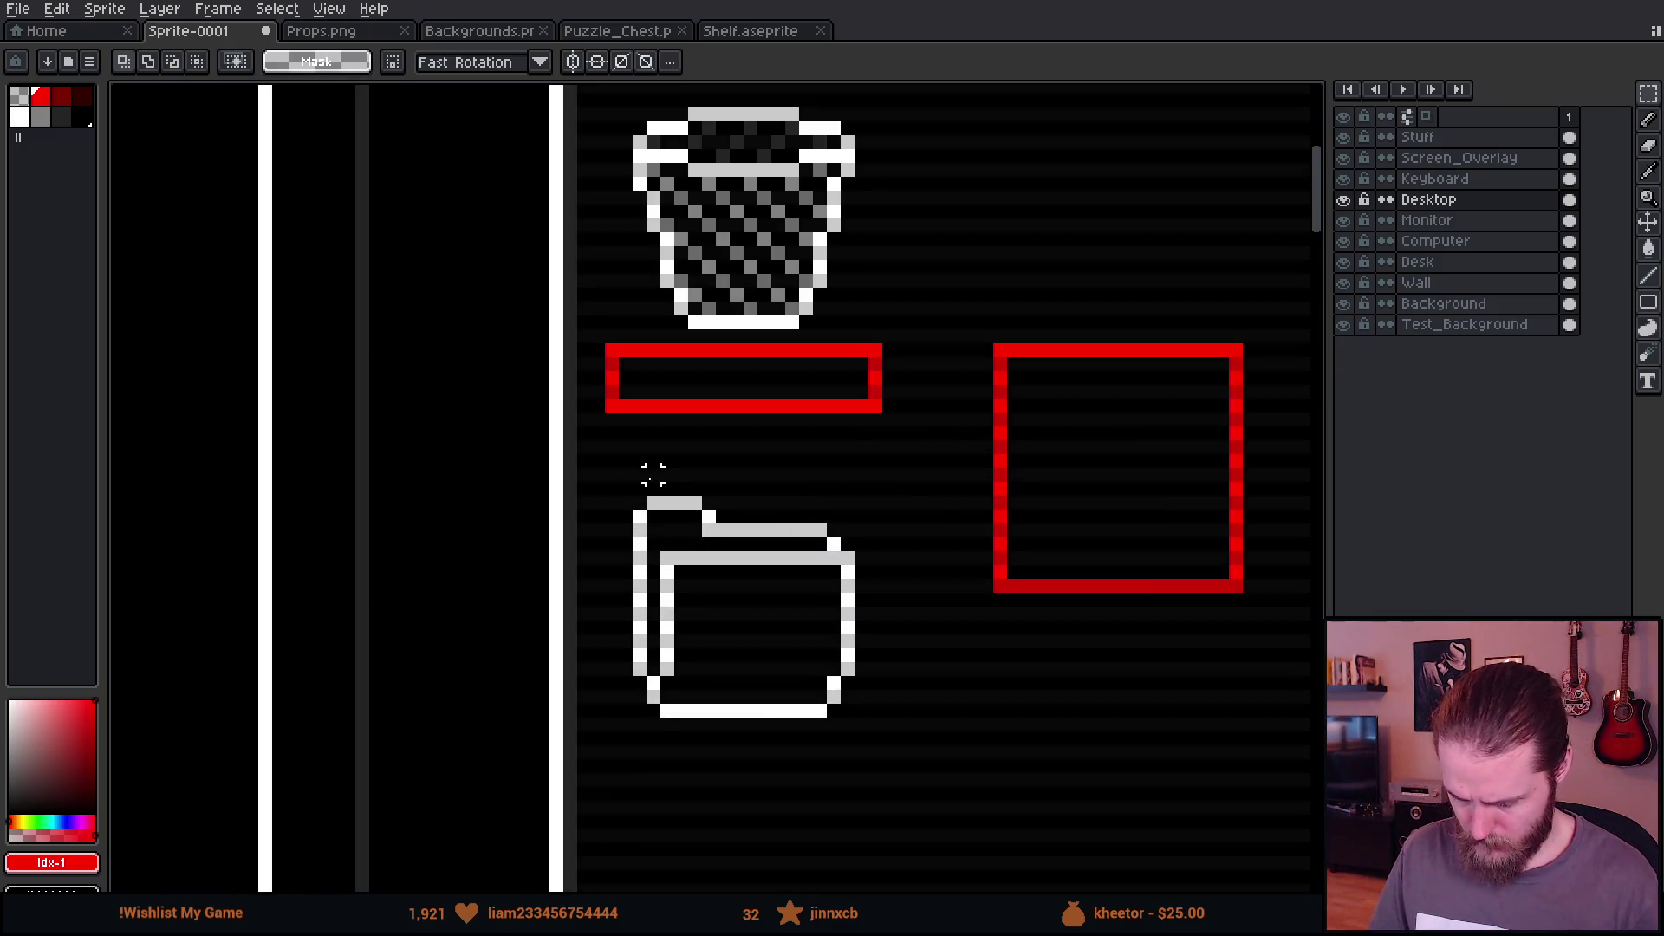
{"action": "left_click_drag", "start_coordinate": [626, 475], "coordinate": [906, 806]}
{"action": "left_click_drag", "start_coordinate": [861, 724], "coordinate": [862, 699]}
{"action": "key", "text": "ctrl+d"}
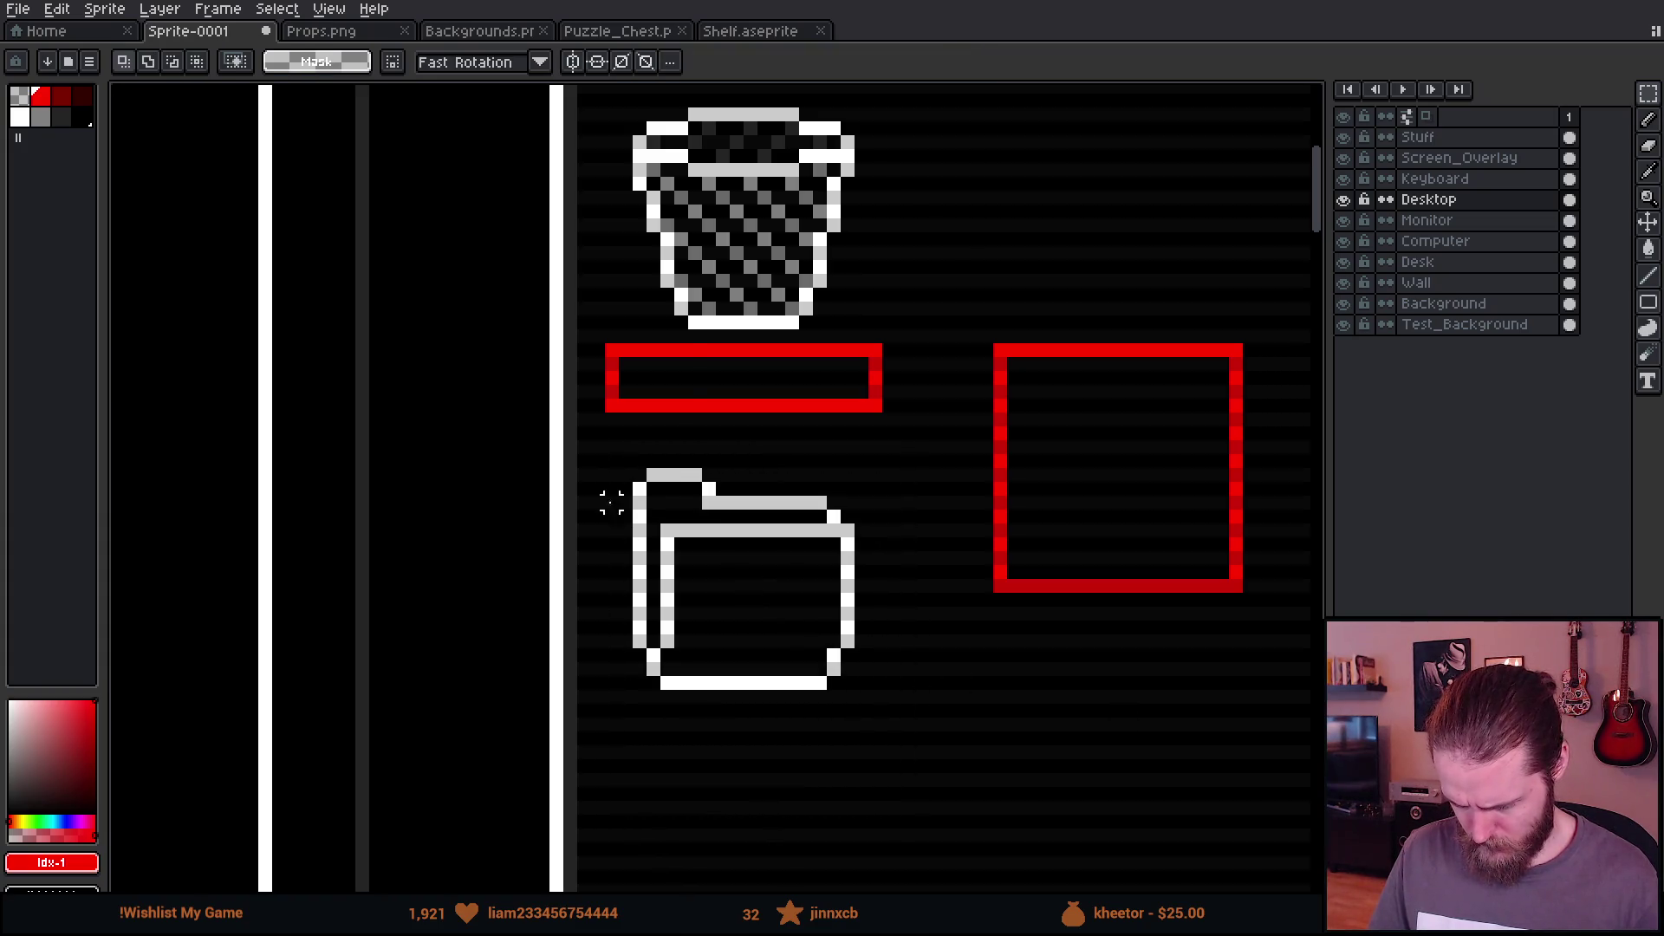
{"action": "left_click_drag", "start_coordinate": [611, 349], "coordinate": [901, 416]}
{"action": "mouse_move", "coordinate": [784, 386]}
{"action": "left_mouse_down"}
{"action": "mouse_move", "coordinate": [791, 769]}
{"action": "mouse_move", "coordinate": [789, 747]}
{"action": "left_mouse_up"}
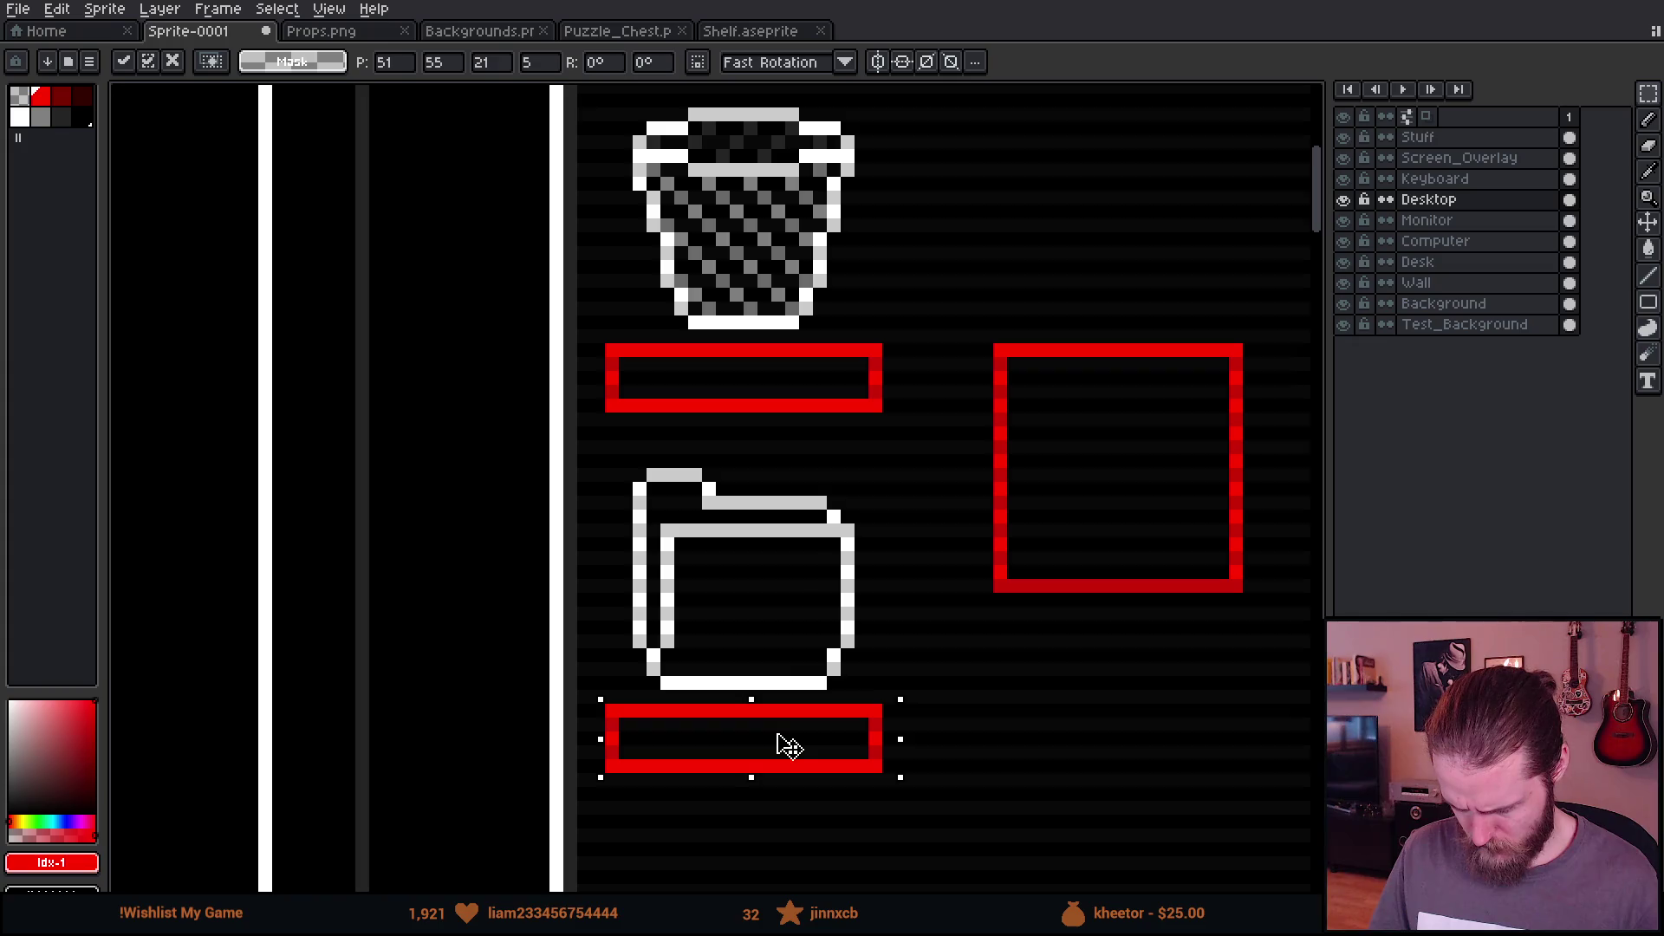
Step: Commit the copied red label bar beneath the folder
{"action": "key", "text": "Return"}
{"action": "scroll", "coordinate": [850, 546], "scroll_direction": "down", "scroll_amount": 5}
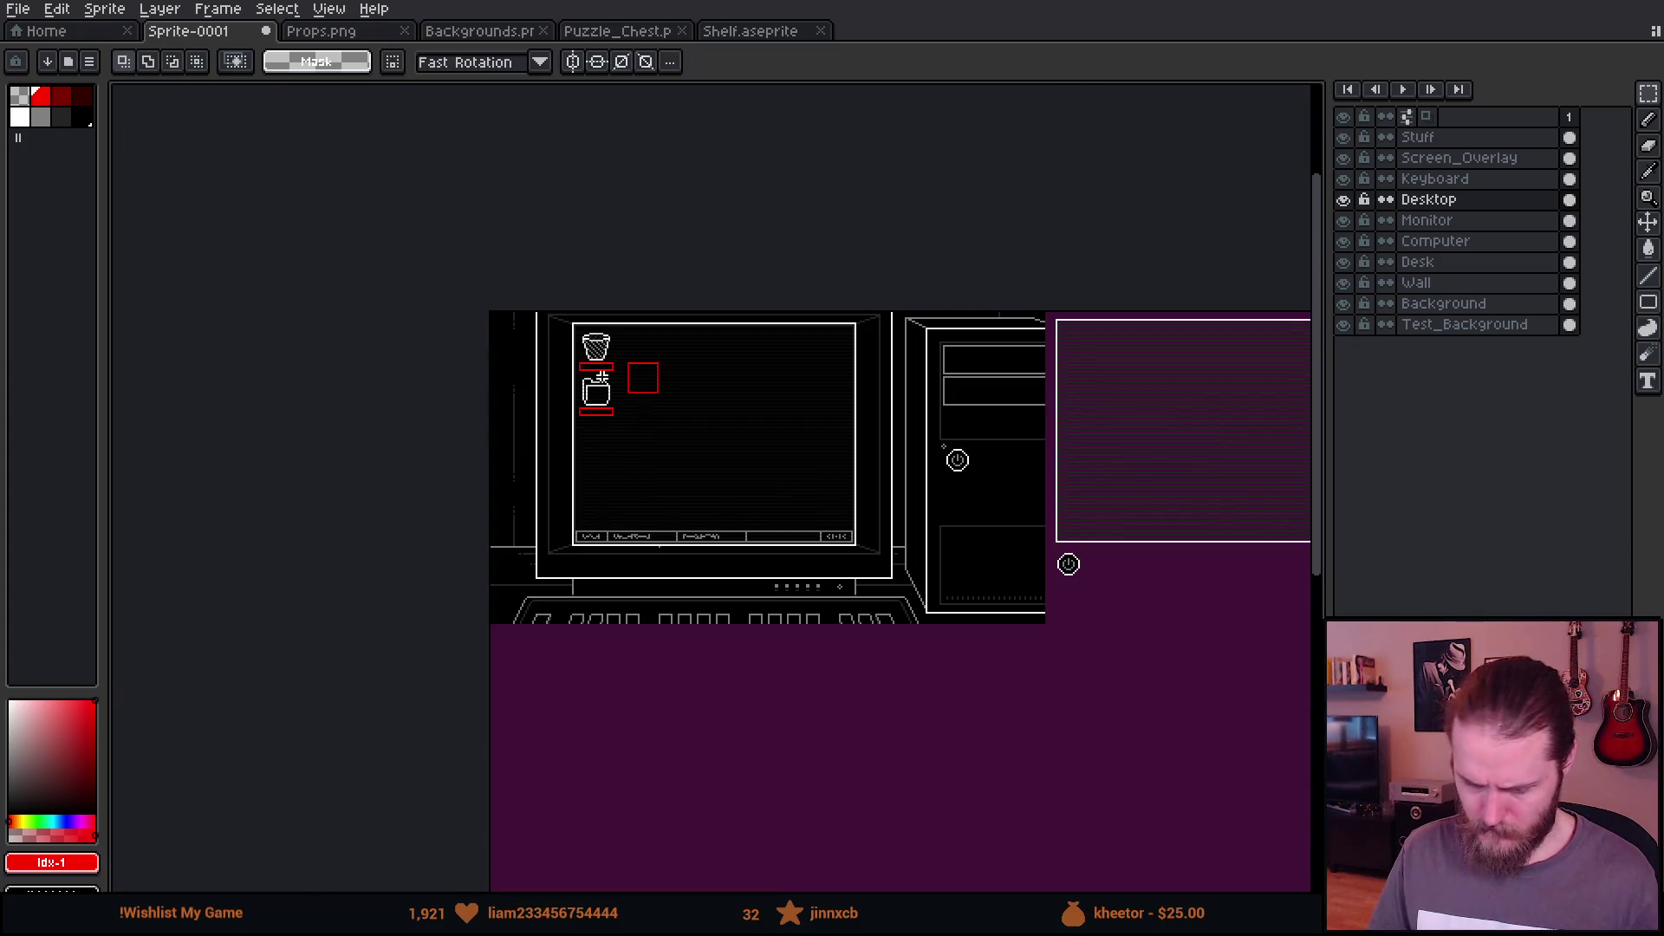
{"action": "scroll", "coordinate": [602, 376], "scroll_direction": "up", "scroll_amount": 4}
Step: Nudge both icons with their label bars one pixel right and one pixel down
{"action": "mouse_move", "coordinate": [491, 167]}
{"action": "left_mouse_down"}
{"action": "mouse_move", "coordinate": [596, 551]}
{"action": "mouse_move", "coordinate": [670, 651]}
{"action": "left_mouse_up"}
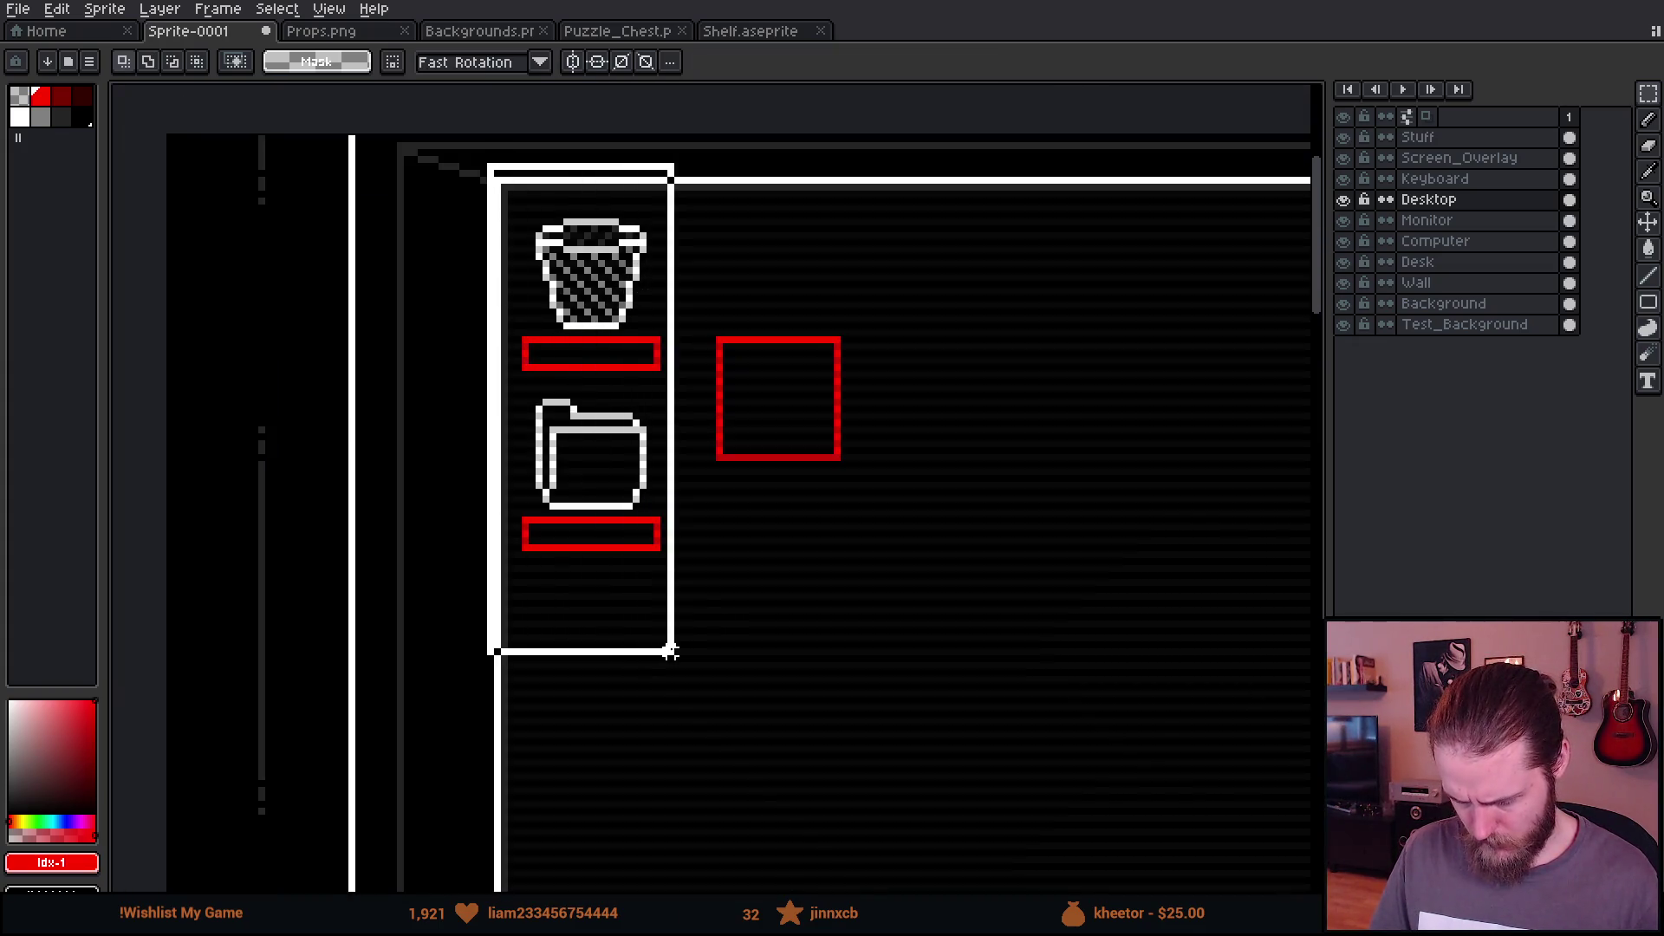
{"action": "left_click_drag", "start_coordinate": [635, 587], "coordinate": [641, 590]}
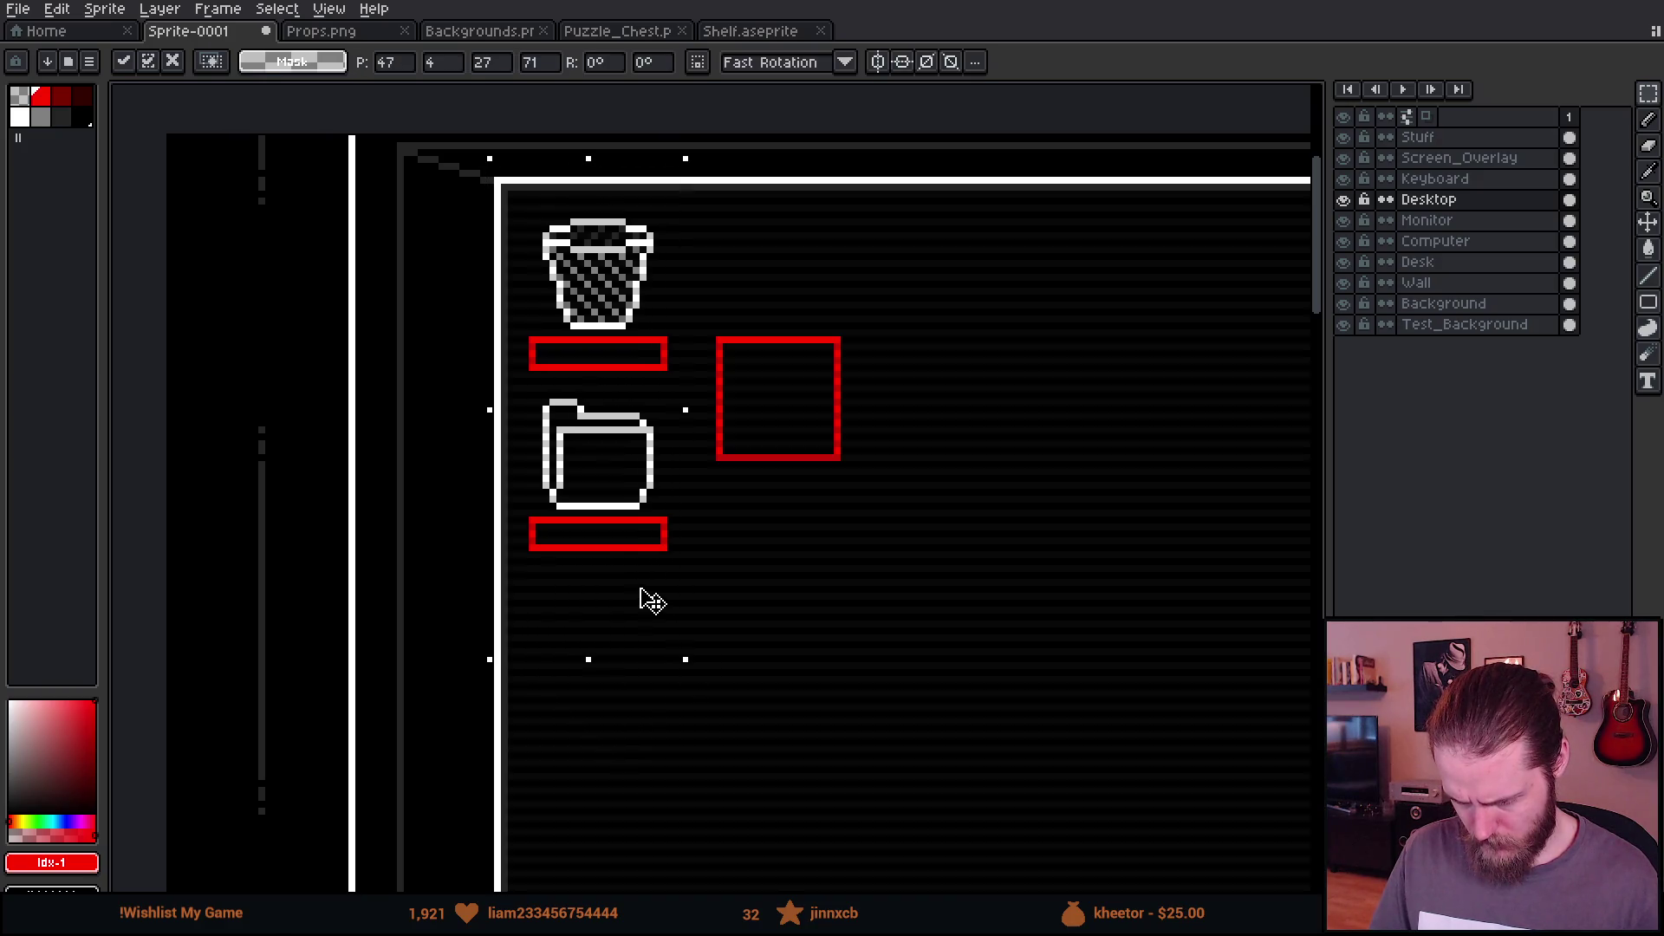
{"action": "key", "text": "Down"}
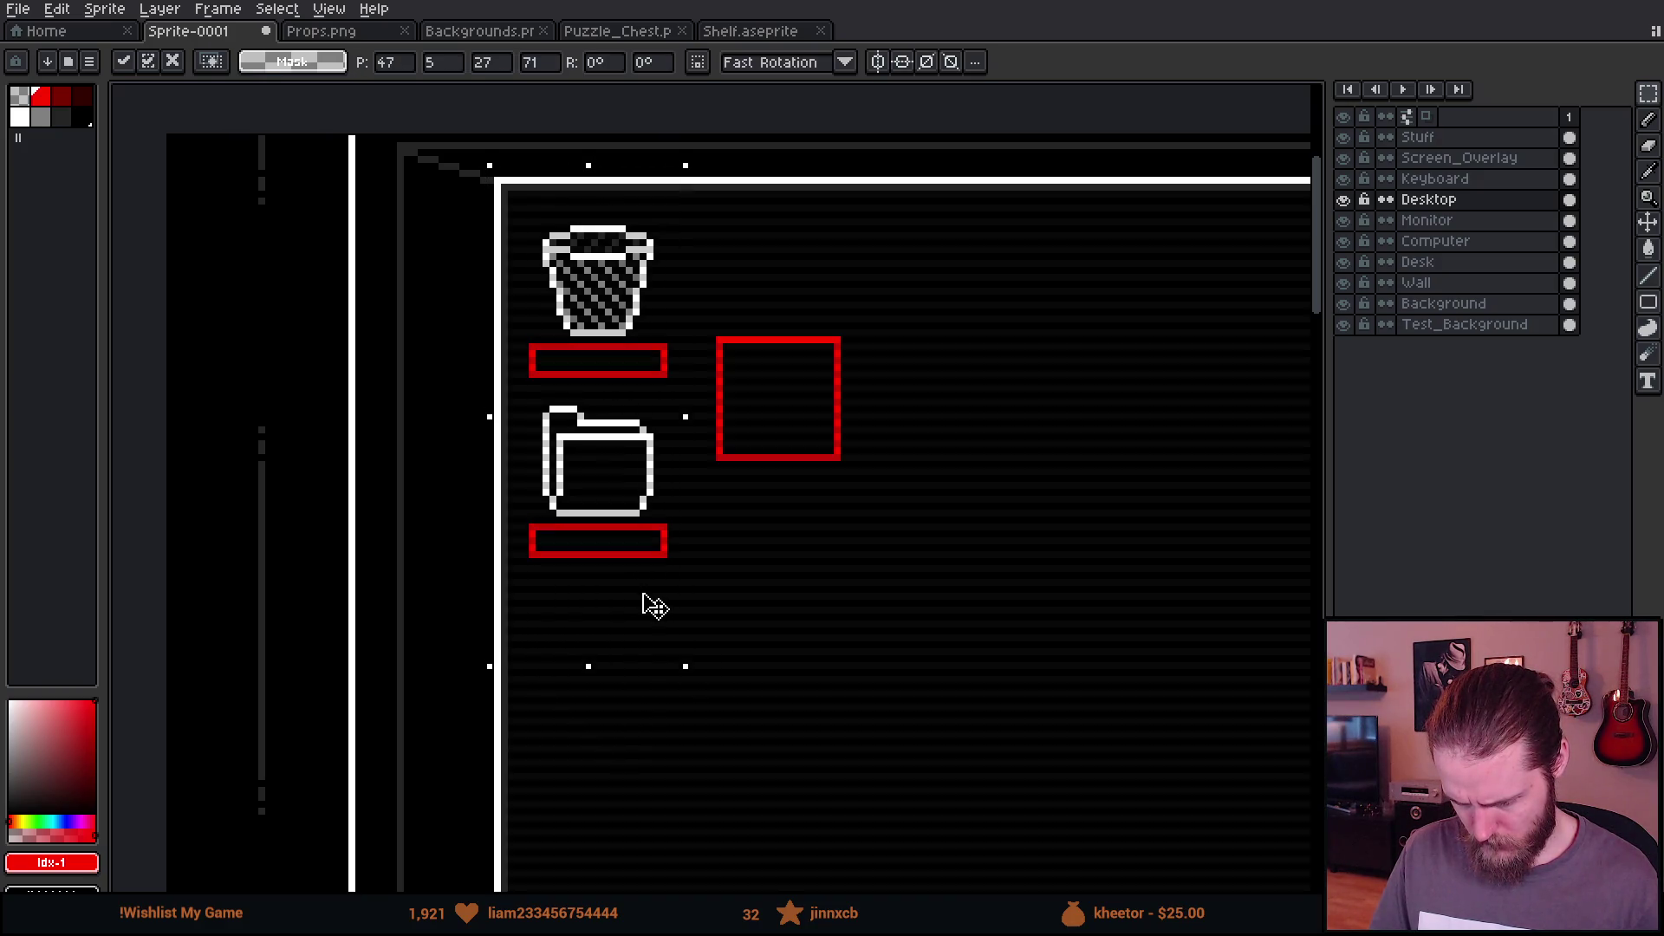
{"action": "key", "text": "Right"}
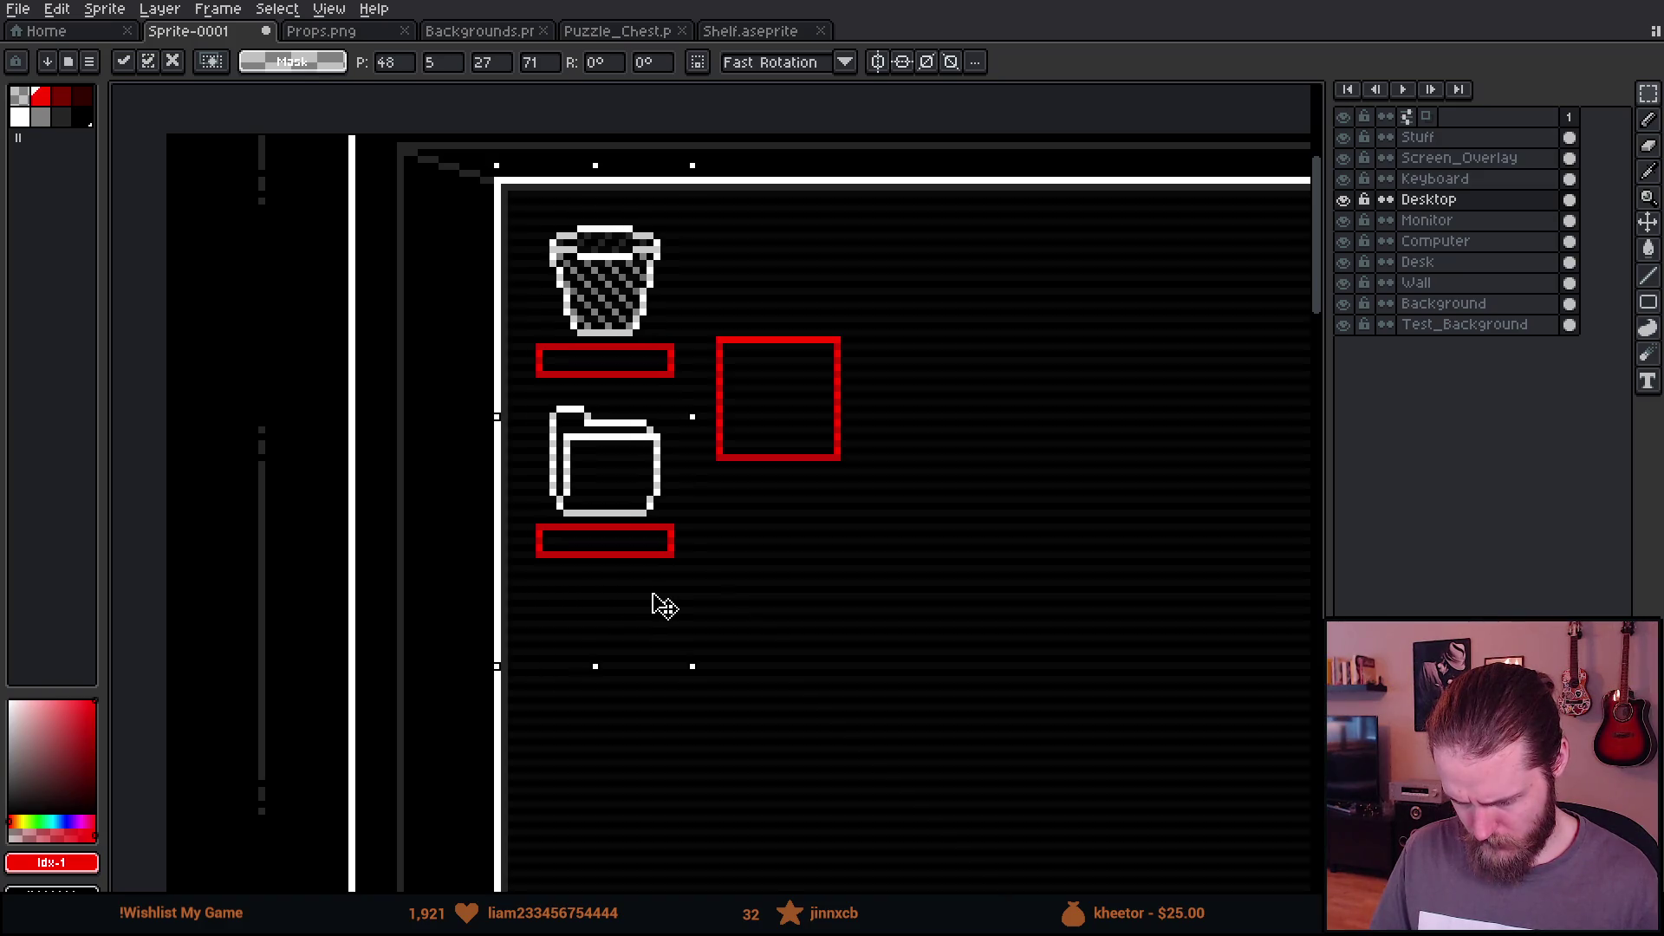
{"action": "key", "text": "Return"}
{"action": "scroll", "coordinate": [949, 562], "scroll_direction": "down", "scroll_amount": 5}
{"action": "scroll", "coordinate": [866, 567], "scroll_direction": "up", "scroll_amount": 3}
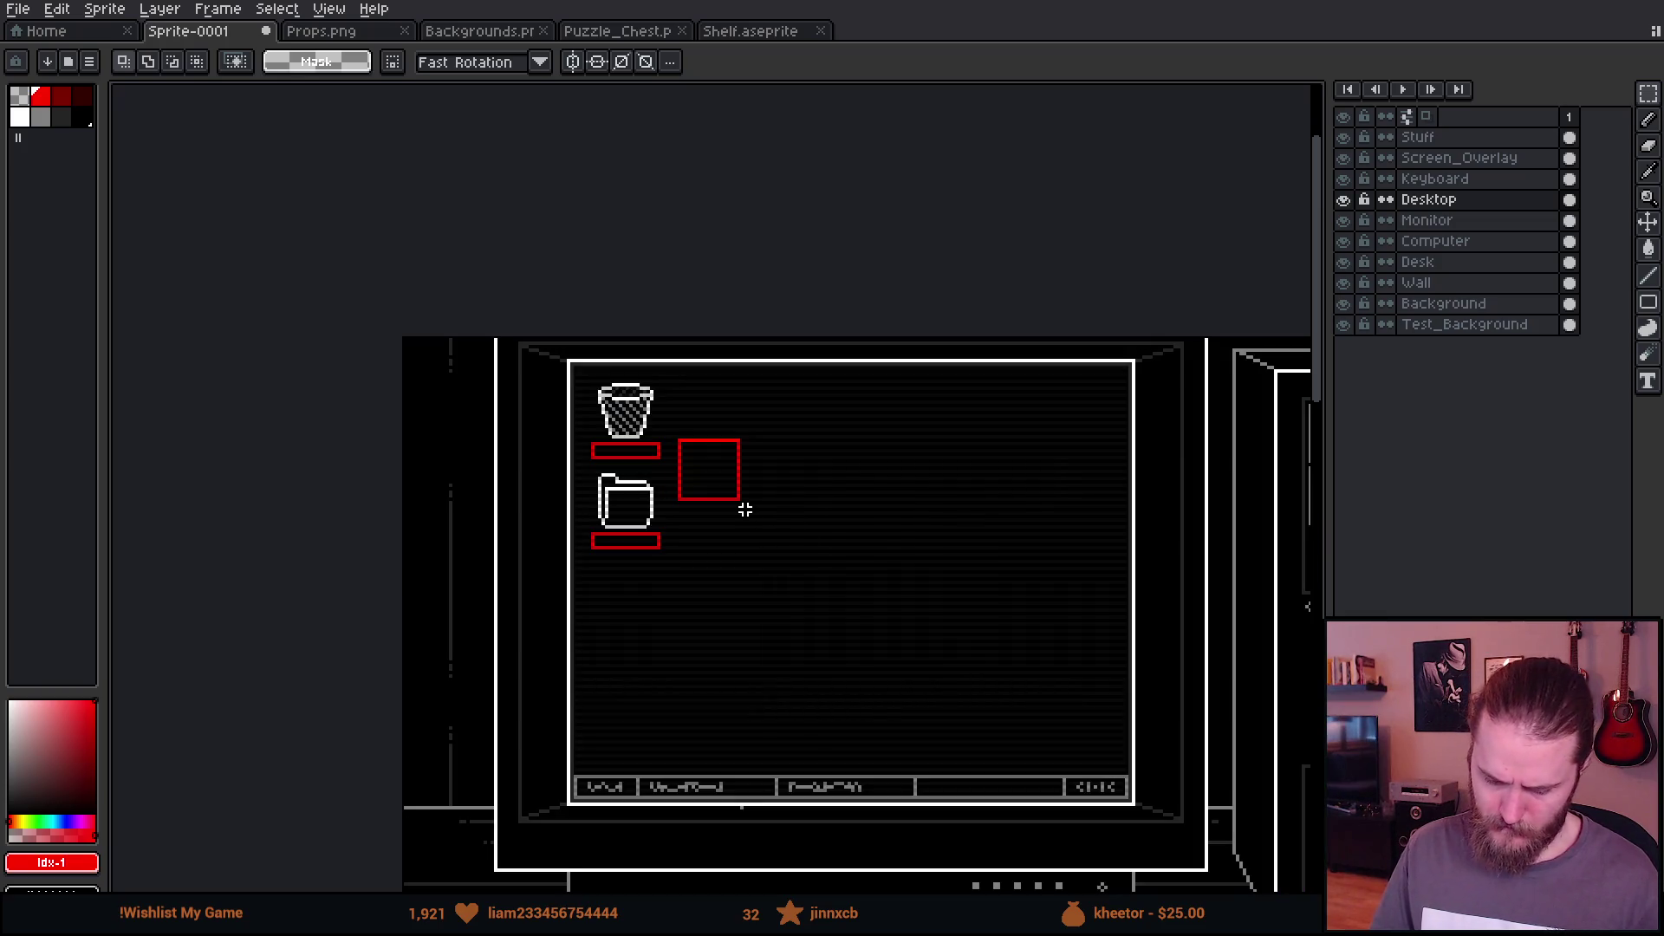
{"action": "scroll", "coordinate": [672, 466], "scroll_direction": "up", "scroll_amount": 2}
Step: Drag the red square outline down so it sits beside the folder icon
{"action": "mouse_move", "coordinate": [825, 587]}
{"action": "left_mouse_down"}
{"action": "mouse_move", "coordinate": [913, 694]}
{"action": "mouse_move", "coordinate": [661, 646]}
{"action": "mouse_move", "coordinate": [654, 460]}
{"action": "mouse_move", "coordinate": [954, 668]}
{"action": "mouse_move", "coordinate": [928, 661]}
{"action": "left_mouse_up"}
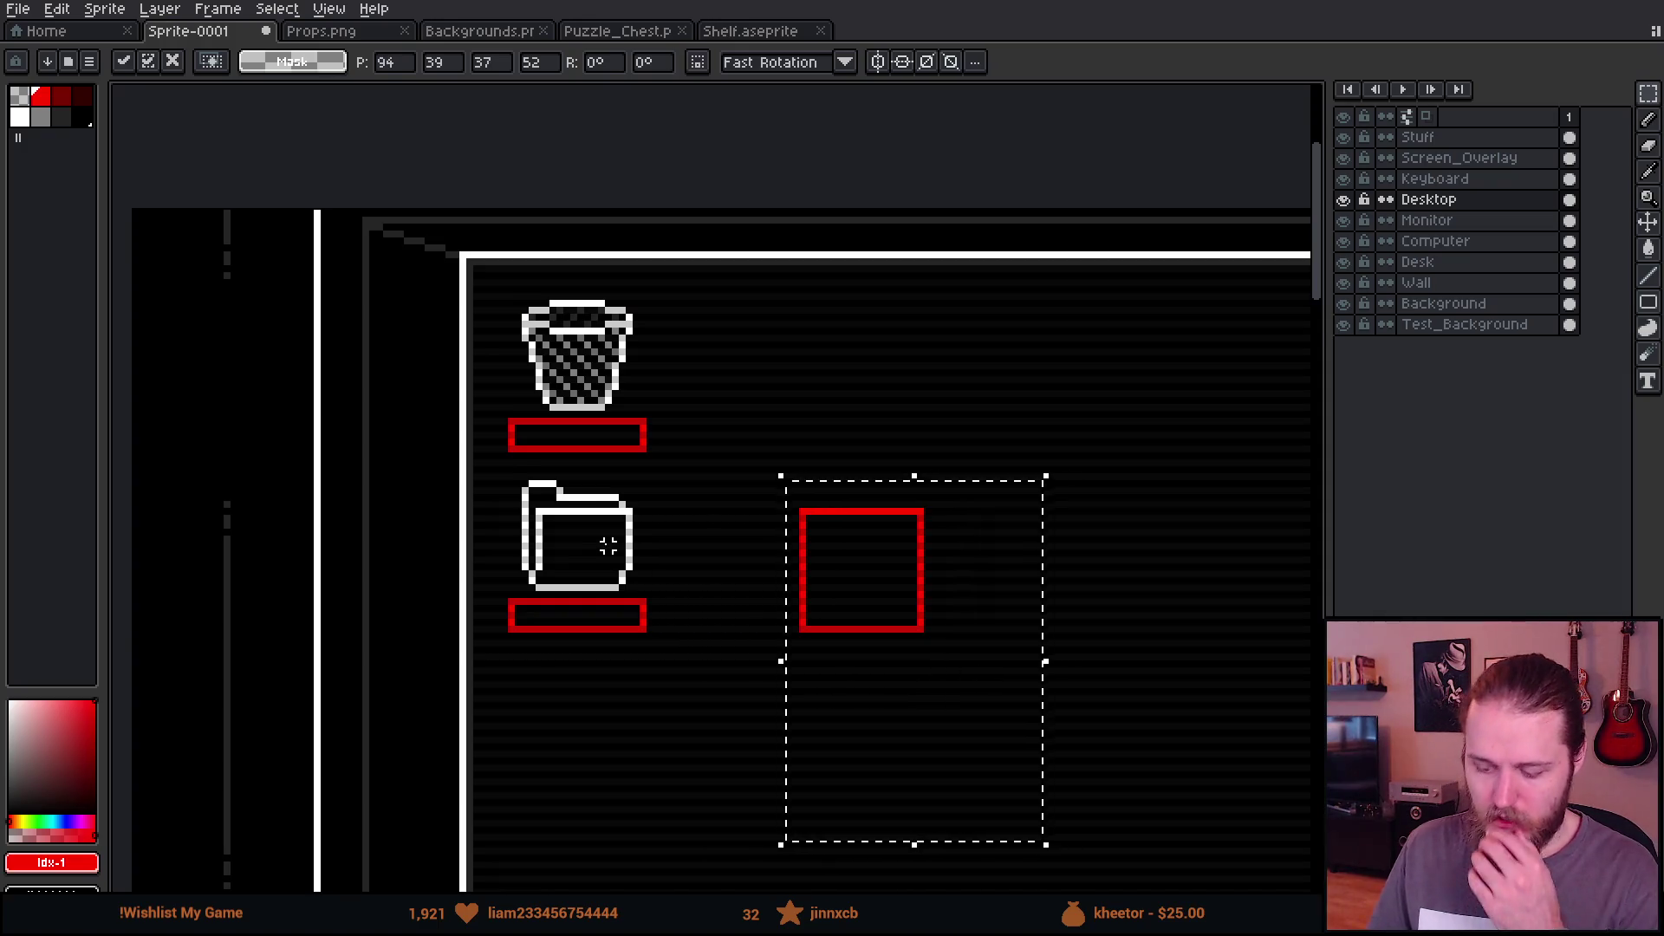
{"action": "scroll", "coordinate": [607, 545], "scroll_direction": "down", "scroll_amount": 1}
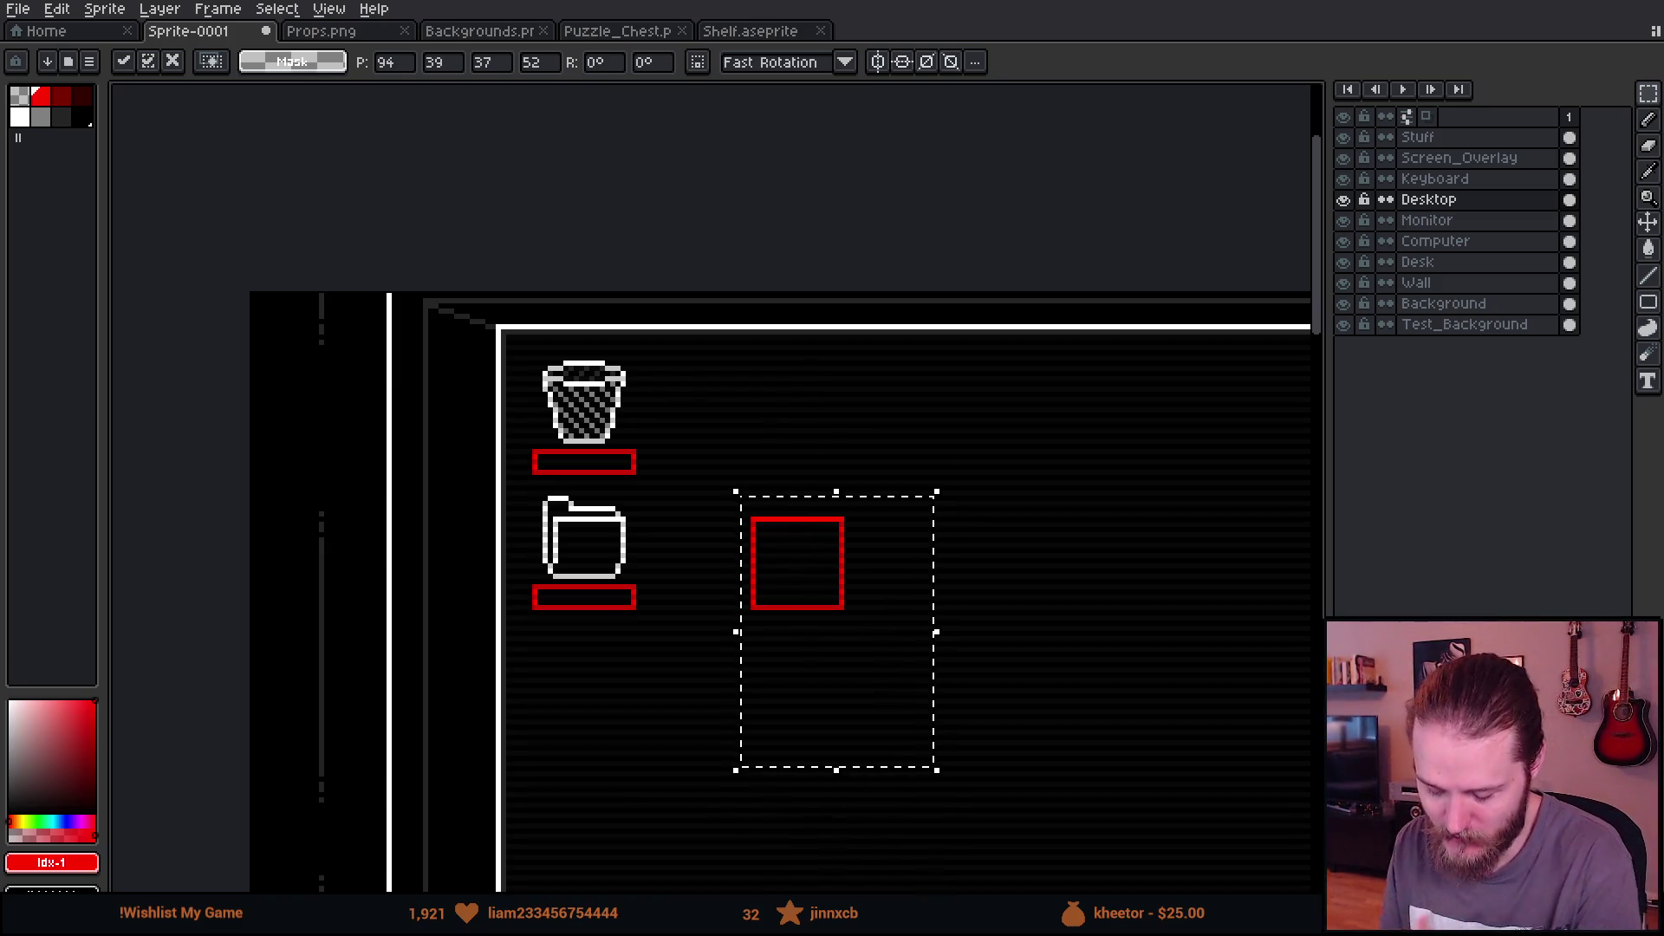
{"action": "scroll", "coordinate": [637, 616], "scroll_direction": "up", "scroll_amount": 2}
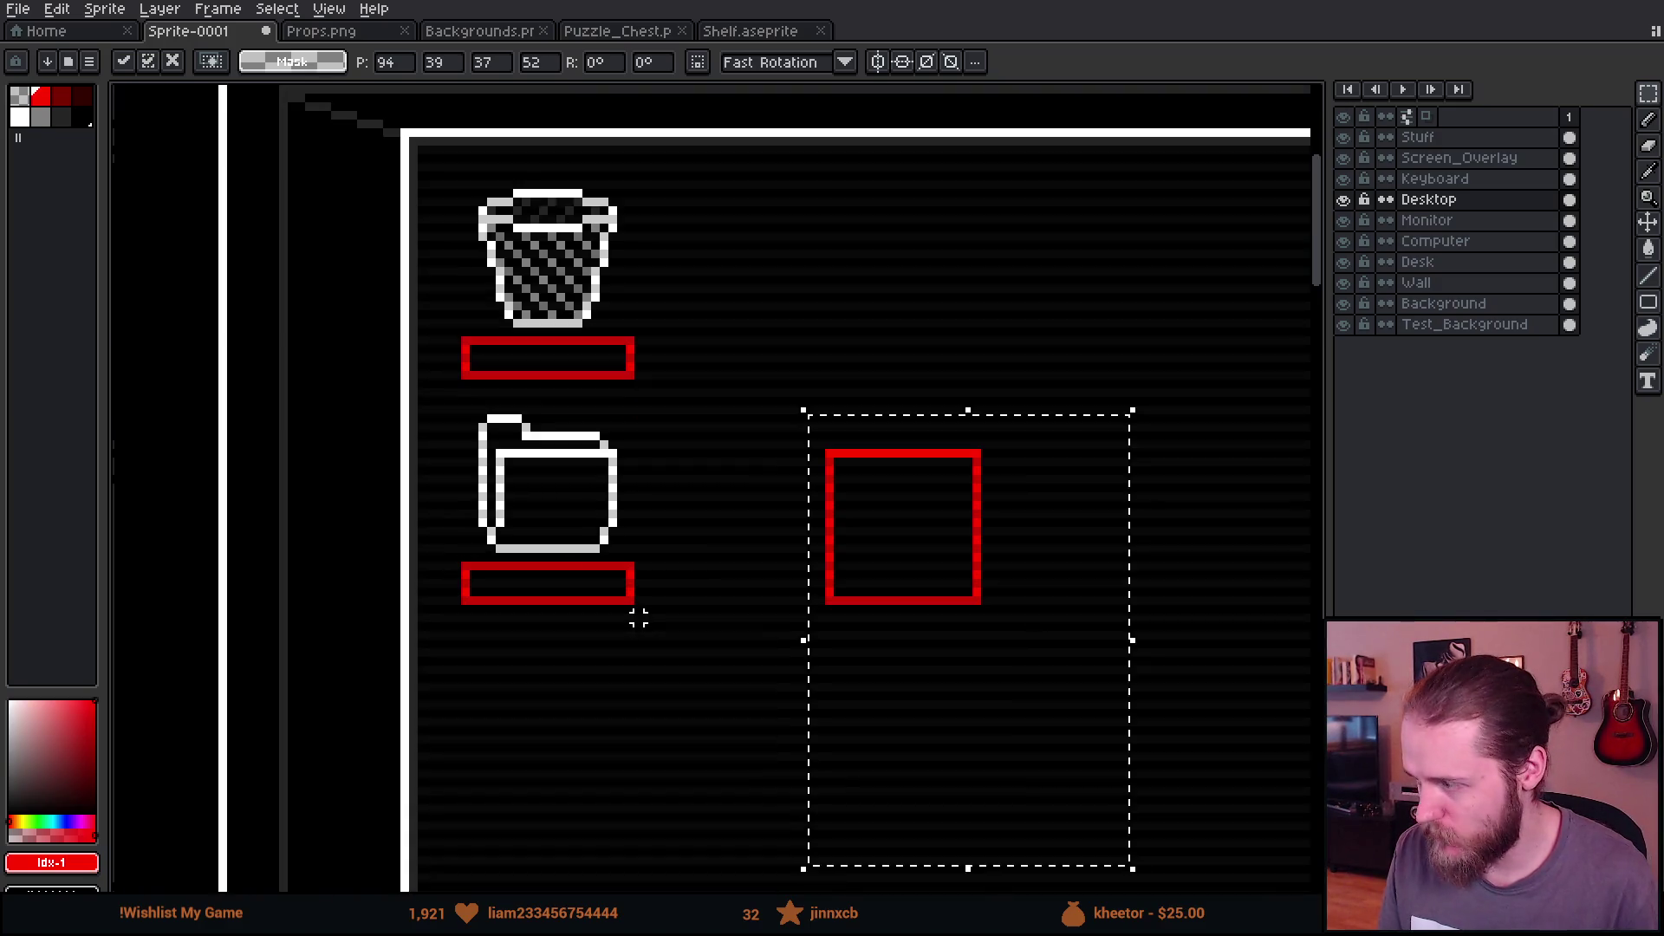
{"action": "scroll", "coordinate": [711, 485], "scroll_direction": "left", "scroll_amount": 2}
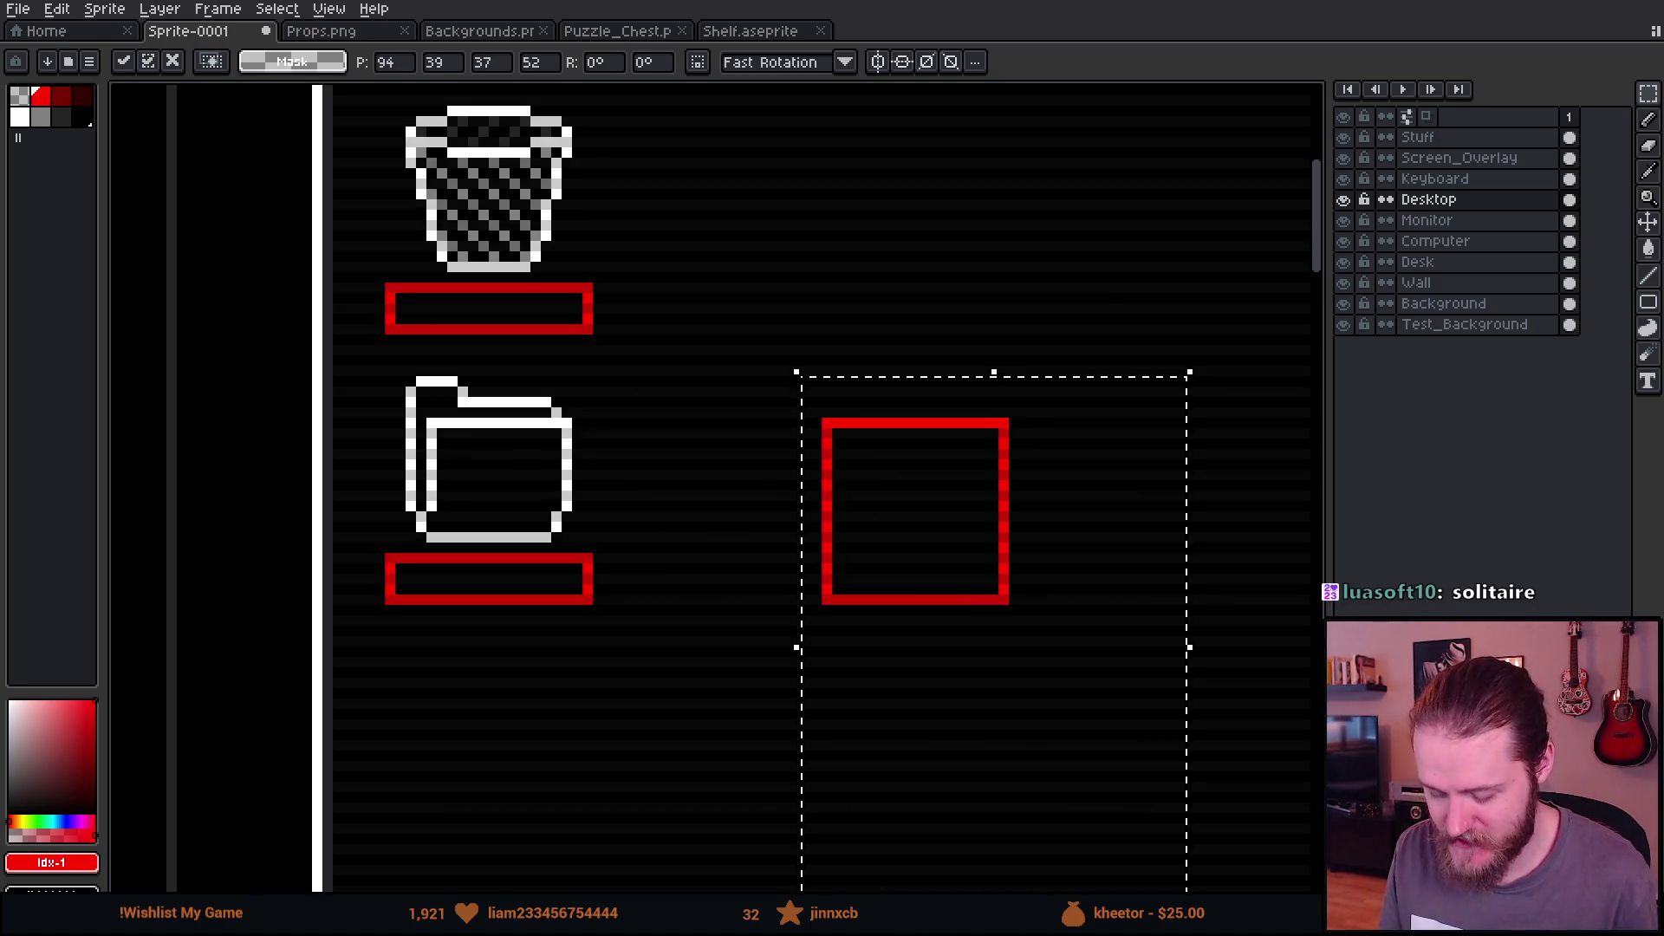
{"action": "scroll", "coordinate": [977, 608], "scroll_direction": "down", "scroll_amount": 2}
{"action": "scroll", "coordinate": [976, 608], "scroll_direction": "up", "scroll_amount": 1}
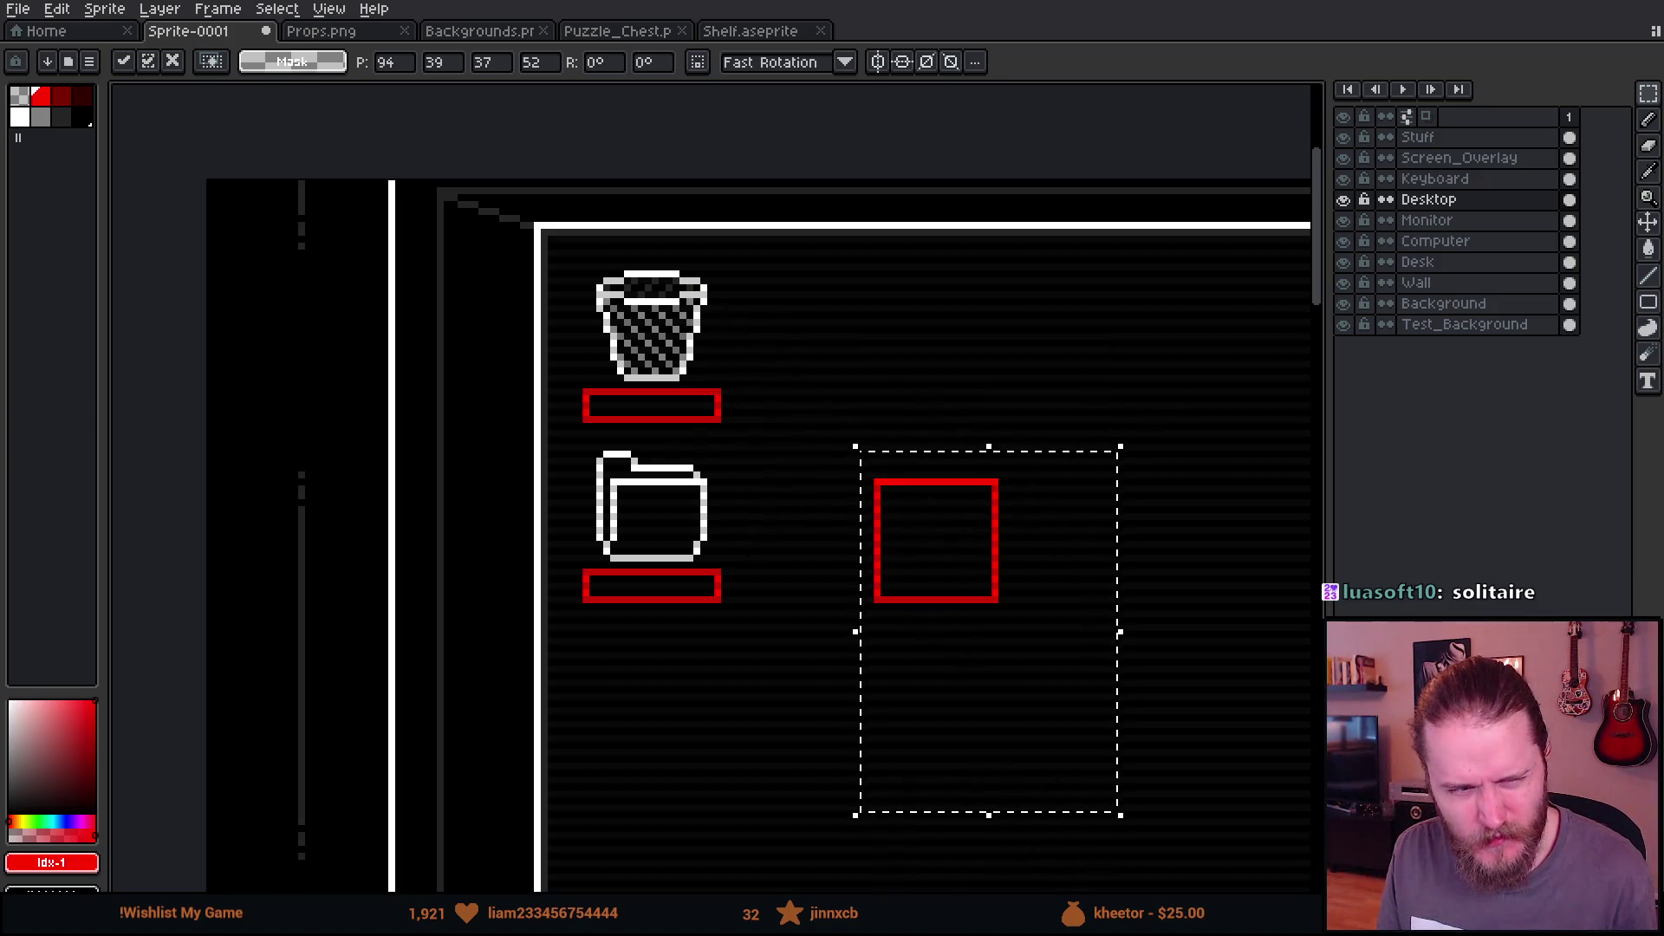
{"action": "left_click_drag", "start_coordinate": [942, 595], "coordinate": [832, 521]}
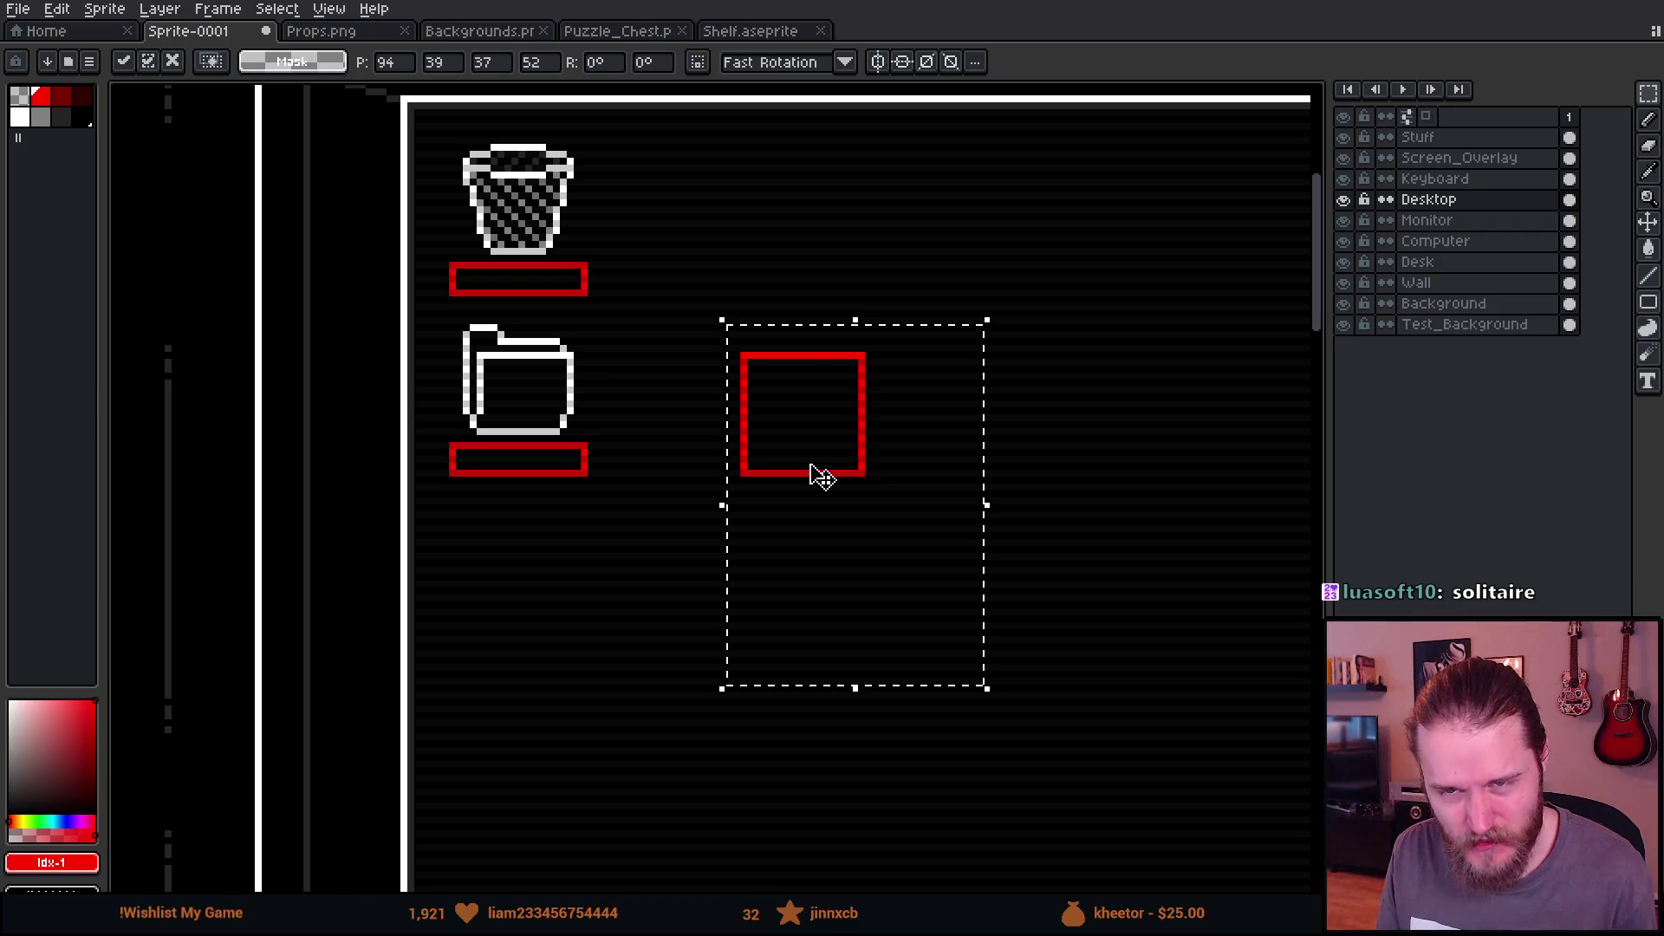
{"action": "scroll", "coordinate": [820, 476], "scroll_direction": "up", "scroll_amount": 1}
{"action": "scroll", "coordinate": [821, 476], "scroll_direction": "down", "scroll_amount": 1}
{"action": "scroll", "coordinate": [820, 476], "scroll_direction": "up", "scroll_amount": 2}
{"action": "scroll", "coordinate": [821, 476], "scroll_direction": "down", "scroll_amount": 1}
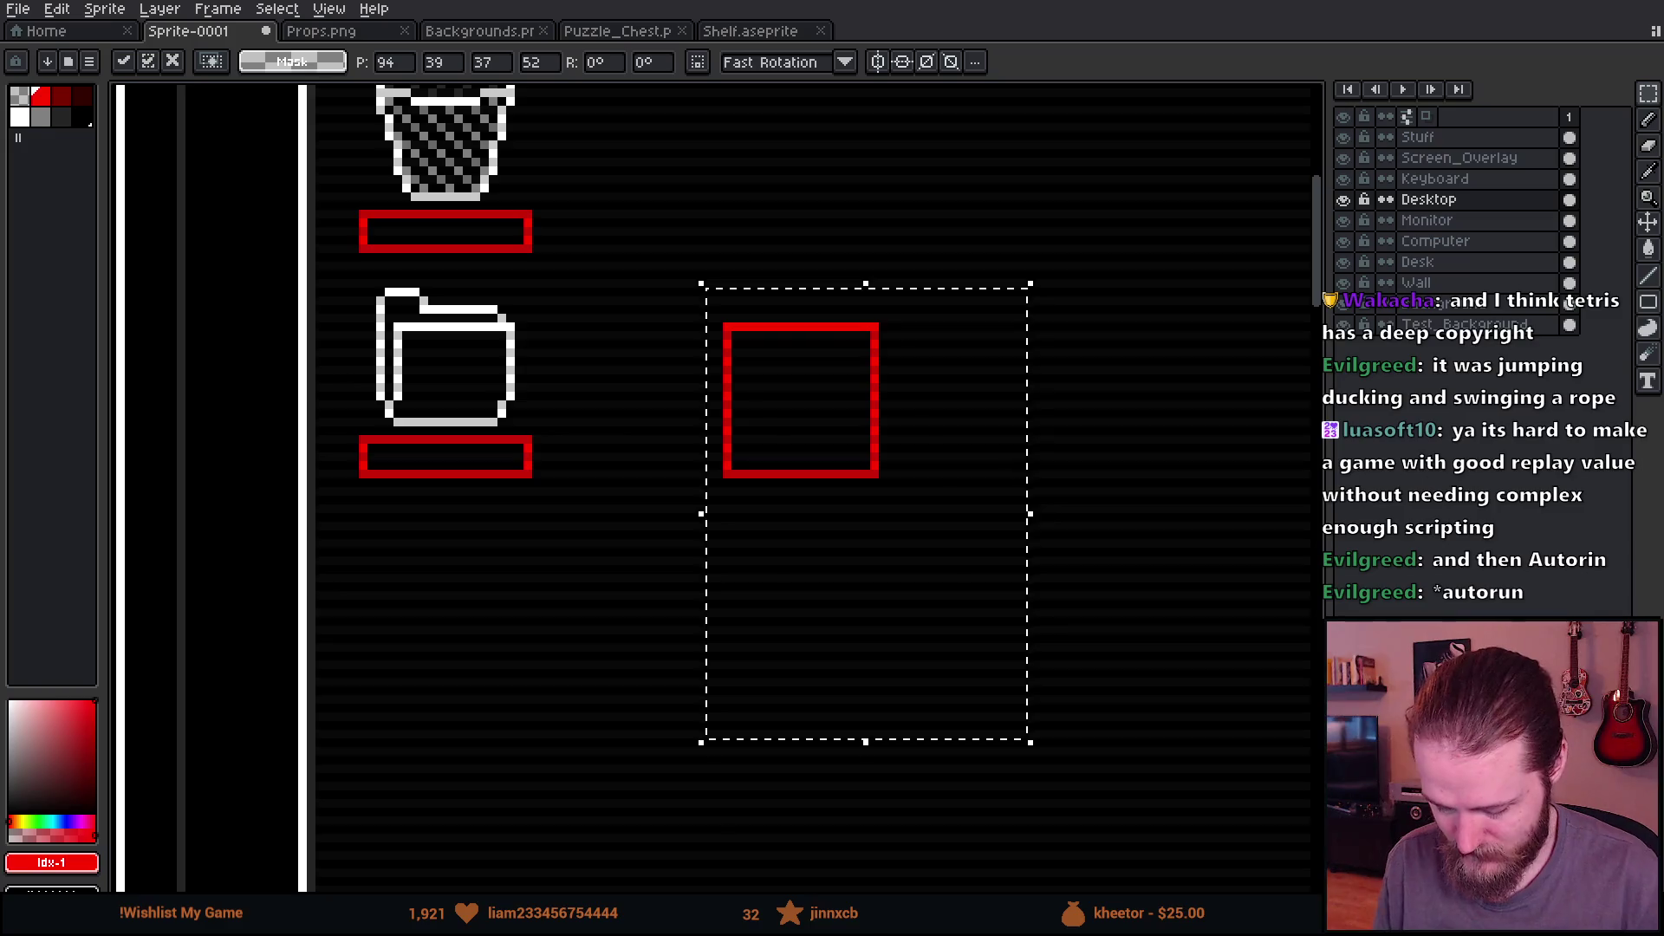
Step: Commit the red square's new position beside the folder icon
{"action": "left_click", "coordinate": [1082, 205]}
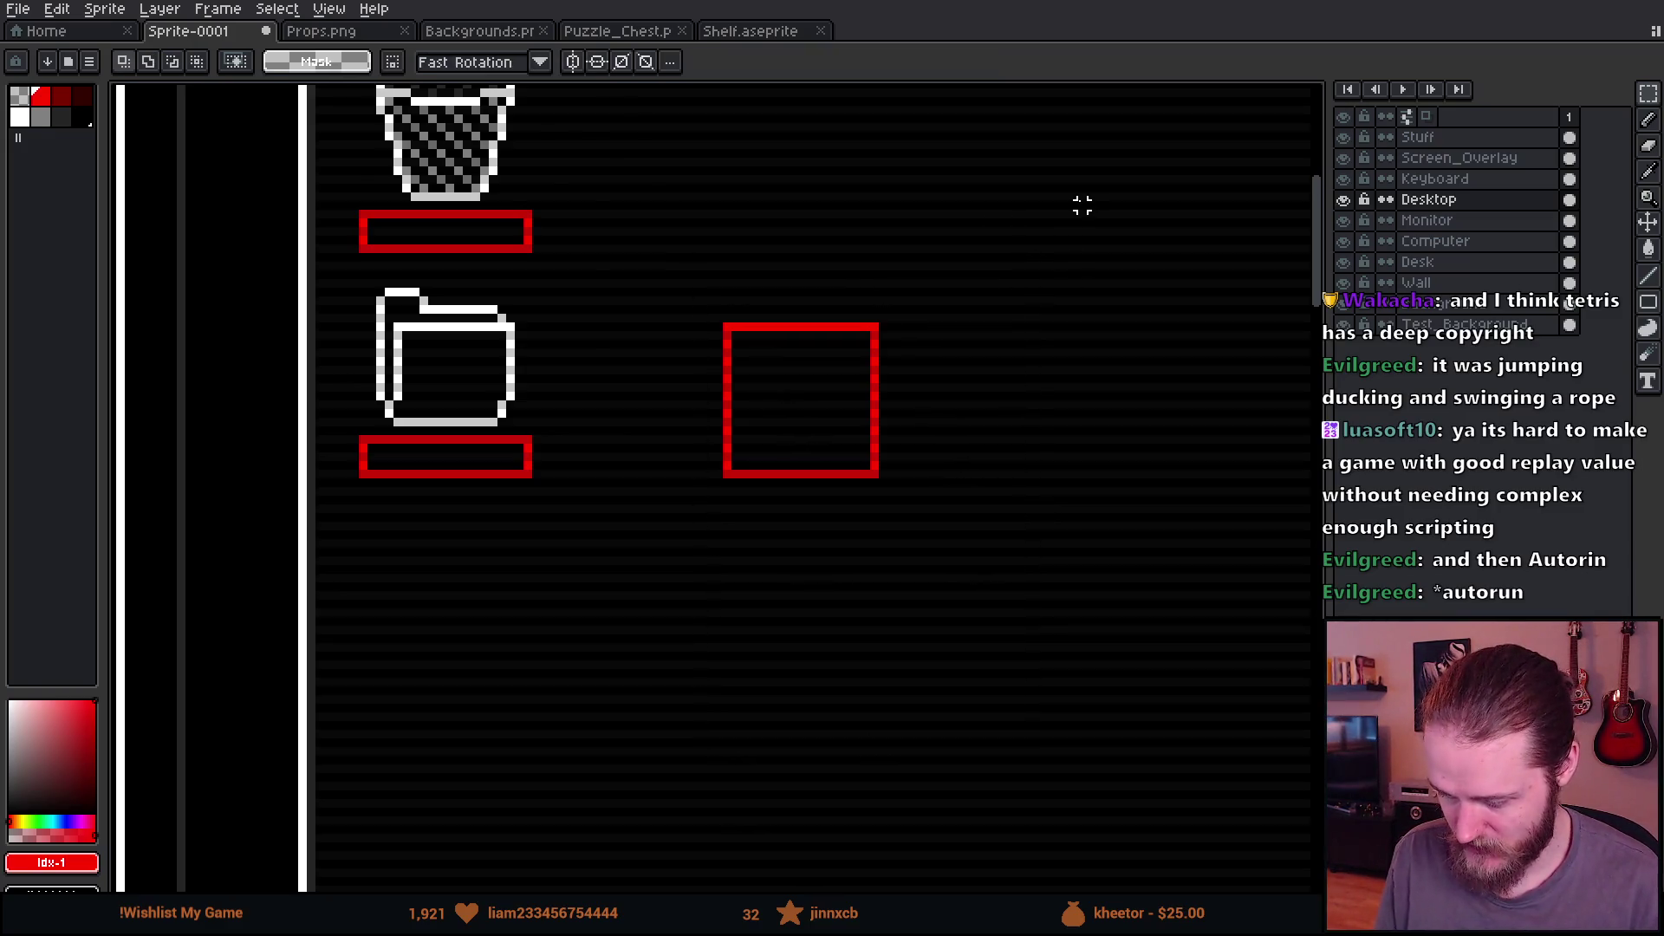
{"action": "scroll", "coordinate": [1079, 204], "scroll_direction": "down", "scroll_amount": 3}
{"action": "left_click_drag", "start_coordinate": [1078, 205], "coordinate": [769, 368]}
{"action": "scroll", "coordinate": [707, 371], "scroll_direction": "up", "scroll_amount": 1}
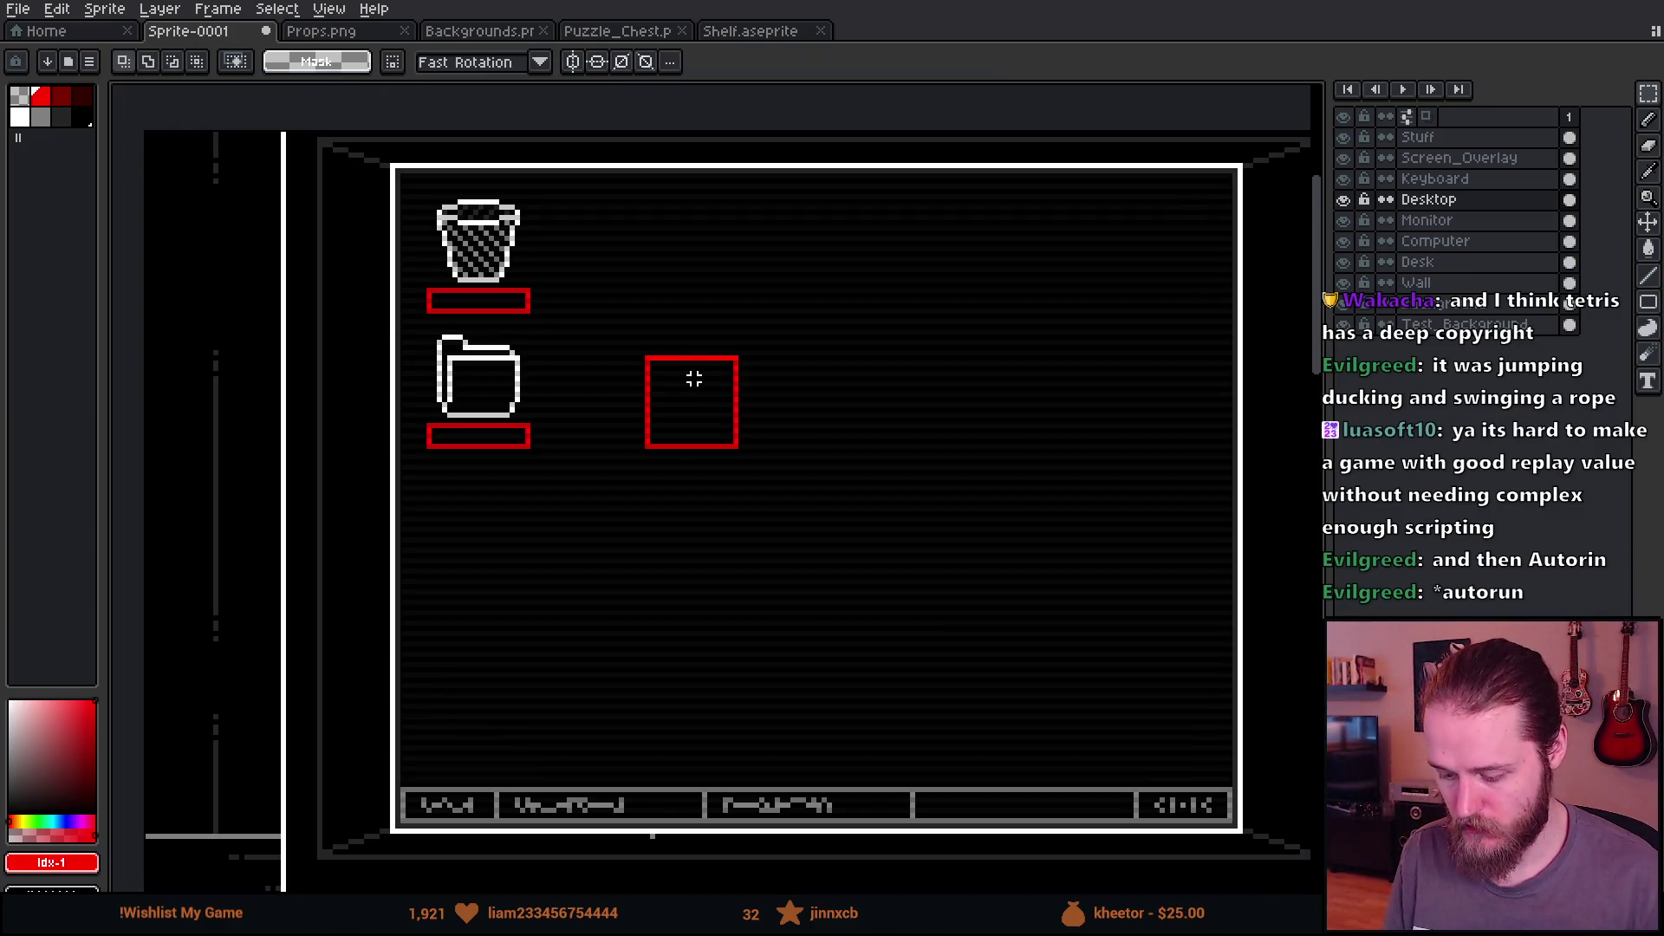
{"action": "scroll", "coordinate": [657, 425], "scroll_direction": "up", "scroll_amount": 1}
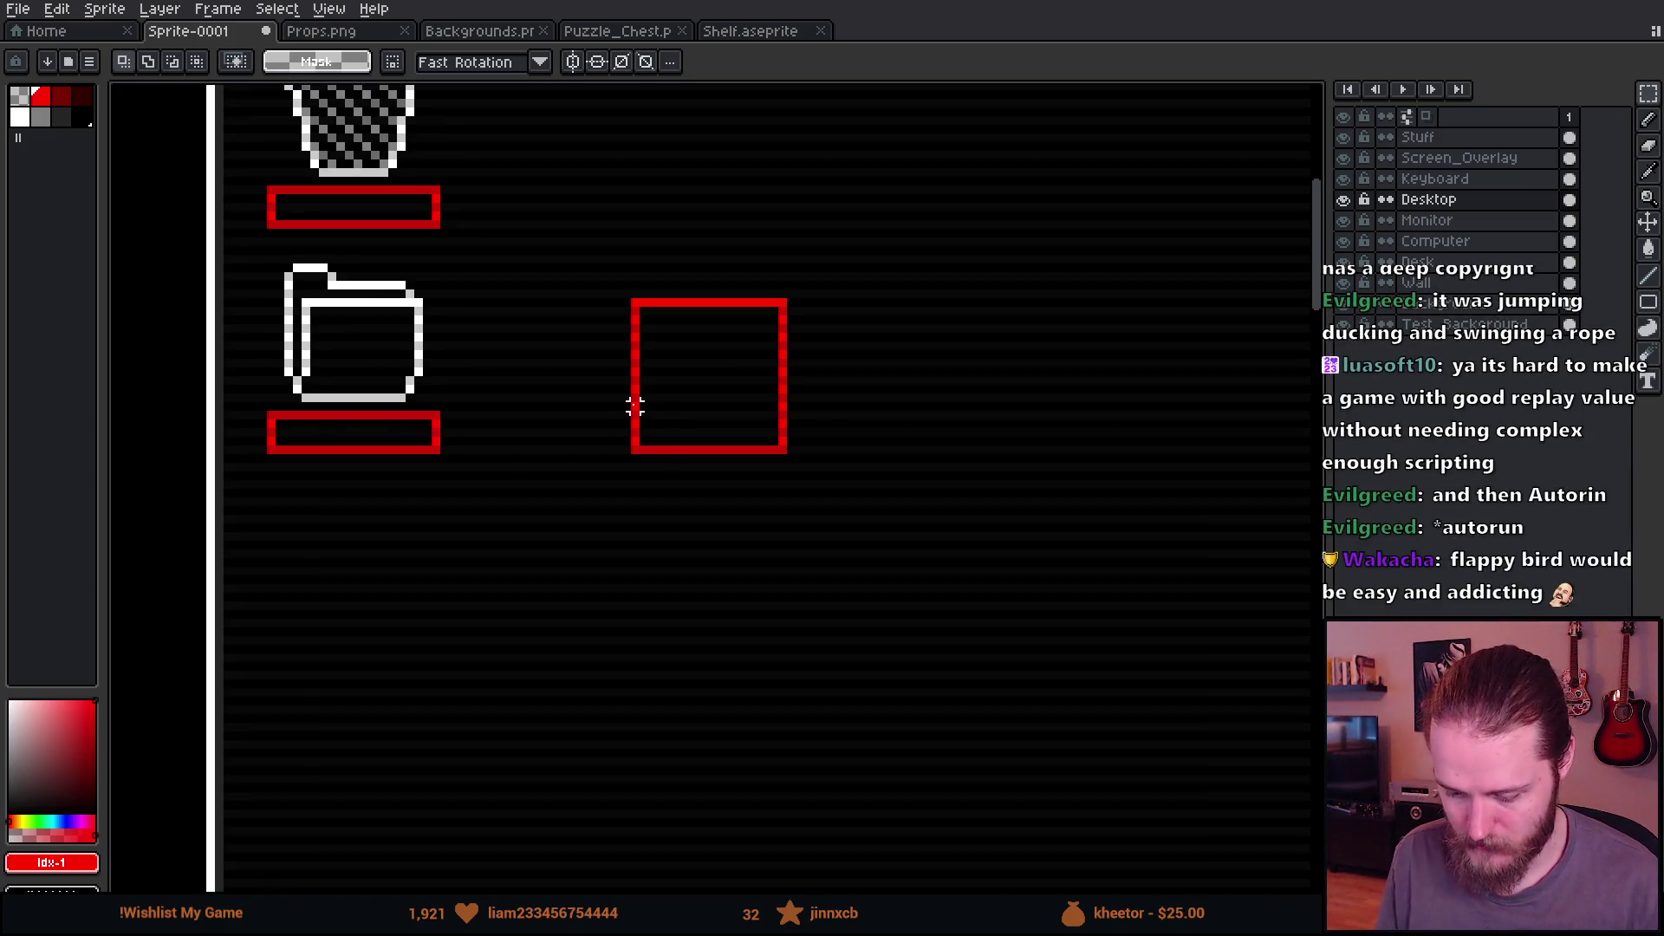
{"action": "scroll", "coordinate": [635, 417], "scroll_direction": "down", "scroll_amount": 1}
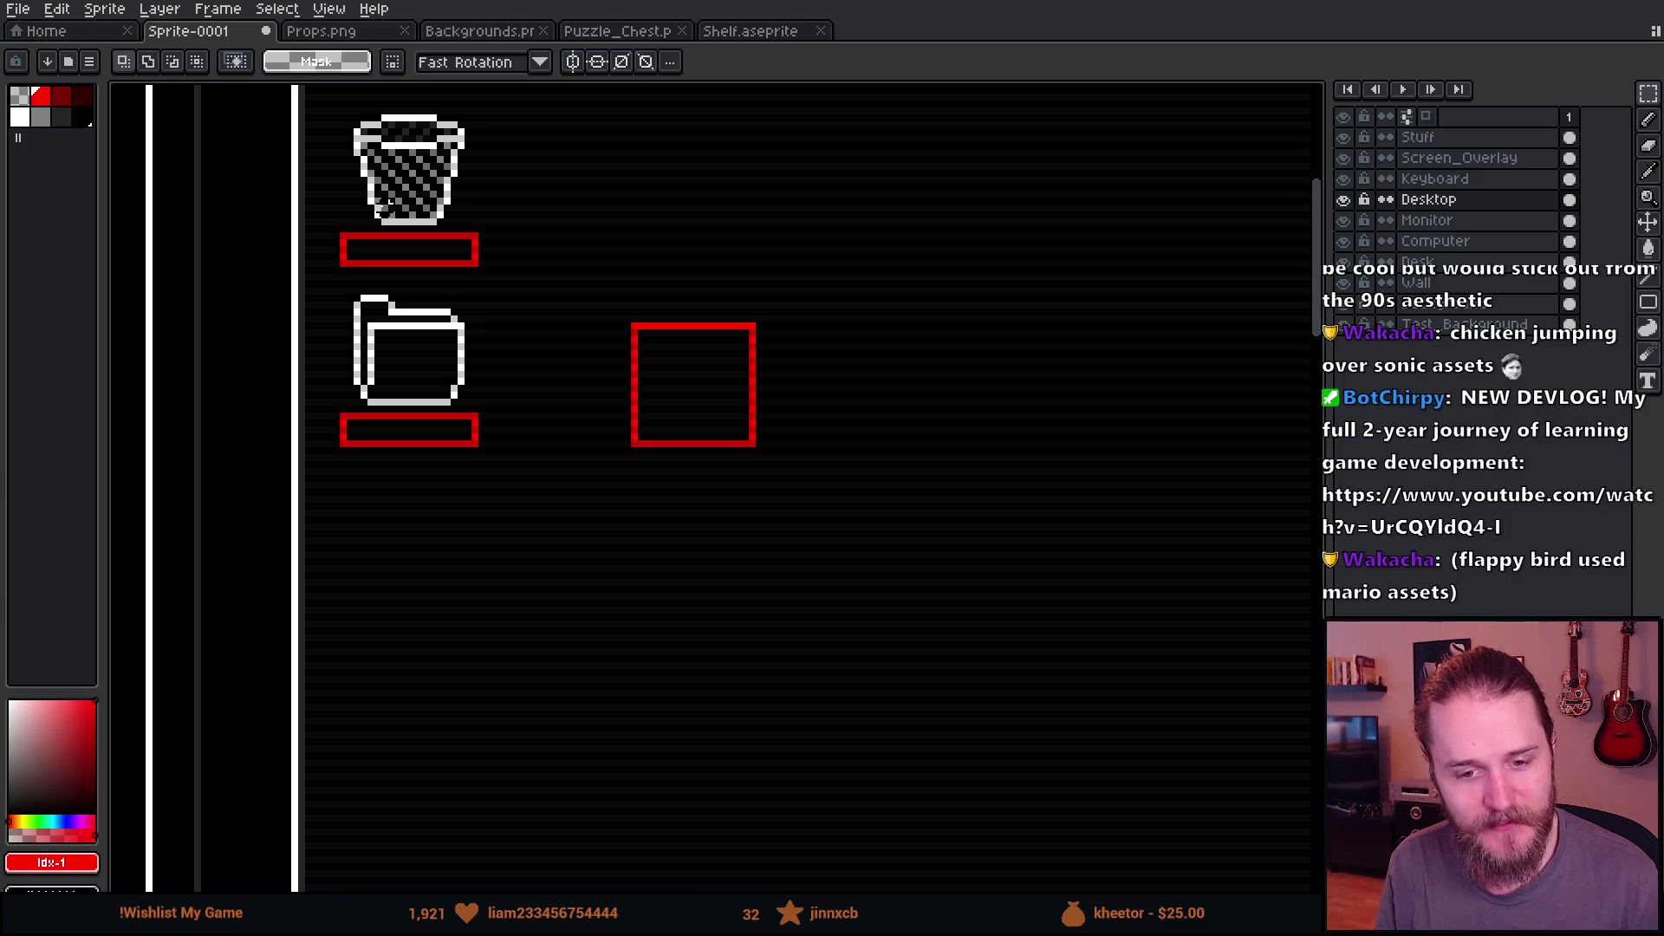
Step: Look over the whole monitor sprite, then go to the Home tab
{"action": "scroll", "coordinate": [399, 208], "scroll_direction": "down", "scroll_amount": 3}
{"action": "scroll", "coordinate": [378, 209], "scroll_direction": "up", "scroll_amount": 1}
{"action": "left_click_drag", "start_coordinate": [465, 312], "coordinate": [509, 356]}
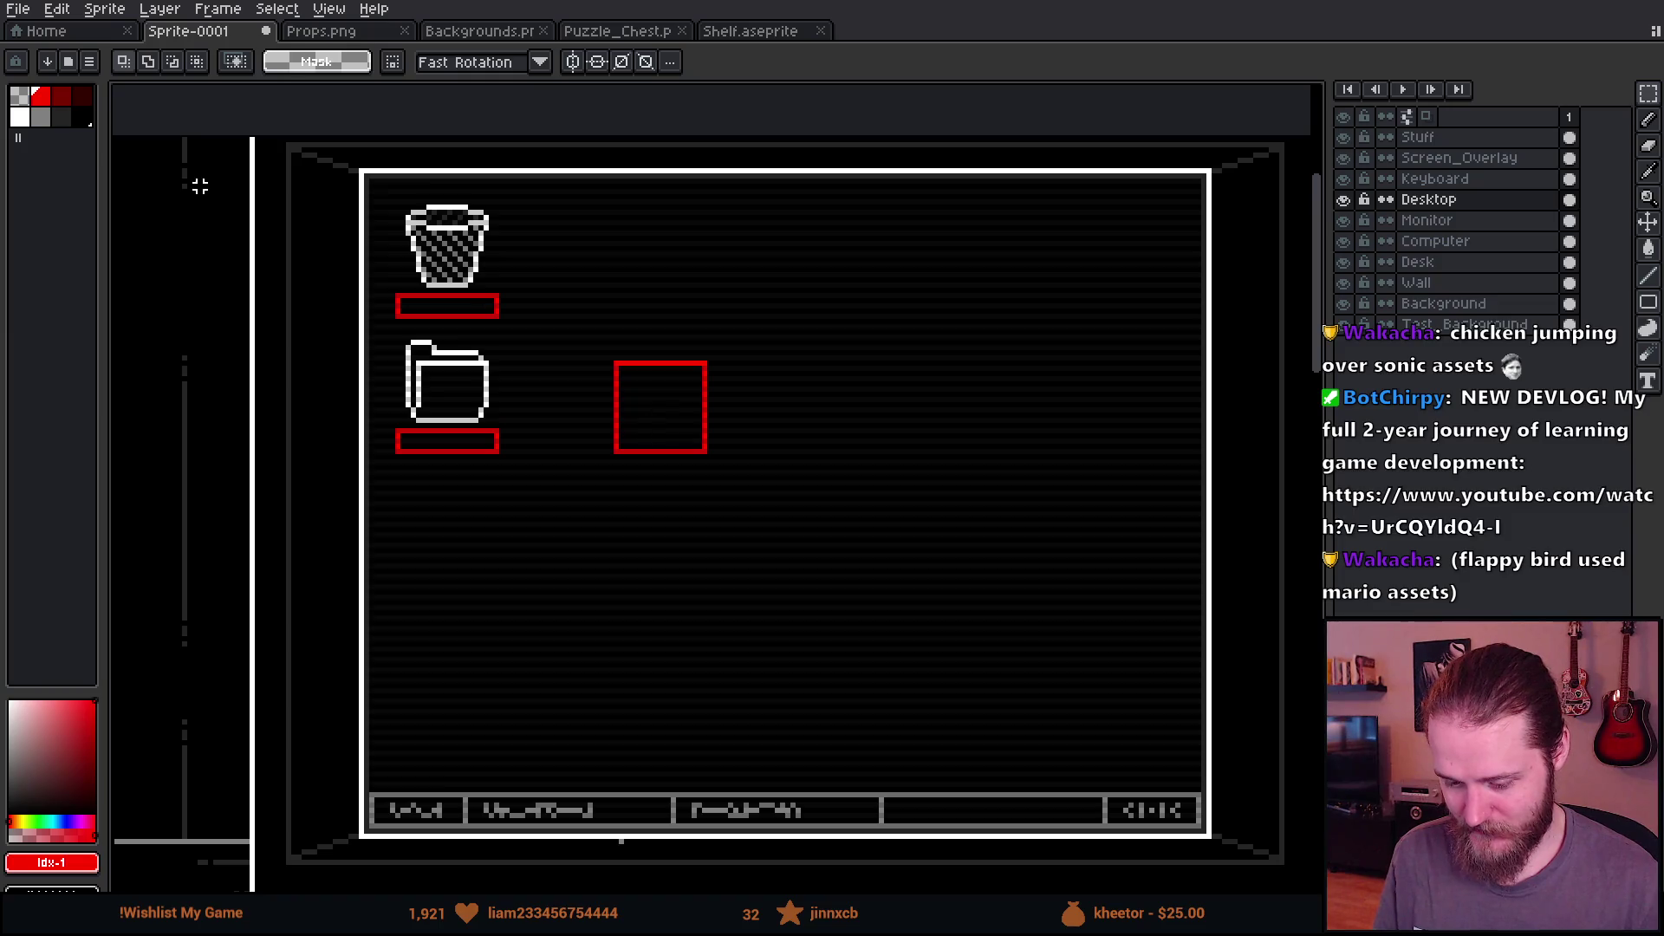
{"action": "left_click", "coordinate": [75, 36]}
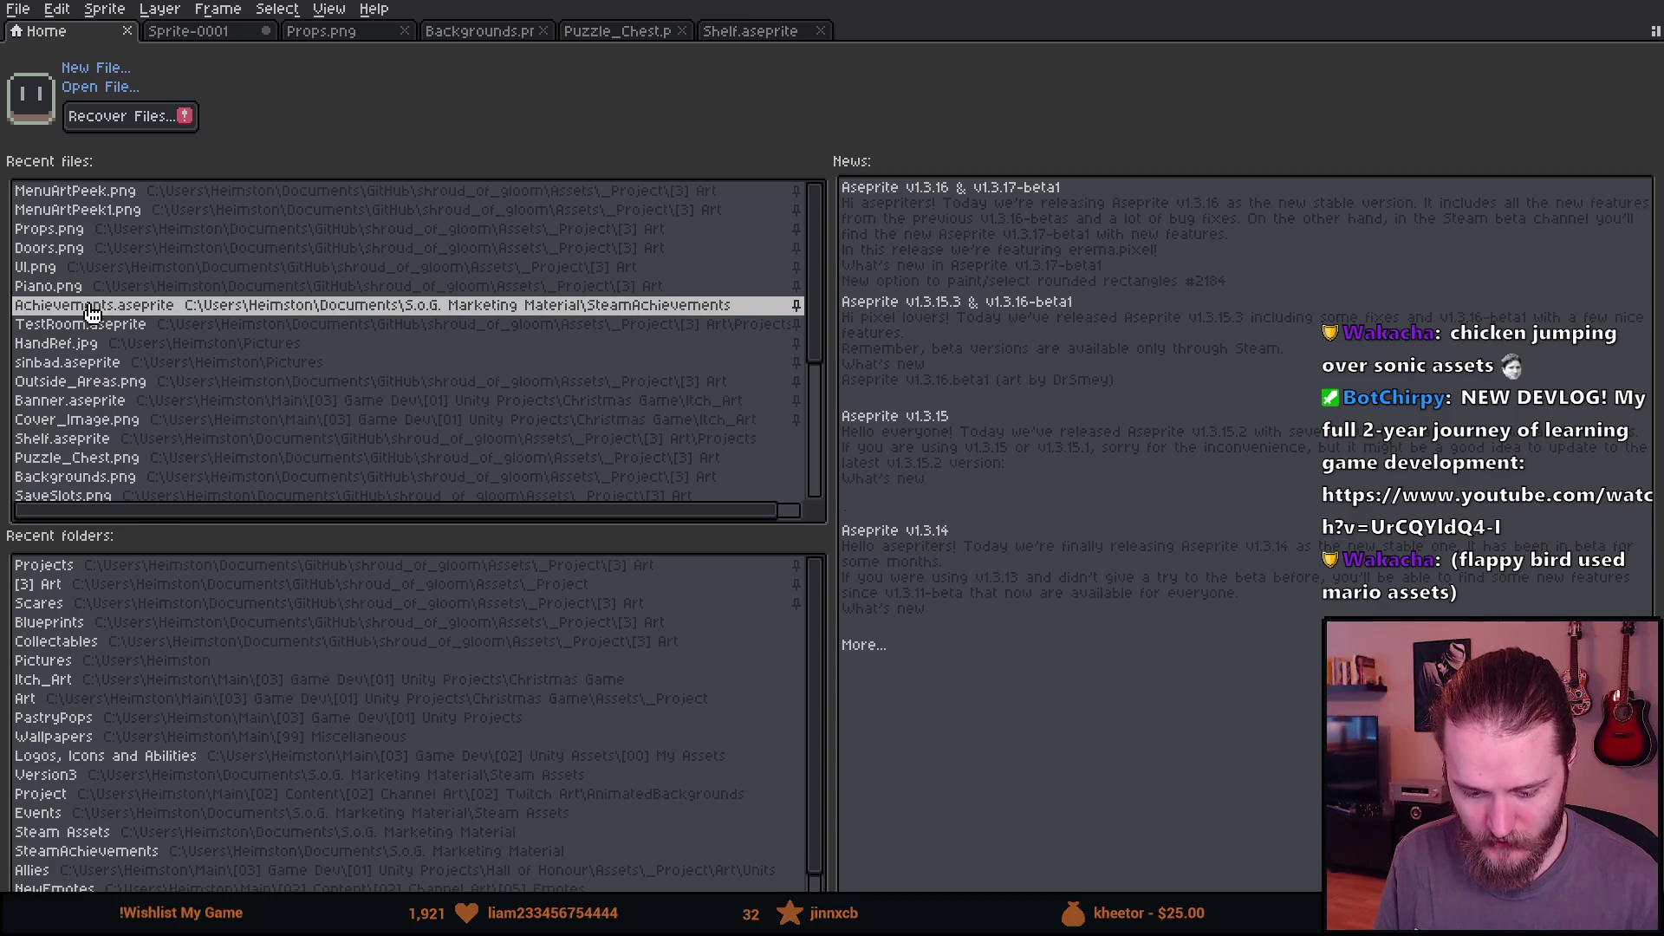
Step: Open Full atlas.aseprite from the Home tab
{"action": "left_click", "coordinate": [116, 86]}
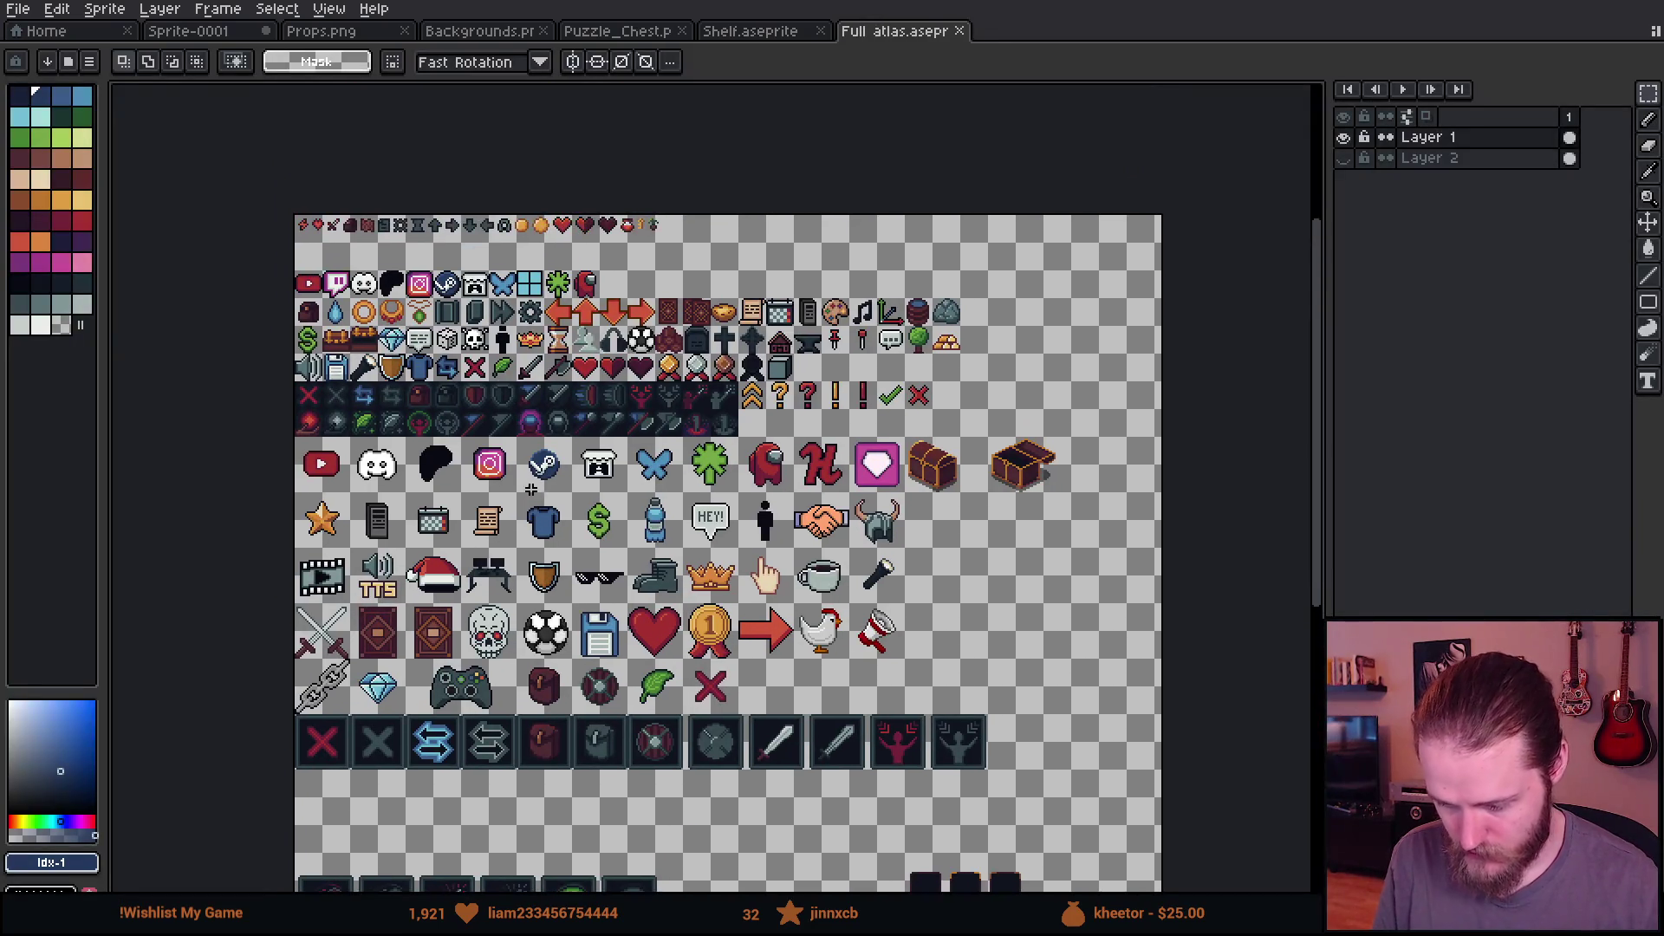
{"action": "scroll", "coordinate": [359, 286], "scroll_direction": "up", "scroll_amount": 4}
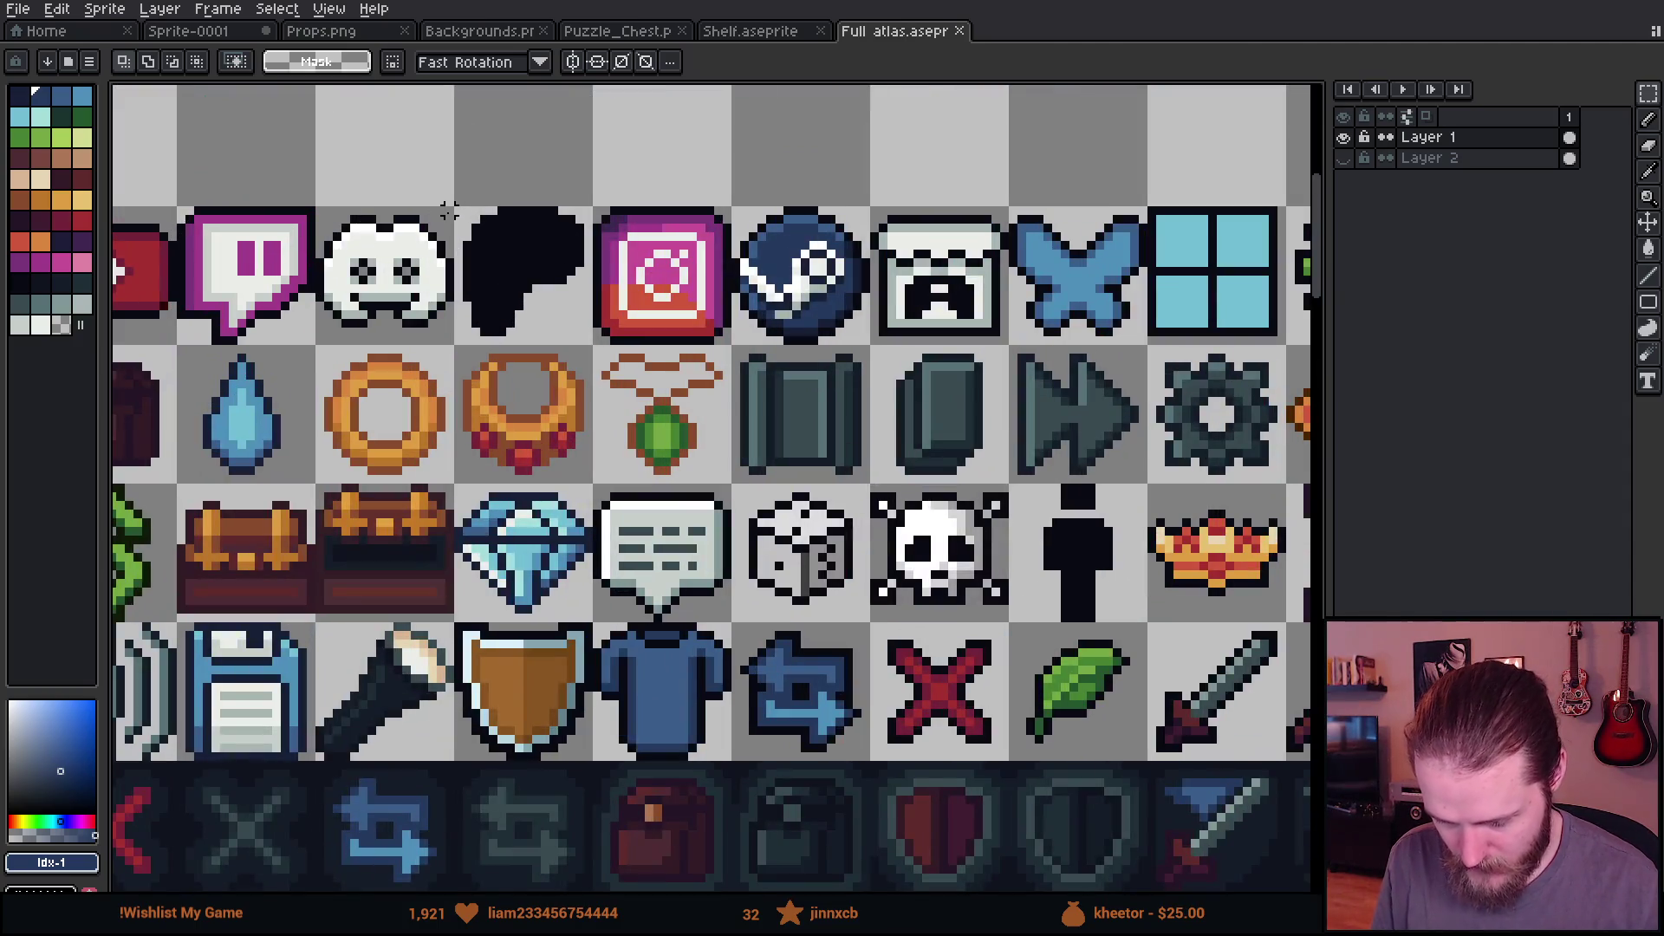
{"action": "left_click_drag", "start_coordinate": [449, 211], "coordinate": [598, 339]}
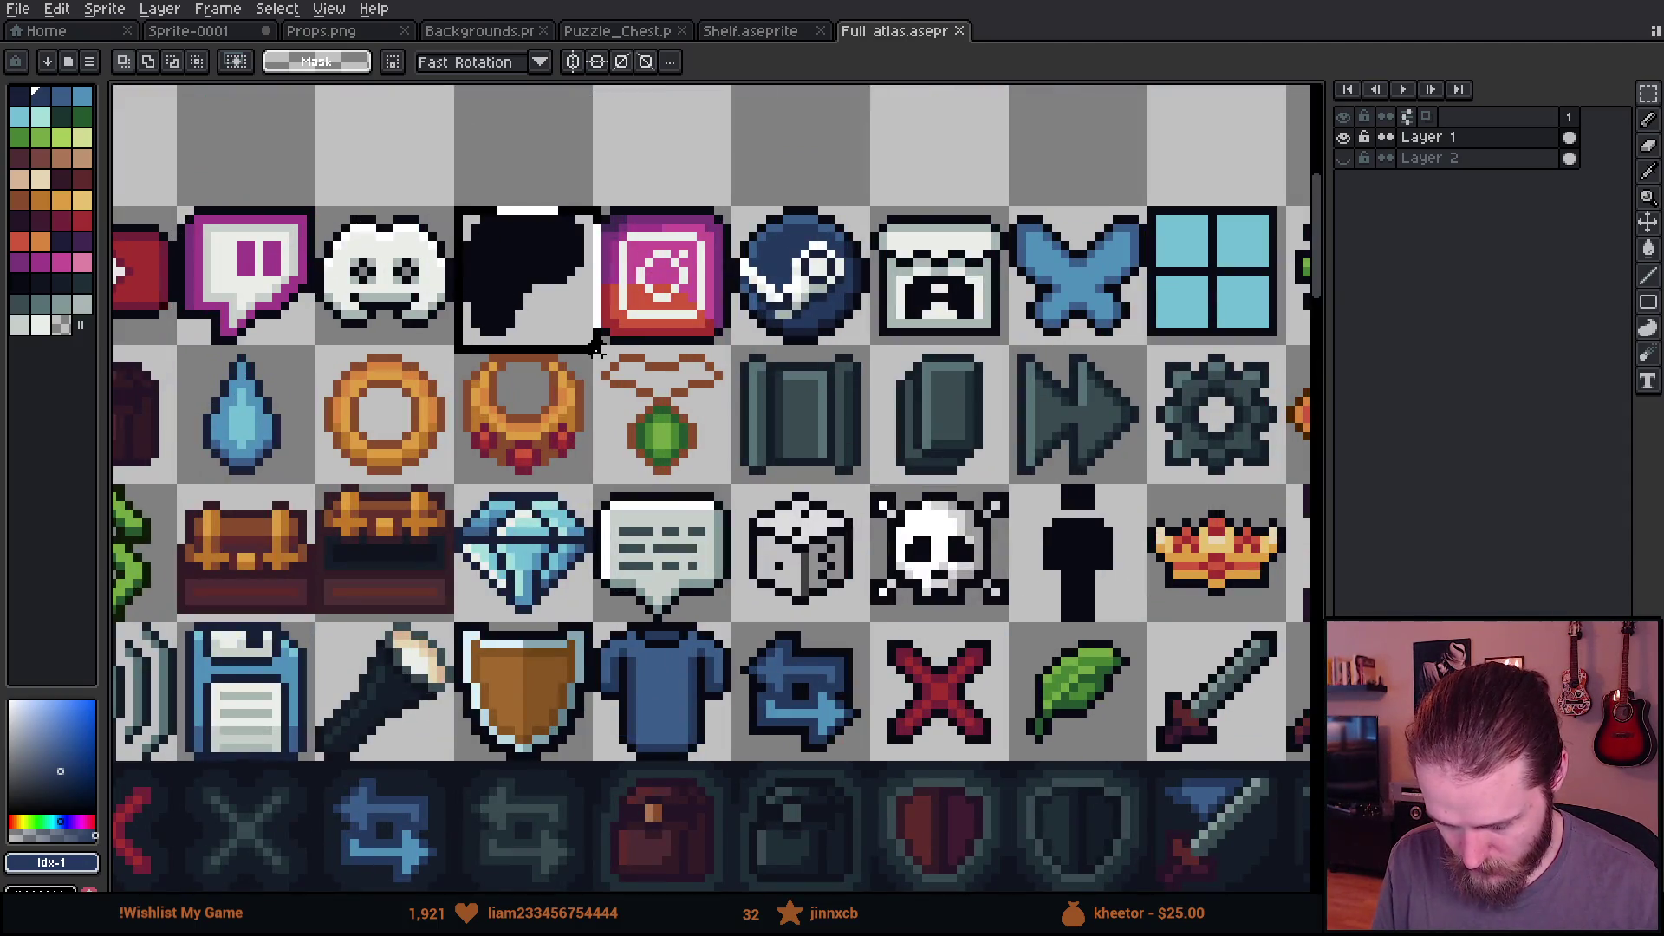
{"action": "key", "text": "ctrl+d"}
{"action": "scroll", "coordinate": [777, 534], "scroll_direction": "down", "scroll_amount": 1}
{"action": "left_click_drag", "start_coordinate": [1310, 668], "coordinate": [520, 641]}
{"action": "scroll", "coordinate": [385, 633], "scroll_direction": "left", "scroll_amount": 10}
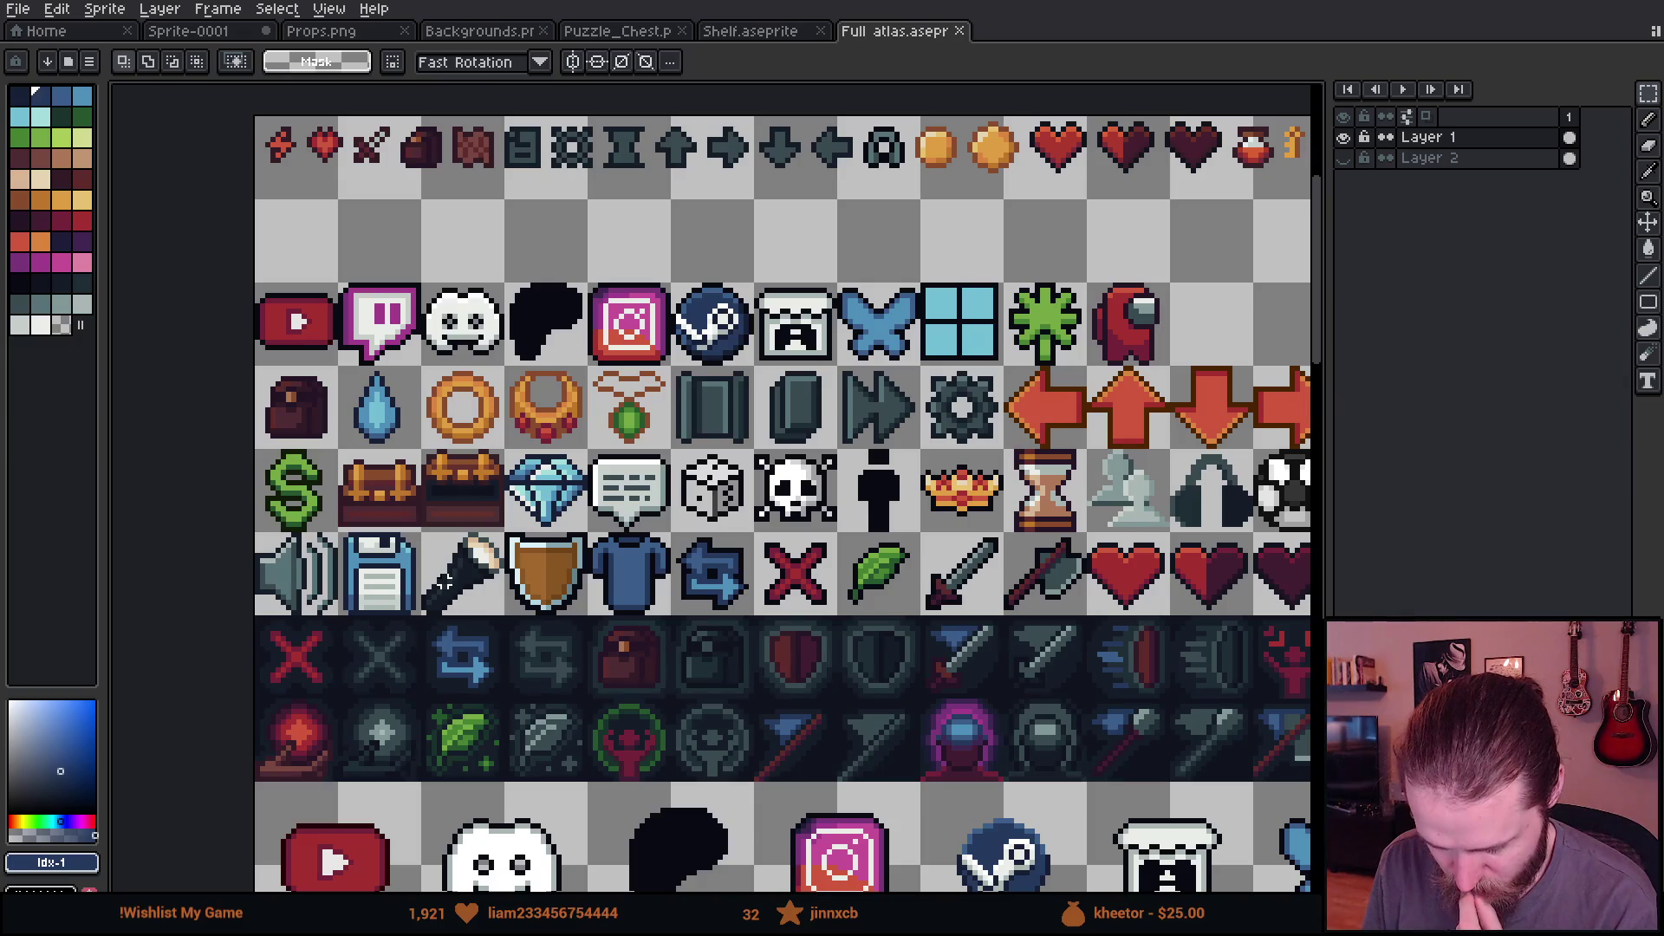
{"action": "scroll", "coordinate": [688, 628], "scroll_direction": "right", "scroll_amount": 4}
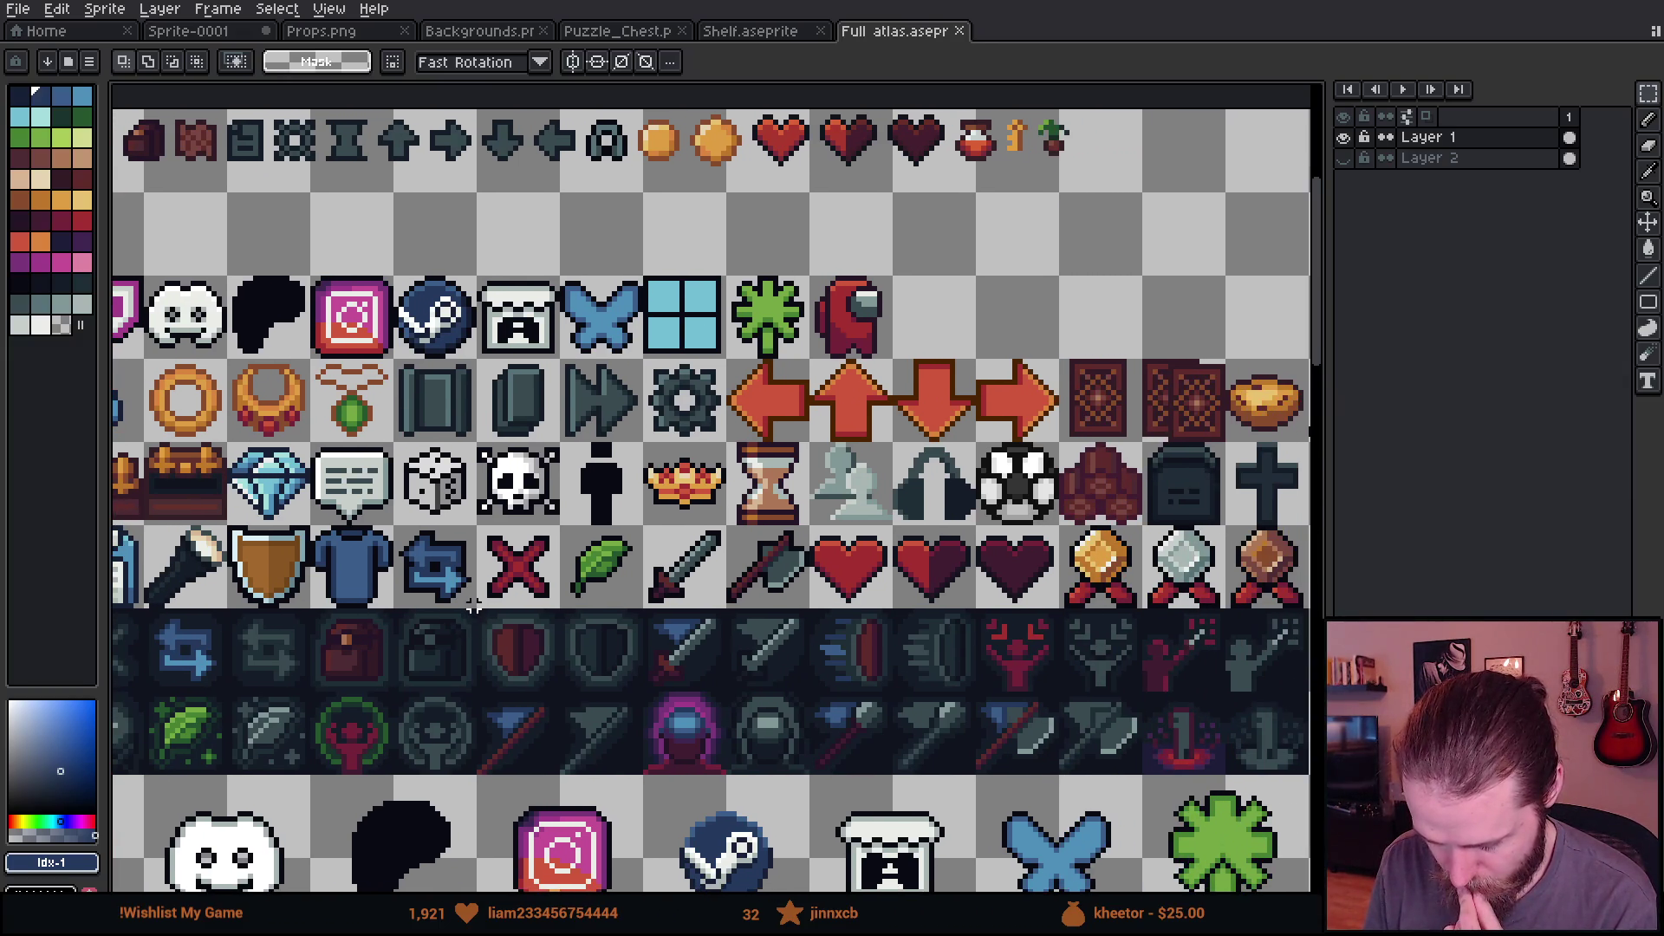
{"action": "scroll", "coordinate": [474, 605], "scroll_direction": "right", "scroll_amount": 1}
{"action": "left_click_drag", "start_coordinate": [356, 444], "coordinate": [439, 533]}
{"action": "scroll", "coordinate": [754, 673], "scroll_direction": "right", "scroll_amount": 4}
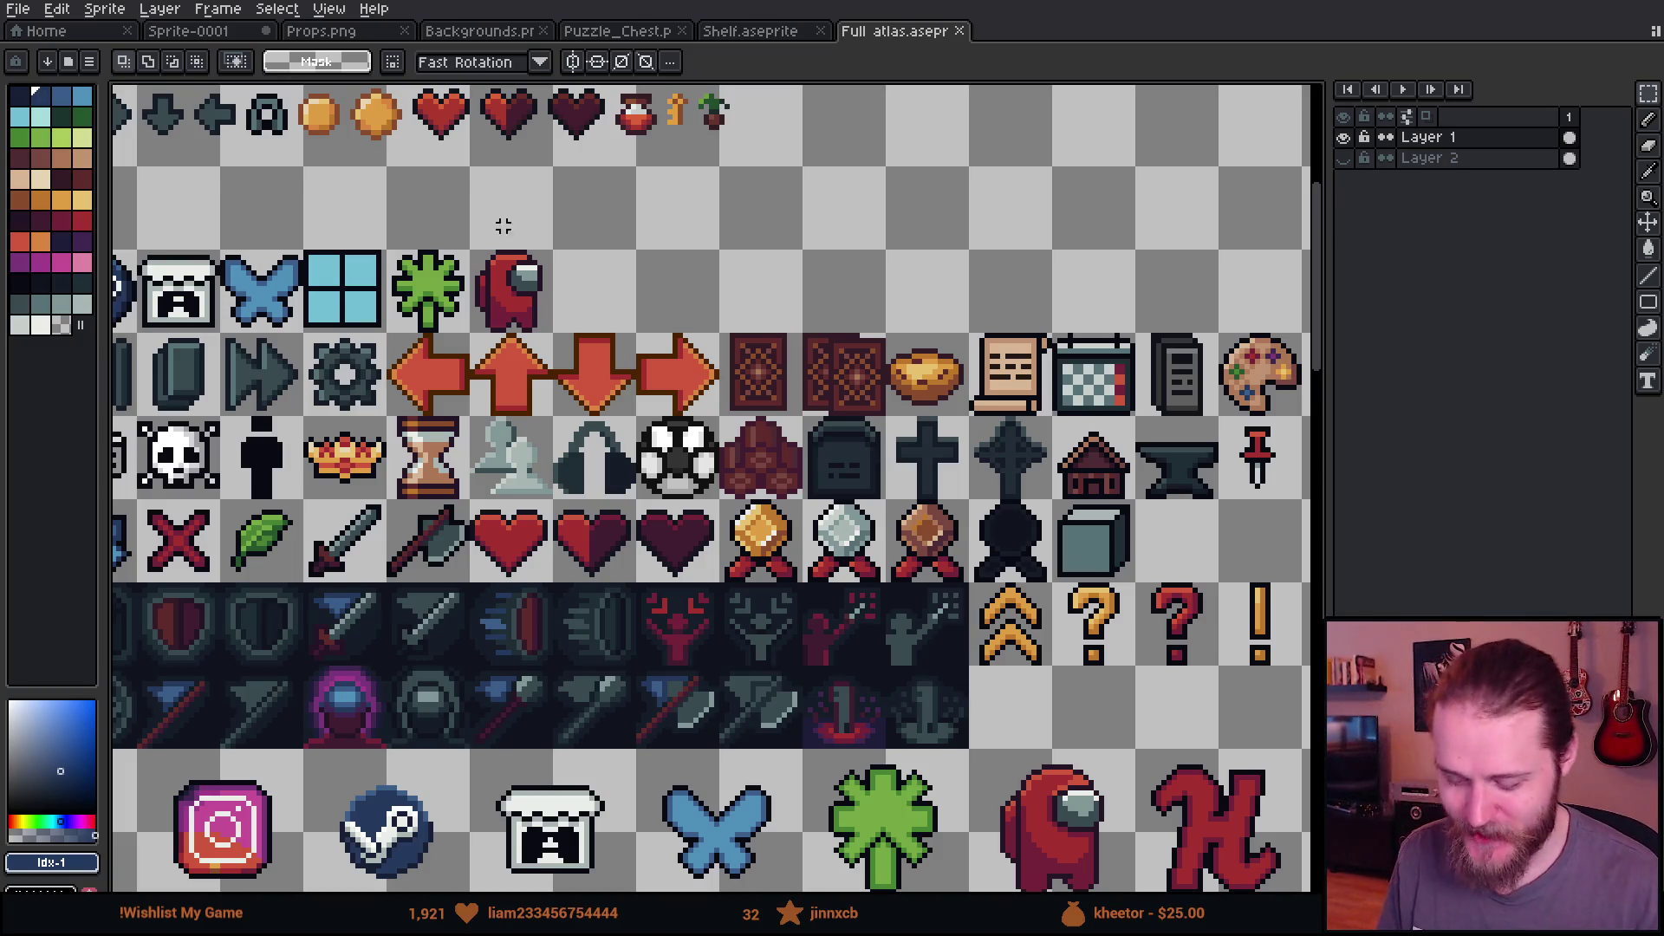
Step: Scroll across the atlas and marquee-select the chicken icon
{"action": "scroll", "coordinate": [671, 564], "scroll_direction": "right", "scroll_amount": 5}
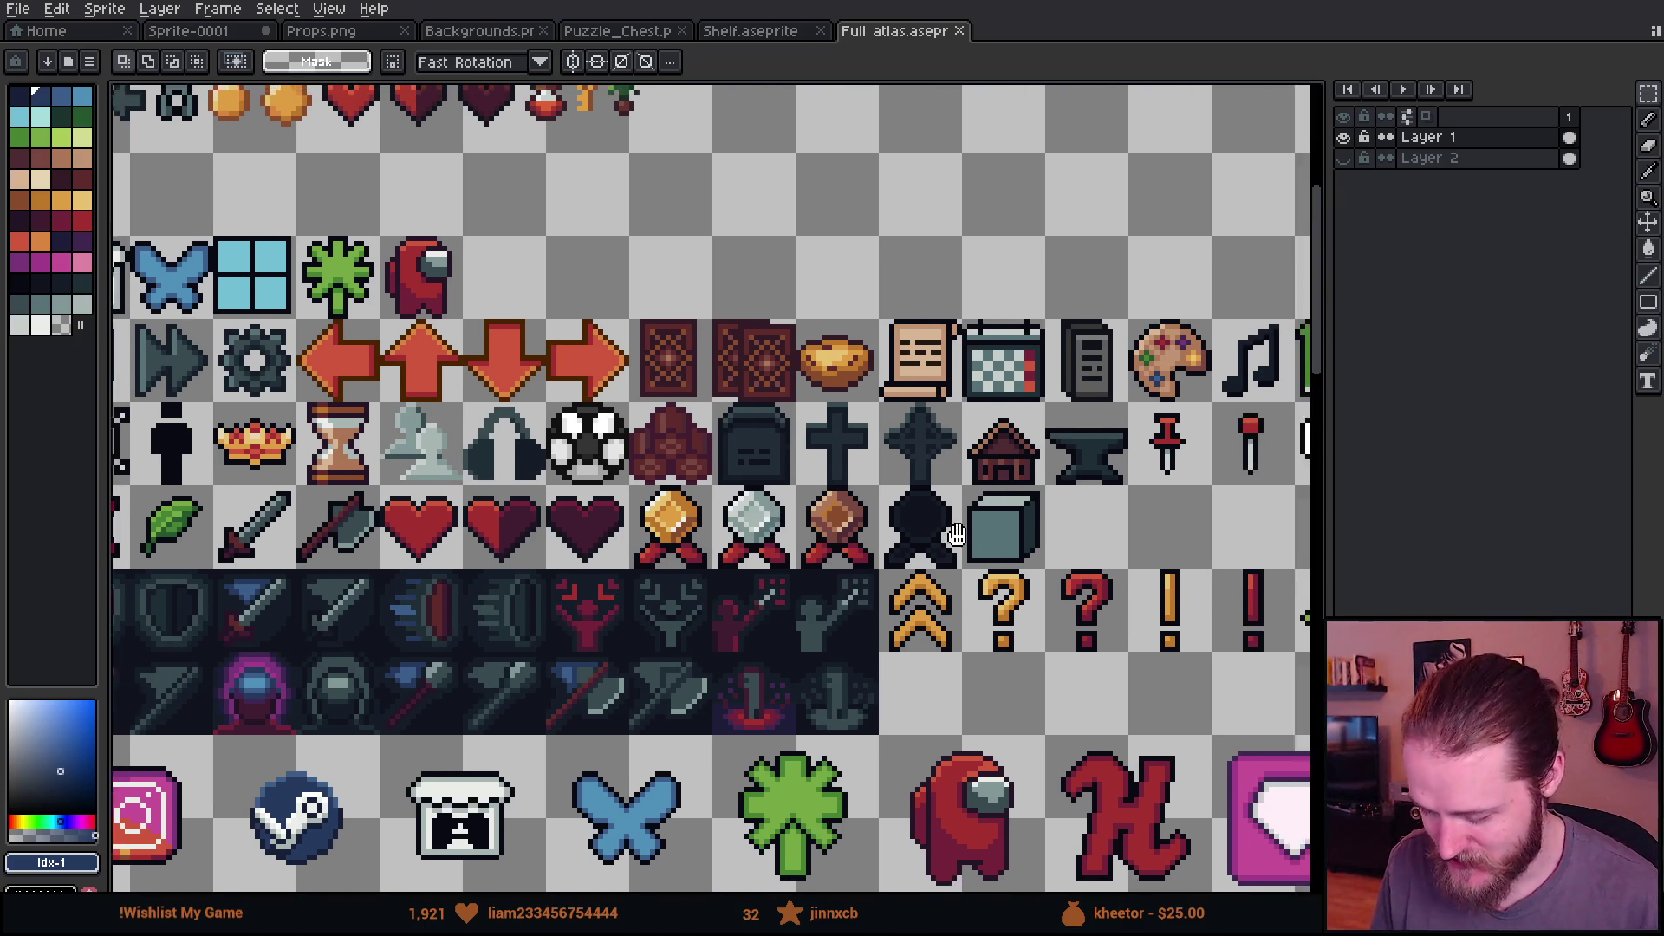
{"action": "scroll", "coordinate": [711, 564], "scroll_direction": "right", "scroll_amount": 2}
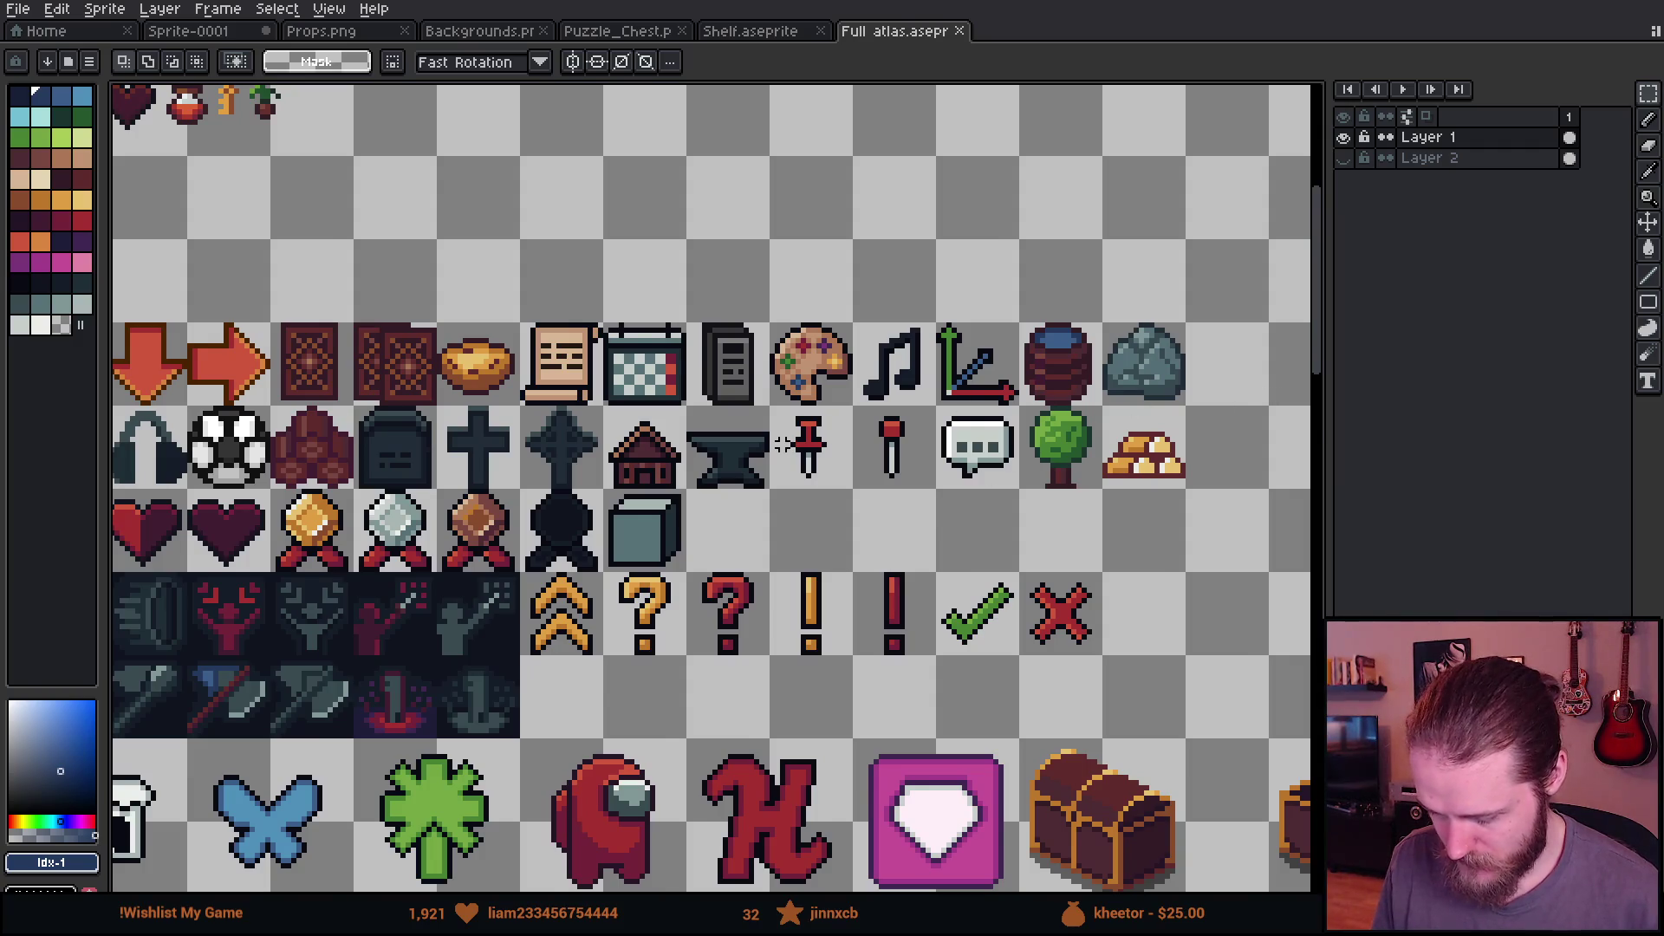
{"action": "scroll", "coordinate": [782, 444], "scroll_direction": "down", "scroll_amount": 3}
{"action": "scroll", "coordinate": [780, 733], "scroll_direction": "up", "scroll_amount": 5}
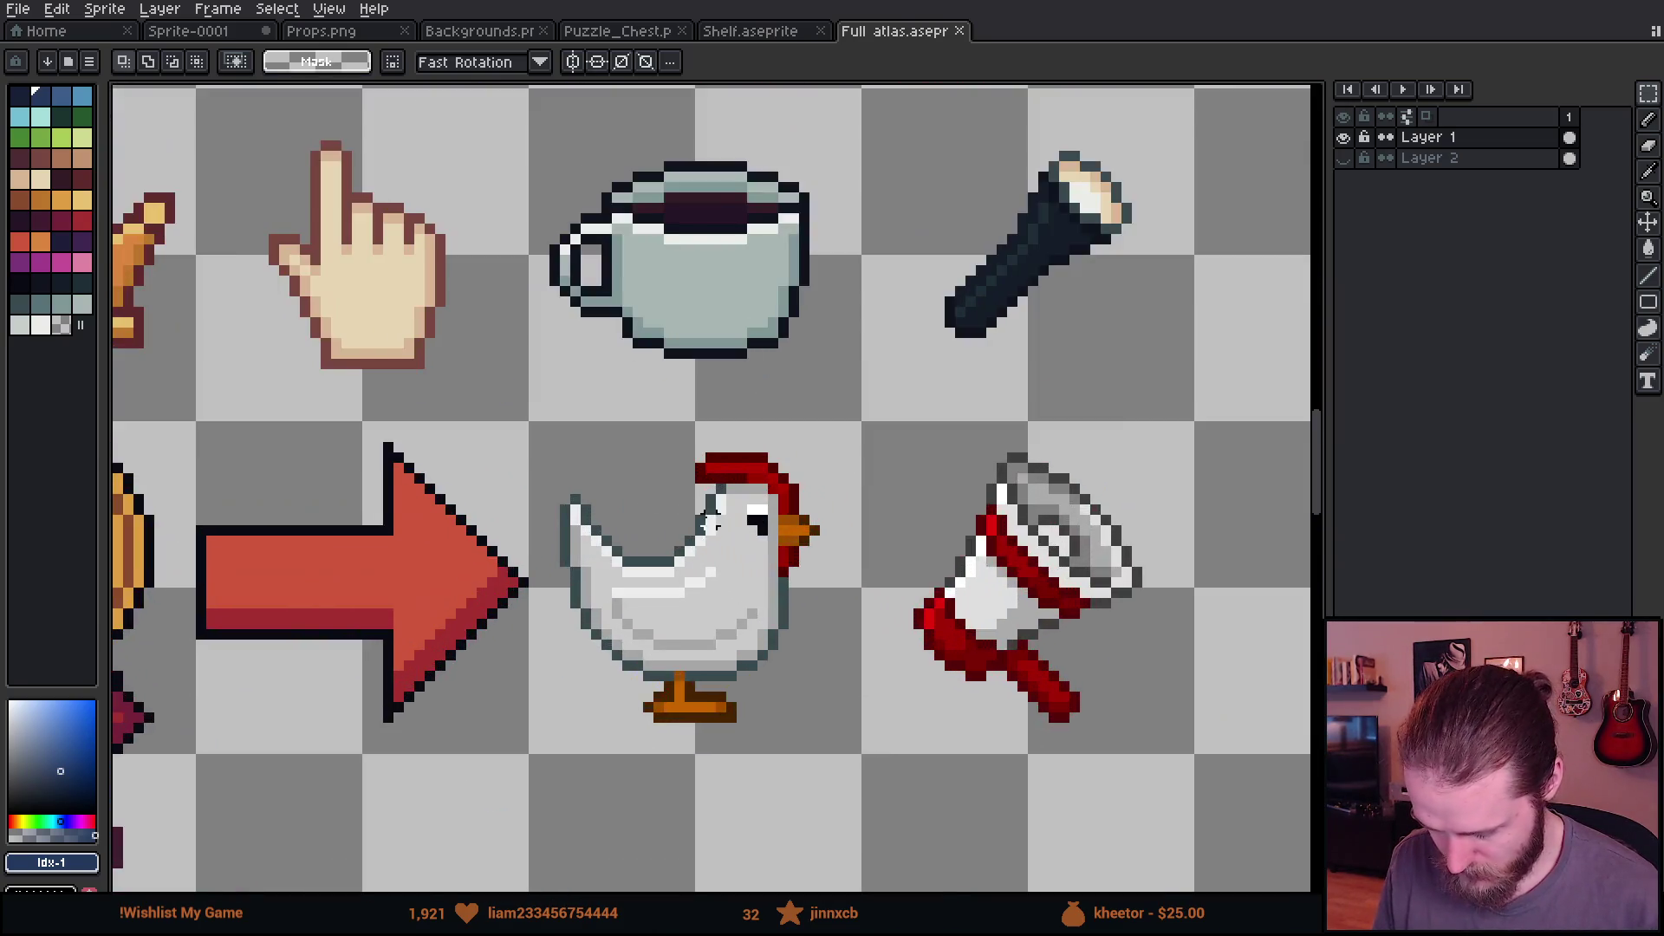
{"action": "scroll", "coordinate": [586, 504], "scroll_direction": "up", "scroll_amount": 2}
{"action": "mouse_move", "coordinate": [524, 438]}
{"action": "left_mouse_down"}
{"action": "mouse_move", "coordinate": [672, 697]}
{"action": "mouse_move", "coordinate": [1042, 814]}
{"action": "left_mouse_up"}
Step: Reposition the view and reselect the chicken icon more tightly
{"action": "scroll", "coordinate": [1162, 282], "scroll_direction": "down", "scroll_amount": 3}
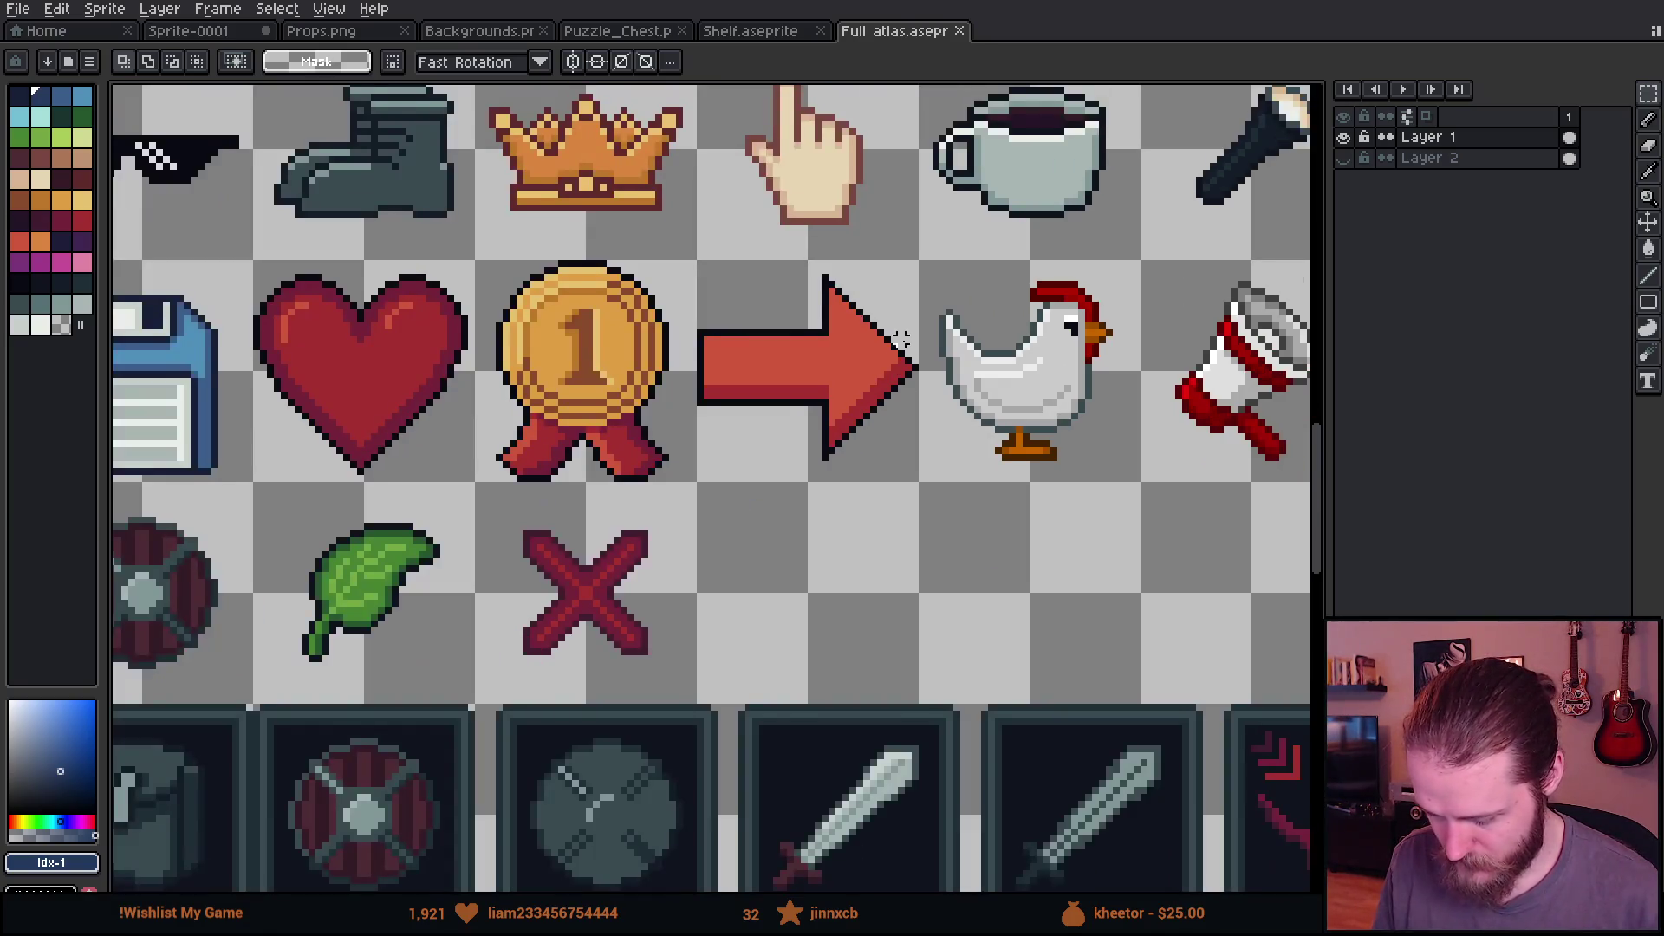
{"action": "left_click_drag", "start_coordinate": [901, 338], "coordinate": [820, 583]}
{"action": "scroll", "coordinate": [820, 582], "scroll_direction": "down", "scroll_amount": 1}
{"action": "scroll", "coordinate": [820, 583], "scroll_direction": "up", "scroll_amount": 1}
{"action": "left_click_drag", "start_coordinate": [819, 471], "coordinate": [1022, 710]}
Step: Pan the atlas to bring its left columns into view
{"action": "scroll", "coordinate": [612, 561], "scroll_direction": "down", "scroll_amount": 3}
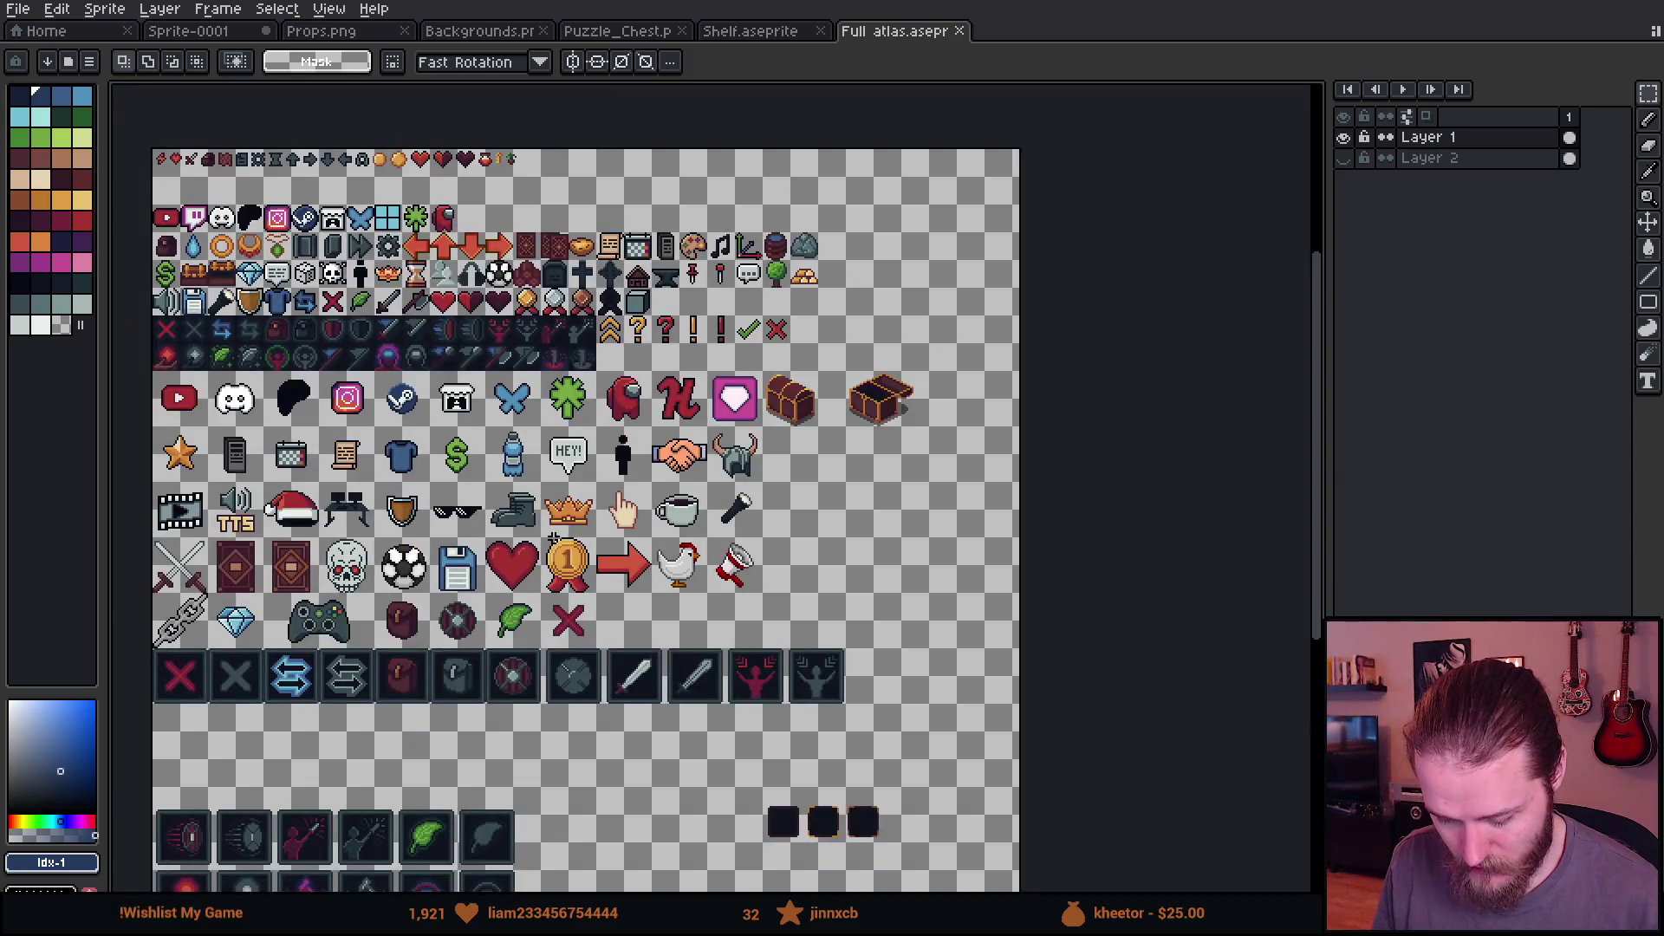
{"action": "scroll", "coordinate": [929, 562], "scroll_direction": "up", "scroll_amount": 2}
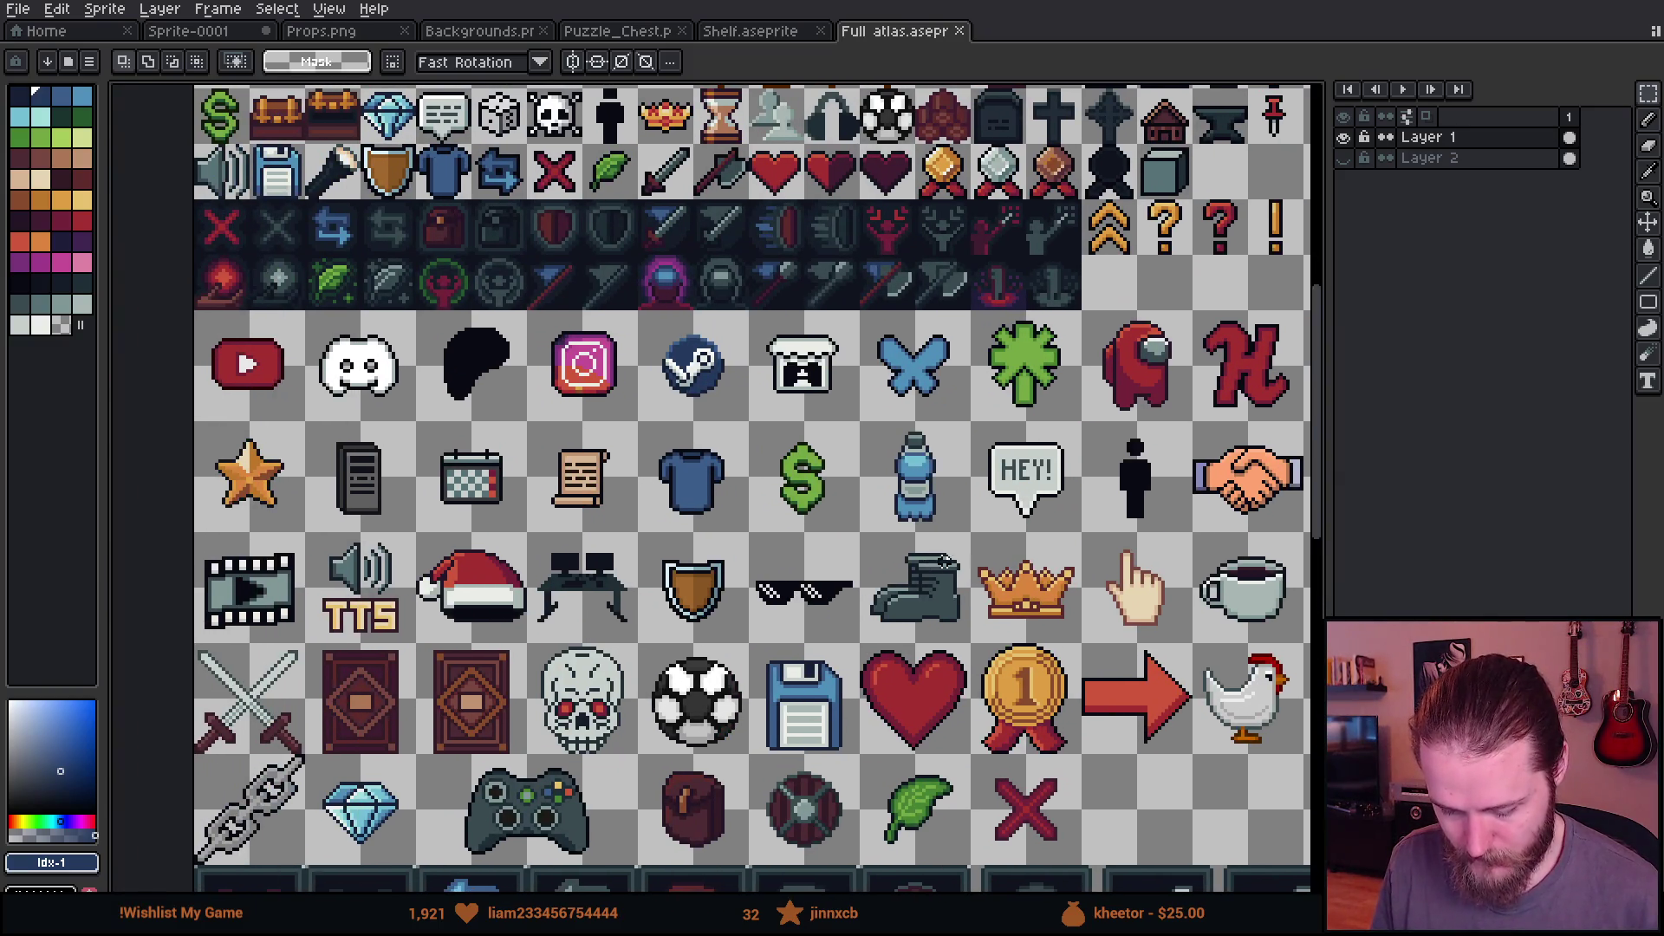
{"action": "scroll", "coordinate": [929, 561], "scroll_direction": "right", "scroll_amount": 5}
{"action": "scroll", "coordinate": [676, 671], "scroll_direction": "up", "scroll_amount": 2}
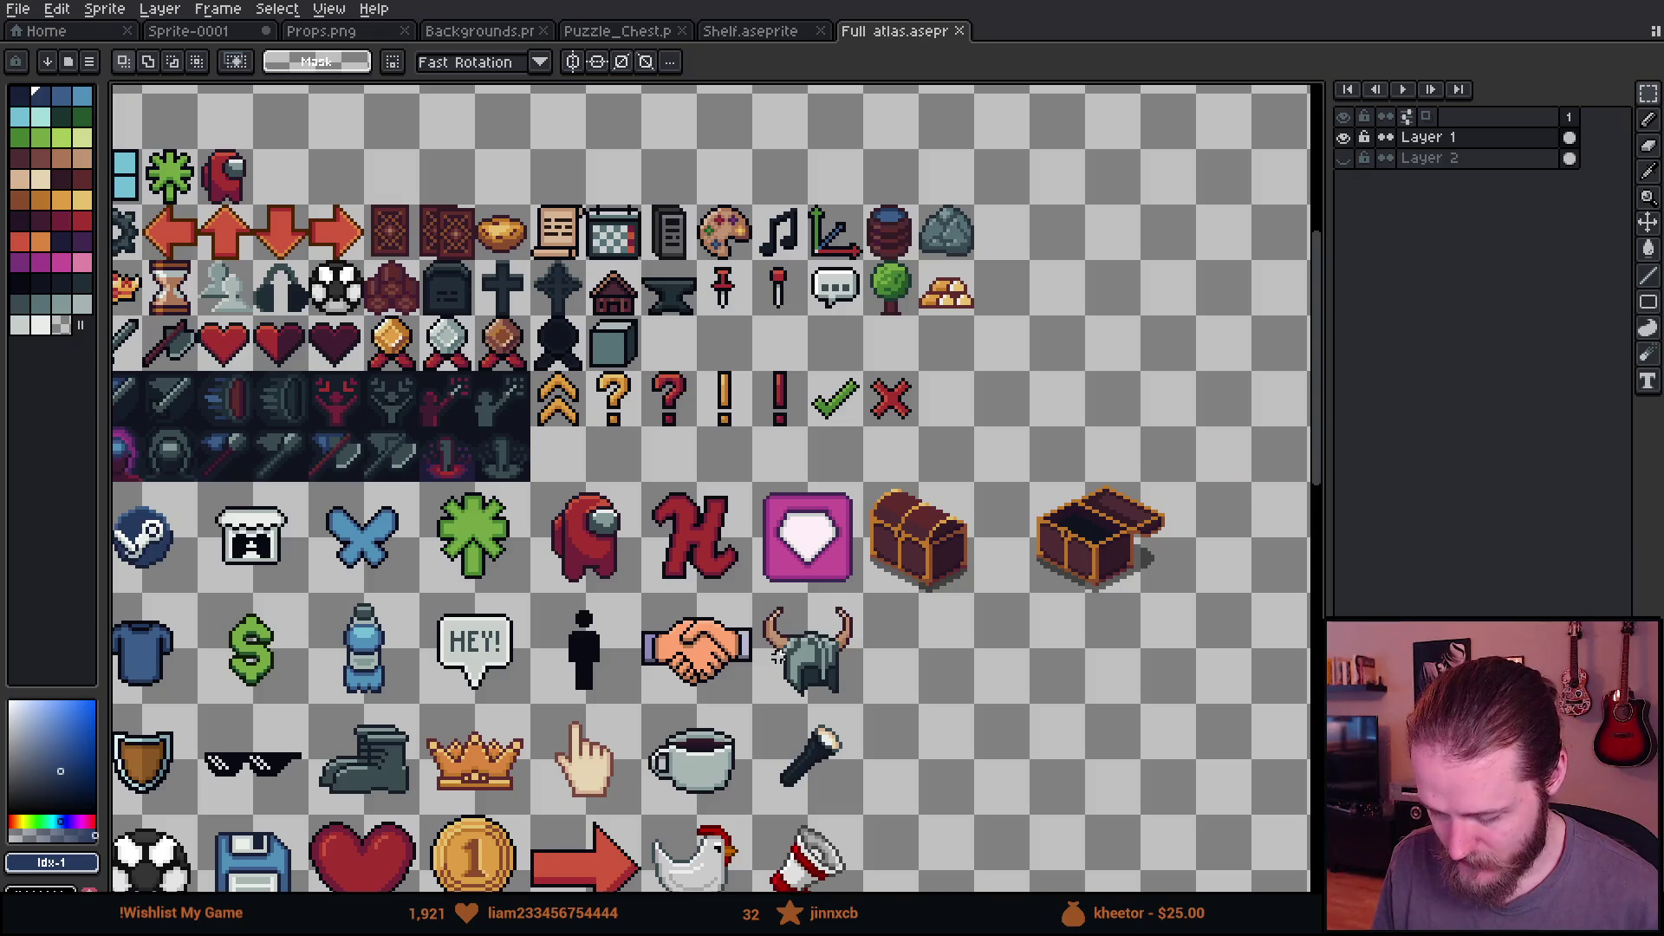
{"action": "scroll", "coordinate": [711, 486], "scroll_direction": "up", "scroll_amount": 2}
{"action": "left_click_drag", "start_coordinate": [501, 499], "coordinate": [783, 528]}
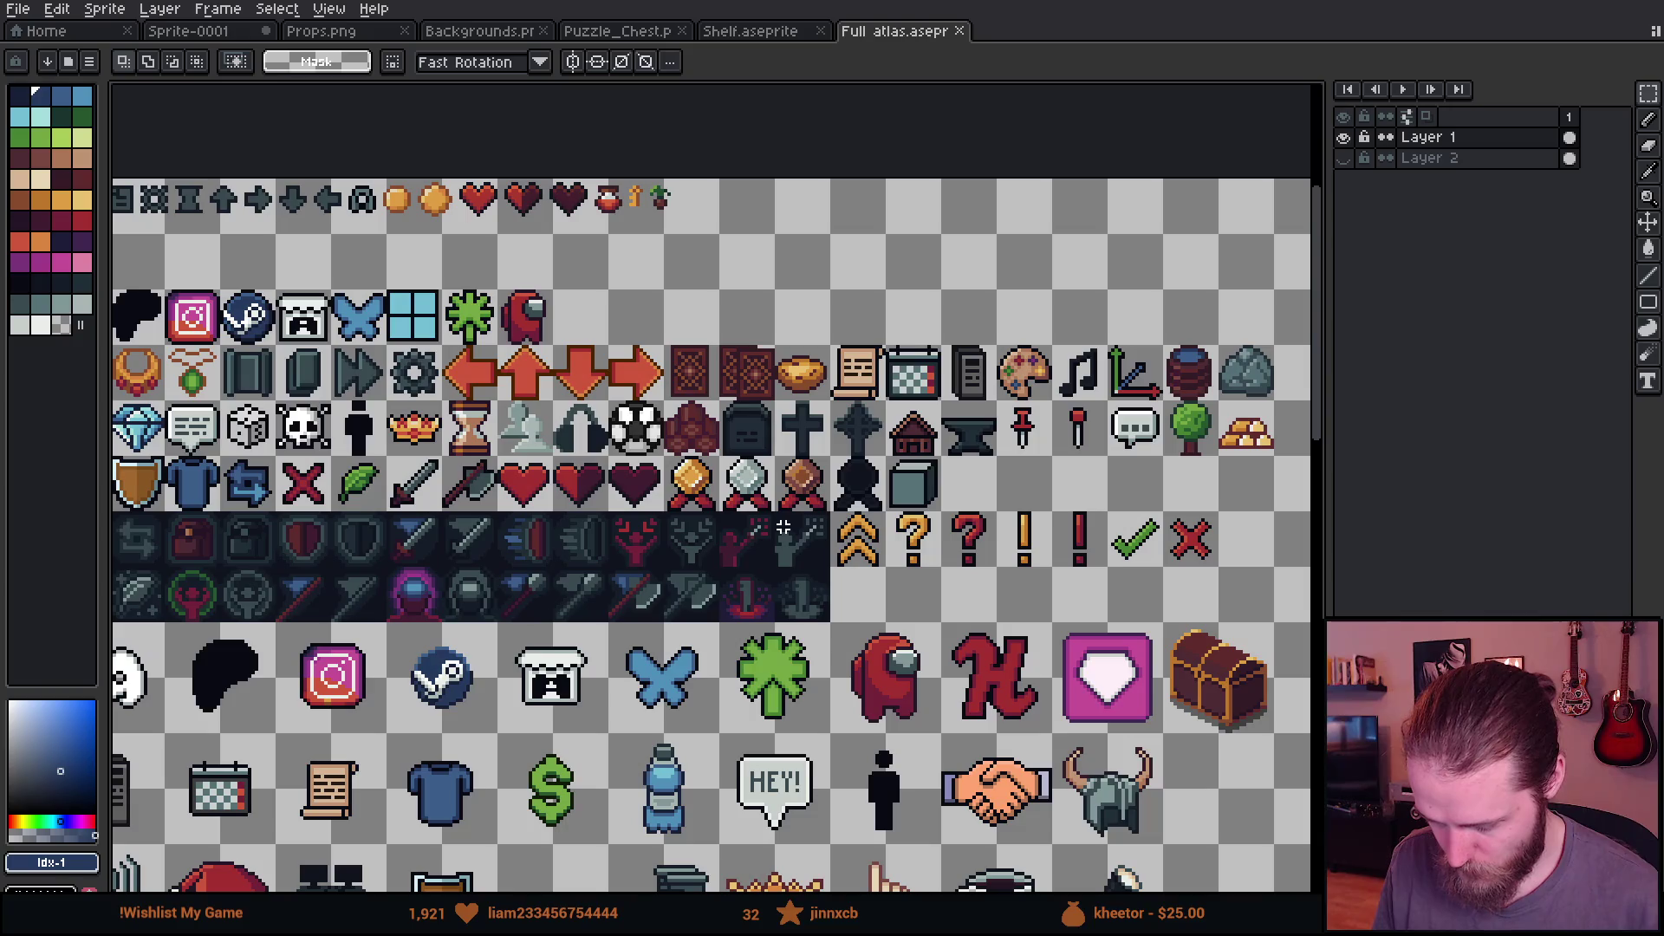
{"action": "left_click_drag", "start_coordinate": [783, 528], "coordinate": [1006, 528]}
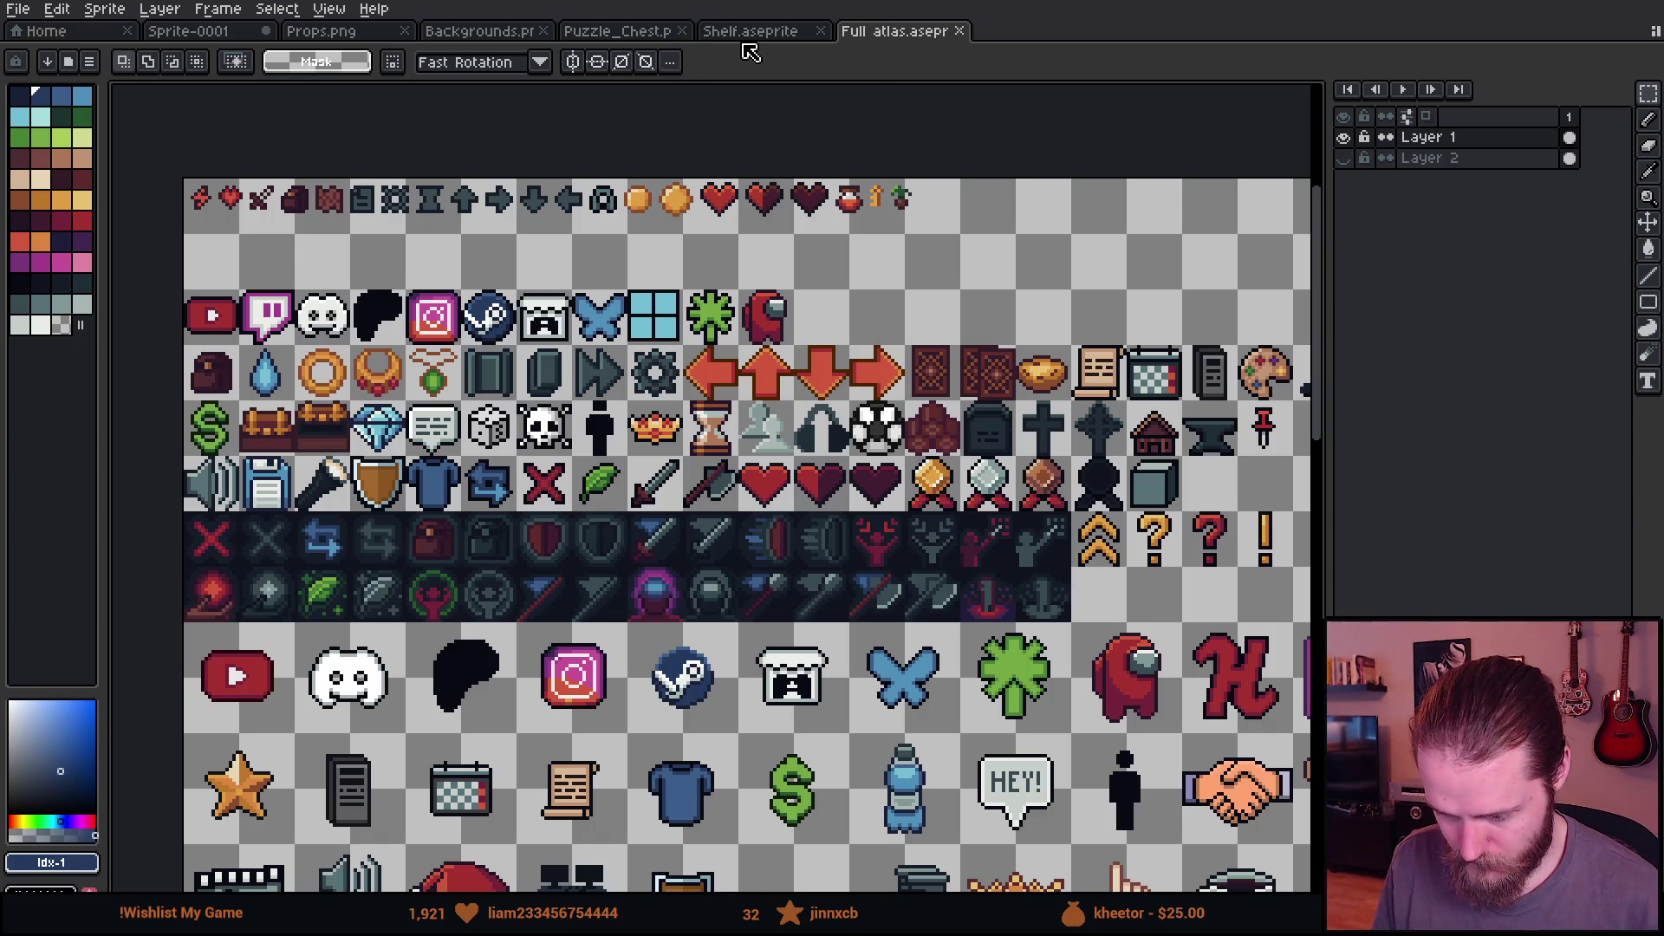
Step: Return to the desktop sprite and make white the drawing colour with the eyedropper
{"action": "left_click", "coordinate": [326, 40]}
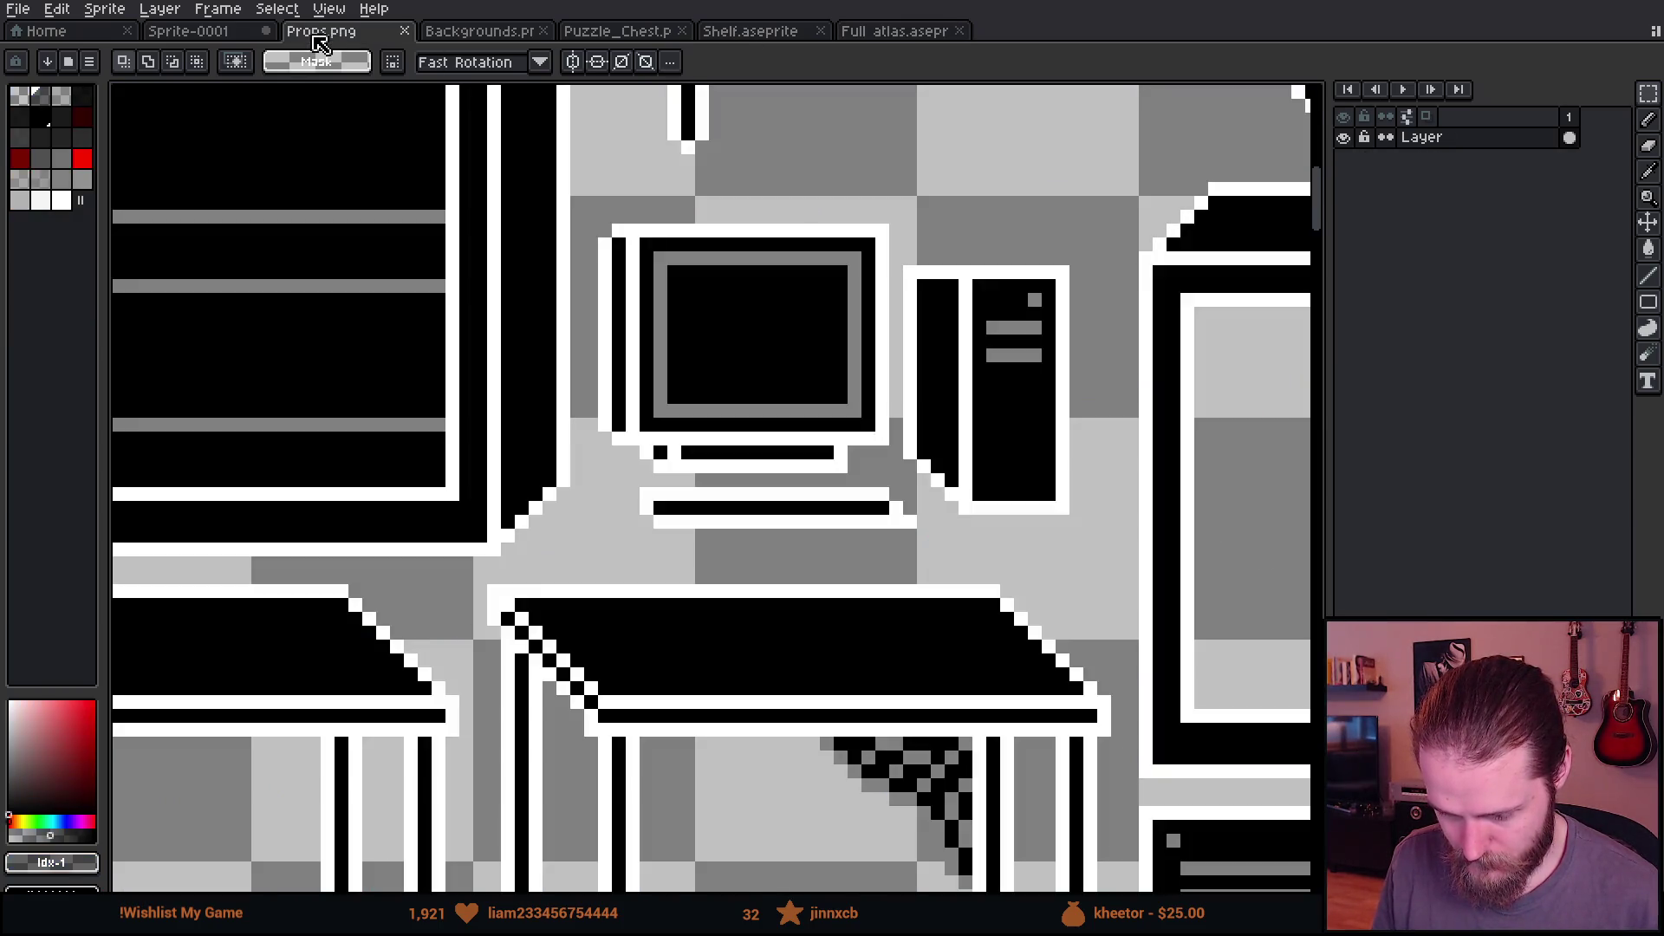
{"action": "left_click", "coordinate": [199, 35]}
{"action": "scroll", "coordinate": [613, 357], "scroll_direction": "up", "scroll_amount": 4}
{"action": "key", "text": "i"}
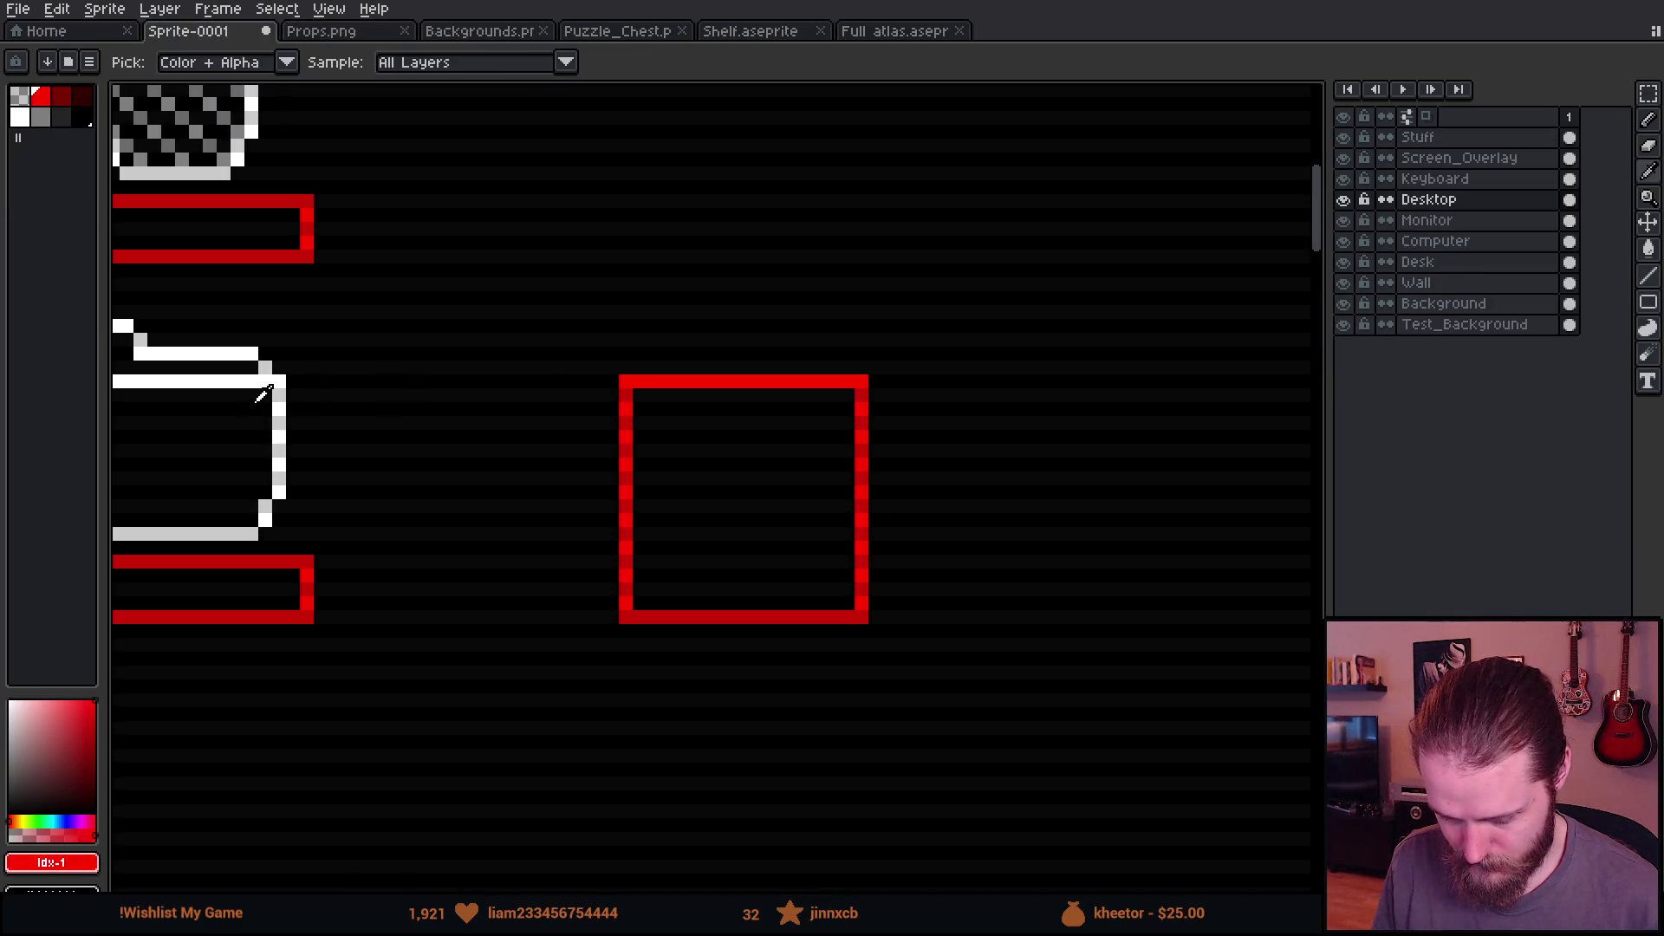
{"action": "key", "text": "b"}
{"action": "key", "text": "x"}
{"action": "scroll", "coordinate": [583, 490], "scroll_direction": "up", "scroll_amount": 1}
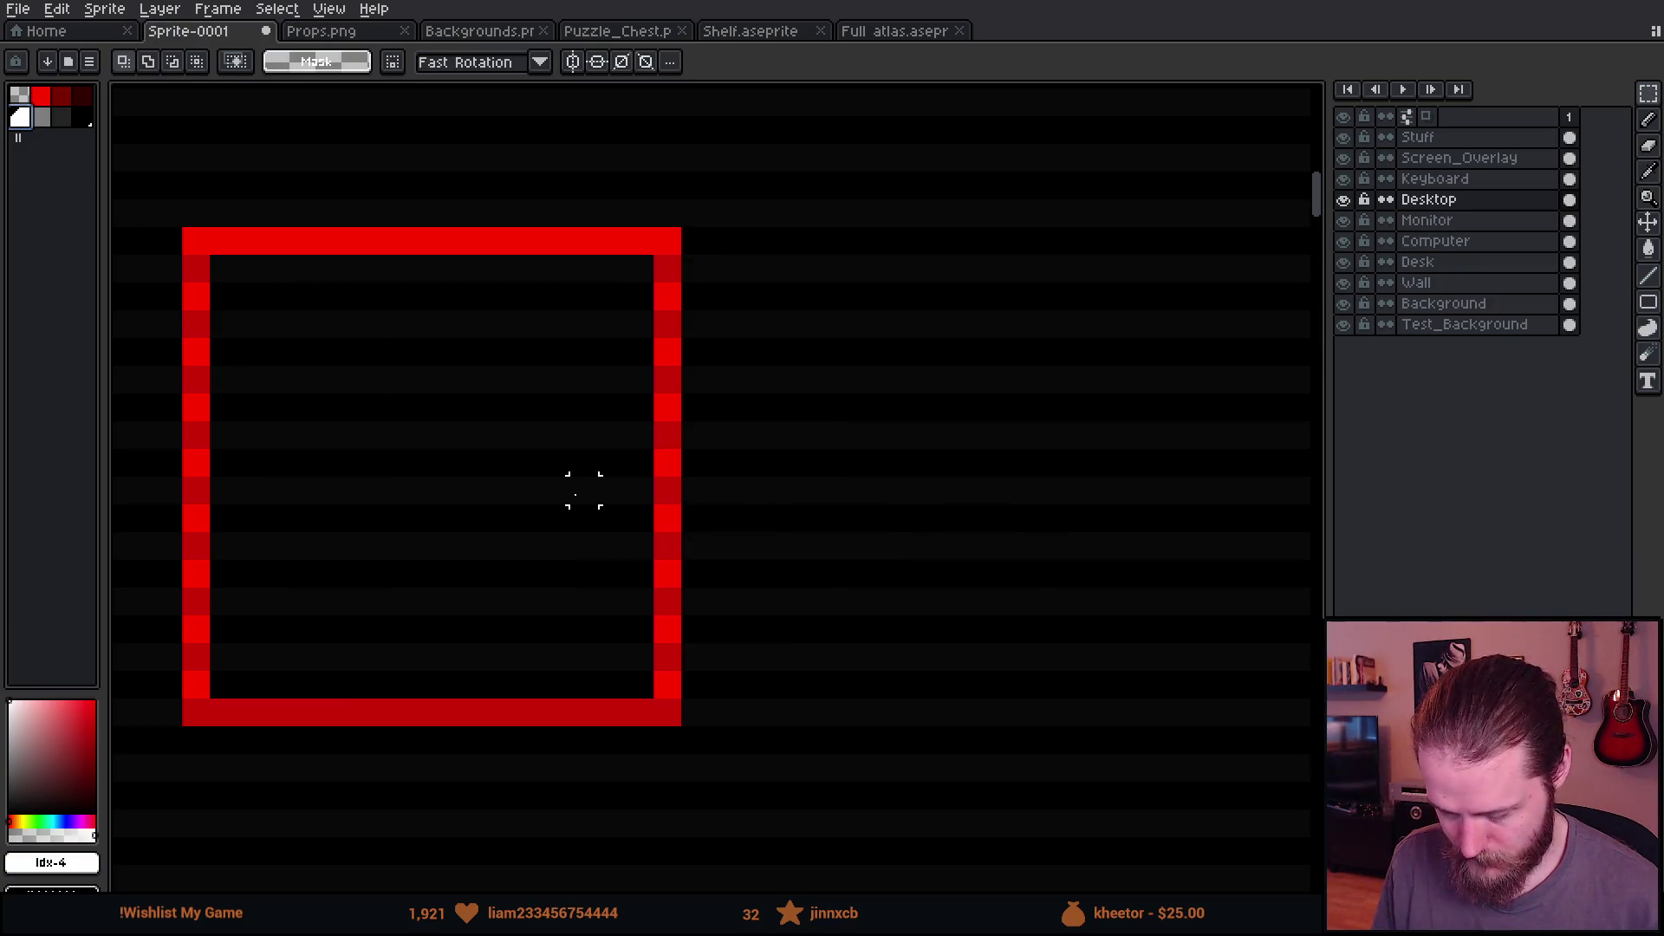
{"action": "scroll", "coordinate": [732, 487], "scroll_direction": "up", "scroll_amount": 1}
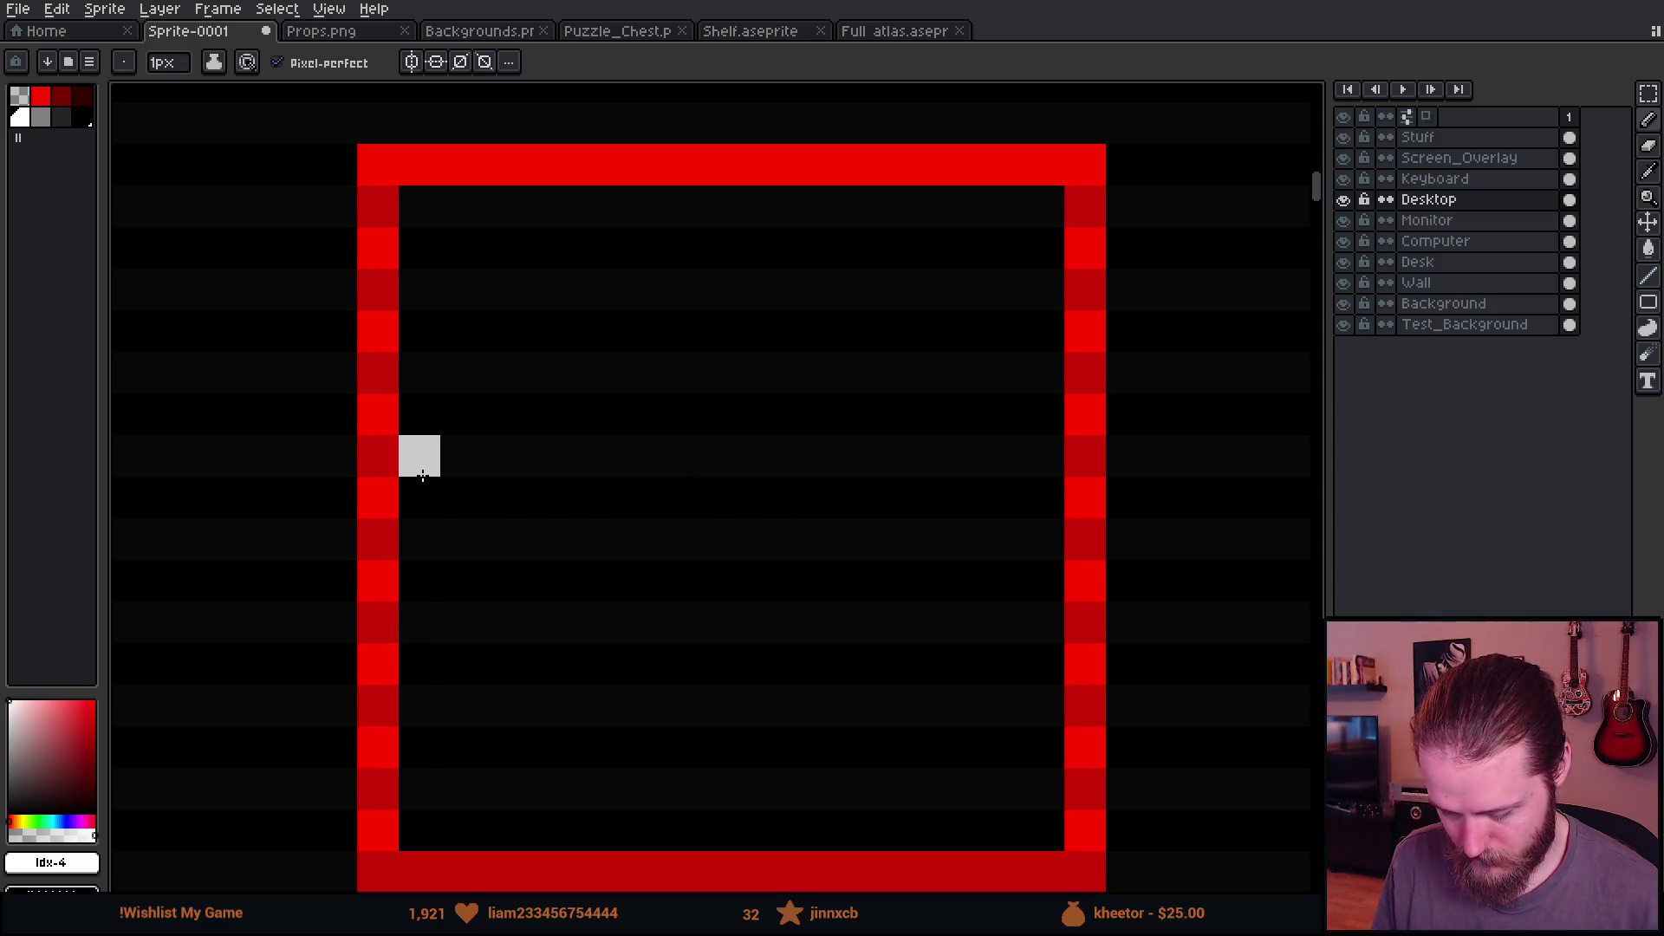
{"action": "scroll", "coordinate": [422, 475], "scroll_direction": "down", "scroll_amount": 3}
Step: Marquee-select the white chicken icon in the Full atlas sprite
{"action": "left_click", "coordinate": [866, 31]}
{"action": "scroll", "coordinate": [1049, 726], "scroll_direction": "down", "scroll_amount": 2}
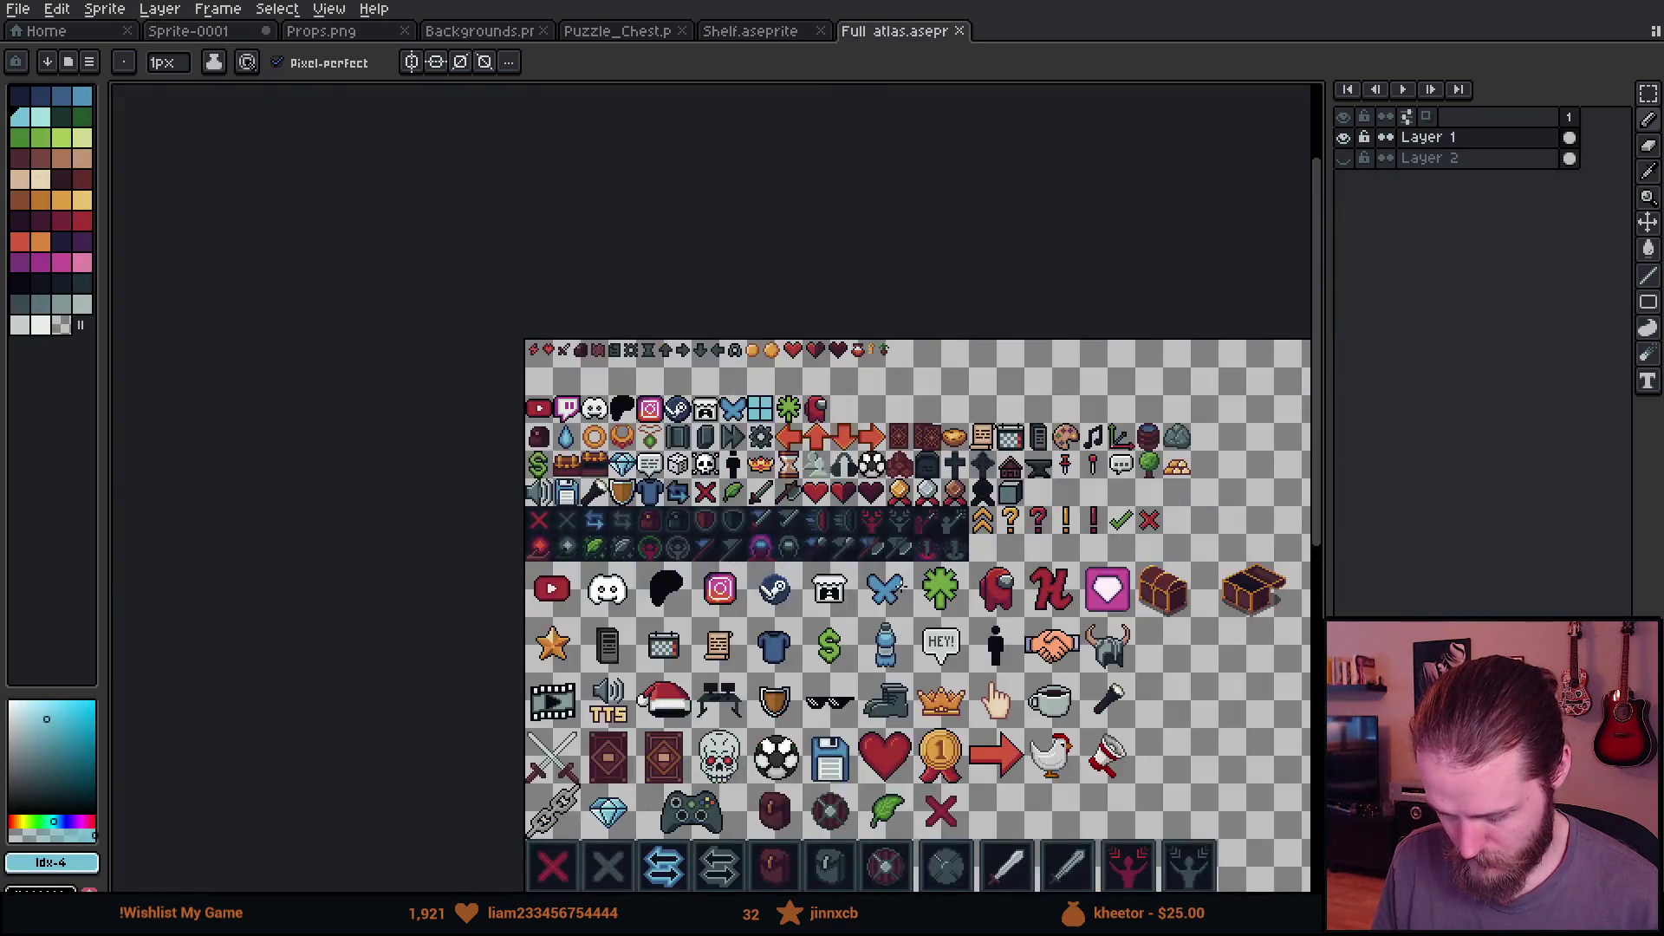
{"action": "scroll", "coordinate": [1049, 727], "scroll_direction": "up", "scroll_amount": 3}
{"action": "scroll", "coordinate": [1049, 726], "scroll_direction": "up", "scroll_amount": 2}
{"action": "key", "text": "m"}
{"action": "left_click_drag", "start_coordinate": [664, 409], "coordinate": [994, 791]}
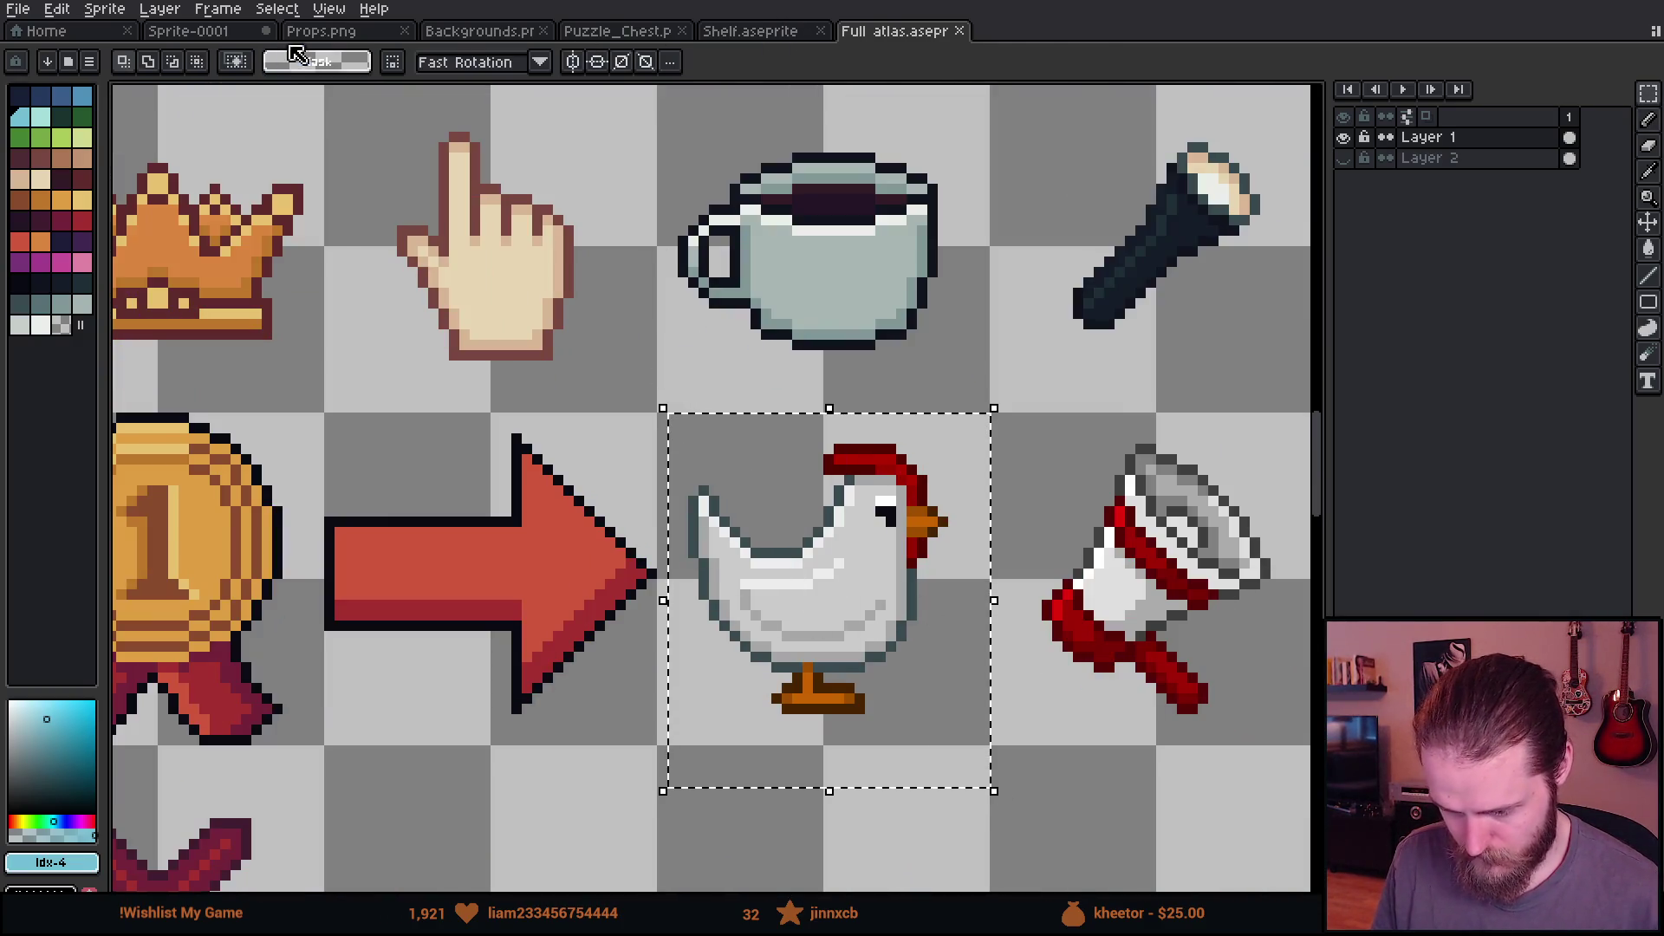
Step: Paste the chicken into Sprite-0001 and move it right of the red square
{"action": "left_click", "coordinate": [215, 35]}
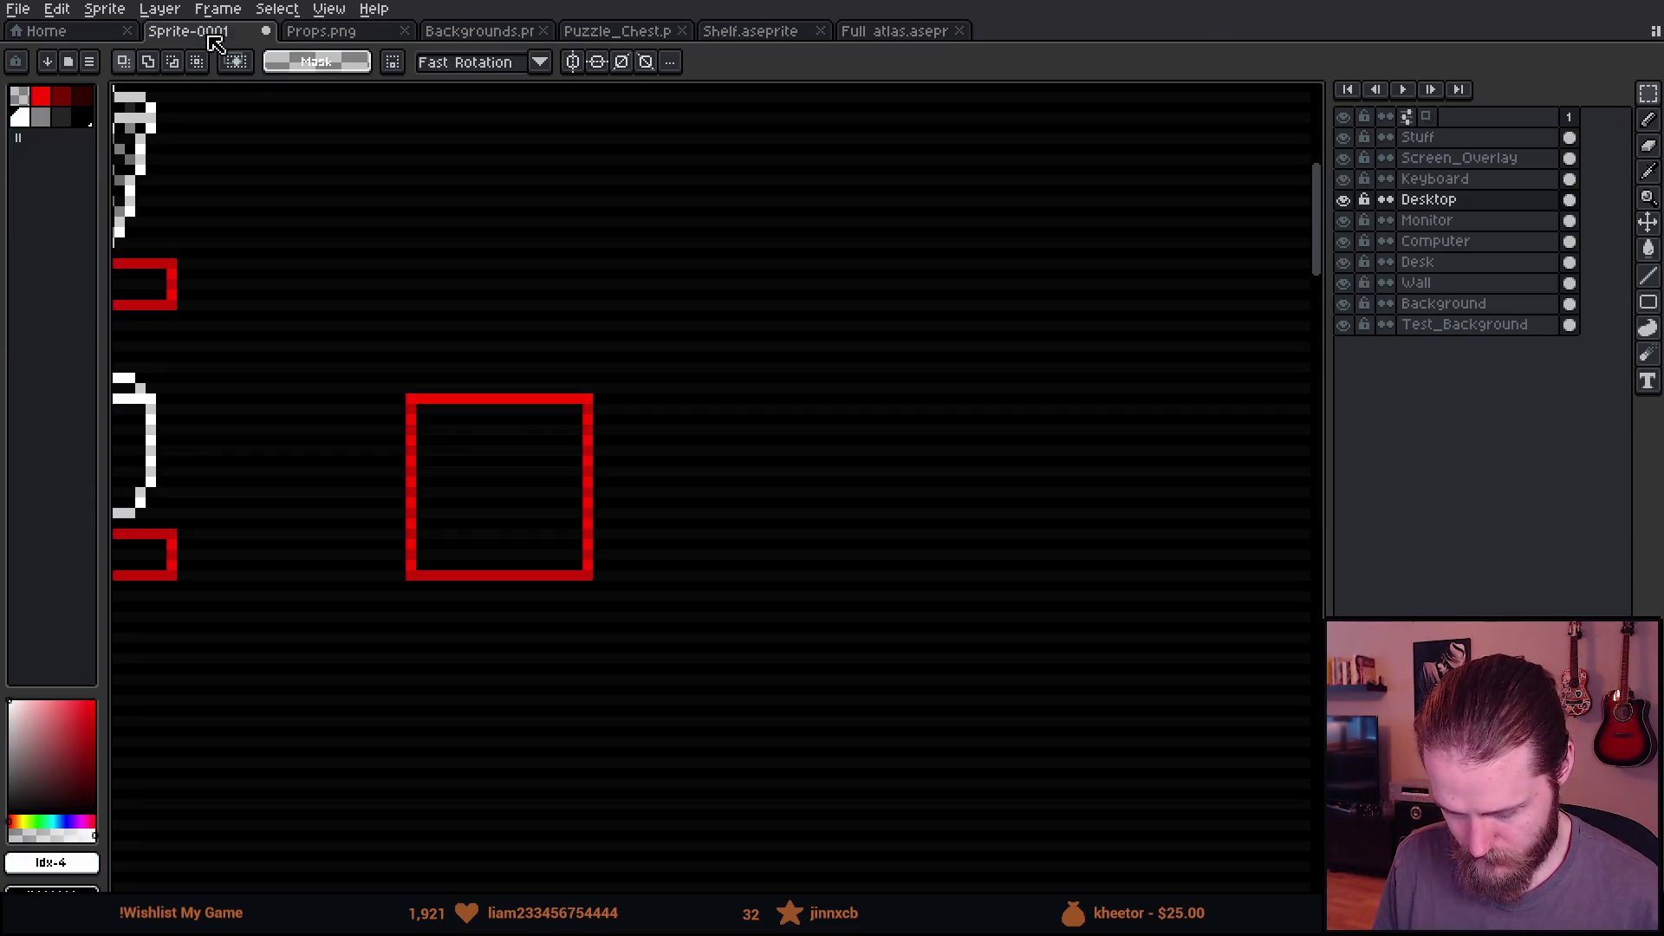
{"action": "key", "text": "ctrl+v"}
{"action": "mouse_move", "coordinate": [801, 589]}
{"action": "left_mouse_down"}
{"action": "mouse_move", "coordinate": [806, 557]}
{"action": "mouse_move", "coordinate": [855, 520]}
{"action": "mouse_move", "coordinate": [841, 509]}
{"action": "left_mouse_up"}
Step: Commit the reference paste and pencil the chicken's tail, belly, feet and chest outline in white
{"action": "left_click", "coordinate": [453, 543]}
{"action": "scroll", "coordinate": [420, 512], "scroll_direction": "up", "scroll_amount": 2}
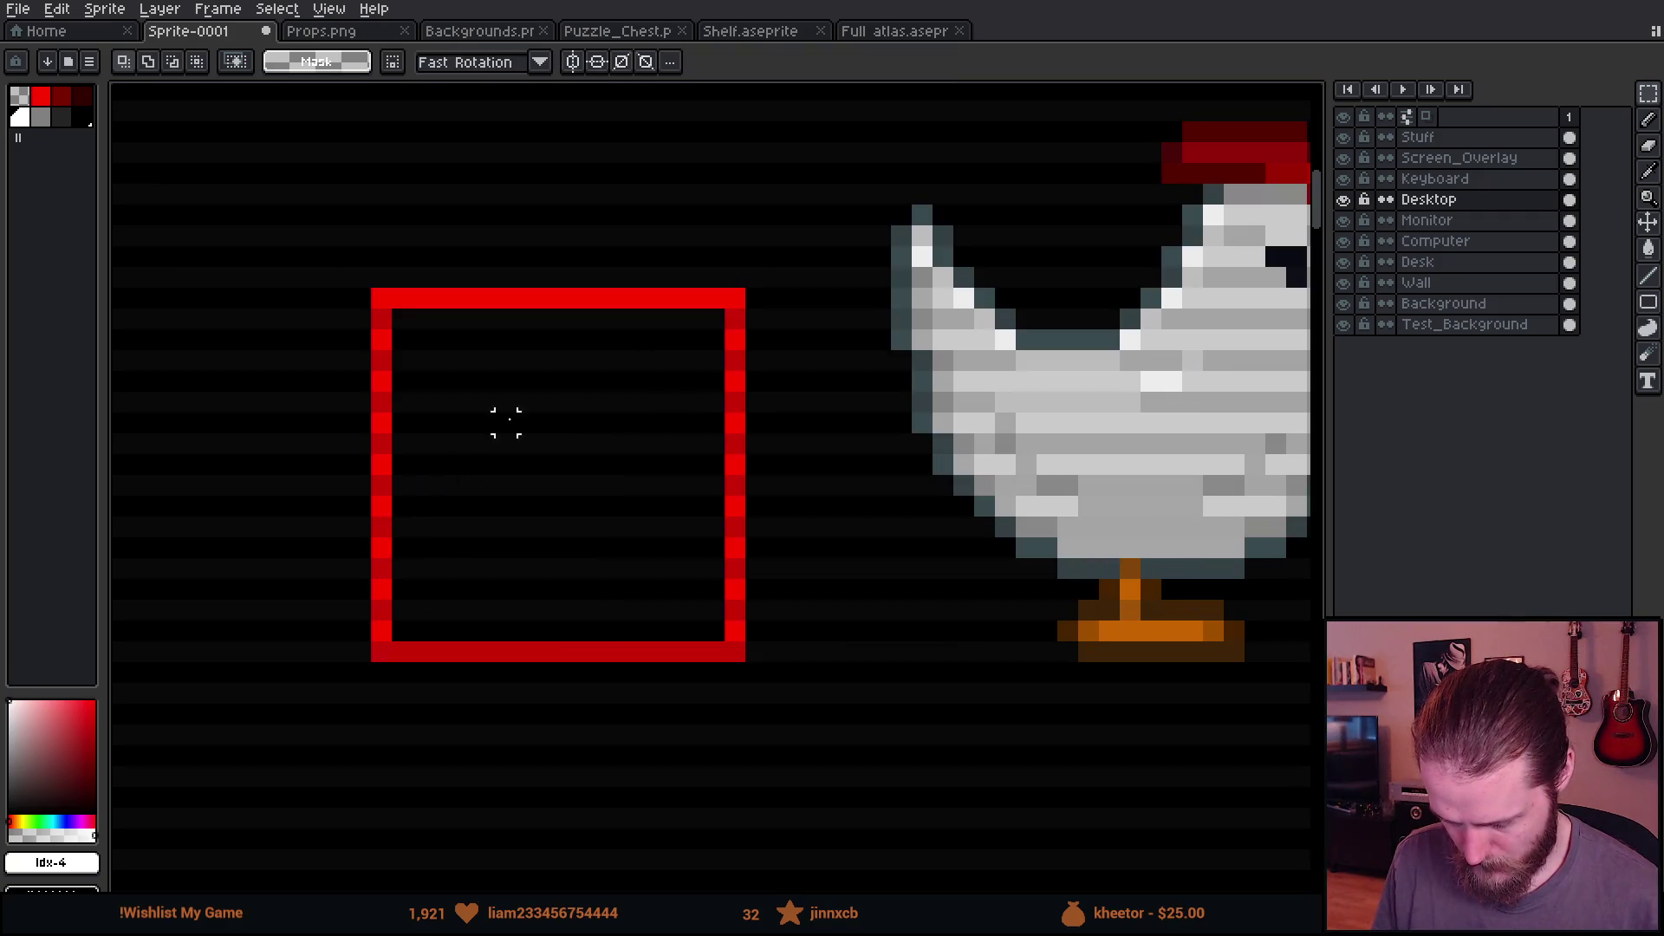
{"action": "key", "text": "b"}
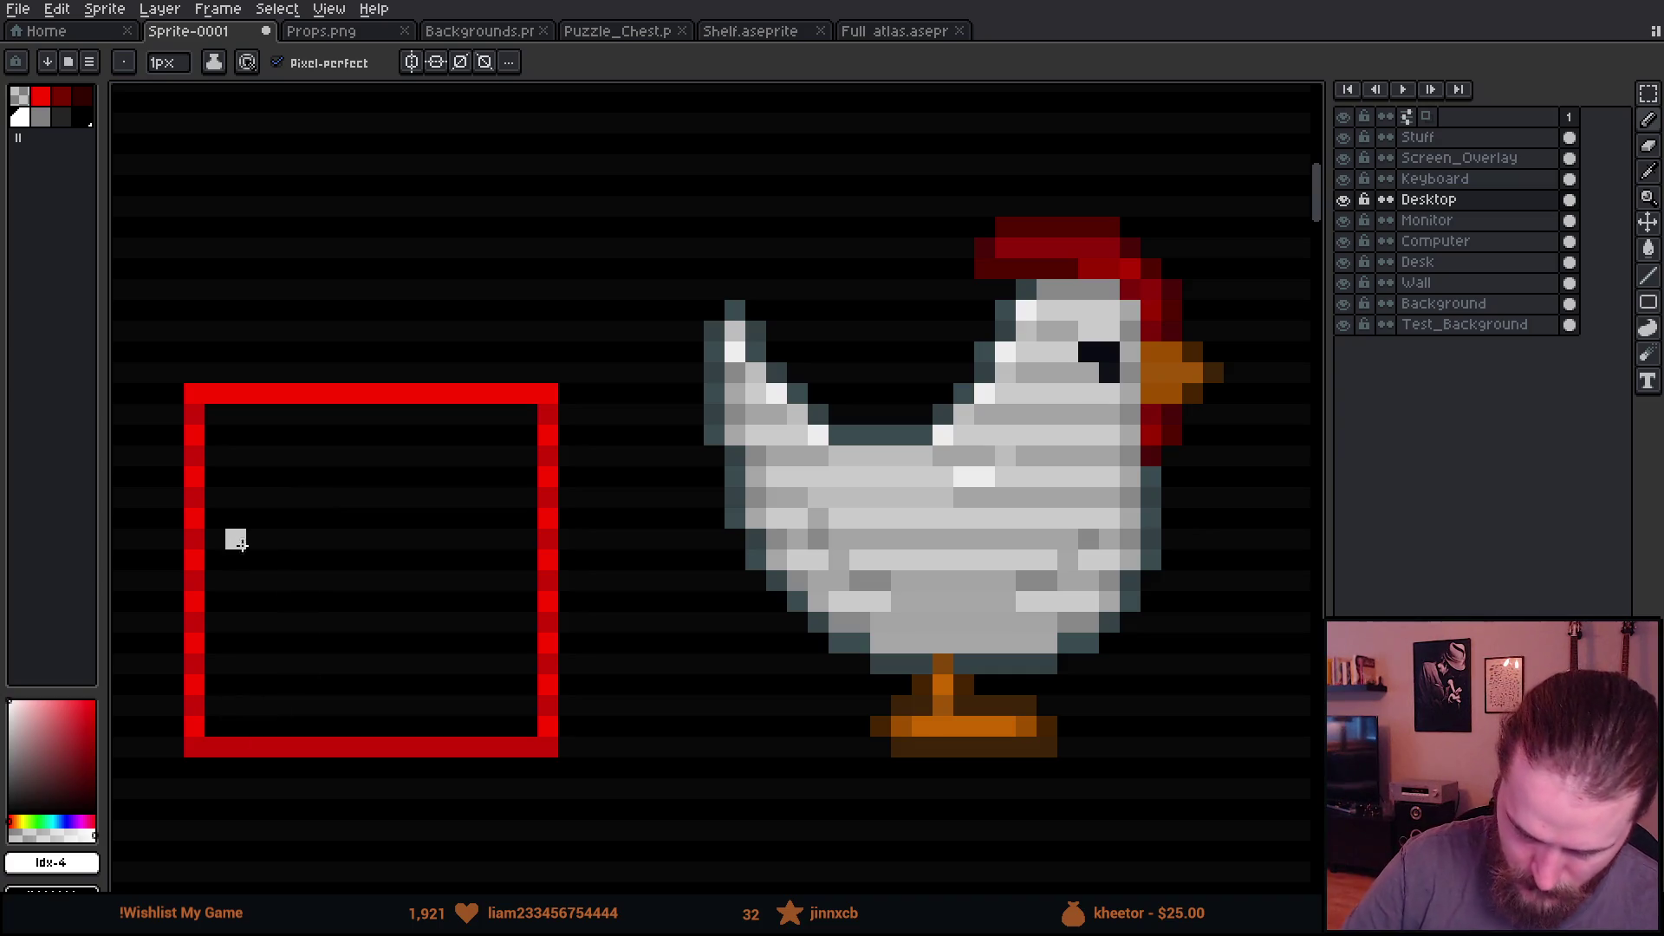
{"action": "mouse_move", "coordinate": [219, 548]}
{"action": "left_mouse_down"}
{"action": "mouse_move", "coordinate": [215, 579]}
{"action": "mouse_move", "coordinate": [298, 663]}
{"action": "mouse_move", "coordinate": [360, 681]}
{"action": "mouse_move", "coordinate": [361, 726]}
{"action": "mouse_move", "coordinate": [412, 726]}
{"action": "left_mouse_up"}
{"action": "left_click", "coordinate": [381, 747]}
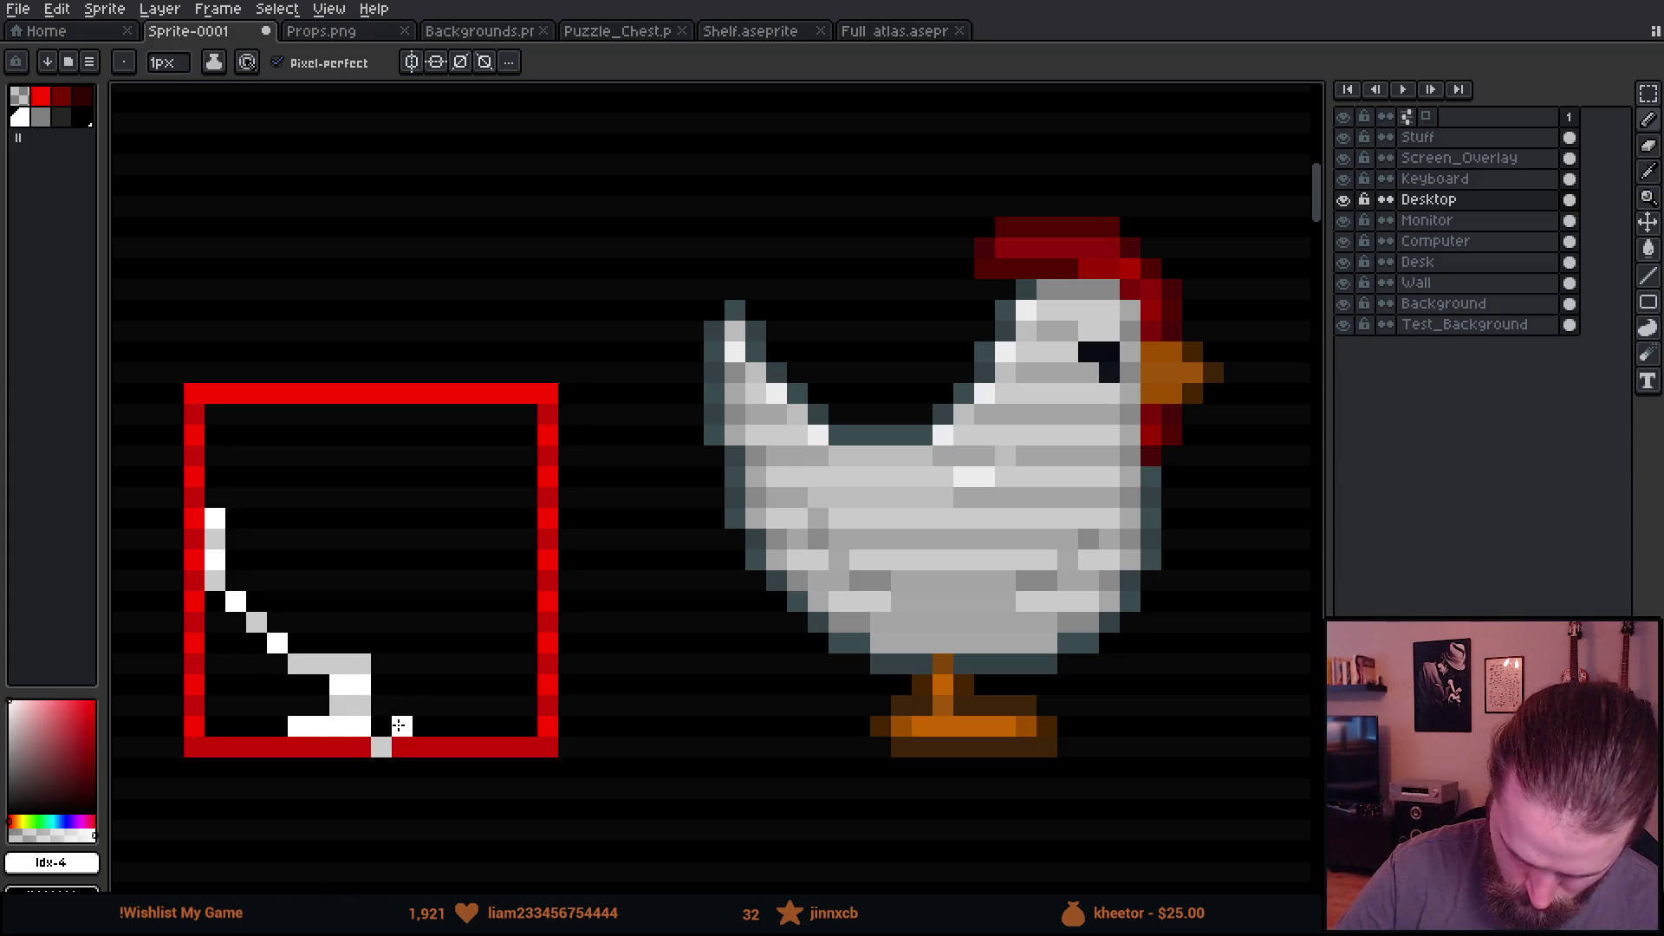
{"action": "left_click", "coordinate": [381, 663]}
{"action": "left_click_drag", "start_coordinate": [386, 656], "coordinate": [444, 600]}
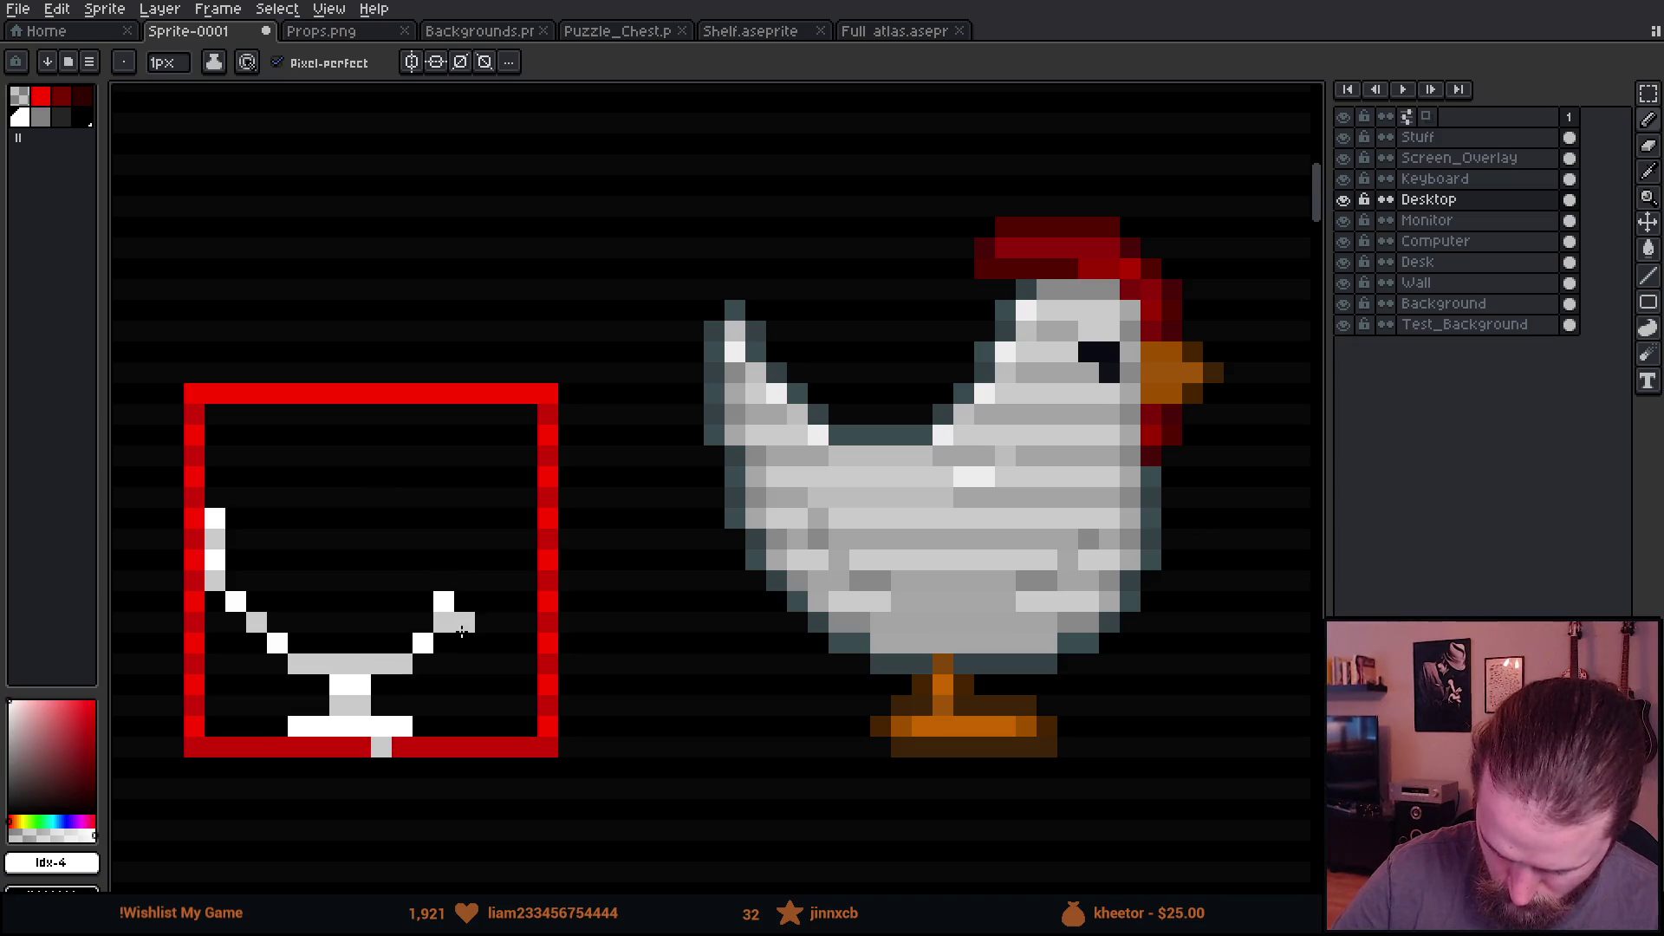
{"action": "mouse_move", "coordinate": [413, 664]}
{"action": "left_mouse_down"}
{"action": "mouse_move", "coordinate": [485, 589]}
{"action": "mouse_move", "coordinate": [506, 518]}
{"action": "mouse_move", "coordinate": [502, 638]}
{"action": "mouse_move", "coordinate": [485, 624]}
{"action": "mouse_move", "coordinate": [464, 642]}
{"action": "mouse_move", "coordinate": [485, 520]}
{"action": "mouse_move", "coordinate": [527, 498]}
{"action": "mouse_move", "coordinate": [475, 486]}
{"action": "mouse_move", "coordinate": [464, 437]}
{"action": "mouse_move", "coordinate": [385, 433]}
{"action": "mouse_move", "coordinate": [401, 555]}
{"action": "mouse_move", "coordinate": [319, 581]}
{"action": "mouse_move", "coordinate": [270, 561]}
{"action": "mouse_move", "coordinate": [211, 484]}
{"action": "left_mouse_up"}
Step: Erase a stray foot pixel, finish the outline, and undo a fill that whitened the canvas
{"action": "key", "text": "e"}
{"action": "left_click", "coordinate": [444, 664]}
{"action": "key", "text": "b"}
{"action": "left_click", "coordinate": [215, 496]}
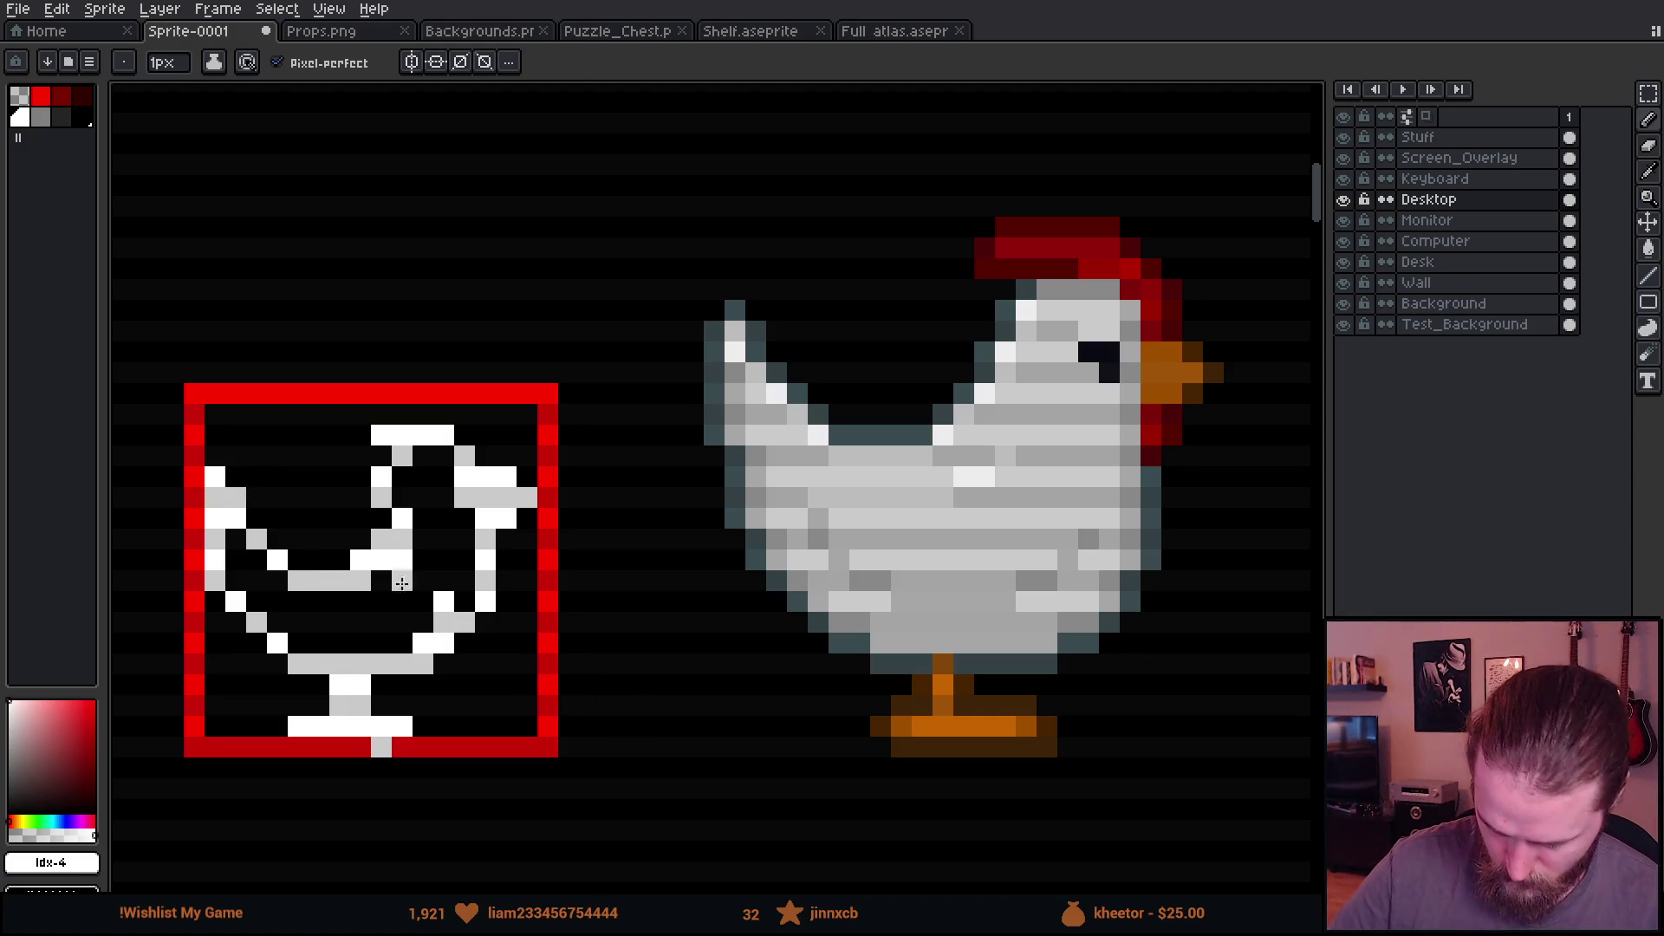
{"action": "key", "text": "g"}
{"action": "left_click", "coordinate": [476, 627]}
{"action": "key", "text": "ctrl+z"}
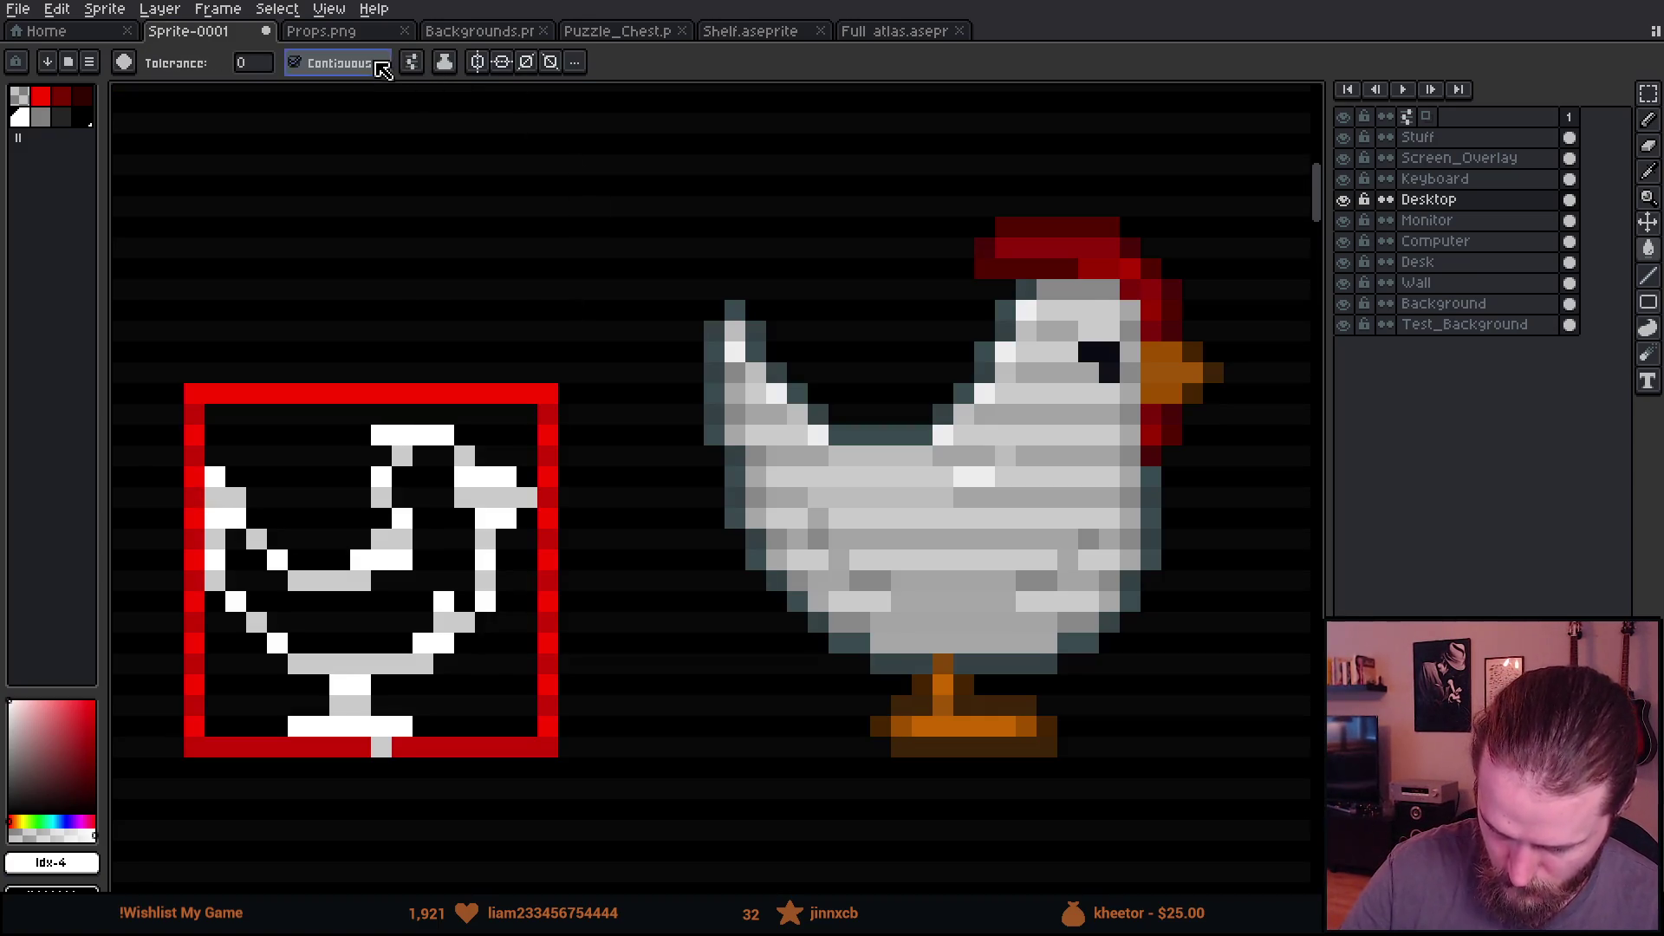
Step: Set the Paint Bucket to 4-connected and fill the chicken's interior white
{"action": "left_click", "coordinate": [442, 74]}
{"action": "left_click", "coordinate": [447, 185]}
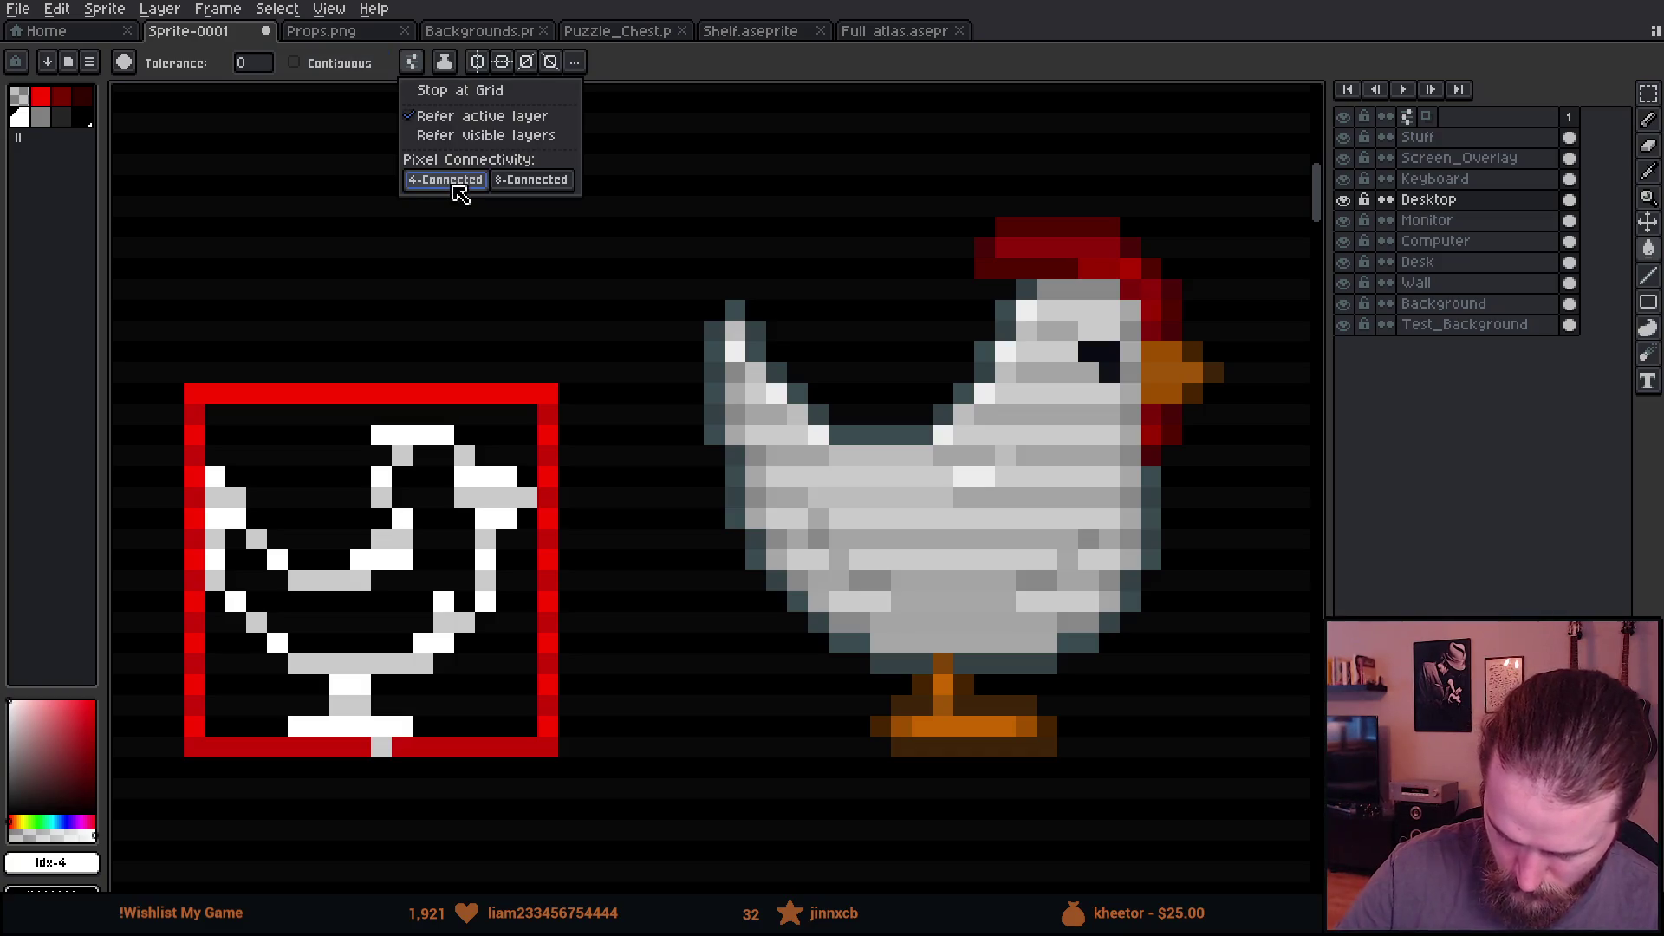
{"action": "left_click", "coordinate": [385, 617]}
{"action": "left_click_drag", "start_coordinate": [509, 693], "coordinate": [646, 725]}
Step: Blacken six pixels along the chicken's neck edge and paint the back gap white
{"action": "key", "text": "b"}
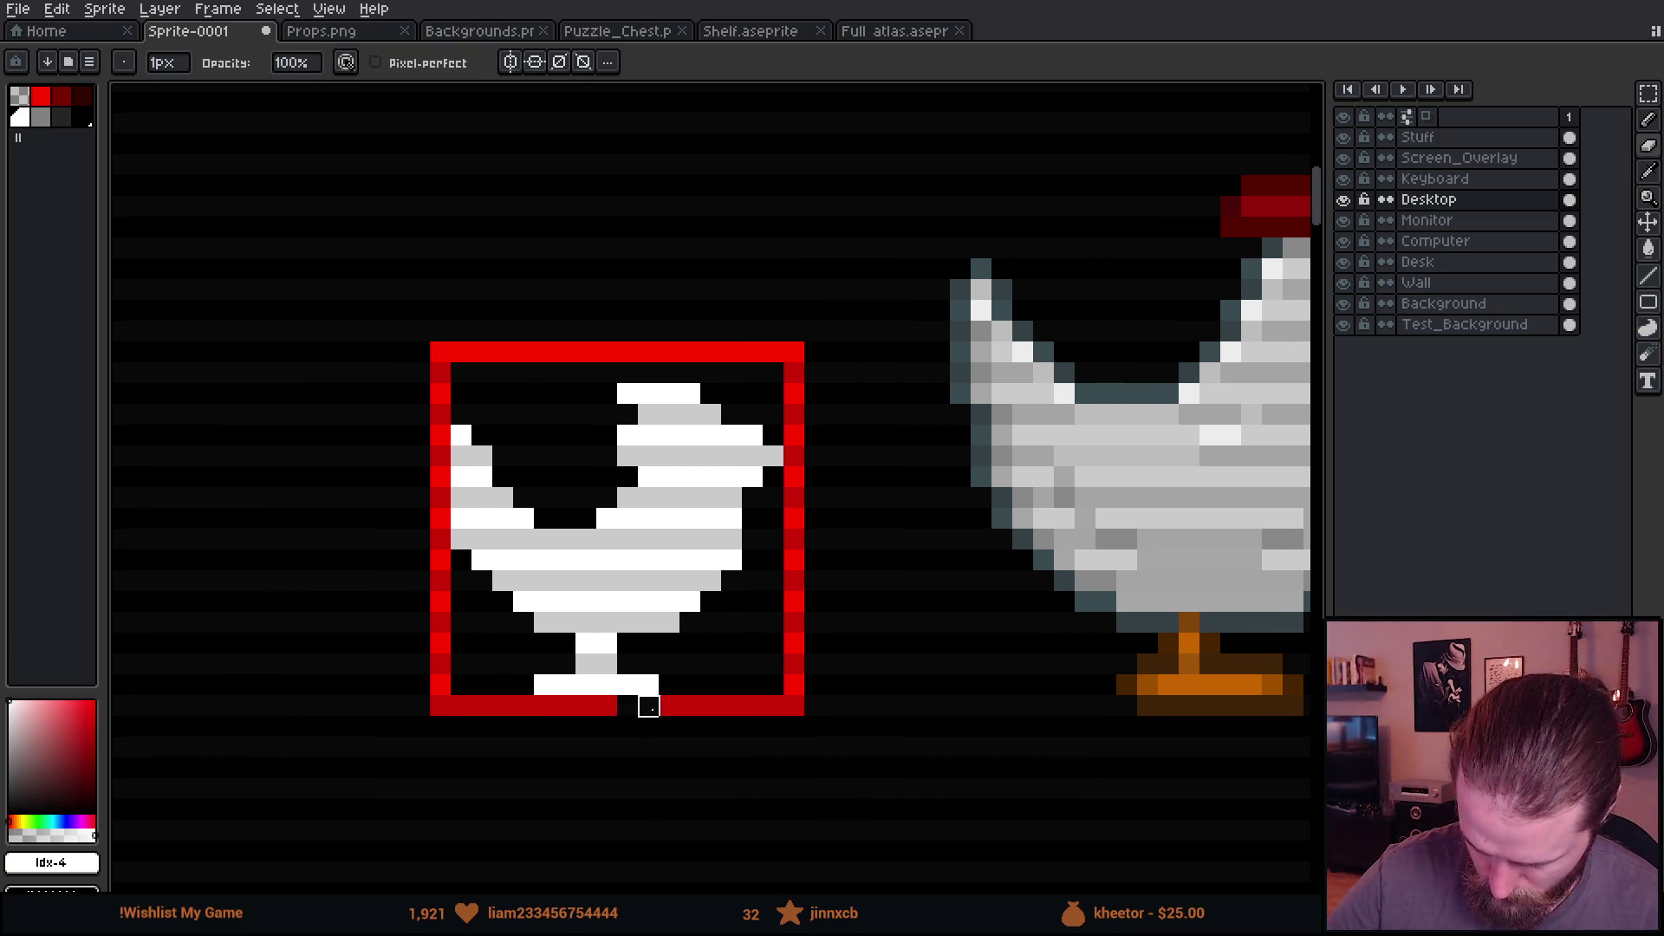
{"action": "left_click", "coordinate": [527, 432]}
{"action": "left_click", "coordinate": [526, 453]}
{"action": "left_click", "coordinate": [546, 412]}
{"action": "left_click", "coordinate": [547, 474]}
{"action": "left_click", "coordinate": [526, 494]}
{"action": "left_click", "coordinate": [504, 515]}
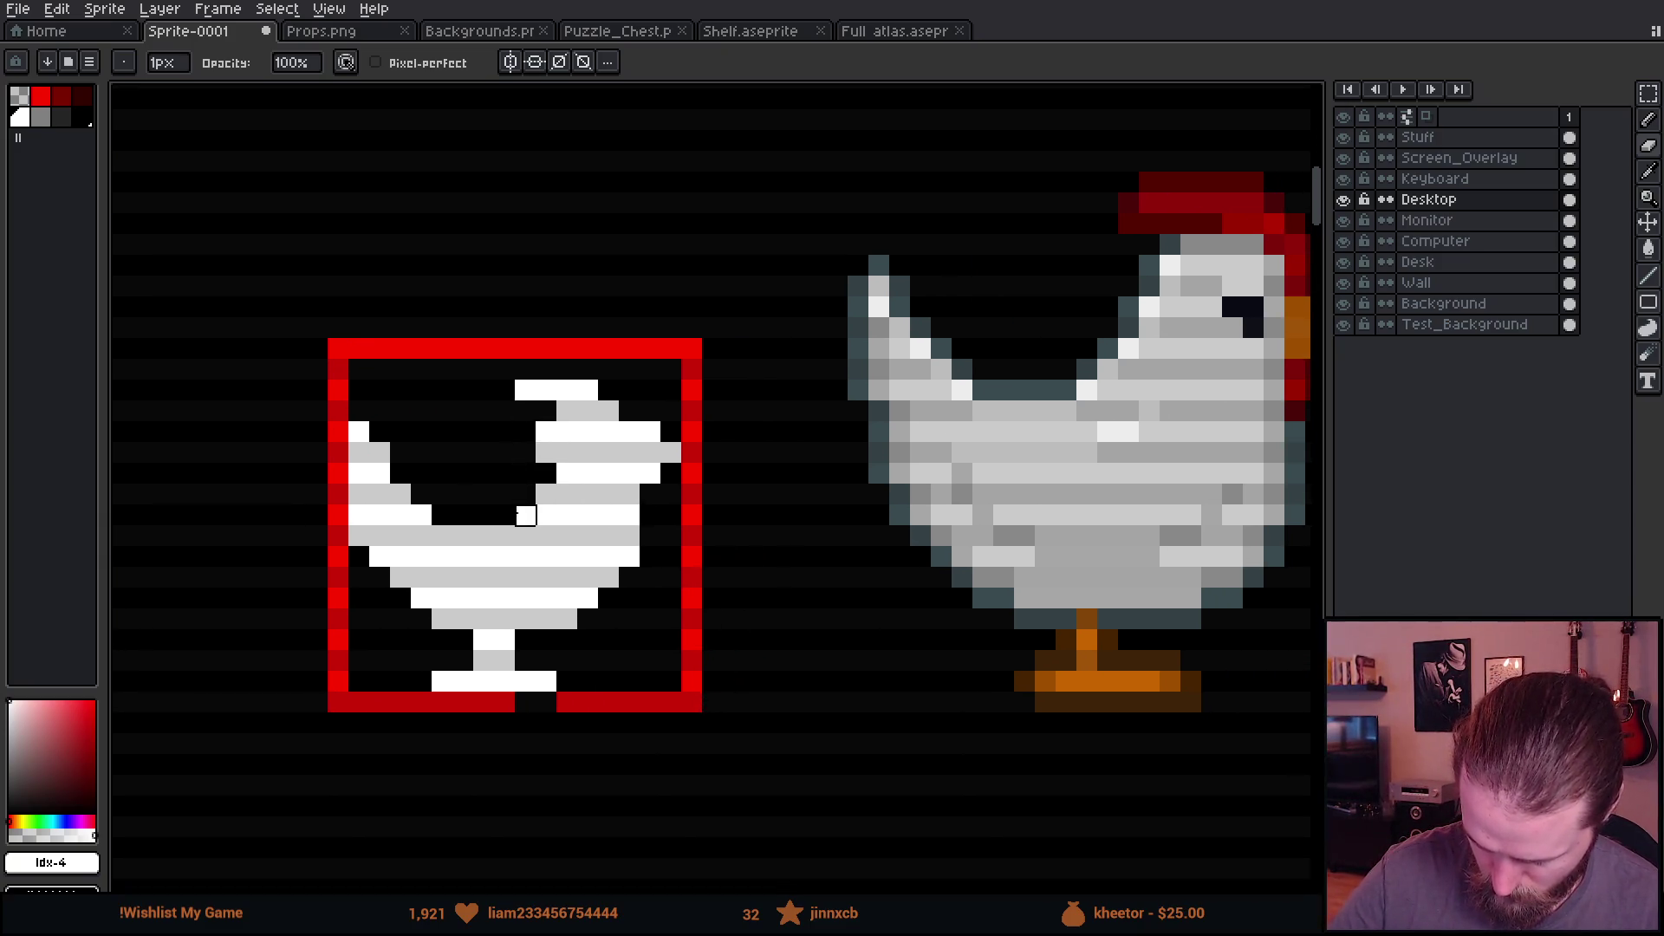
{"action": "left_click_drag", "start_coordinate": [442, 515], "coordinate": [515, 515]}
Step: Marquee-select the chicken's legs and feet
{"action": "left_click_drag", "start_coordinate": [705, 658], "coordinate": [604, 586]}
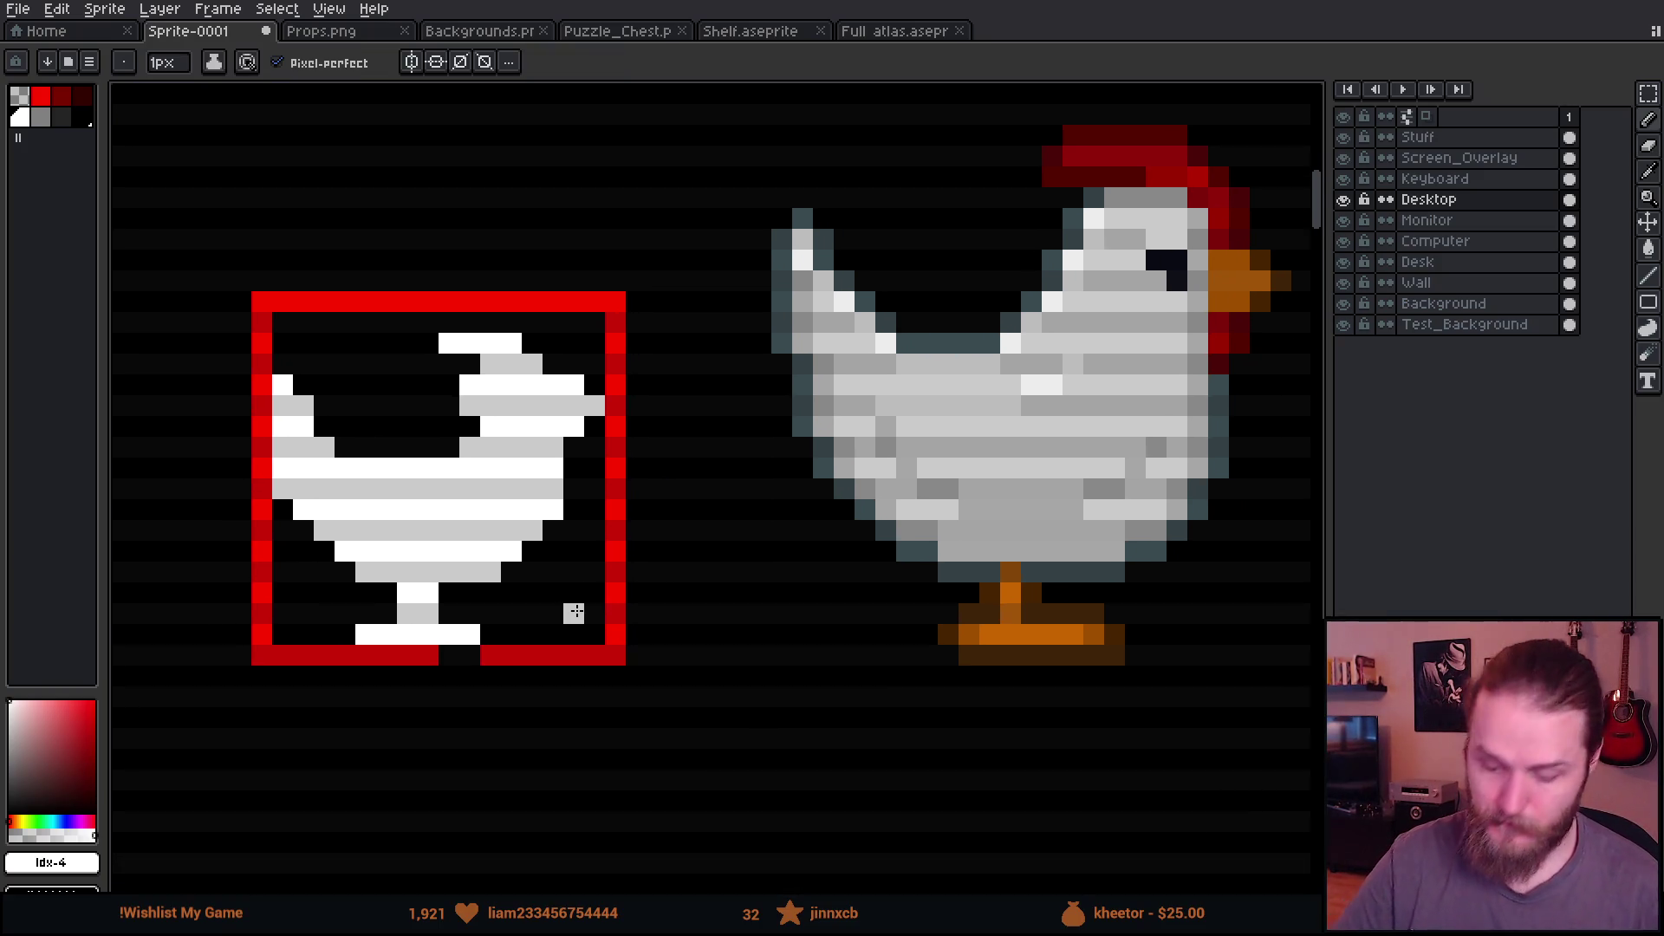
{"action": "key", "text": "m"}
{"action": "left_click_drag", "start_coordinate": [331, 578], "coordinate": [484, 687]}
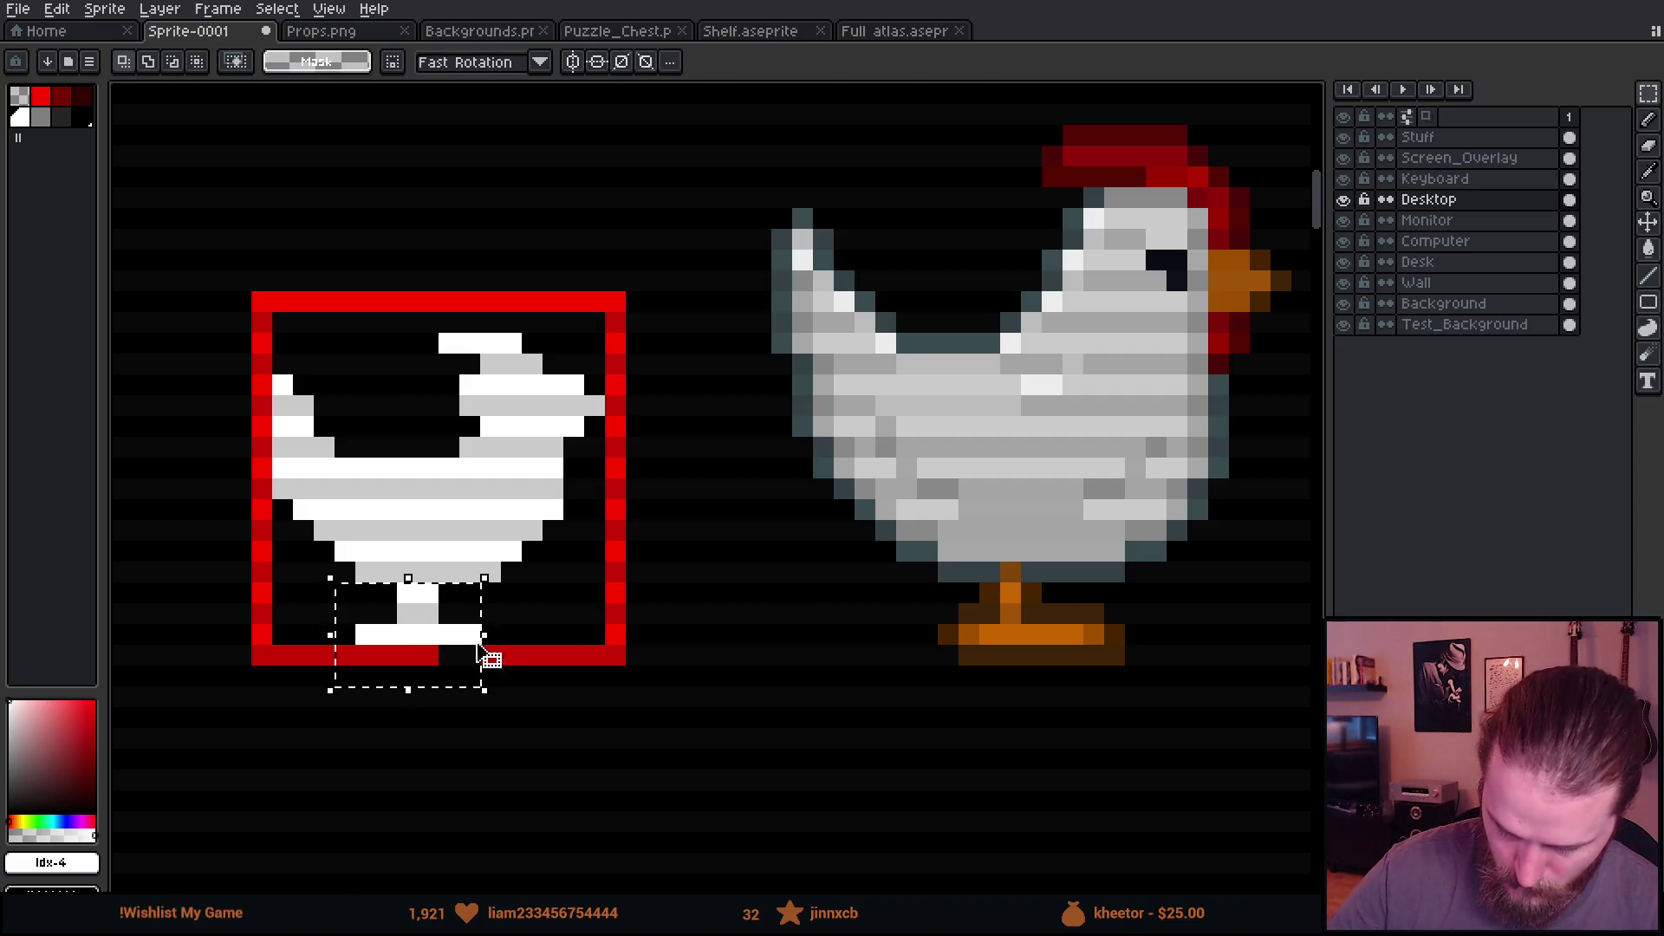
Step: Test-nudge the legs, then darken the border beneath the feet and the bottom foot row
{"action": "key", "text": "Right"}
{"action": "key", "text": "Left"}
{"action": "key", "text": "ctrl+d"}
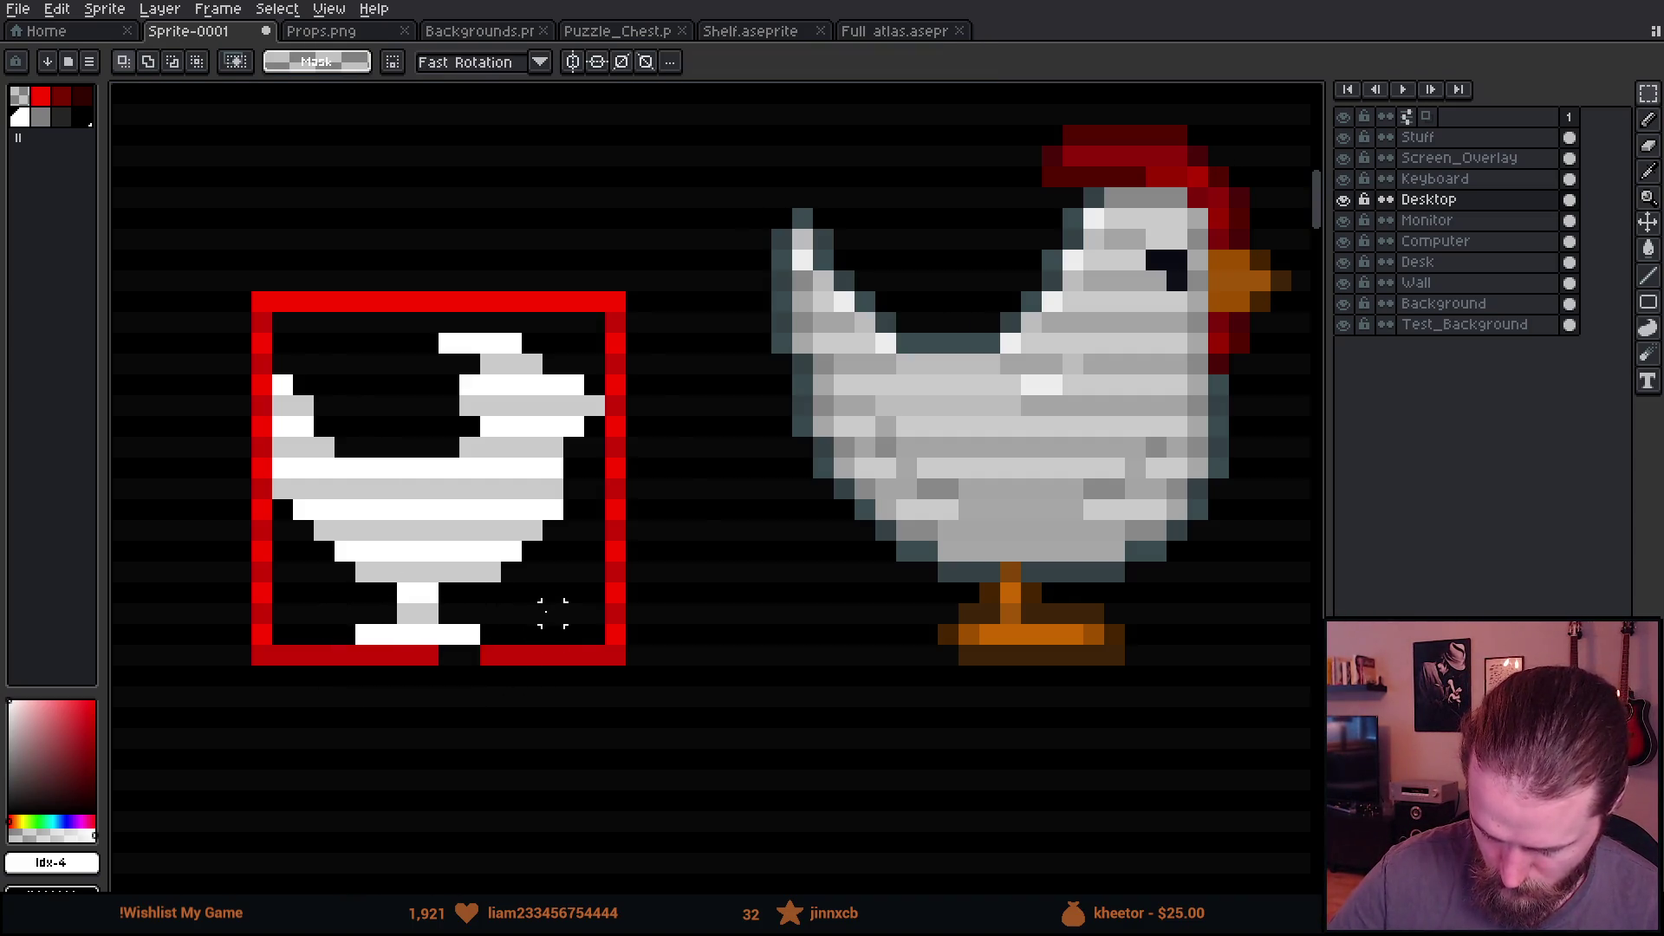
{"action": "key", "text": "b"}
{"action": "left_click_drag", "start_coordinate": [449, 654], "coordinate": [490, 677]}
{"action": "mouse_move", "coordinate": [364, 635]}
{"action": "left_mouse_down"}
{"action": "mouse_move", "coordinate": [475, 635]}
{"action": "mouse_move", "coordinate": [429, 593]}
{"action": "mouse_move", "coordinate": [428, 634]}
{"action": "mouse_move", "coordinate": [447, 631]}
{"action": "left_mouse_up"}
Step: Move the boxed chicken down one pixel, then raise its head and back one pixel
{"action": "key", "text": "b"}
{"action": "left_click_drag", "start_coordinate": [599, 716], "coordinate": [576, 744]}
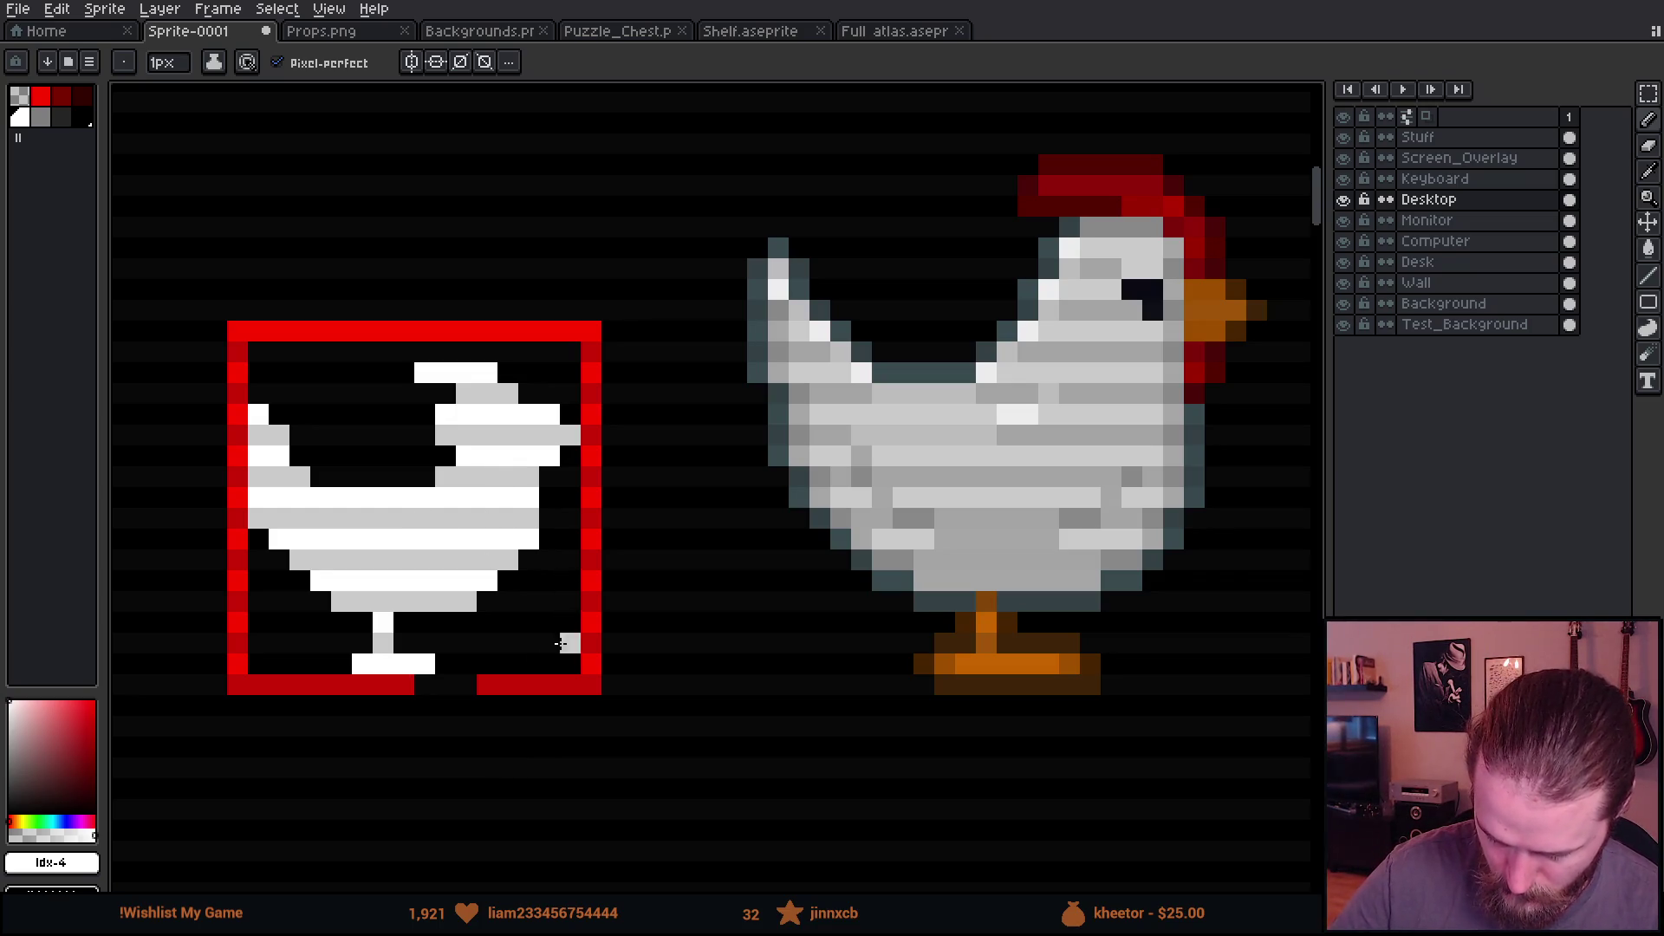
{"action": "key", "text": "m"}
{"action": "mouse_move", "coordinate": [224, 88]}
{"action": "left_mouse_down"}
{"action": "mouse_move", "coordinate": [562, 427]}
{"action": "mouse_move", "coordinate": [564, 761]}
{"action": "left_mouse_up"}
{"action": "left_click", "coordinate": [655, 517]}
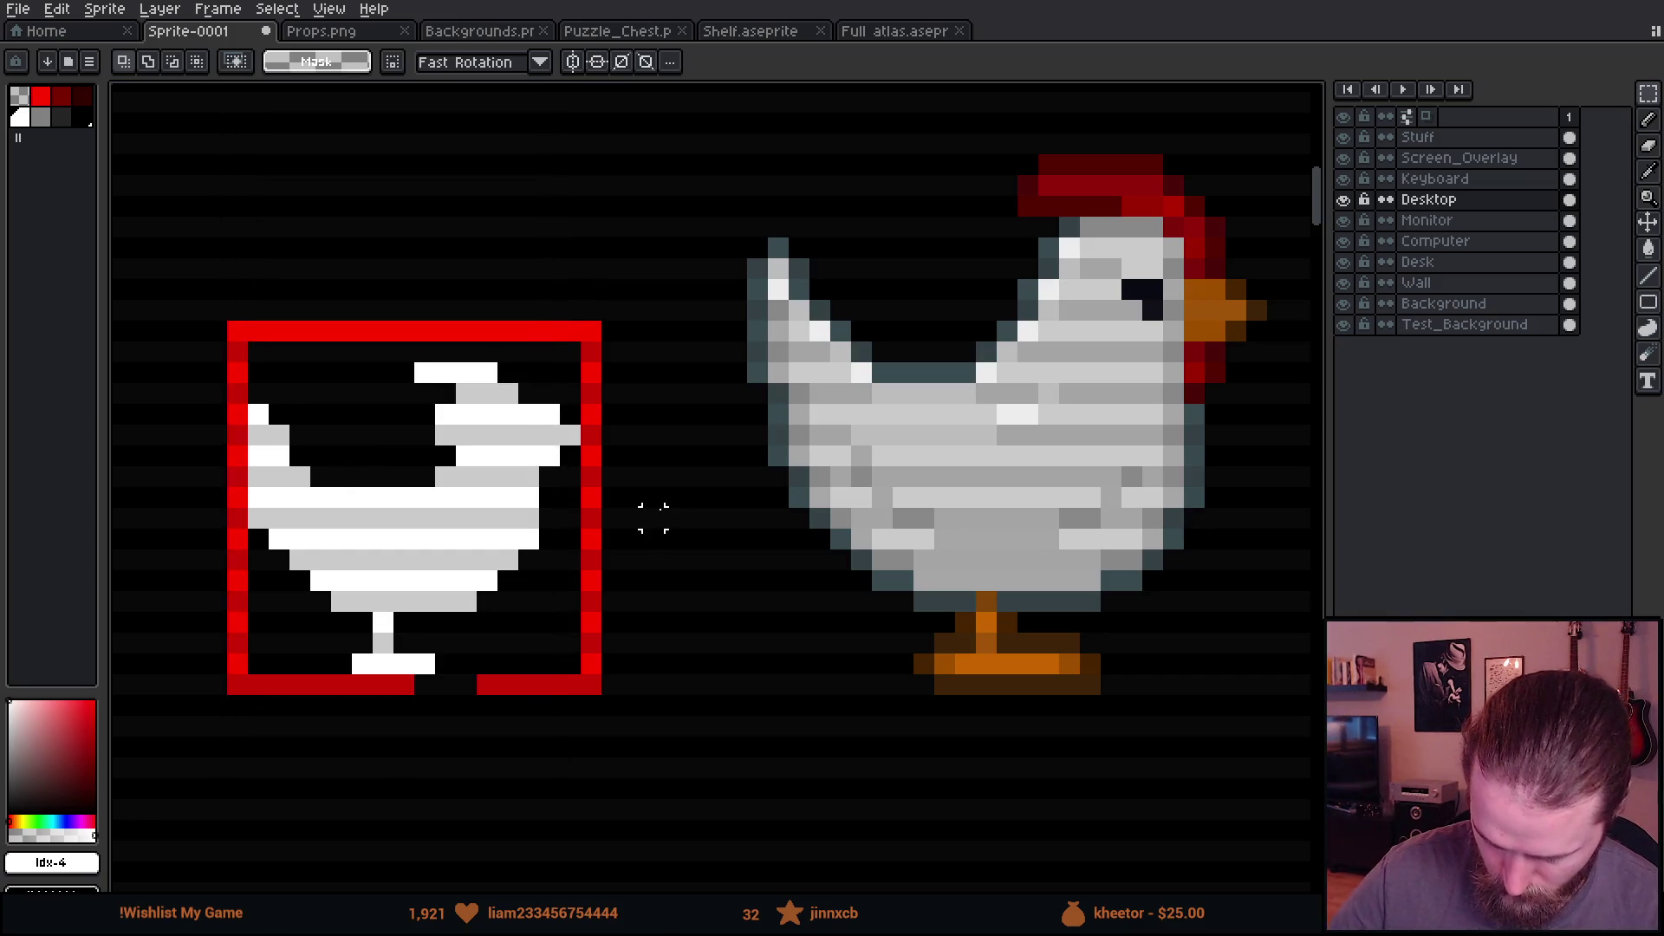
{"action": "mouse_move", "coordinate": [258, 351]}
{"action": "left_mouse_down"}
{"action": "mouse_move", "coordinate": [295, 429]}
{"action": "mouse_move", "coordinate": [583, 613]}
{"action": "left_mouse_up"}
{"action": "key", "text": "Down"}
{"action": "left_click", "coordinate": [633, 603]}
{"action": "mouse_move", "coordinate": [399, 368]}
{"action": "left_mouse_down"}
{"action": "mouse_move", "coordinate": [583, 491]}
{"action": "mouse_move", "coordinate": [538, 444]}
{"action": "mouse_move", "coordinate": [526, 480]}
{"action": "left_mouse_up"}
{"action": "left_click", "coordinate": [588, 541]}
Step: Fill the body gap white, add grey back pixels and draw the tail upward
{"action": "key", "text": "b"}
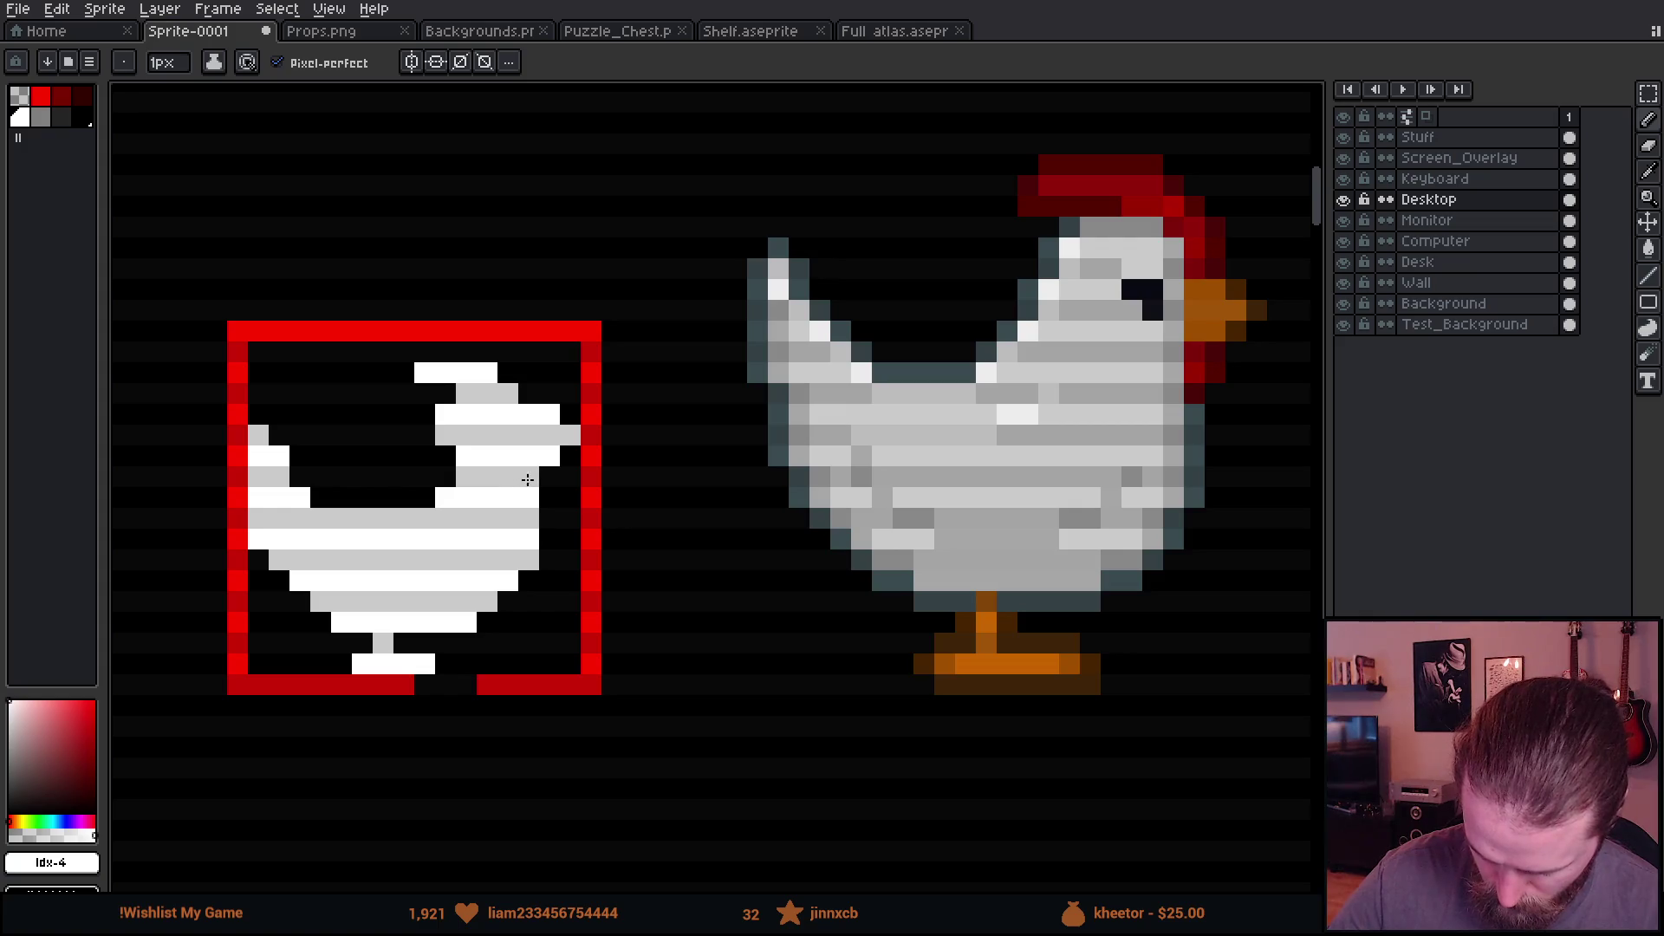
{"action": "mouse_move", "coordinate": [686, 690]}
{"action": "left_mouse_down"}
{"action": "mouse_move", "coordinate": [774, 681]}
{"action": "mouse_move", "coordinate": [730, 668]}
{"action": "left_mouse_up"}
{"action": "left_click_drag", "start_coordinate": [487, 468], "coordinate": [370, 463]}
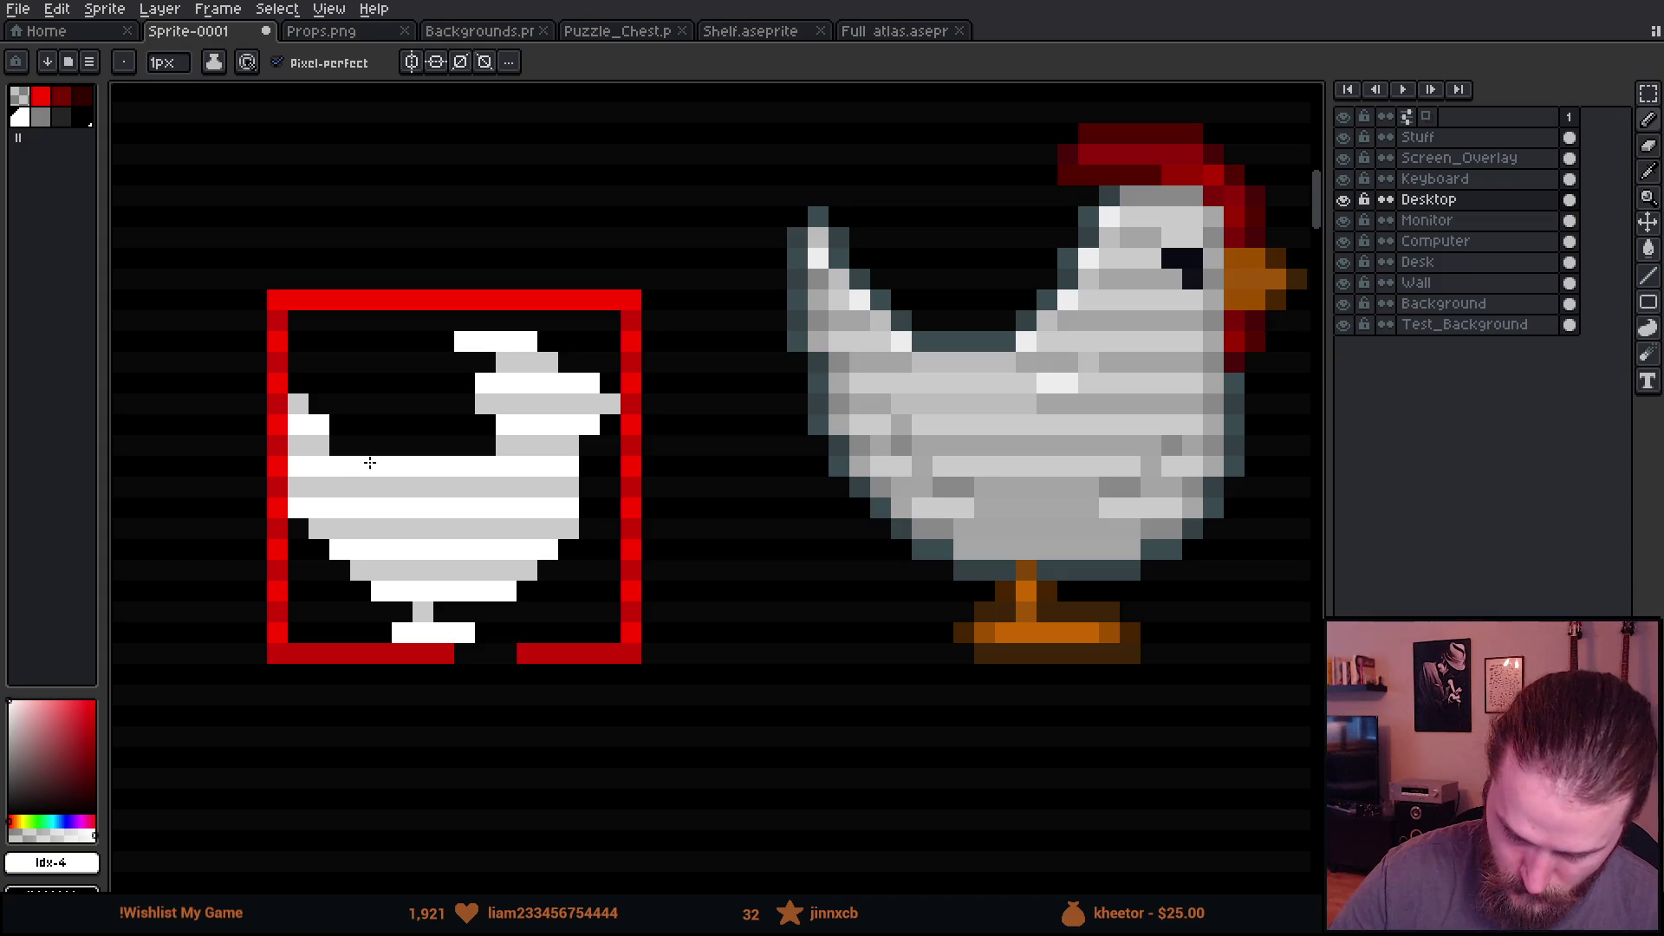
{"action": "left_click", "coordinate": [485, 445]}
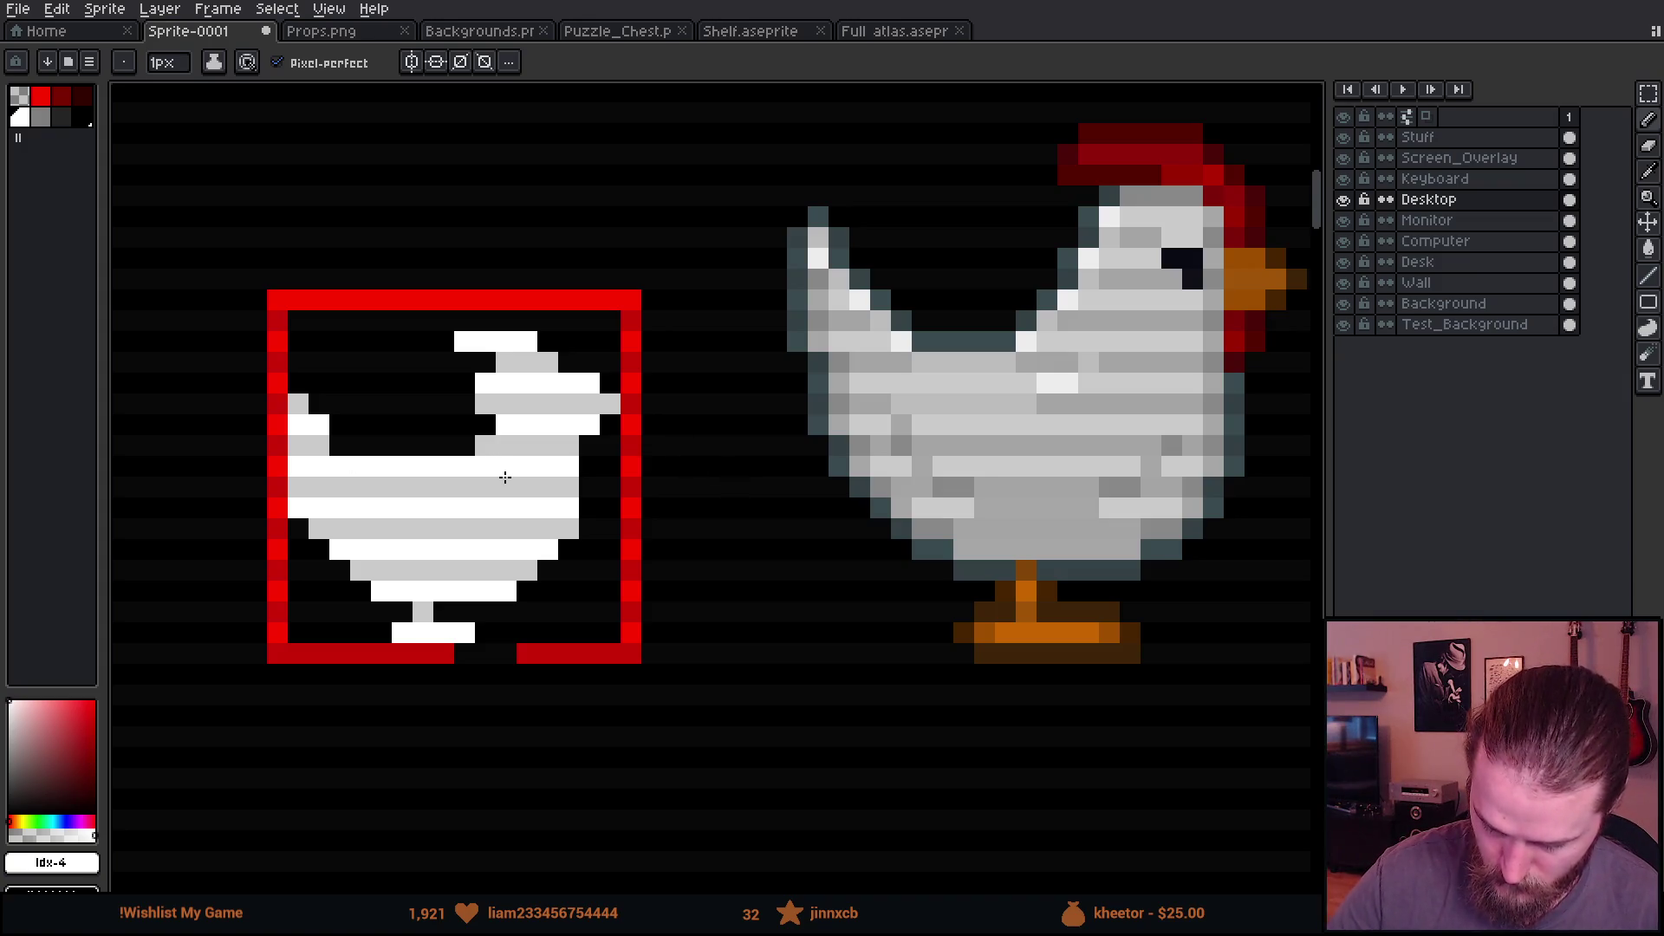
{"action": "left_click", "coordinate": [339, 444]}
{"action": "left_click_drag", "start_coordinate": [297, 403], "coordinate": [317, 360]}
Step: Erase stray pixels from the bottom row, right edge and belly, then select the chicken
{"action": "key", "text": "e"}
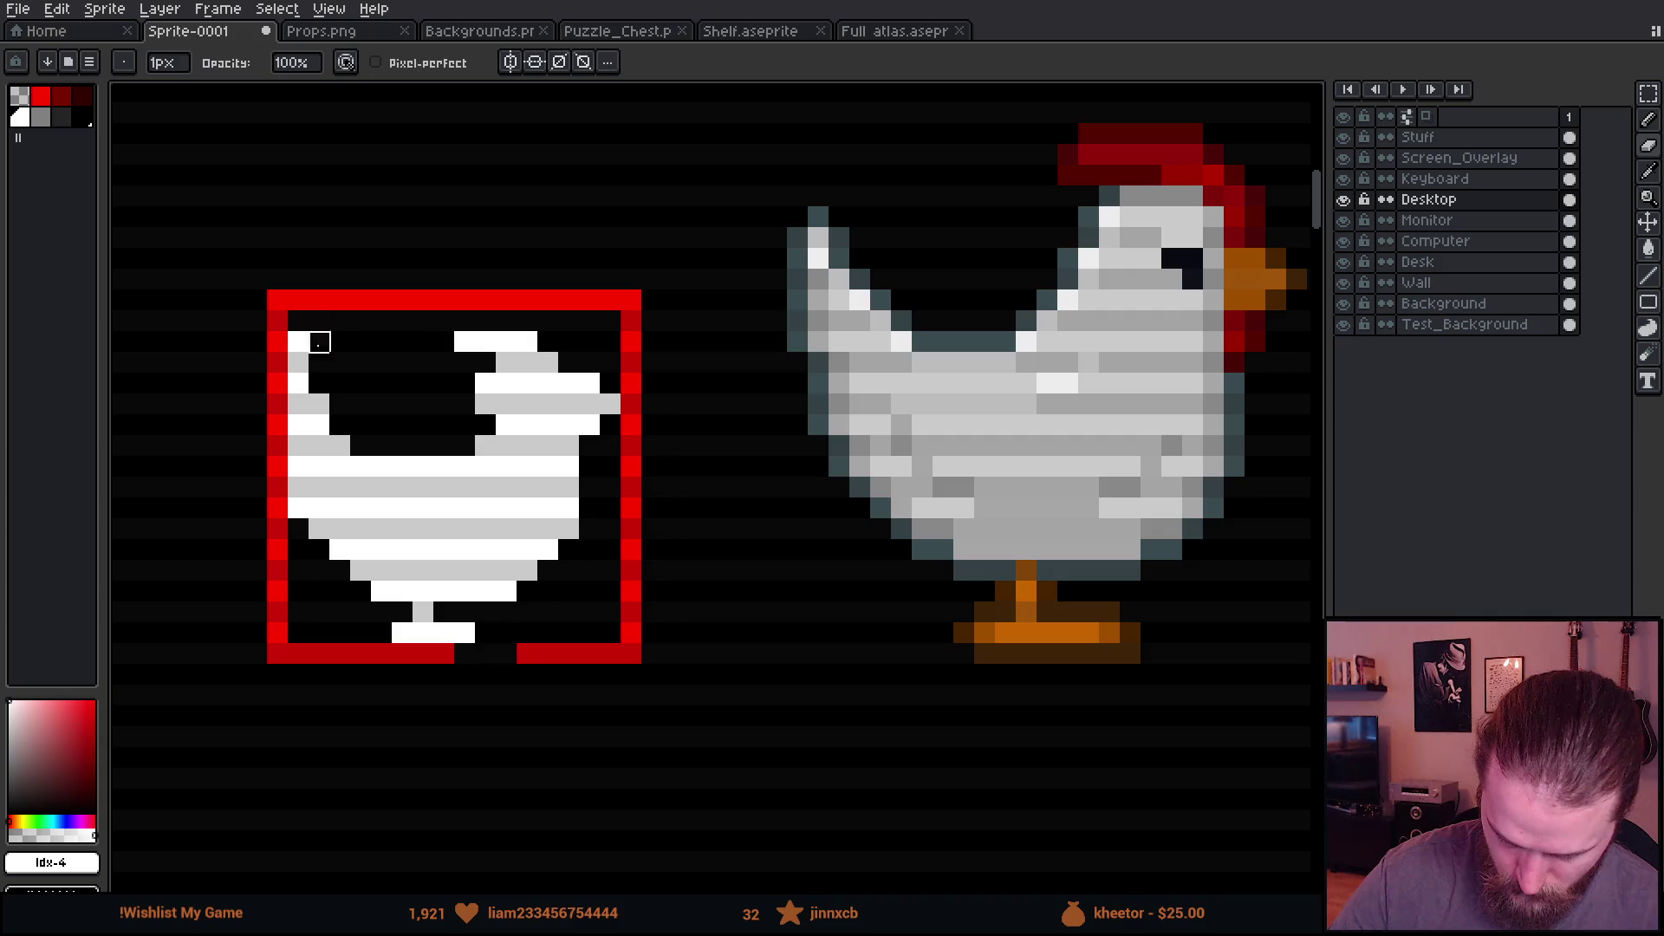
{"action": "scroll", "coordinate": [839, 716], "scroll_direction": "down", "scroll_amount": 2}
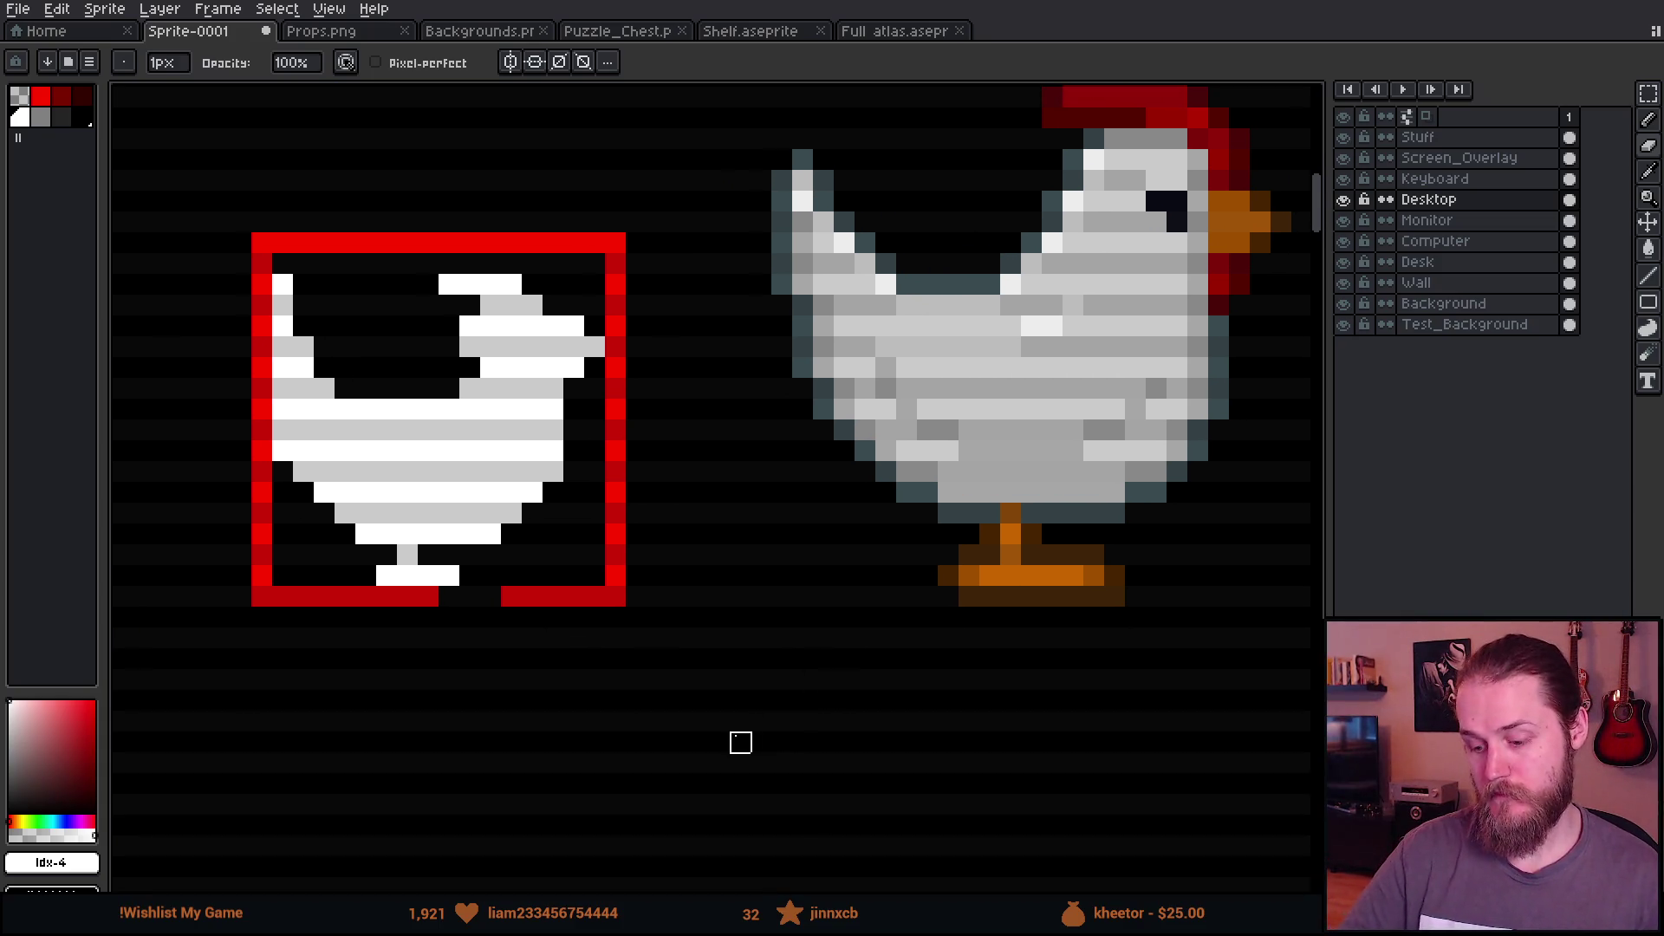
{"action": "left_click_drag", "start_coordinate": [549, 676], "coordinate": [639, 706]}
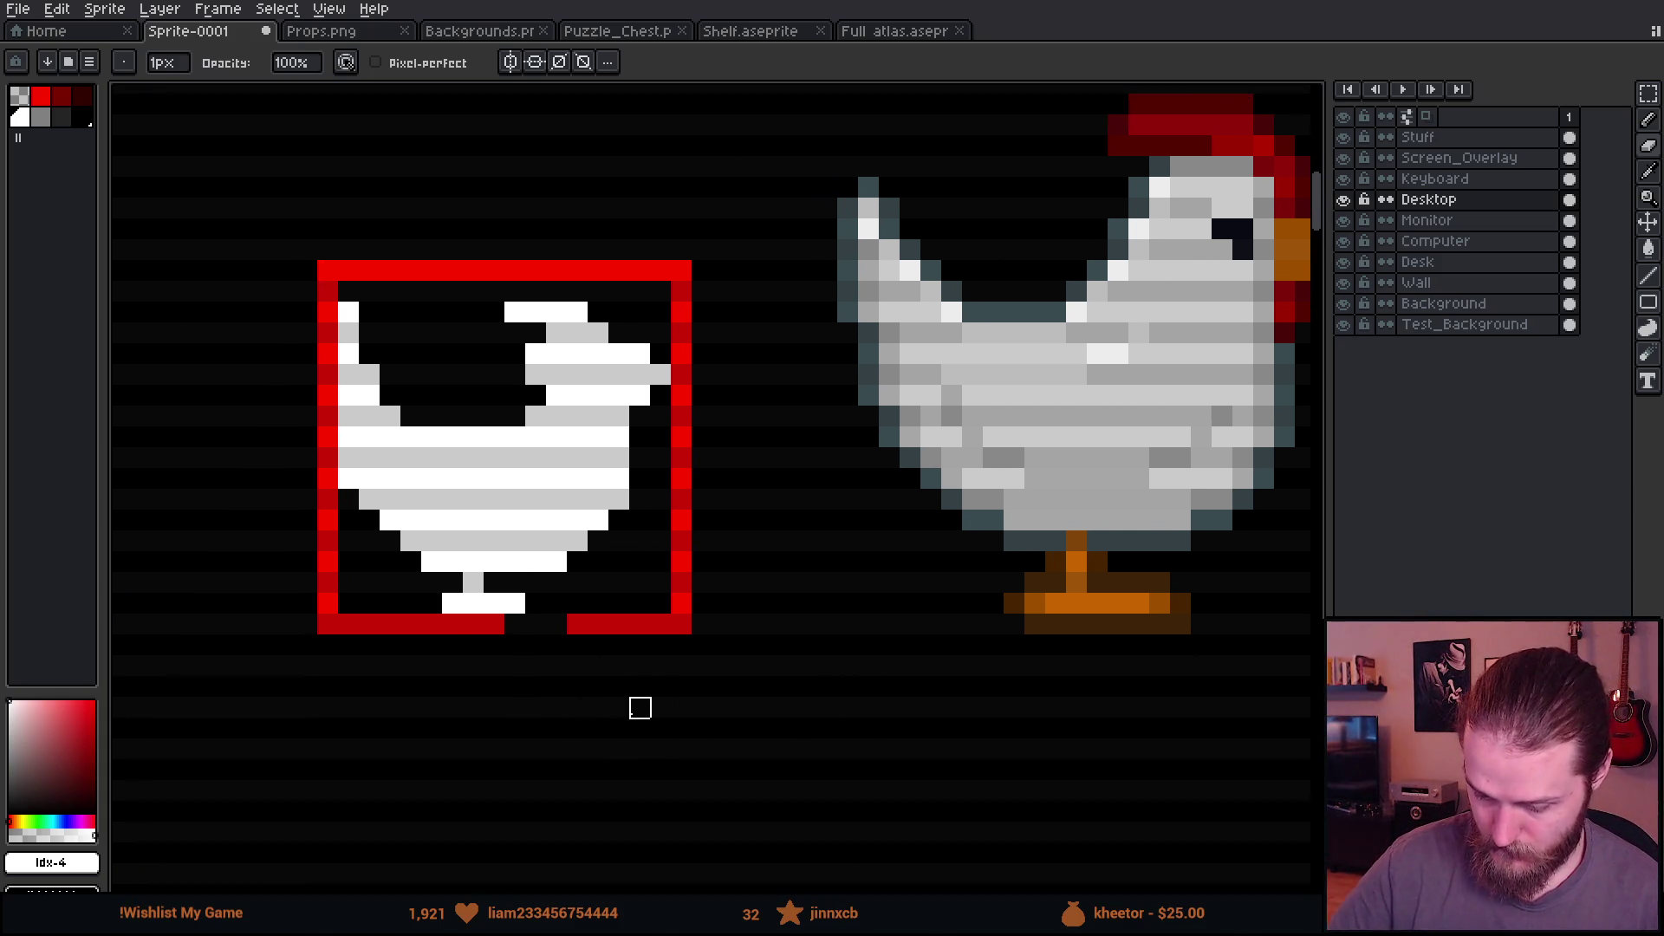
{"action": "key", "text": "b"}
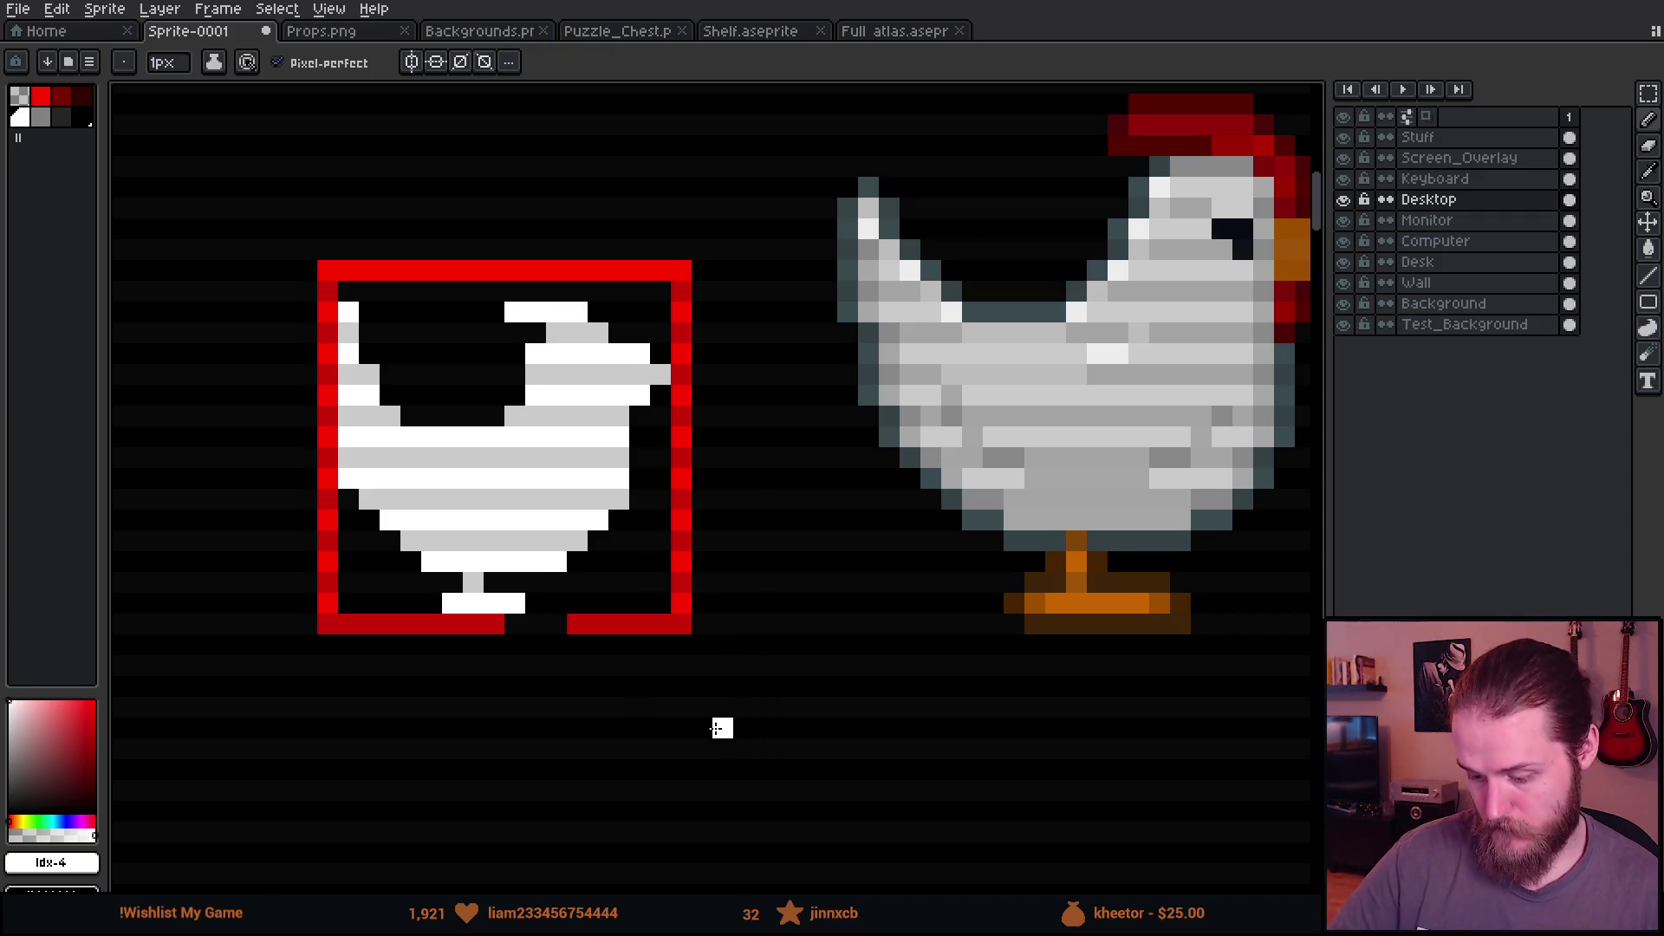
{"action": "left_click_drag", "start_coordinate": [659, 755], "coordinate": [654, 753]}
{"action": "scroll", "coordinate": [654, 753], "scroll_direction": "right", "scroll_amount": 1}
{"action": "key", "text": "e"}
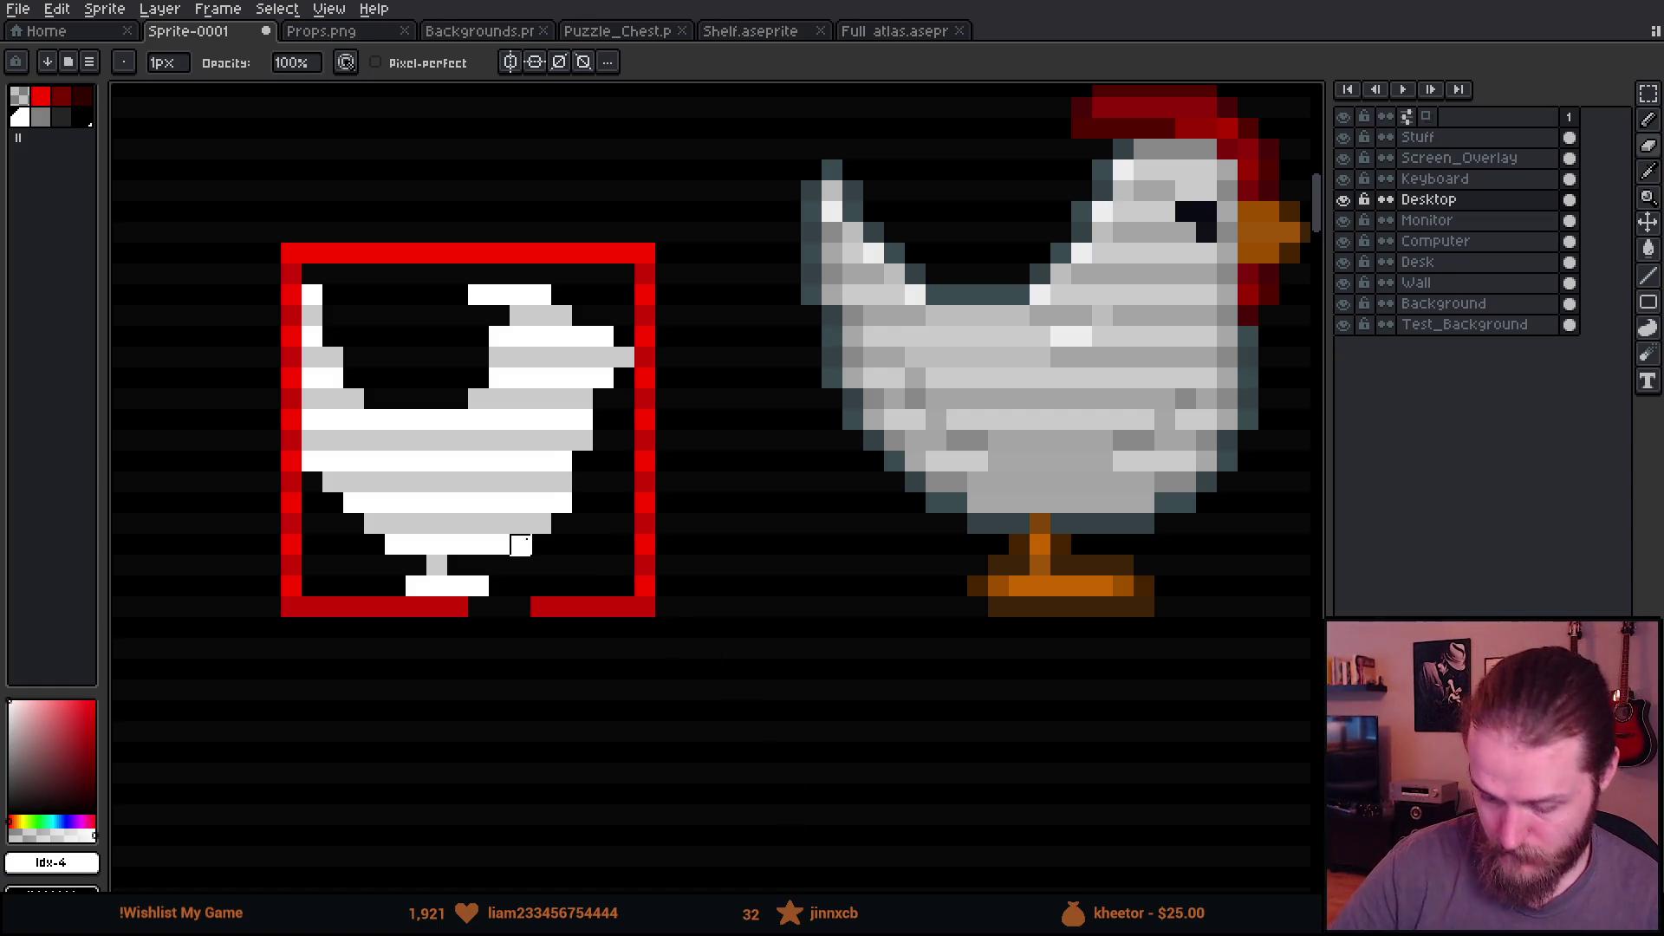
{"action": "left_click_drag", "start_coordinate": [520, 545], "coordinate": [499, 545]}
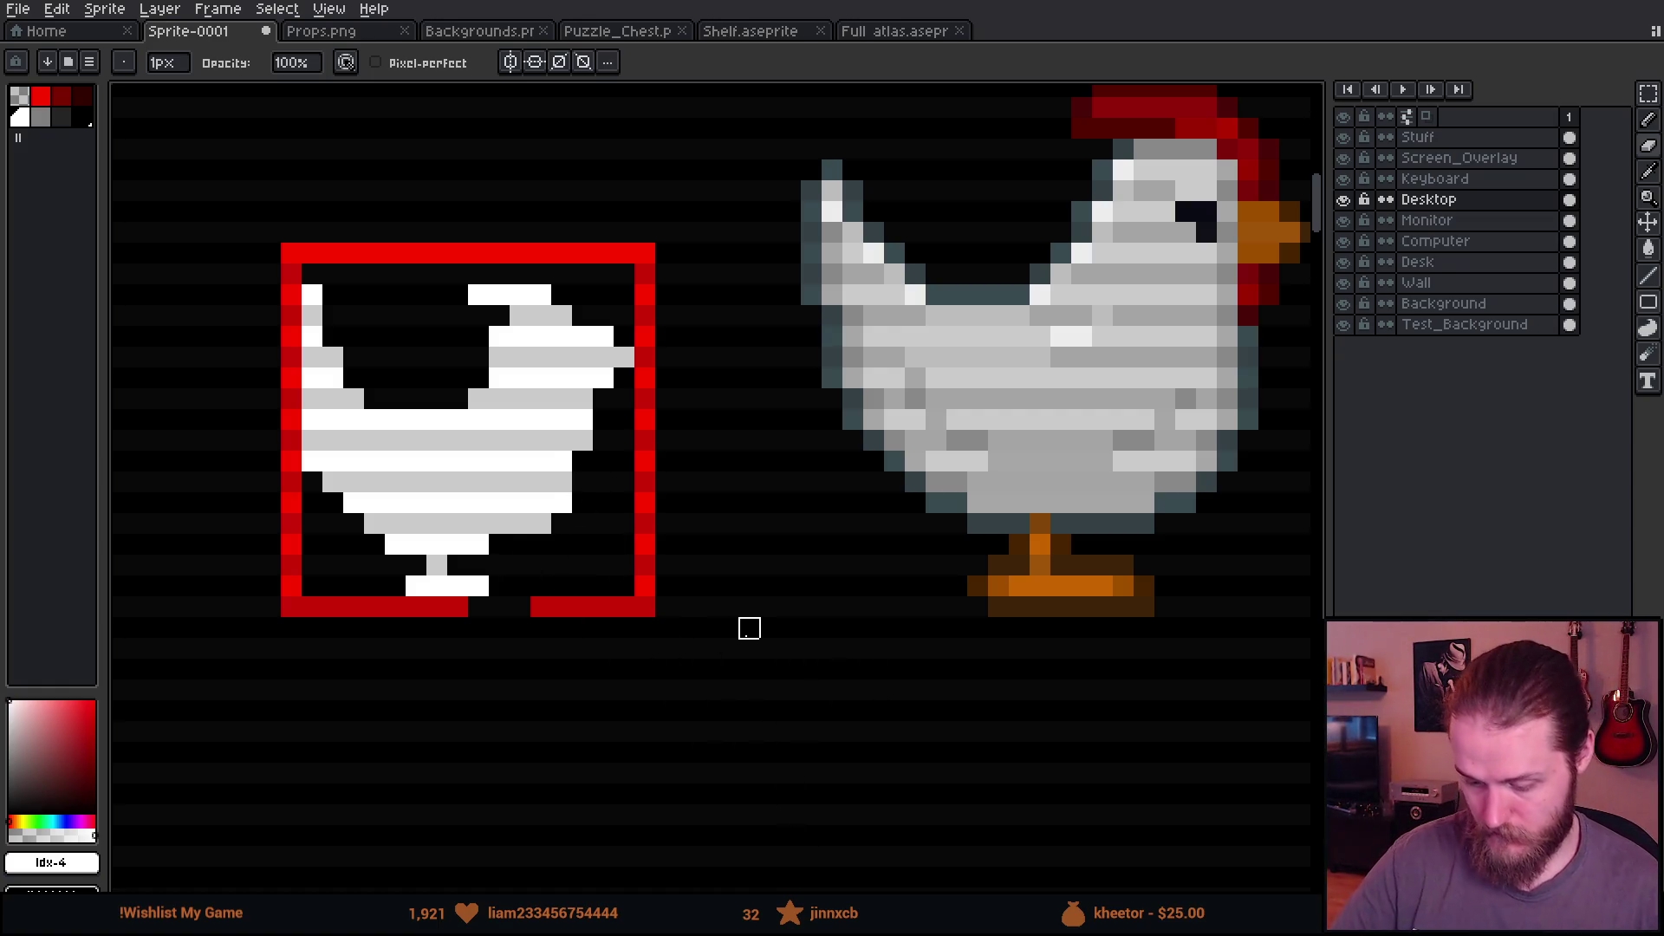
{"action": "left_click", "coordinate": [542, 523]}
{"action": "left_click", "coordinate": [562, 503]}
{"action": "scroll", "coordinate": [852, 670], "scroll_direction": "right", "scroll_amount": 2}
{"action": "left_click_drag", "start_coordinate": [361, 433], "coordinate": [381, 433]}
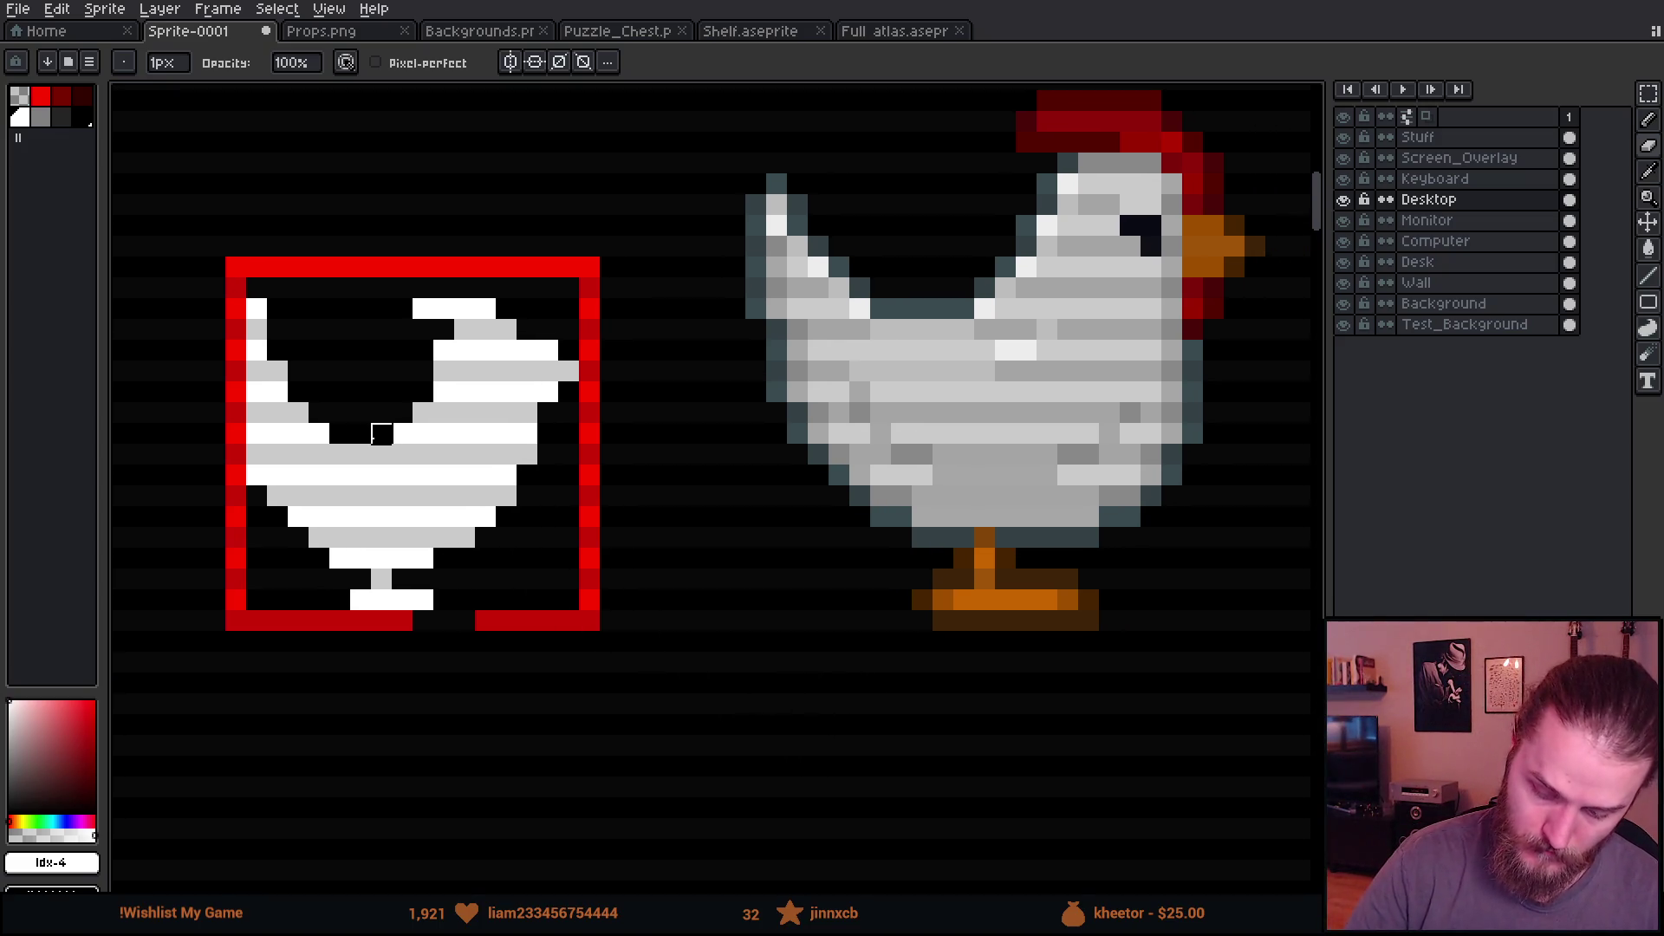
{"action": "mouse_move", "coordinate": [944, 724]}
{"action": "left_mouse_down"}
{"action": "mouse_move", "coordinate": [876, 747]}
{"action": "mouse_move", "coordinate": [1107, 769]}
{"action": "mouse_move", "coordinate": [1023, 756]}
{"action": "left_mouse_up"}
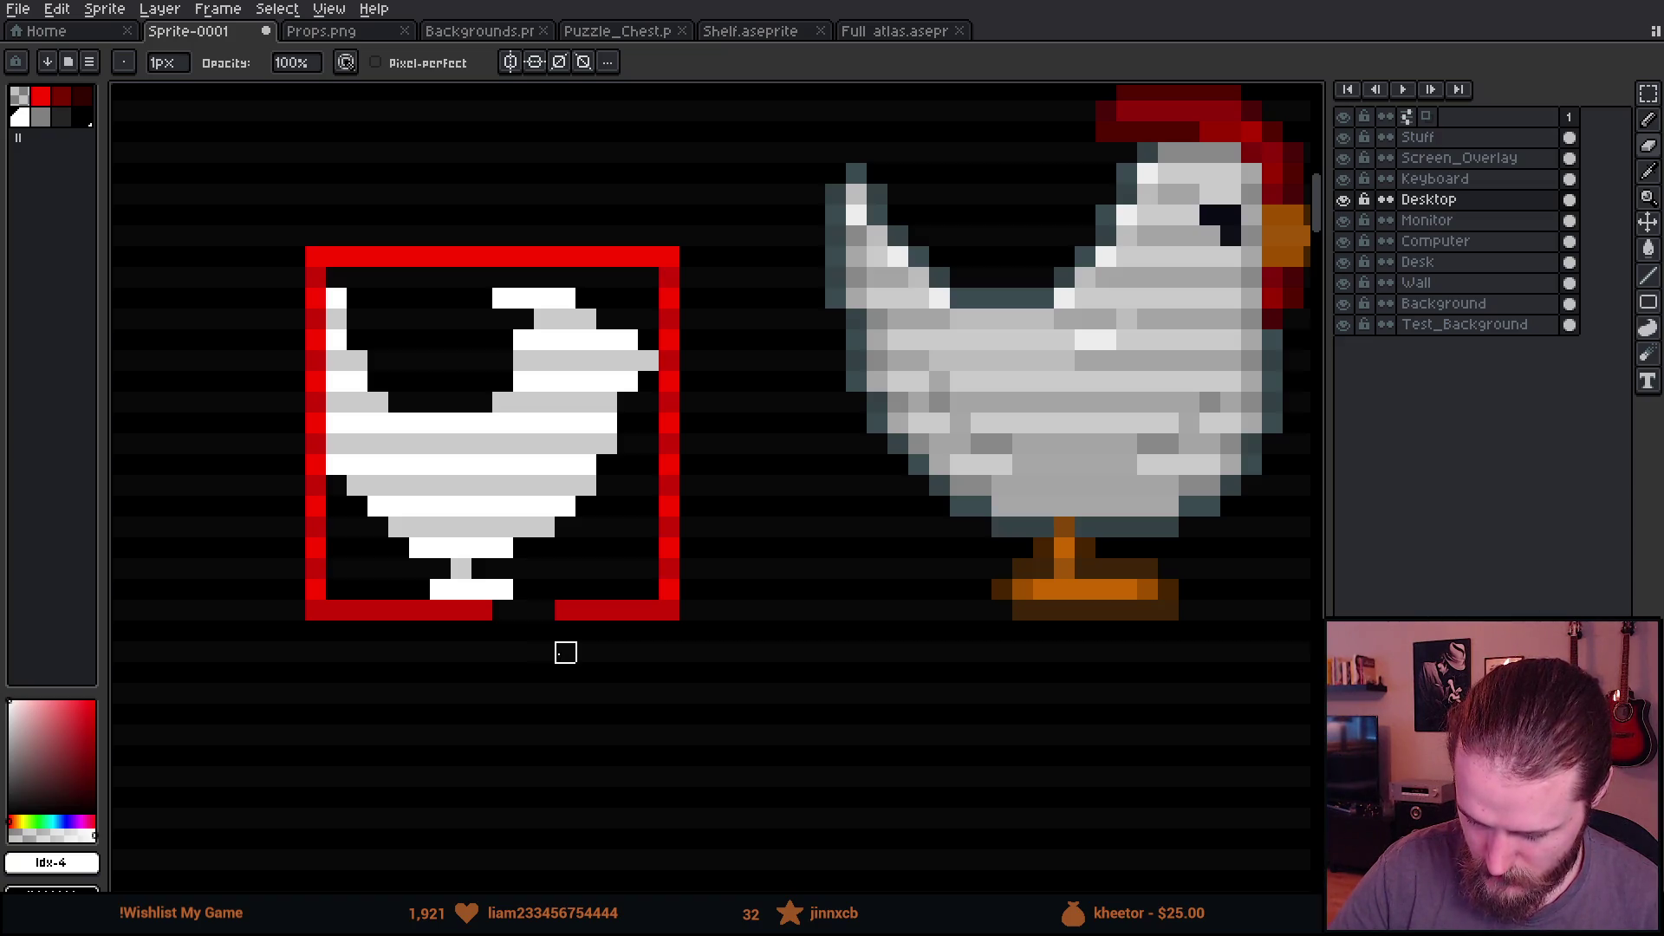
{"action": "key", "text": "m"}
{"action": "mouse_move", "coordinate": [334, 268]}
{"action": "left_mouse_down"}
{"action": "mouse_move", "coordinate": [663, 595]}
{"action": "mouse_move", "coordinate": [320, 253]}
{"action": "mouse_move", "coordinate": [343, 281]}
{"action": "left_mouse_up"}
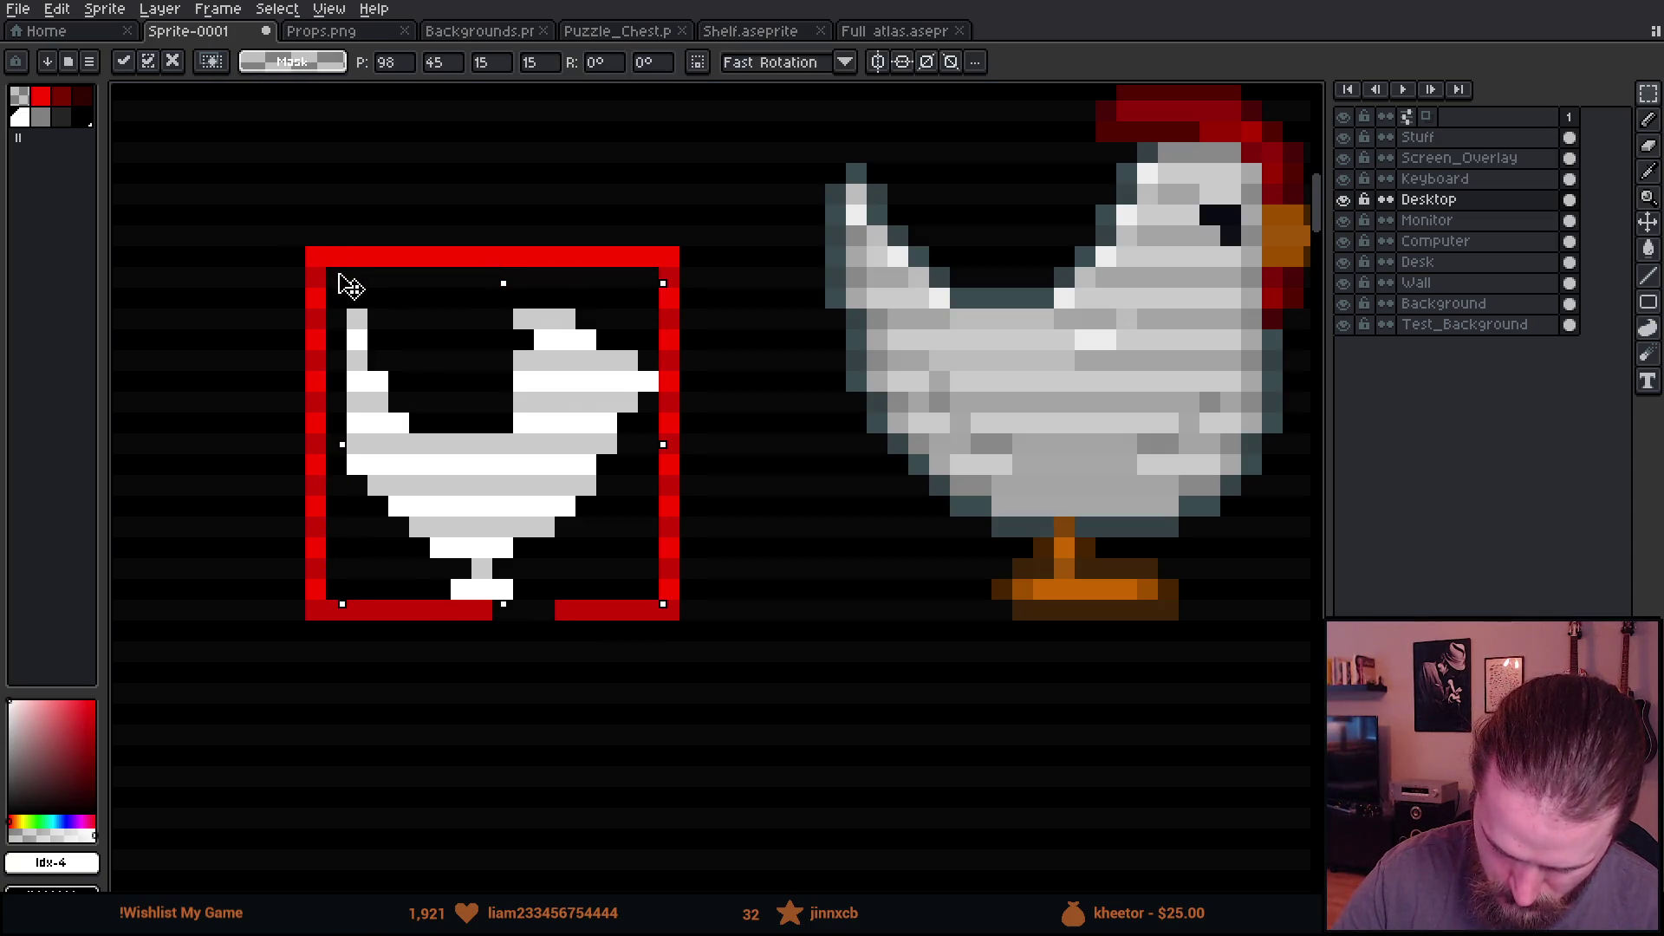
Step: Squash the chicken one pixel shorter and paint out a grey pixel on its right
{"action": "left_click_drag", "start_coordinate": [661, 604], "coordinate": [656, 589]}
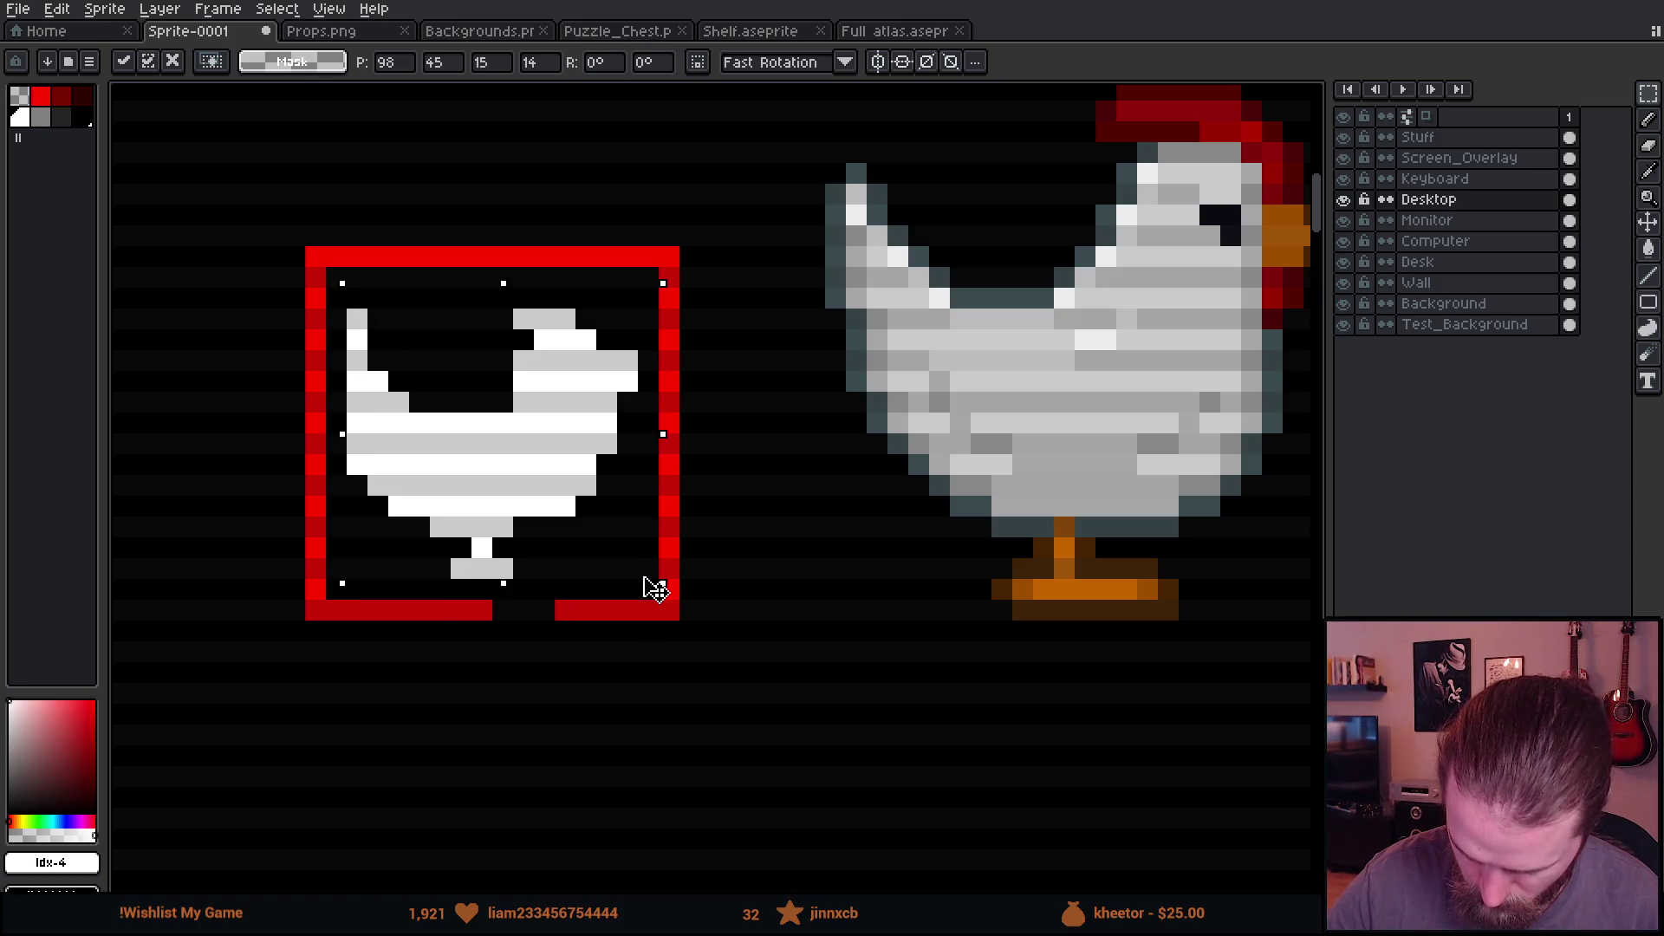
{"action": "left_click", "coordinate": [710, 610]}
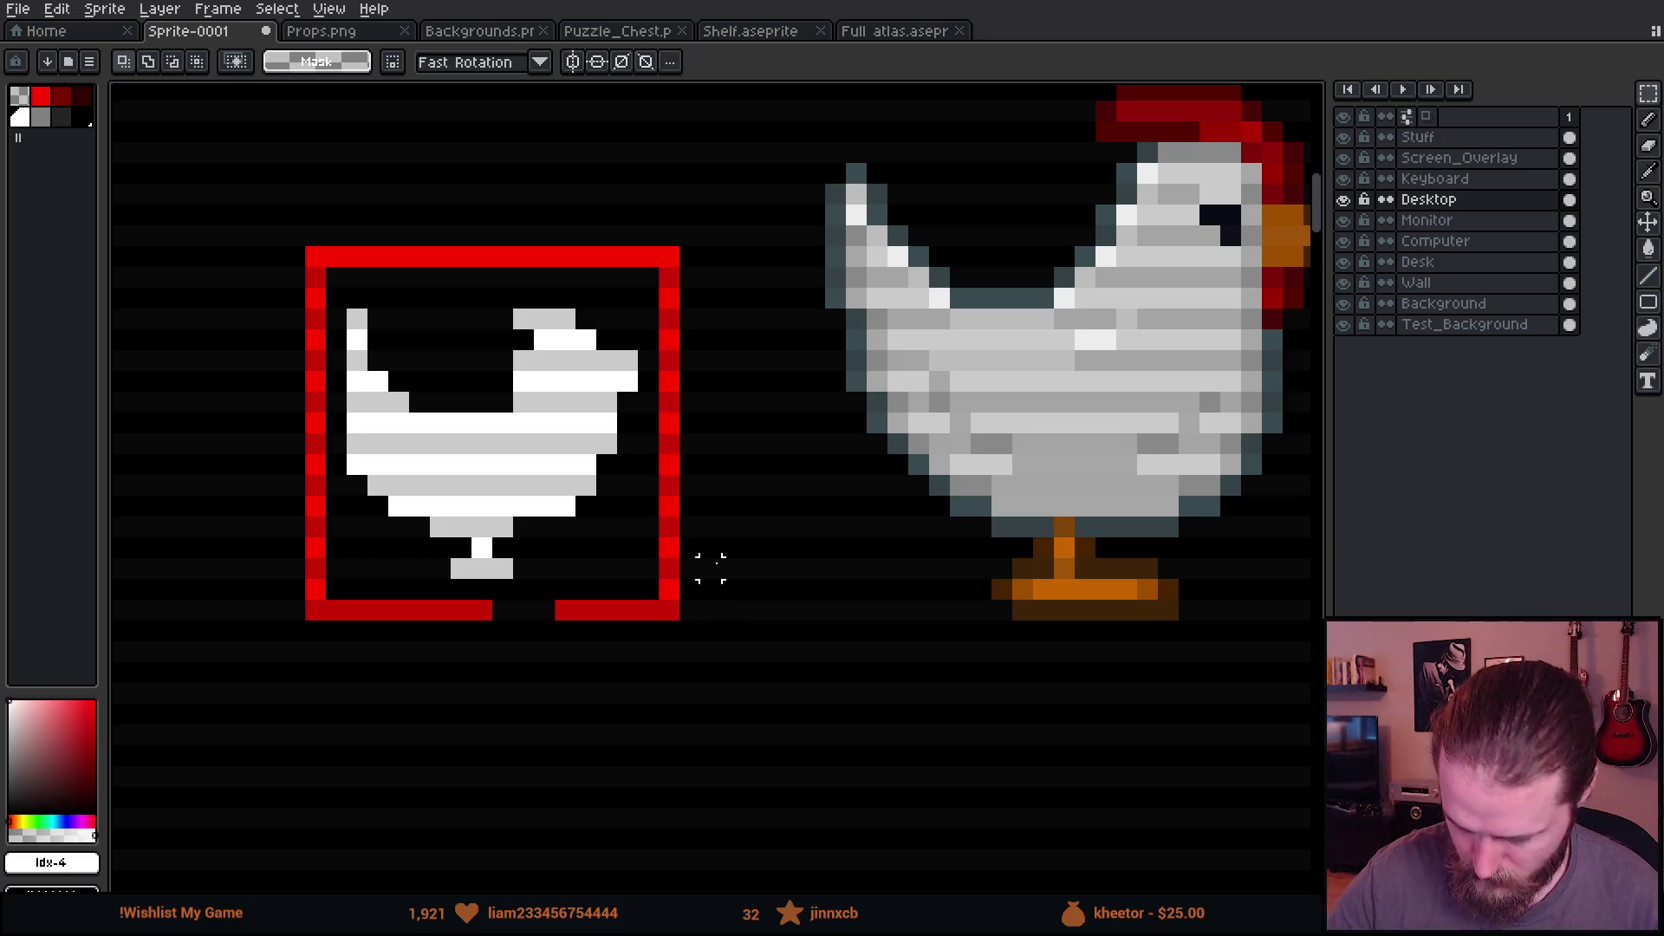
{"action": "left_click_drag", "start_coordinate": [814, 590], "coordinate": [947, 616]}
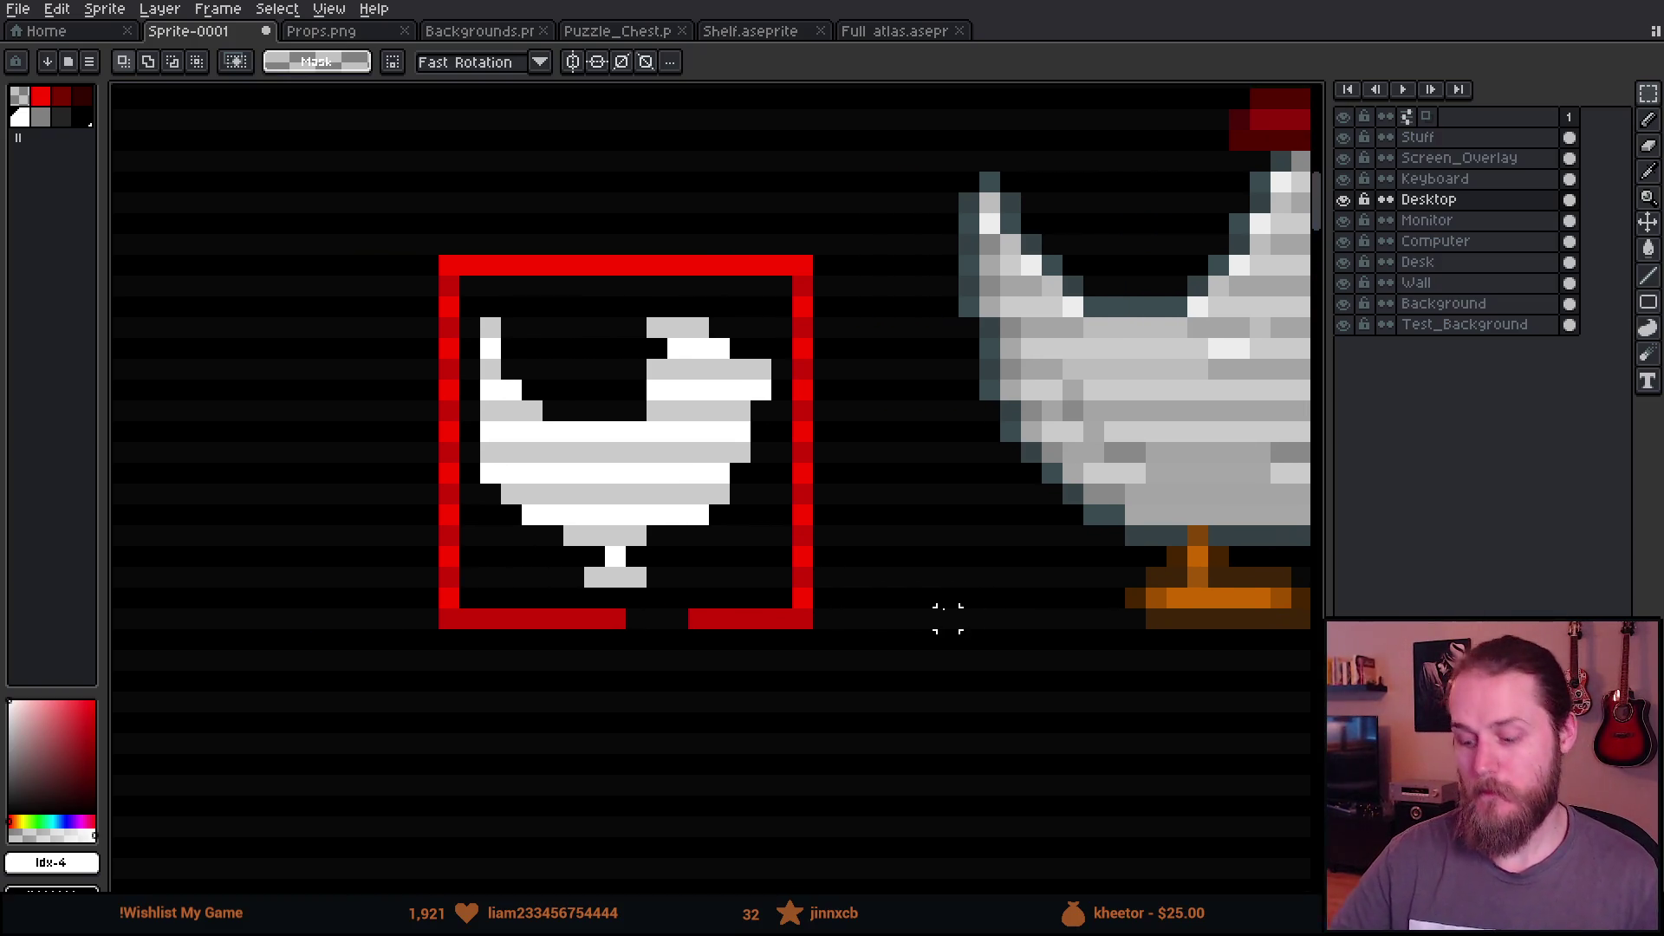
{"action": "key", "text": "b"}
{"action": "left_click", "coordinate": [740, 453]}
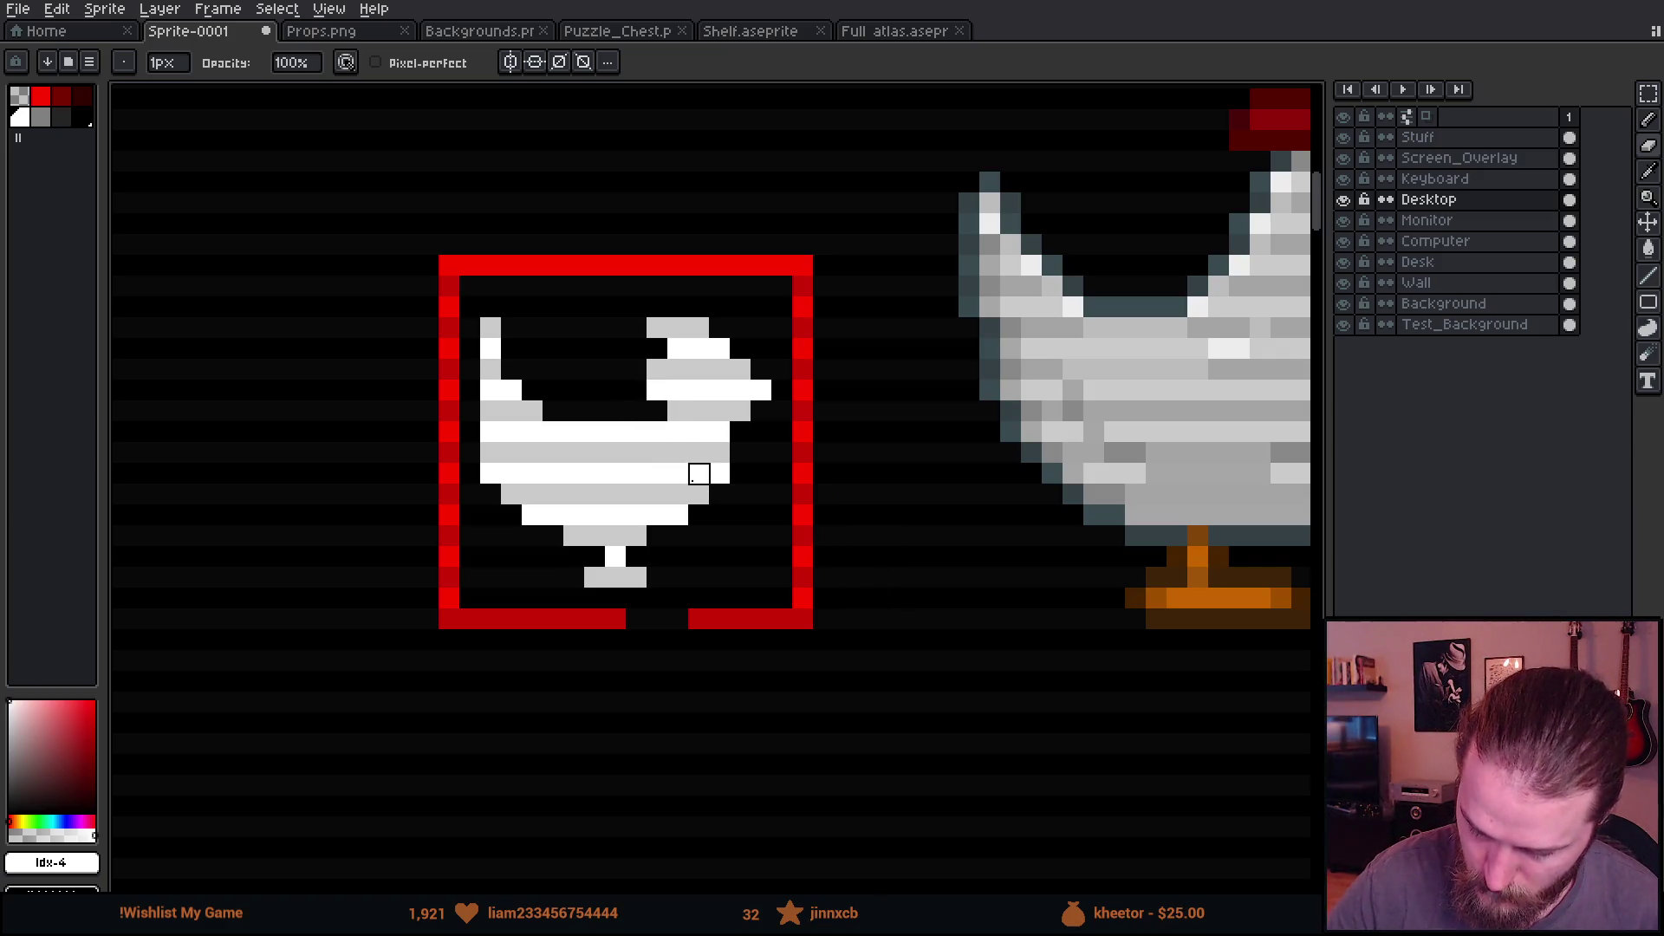
{"action": "left_click_drag", "start_coordinate": [594, 432], "coordinate": [657, 432]}
{"action": "key", "text": "ctrl+z"}
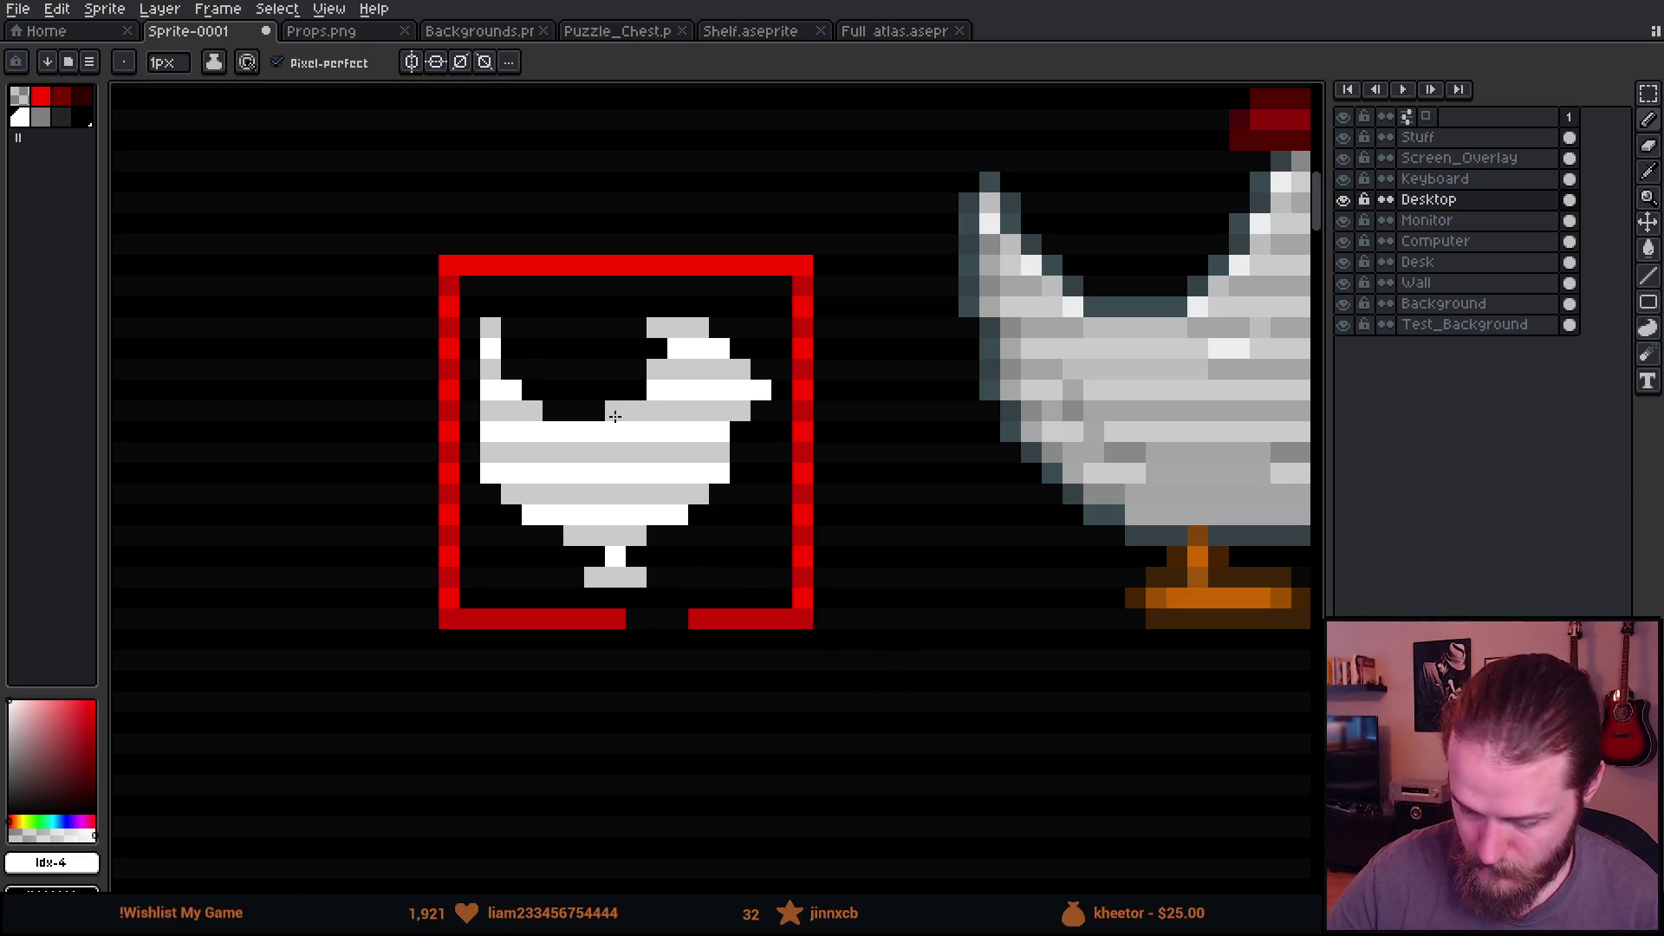
Step: Erase stray pixels along the chicken's top-left corner and left edge
{"action": "key", "text": "e"}
{"action": "left_click", "coordinate": [490, 328]}
{"action": "left_click_drag", "start_coordinate": [491, 453], "coordinate": [491, 473]}
{"action": "left_click", "coordinate": [511, 495]}
{"action": "left_click", "coordinate": [533, 515]}
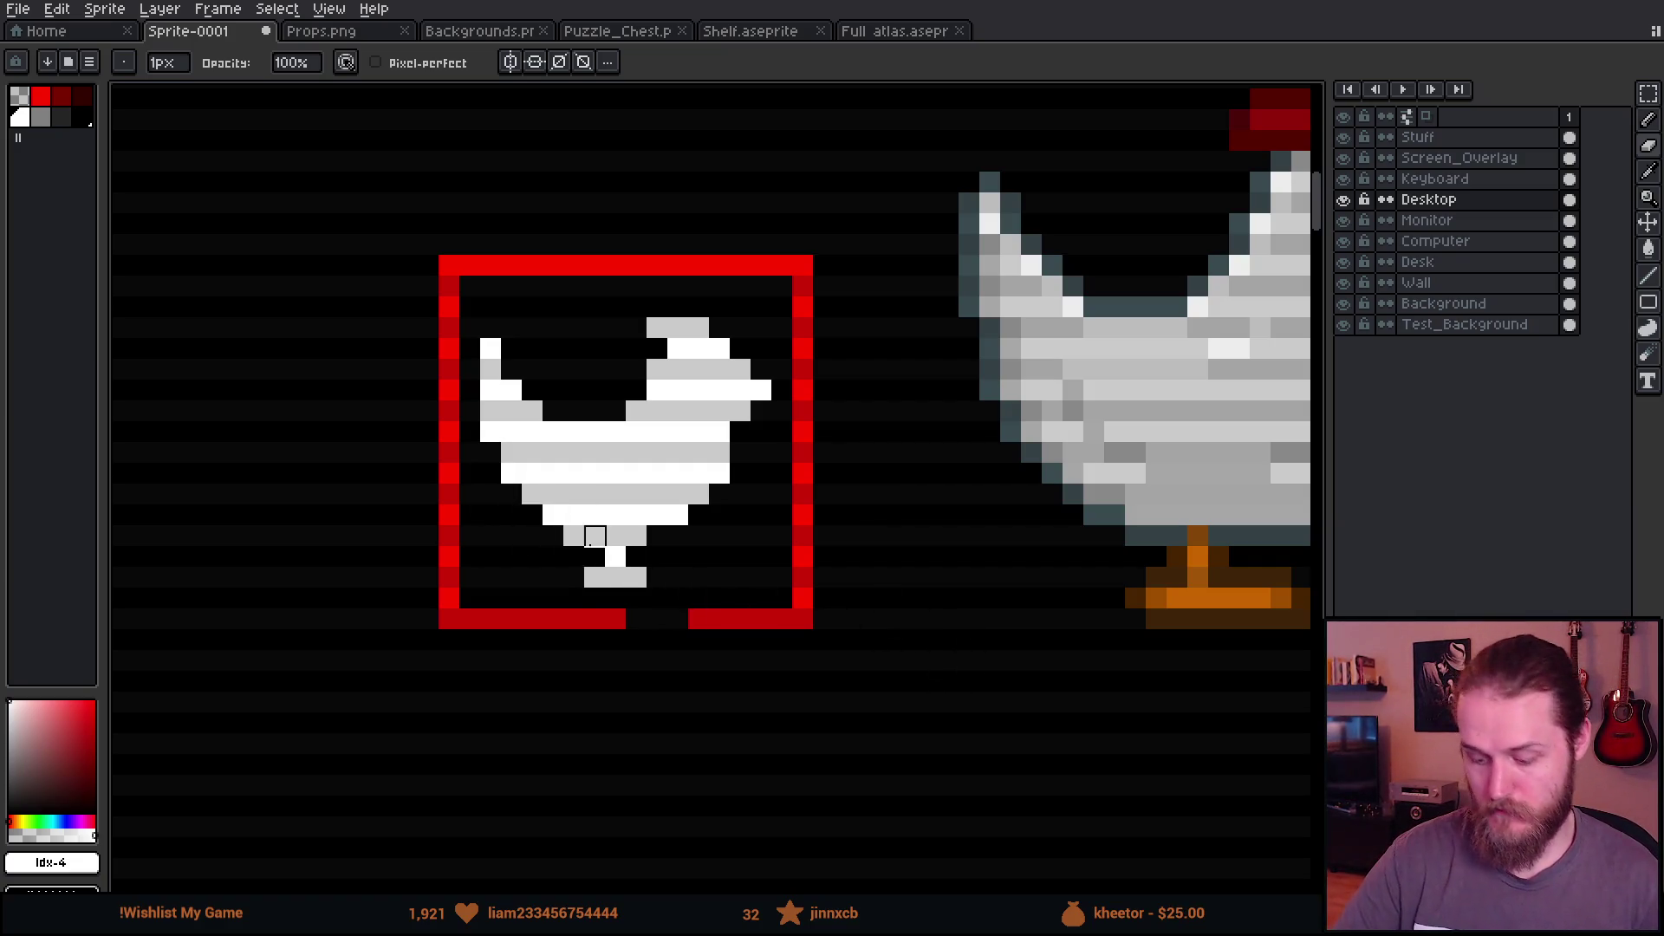
{"action": "mouse_move", "coordinate": [947, 639]}
{"action": "left_mouse_down"}
{"action": "mouse_move", "coordinate": [824, 736]}
{"action": "mouse_move", "coordinate": [853, 632]}
{"action": "mouse_move", "coordinate": [943, 672]}
{"action": "left_mouse_up"}
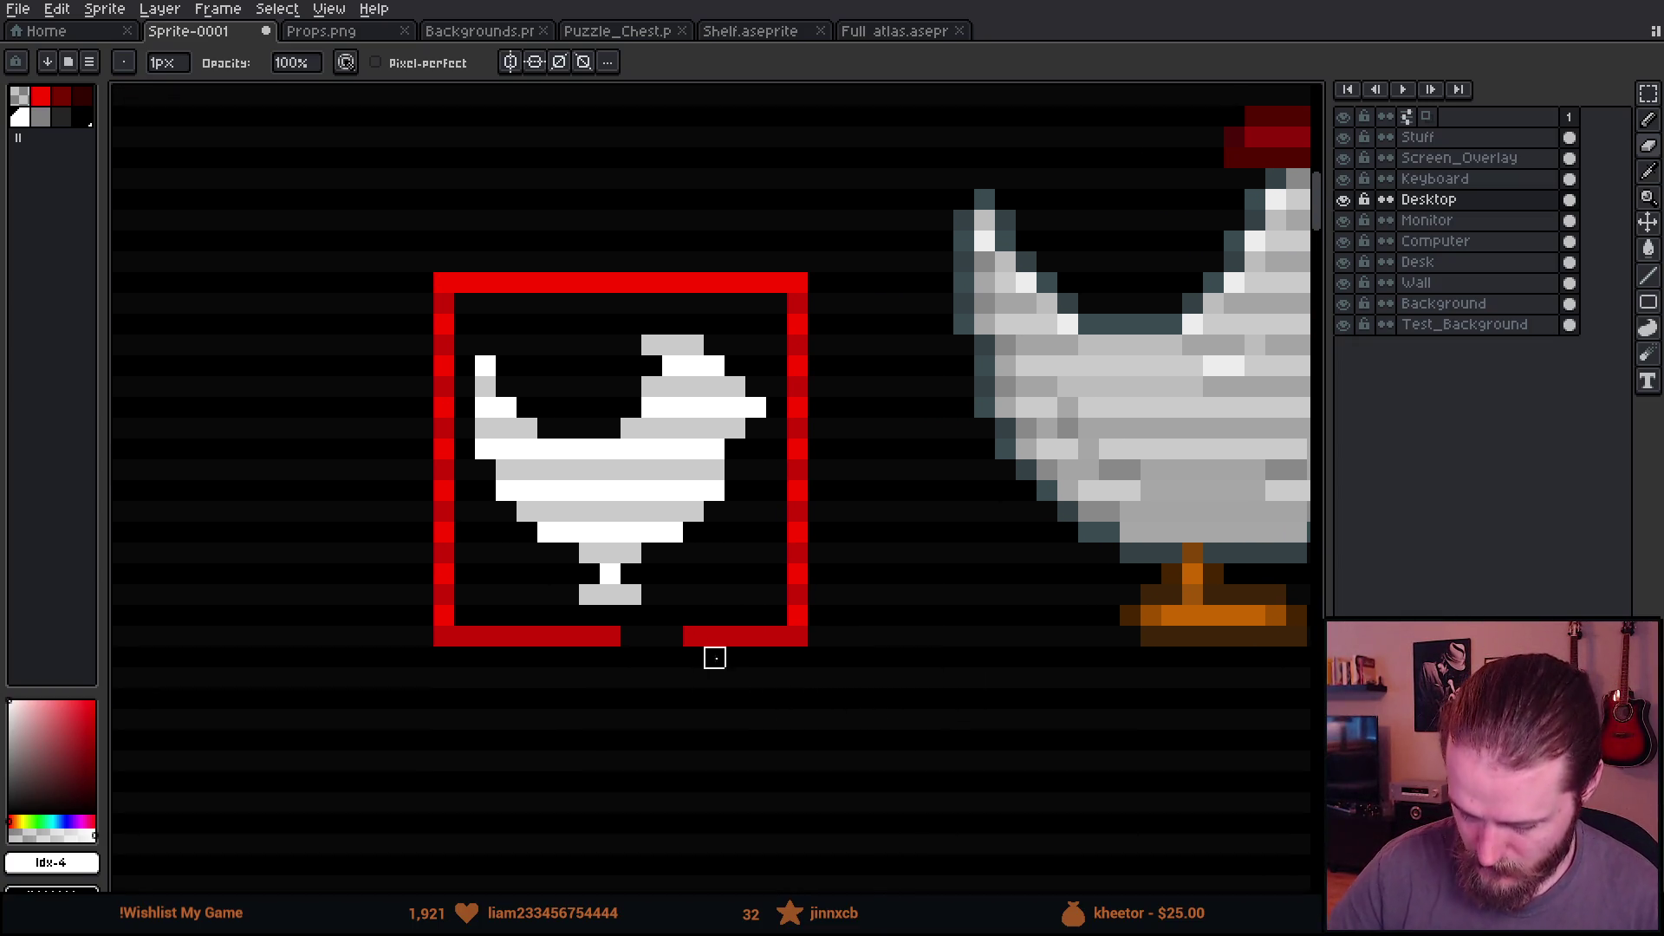
Step: Select the area inside the red frame and pick black as the drawing colour
{"action": "key", "text": "m"}
{"action": "mouse_move", "coordinate": [463, 302]}
{"action": "left_mouse_down"}
{"action": "mouse_move", "coordinate": [594, 565]}
{"action": "mouse_move", "coordinate": [773, 603]}
{"action": "mouse_move", "coordinate": [791, 630]}
{"action": "left_mouse_up"}
{"action": "left_click", "coordinate": [82, 117]}
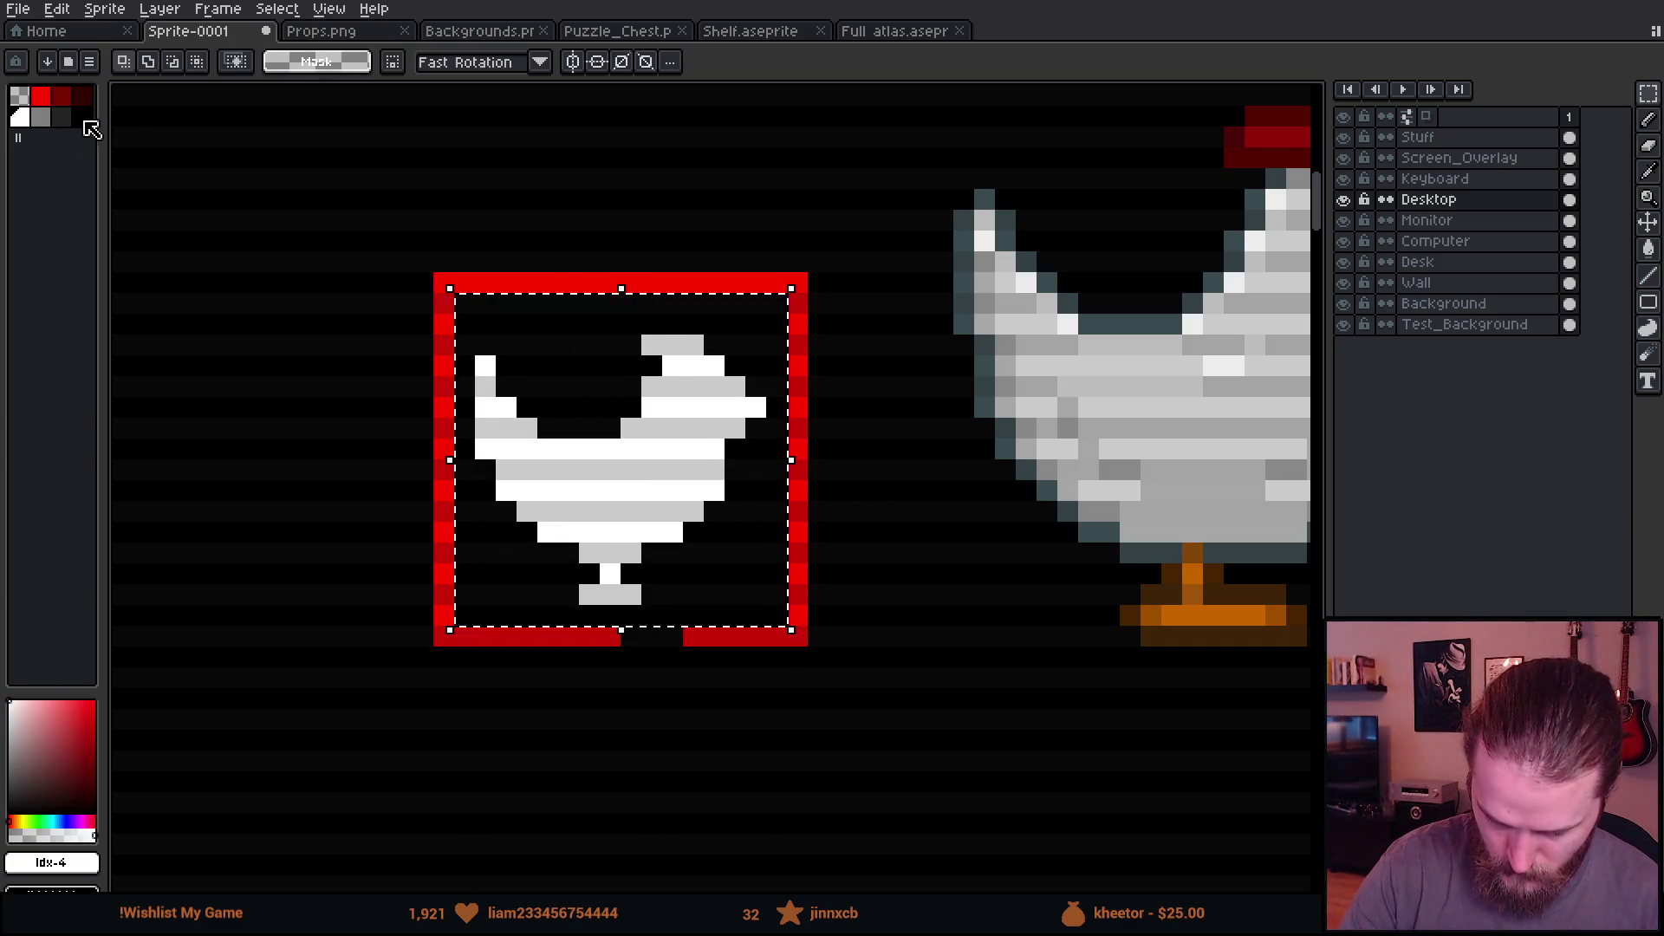
Step: Reset the colour to white, apply an Outline to the frame selection, then remove it
{"action": "key", "text": "g"}
{"action": "left_click", "coordinate": [661, 510]}
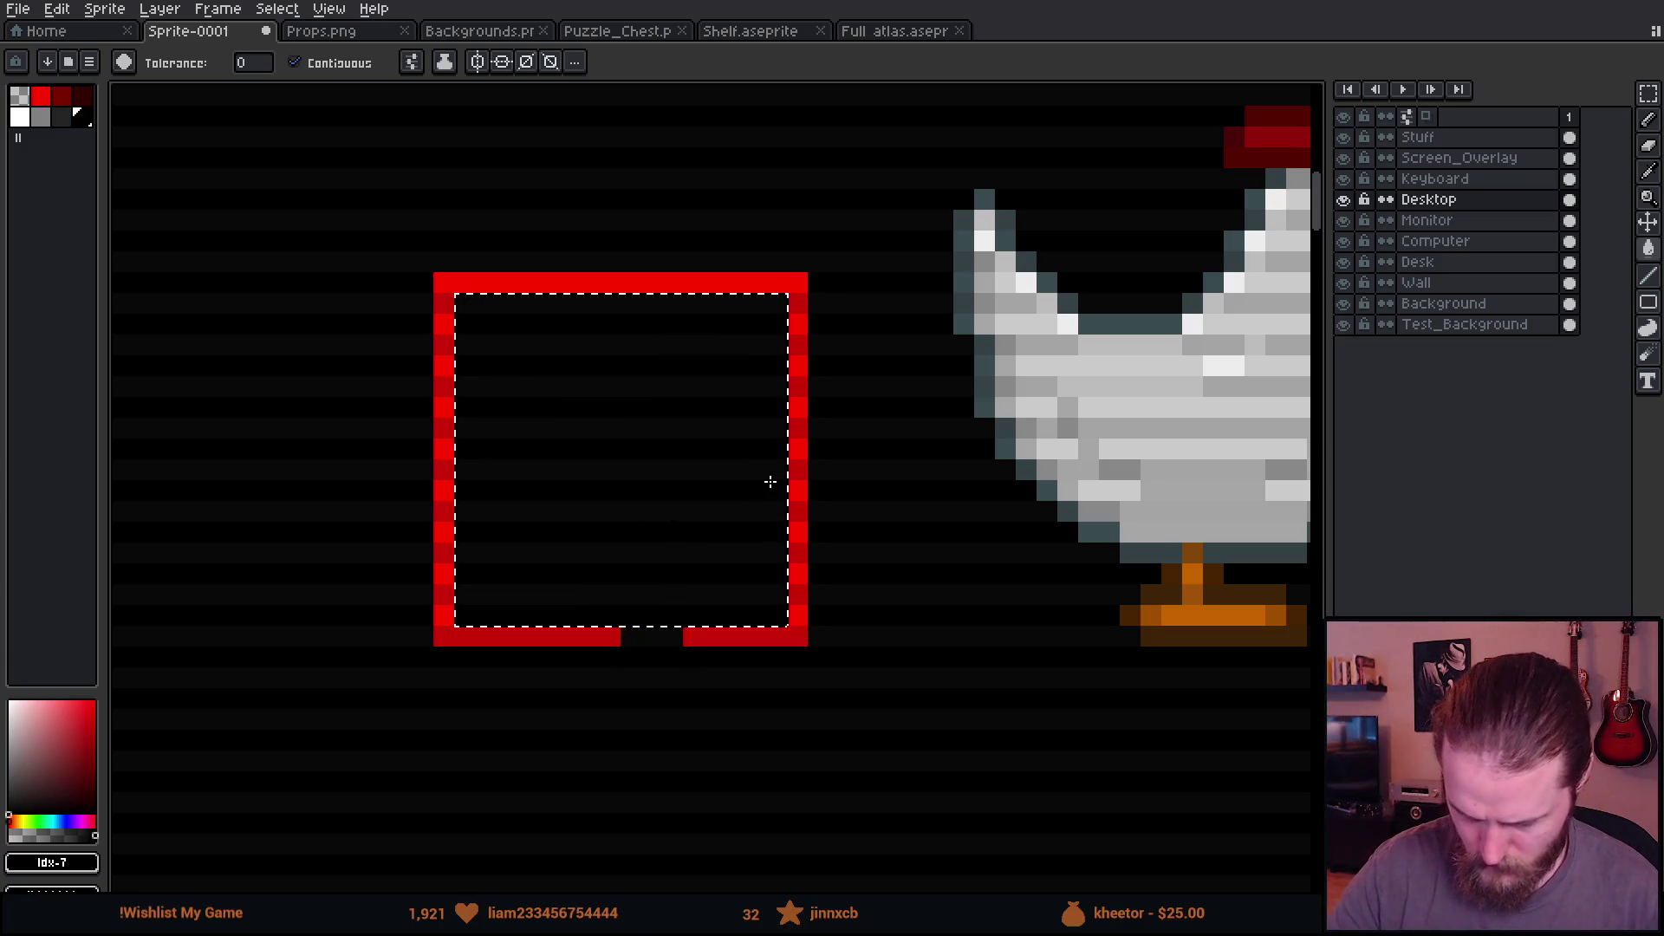
{"action": "left_click", "coordinate": [44, 121]}
{"action": "key", "text": "shift+o"}
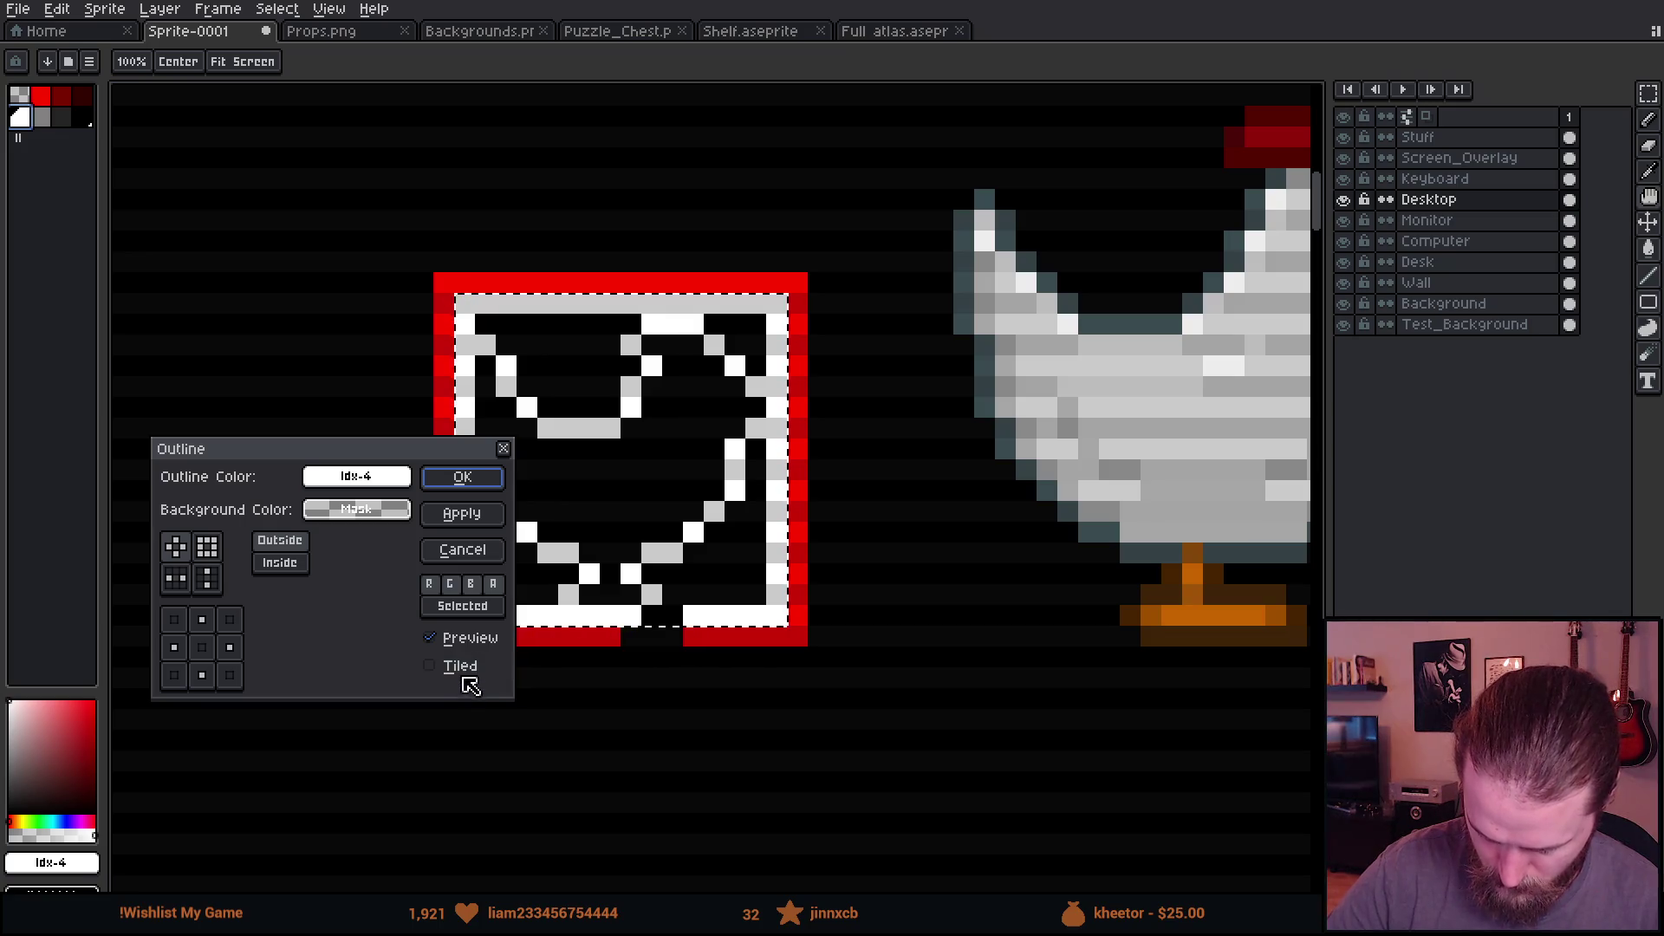
{"action": "left_click", "coordinate": [176, 546]}
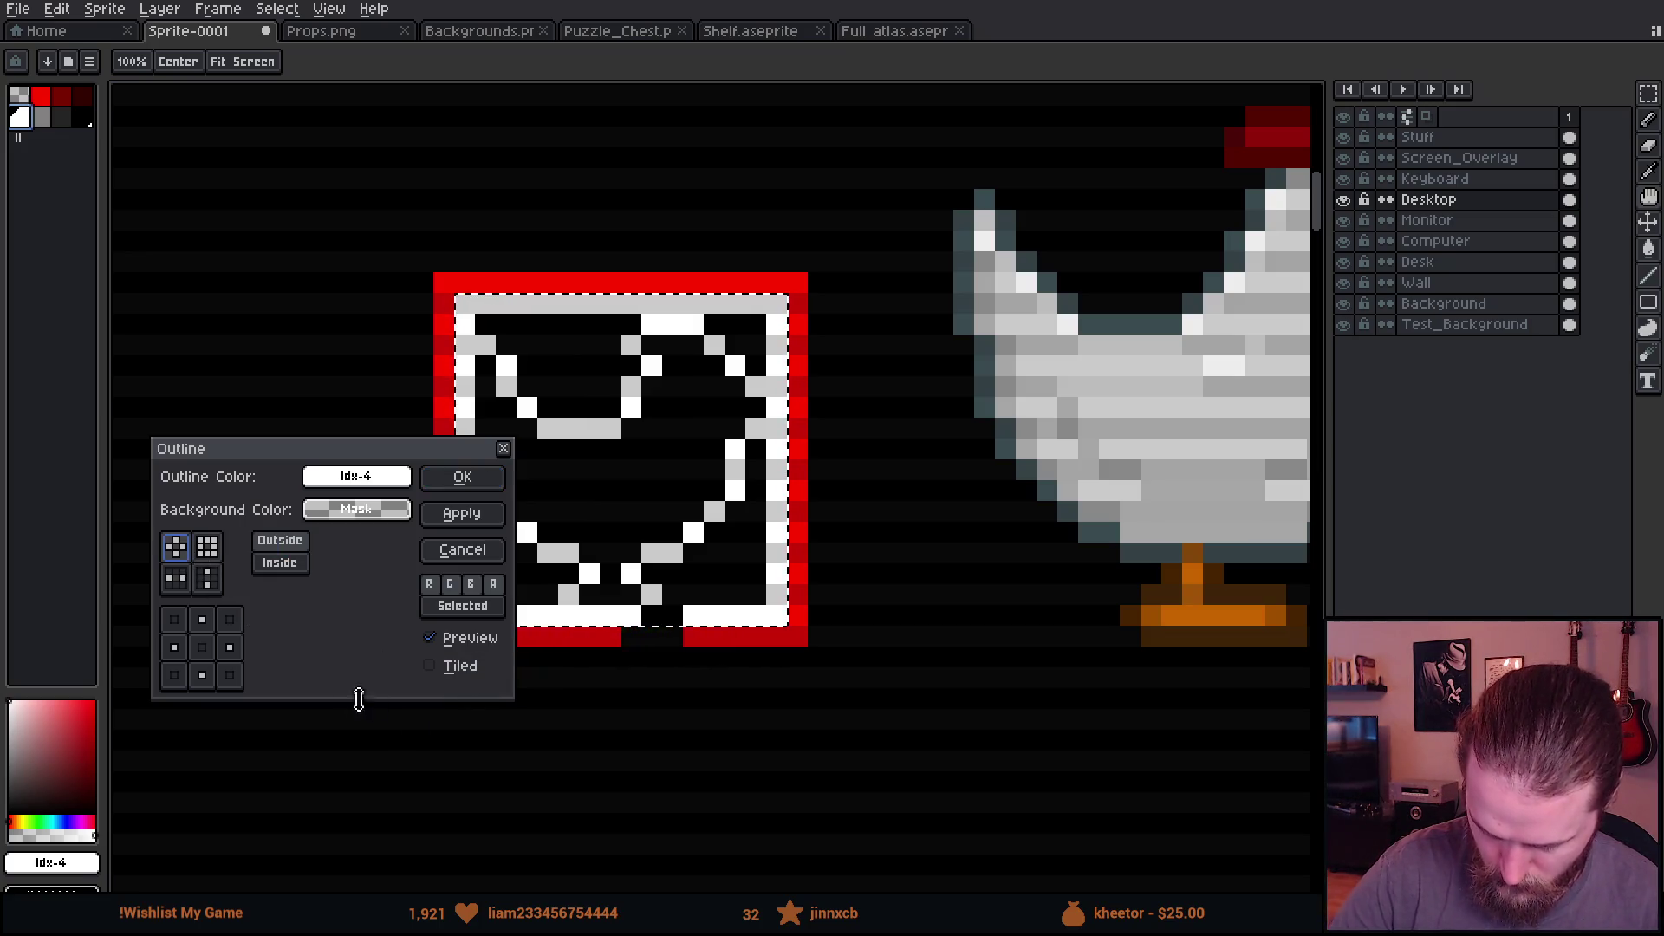
{"action": "left_click", "coordinate": [480, 483]}
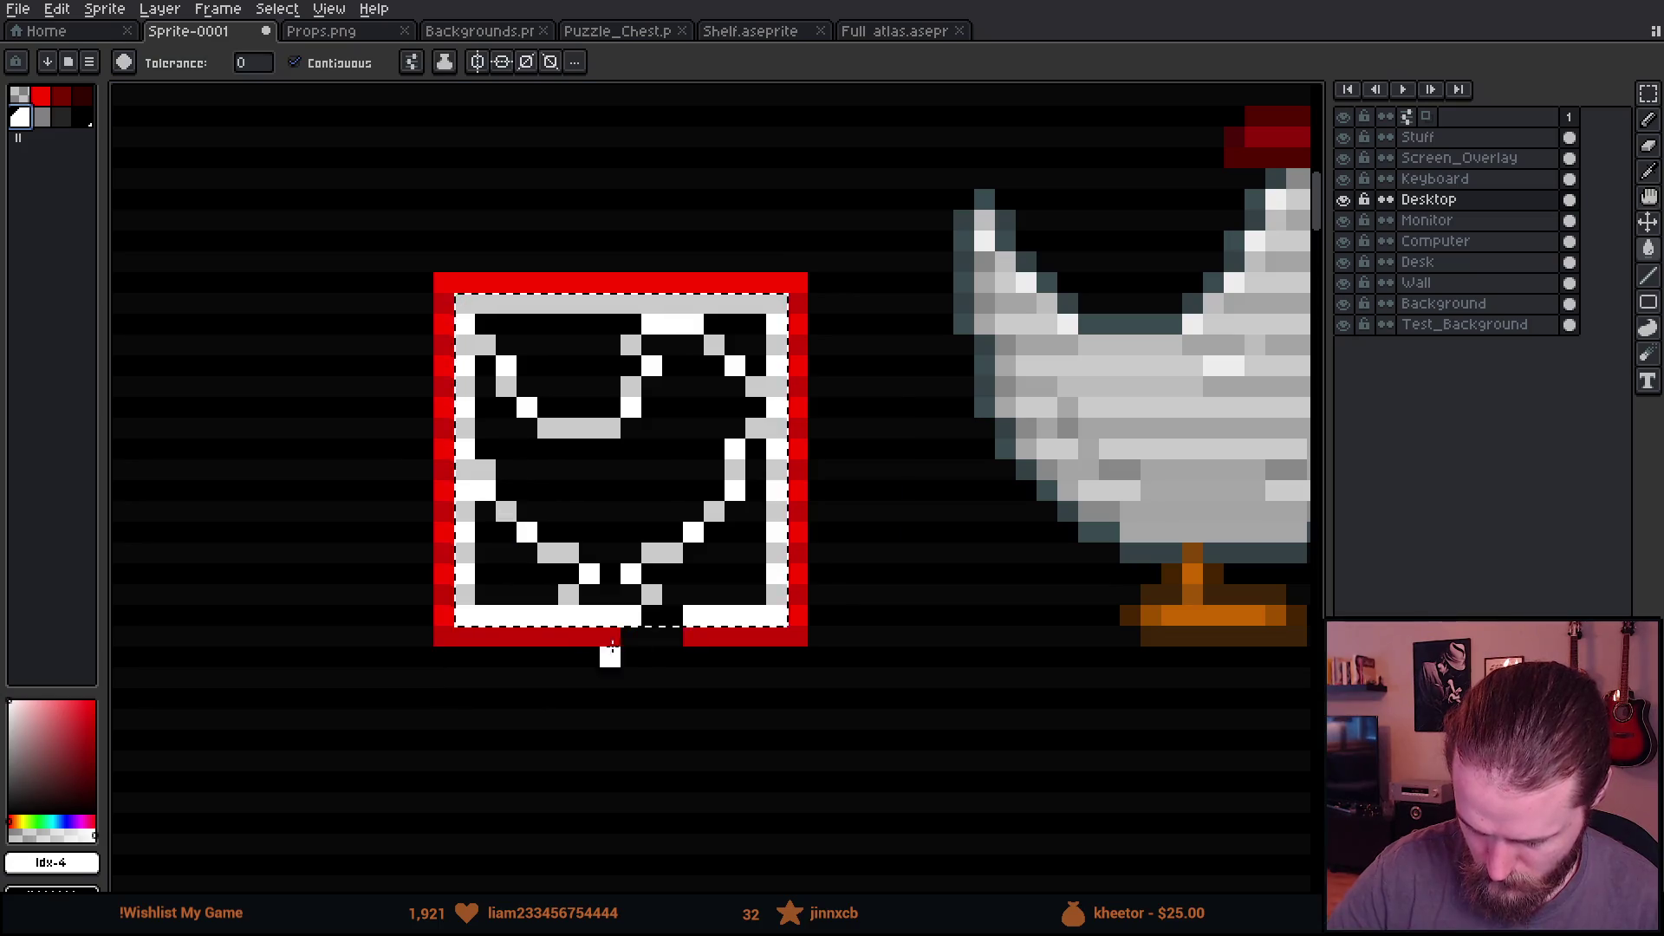
{"action": "key", "text": "Delete"}
{"action": "key", "text": "w"}
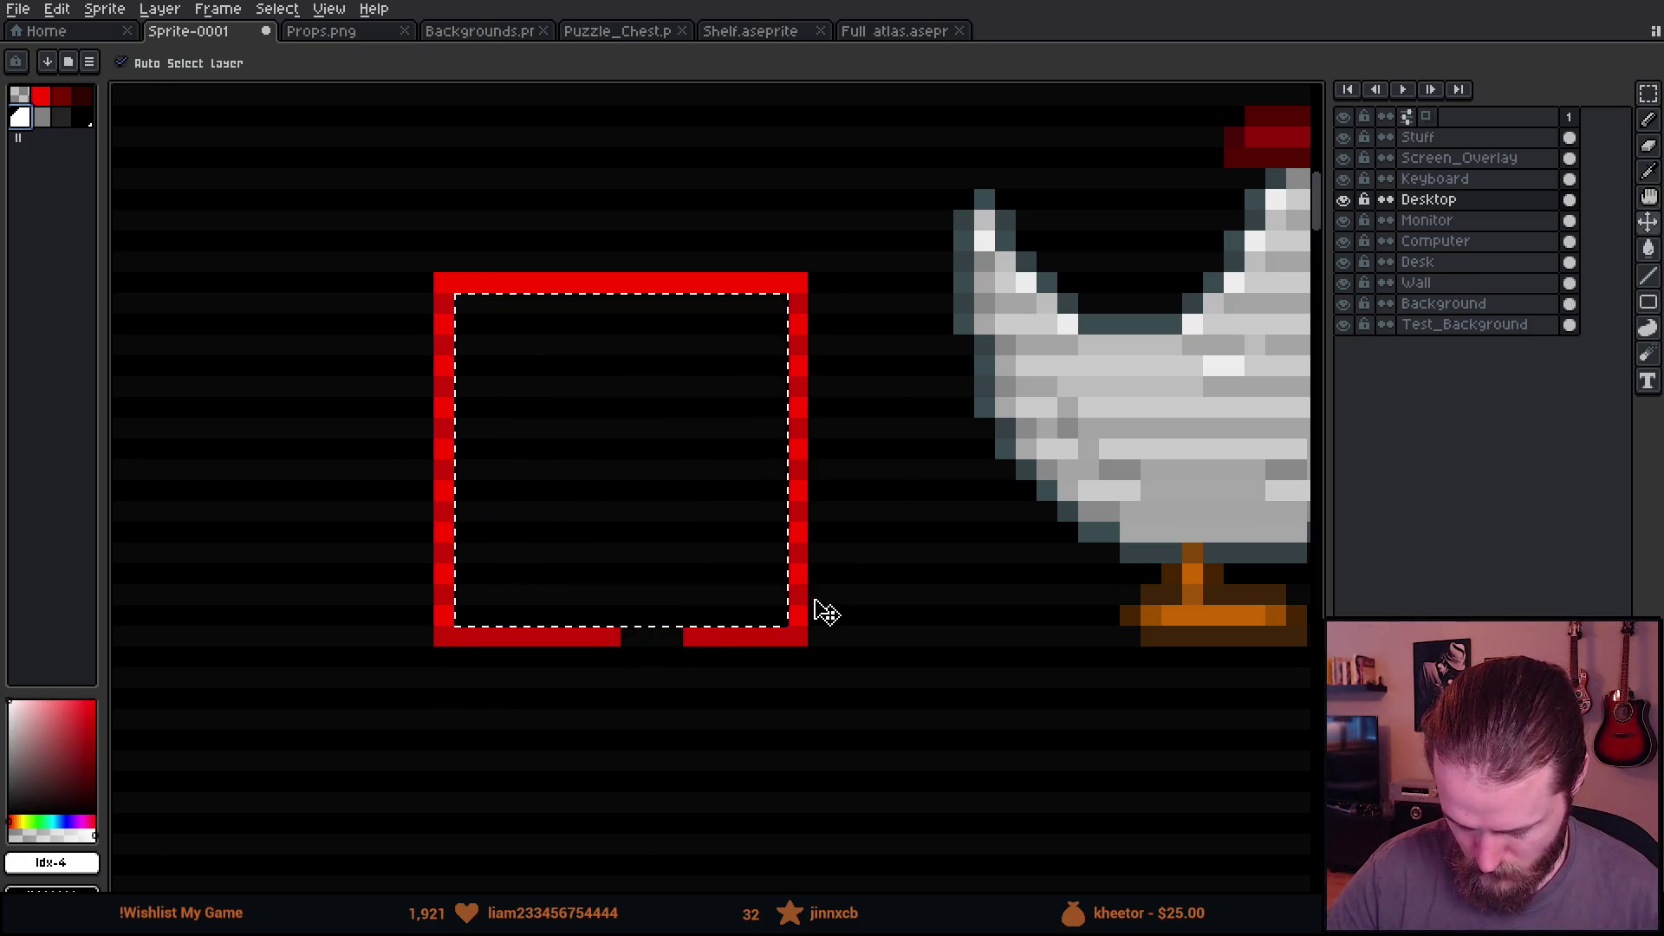
Step: Paste the chicken onto a new Layer 1 and change the palette preset after outline errors
{"action": "key", "text": "shift+n"}
{"action": "key", "text": "w"}
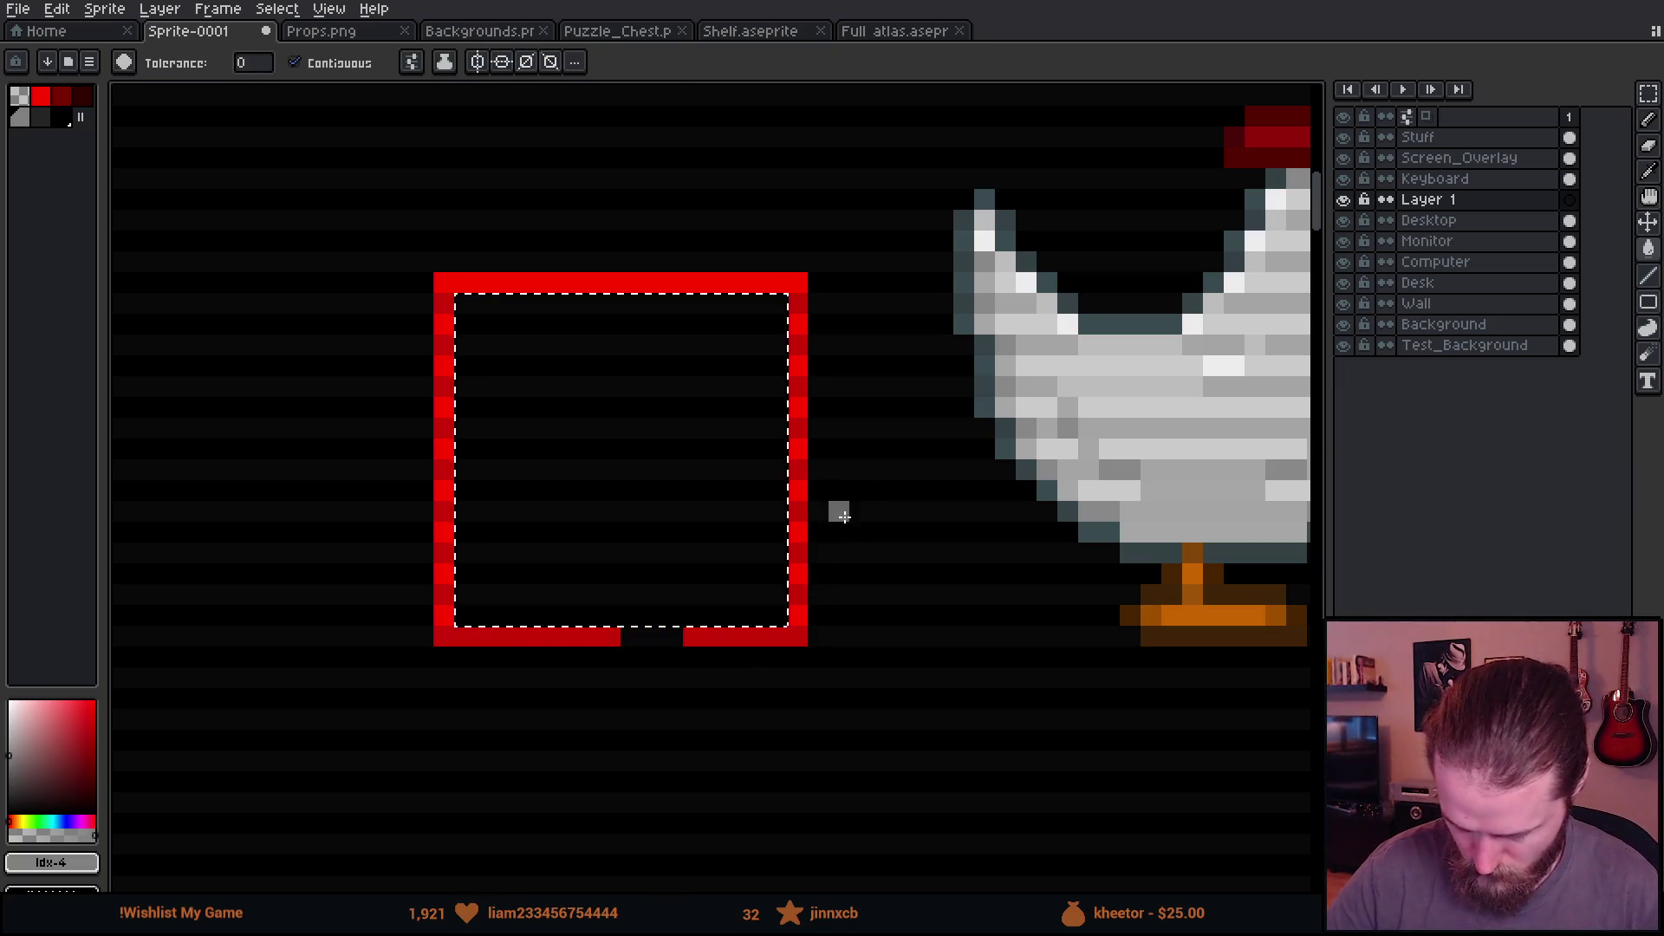
{"action": "key", "text": "m"}
{"action": "key", "text": "ctrl+d"}
{"action": "key", "text": "shift+o"}
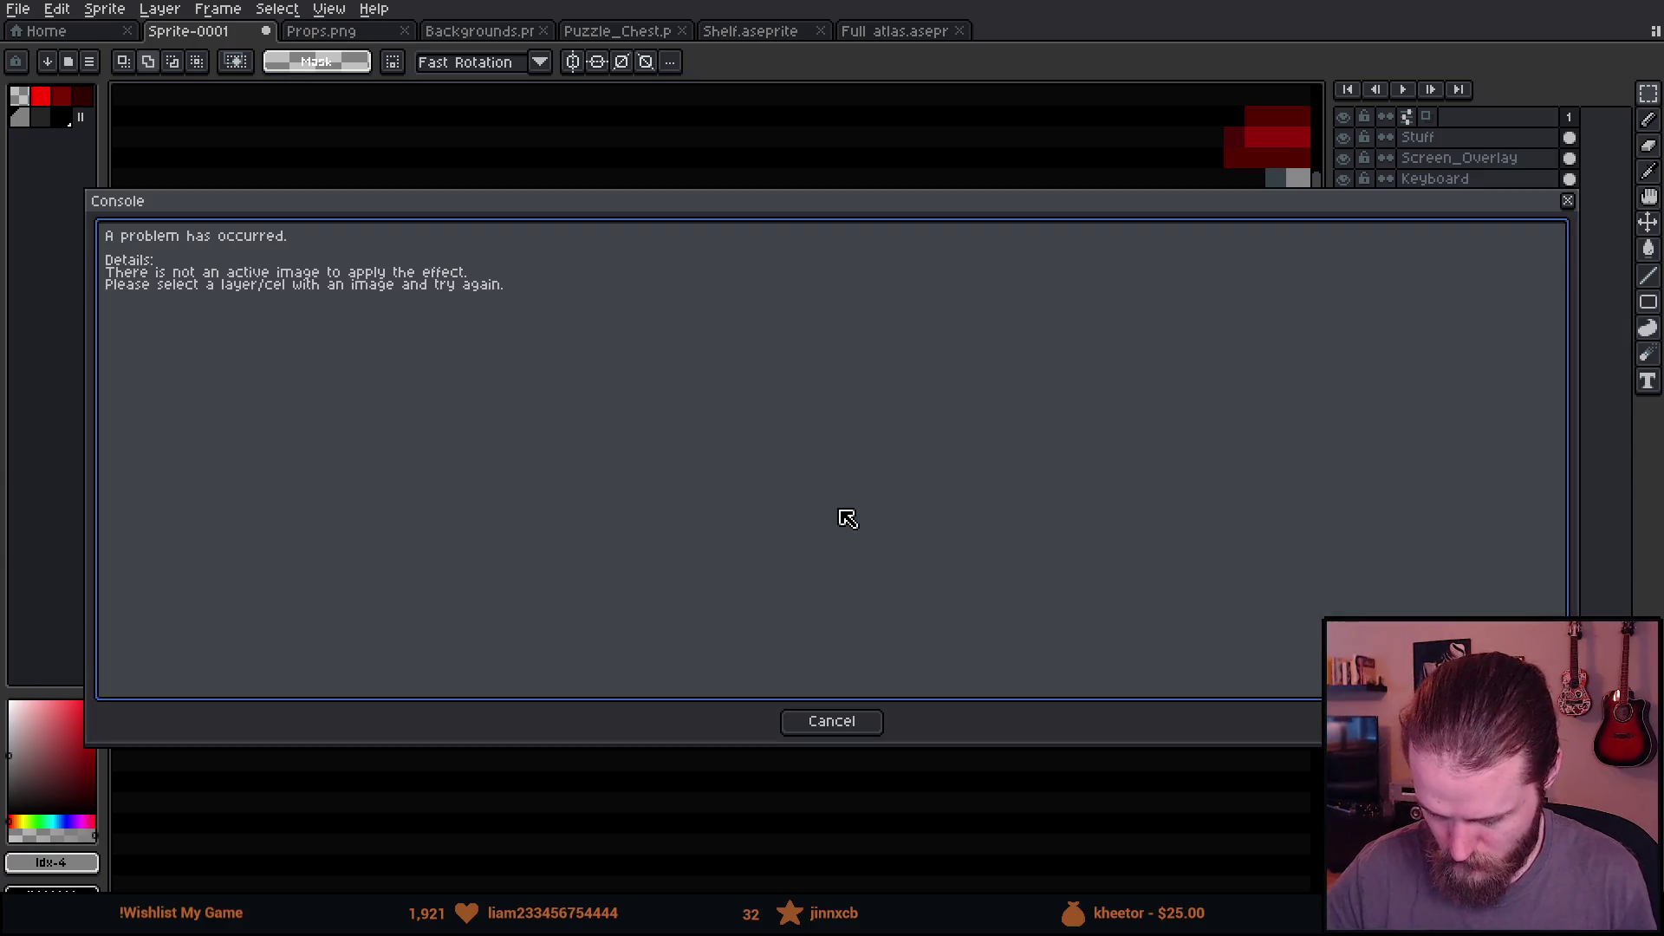
{"action": "key", "text": "Escape"}
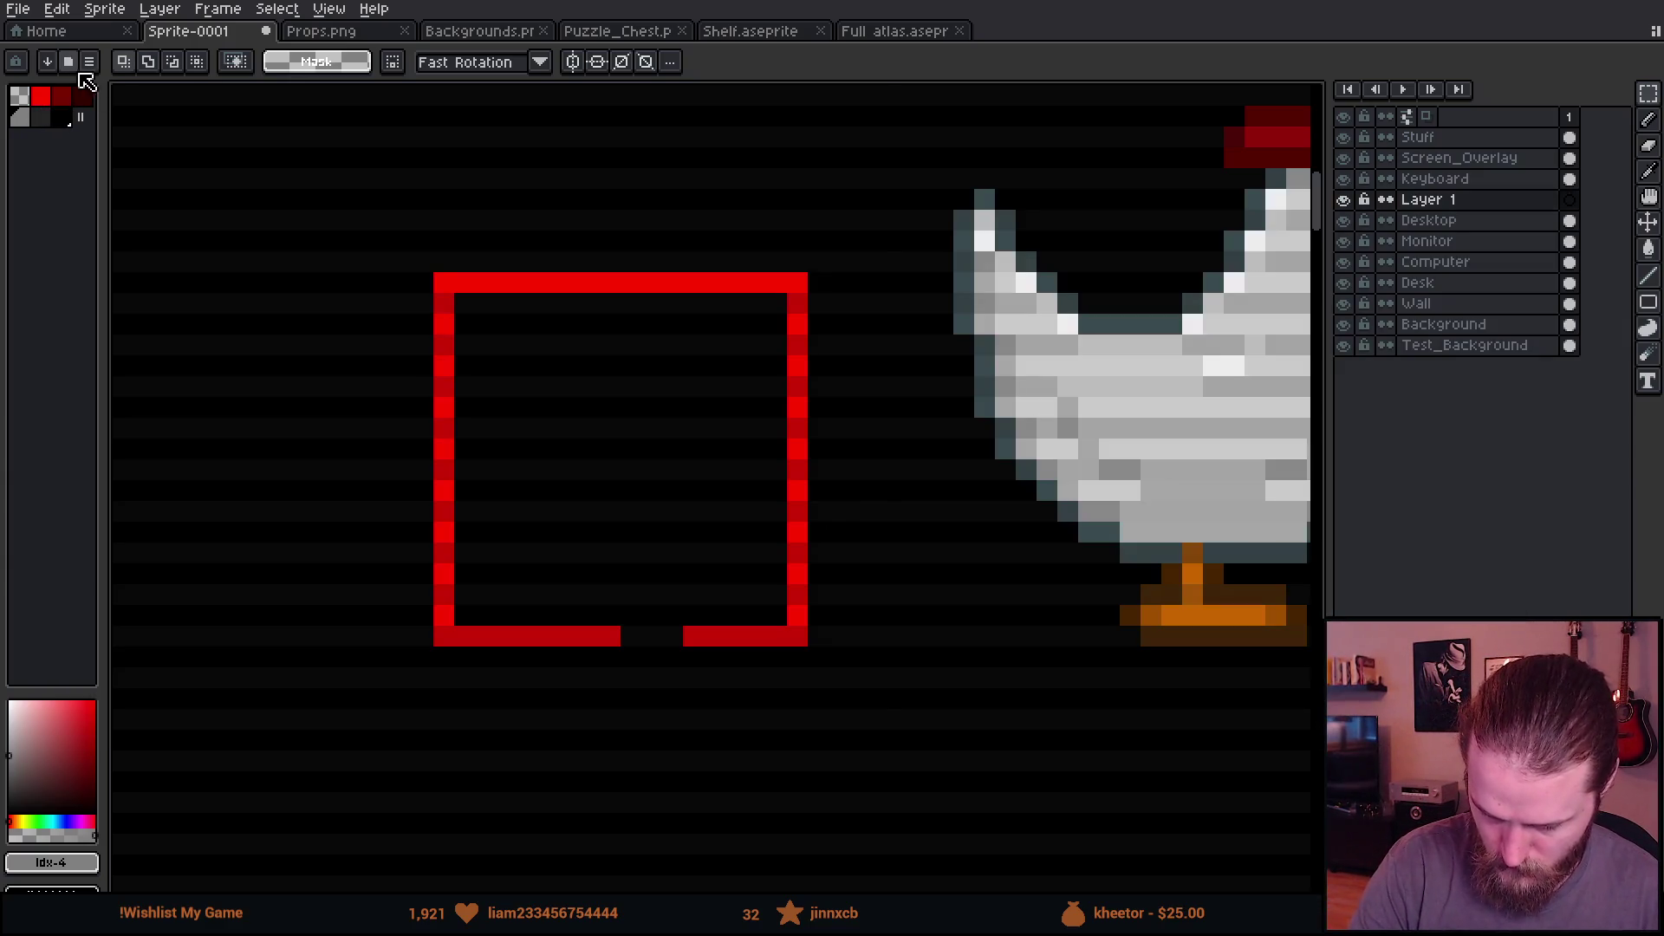
{"action": "left_click", "coordinate": [90, 90]}
{"action": "double_click", "coordinate": [220, 156]}
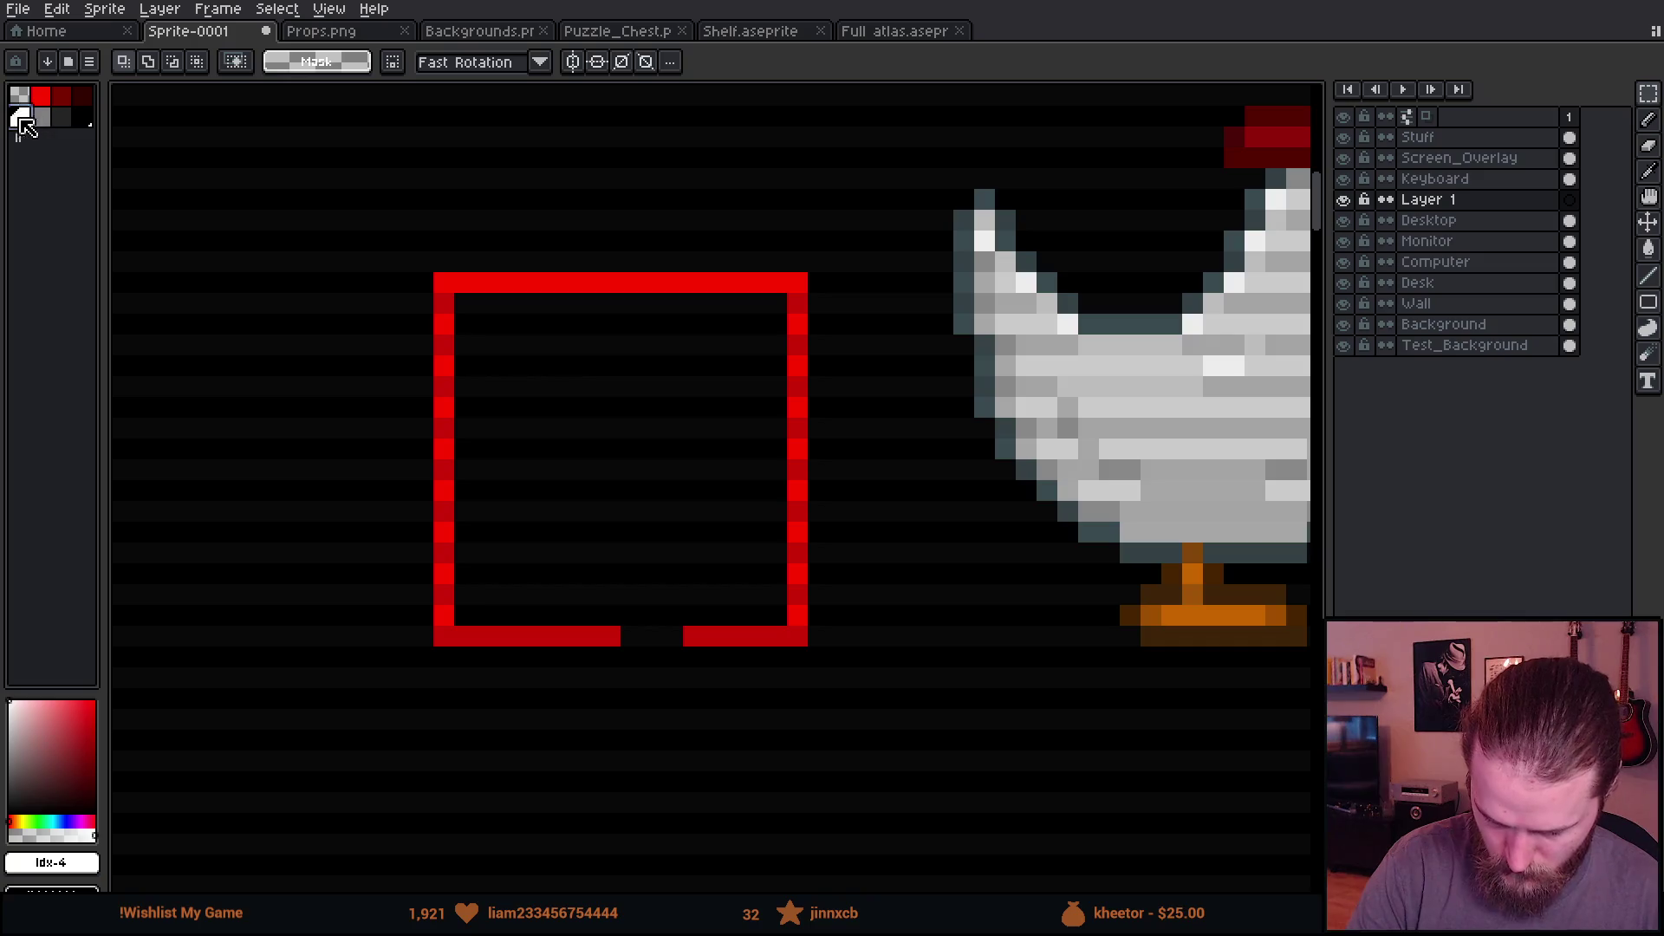
{"action": "key", "text": "shift+o"}
{"action": "key", "text": "Escape"}
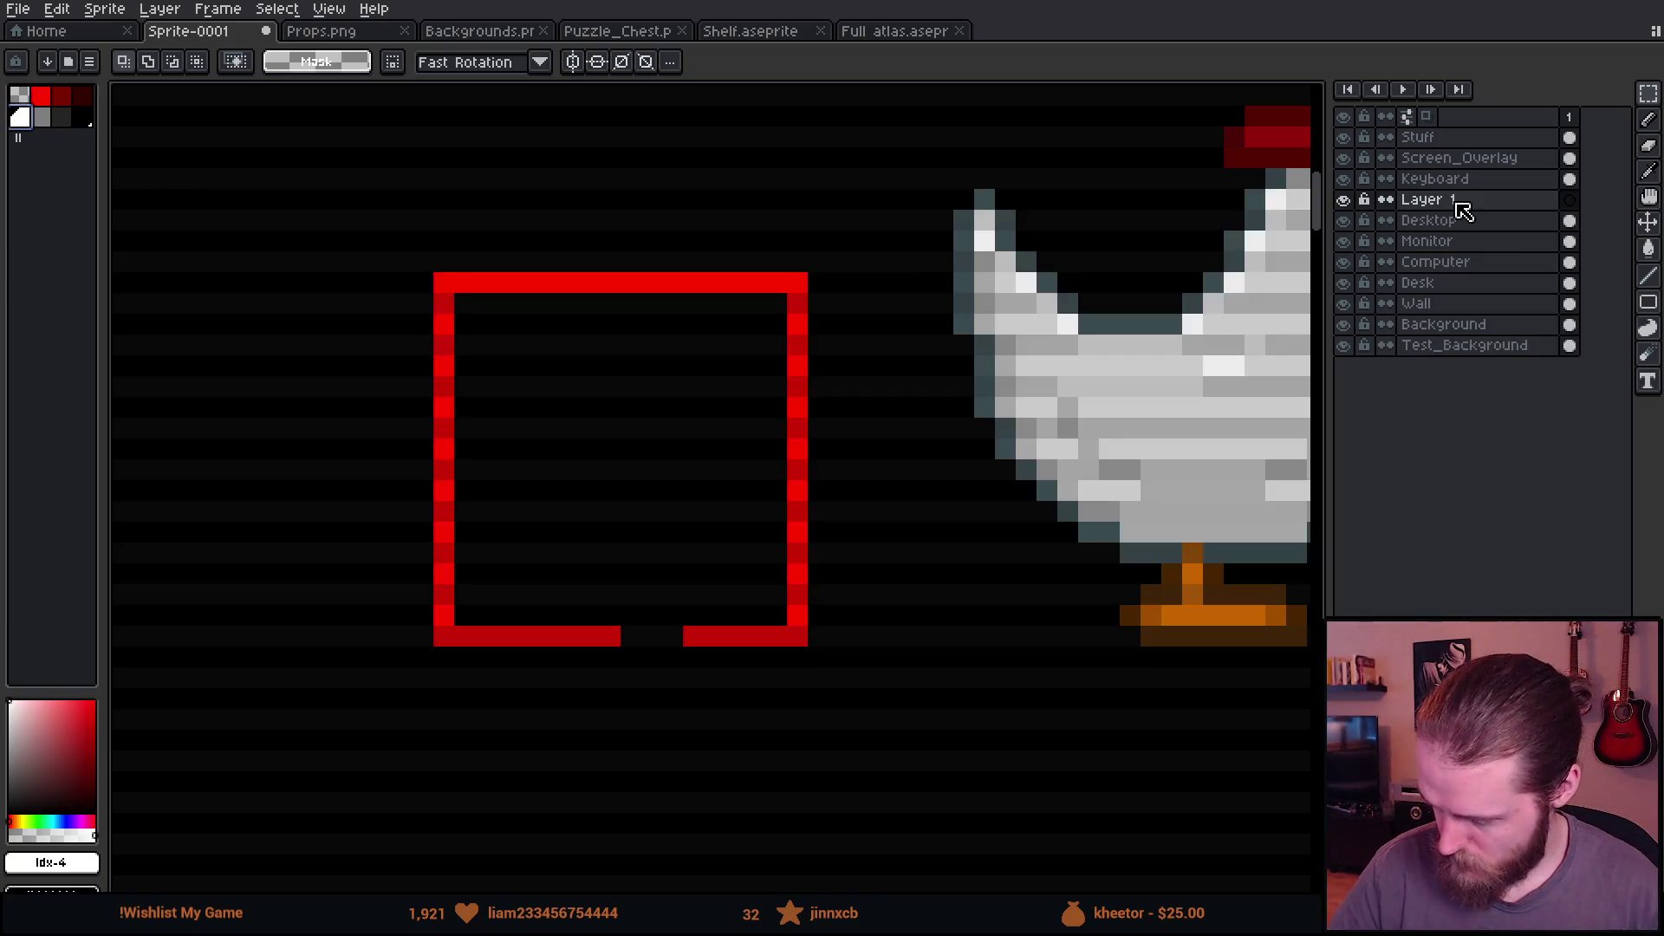
Step: Select the frame area and apply a white Outline effect to Layer 1's chicken
{"action": "mouse_move", "coordinate": [1439, 200]}
{"action": "left_mouse_down"}
{"action": "mouse_move", "coordinate": [1448, 252]}
{"action": "mouse_move", "coordinate": [1367, 230]}
{"action": "left_mouse_up"}
{"action": "left_click", "coordinate": [1421, 222]}
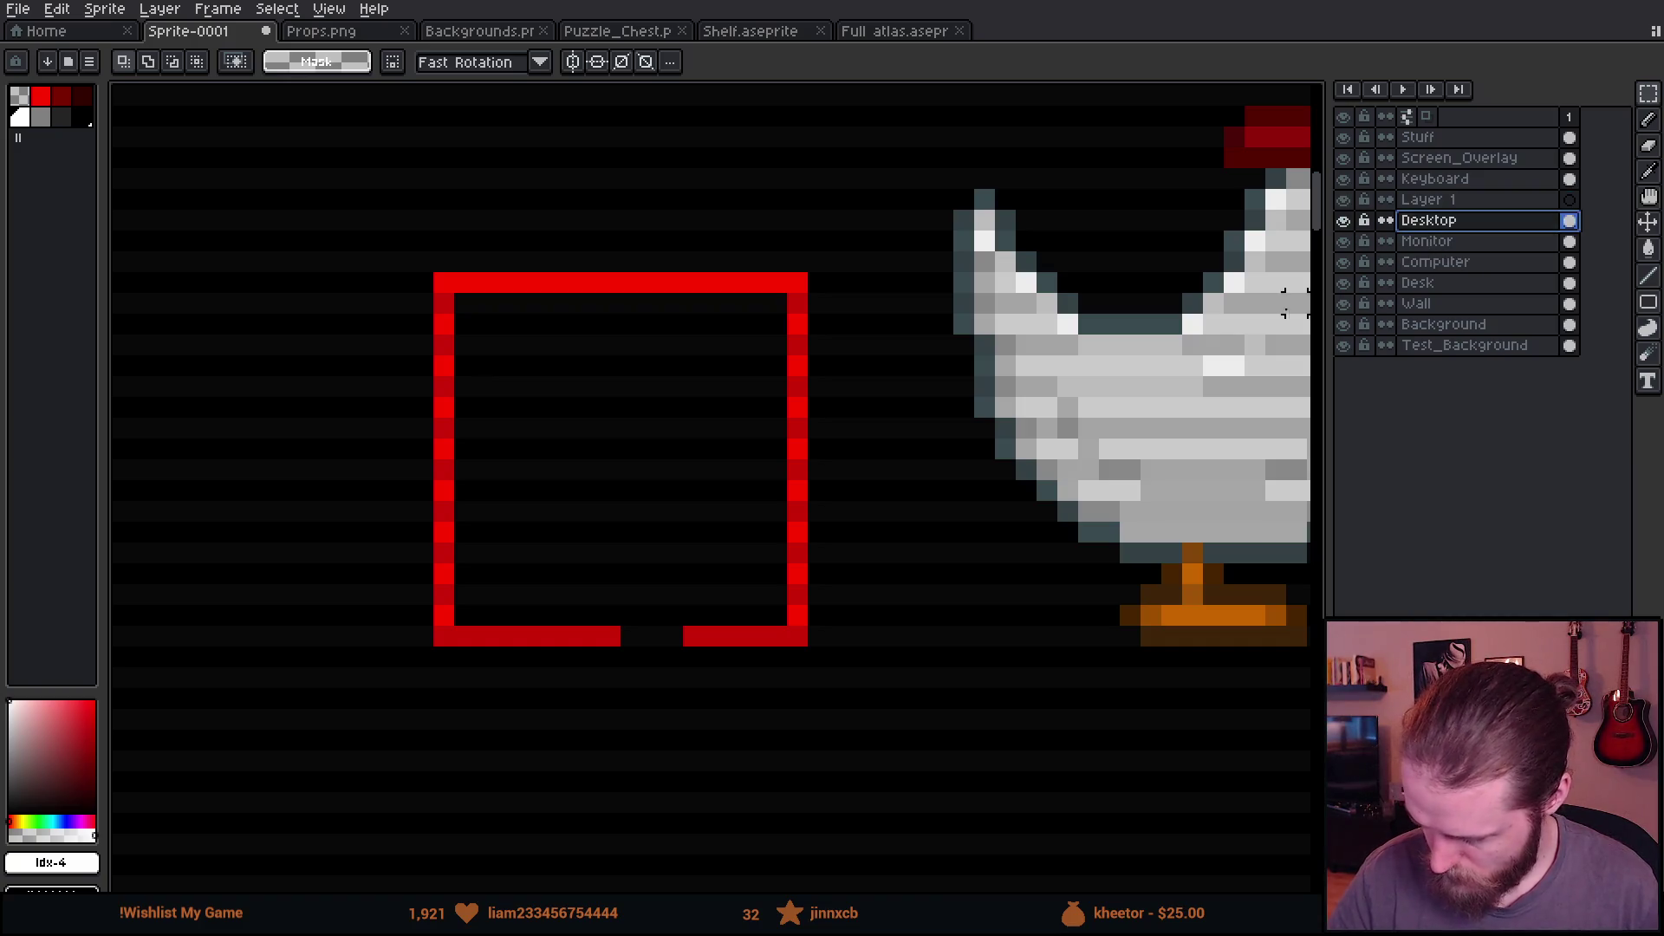
{"action": "mouse_move", "coordinate": [464, 303]}
{"action": "left_mouse_down"}
{"action": "mouse_move", "coordinate": [731, 532]}
{"action": "mouse_move", "coordinate": [783, 621]}
{"action": "left_mouse_up"}
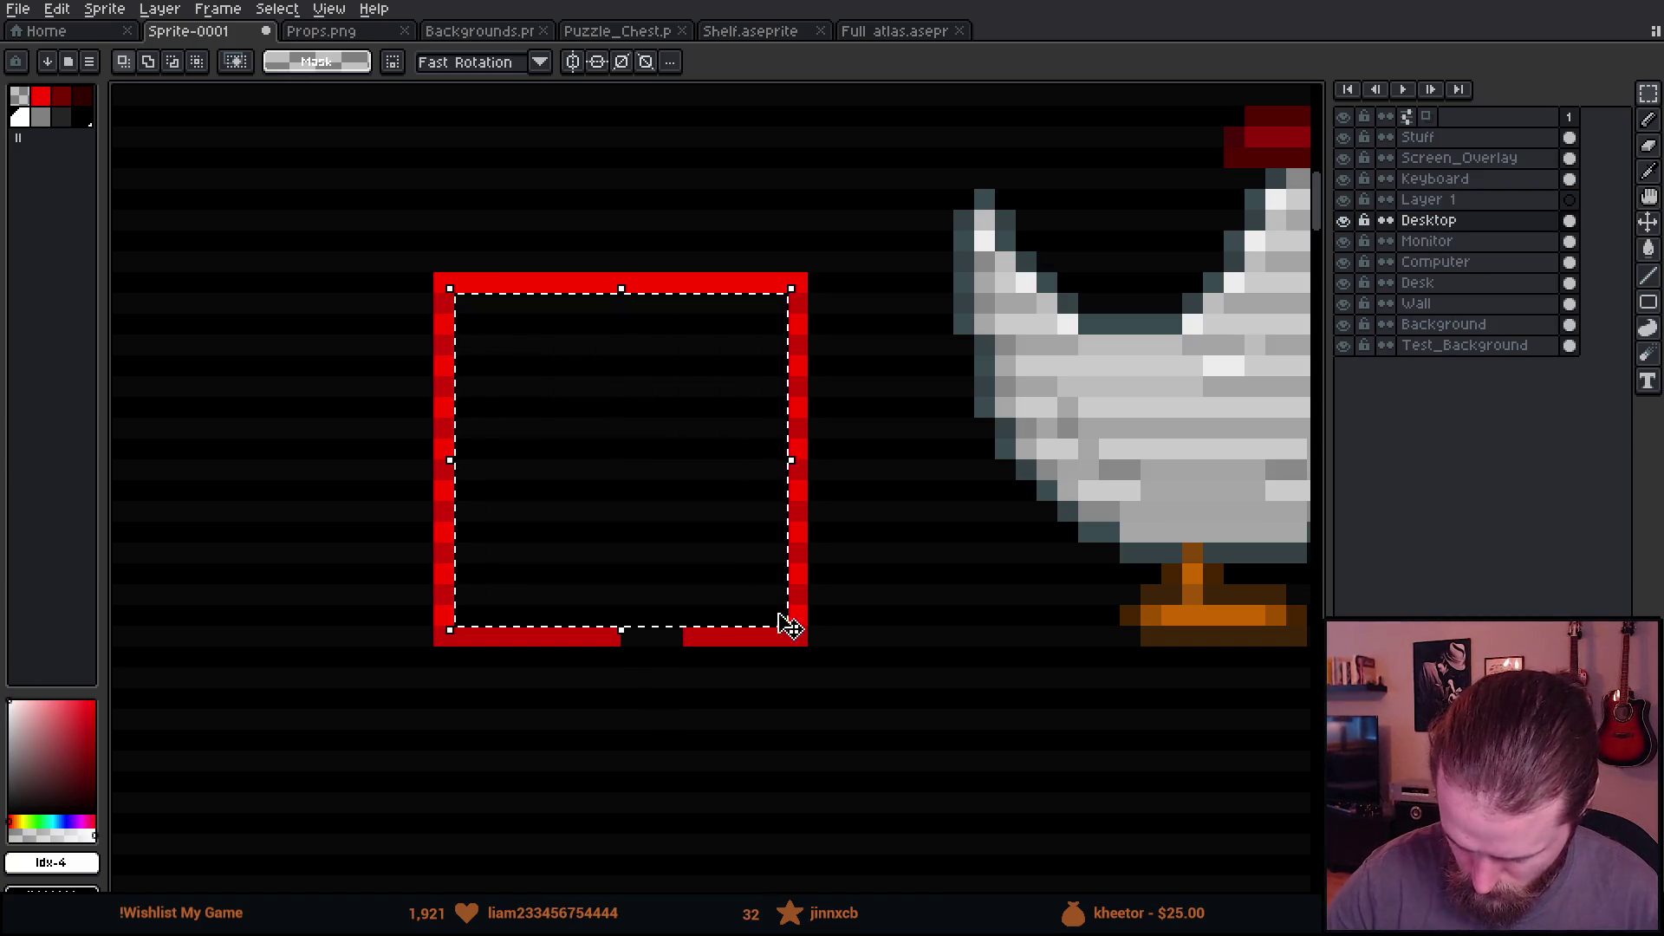
{"action": "left_click", "coordinate": [1456, 201]}
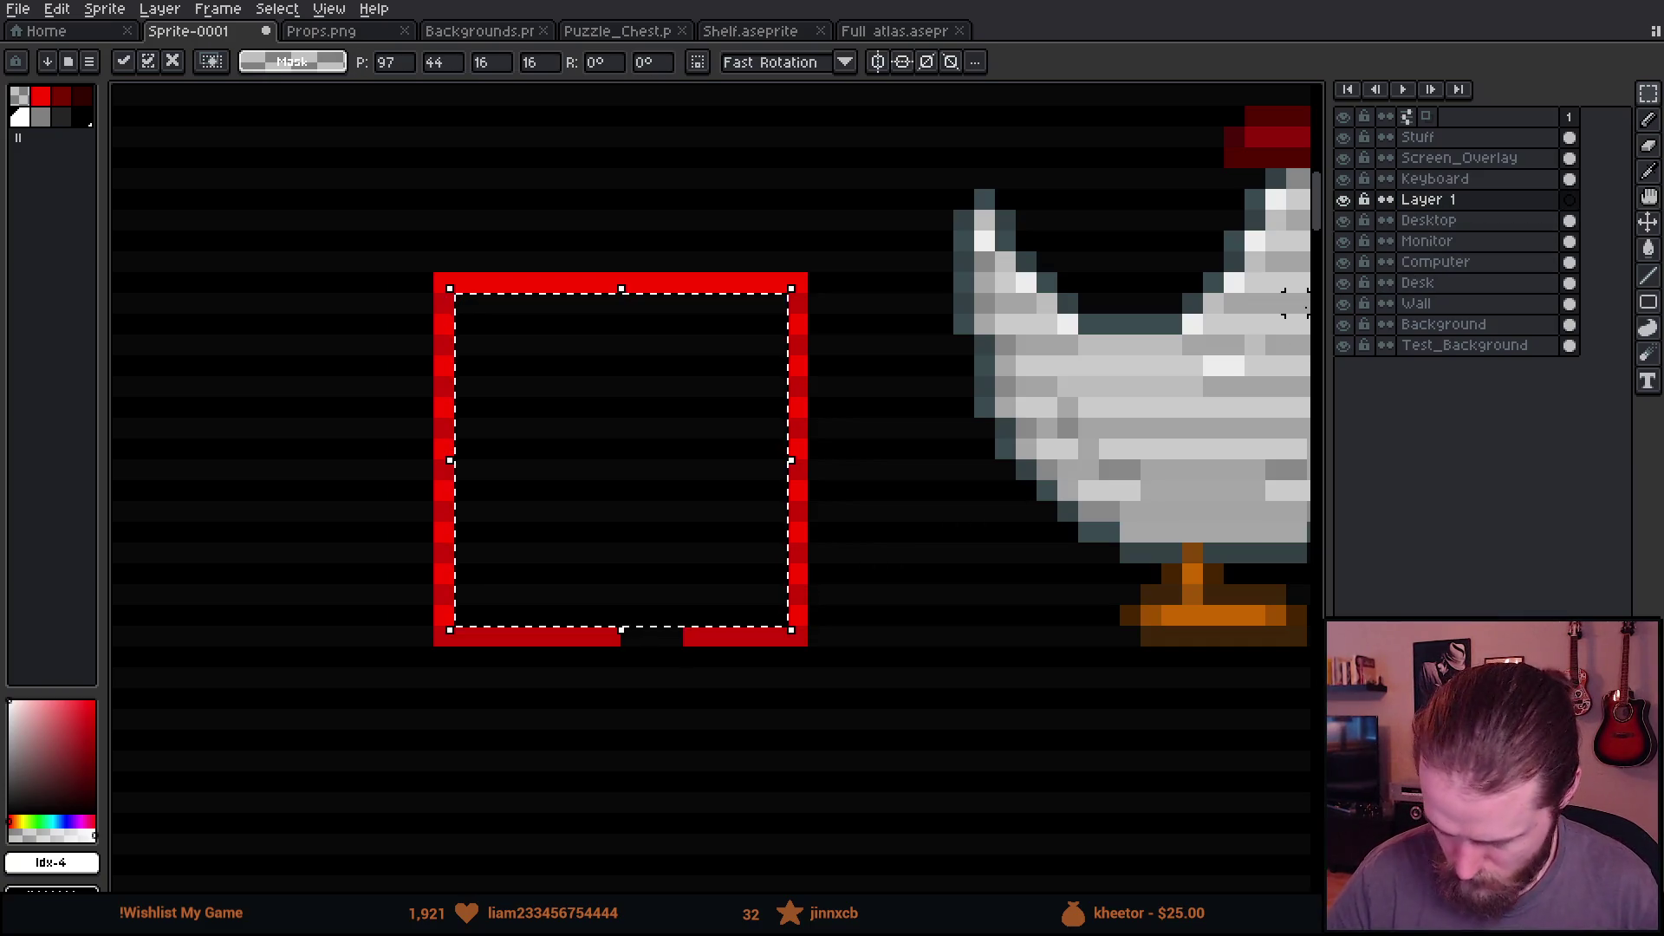
{"action": "key", "text": "shift+o"}
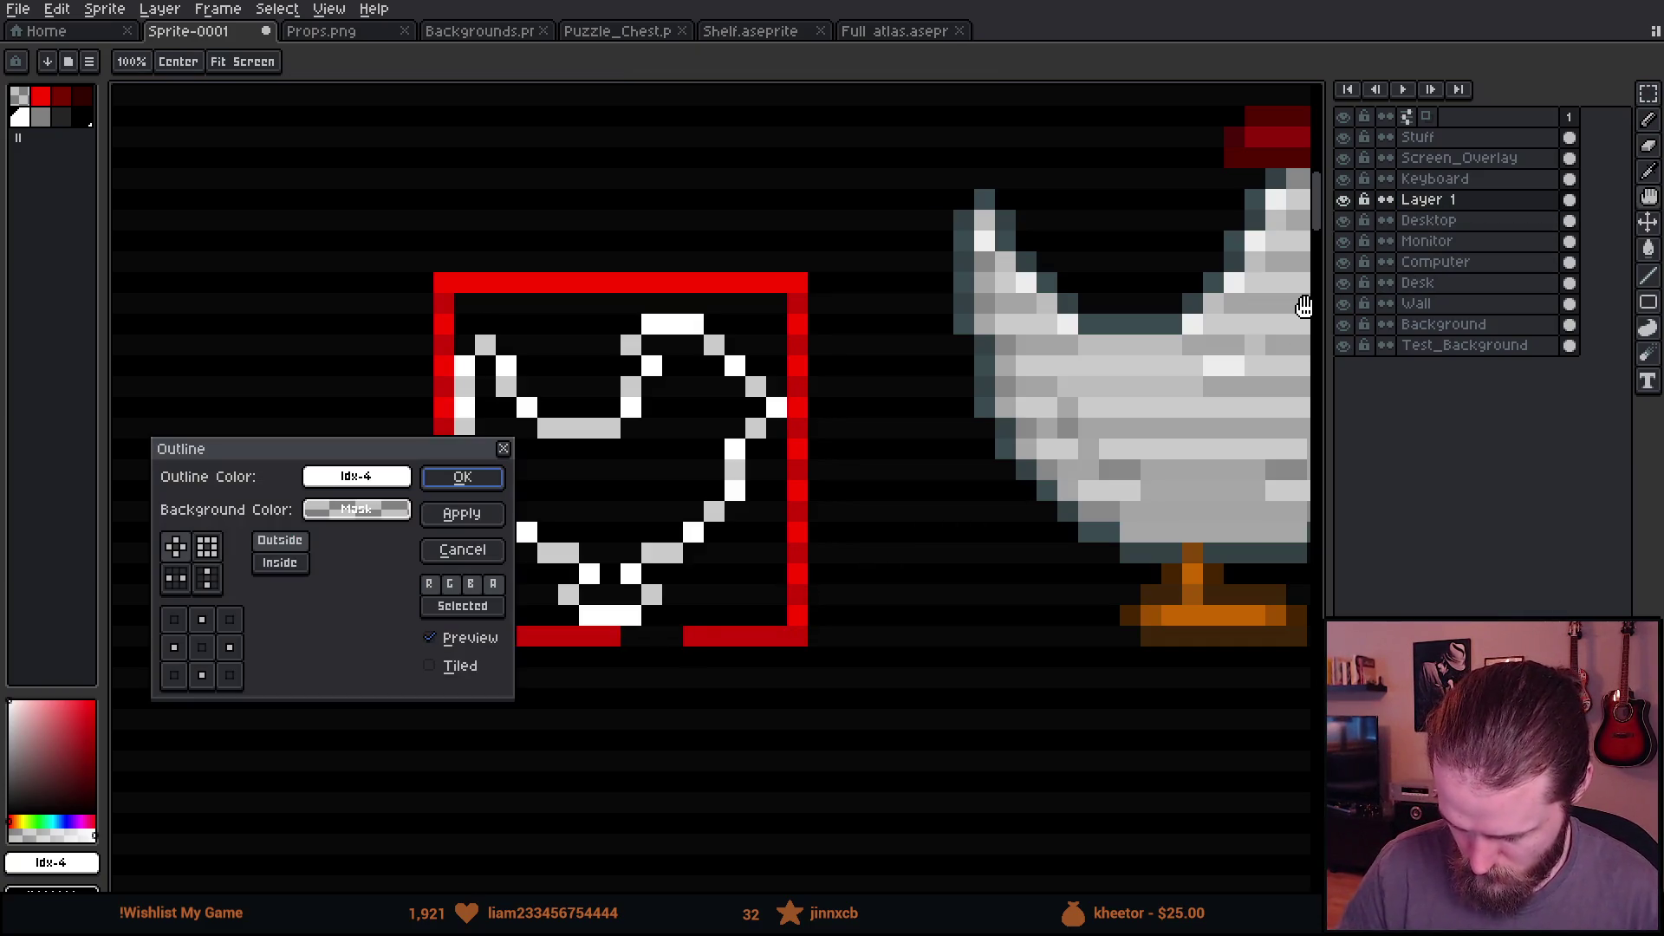
{"action": "left_click", "coordinate": [468, 479]}
{"action": "scroll", "coordinate": [847, 587], "scroll_direction": "right", "scroll_amount": 2}
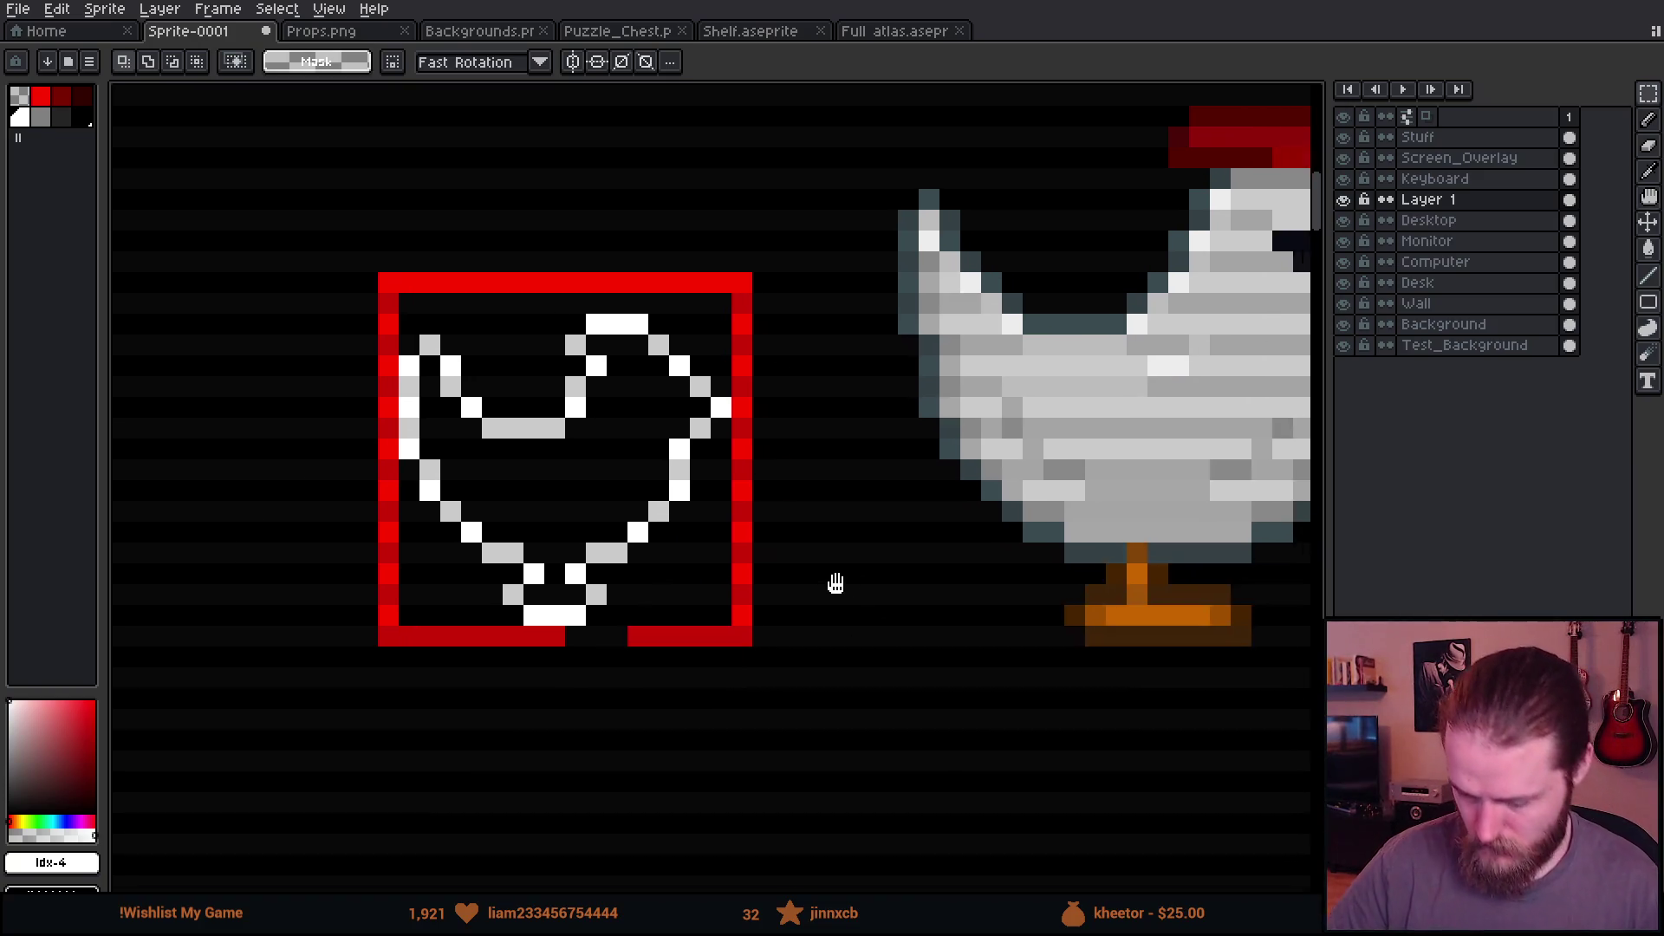
Step: Tidy the chicken's lower outline: fill white gaps, clear a stray grey pixel, trim the base
{"action": "scroll", "coordinate": [859, 513], "scroll_direction": "down", "scroll_amount": 2}
{"action": "key", "text": "b"}
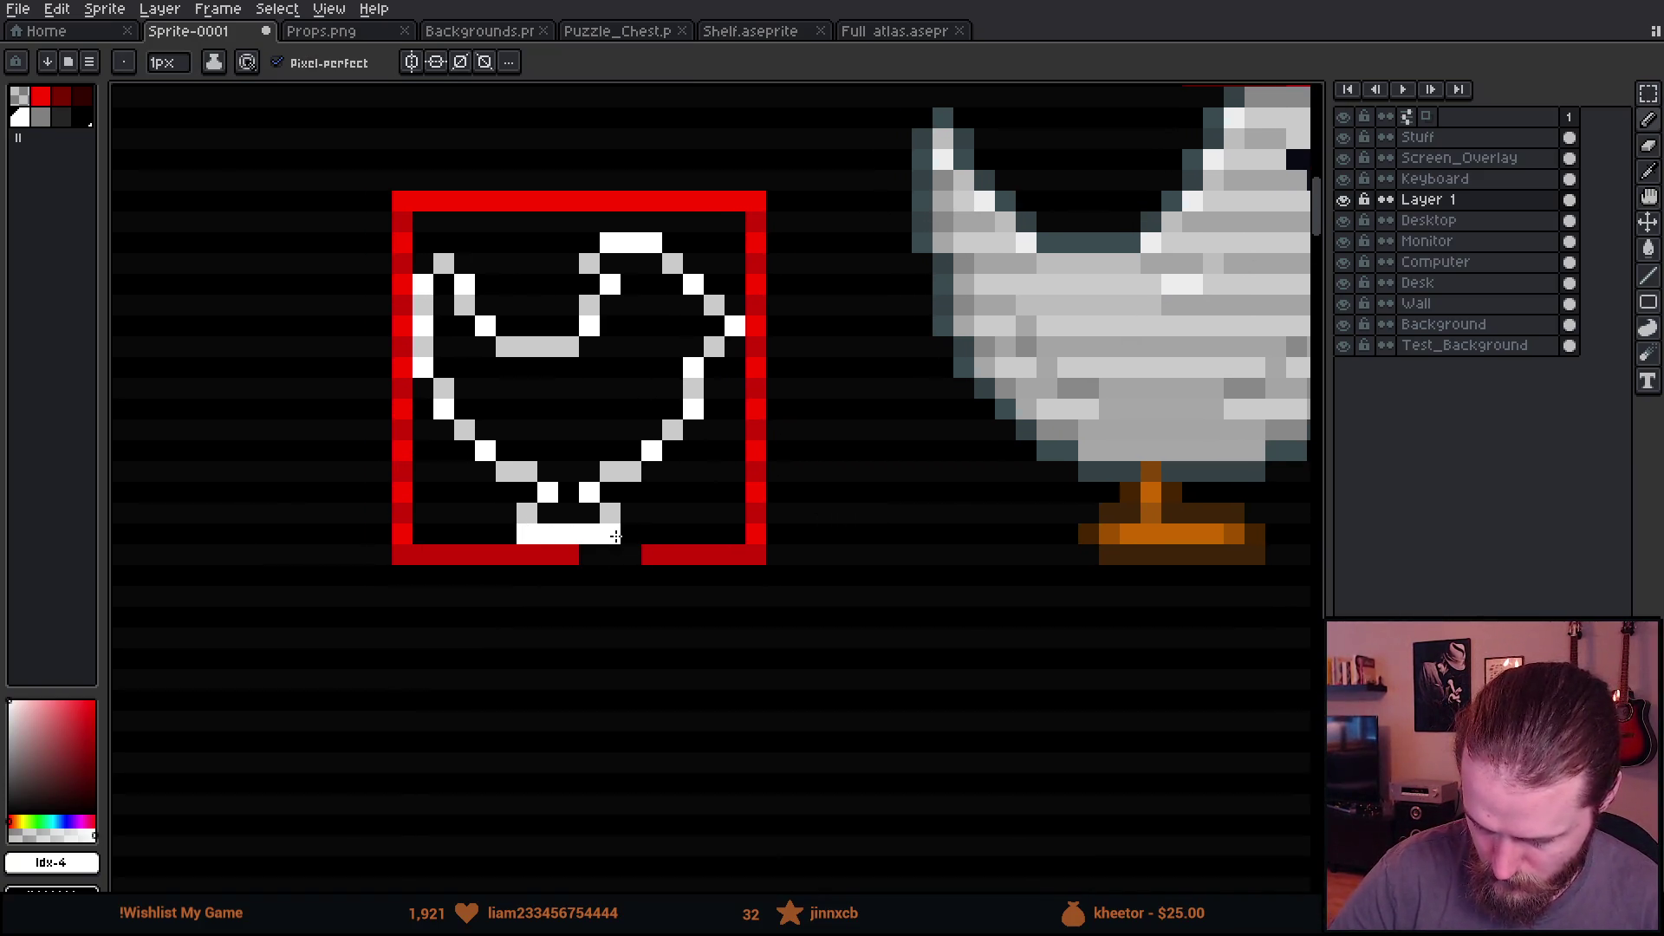
{"action": "left_click", "coordinate": [631, 513]}
{"action": "right_click", "coordinate": [610, 513]}
{"action": "left_click", "coordinate": [610, 492]}
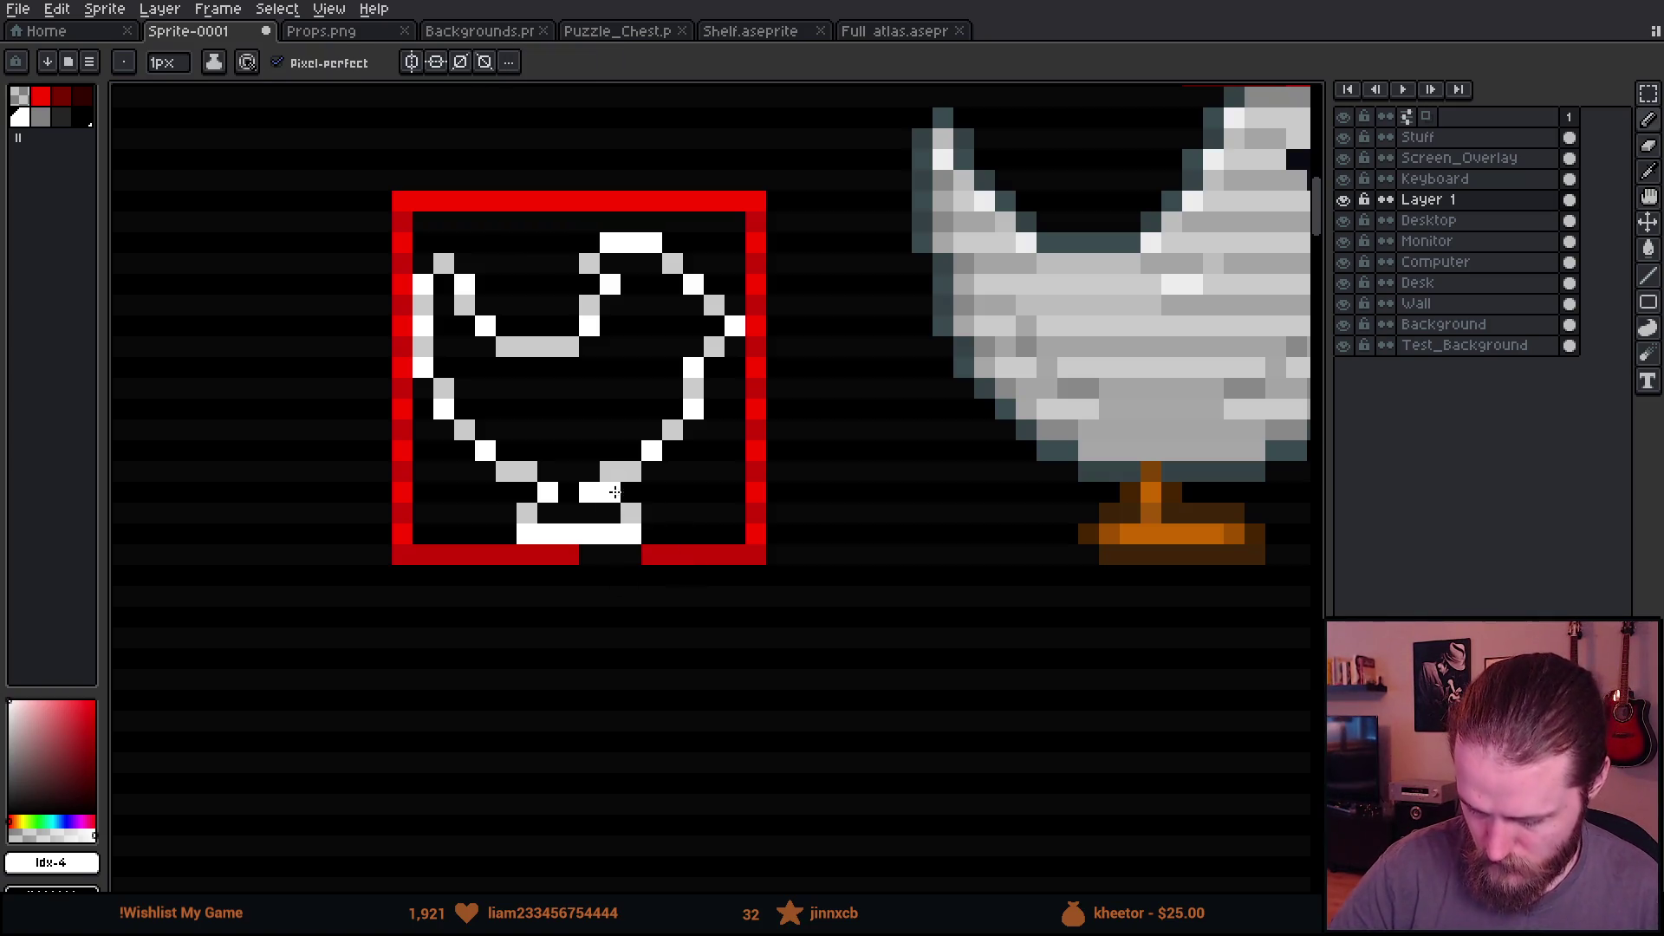
{"action": "key", "text": "e"}
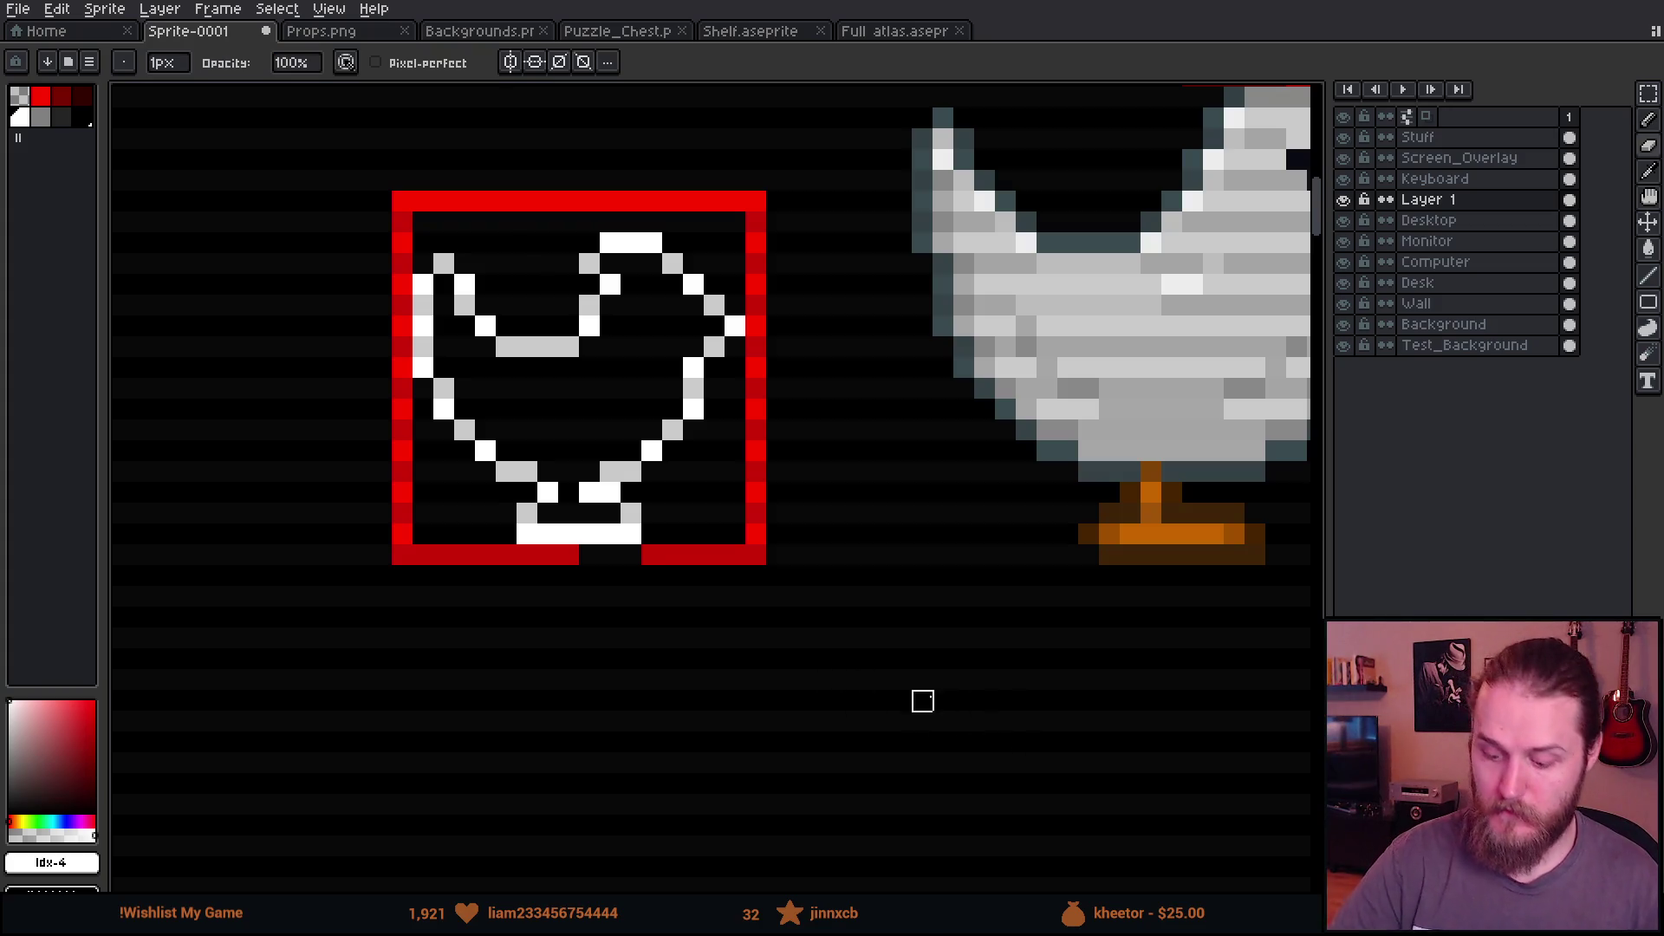
{"action": "left_click", "coordinate": [527, 534]}
{"action": "left_click_drag", "start_coordinate": [653, 534], "coordinate": [653, 555]}
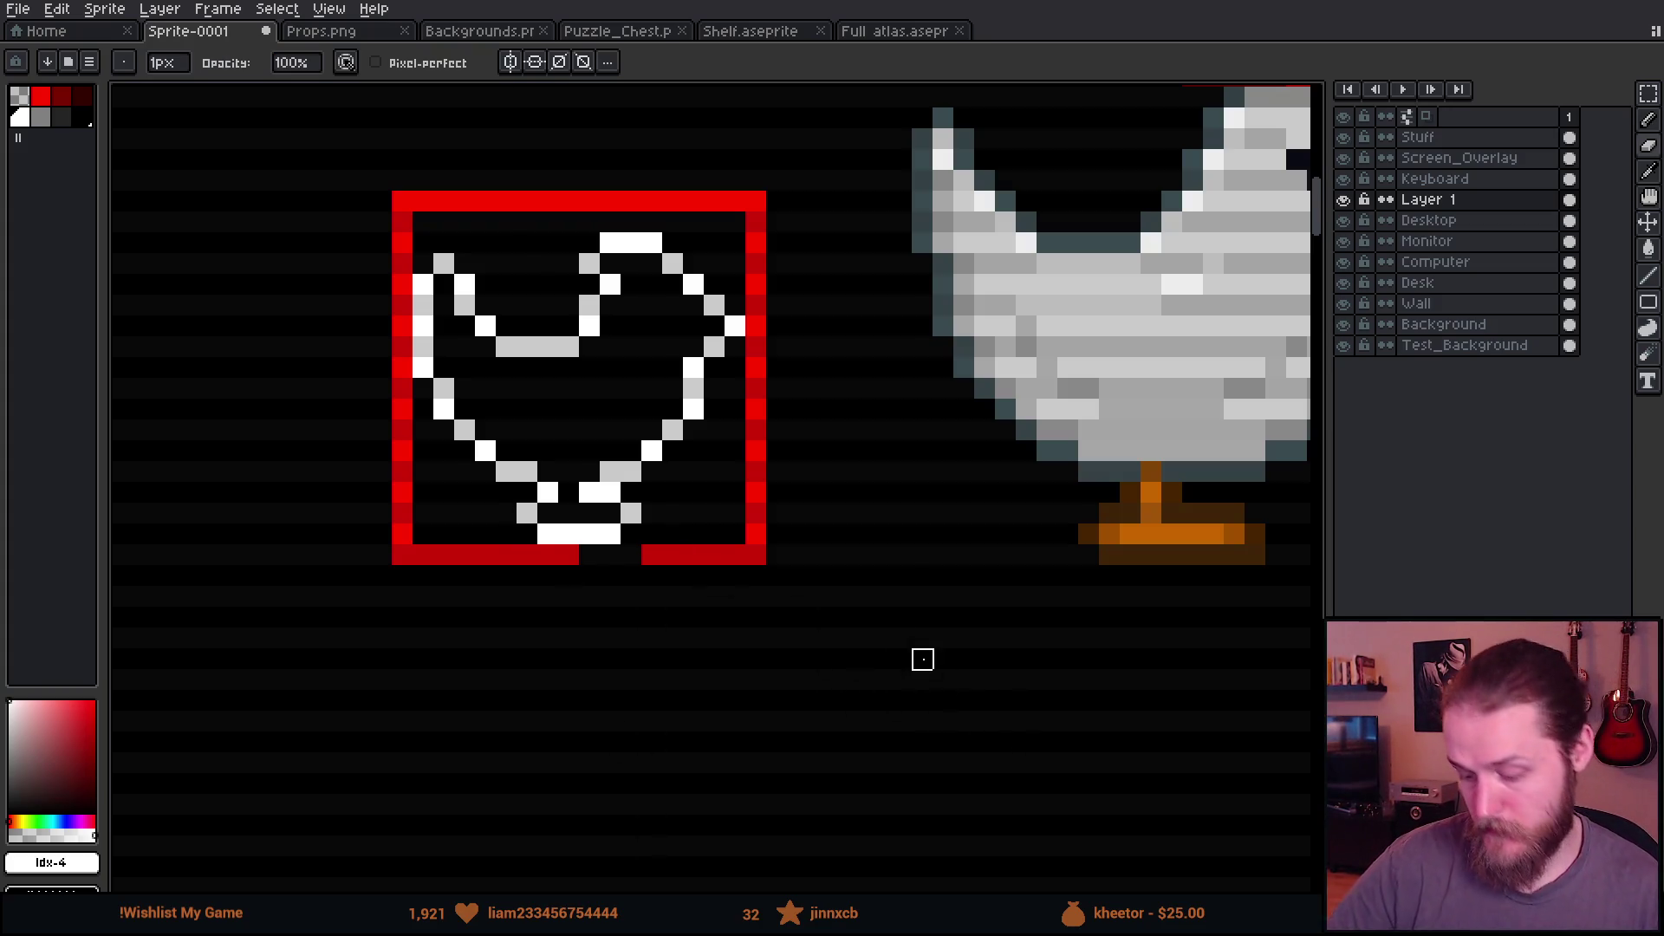
Step: Move the selected upper-right head area of the chicken up one pixel
{"action": "scroll", "coordinate": [848, 651], "scroll_direction": "up", "scroll_amount": 3}
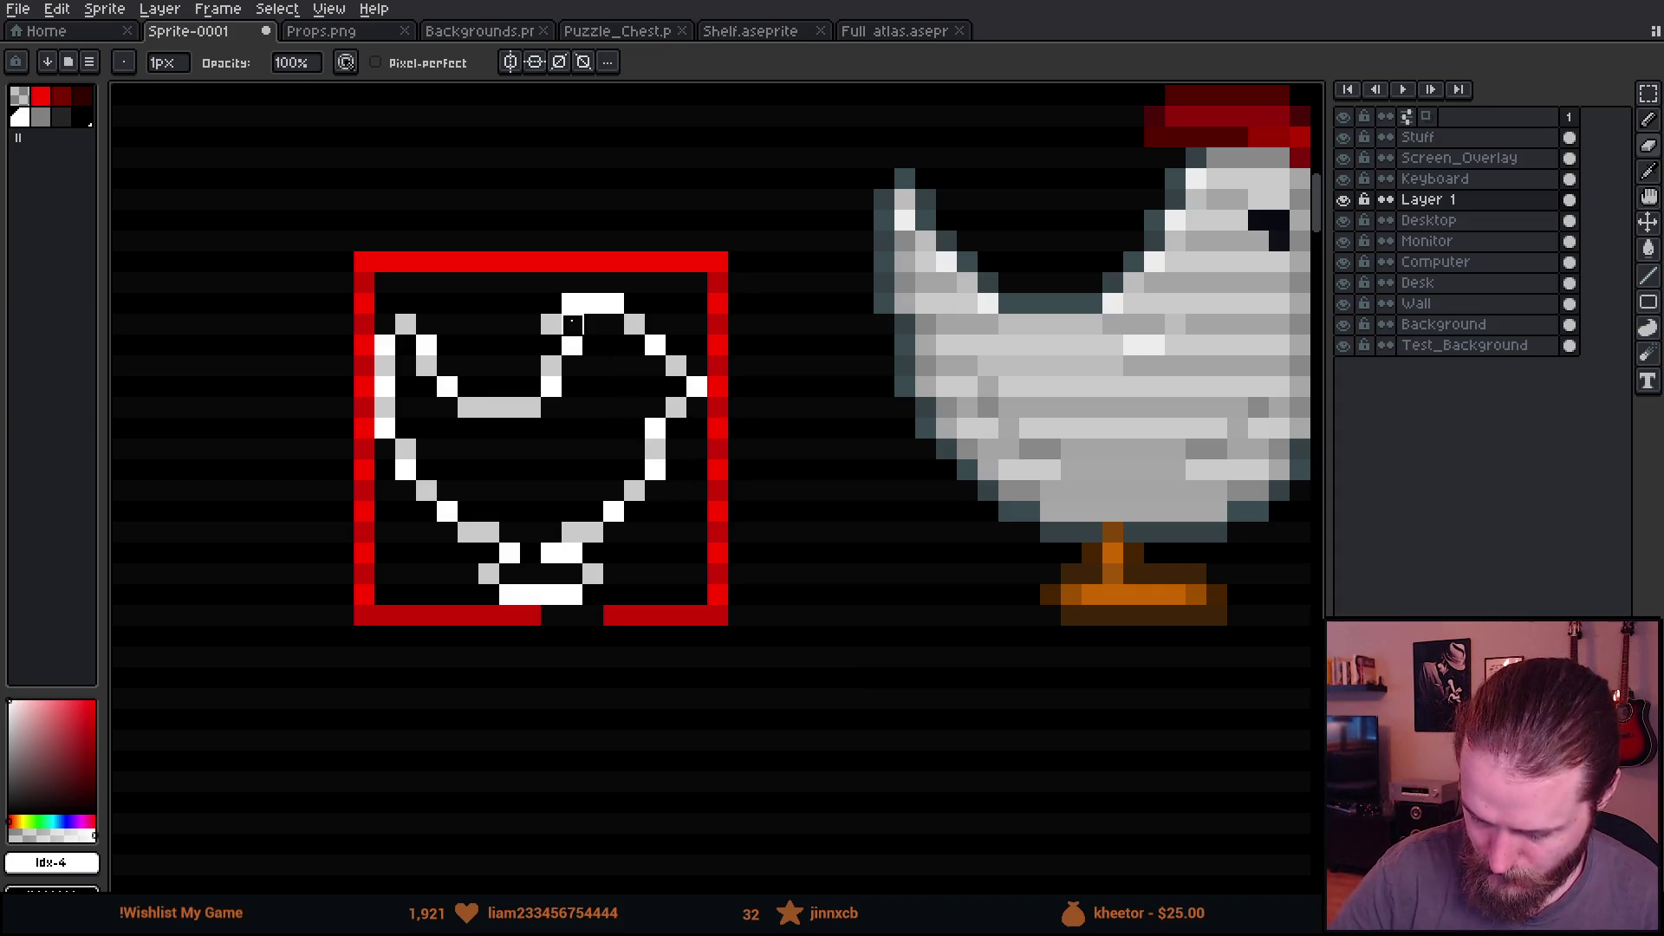
{"action": "key", "text": "b"}
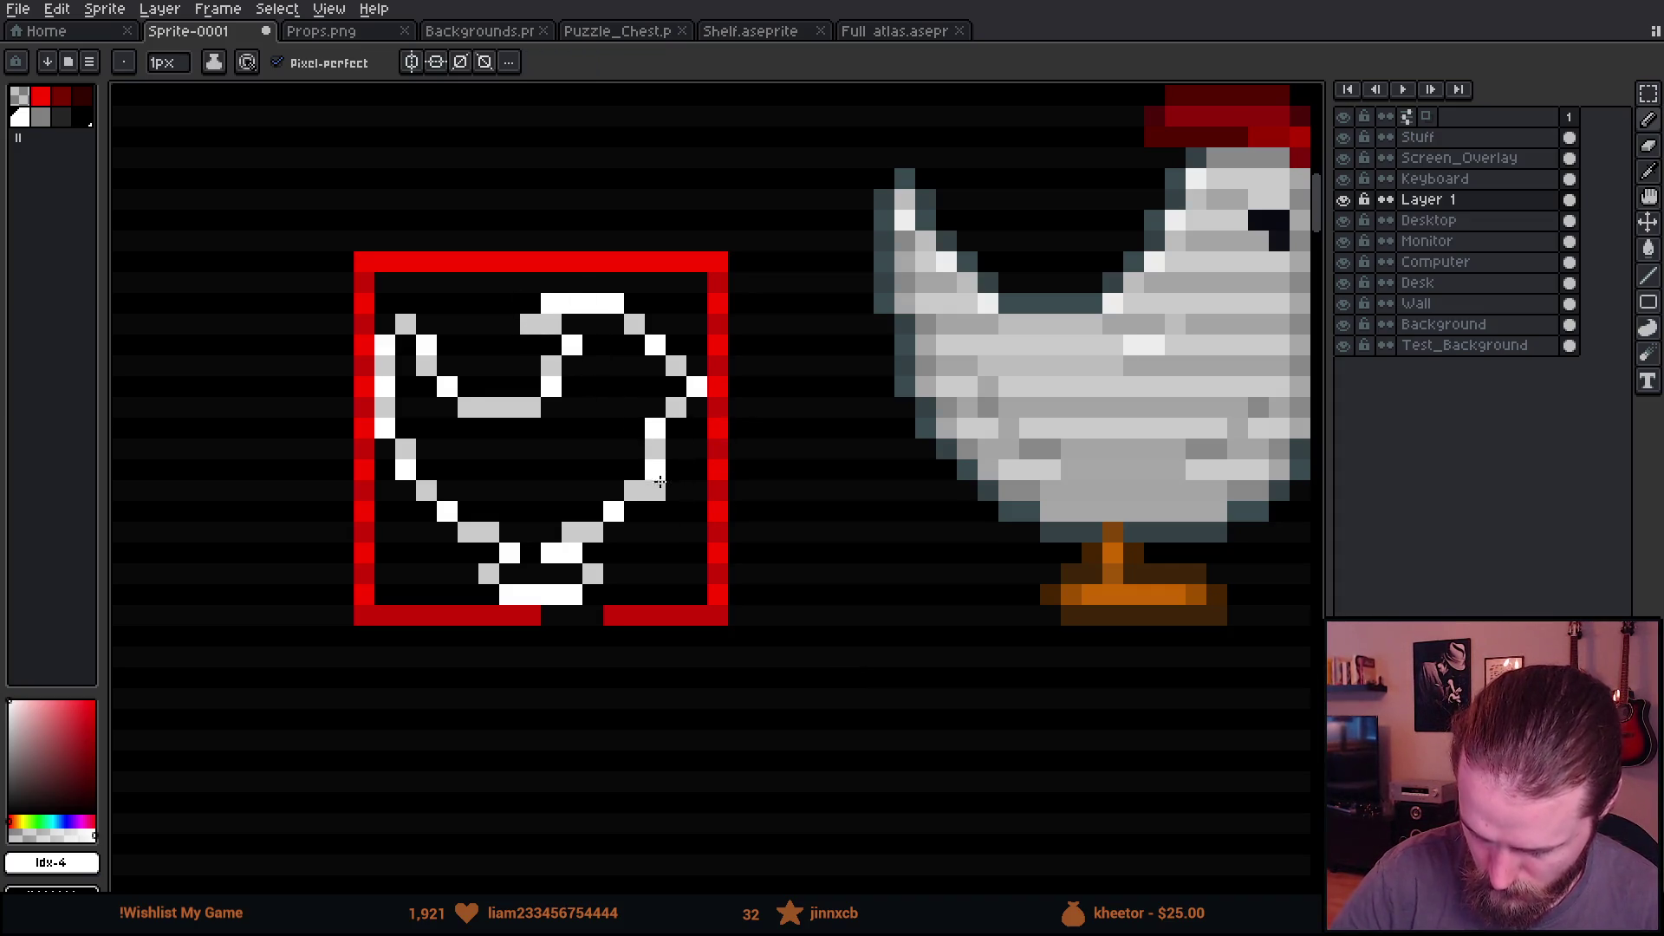
{"action": "key", "text": "e"}
{"action": "left_click", "coordinate": [552, 324]}
{"action": "key", "text": "ctrl+z"}
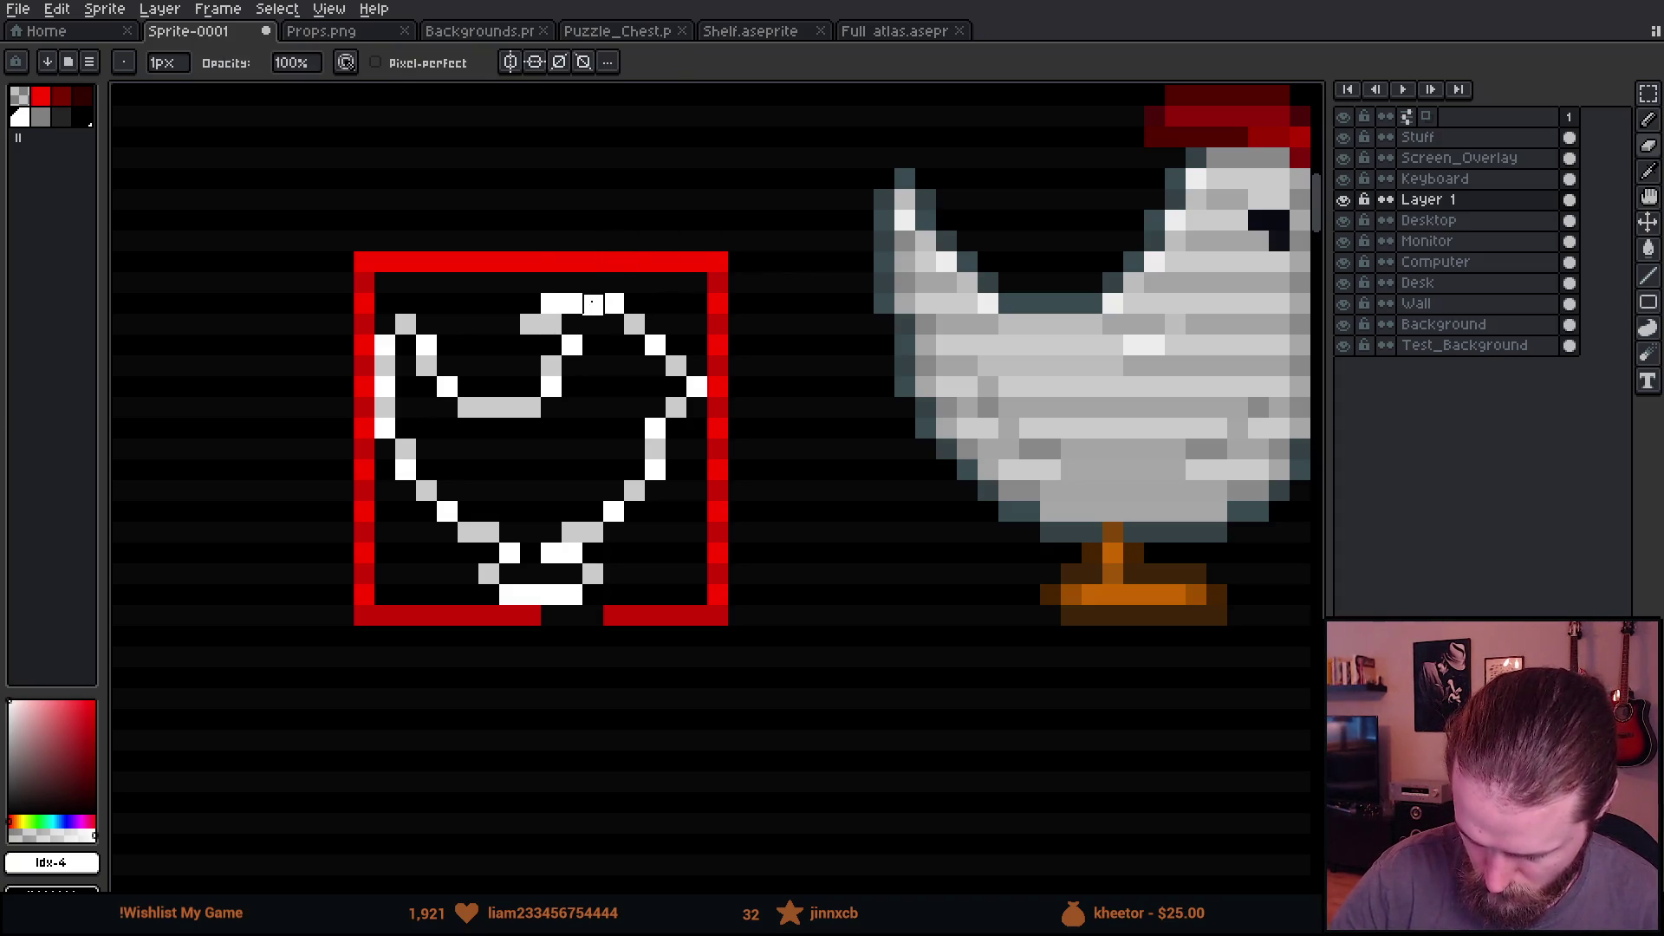
{"action": "key", "text": "m"}
{"action": "left_click_drag", "start_coordinate": [500, 250], "coordinate": [751, 377]}
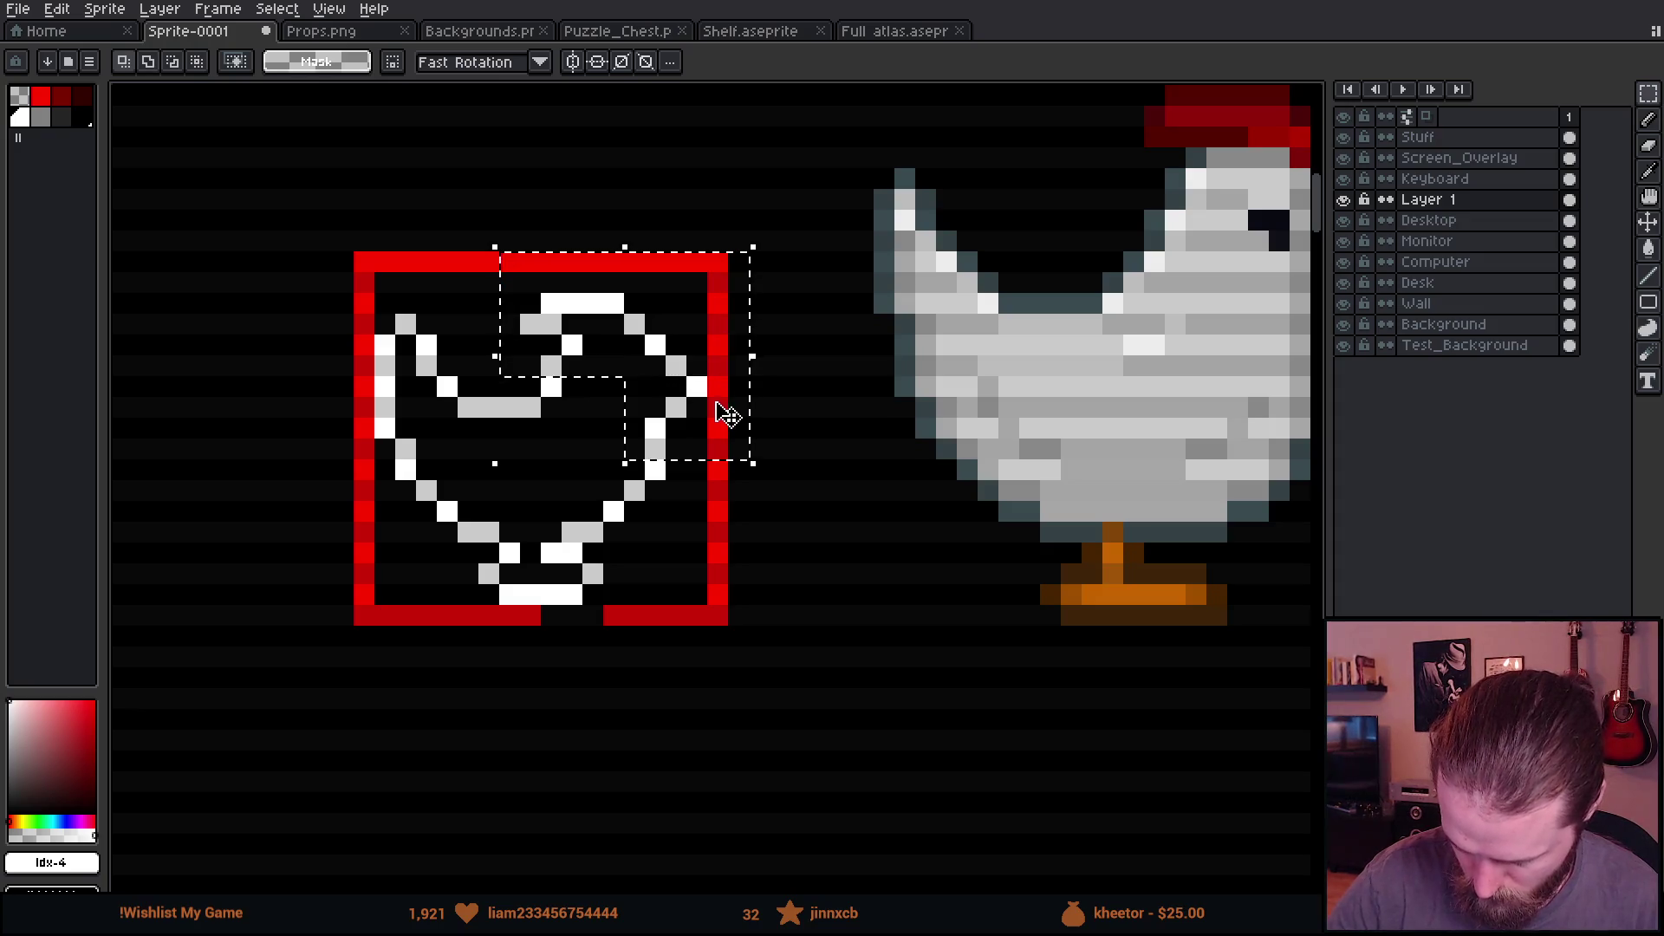
{"action": "key", "text": "Up"}
{"action": "key", "text": "ctrl+d"}
Step: Fix the neck outline and add a white pixel beside the chicken's head
{"action": "key", "text": "b"}
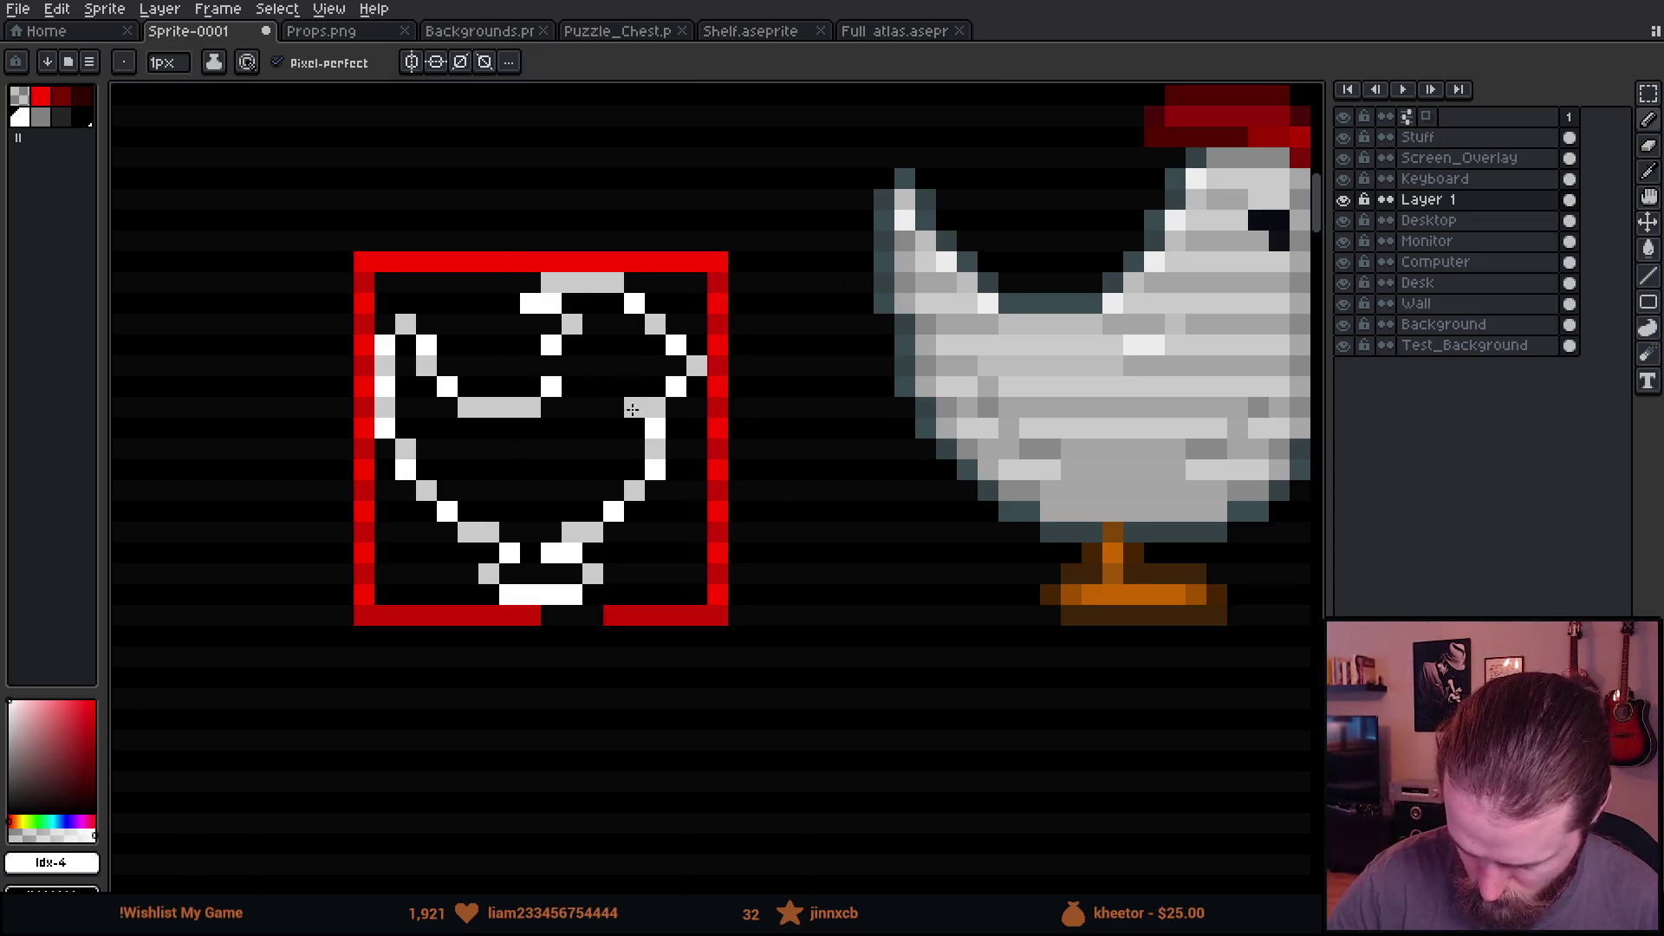
{"action": "key", "text": "e"}
{"action": "left_click", "coordinate": [655, 468]}
{"action": "key", "text": "b"}
{"action": "left_click", "coordinate": [635, 468]}
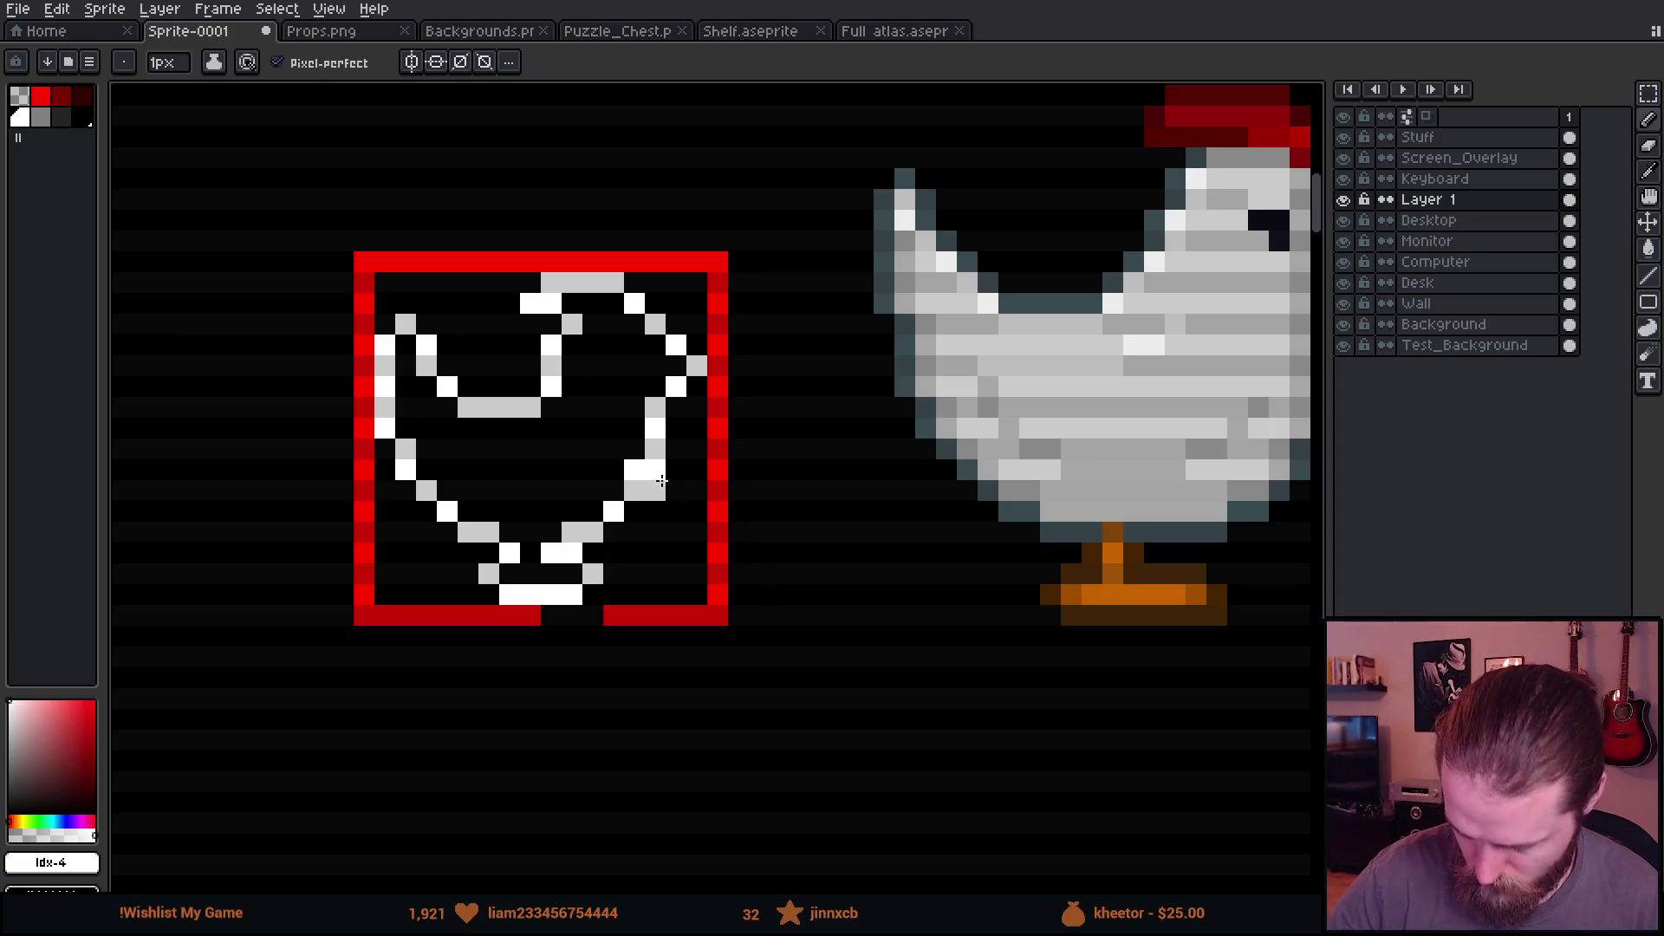
{"action": "key", "text": "e"}
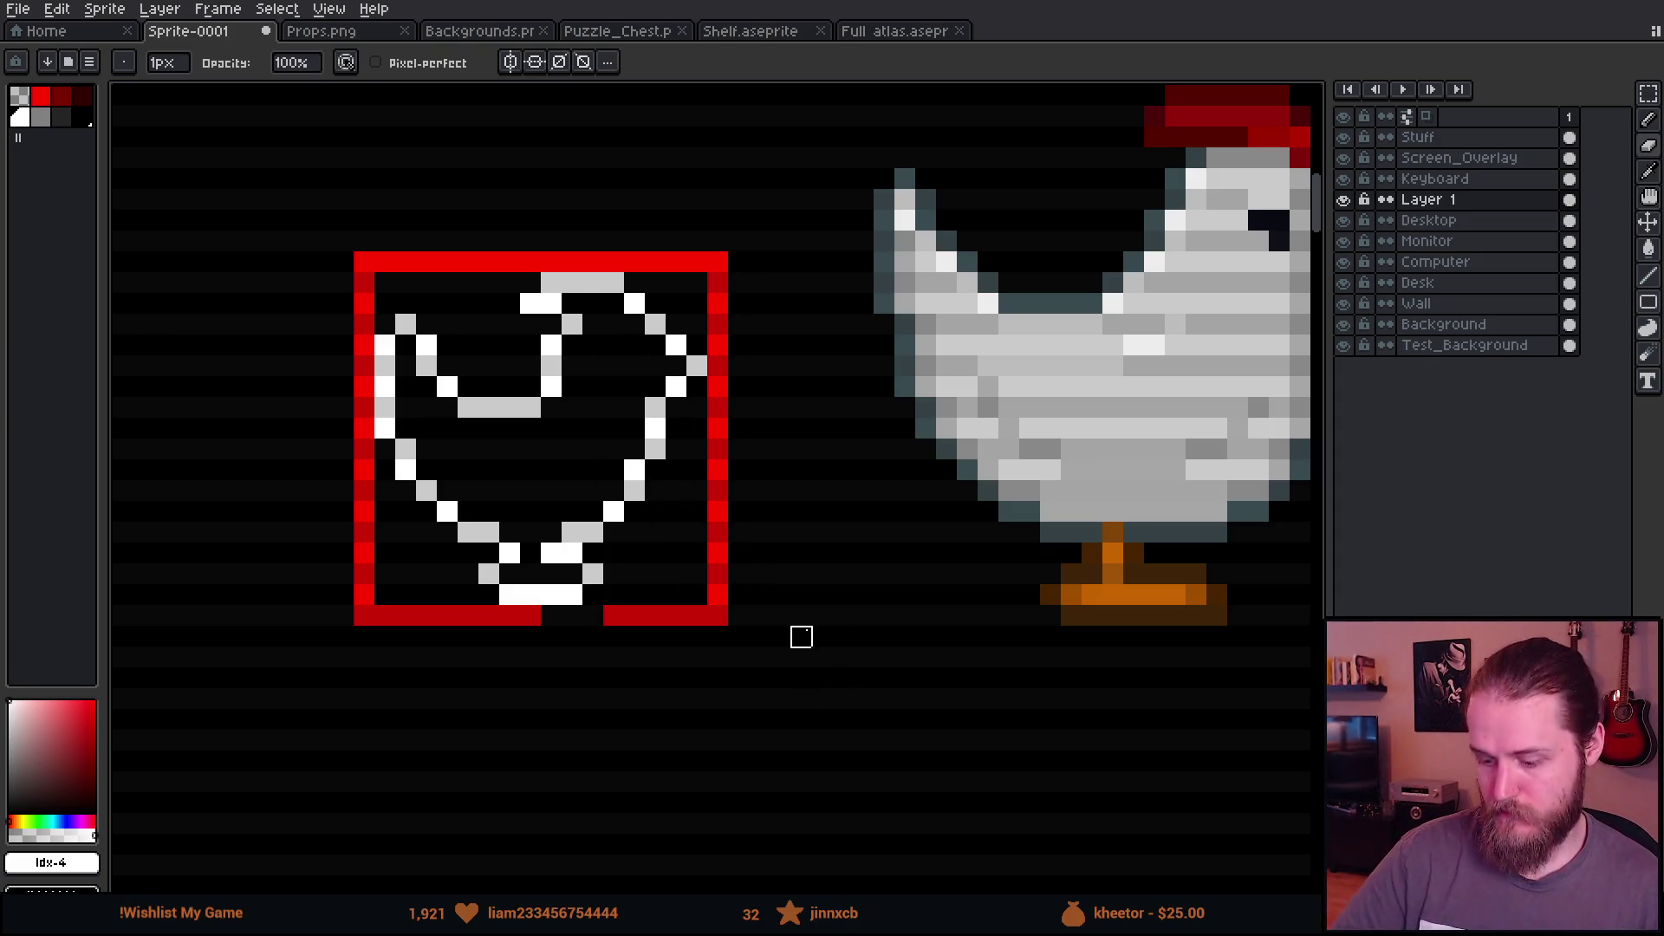
{"action": "key", "text": "b"}
{"action": "left_click", "coordinate": [637, 346]}
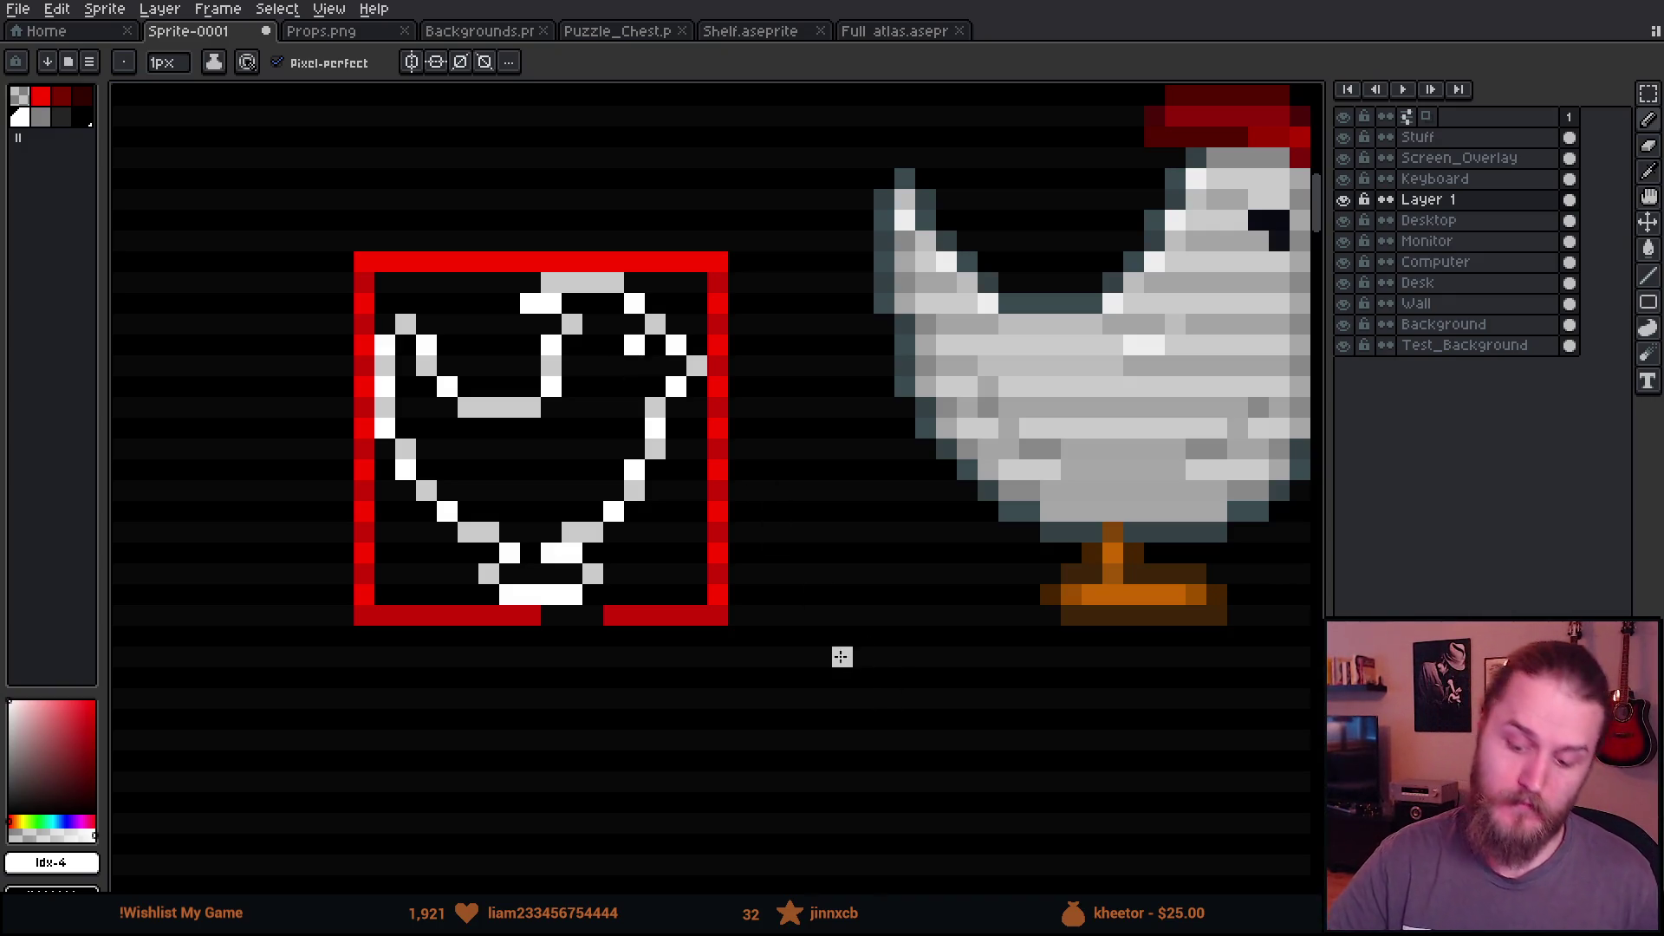
Step: Recentre on the framed icon and add a grey pixel to the head's top edge
{"action": "mouse_move", "coordinate": [820, 600]}
{"action": "left_mouse_down"}
{"action": "mouse_move", "coordinate": [819, 659]}
{"action": "mouse_move", "coordinate": [806, 646]}
{"action": "left_mouse_up"}
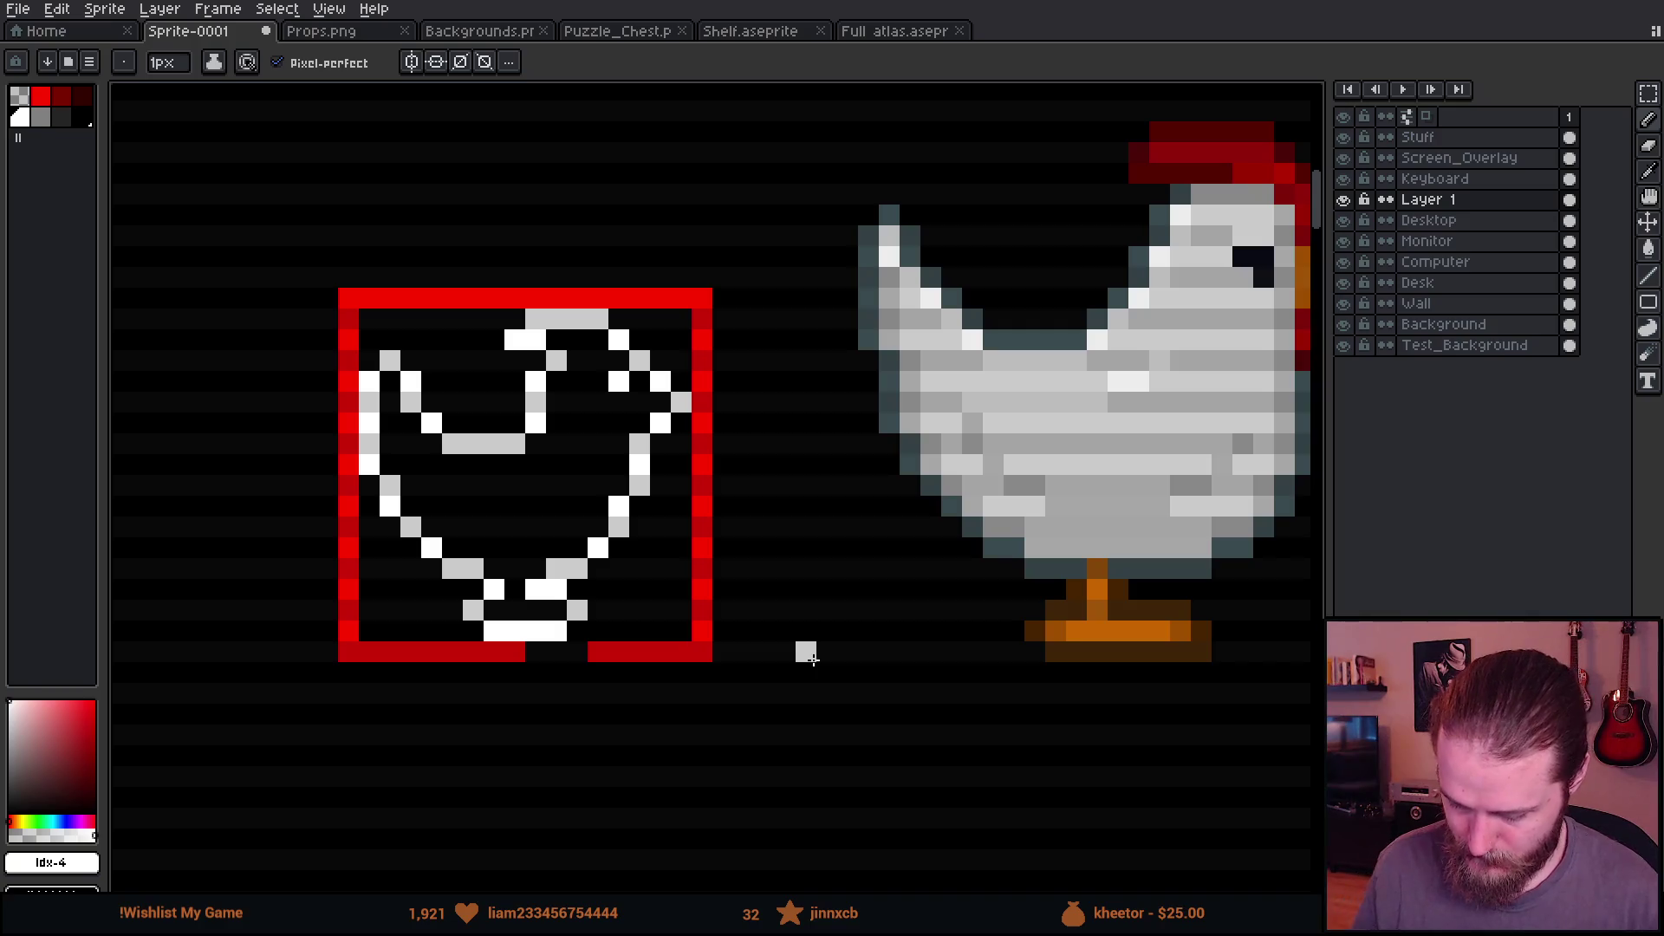
{"action": "scroll", "coordinate": [446, 384], "scroll_direction": "up", "scroll_amount": 2}
{"action": "scroll", "coordinate": [446, 384], "scroll_direction": "down", "scroll_amount": 3}
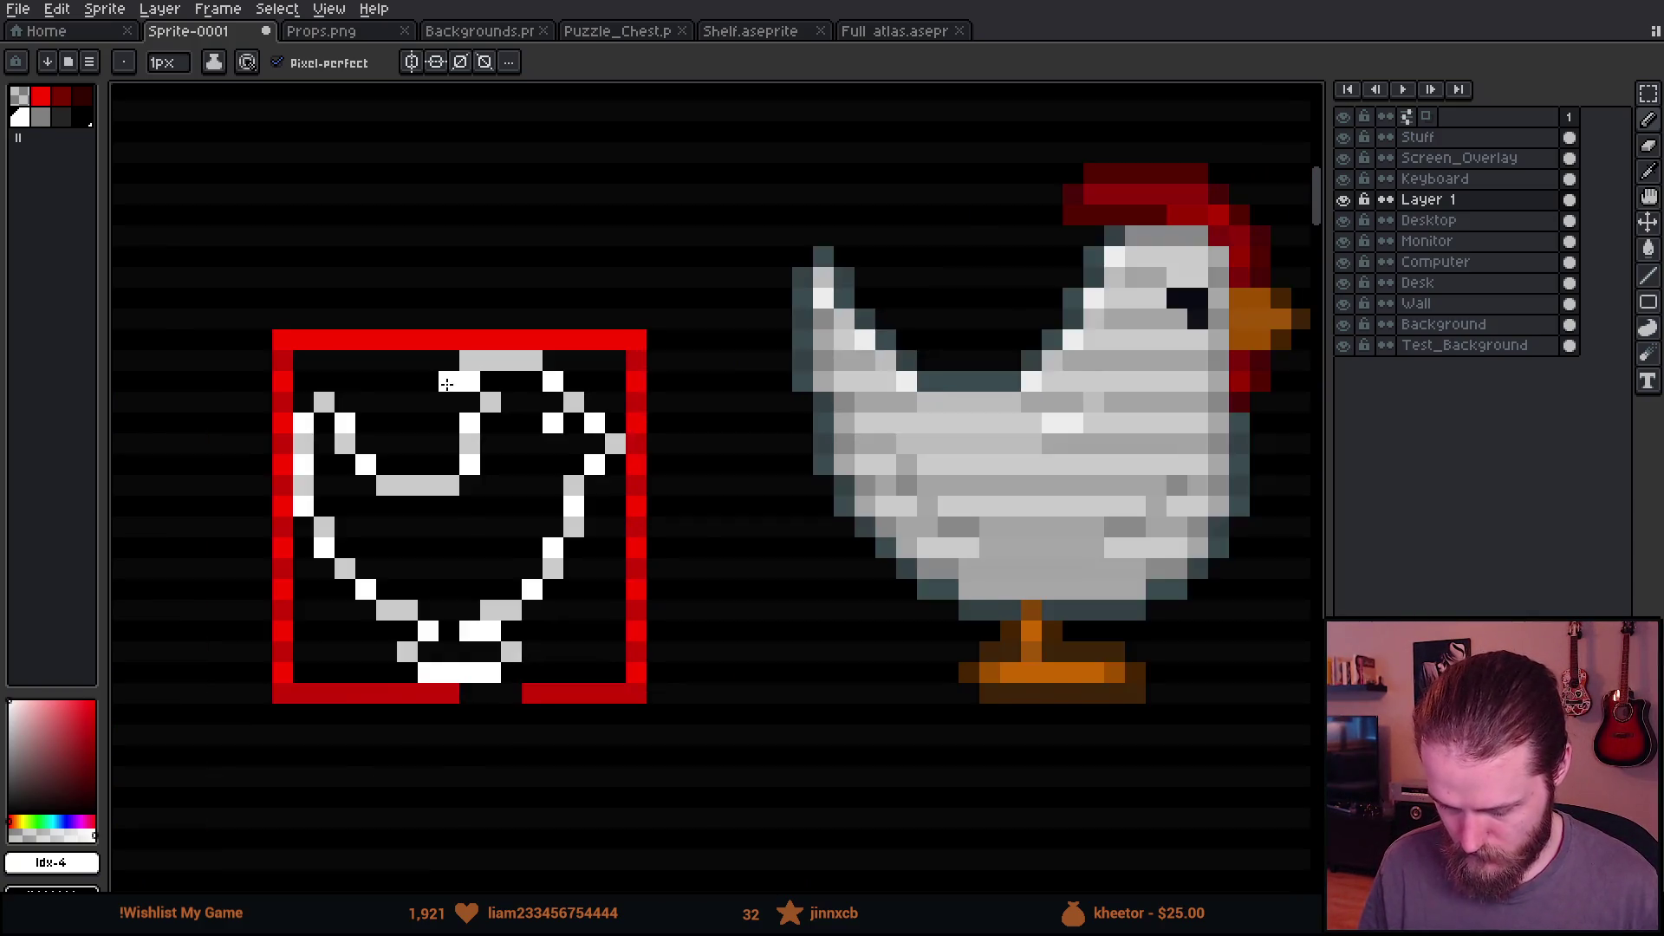
{"action": "scroll", "coordinate": [446, 384], "scroll_direction": "up", "scroll_amount": 2}
{"action": "left_click", "coordinate": [447, 351]}
{"action": "key", "text": "e"}
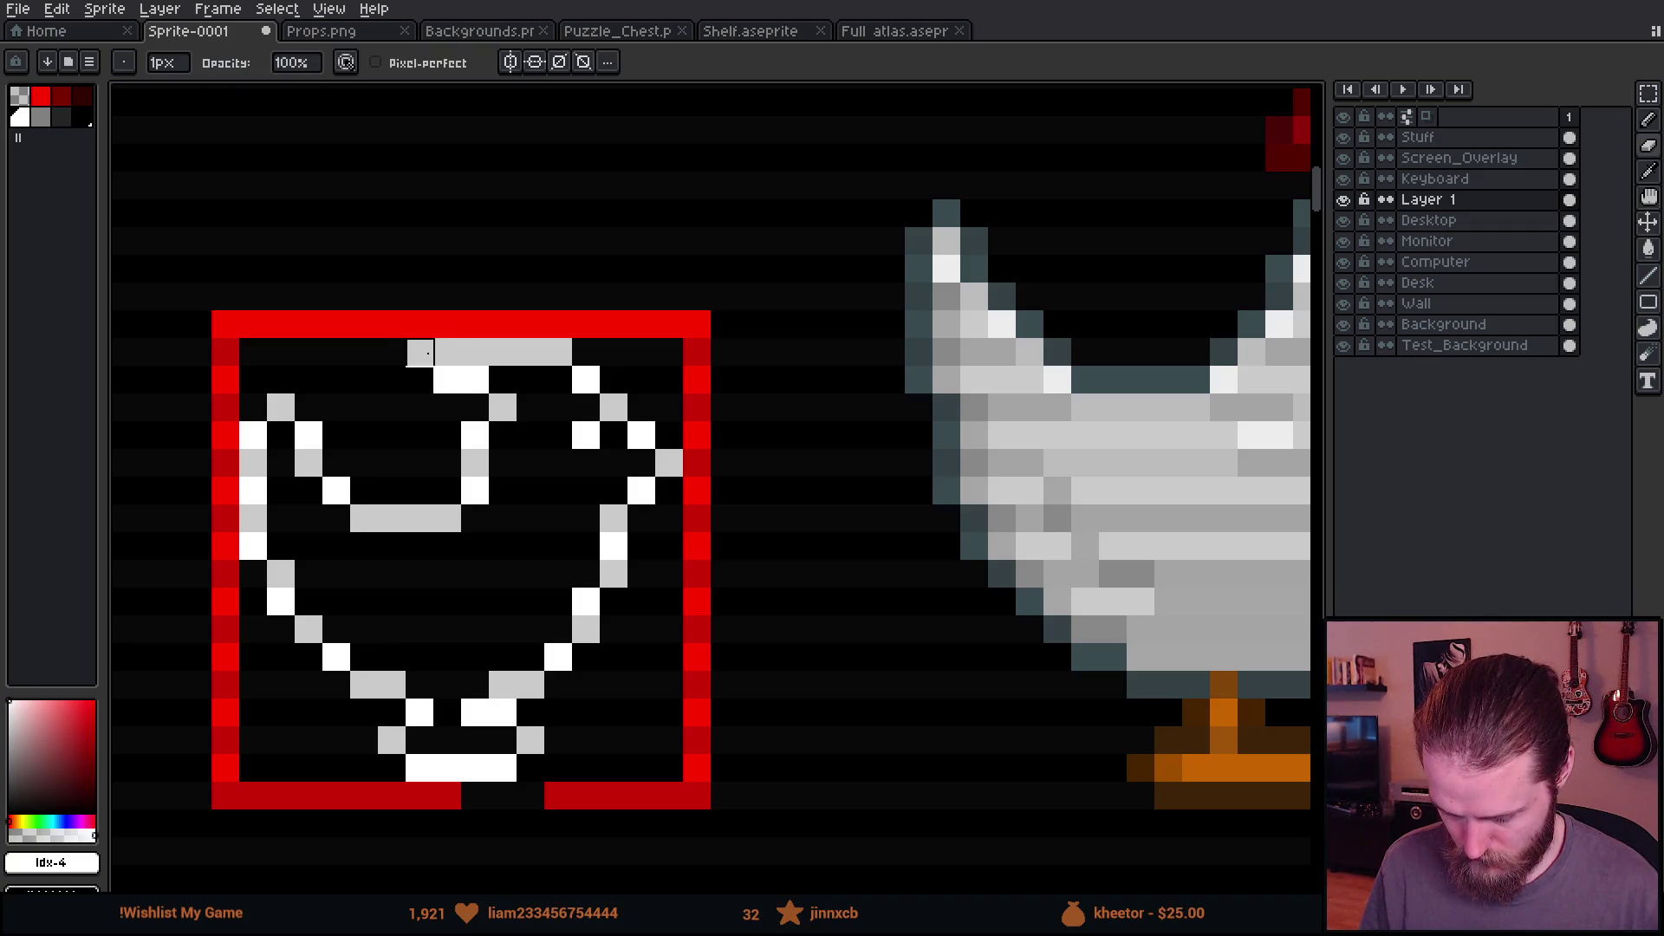
{"action": "scroll", "coordinate": [414, 440], "scroll_direction": "down", "scroll_amount": 4}
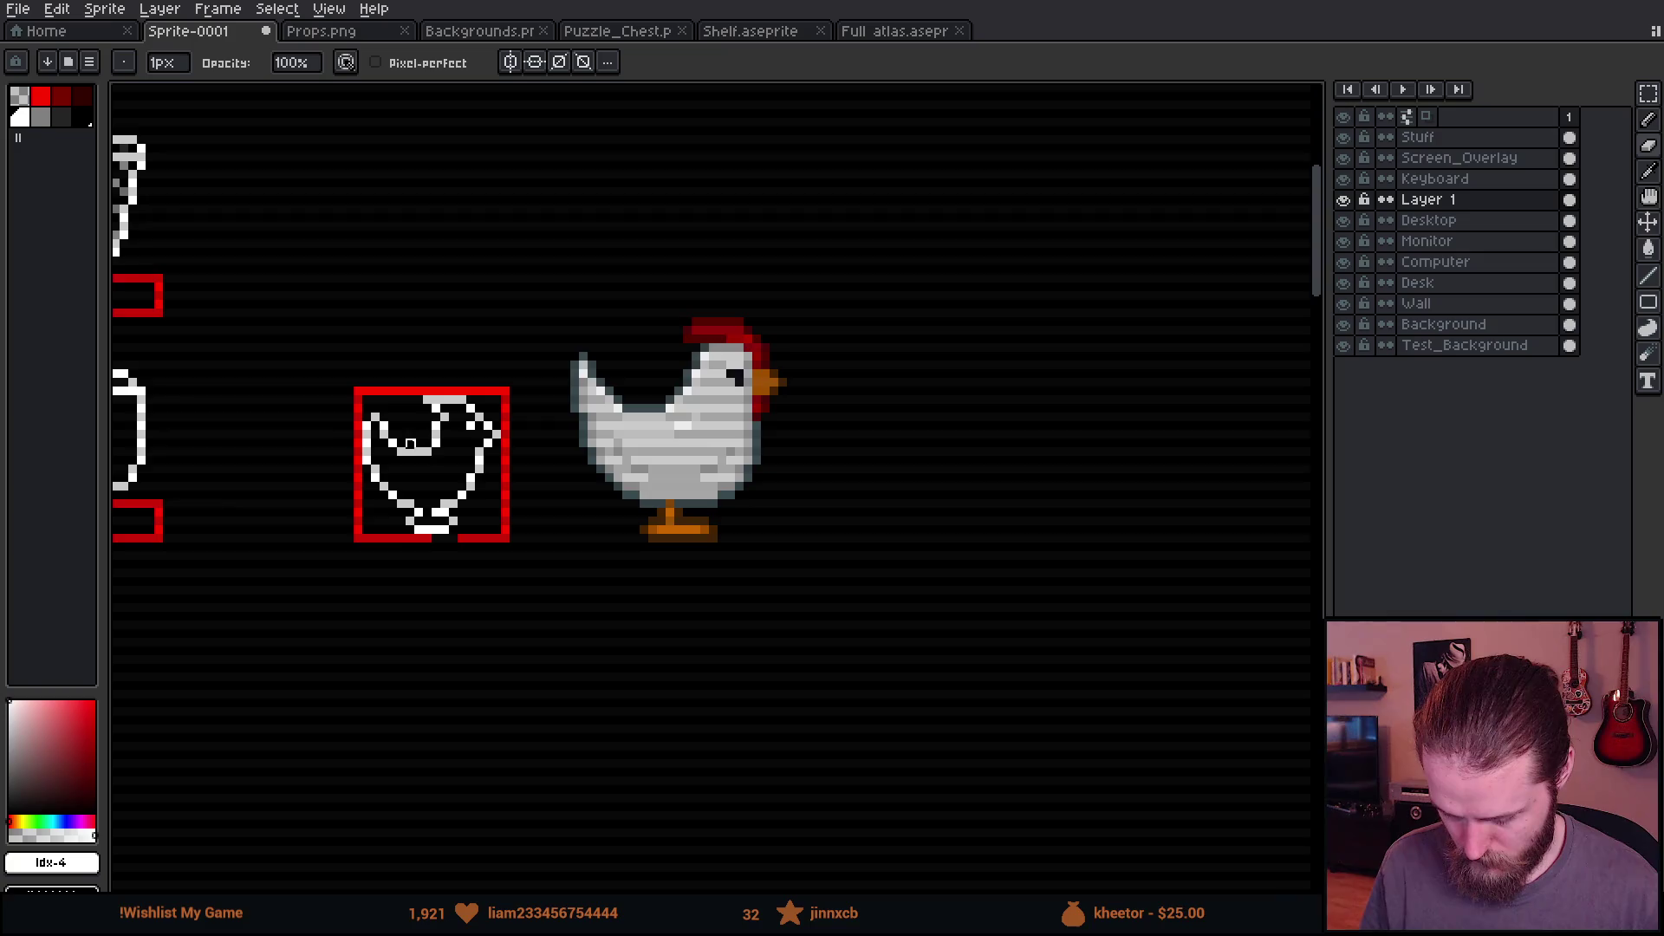
{"action": "scroll", "coordinate": [407, 447], "scroll_direction": "up", "scroll_amount": 4}
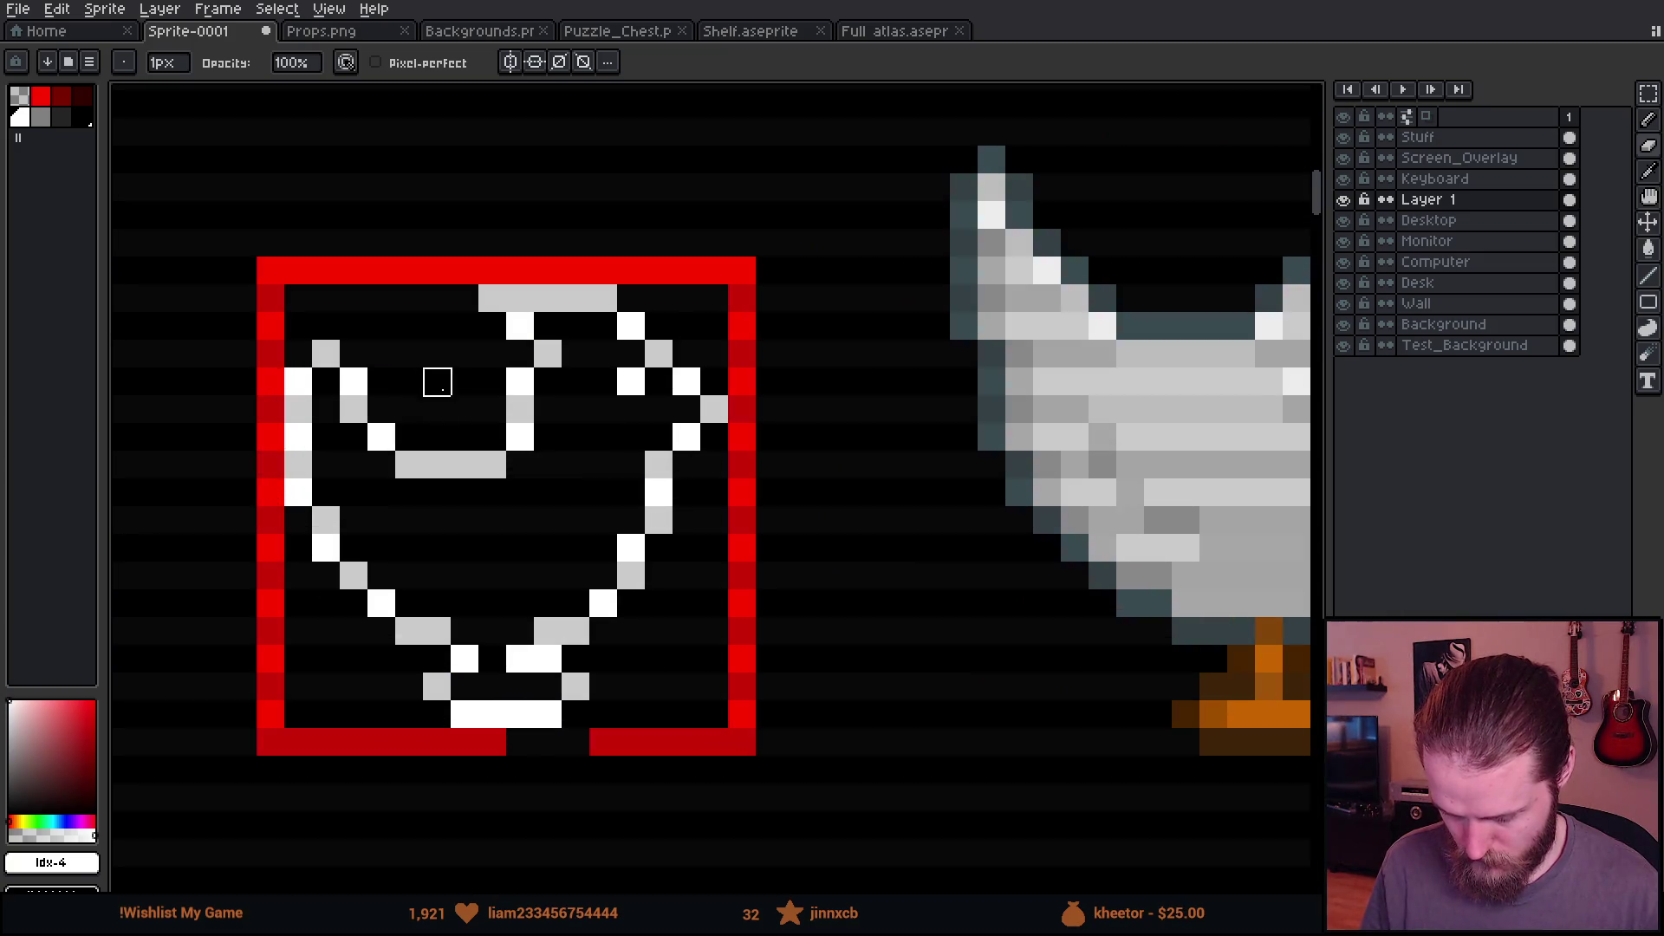
Step: Check the chicken icon's spacing from nearby elements with the Move tool
{"action": "key", "text": "v"}
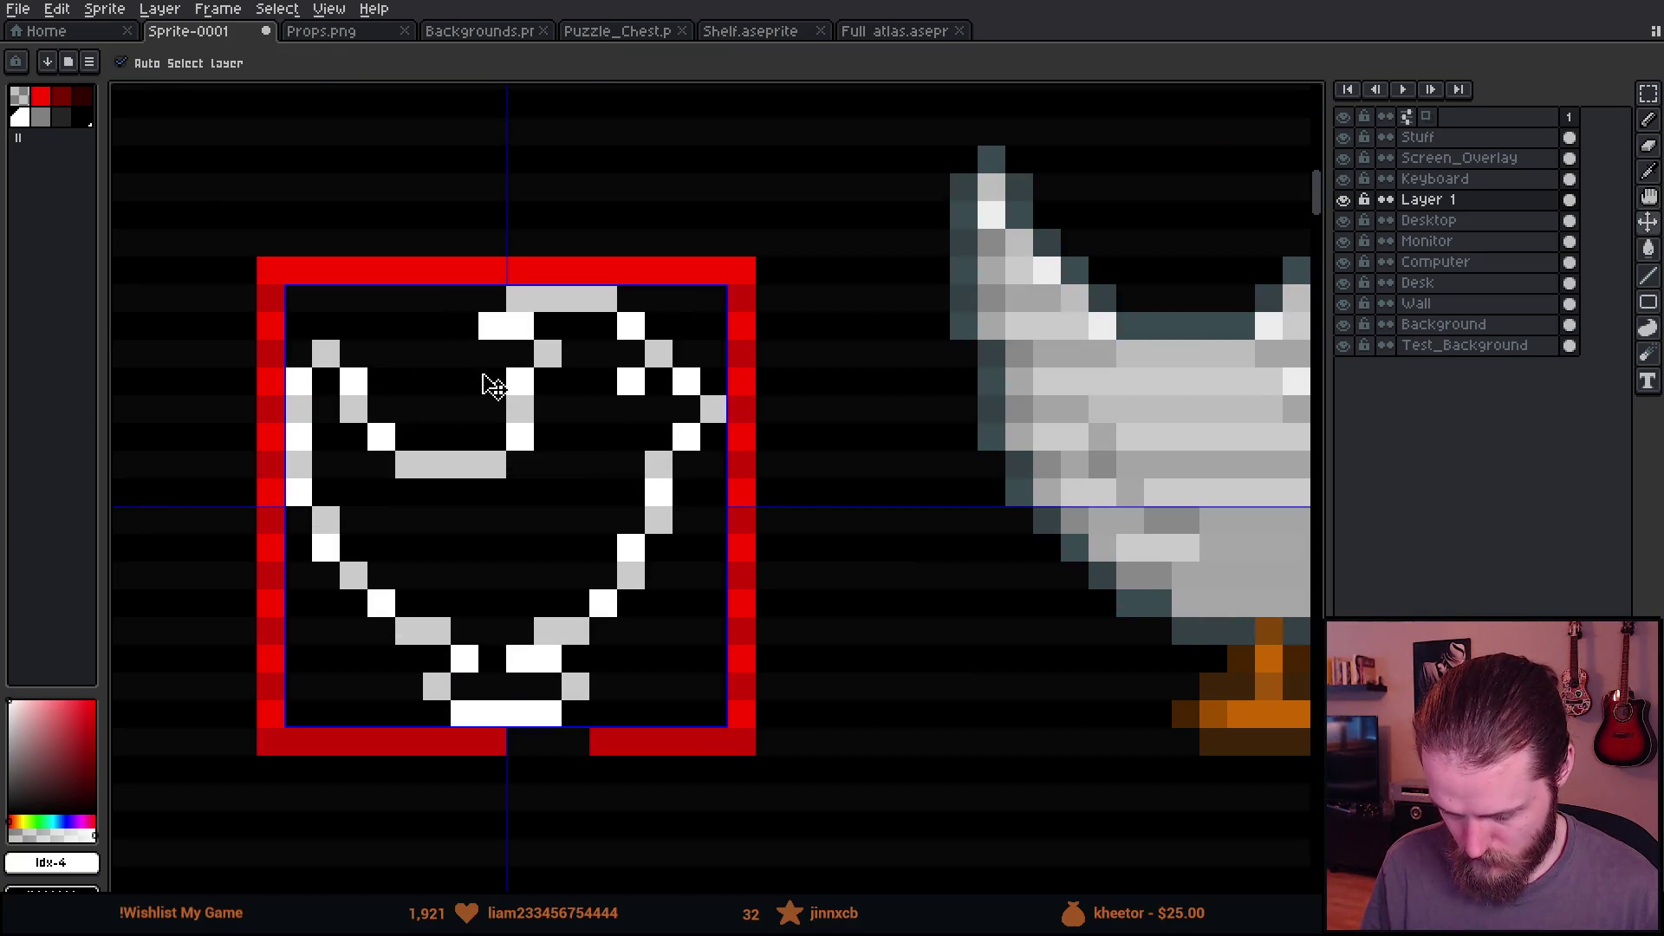
{"action": "key", "text": "e"}
{"action": "scroll", "coordinate": [475, 459], "scroll_direction": "down", "scroll_amount": 4}
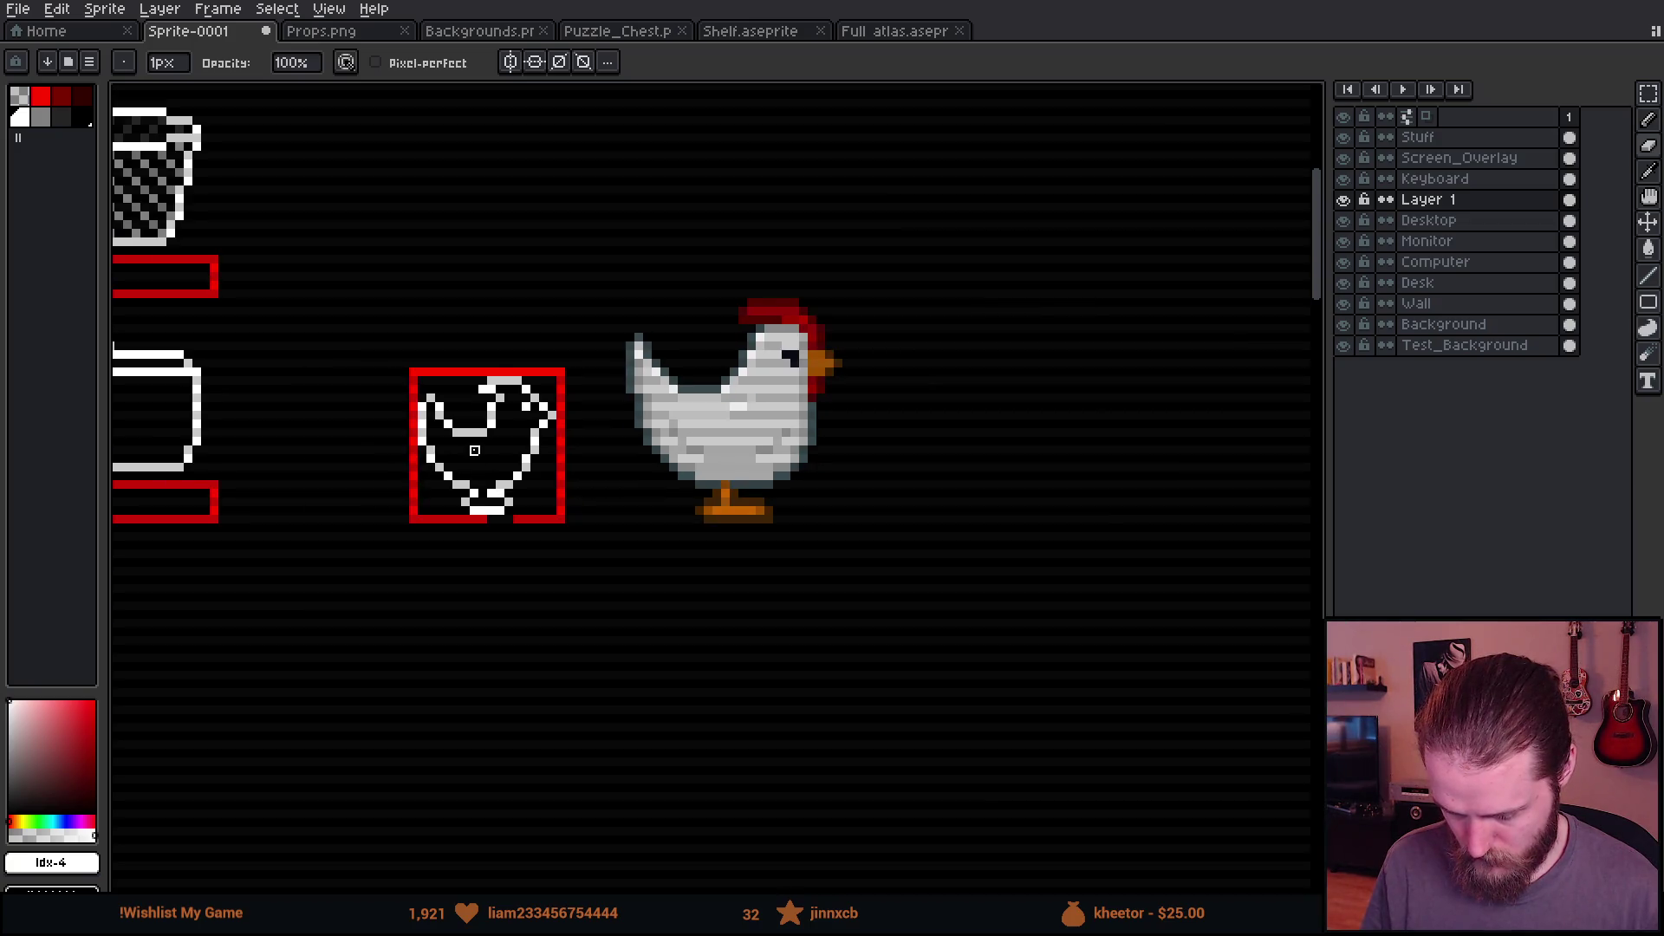
{"action": "scroll", "coordinate": [484, 416], "scroll_direction": "up", "scroll_amount": 3}
{"action": "key", "text": "b"}
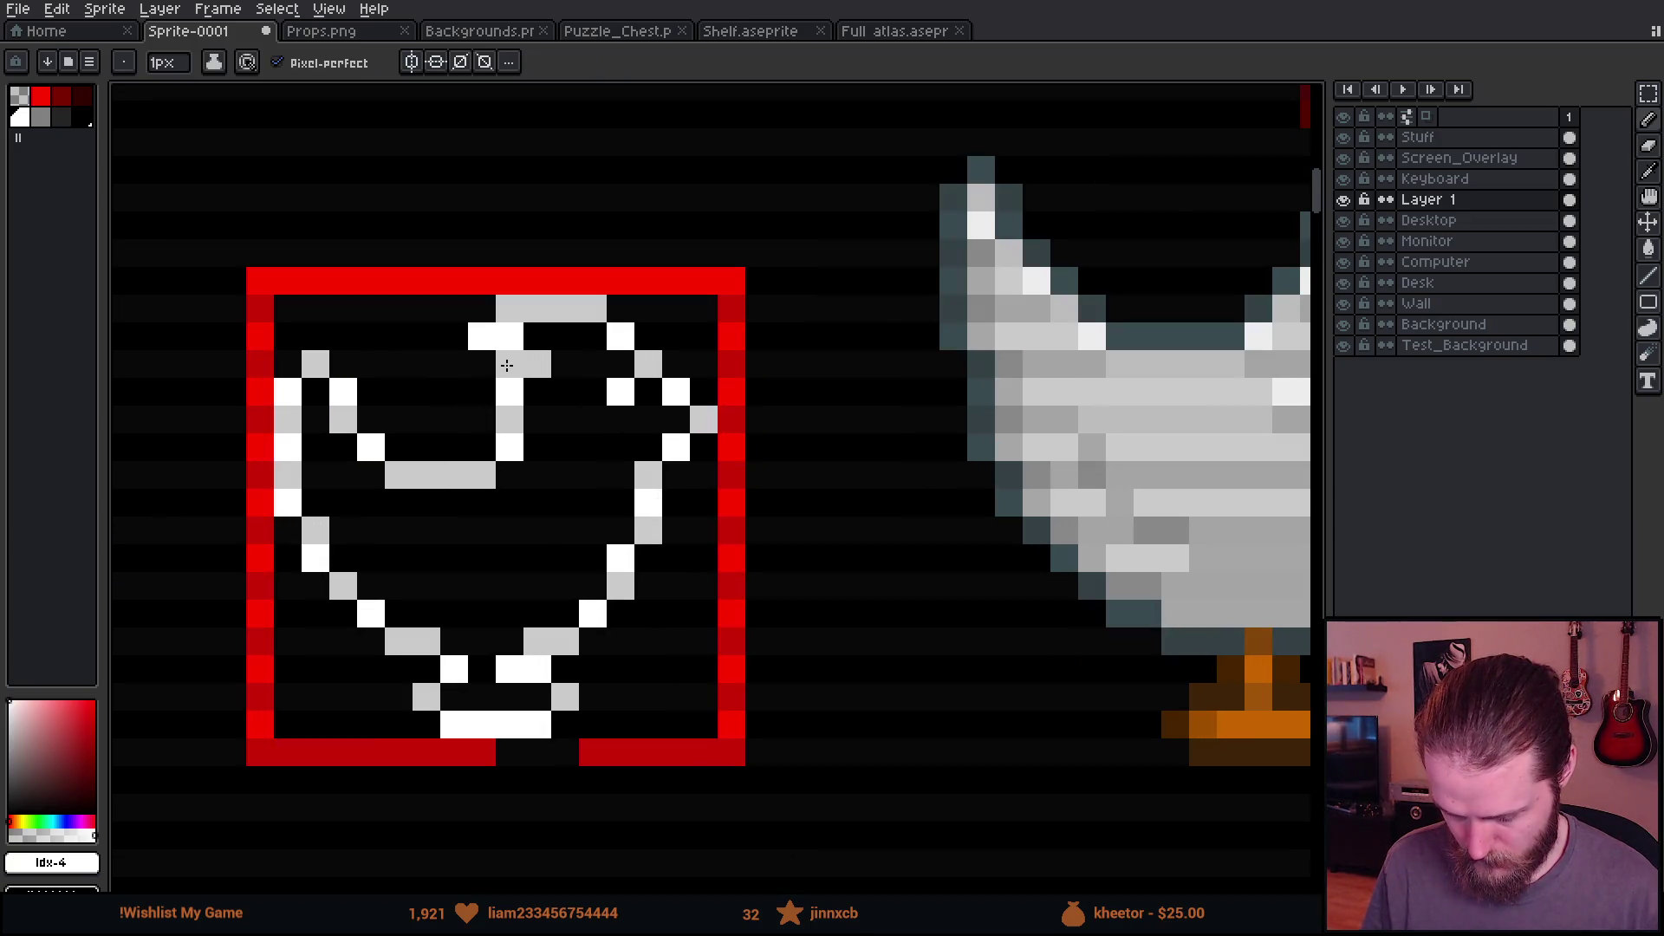
{"action": "key", "text": "e"}
{"action": "scroll", "coordinate": [570, 427], "scroll_direction": "down", "scroll_amount": 3}
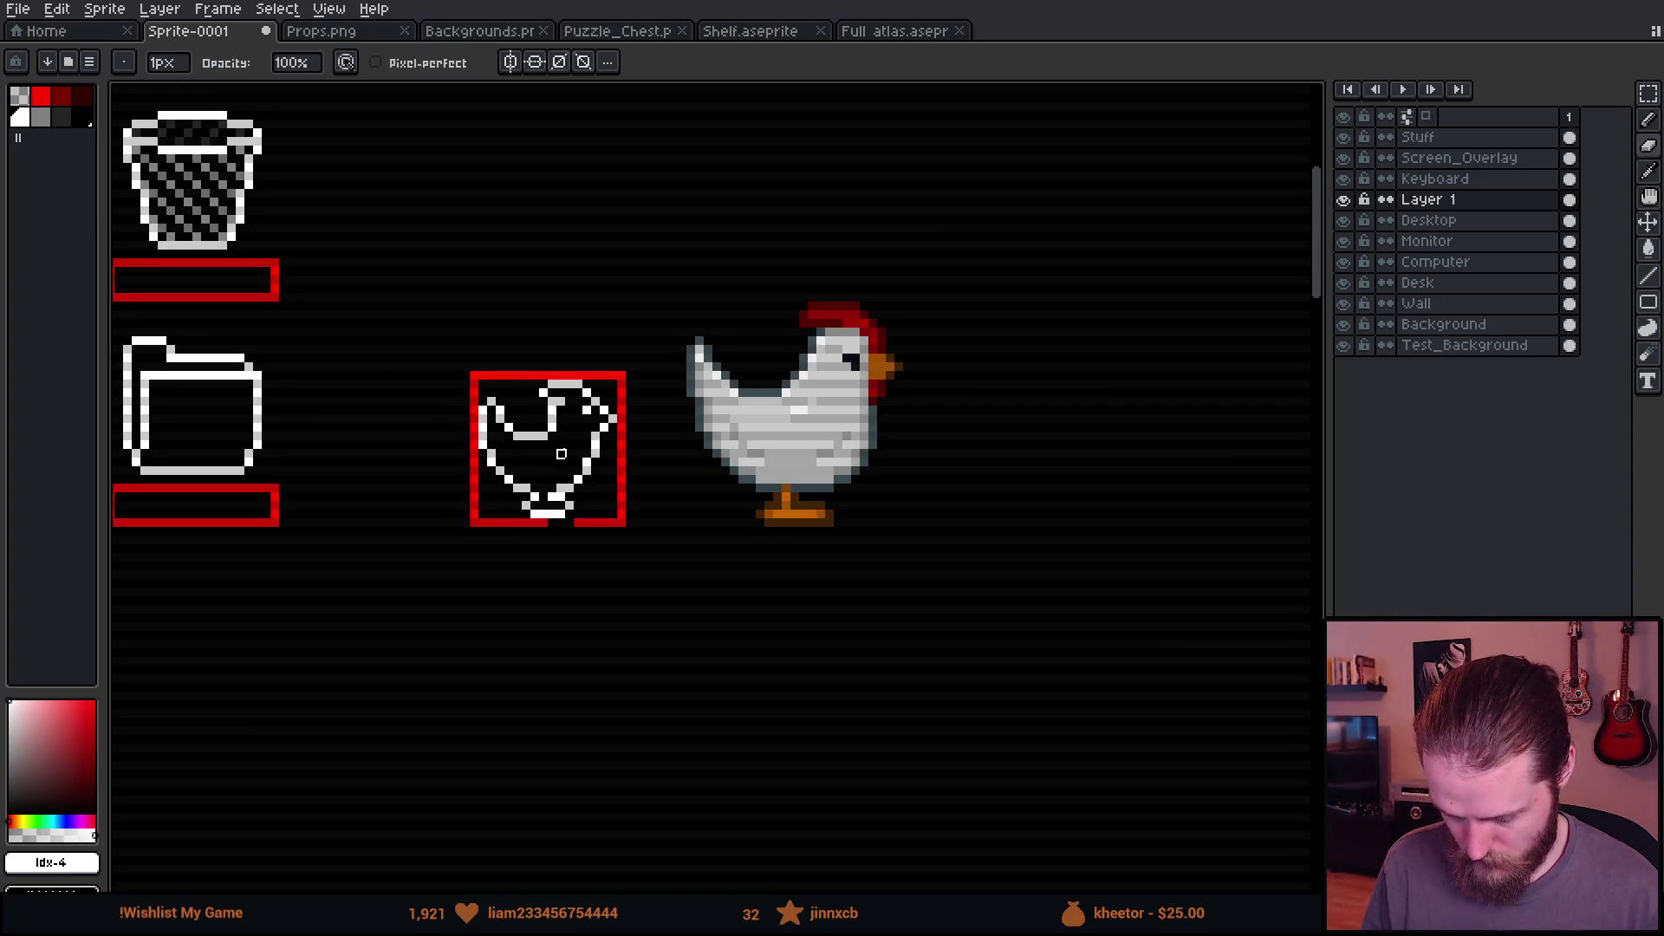
{"action": "scroll", "coordinate": [570, 453], "scroll_direction": "up", "scroll_amount": 3}
{"action": "key", "text": "b"}
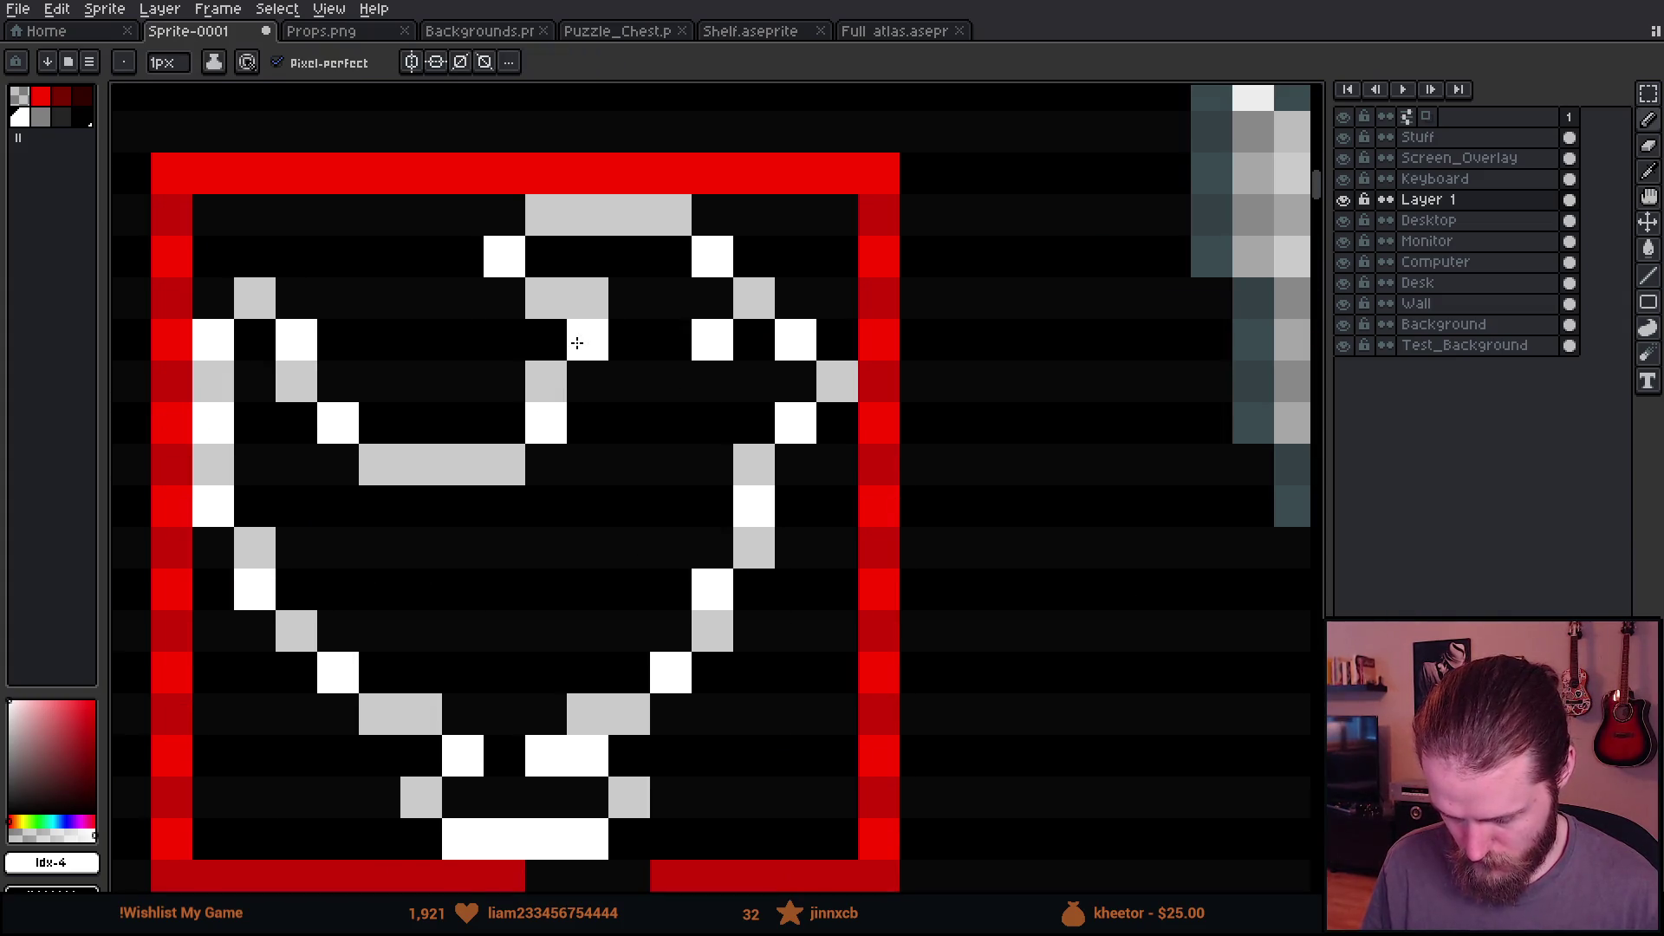
{"action": "scroll", "coordinate": [577, 343], "scroll_direction": "down", "scroll_amount": 3}
{"action": "scroll", "coordinate": [691, 522], "scroll_direction": "down", "scroll_amount": 1}
{"action": "scroll", "coordinate": [691, 523], "scroll_direction": "up", "scroll_amount": 1}
{"action": "key", "text": "v"}
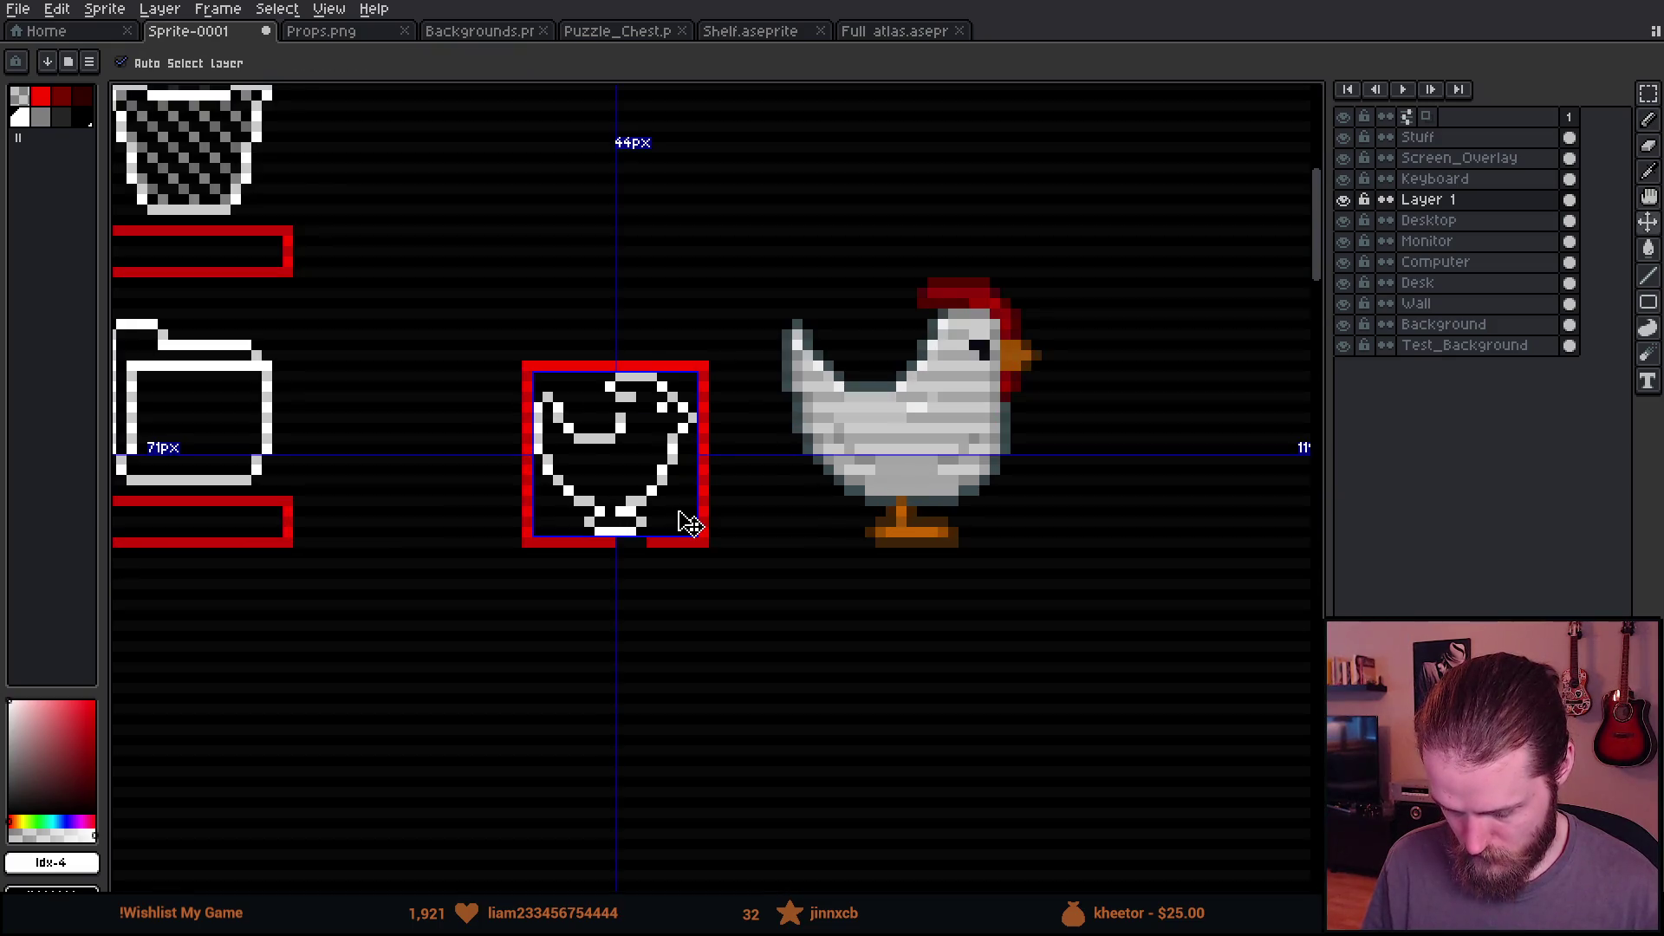
{"action": "key", "text": "b"}
{"action": "scroll", "coordinate": [622, 421], "scroll_direction": "up", "scroll_amount": 3}
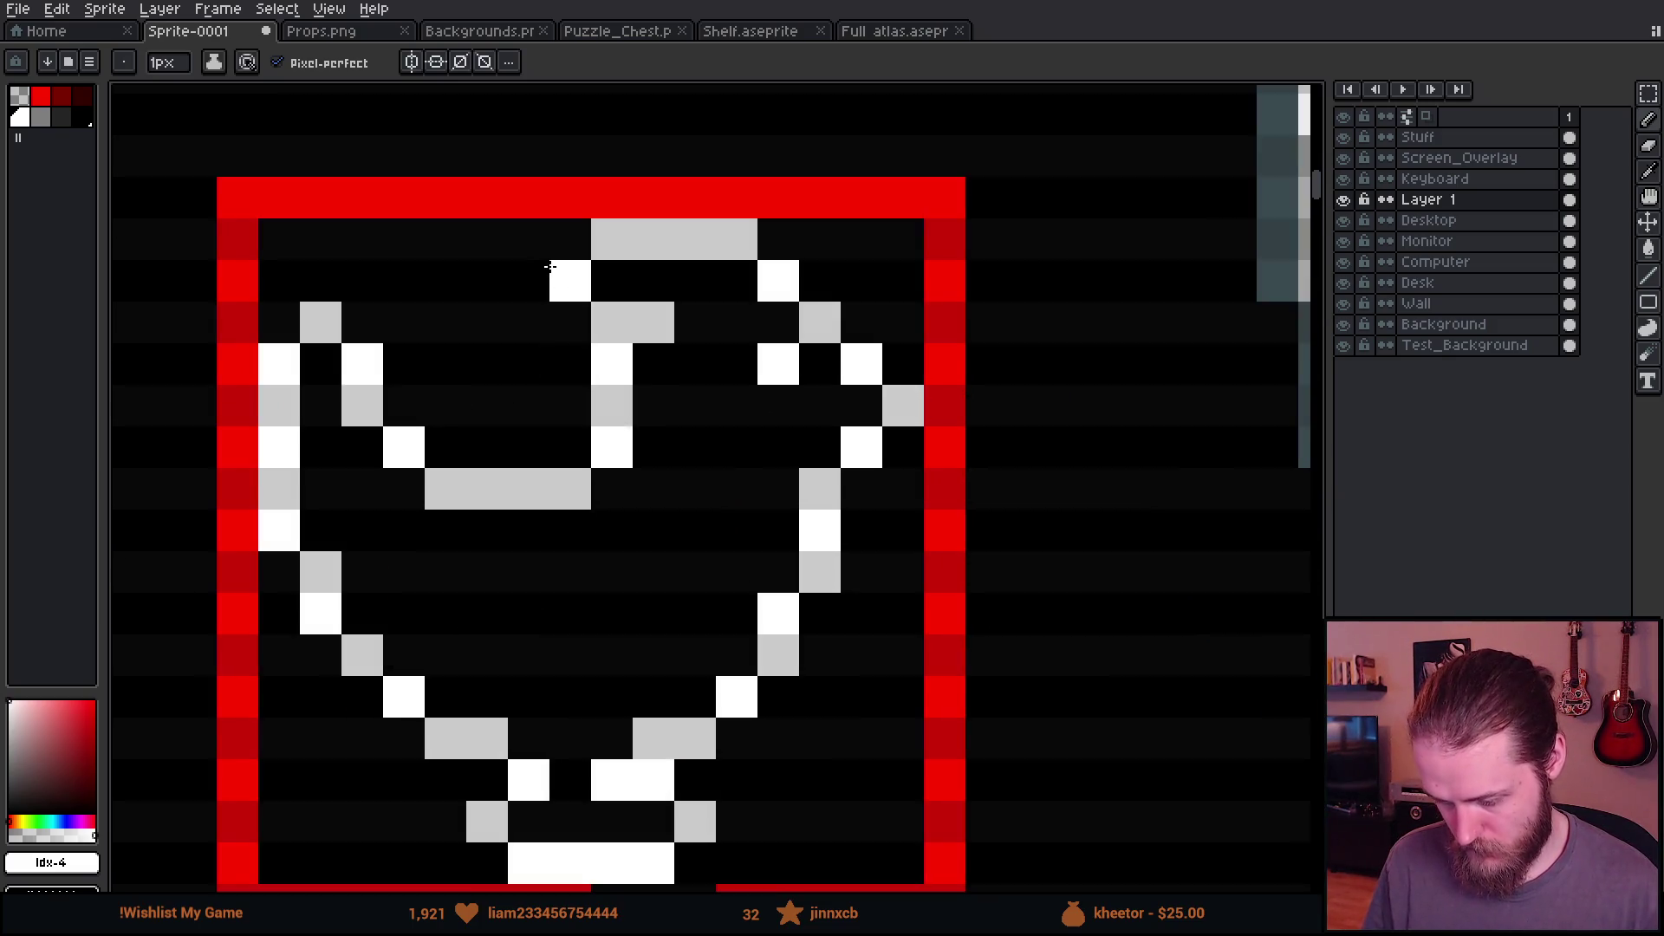
Step: Rework the head with a white pixel at left, grey shading above and below
{"action": "left_click", "coordinate": [528, 281]}
{"action": "right_click", "coordinate": [569, 239]}
{"action": "right_click", "coordinate": [569, 322]}
{"action": "key", "text": "e"}
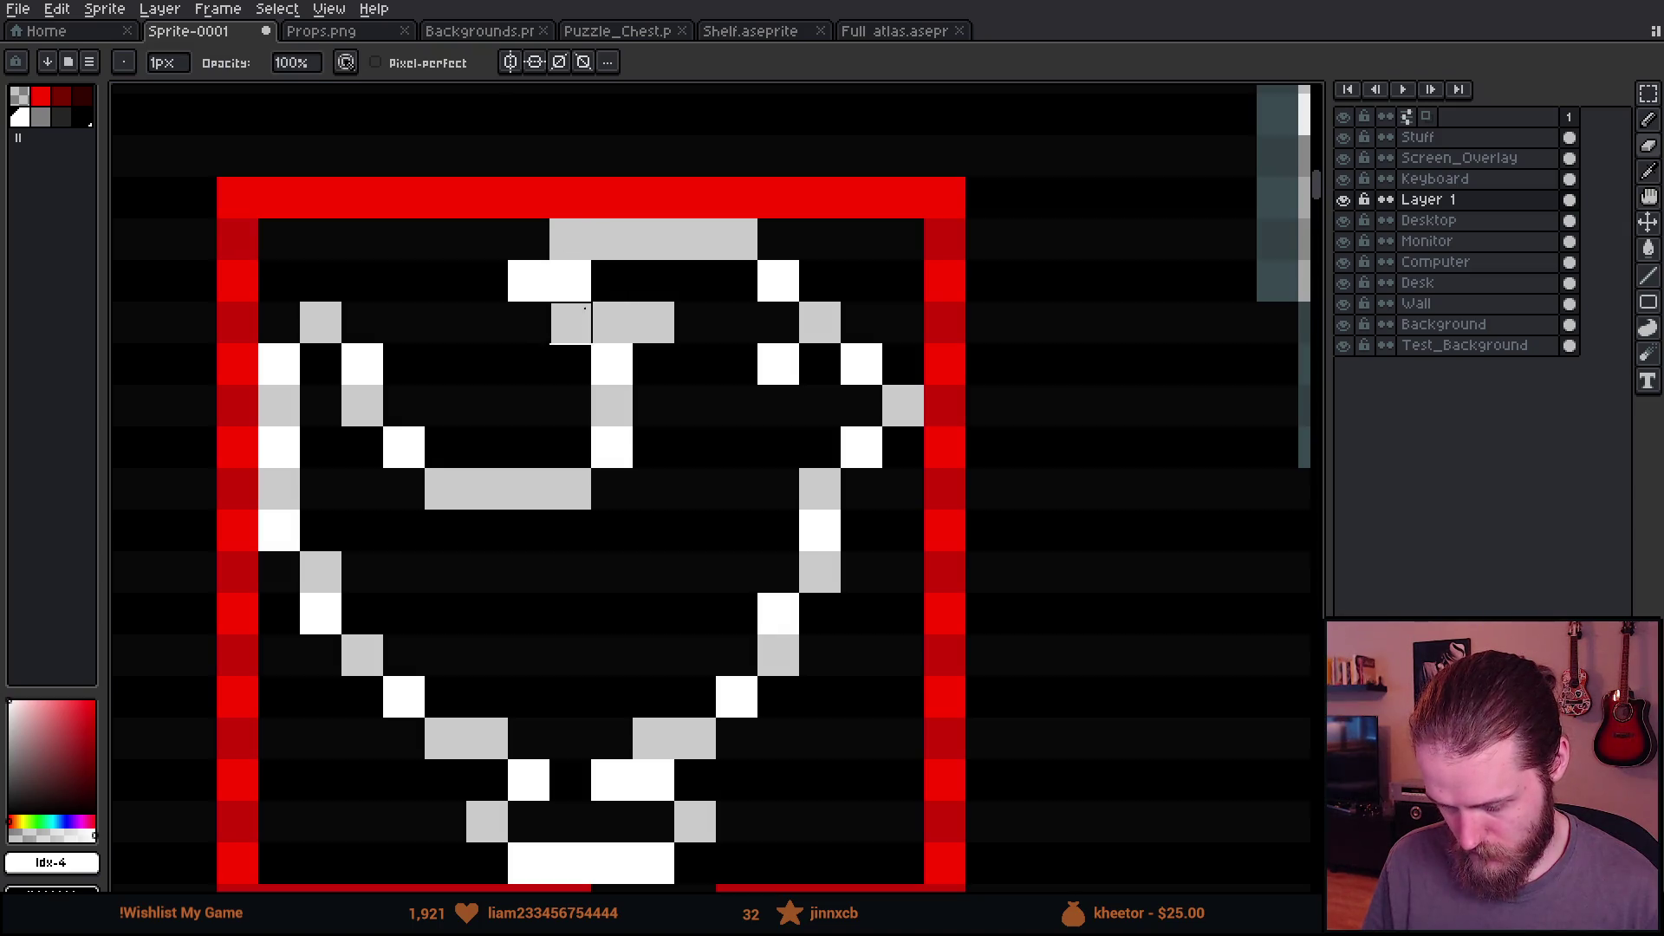
{"action": "left_click", "coordinate": [569, 281]}
{"action": "scroll", "coordinate": [650, 364], "scroll_direction": "down", "scroll_amount": 5}
{"action": "scroll", "coordinate": [731, 410], "scroll_direction": "up", "scroll_amount": 4}
{"action": "scroll", "coordinate": [731, 410], "scroll_direction": "down", "scroll_amount": 3}
{"action": "scroll", "coordinate": [731, 410], "scroll_direction": "up", "scroll_amount": 3}
Step: Recheck spacing, then marquee-select the whole framed chicken icon
{"action": "key", "text": "b"}
{"action": "scroll", "coordinate": [831, 524], "scroll_direction": "down", "scroll_amount": 4}
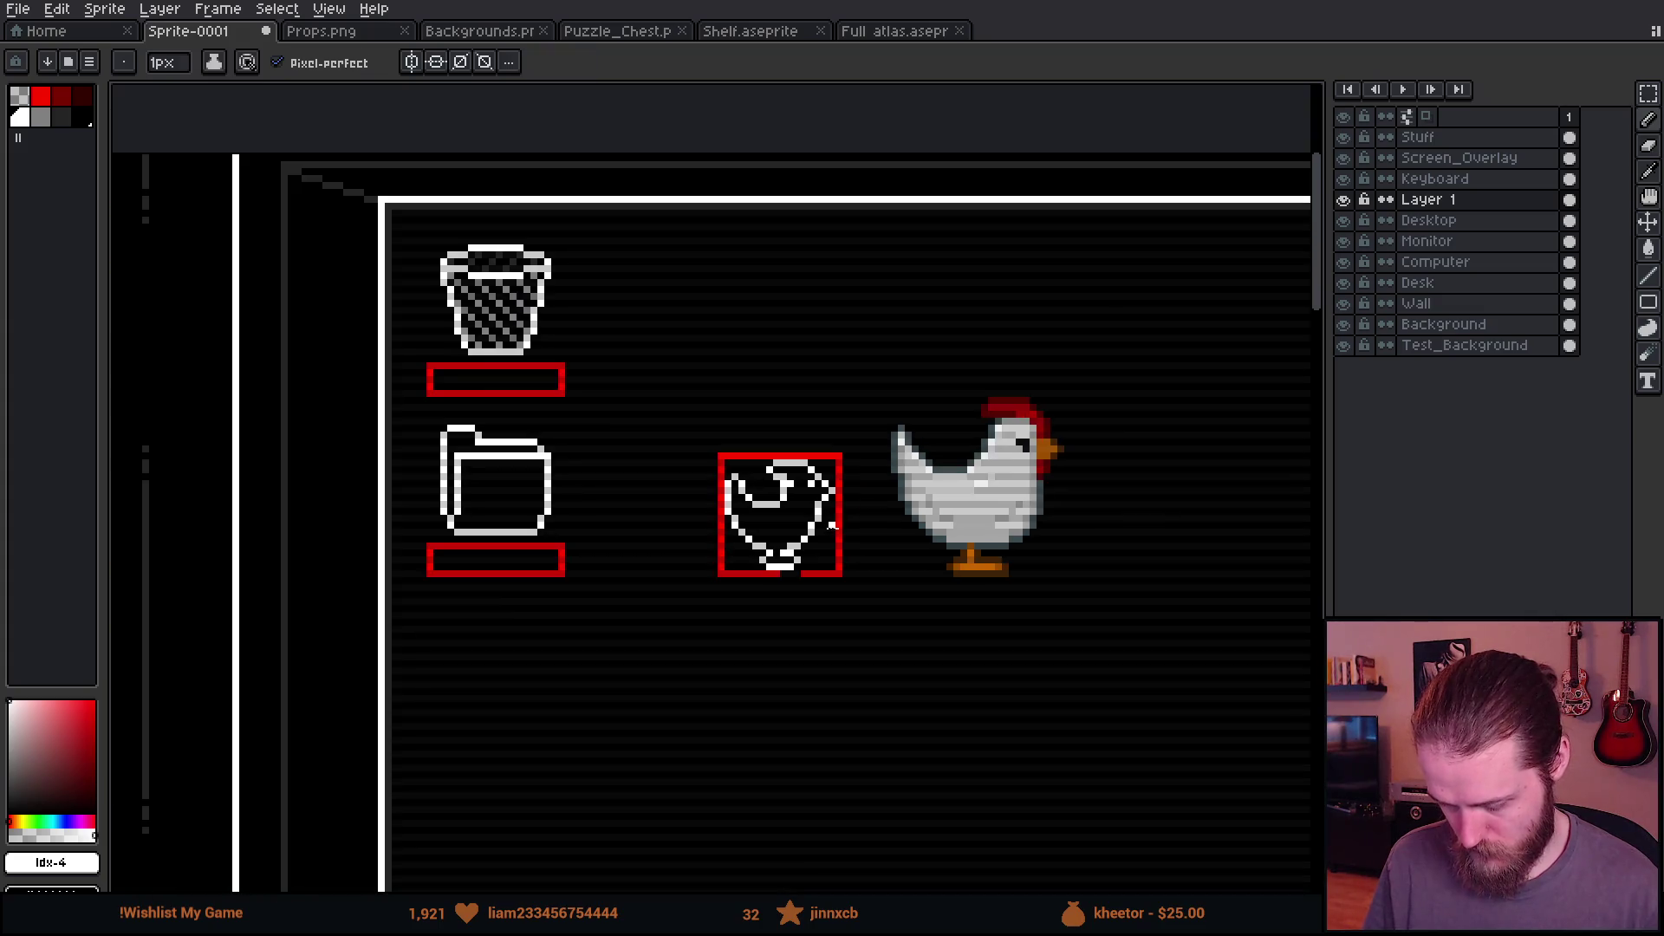
{"action": "key", "text": "v"}
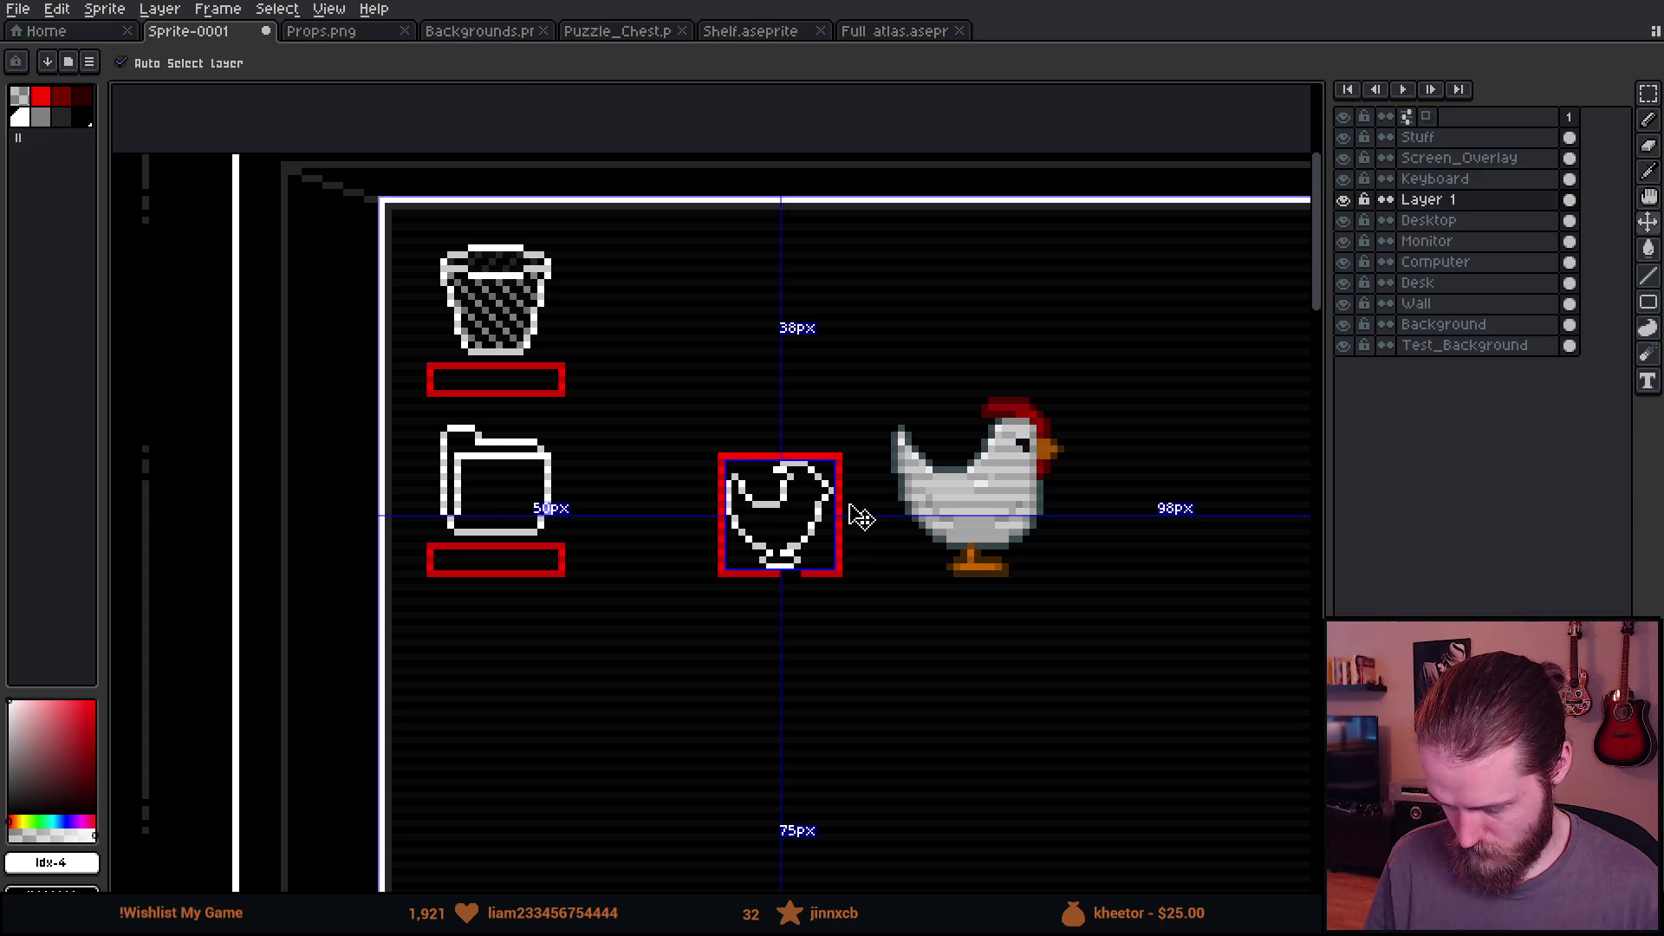
{"action": "key", "text": "b"}
{"action": "scroll", "coordinate": [810, 530], "scroll_direction": "up", "scroll_amount": 3}
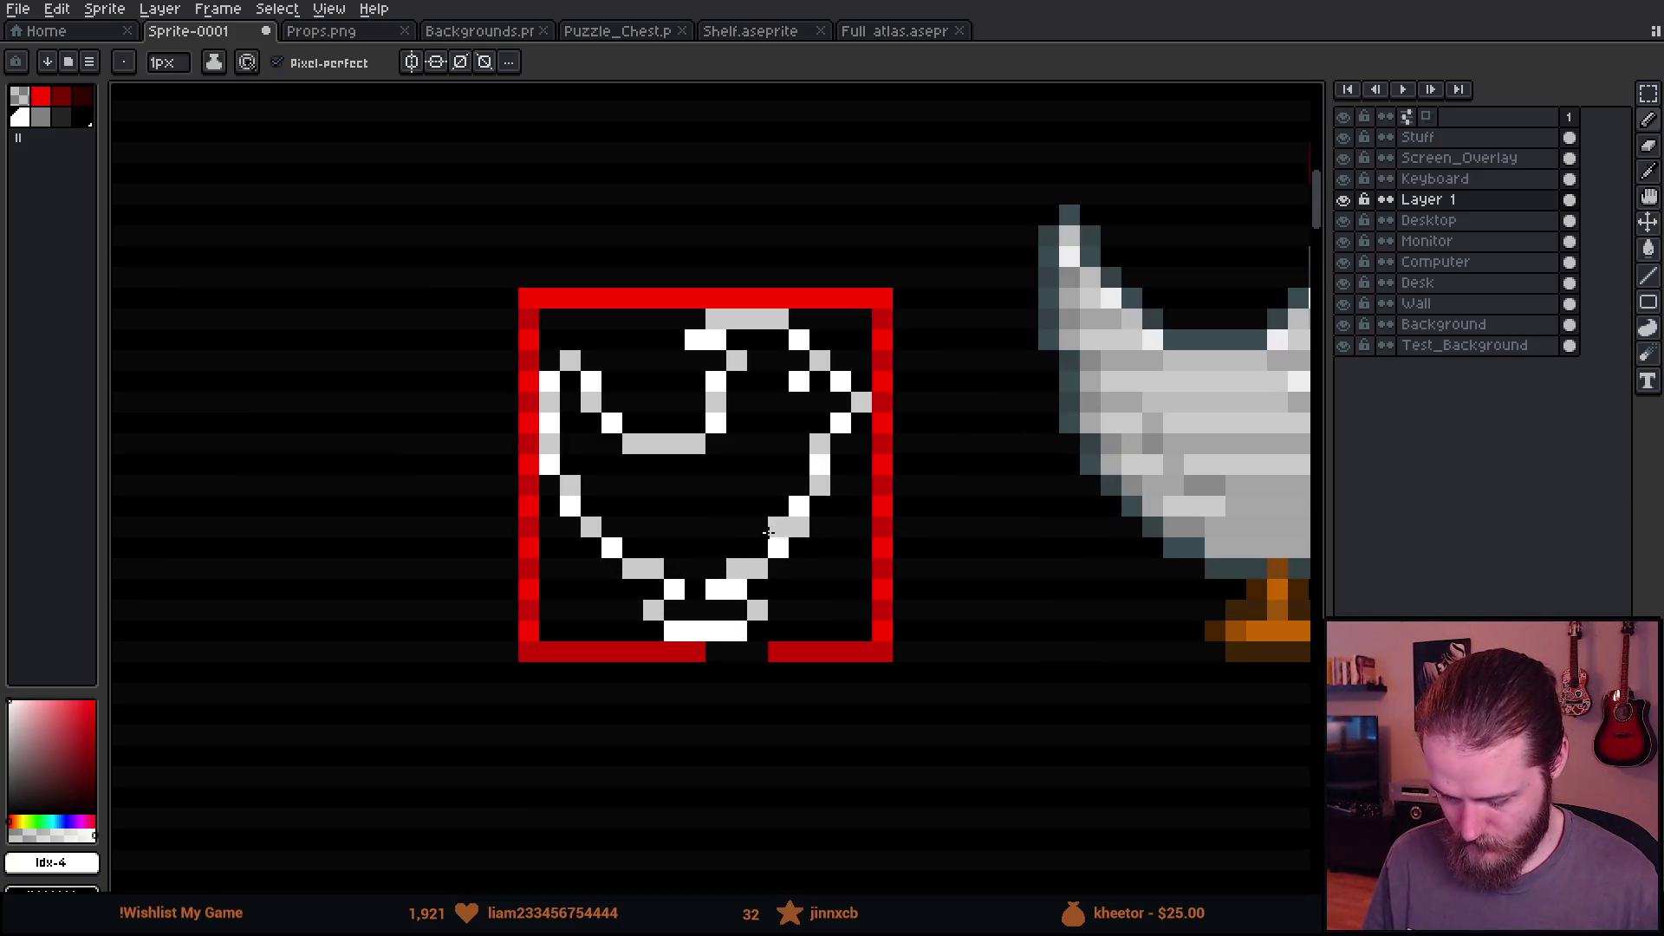
{"action": "key", "text": "m"}
{"action": "mouse_move", "coordinate": [530, 301]}
{"action": "left_mouse_down"}
{"action": "mouse_move", "coordinate": [645, 455]}
{"action": "mouse_move", "coordinate": [877, 648]}
{"action": "left_mouse_up"}
Step: Cut the chicken icon from Layer 1 and paste it onto the Desktop layer
{"action": "scroll", "coordinate": [877, 648], "scroll_direction": "down", "scroll_amount": 1}
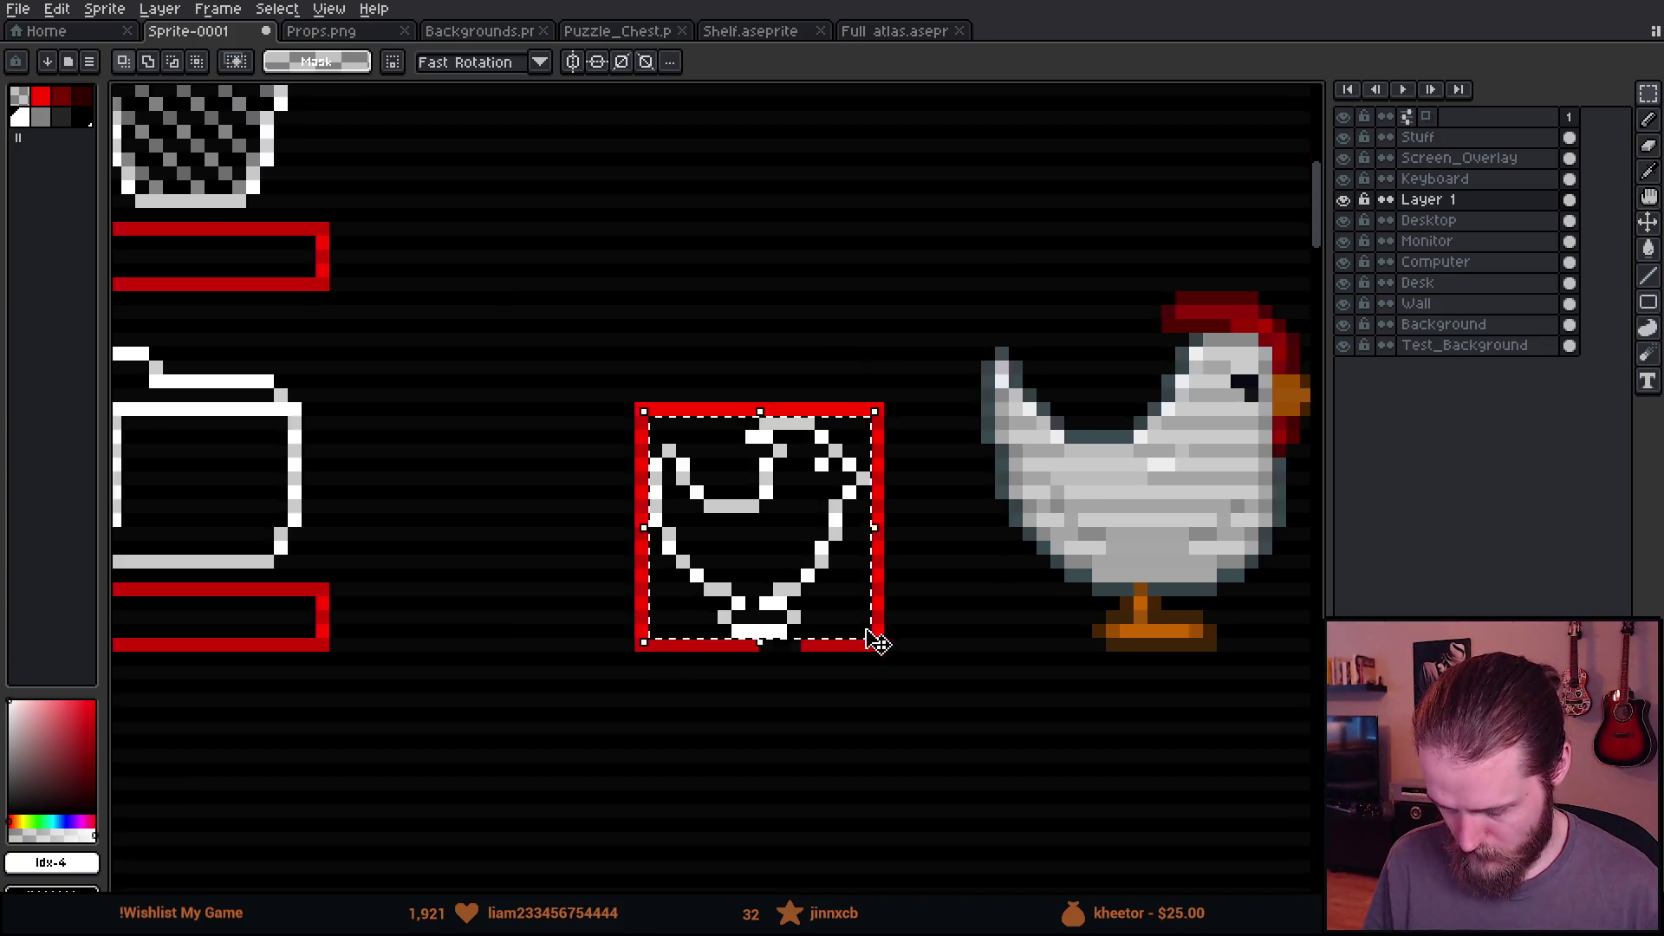
{"action": "scroll", "coordinate": [877, 643], "scroll_direction": "down", "scroll_amount": 2}
{"action": "scroll", "coordinate": [680, 717], "scroll_direction": "down", "scroll_amount": 3}
{"action": "key", "text": "ctrl+x"}
{"action": "left_click", "coordinate": [1474, 220]}
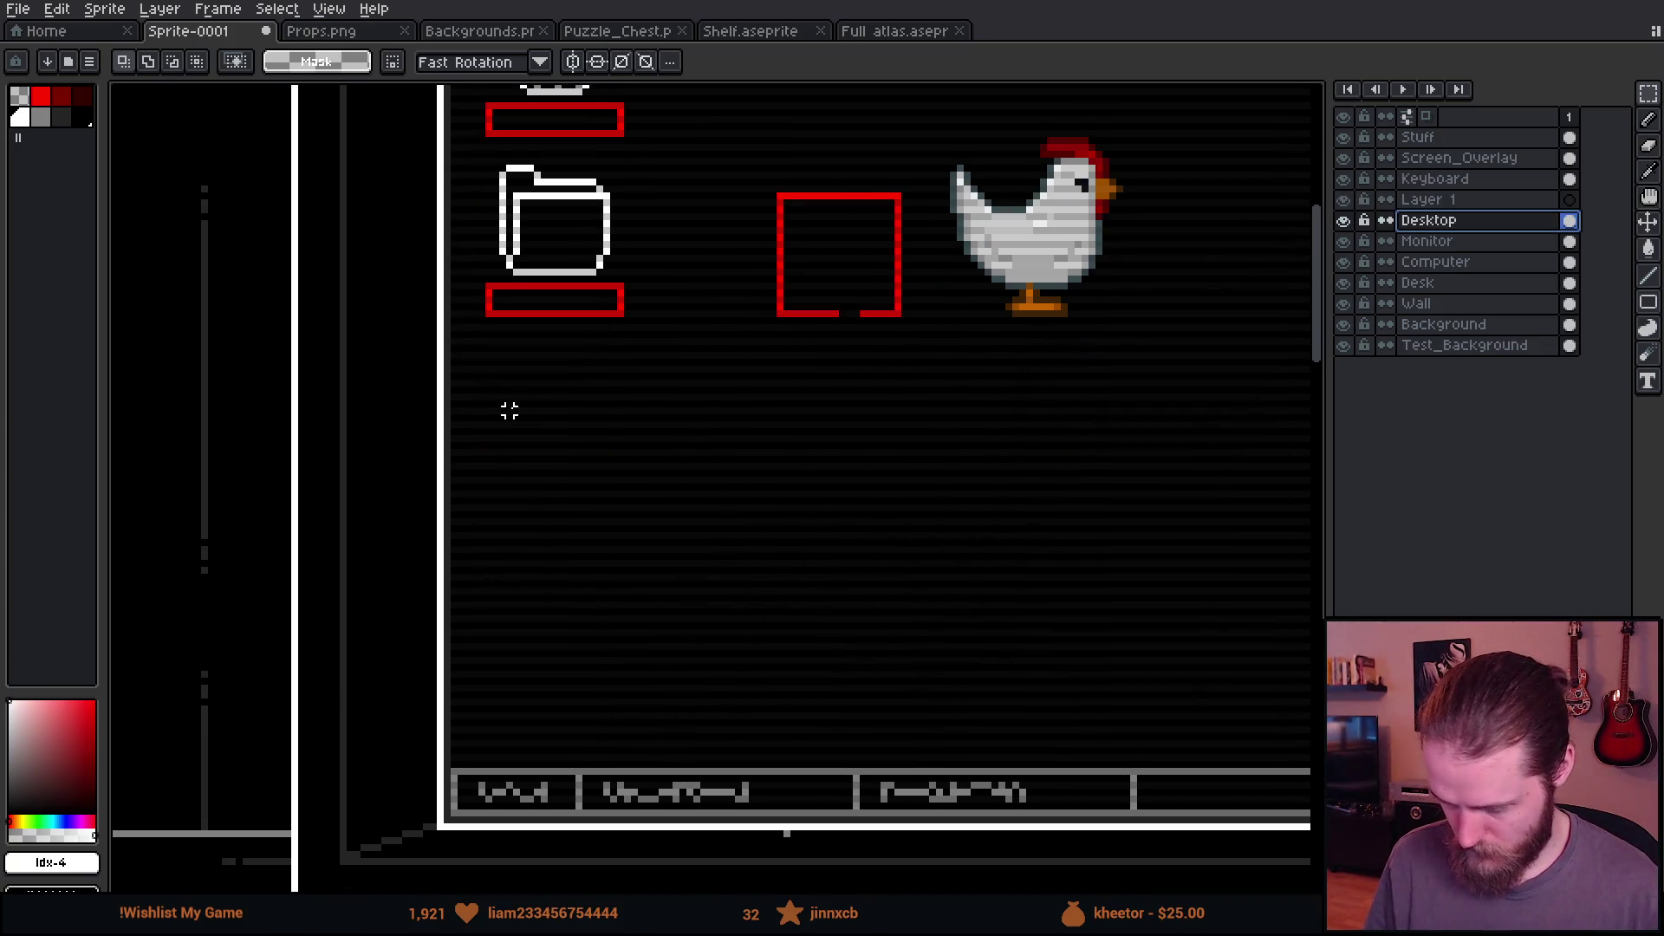
{"action": "scroll", "coordinate": [509, 411], "scroll_direction": "up", "scroll_amount": 1}
{"action": "key", "text": "ctrl+v"}
Step: Position the pasted chicken icon just below the folder icon, one pixel left
{"action": "mouse_move", "coordinate": [1044, 213]}
{"action": "left_mouse_down"}
{"action": "mouse_move", "coordinate": [812, 395]}
{"action": "mouse_move", "coordinate": [586, 405]}
{"action": "mouse_move", "coordinate": [632, 438]}
{"action": "left_mouse_up"}
{"action": "left_click_drag", "start_coordinate": [976, 247], "coordinate": [1073, 425]}
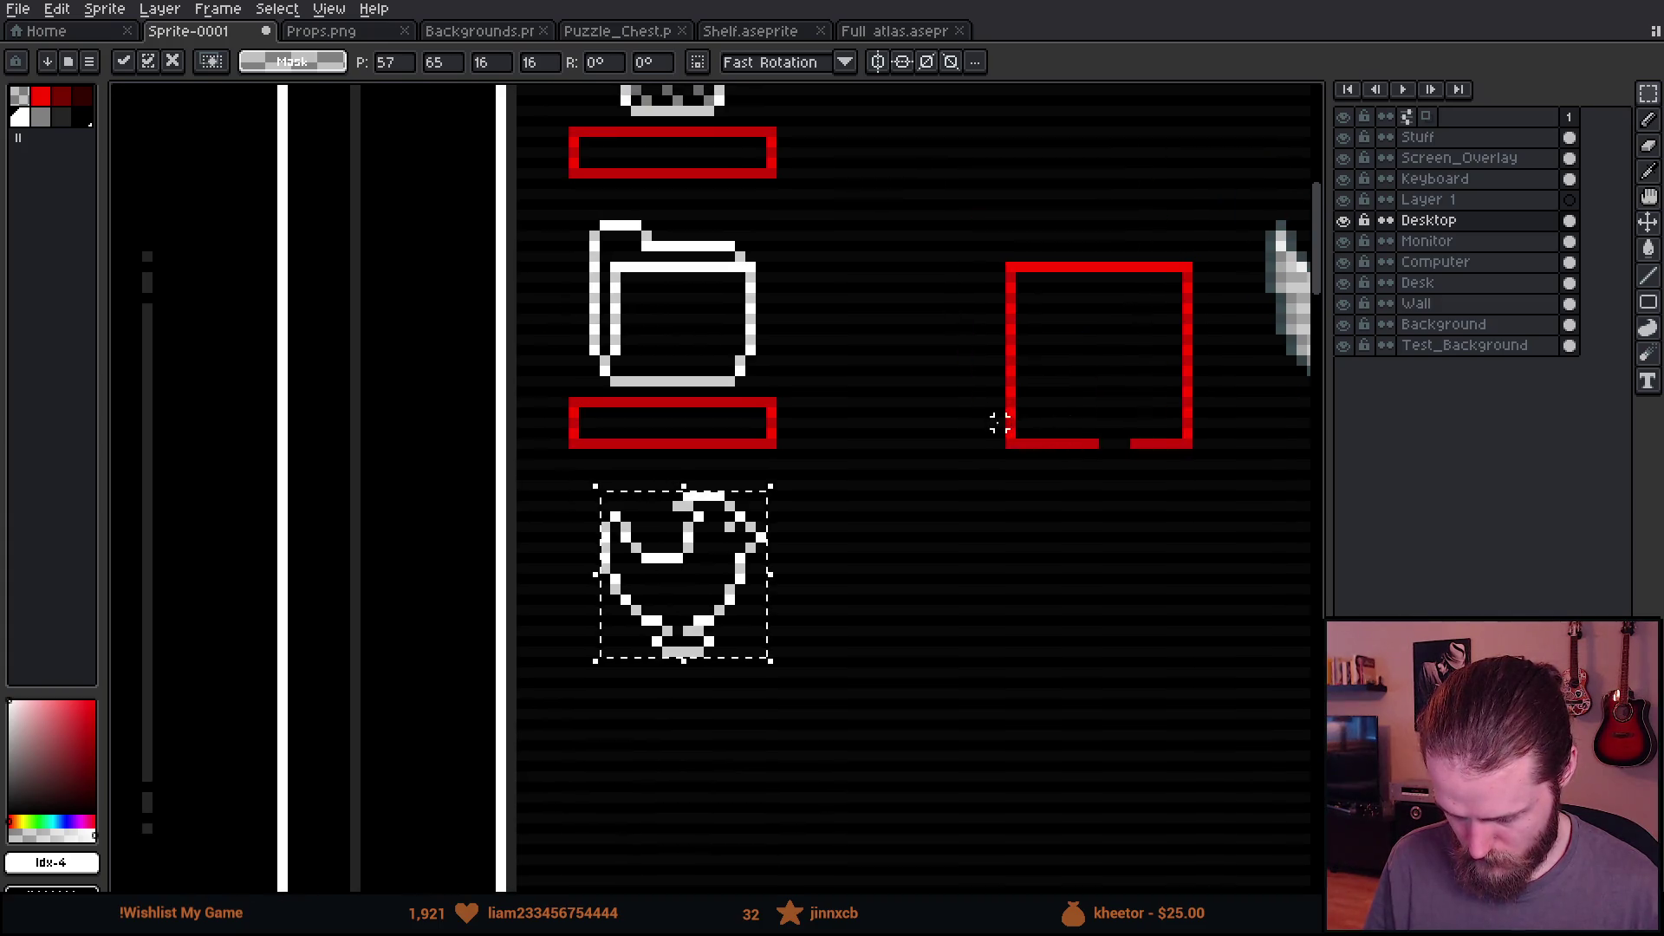
{"action": "key", "text": "Return"}
{"action": "left_click_drag", "start_coordinate": [762, 277], "coordinate": [910, 656]}
{"action": "left_click_drag", "start_coordinate": [567, 468], "coordinate": [802, 744]}
{"action": "left_click_drag", "start_coordinate": [732, 643], "coordinate": [714, 639]}
{"action": "key", "text": "ctrl+d"}
Step: Duplicate a red label bar beneath the chicken icon and clear the selection
{"action": "mouse_move", "coordinate": [551, 401]}
{"action": "left_mouse_down"}
{"action": "mouse_move", "coordinate": [815, 455]}
{"action": "mouse_move", "coordinate": [743, 613]}
{"action": "mouse_move", "coordinate": [732, 731]}
{"action": "mouse_move", "coordinate": [725, 713]}
{"action": "left_mouse_up"}
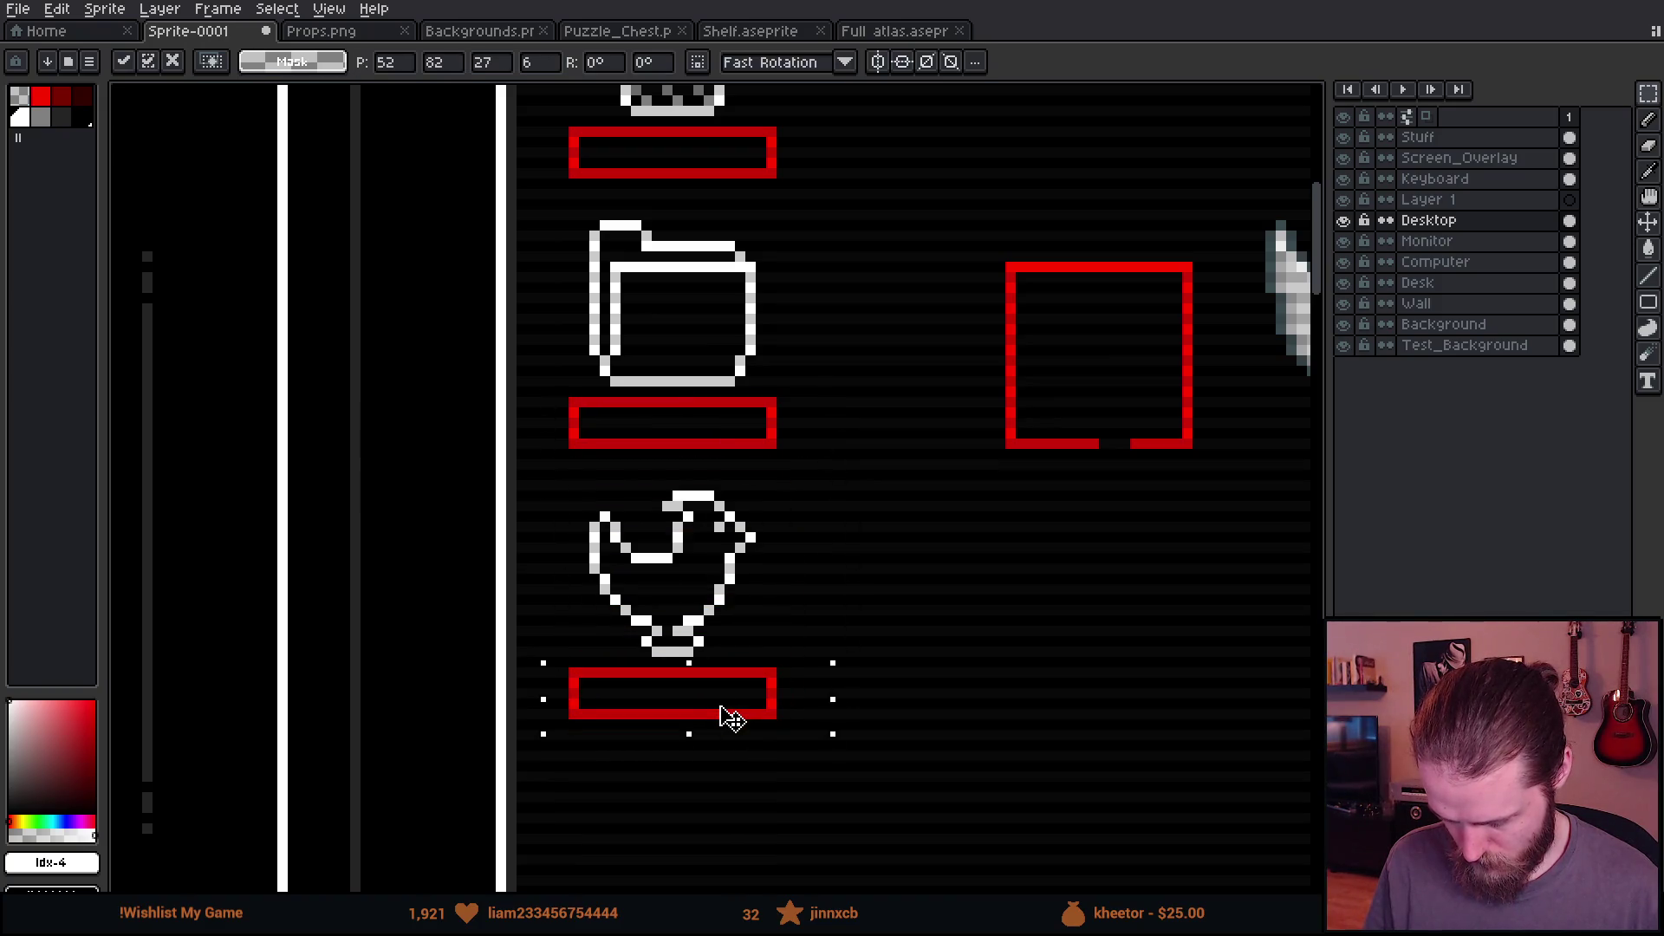
{"action": "key", "text": "ctrl+d"}
{"action": "left_click_drag", "start_coordinate": [774, 396], "coordinate": [947, 754]}
{"action": "left_click", "coordinate": [531, 599]}
{"action": "scroll", "coordinate": [785, 546], "scroll_direction": "down", "scroll_amount": 3}
{"action": "scroll", "coordinate": [789, 544], "scroll_direction": "right", "scroll_amount": 3}
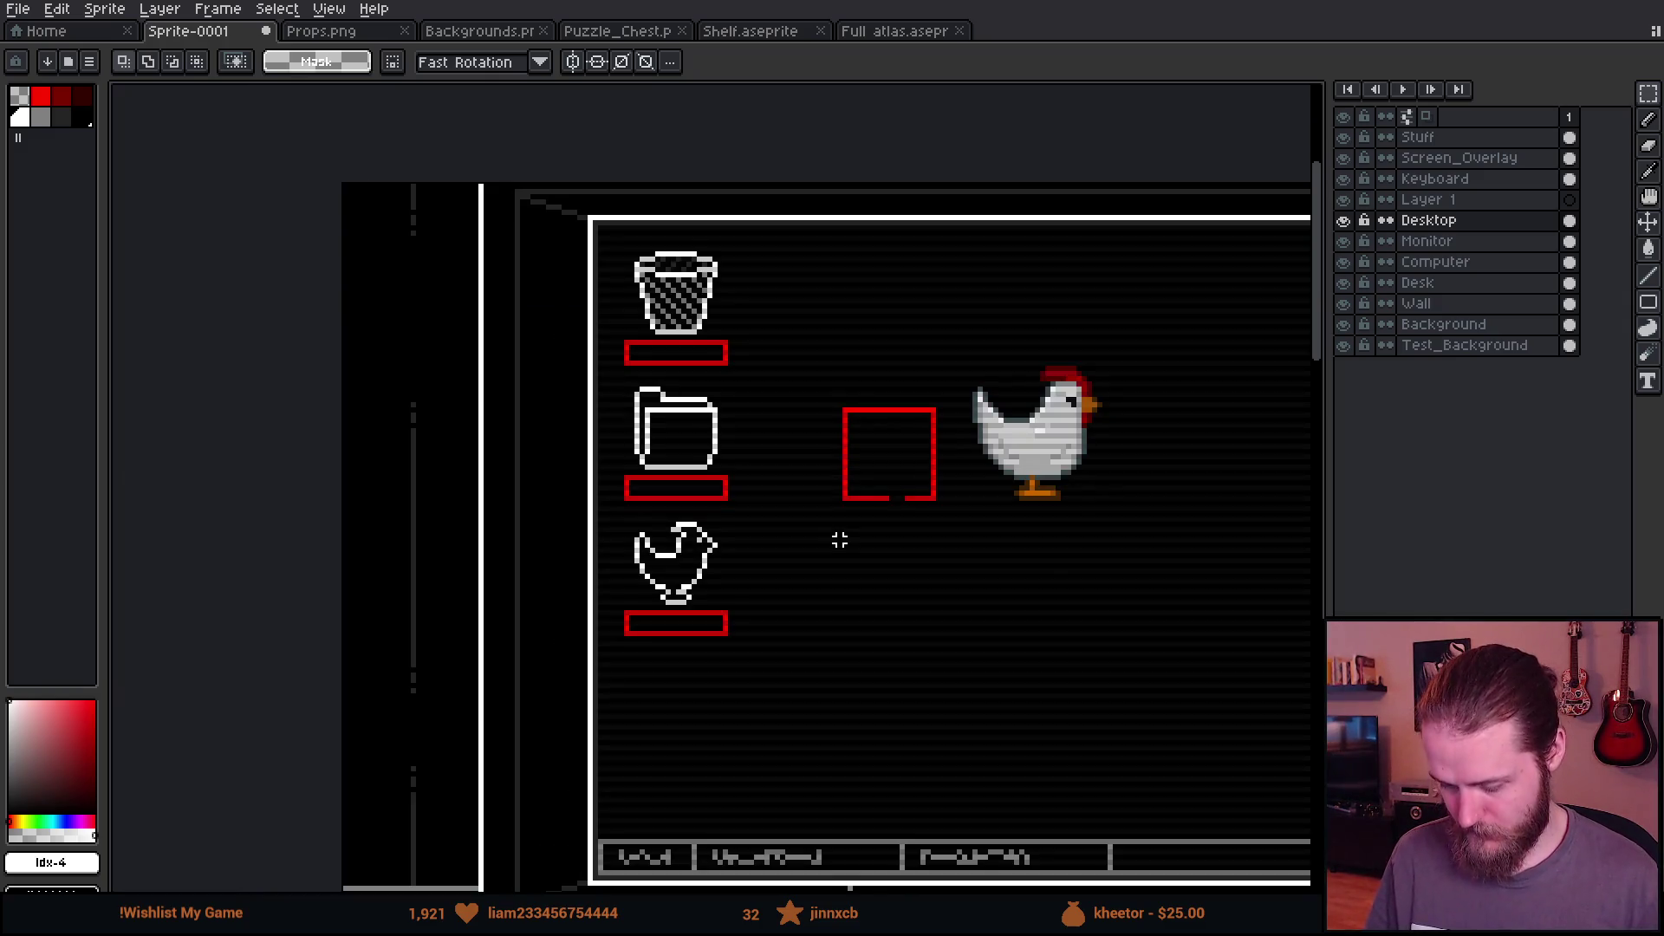
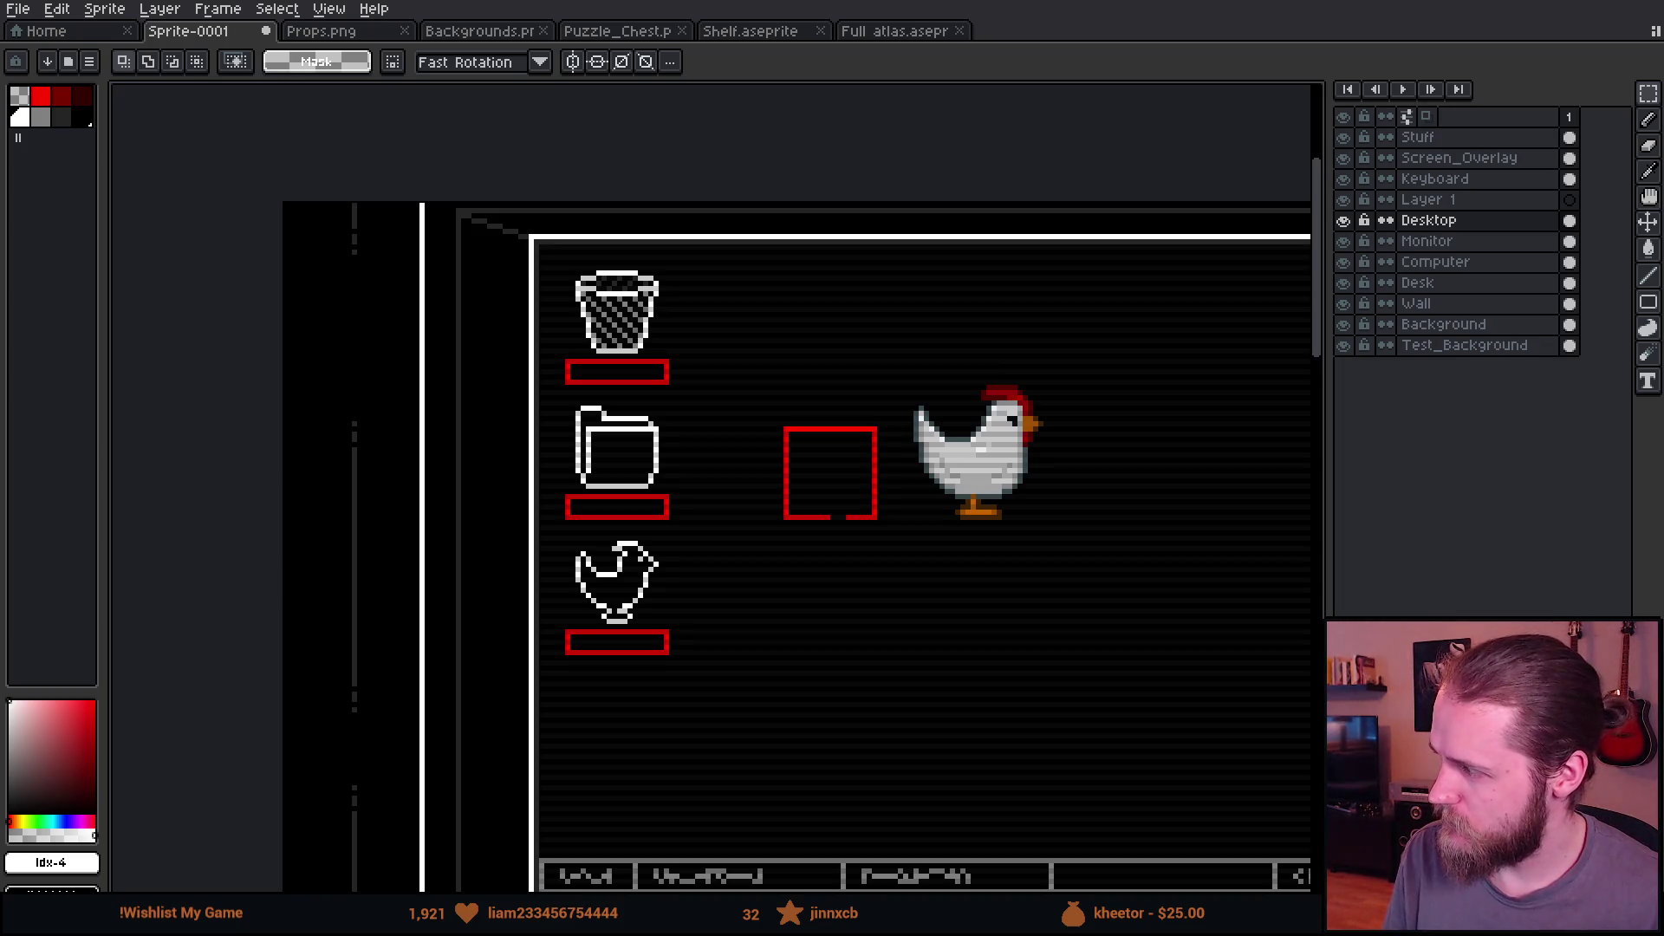
Step: Draw the white envelope body rectangle inside the red template square
{"action": "scroll", "coordinate": [856, 447], "scroll_direction": "up", "scroll_amount": 4}
{"action": "left_click_drag", "start_coordinate": [1648, 302], "coordinate": [1549, 308]}
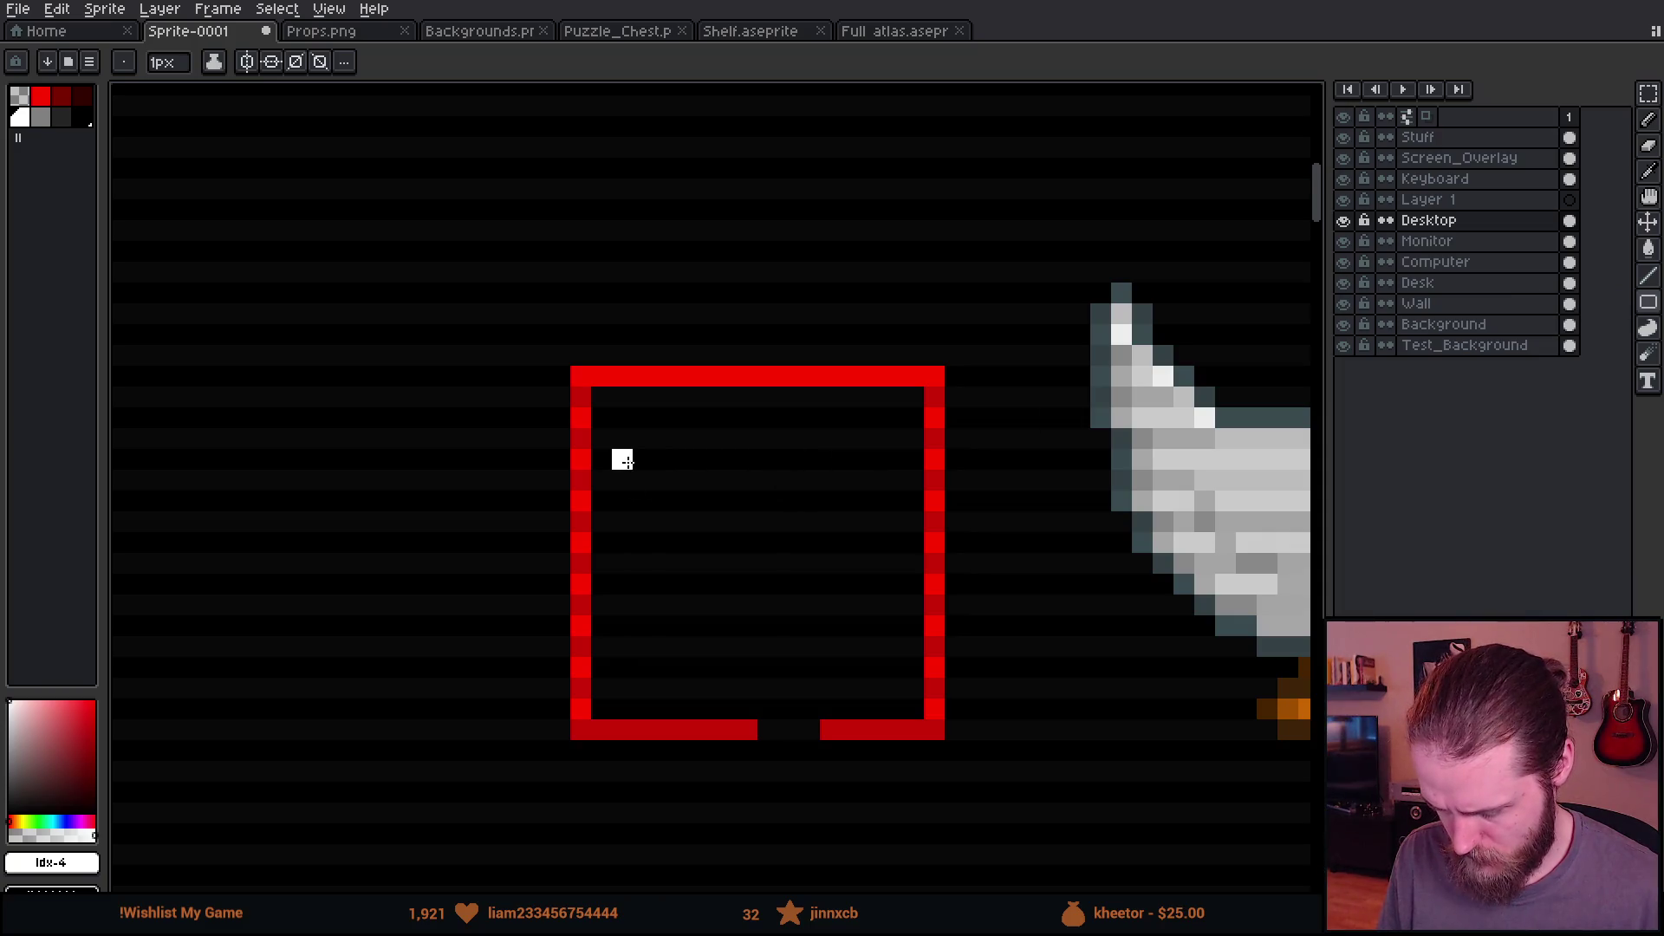
{"action": "mouse_move", "coordinate": [602, 439]}
{"action": "left_mouse_down"}
{"action": "mouse_move", "coordinate": [785, 628]}
{"action": "mouse_move", "coordinate": [913, 656]}
{"action": "left_mouse_up"}
{"action": "scroll", "coordinate": [914, 656], "scroll_direction": "down", "scroll_amount": 6}
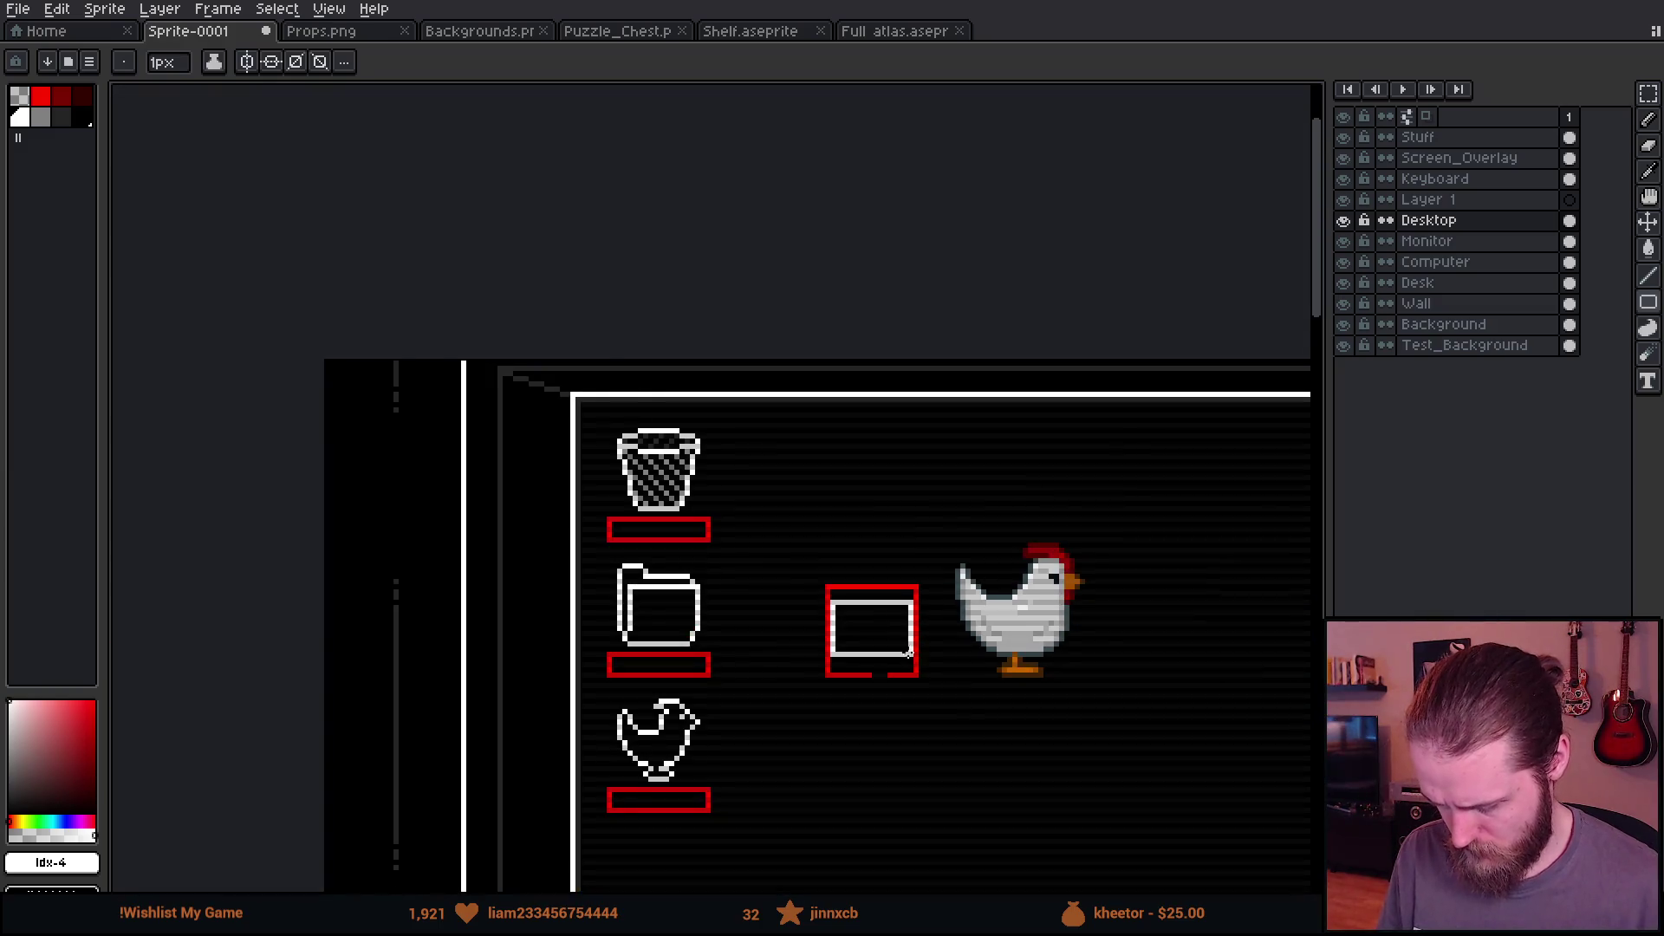
{"action": "scroll", "coordinate": [902, 652], "scroll_direction": "up", "scroll_amount": 6}
{"action": "scroll", "coordinate": [650, 485], "scroll_direction": "up", "scroll_amount": 3}
Step: Pencil the envelope's mirrored V flap diagonals and its lower-left and lower-right fold lines
{"action": "key", "text": "b"}
{"action": "mouse_move", "coordinate": [645, 485]}
{"action": "left_mouse_down"}
{"action": "mouse_move", "coordinate": [884, 598]}
{"action": "mouse_move", "coordinate": [889, 620]}
{"action": "mouse_move", "coordinate": [887, 605]}
{"action": "left_mouse_up"}
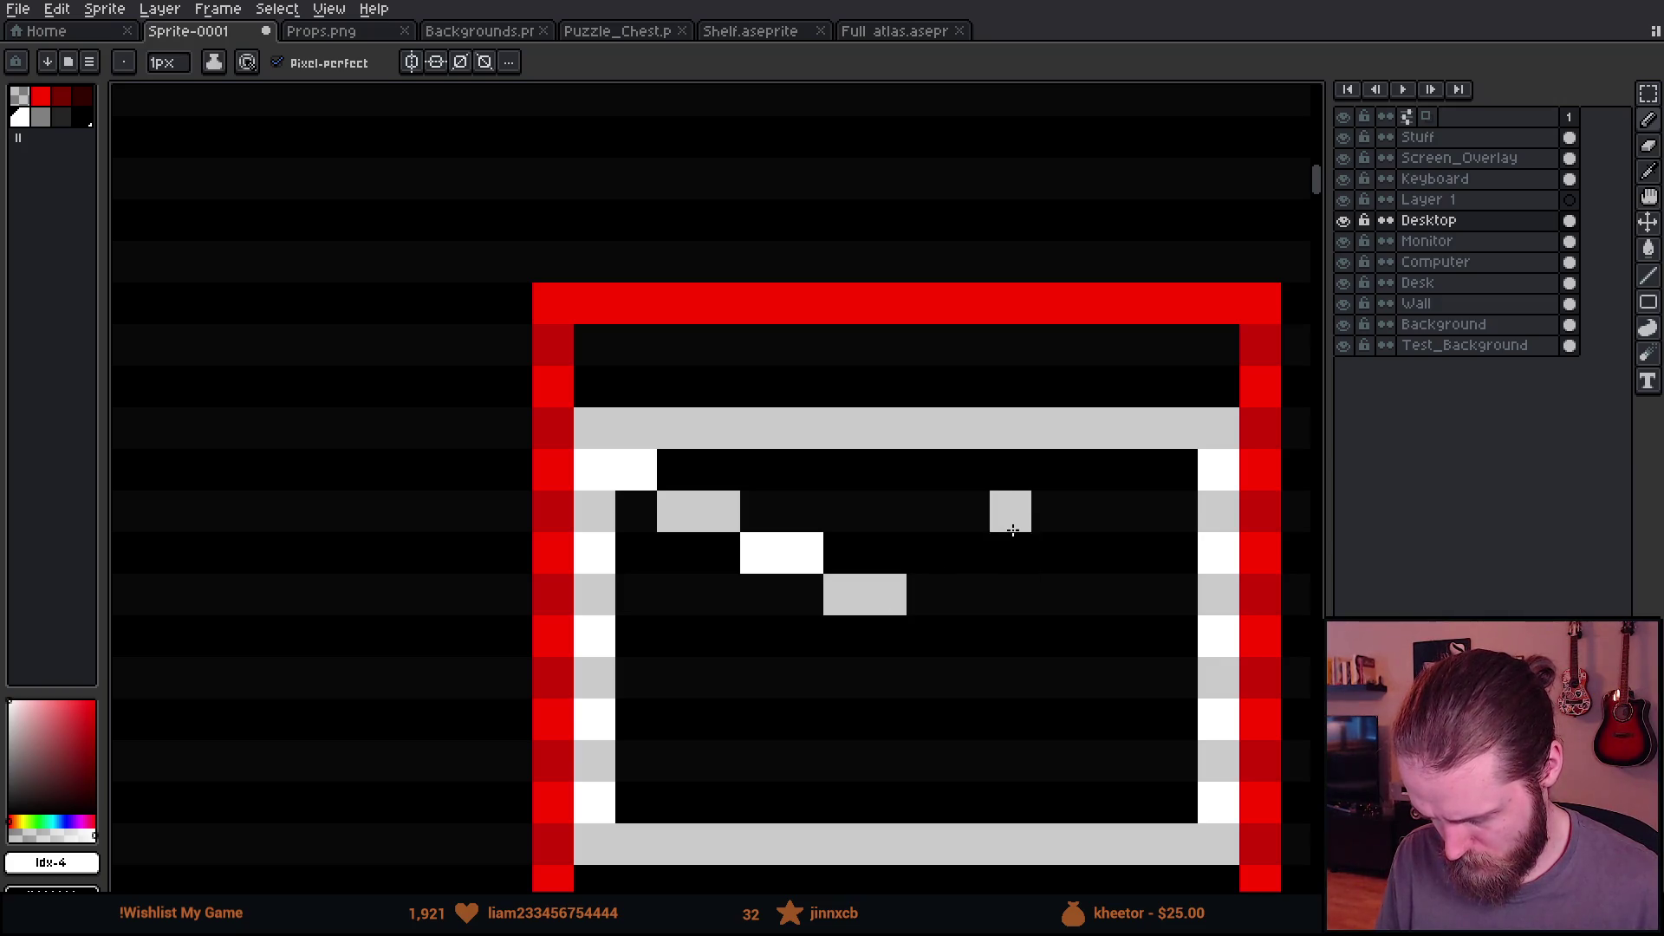
{"action": "mouse_move", "coordinate": [1173, 467]}
{"action": "left_mouse_down"}
{"action": "mouse_move", "coordinate": [1009, 579]}
{"action": "mouse_move", "coordinate": [960, 605]}
{"action": "mouse_move", "coordinate": [928, 595]}
{"action": "left_mouse_up"}
{"action": "scroll", "coordinate": [1040, 706], "scroll_direction": "down", "scroll_amount": 5}
{"action": "scroll", "coordinate": [694, 520], "scroll_direction": "up", "scroll_amount": 5}
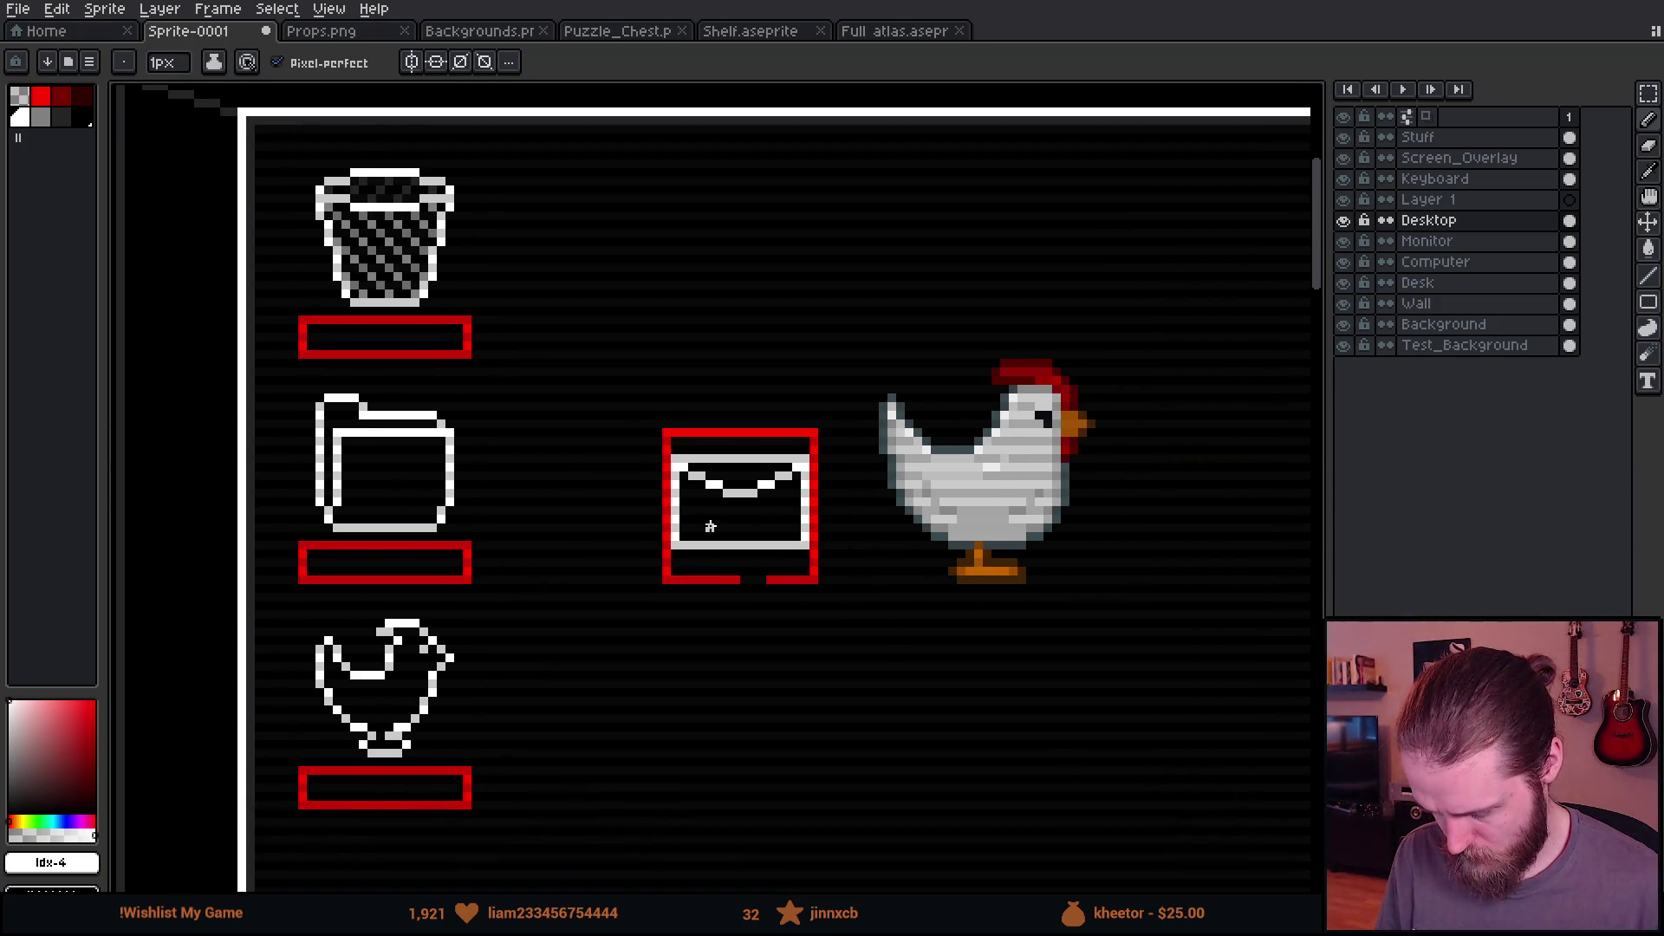
{"action": "left_click_drag", "start_coordinate": [576, 577], "coordinate": [748, 404]}
{"action": "mouse_move", "coordinate": [909, 411]}
{"action": "left_mouse_down"}
{"action": "mouse_move", "coordinate": [947, 409]}
{"action": "mouse_move", "coordinate": [1115, 539]}
{"action": "mouse_move", "coordinate": [1118, 577]}
{"action": "left_mouse_up"}
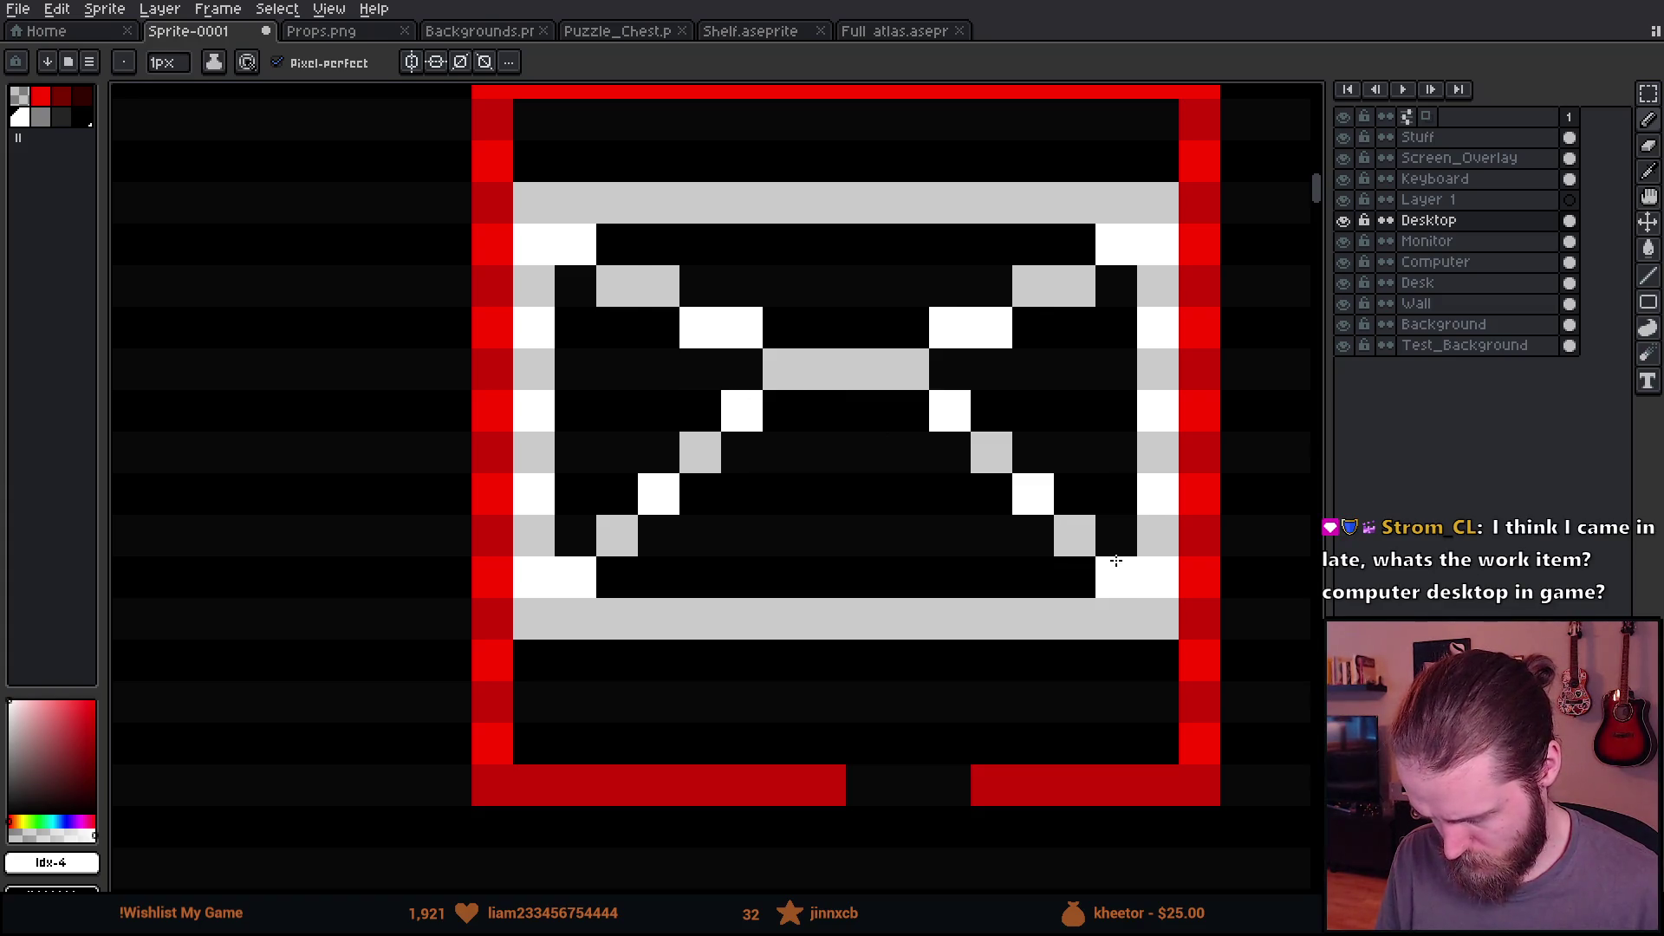
{"action": "scroll", "coordinate": [1111, 591], "scroll_direction": "down", "scroll_amount": 4}
{"action": "scroll", "coordinate": [1110, 591], "scroll_direction": "down", "scroll_amount": 1}
{"action": "scroll", "coordinate": [1074, 547], "scroll_direction": "up", "scroll_amount": 5}
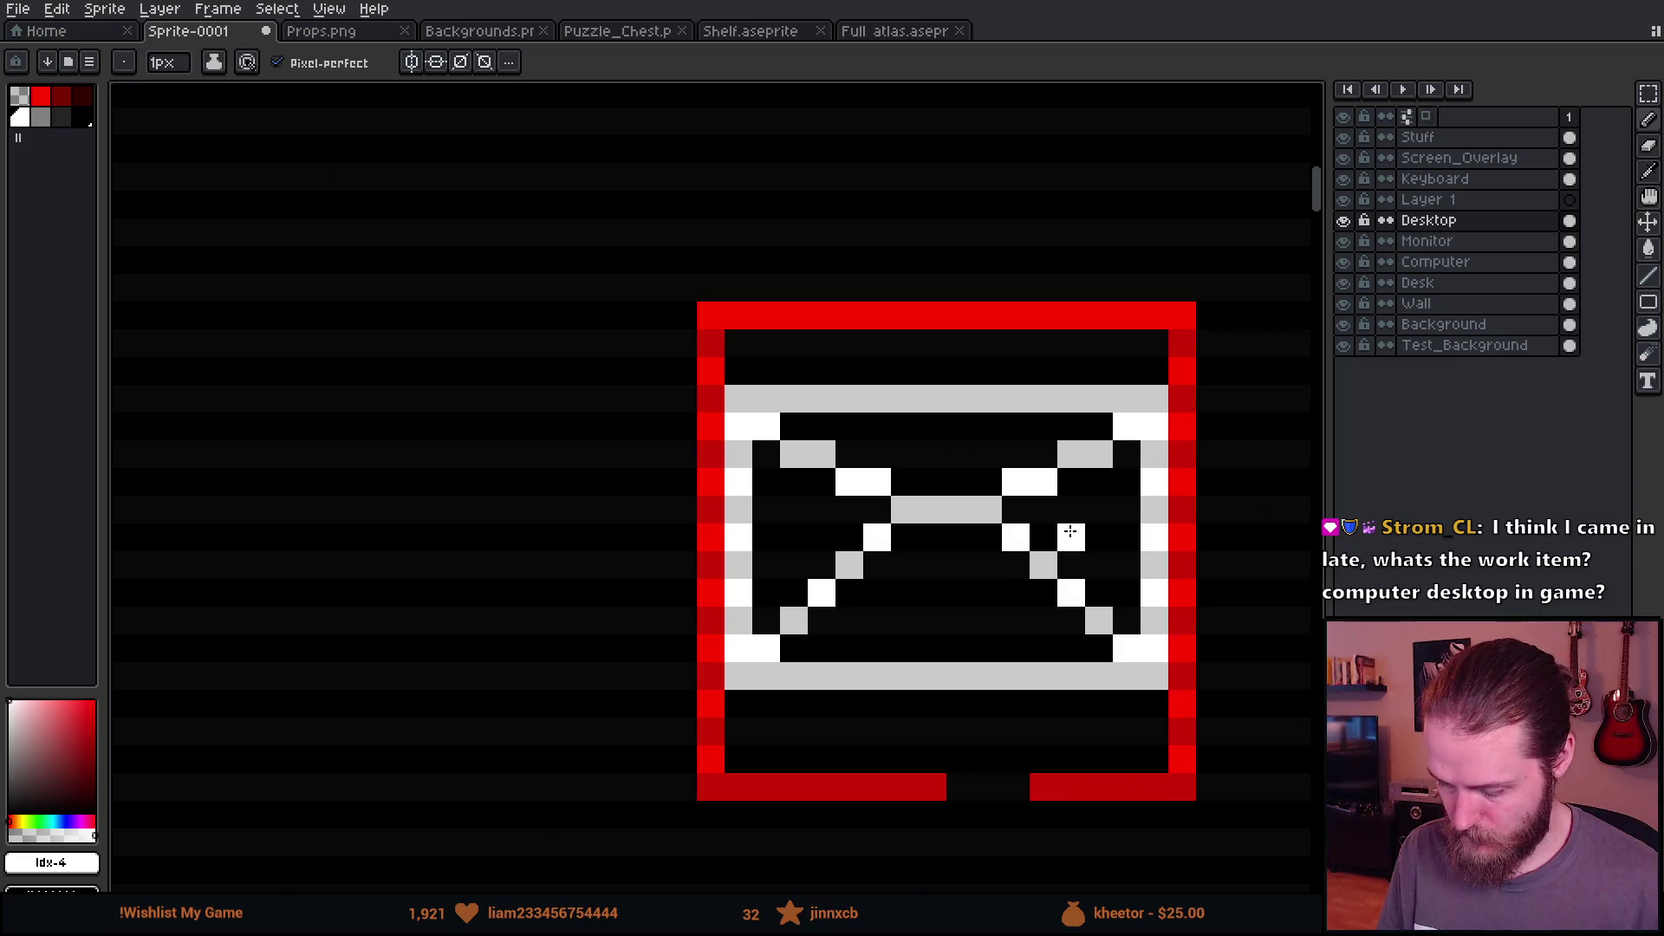
Step: Erase the left half of the flap and both stray peak pixels
{"action": "key", "text": "e"}
{"action": "mouse_move", "coordinate": [650, 368]}
{"action": "left_mouse_down"}
{"action": "mouse_move", "coordinate": [735, 451]}
{"action": "mouse_move", "coordinate": [858, 491]}
{"action": "mouse_move", "coordinate": [986, 493]}
{"action": "mouse_move", "coordinate": [1148, 401]}
{"action": "mouse_move", "coordinate": [1107, 449]}
{"action": "mouse_move", "coordinate": [943, 491]}
{"action": "left_mouse_up"}
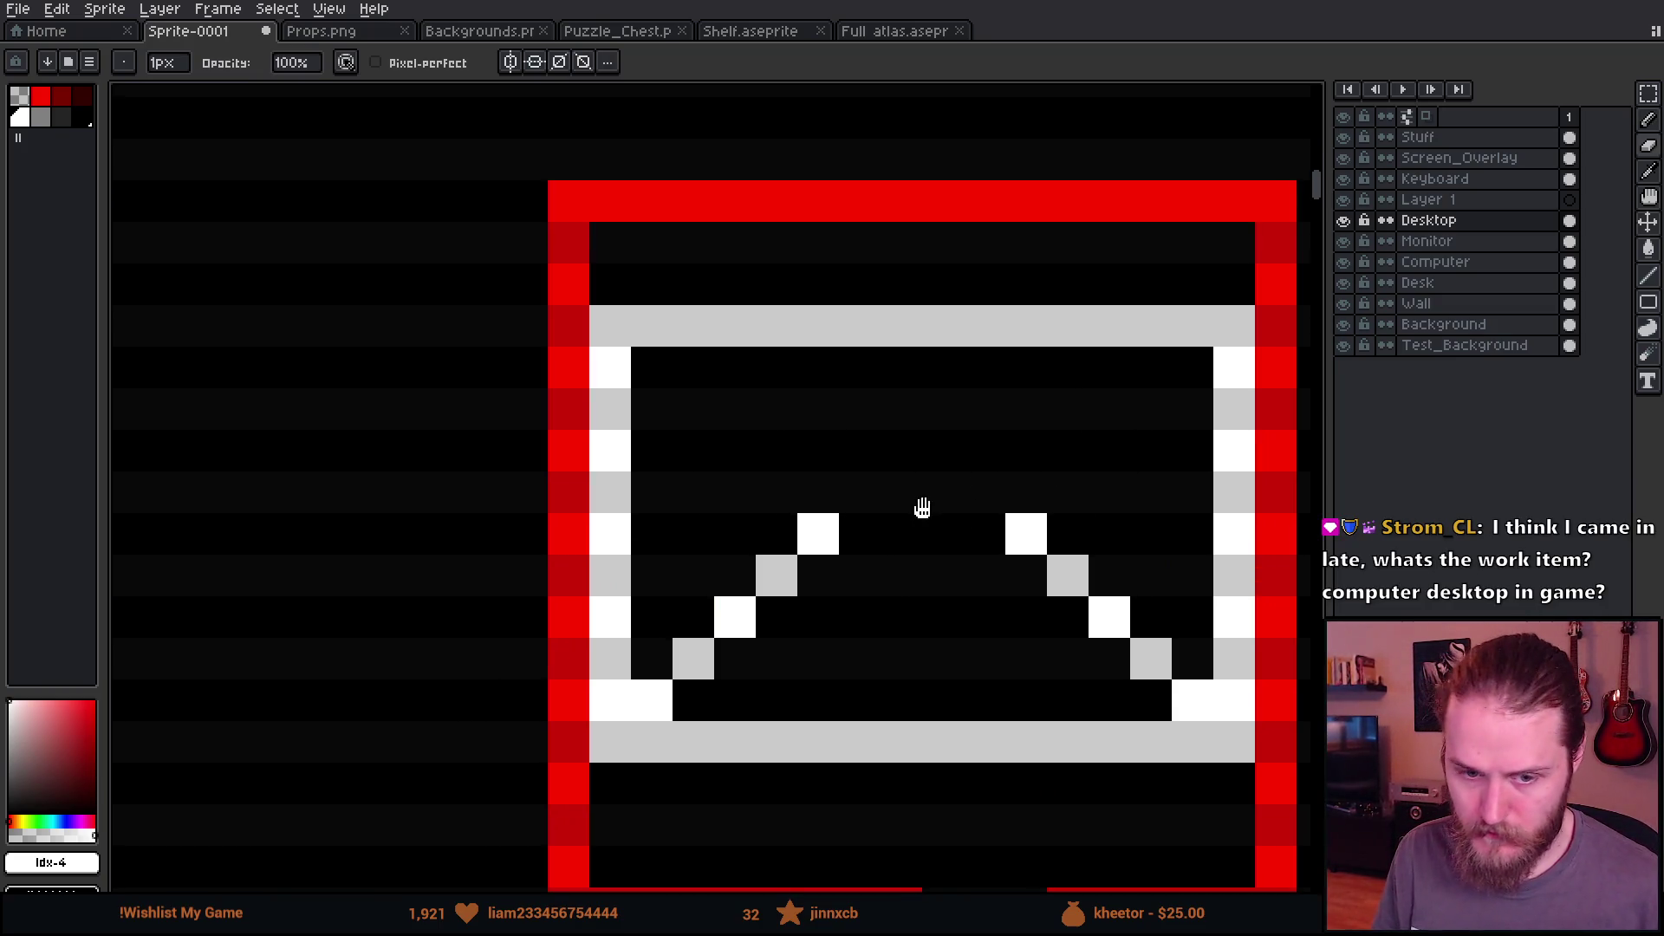
{"action": "scroll", "coordinate": [867, 485], "scroll_direction": "right", "scroll_amount": 2}
{"action": "scroll", "coordinate": [767, 438], "scroll_direction": "down", "scroll_amount": 2}
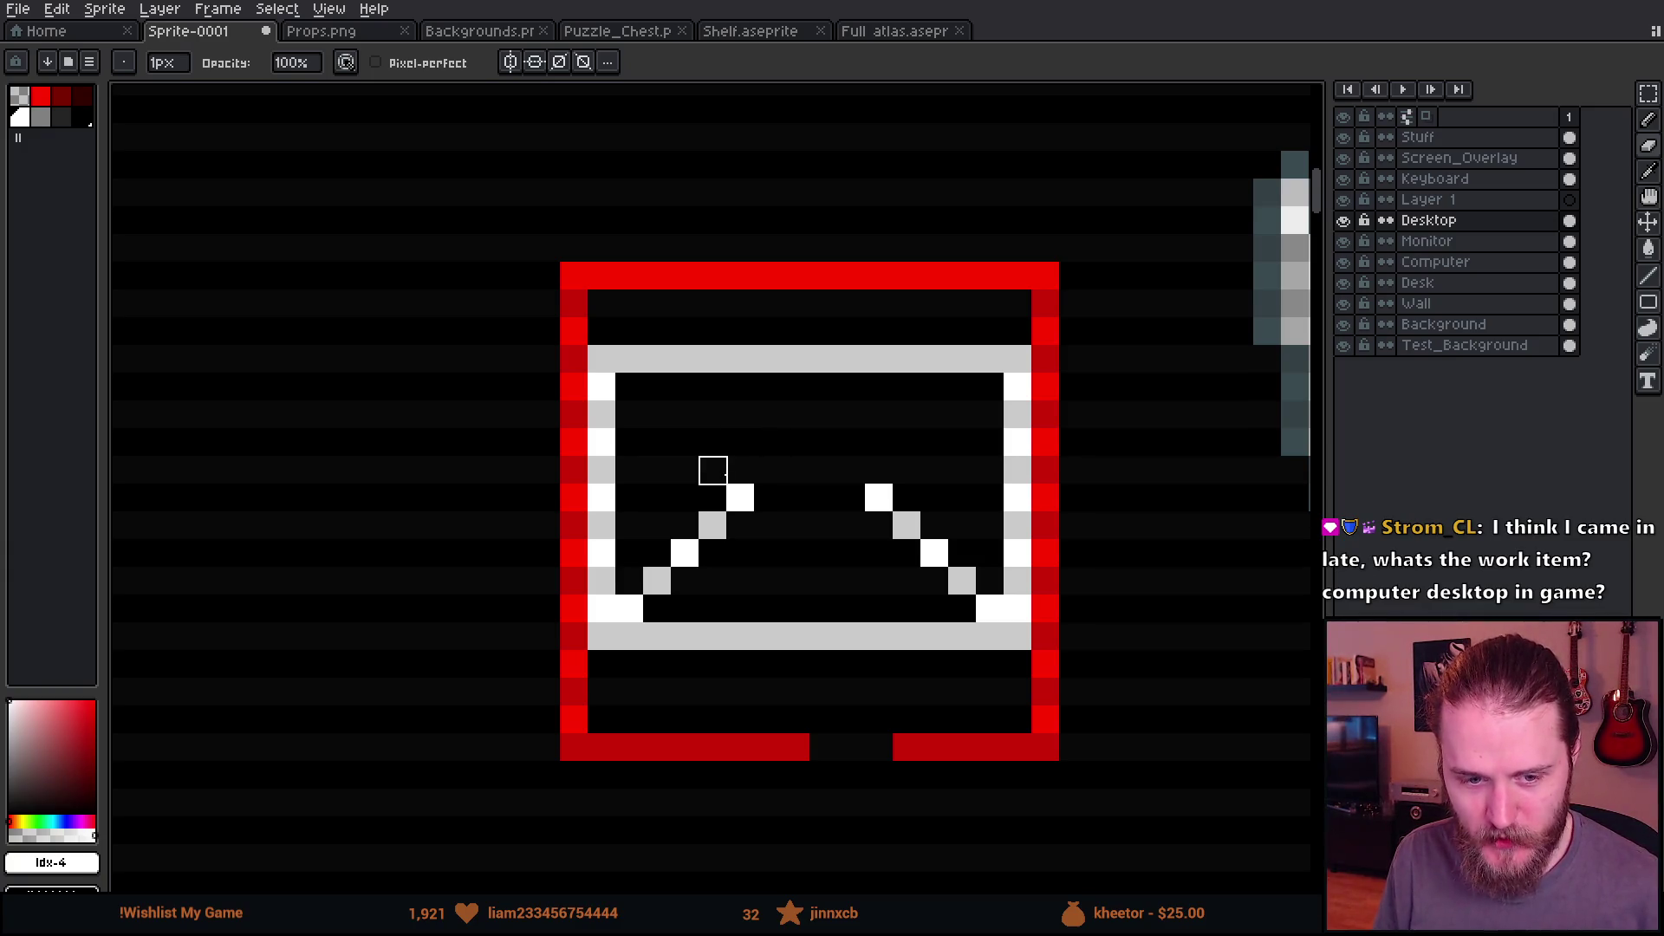
{"action": "scroll", "coordinate": [740, 472], "scroll_direction": "down", "scroll_amount": 3}
{"action": "scroll", "coordinate": [756, 499], "scroll_direction": "up", "scroll_amount": 4}
{"action": "left_click", "coordinate": [638, 427]}
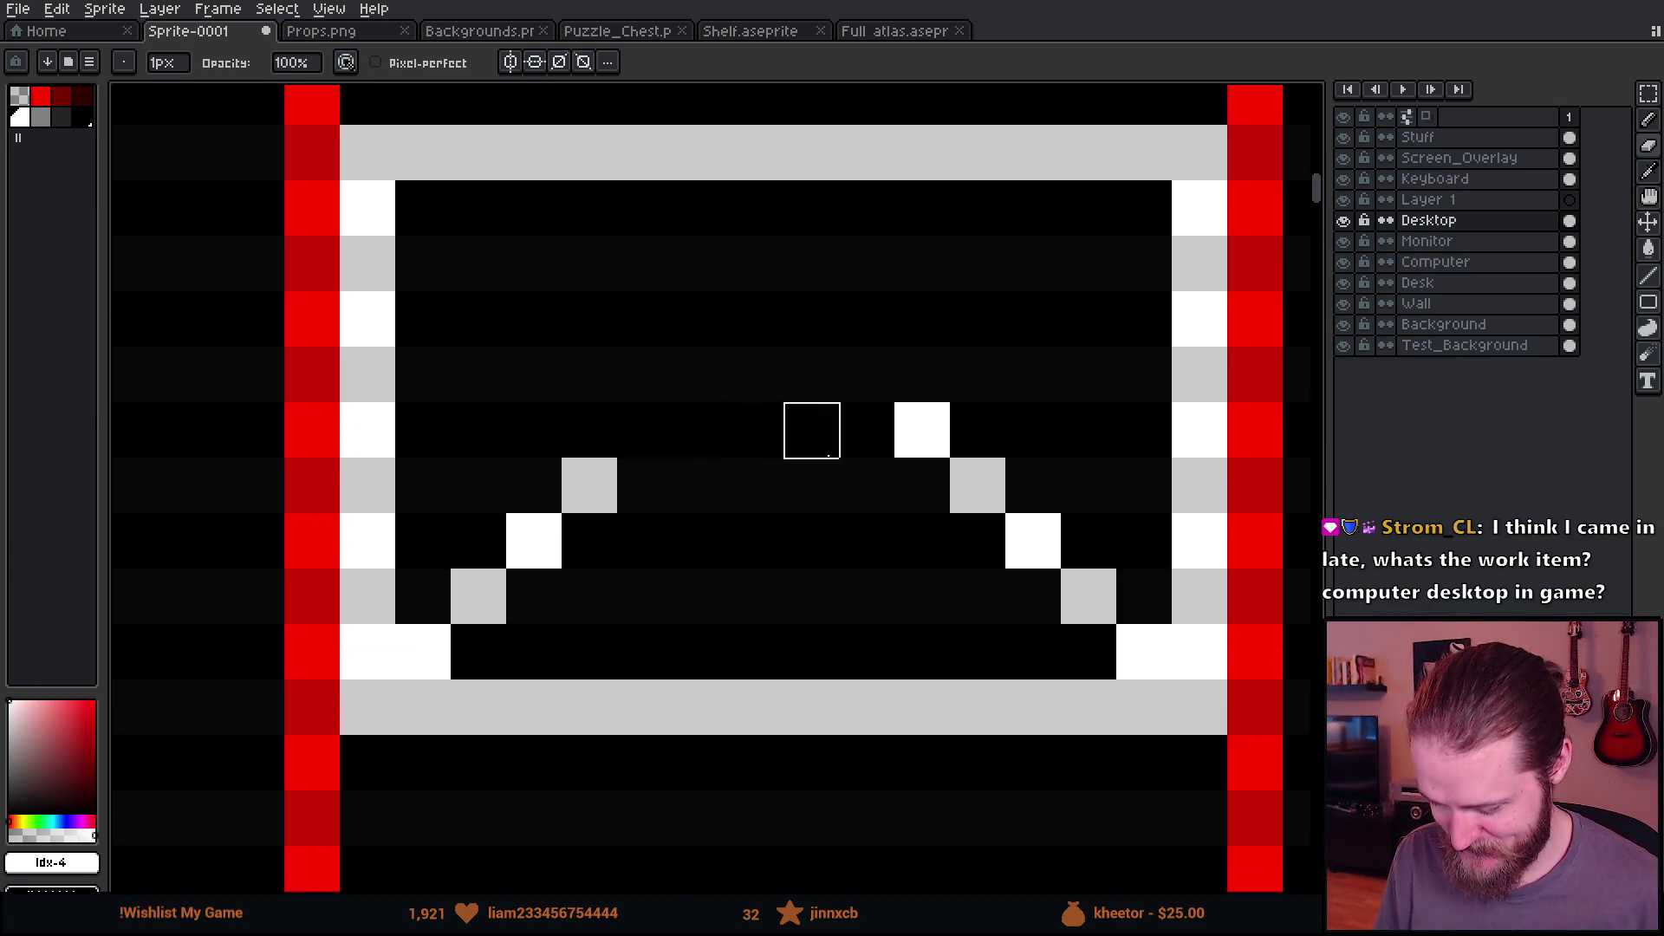
{"action": "left_click", "coordinate": [918, 427]}
Step: Touch up the top-left corner pixel and redraw the flap diagonal from it
{"action": "key", "text": "b"}
{"action": "left_click", "coordinate": [423, 208]}
{"action": "mouse_move", "coordinate": [521, 279]}
{"action": "left_mouse_down"}
{"action": "mouse_move", "coordinate": [693, 433]}
{"action": "mouse_move", "coordinate": [680, 463]}
{"action": "mouse_move", "coordinate": [735, 516]}
{"action": "mouse_move", "coordinate": [809, 520]}
{"action": "mouse_move", "coordinate": [954, 338]}
{"action": "mouse_move", "coordinate": [1116, 208]}
{"action": "mouse_move", "coordinate": [1146, 205]}
{"action": "left_mouse_up"}
{"action": "scroll", "coordinate": [1146, 206], "scroll_direction": "down", "scroll_amount": 3}
{"action": "scroll", "coordinate": [1095, 505], "scroll_direction": "down", "scroll_amount": 1}
{"action": "scroll", "coordinate": [1040, 434], "scroll_direction": "up", "scroll_amount": 2}
Step: Cut the envelope icon from its red frame and paste it below the chicken icon
{"action": "key", "text": "m"}
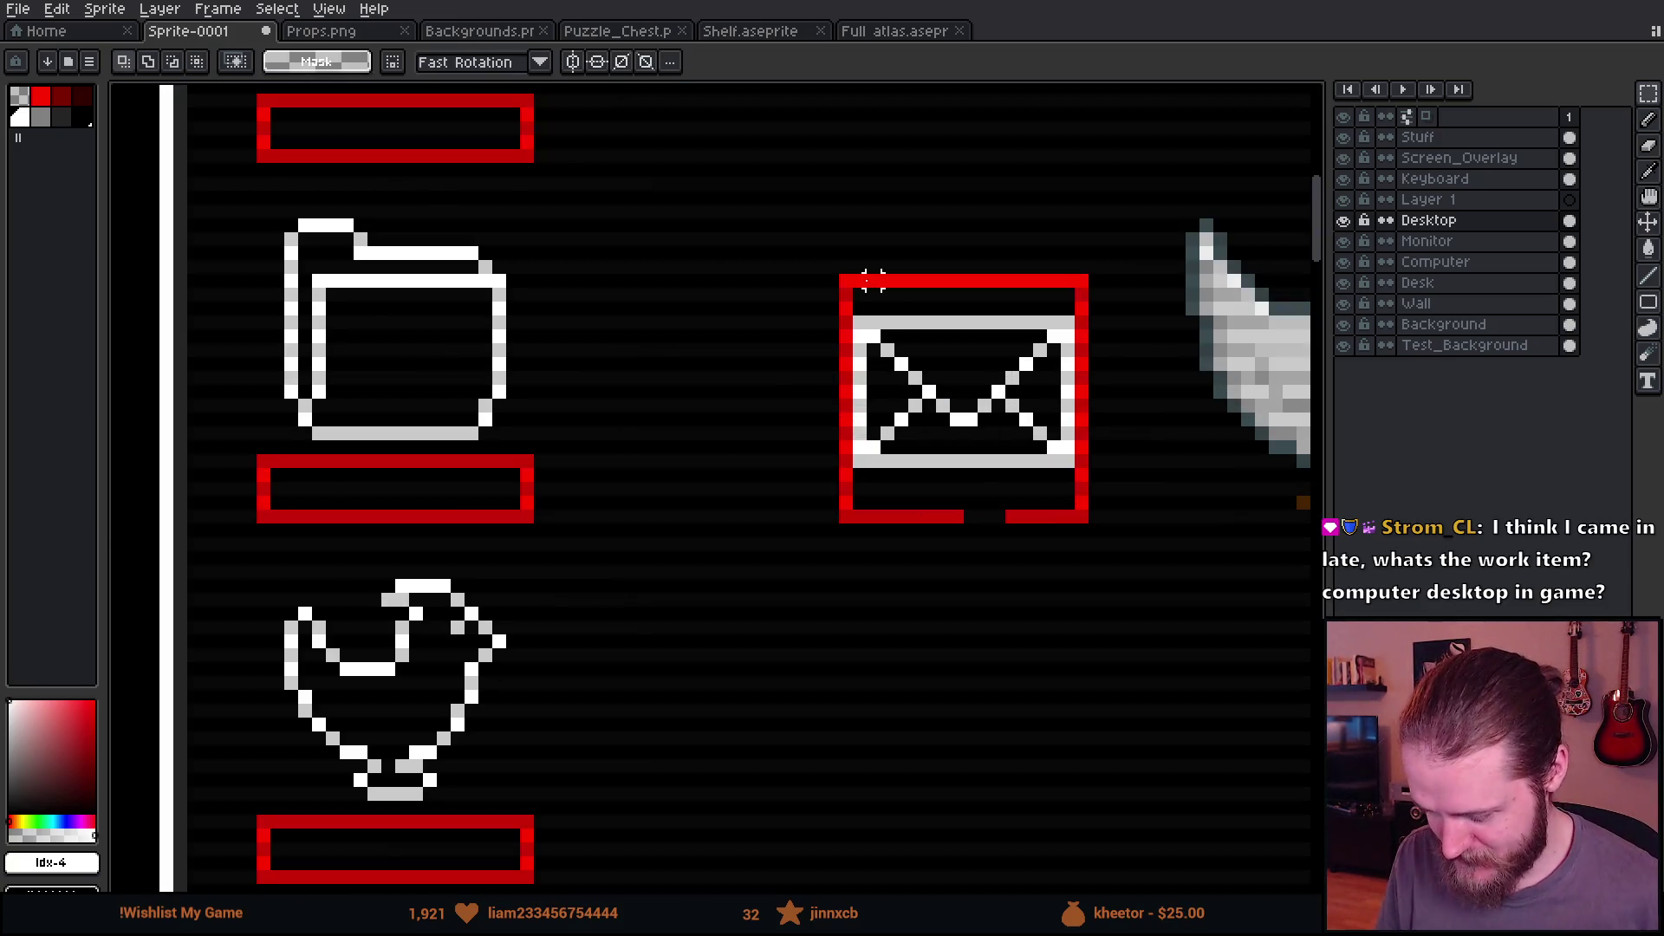
{"action": "mouse_move", "coordinate": [847, 295]}
{"action": "left_mouse_down"}
{"action": "mouse_move", "coordinate": [1053, 511]}
{"action": "mouse_move", "coordinate": [1079, 509]}
{"action": "left_mouse_up"}
{"action": "scroll", "coordinate": [1079, 498], "scroll_direction": "down", "scroll_amount": 1}
{"action": "scroll", "coordinate": [1079, 498], "scroll_direction": "down", "scroll_amount": 2}
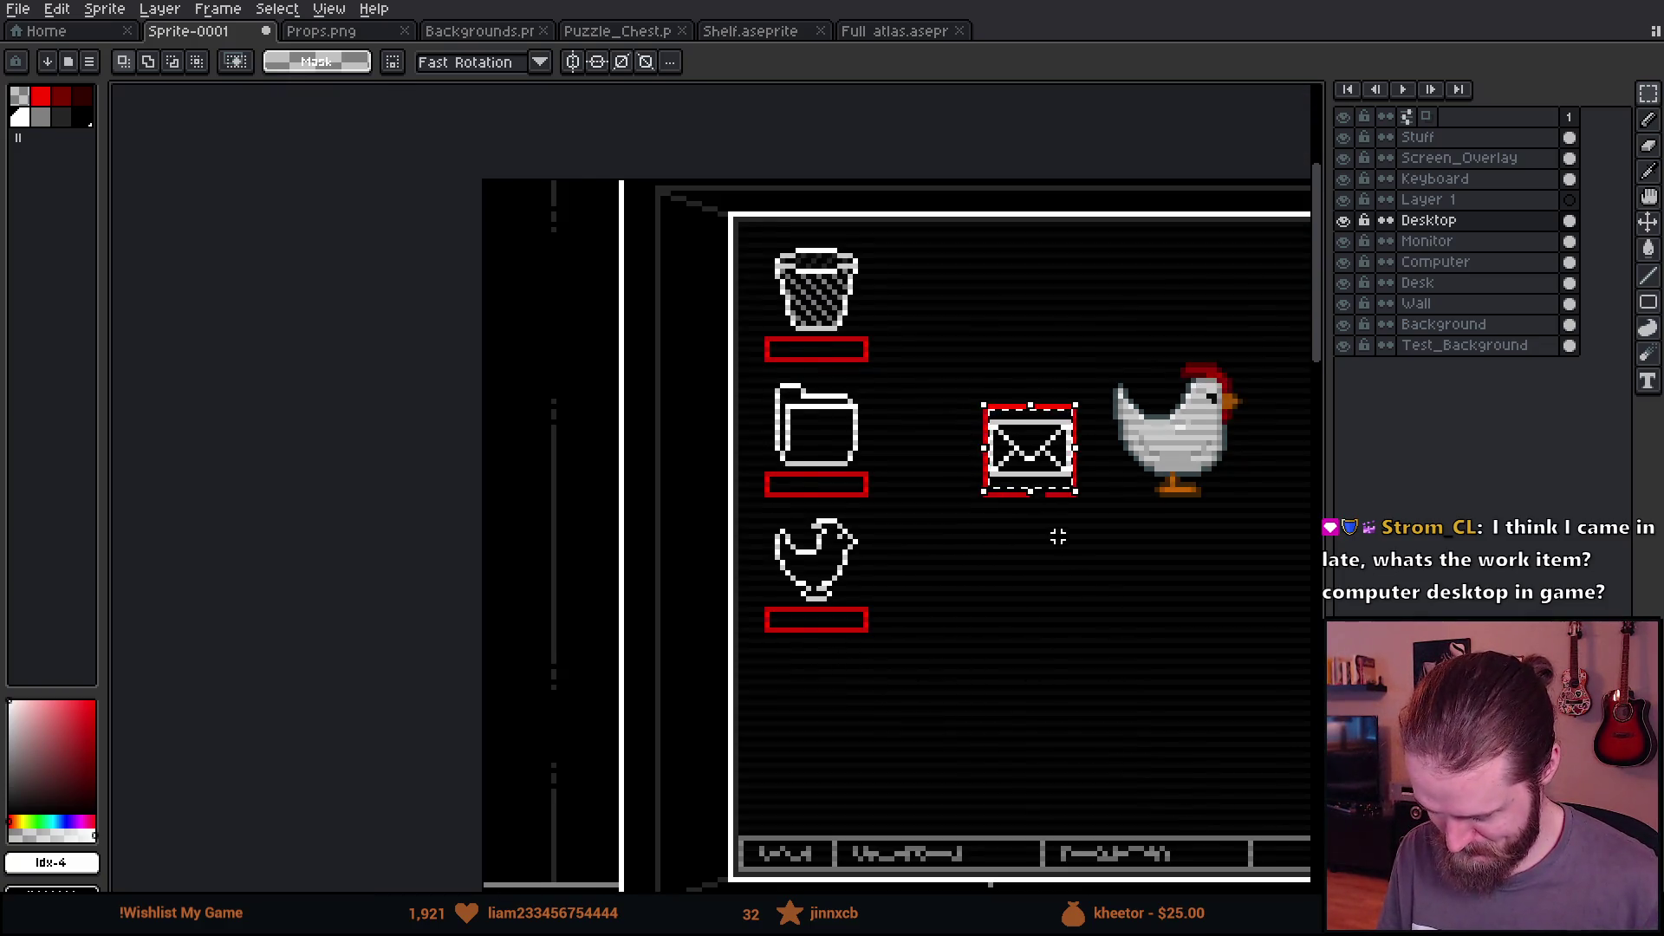
{"action": "scroll", "coordinate": [1059, 534], "scroll_direction": "up", "scroll_amount": 1}
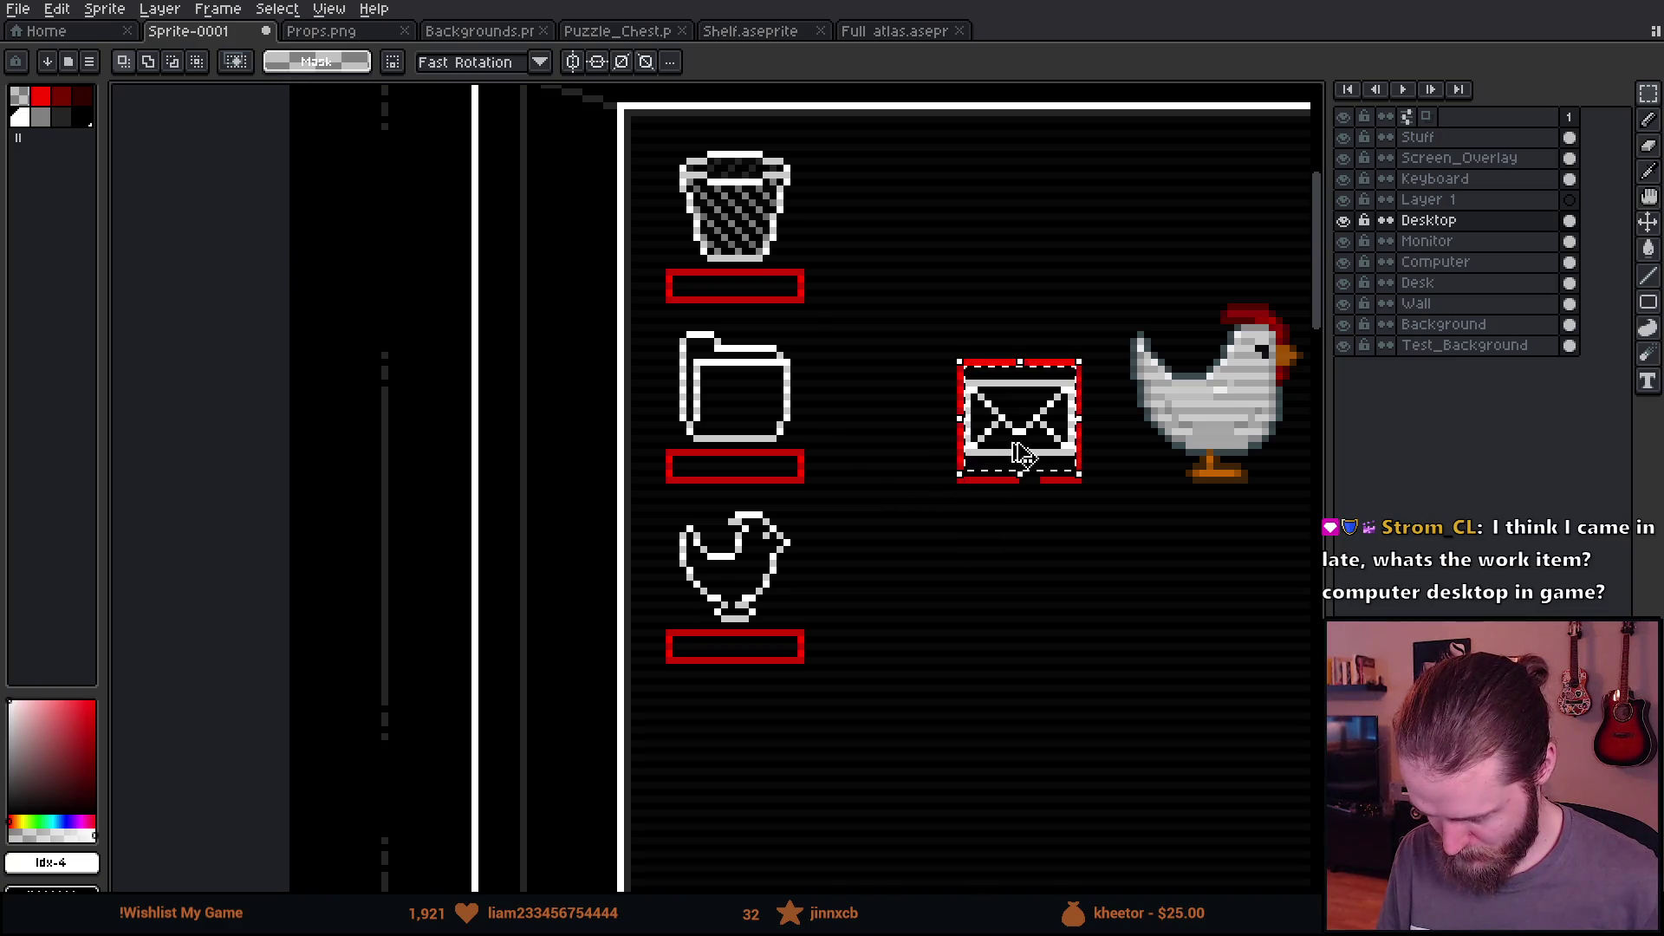
{"action": "key", "text": "ctrl+x"}
{"action": "left_click_drag", "start_coordinate": [863, 757], "coordinate": [826, 394]}
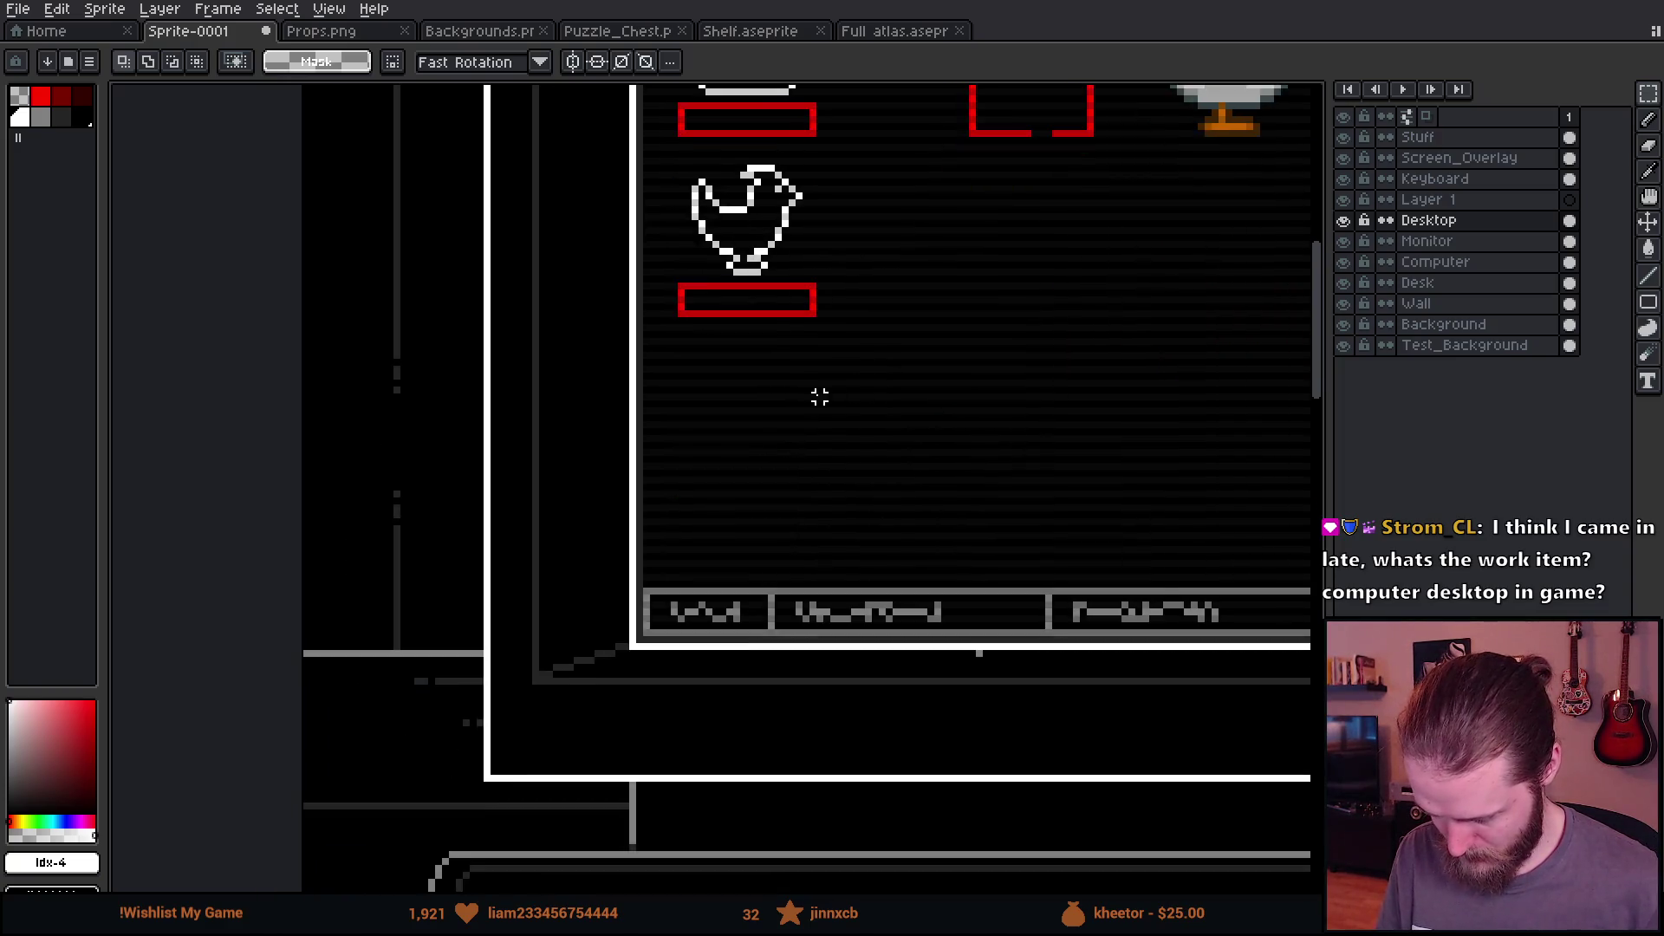
{"action": "scroll", "coordinate": [819, 435], "scroll_direction": "up", "scroll_amount": 2}
{"action": "key", "text": "ctrl+v"}
{"action": "mouse_move", "coordinate": [1189, 476]}
{"action": "left_mouse_down"}
{"action": "mouse_move", "coordinate": [604, 468]}
{"action": "mouse_move", "coordinate": [741, 381]}
{"action": "mouse_move", "coordinate": [714, 388]}
{"action": "mouse_move", "coordinate": [724, 431]}
{"action": "left_mouse_up"}
{"action": "left_click", "coordinate": [916, 350]}
Step: Copy a red label bar beneath the envelope and clear the selection
{"action": "mouse_move", "coordinate": [611, 184]}
{"action": "left_mouse_down"}
{"action": "mouse_move", "coordinate": [858, 192]}
{"action": "mouse_move", "coordinate": [910, 247]}
{"action": "mouse_move", "coordinate": [835, 309]}
{"action": "mouse_move", "coordinate": [834, 582]}
{"action": "left_mouse_up"}
{"action": "key", "text": "ctrl+d"}
{"action": "scroll", "coordinate": [986, 375], "scroll_direction": "down", "scroll_amount": 4}
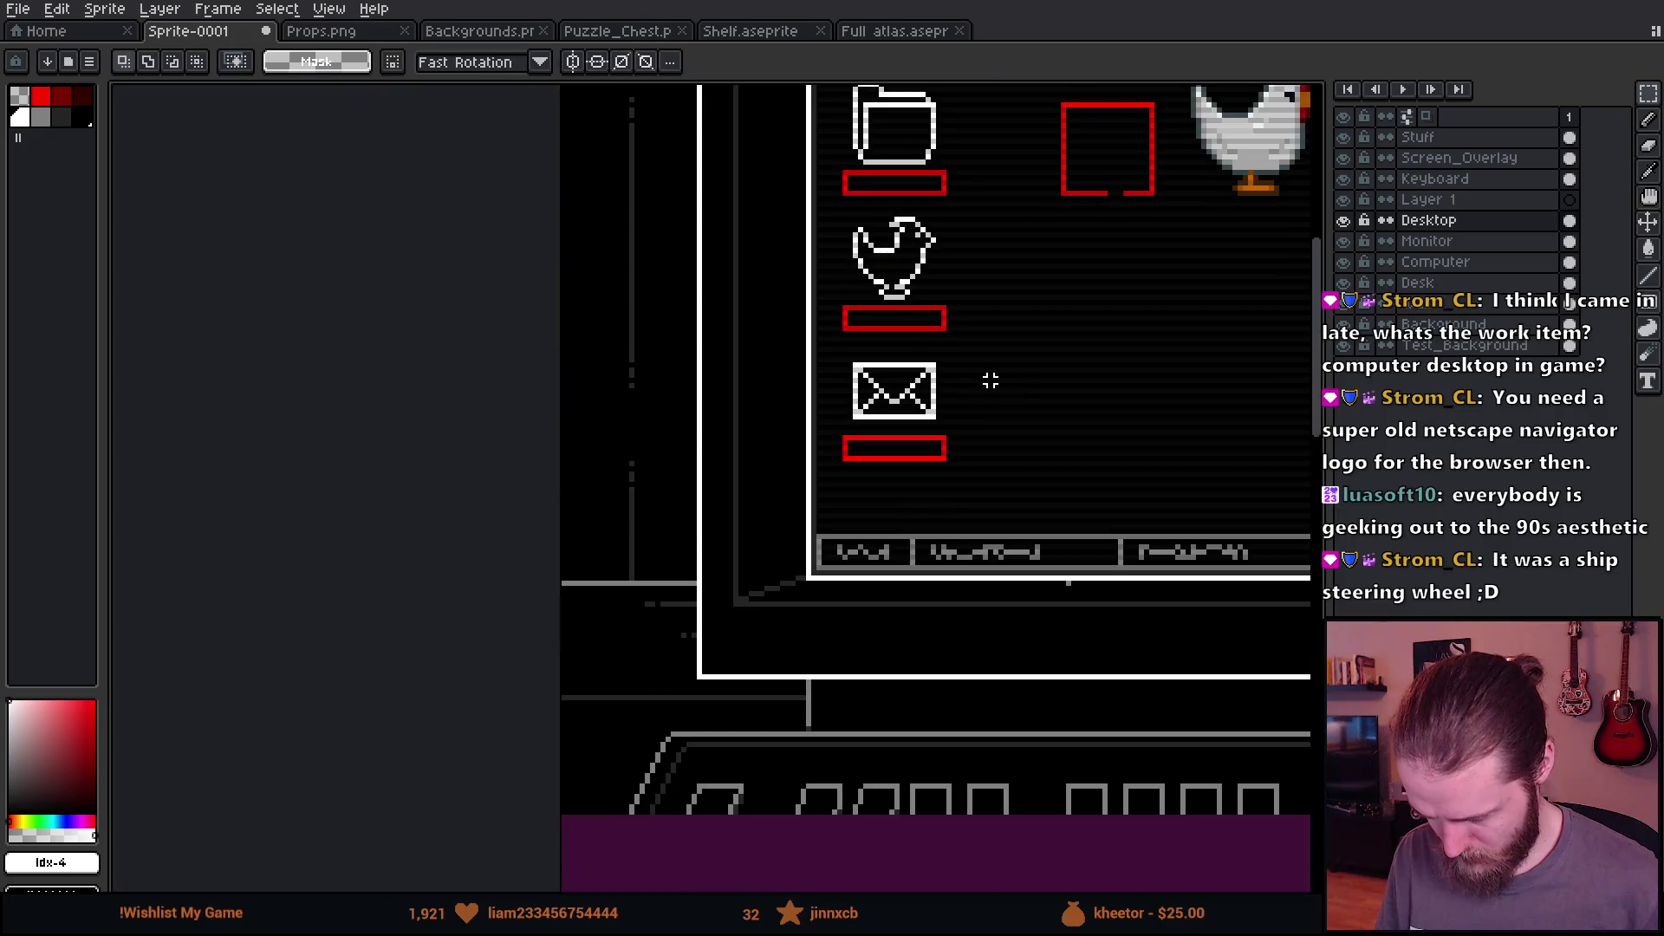
{"action": "left_click_drag", "start_coordinate": [988, 376], "coordinate": [535, 654]}
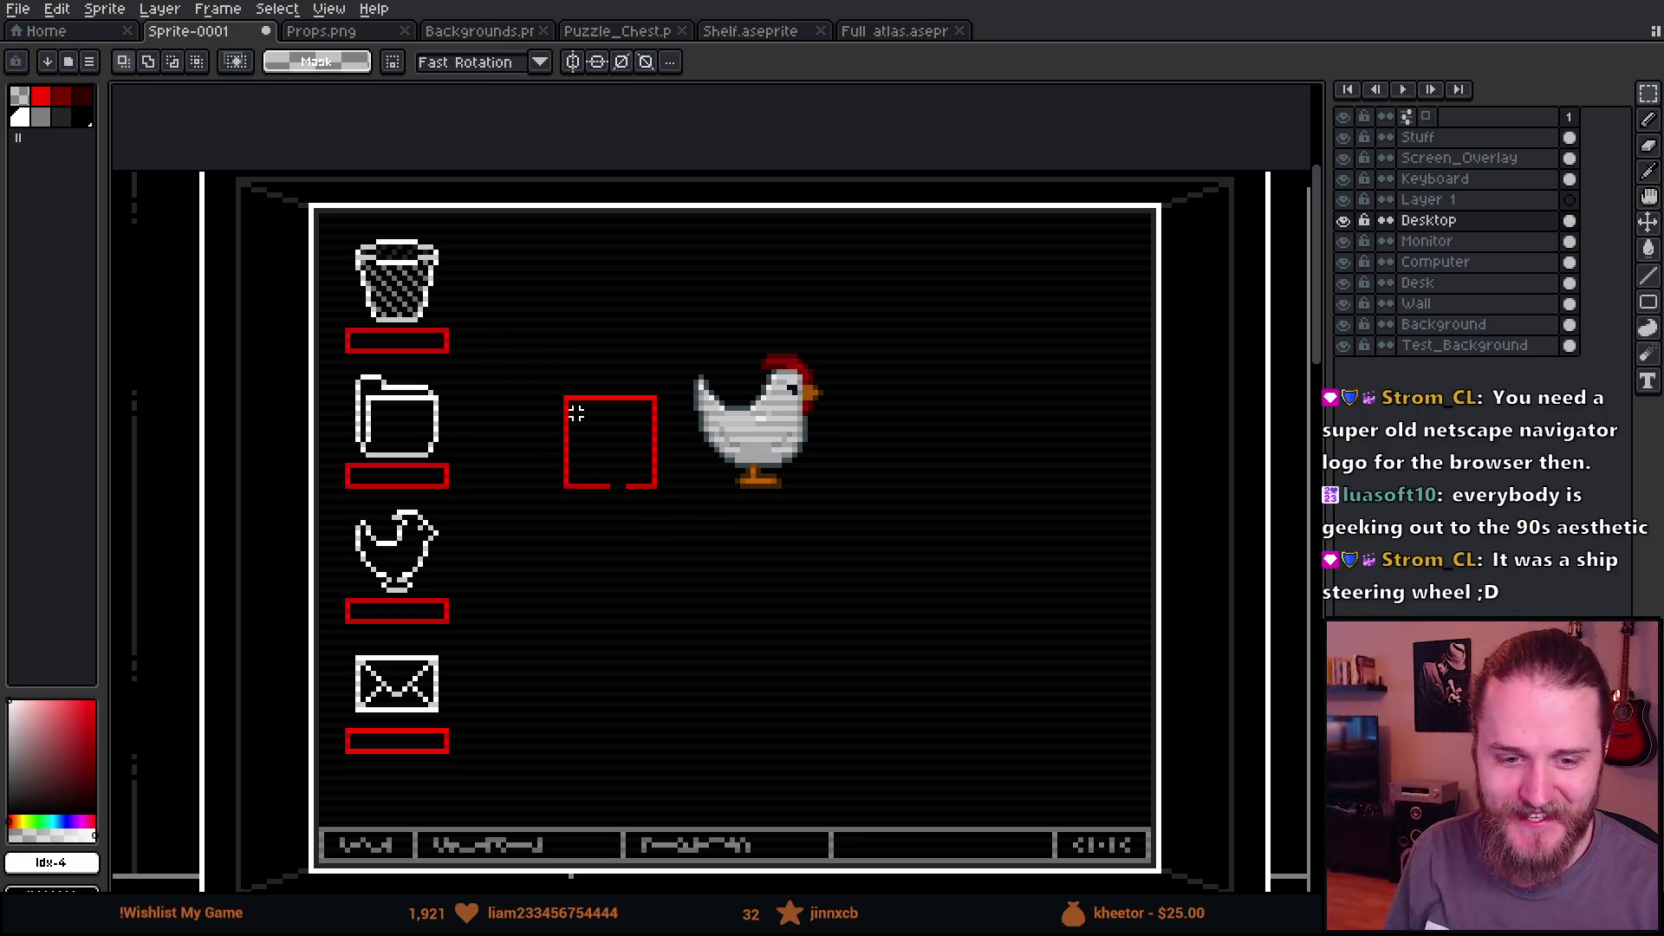
Step: Select and remove the leftover chicken sprite and empty red square
{"action": "scroll", "coordinate": [576, 413], "scroll_direction": "down", "scroll_amount": 1}
{"action": "scroll", "coordinate": [668, 557], "scroll_direction": "down", "scroll_amount": 1}
{"action": "scroll", "coordinate": [683, 579], "scroll_direction": "up", "scroll_amount": 1}
{"action": "left_click_drag", "start_coordinate": [764, 626], "coordinate": [711, 555]}
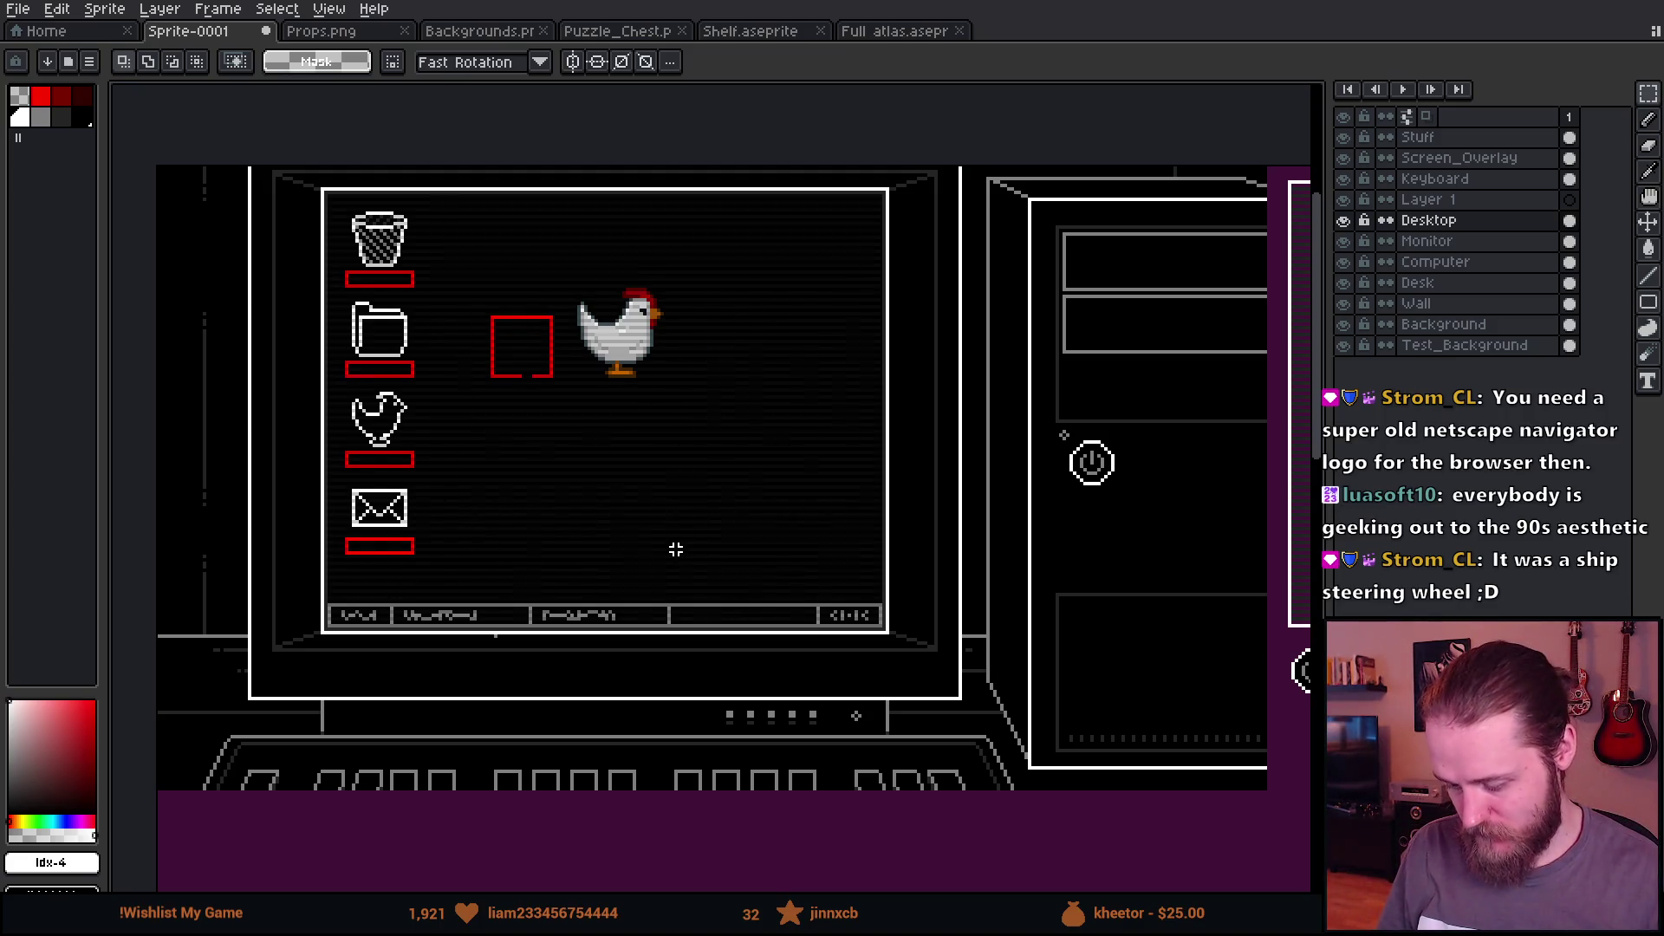
{"action": "scroll", "coordinate": [676, 549], "scroll_direction": "down", "scroll_amount": 1}
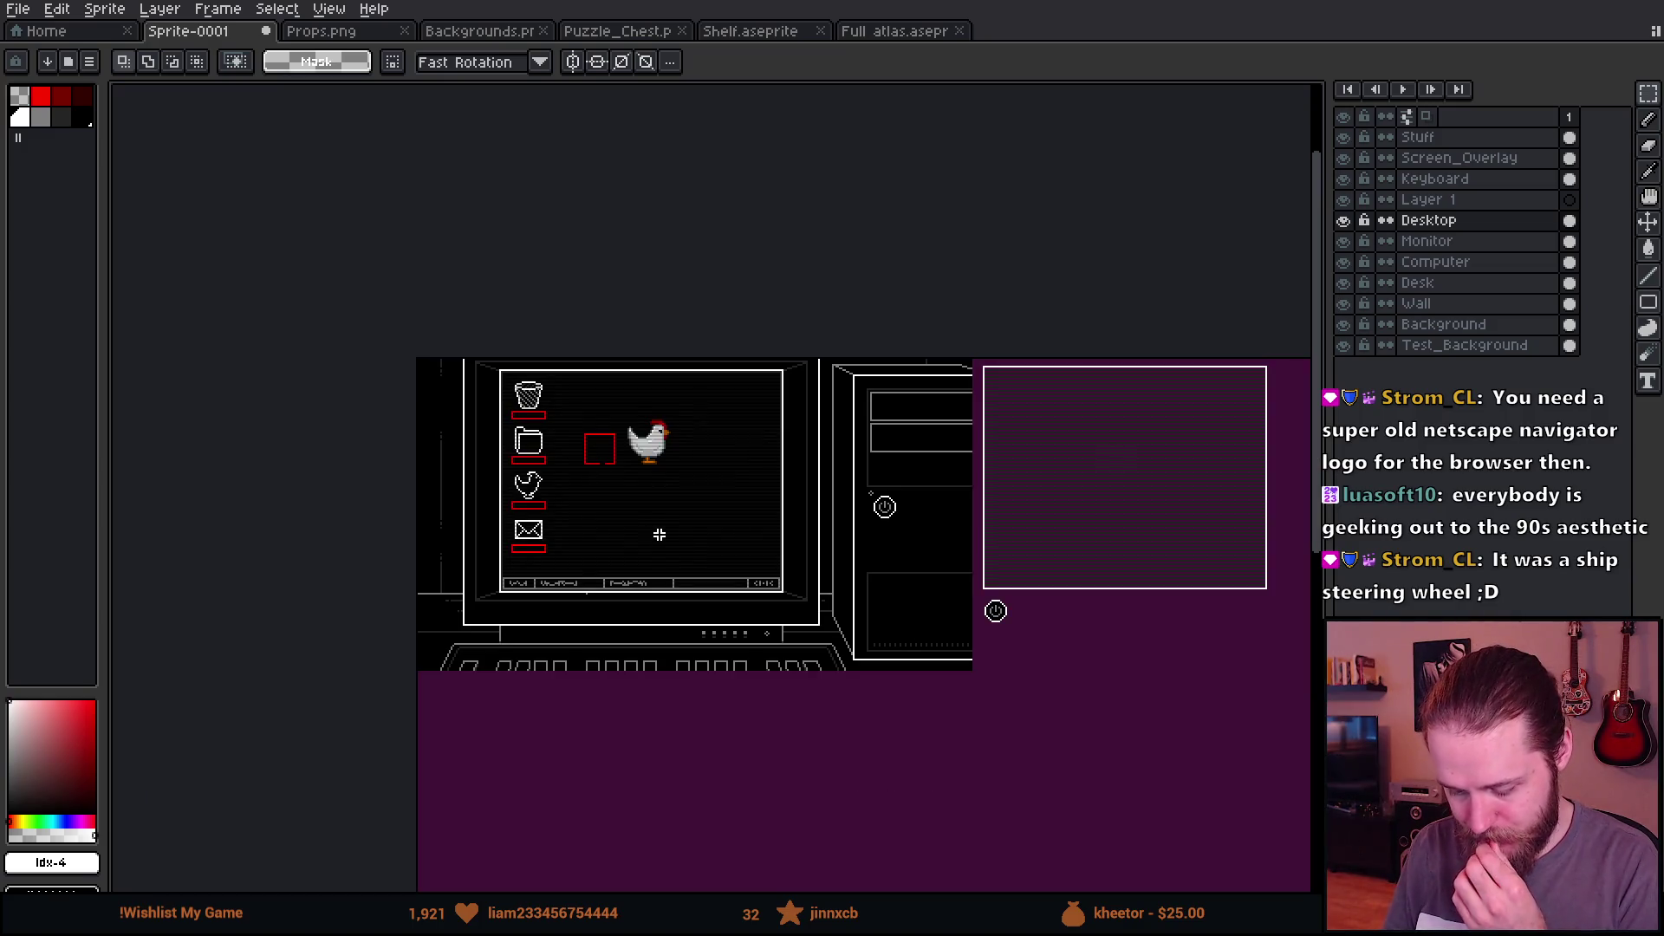
{"action": "scroll", "coordinate": [659, 549], "scroll_direction": "up", "scroll_amount": 1}
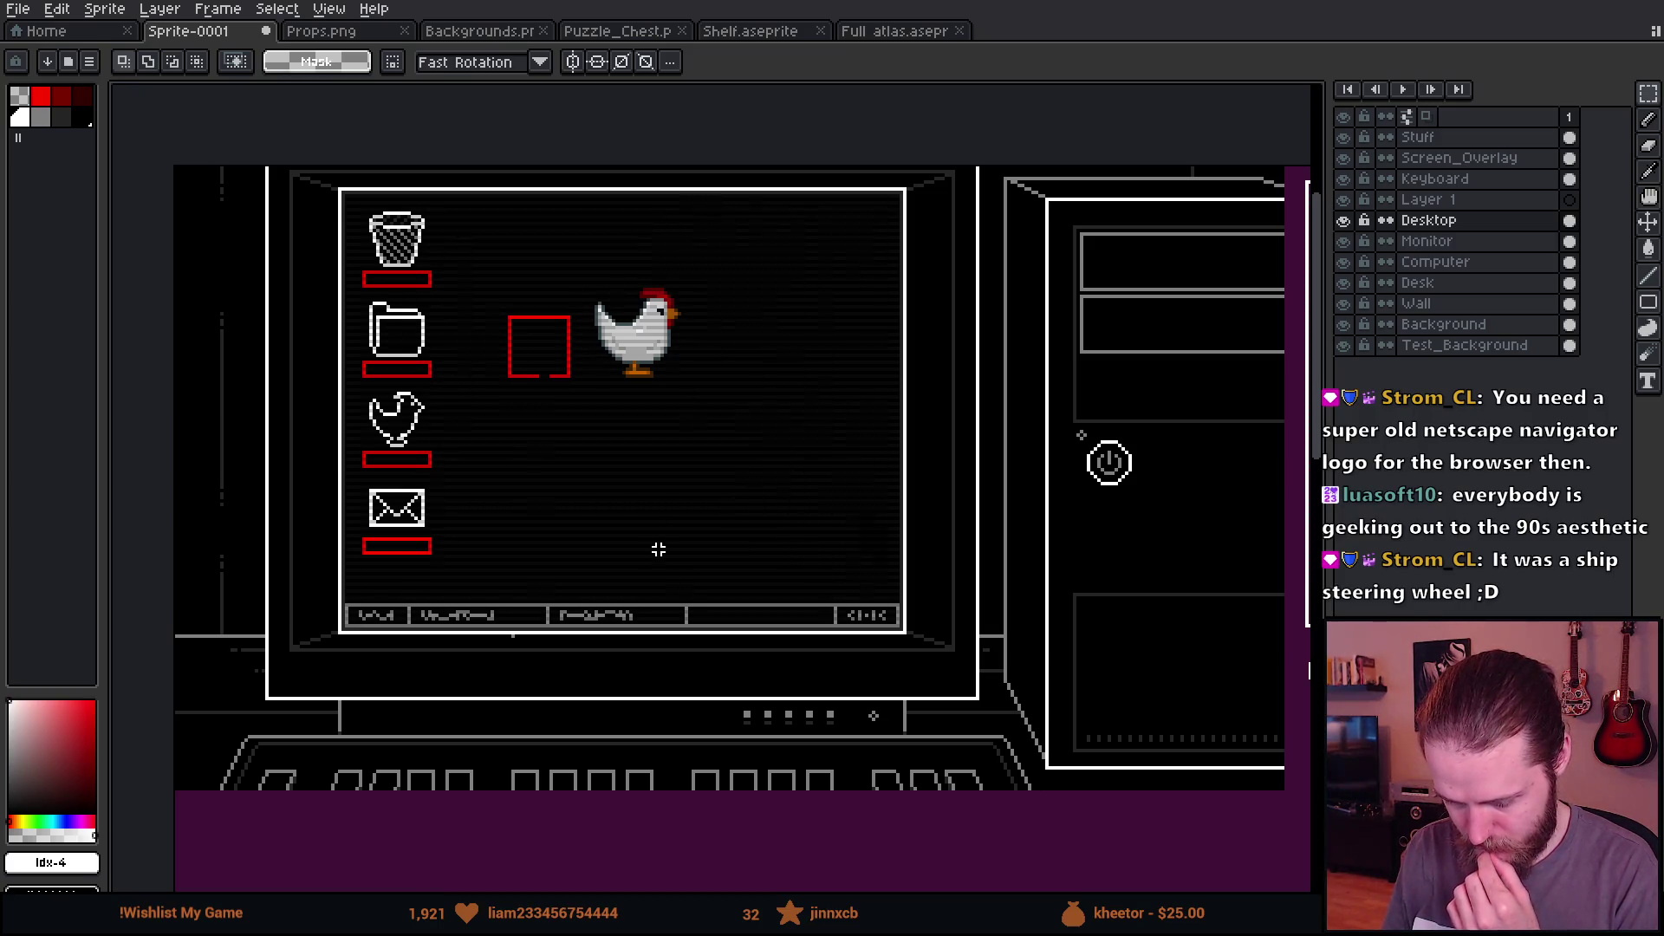
{"action": "scroll", "coordinate": [659, 549], "scroll_direction": "down", "scroll_amount": 1}
{"action": "scroll", "coordinate": [659, 550], "scroll_direction": "up", "scroll_amount": 1}
{"action": "left_click_drag", "start_coordinate": [481, 261], "coordinate": [635, 346]}
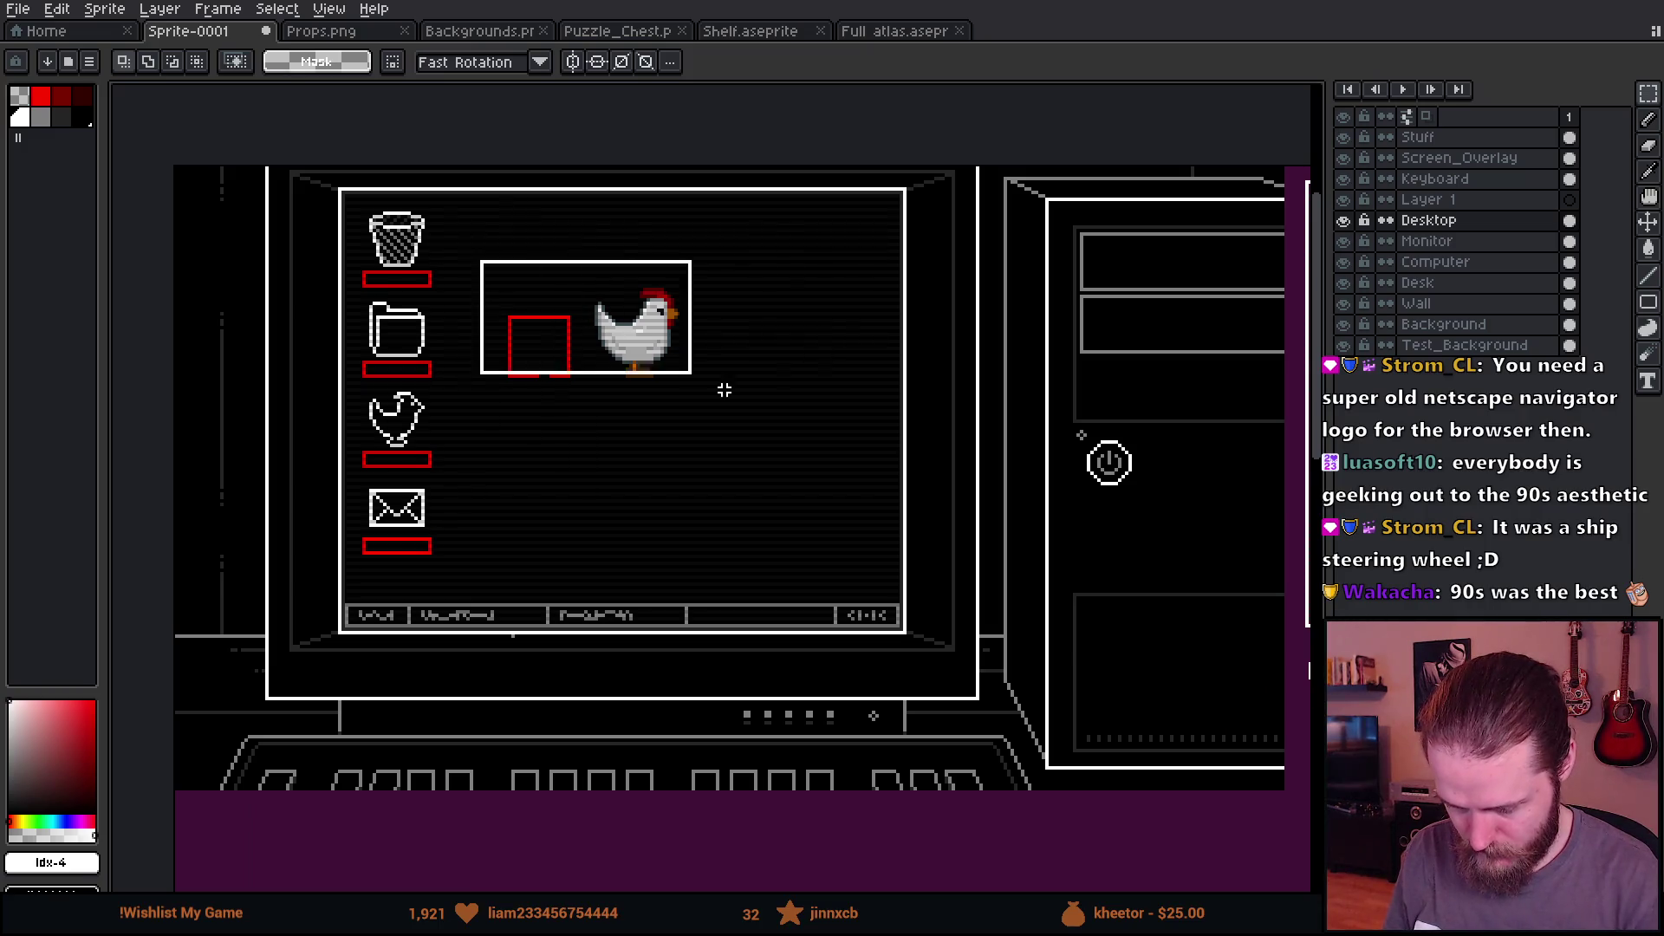
{"action": "key", "text": "ctrl+z"}
{"action": "key", "text": "ctrl+z"}
Step: Zoom out and toggle the Desktop layer's visibility to compare the four icons
{"action": "scroll", "coordinate": [685, 433], "scroll_direction": "down", "scroll_amount": 2}
{"action": "mouse_move", "coordinate": [823, 540]}
{"action": "left_mouse_down"}
{"action": "mouse_move", "coordinate": [725, 505]}
{"action": "mouse_move", "coordinate": [684, 512]}
{"action": "left_mouse_up"}
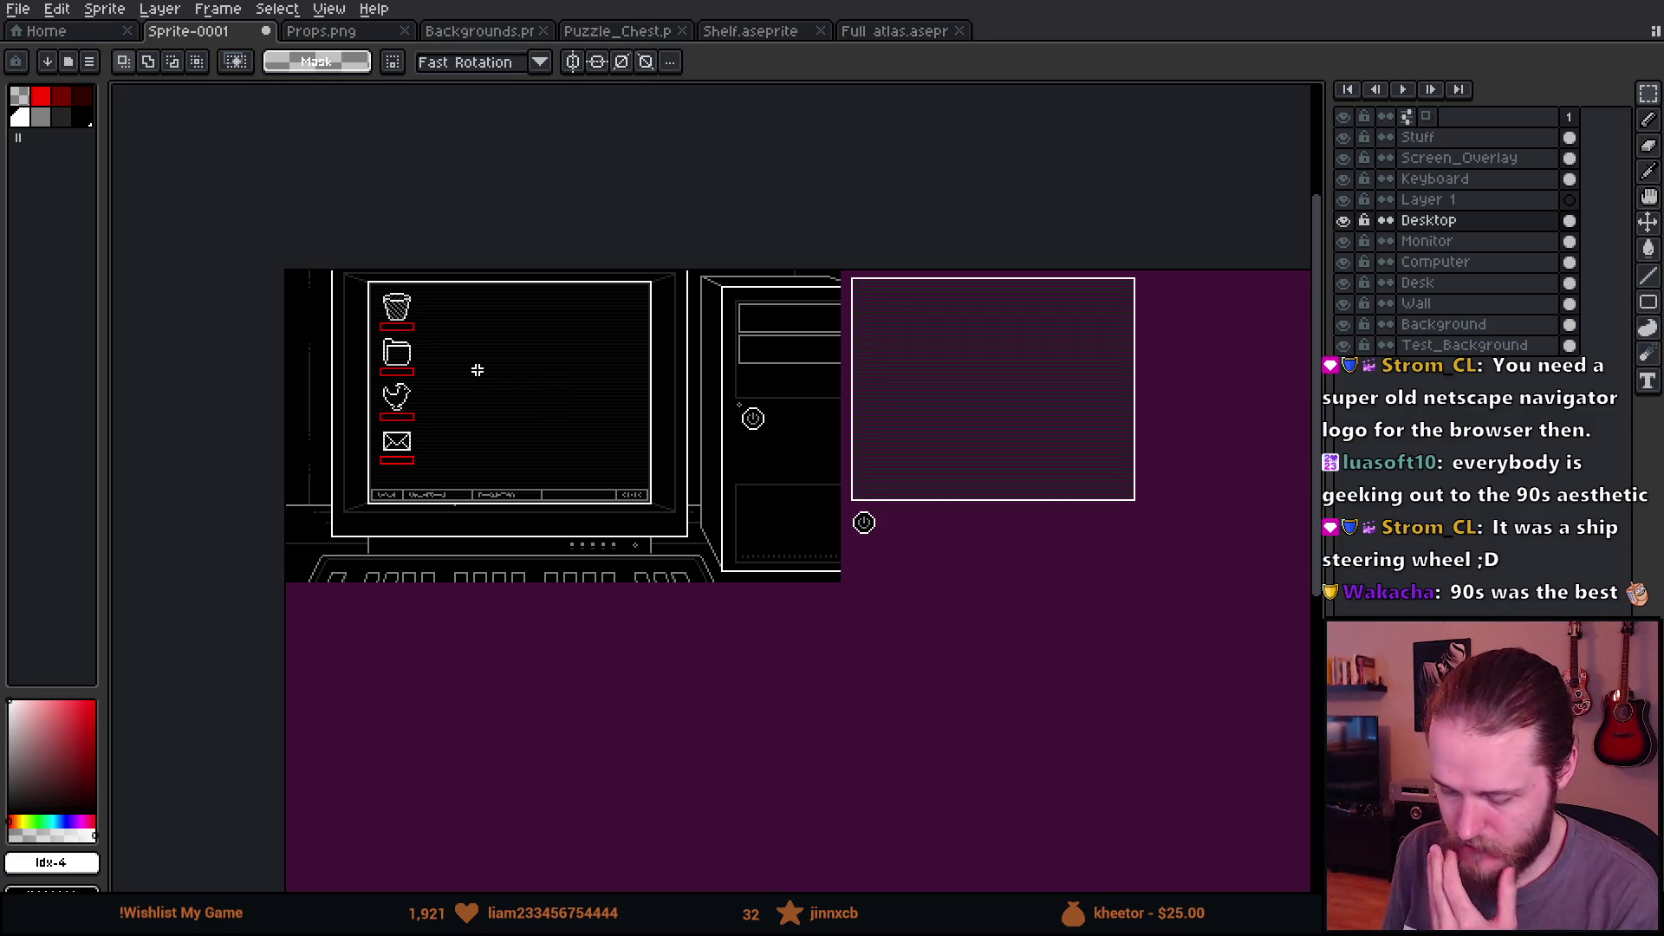
{"action": "scroll", "coordinate": [478, 371], "scroll_direction": "up", "scroll_amount": 2}
{"action": "left_click", "coordinate": [1344, 221]}
{"action": "left_click", "coordinate": [1345, 222]}
{"action": "left_click", "coordinate": [1345, 222]}
{"action": "left_click", "coordinate": [1346, 222]}
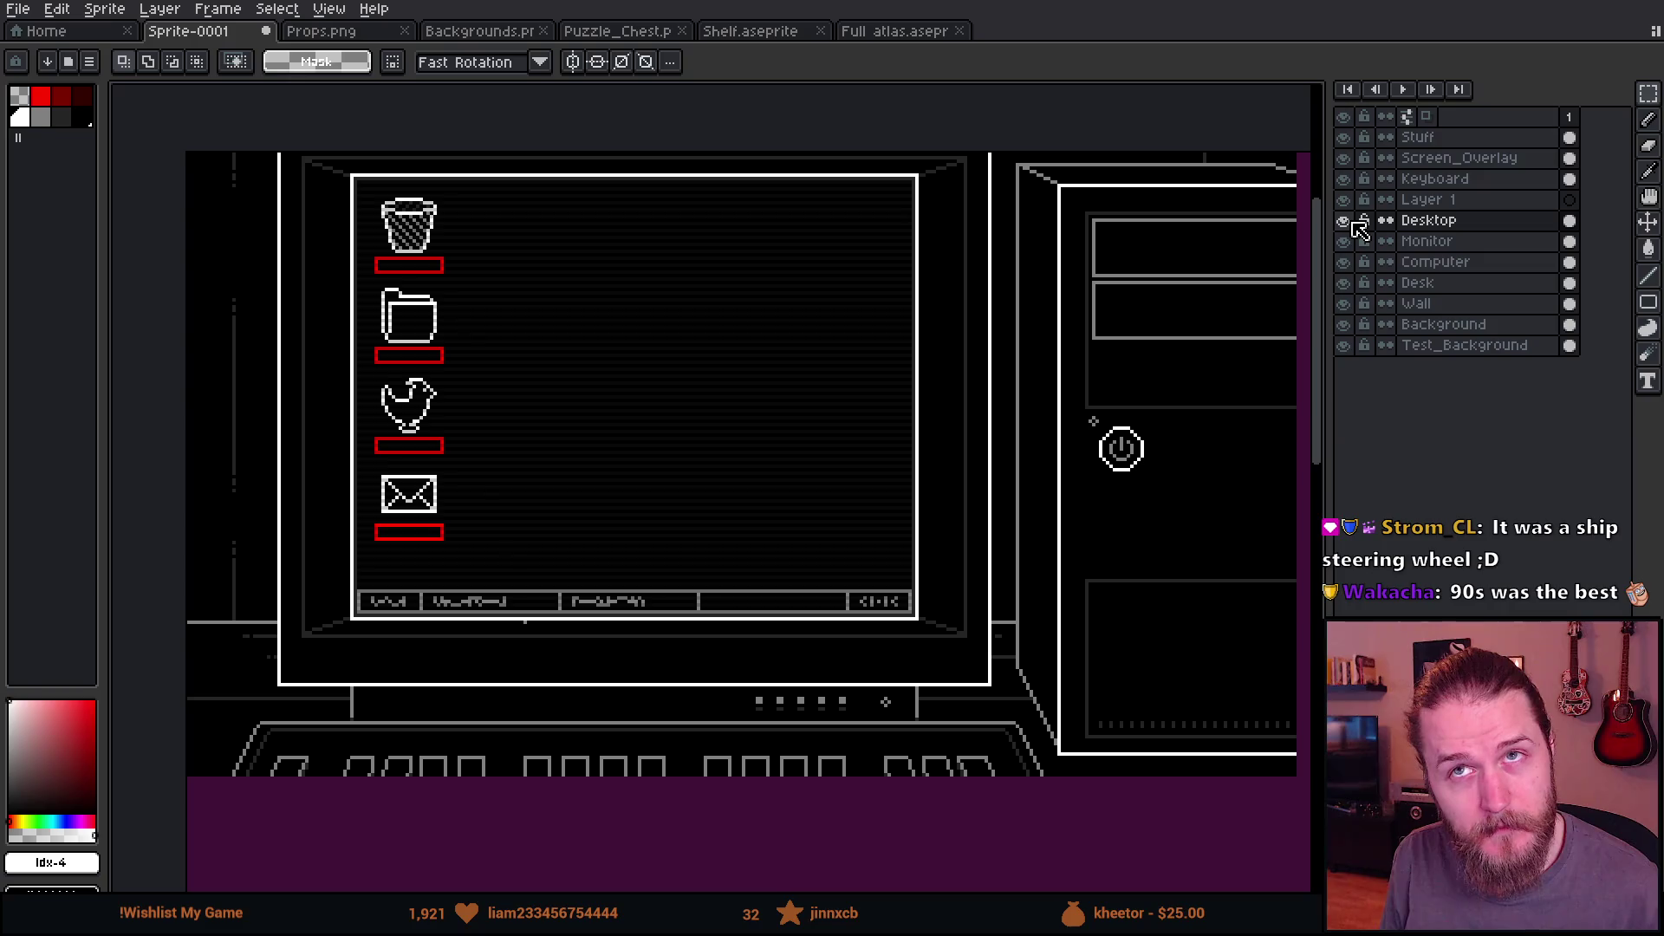
{"action": "scroll", "coordinate": [527, 373], "scroll_direction": "up", "scroll_amount": 1}
{"action": "key", "text": "b"}
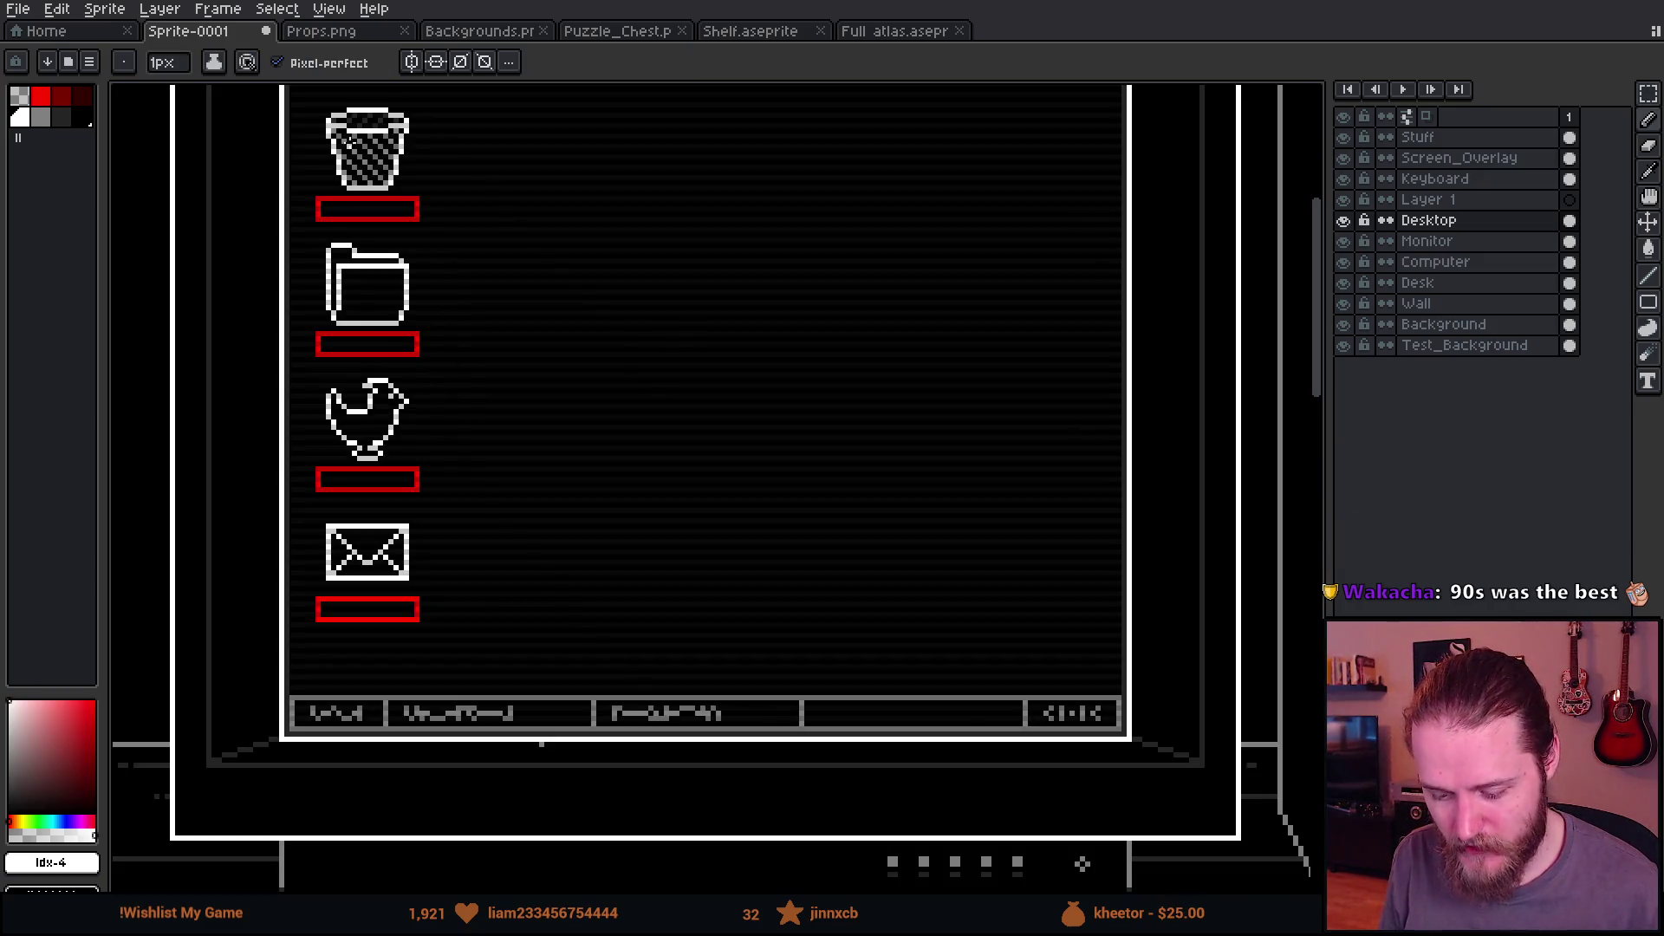
{"action": "mouse_move", "coordinate": [317, 122]}
{"action": "left_mouse_down"}
{"action": "mouse_move", "coordinate": [940, 594]}
{"action": "mouse_move", "coordinate": [1029, 594]}
{"action": "mouse_move", "coordinate": [1040, 637]}
{"action": "left_mouse_up"}
{"action": "scroll", "coordinate": [962, 604], "scroll_direction": "down", "scroll_amount": 1}
{"action": "scroll", "coordinate": [802, 501], "scroll_direction": "up", "scroll_amount": 2}
{"action": "scroll", "coordinate": [565, 468], "scroll_direction": "down", "scroll_amount": 2}
{"action": "scroll", "coordinate": [505, 531], "scroll_direction": "up", "scroll_amount": 1}
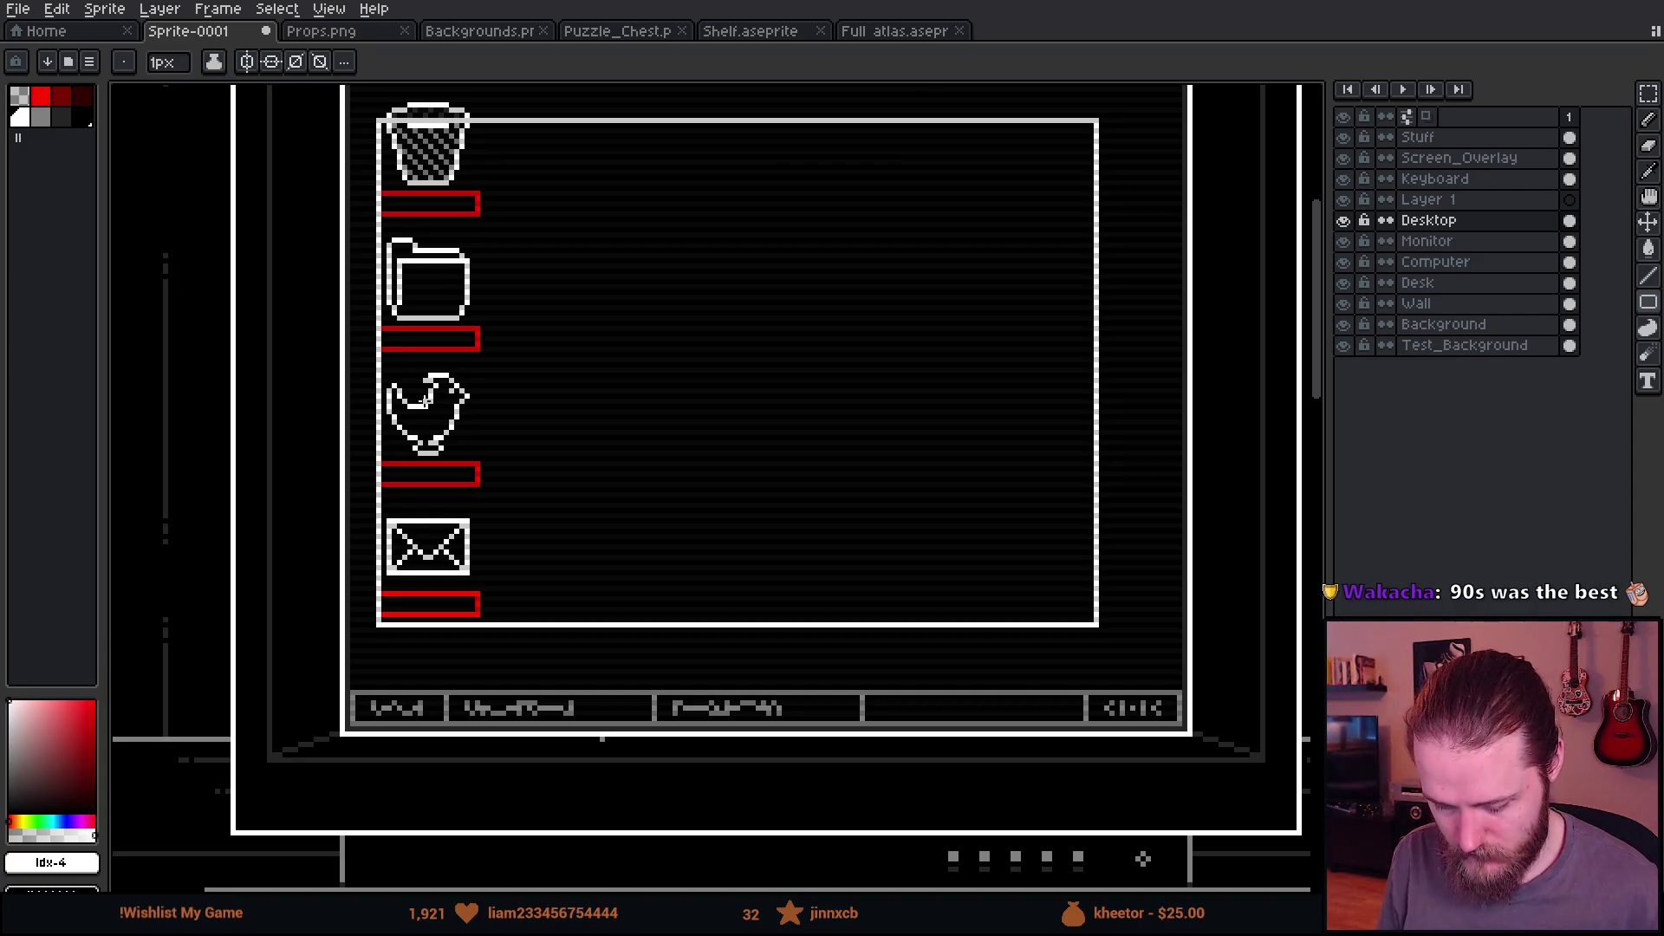
{"action": "scroll", "coordinate": [429, 394], "scroll_direction": "down", "scroll_amount": 1}
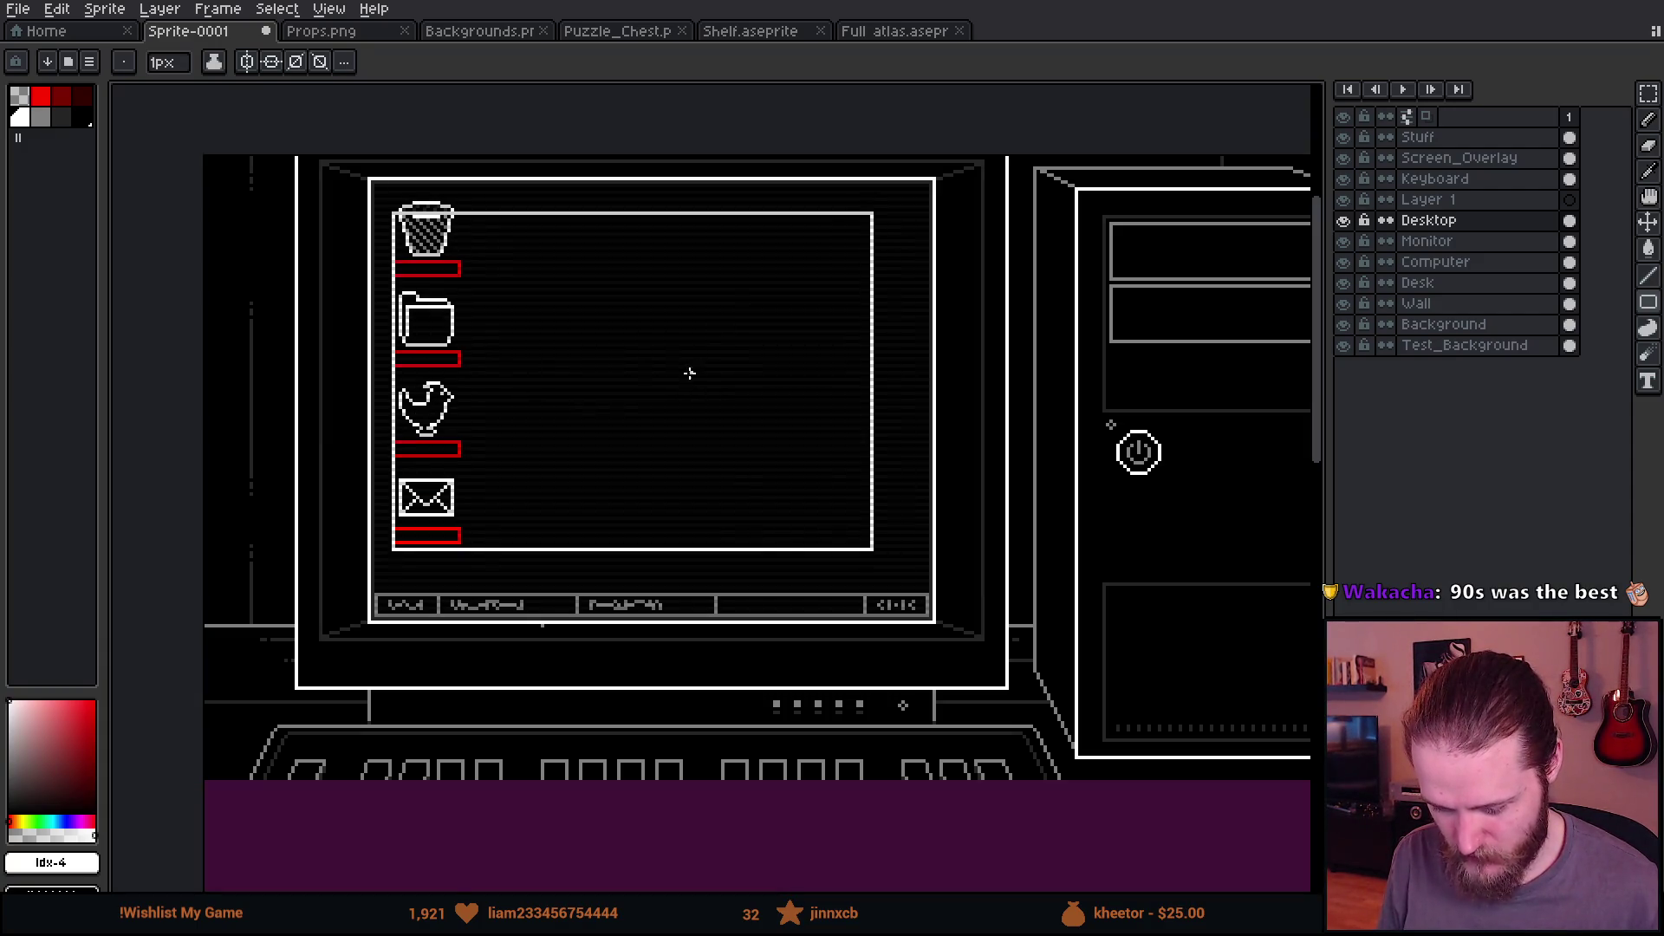
{"action": "scroll", "coordinate": [684, 376], "scroll_direction": "up", "scroll_amount": 1}
{"action": "key", "text": "Escape"}
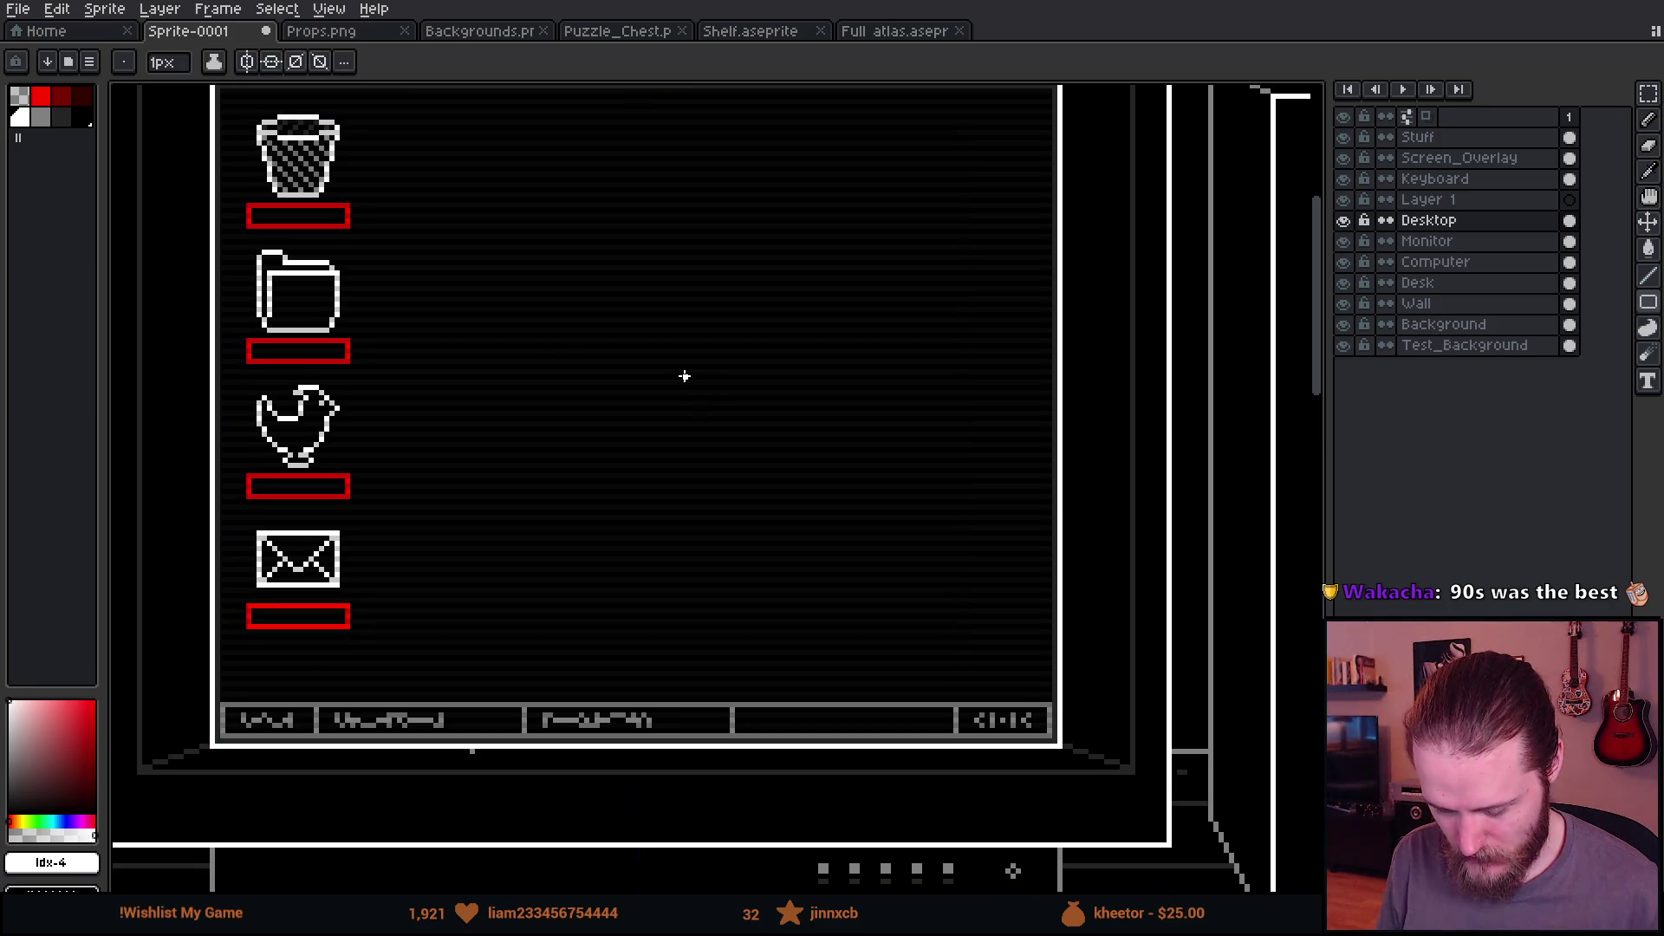
{"action": "left_click_drag", "start_coordinate": [390, 361], "coordinate": [442, 428]}
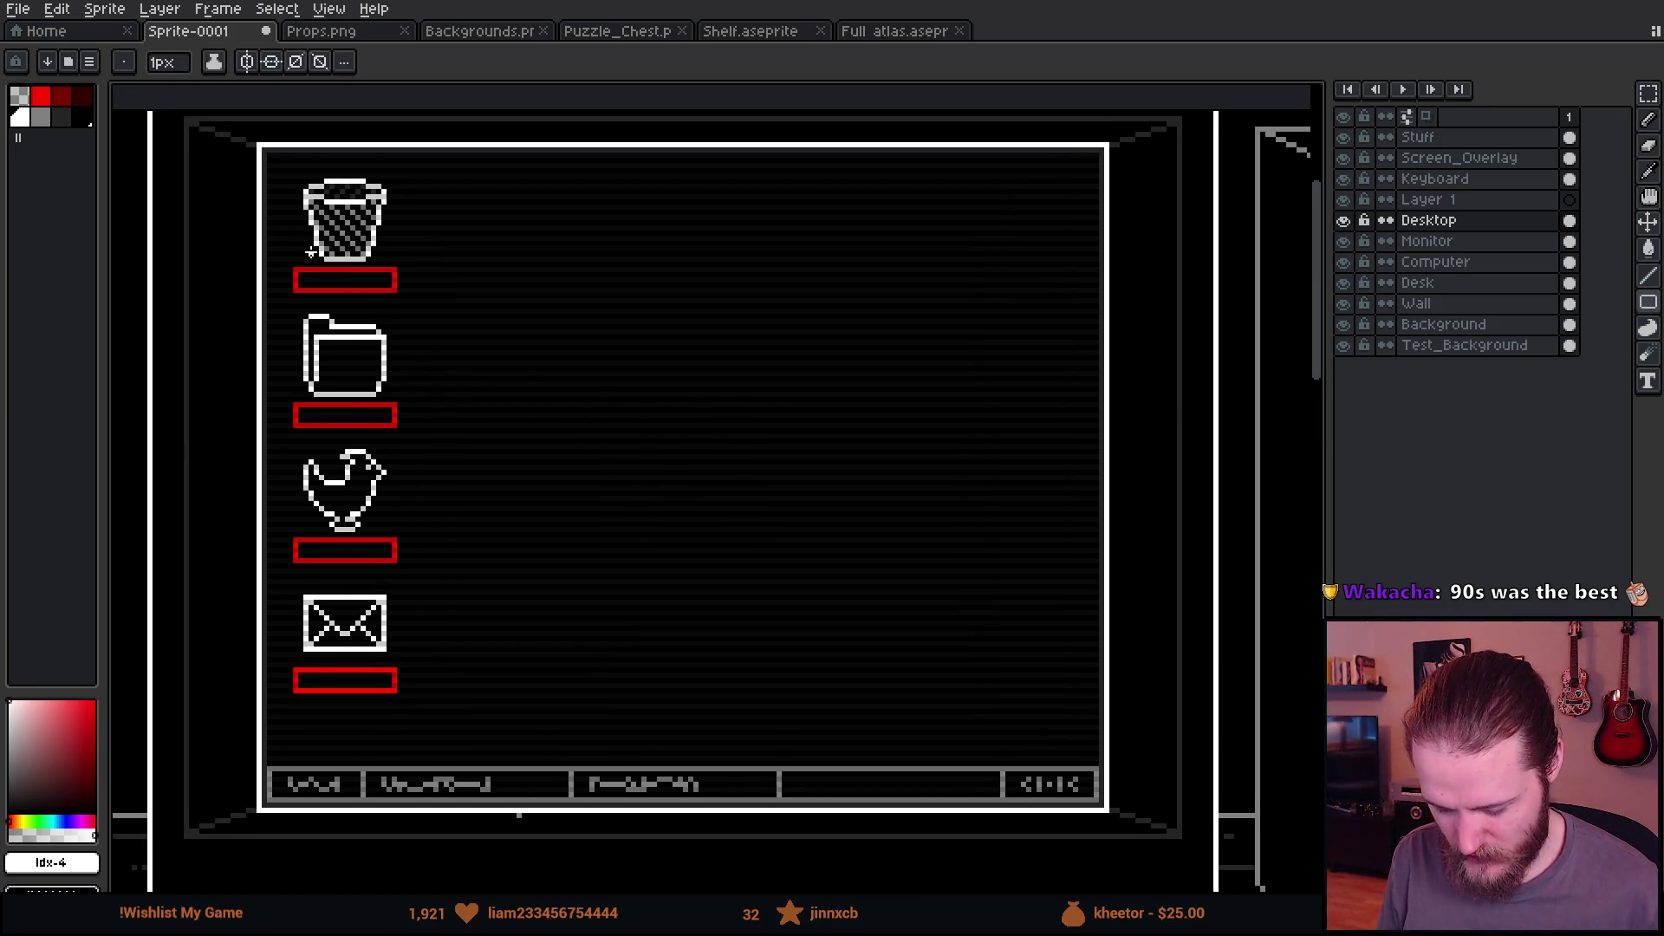
{"action": "mouse_move", "coordinate": [262, 147]}
{"action": "left_mouse_down"}
{"action": "mouse_move", "coordinate": [762, 595]}
{"action": "mouse_move", "coordinate": [1096, 816]}
{"action": "left_mouse_up"}
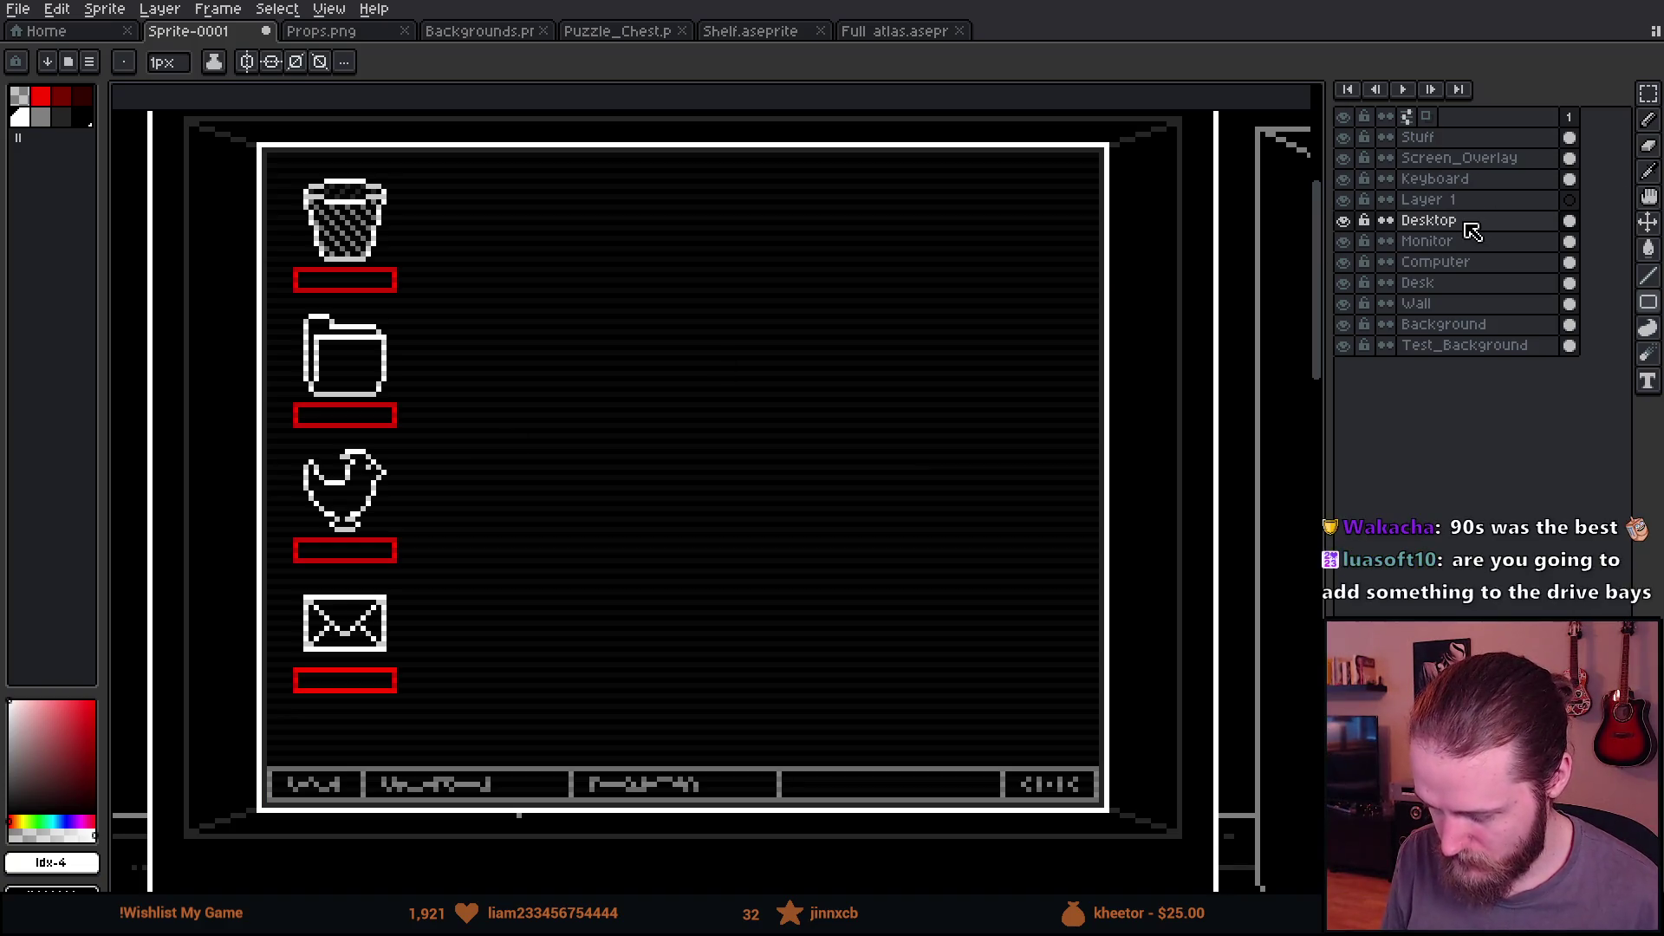
Step: Add a new layer above Desktop named 'Base_Window'
{"action": "left_click", "coordinate": [1344, 222]}
{"action": "left_click", "coordinate": [1344, 222]}
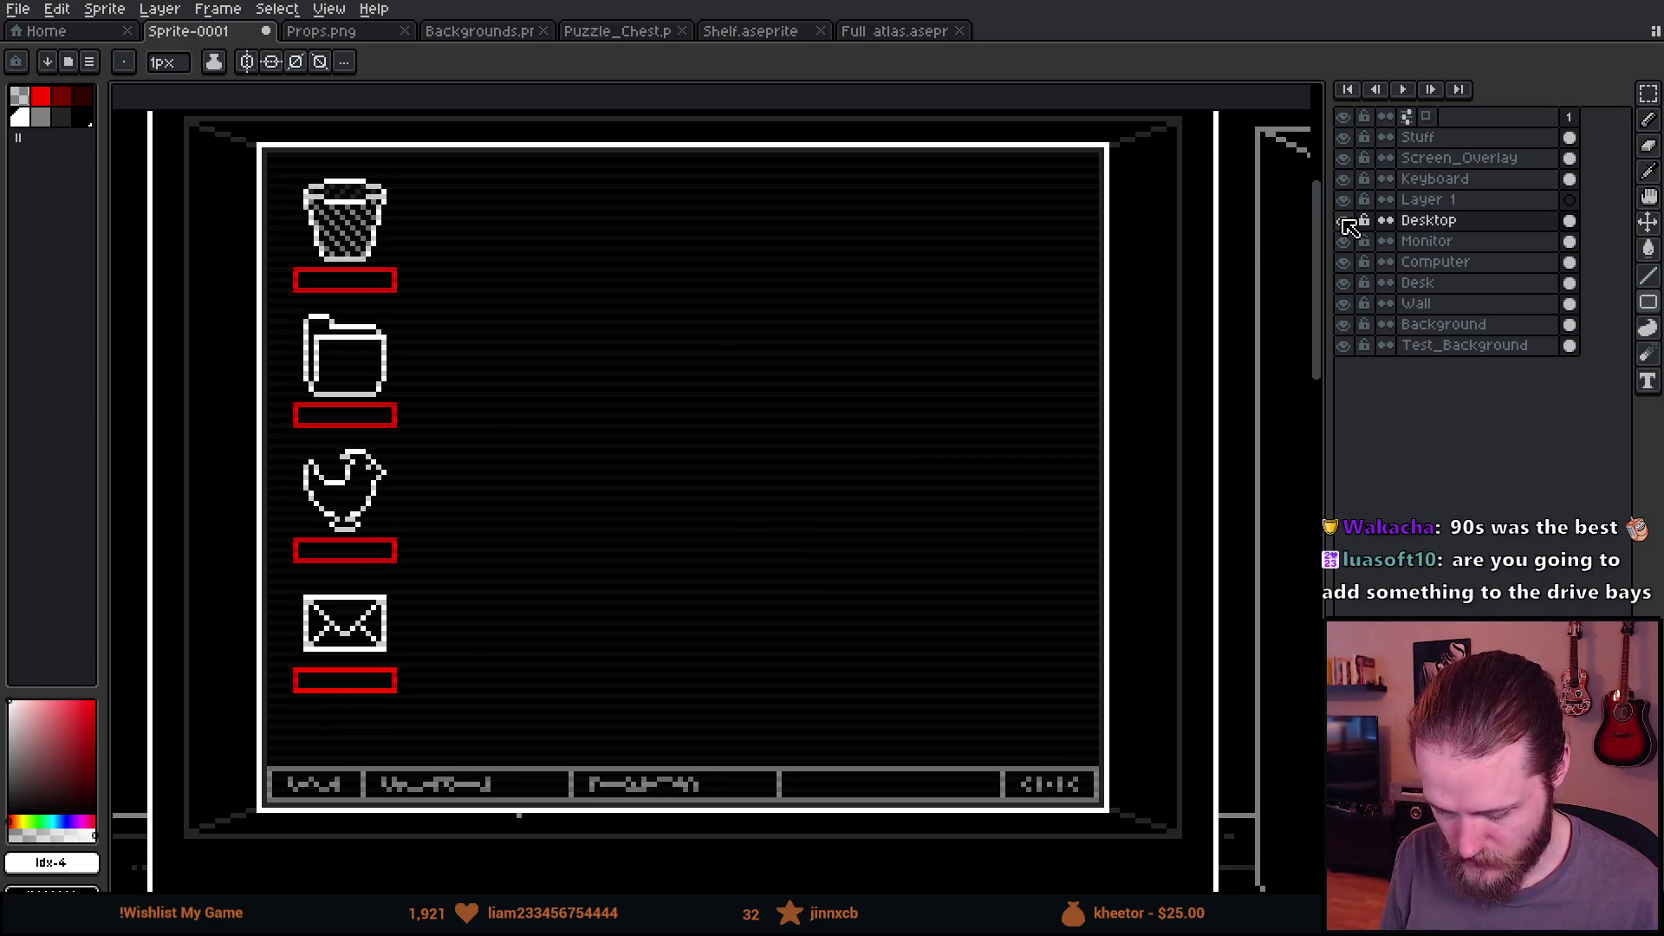
{"action": "left_click", "coordinate": [1465, 224]}
{"action": "key", "text": "shift+n"}
{"action": "double_click", "coordinate": [1482, 224]}
{"action": "type", "text": "Base_Window"}
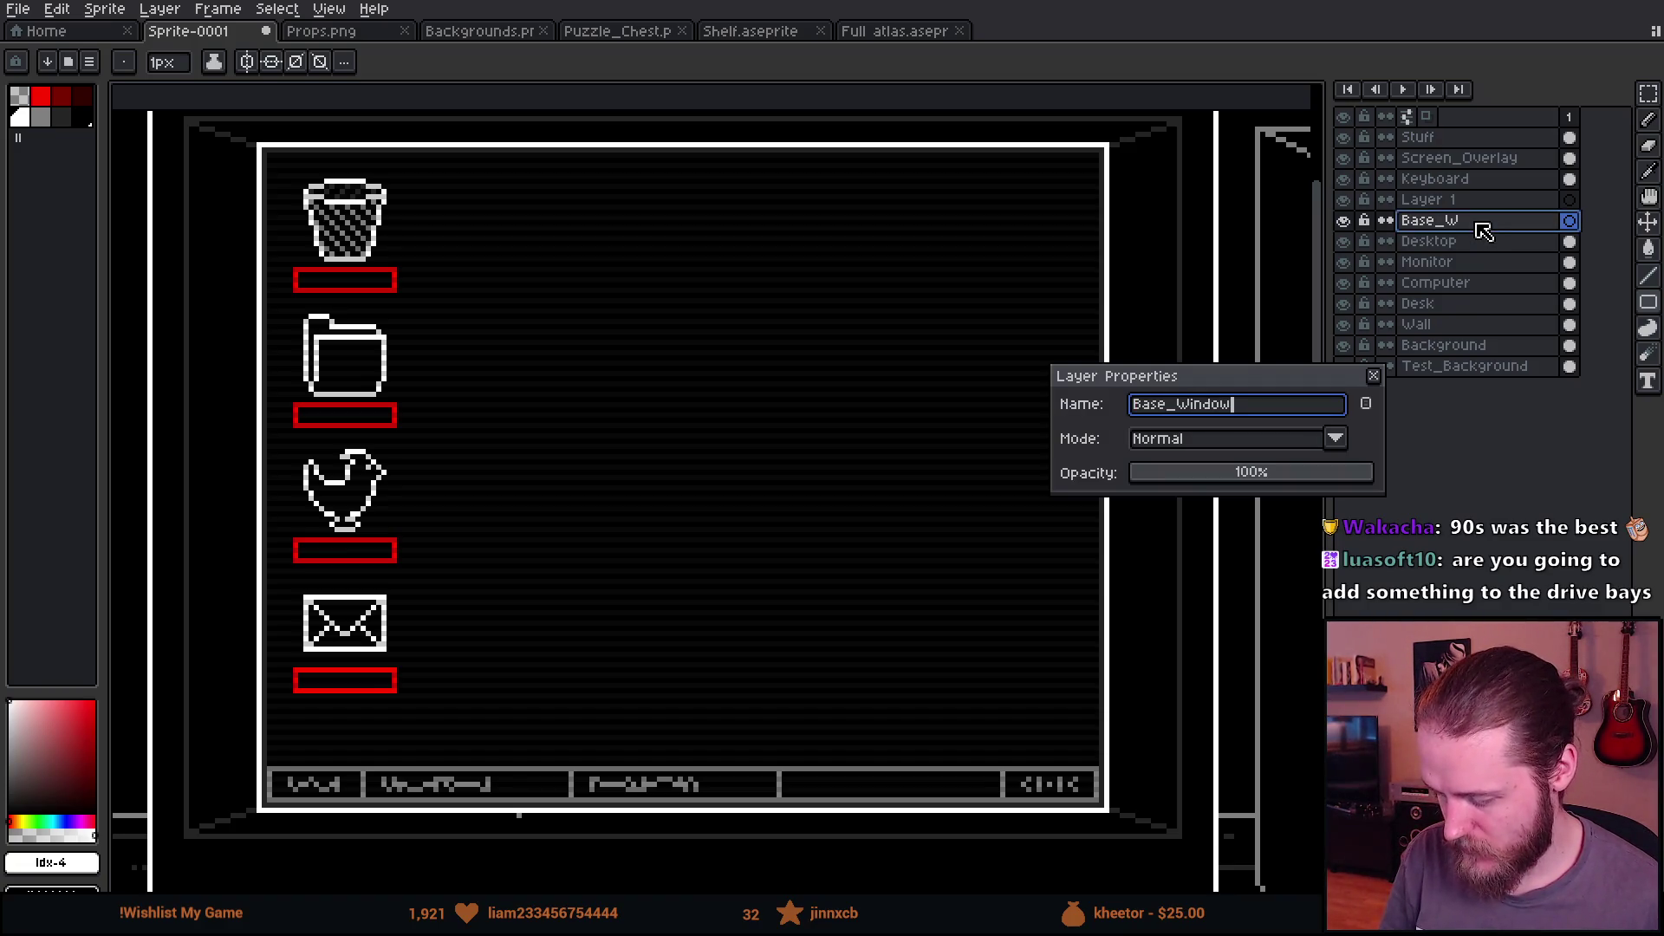
{"action": "key", "text": "Return"}
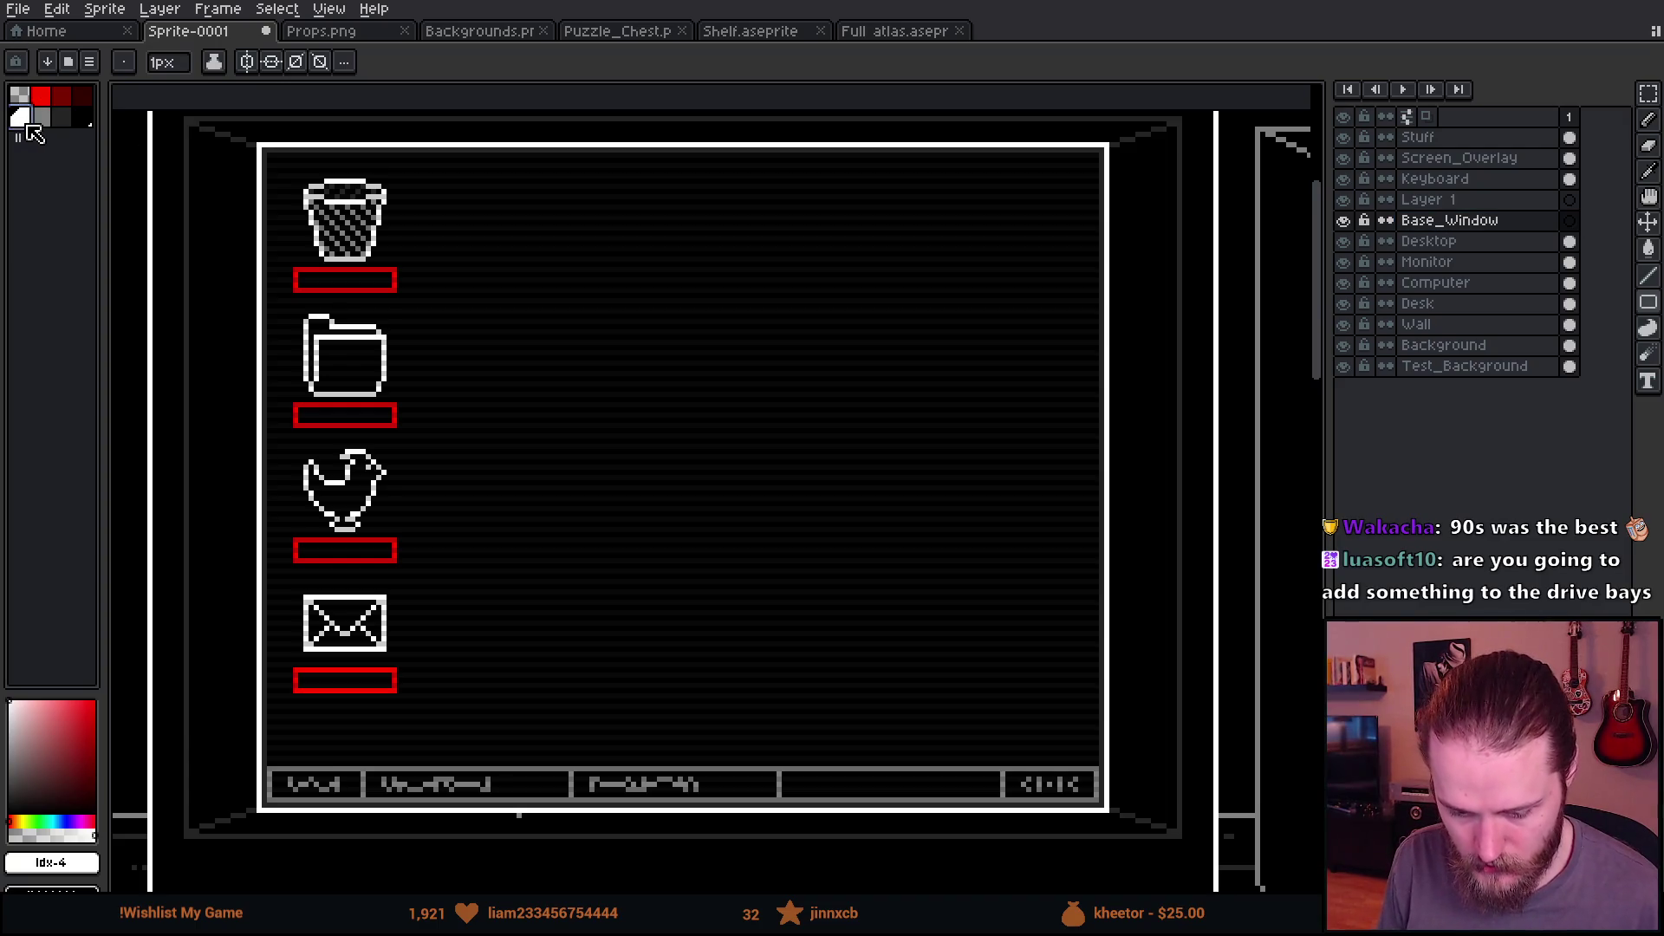
Step: Draw a large white rectangle outline across the screen, undoing an accidental white fill
{"action": "scroll", "coordinate": [314, 193], "scroll_direction": "up", "scroll_amount": 1}
{"action": "scroll", "coordinate": [312, 195], "scroll_direction": "down", "scroll_amount": 1}
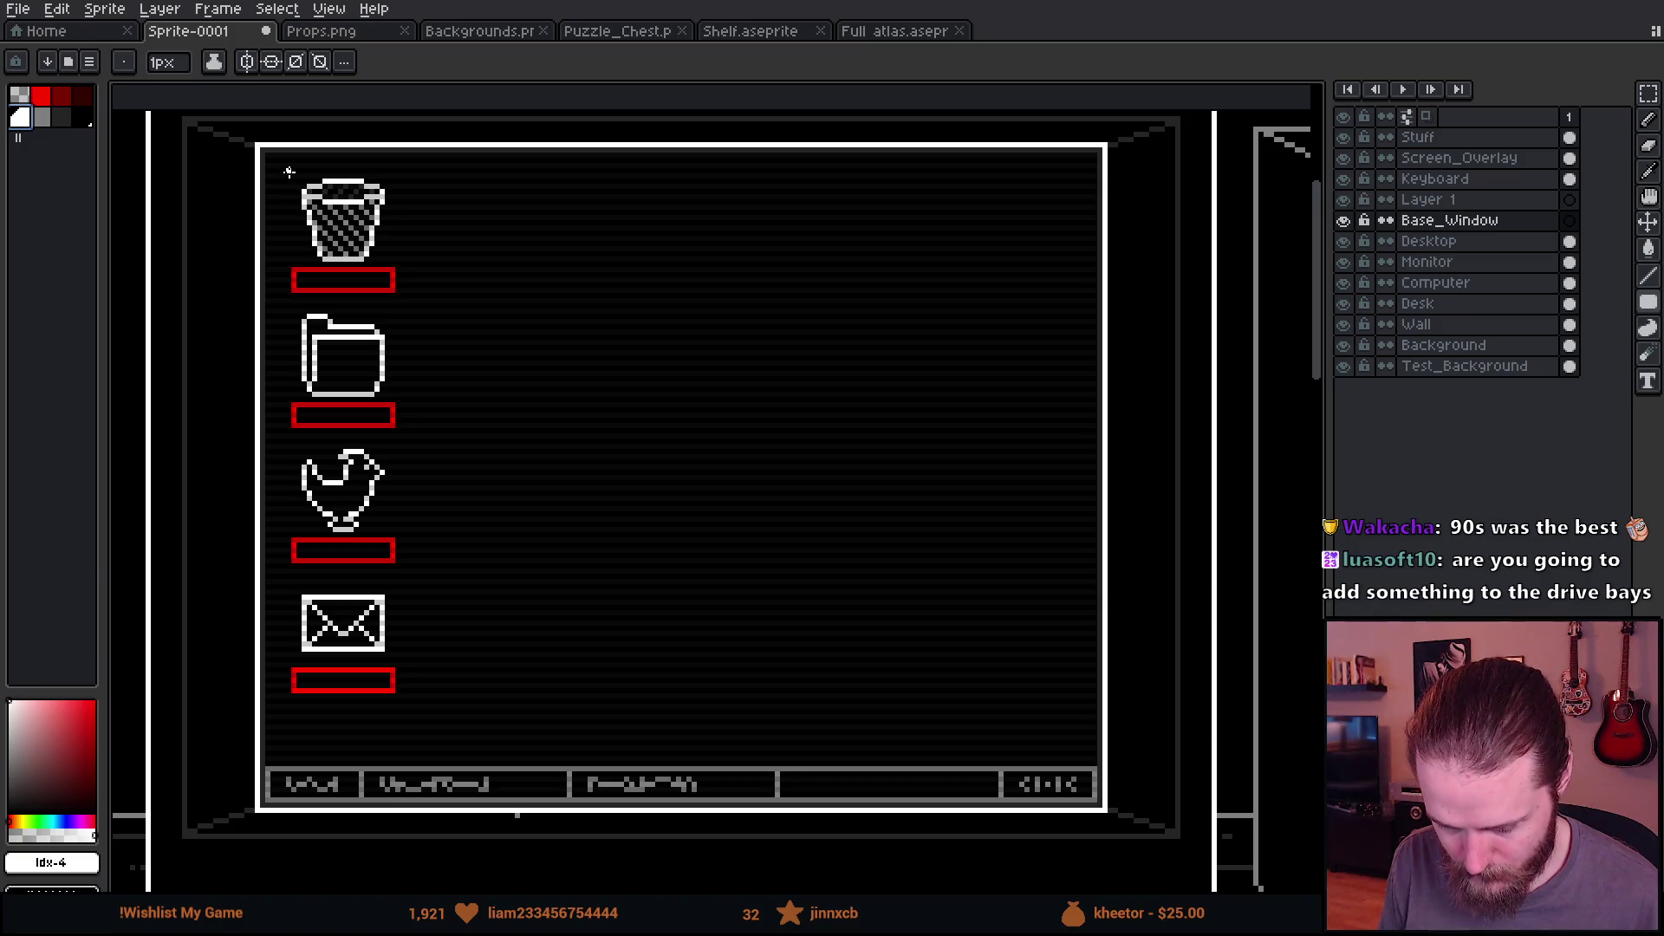
{"action": "mouse_move", "coordinate": [290, 172]}
{"action": "left_mouse_down"}
{"action": "mouse_move", "coordinate": [321, 240]}
{"action": "mouse_move", "coordinate": [993, 726]}
{"action": "mouse_move", "coordinate": [1064, 732]}
{"action": "left_mouse_up"}
{"action": "key", "text": "f"}
{"action": "key", "text": "v"}
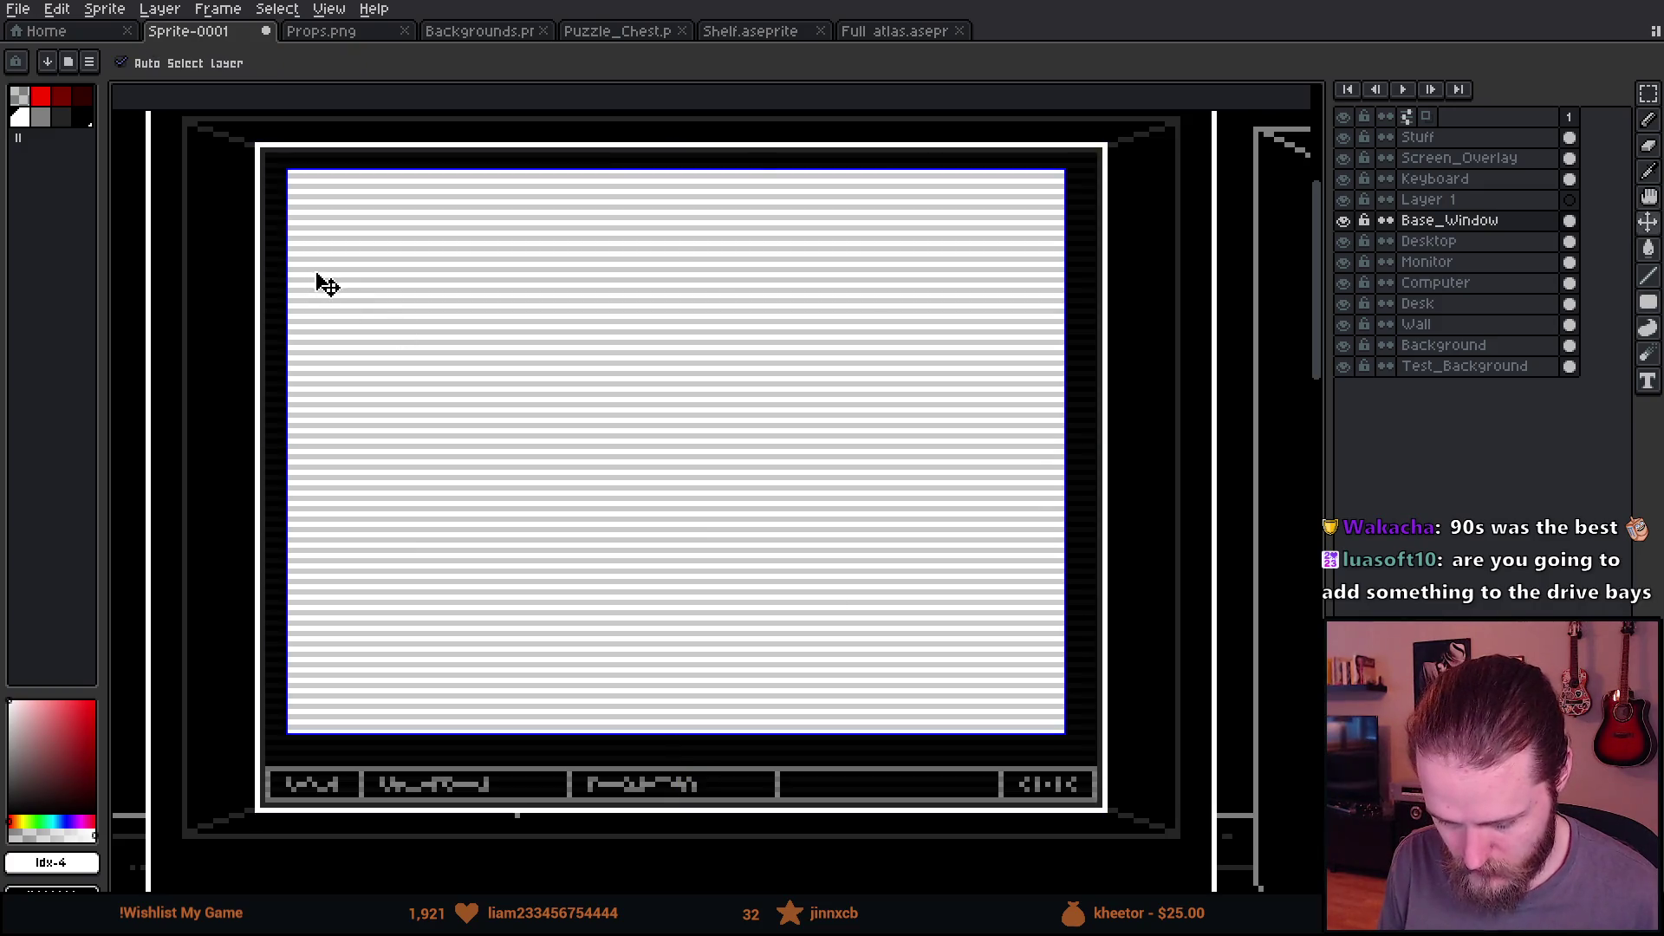
{"action": "key", "text": "ctrl+z"}
{"action": "key", "text": "b"}
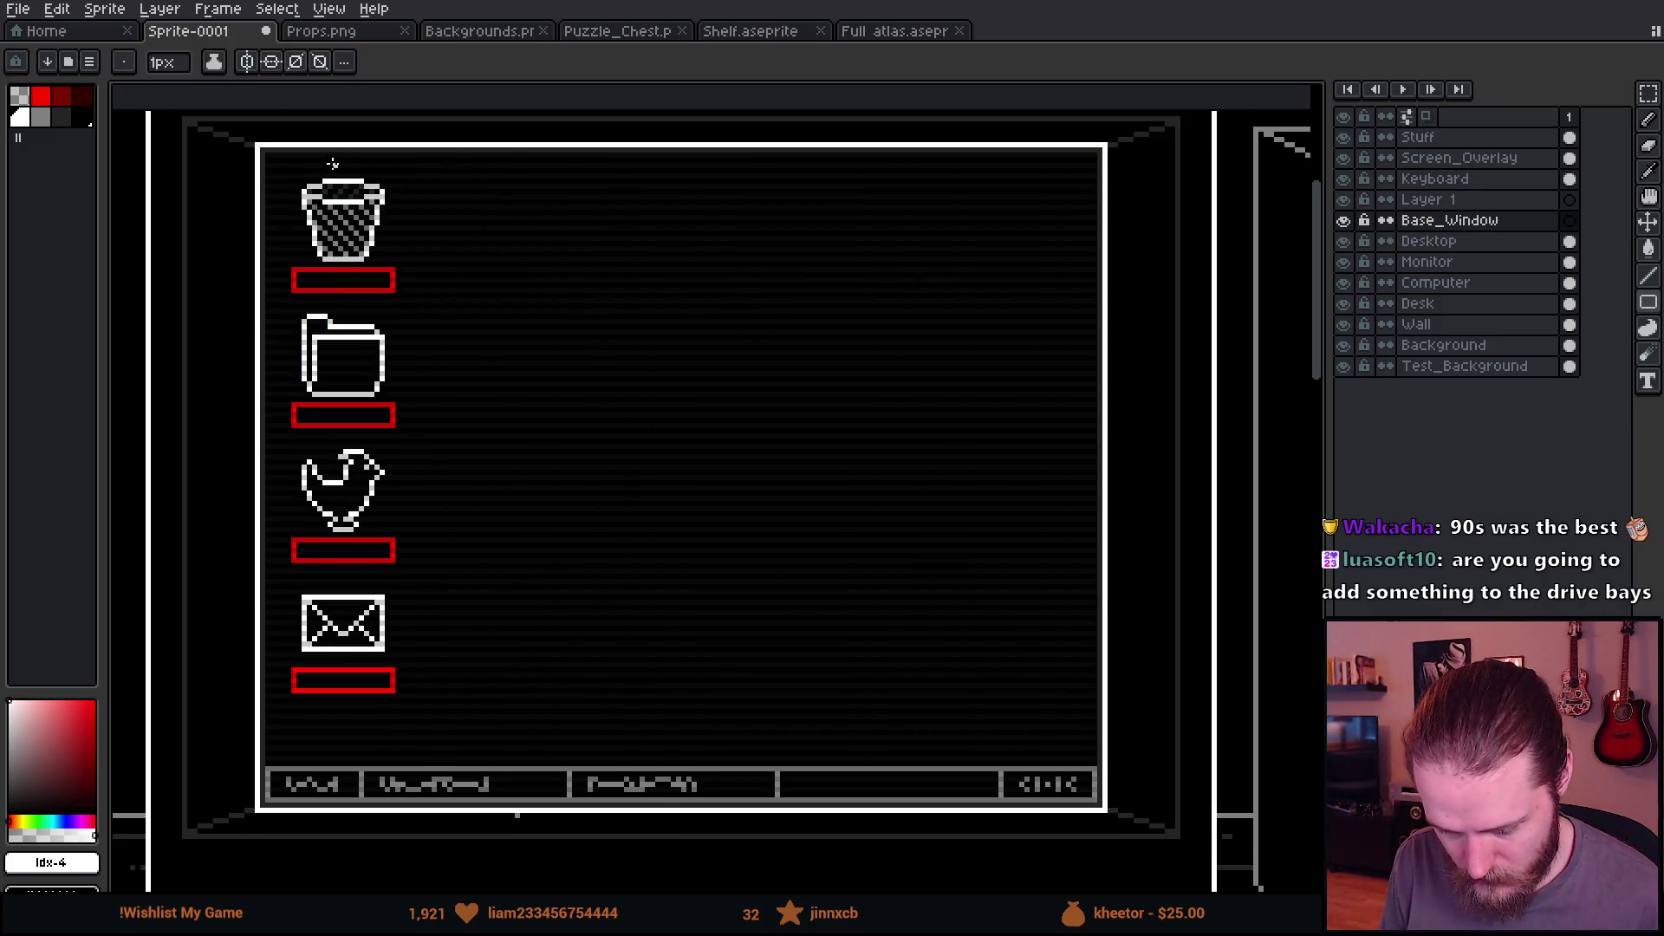
{"action": "mouse_move", "coordinate": [333, 164]}
{"action": "left_mouse_down"}
{"action": "mouse_move", "coordinate": [910, 733]}
{"action": "mouse_move", "coordinate": [1055, 741]}
{"action": "left_mouse_up"}
{"action": "left_click_drag", "start_coordinate": [1049, 742], "coordinate": [1045, 743]}
Step: Draw the title bar rectangle along the top of the window
{"action": "scroll", "coordinate": [398, 143], "scroll_direction": "up", "scroll_amount": 2}
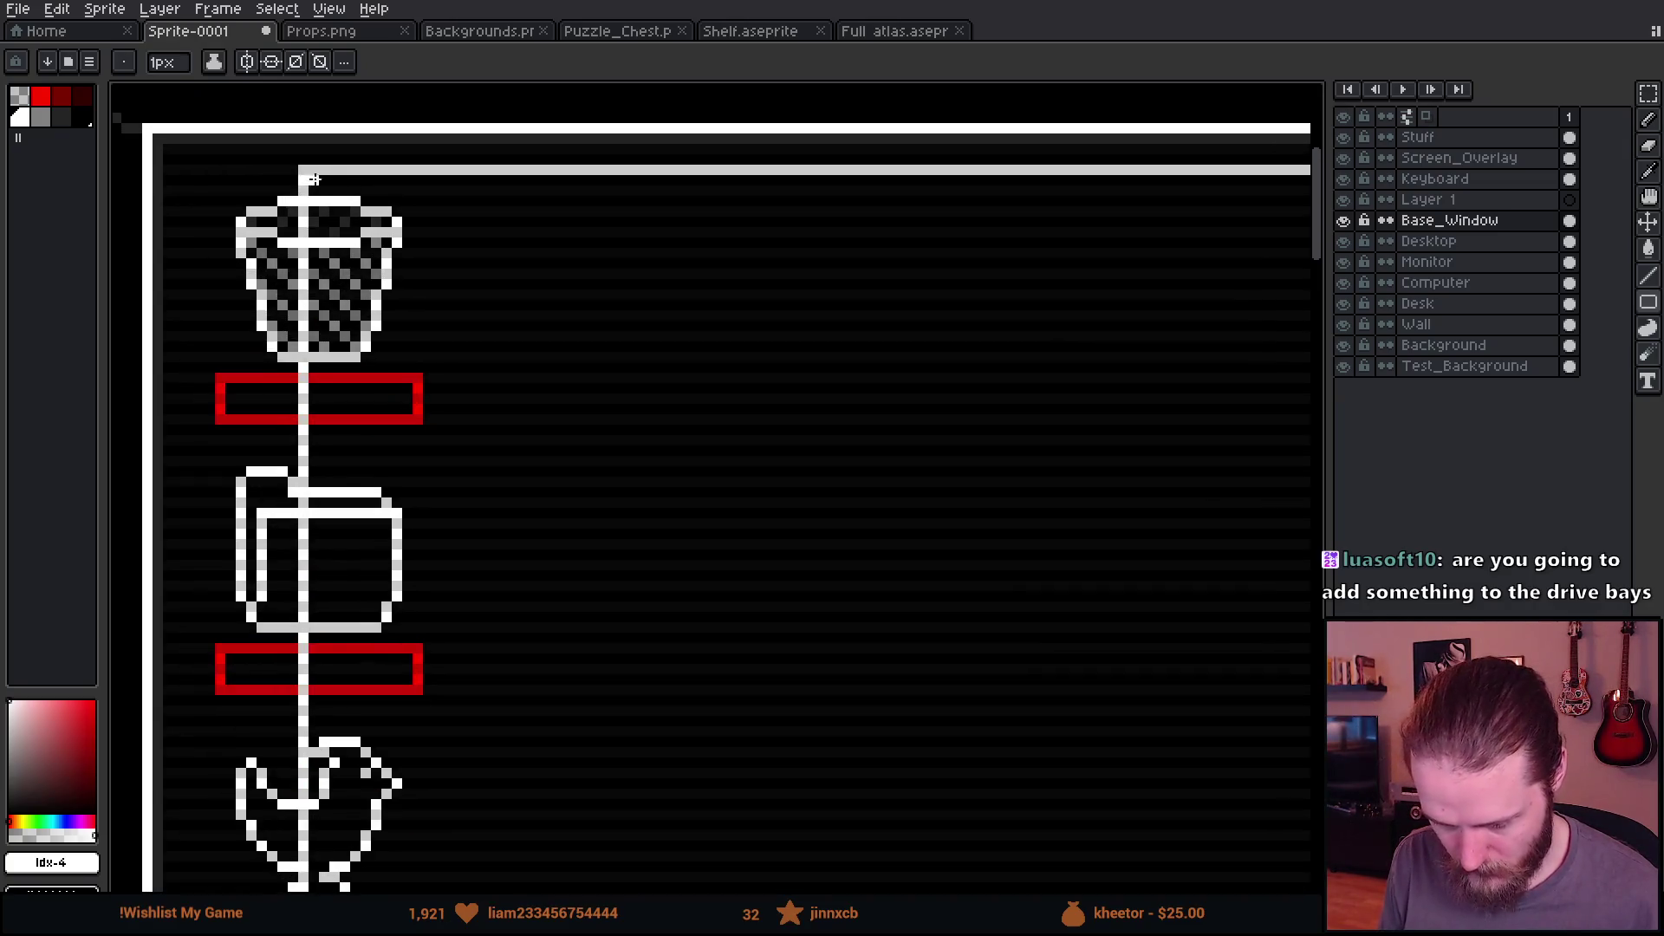
{"action": "scroll", "coordinate": [1309, 527], "scroll_direction": "up", "scroll_amount": 2}
{"action": "mouse_move", "coordinate": [1309, 527]}
{"action": "left_mouse_down"}
{"action": "mouse_move", "coordinate": [1122, 323]}
{"action": "mouse_move", "coordinate": [869, 278]}
{"action": "mouse_move", "coordinate": [907, 227]}
{"action": "mouse_move", "coordinate": [914, 254]}
{"action": "left_mouse_up"}
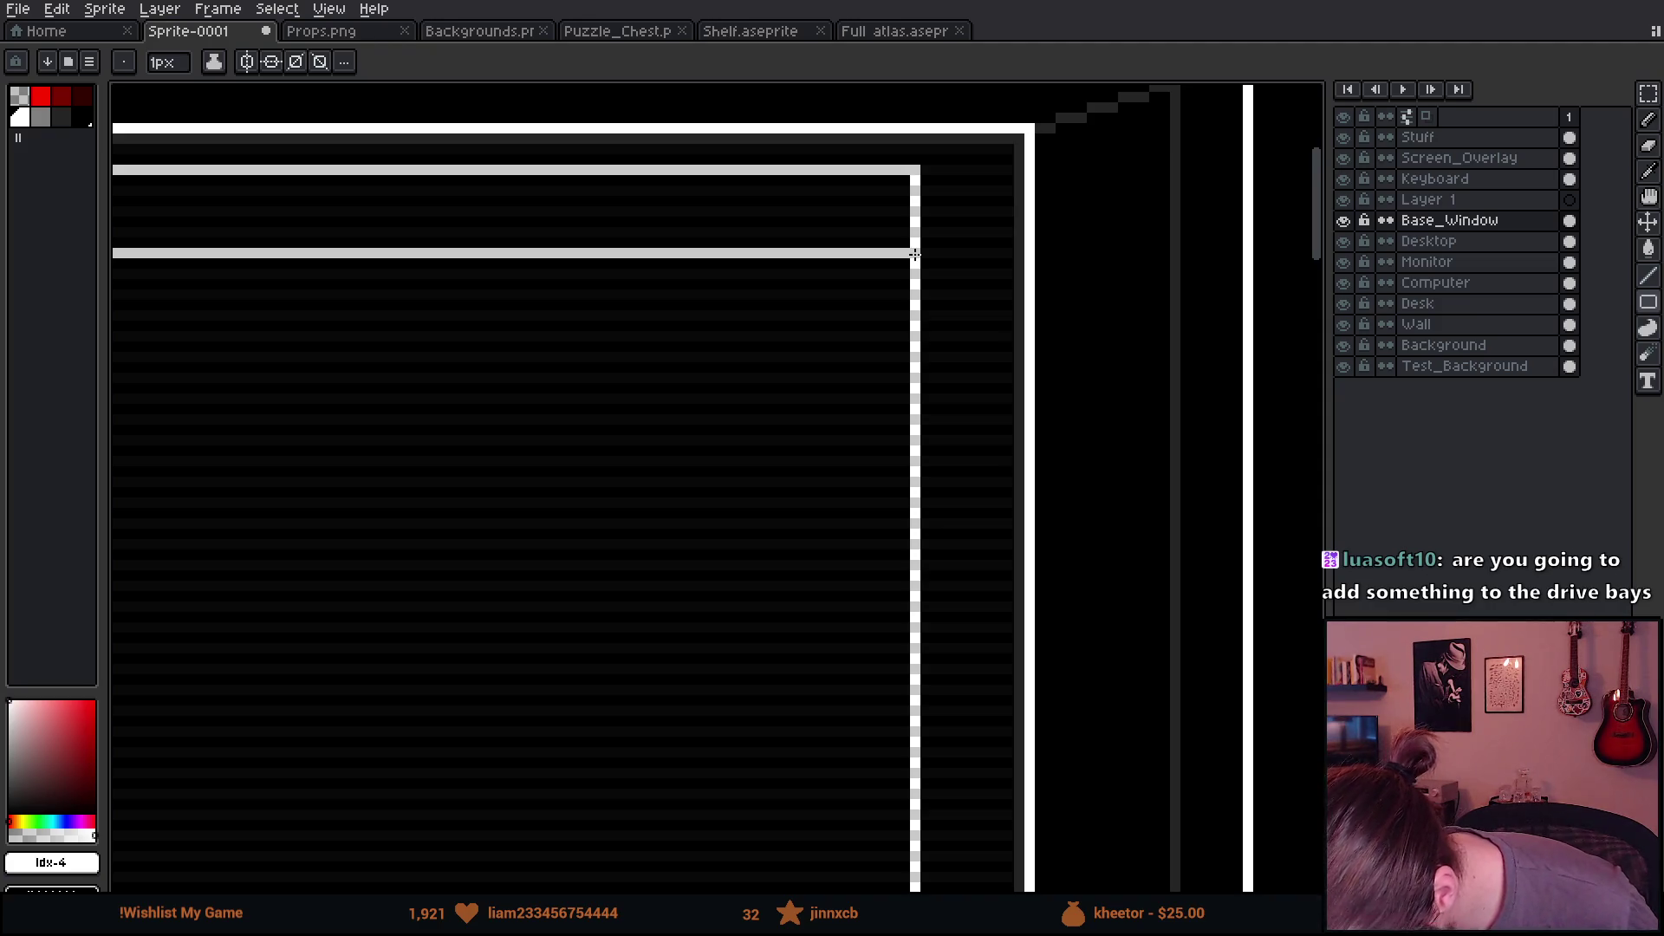
{"action": "scroll", "coordinate": [915, 254], "scroll_direction": "down", "scroll_amount": 3}
{"action": "scroll", "coordinate": [914, 254], "scroll_direction": "up", "scroll_amount": 5}
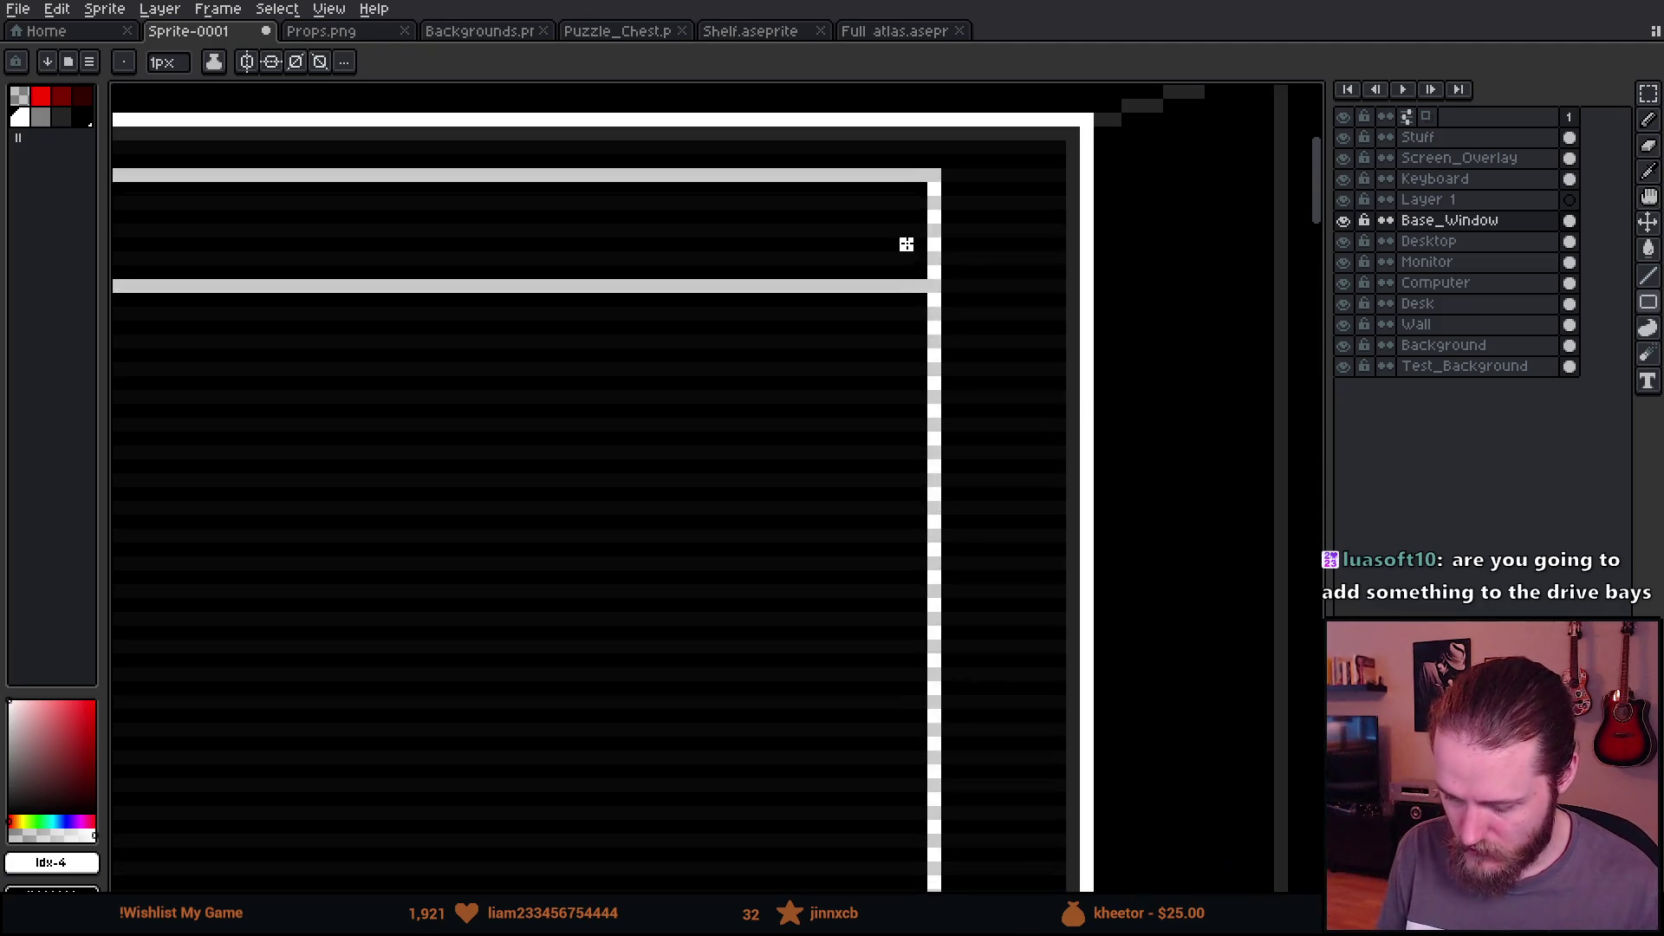
Step: Pencil the two diagonals of the close X and the close box's left side line
{"action": "key", "text": "b"}
{"action": "mouse_move", "coordinate": [920, 323]}
{"action": "left_mouse_down"}
{"action": "mouse_move", "coordinate": [920, 364]}
{"action": "mouse_move", "coordinate": [754, 447]}
{"action": "mouse_move", "coordinate": [754, 489]}
{"action": "left_mouse_up"}
{"action": "left_click_drag", "start_coordinate": [746, 314], "coordinate": [919, 487]}
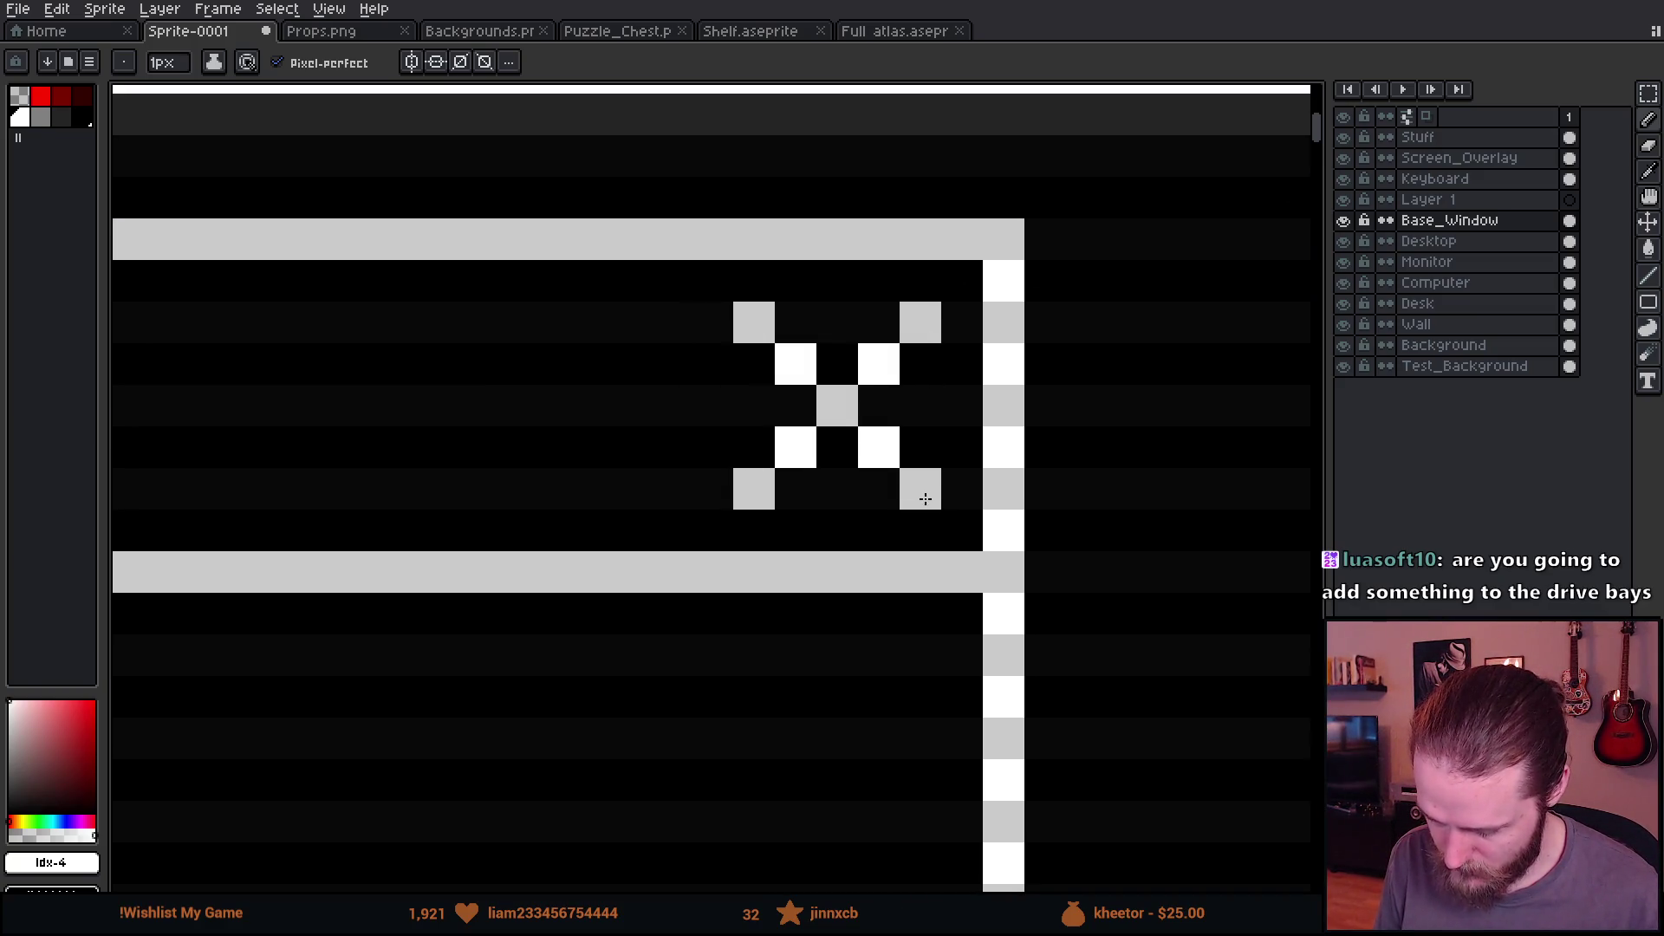
{"action": "left_click_drag", "start_coordinate": [667, 278], "coordinate": [666, 541]}
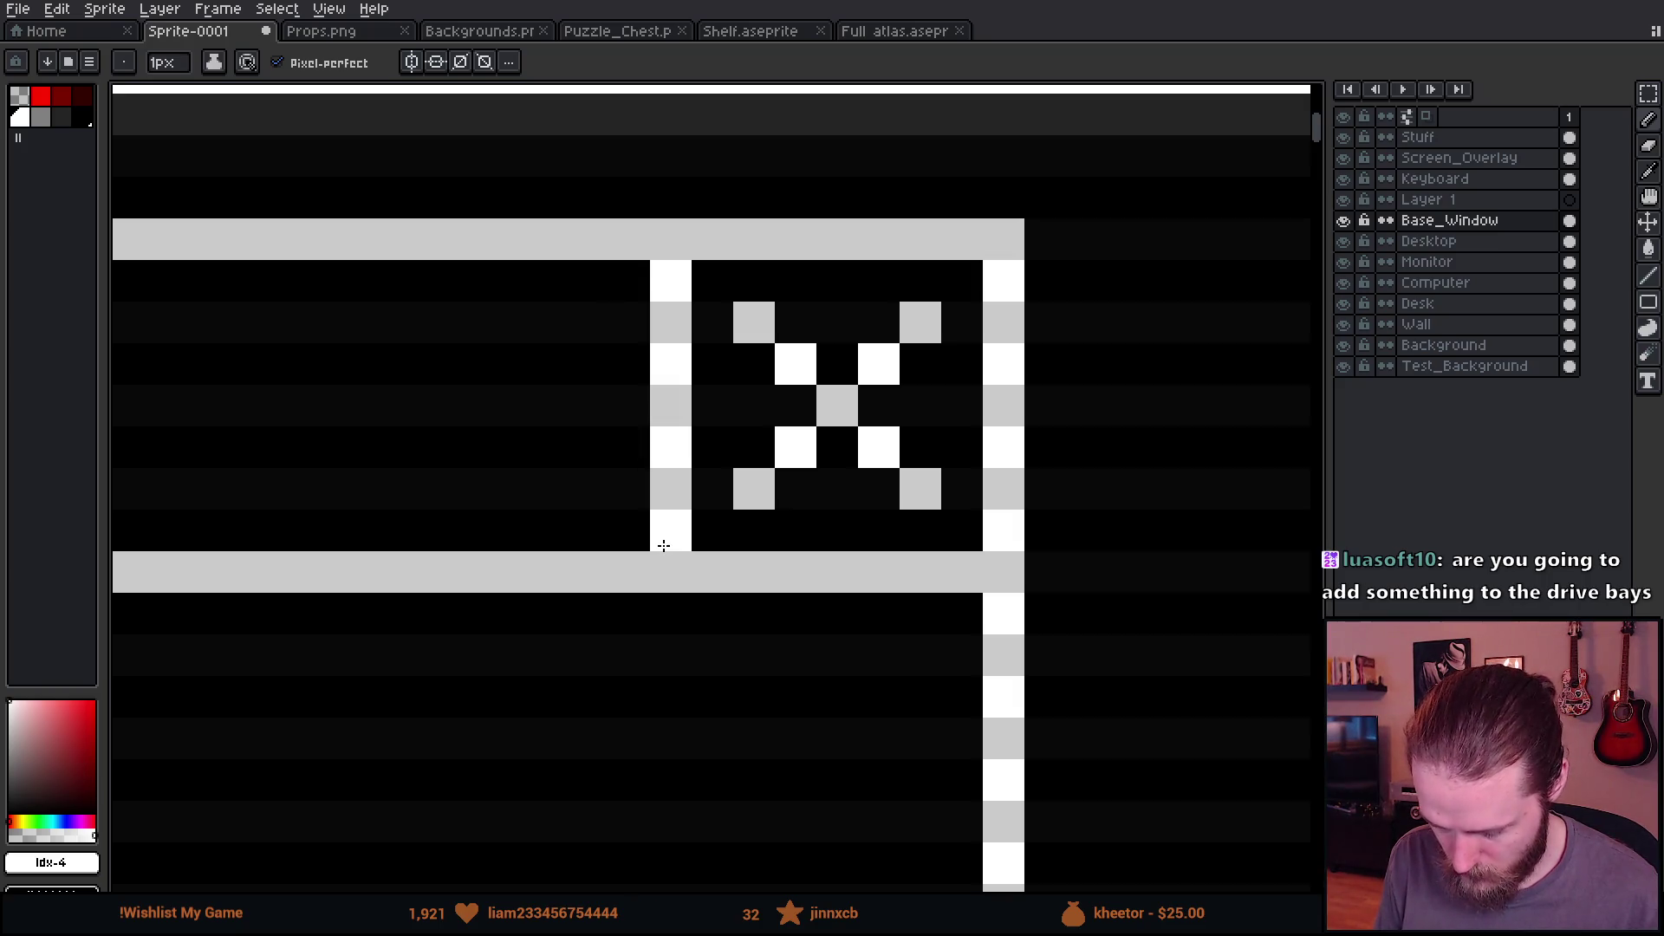
{"action": "scroll", "coordinate": [666, 545], "scroll_direction": "down", "scroll_amount": 6}
{"action": "left_click_drag", "start_coordinate": [696, 713], "coordinate": [912, 355]}
Step: Add the short outline line beneath the close box
{"action": "scroll", "coordinate": [912, 355], "scroll_direction": "down", "scroll_amount": 2}
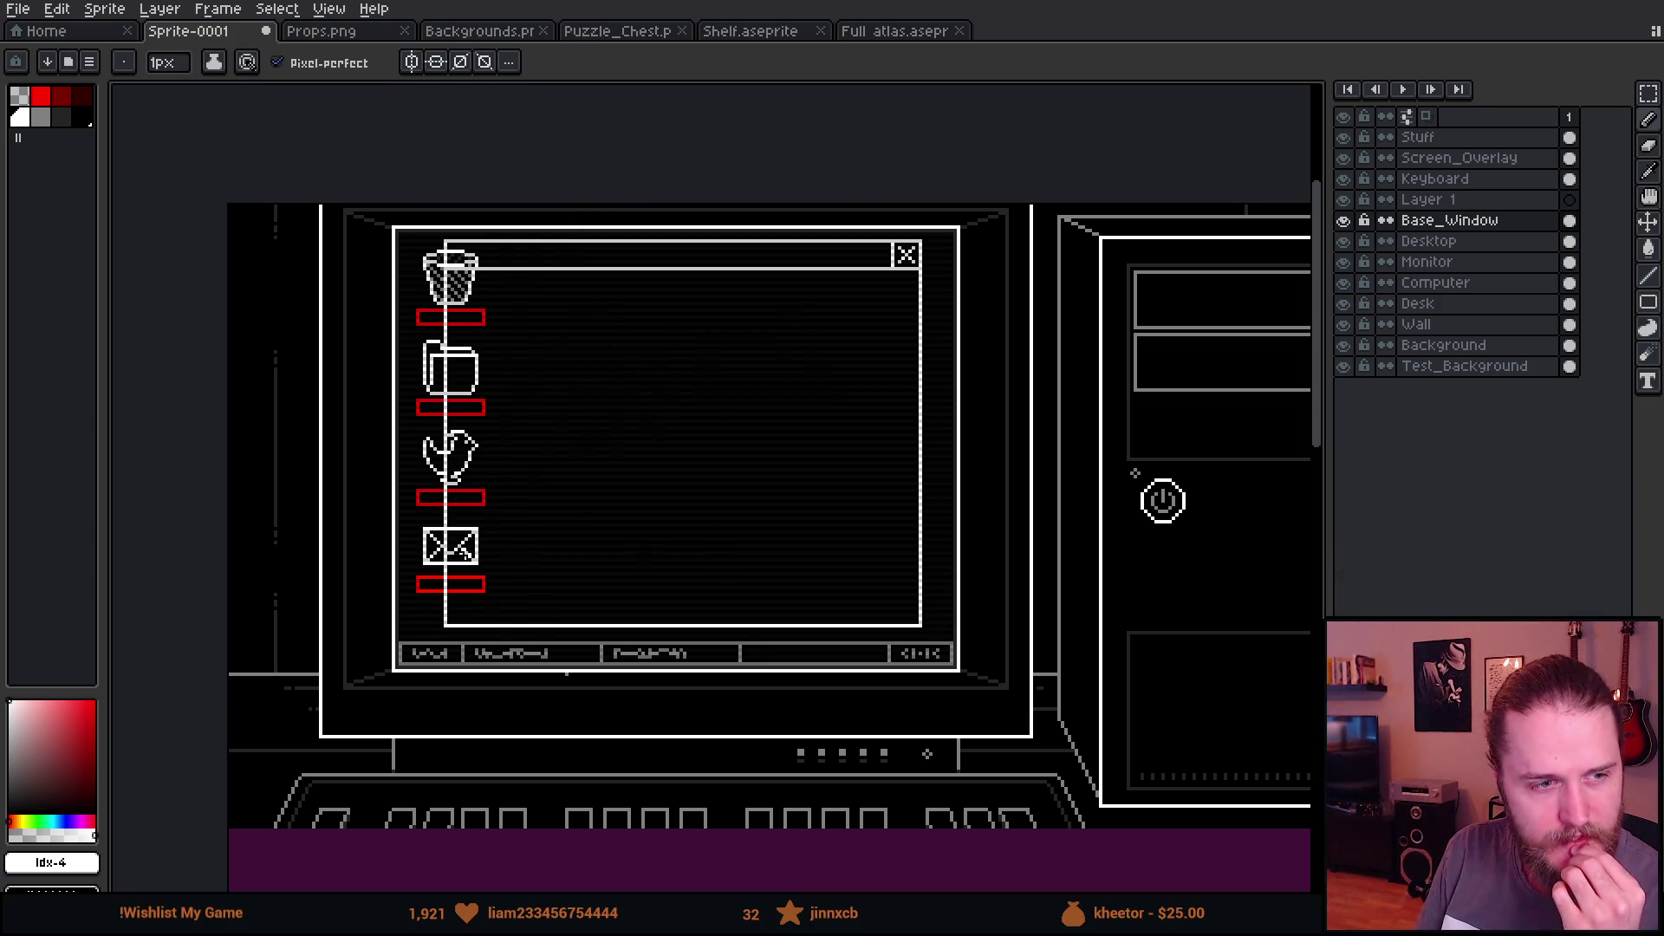
{"action": "scroll", "coordinate": [934, 299], "scroll_direction": "up", "scroll_amount": 1}
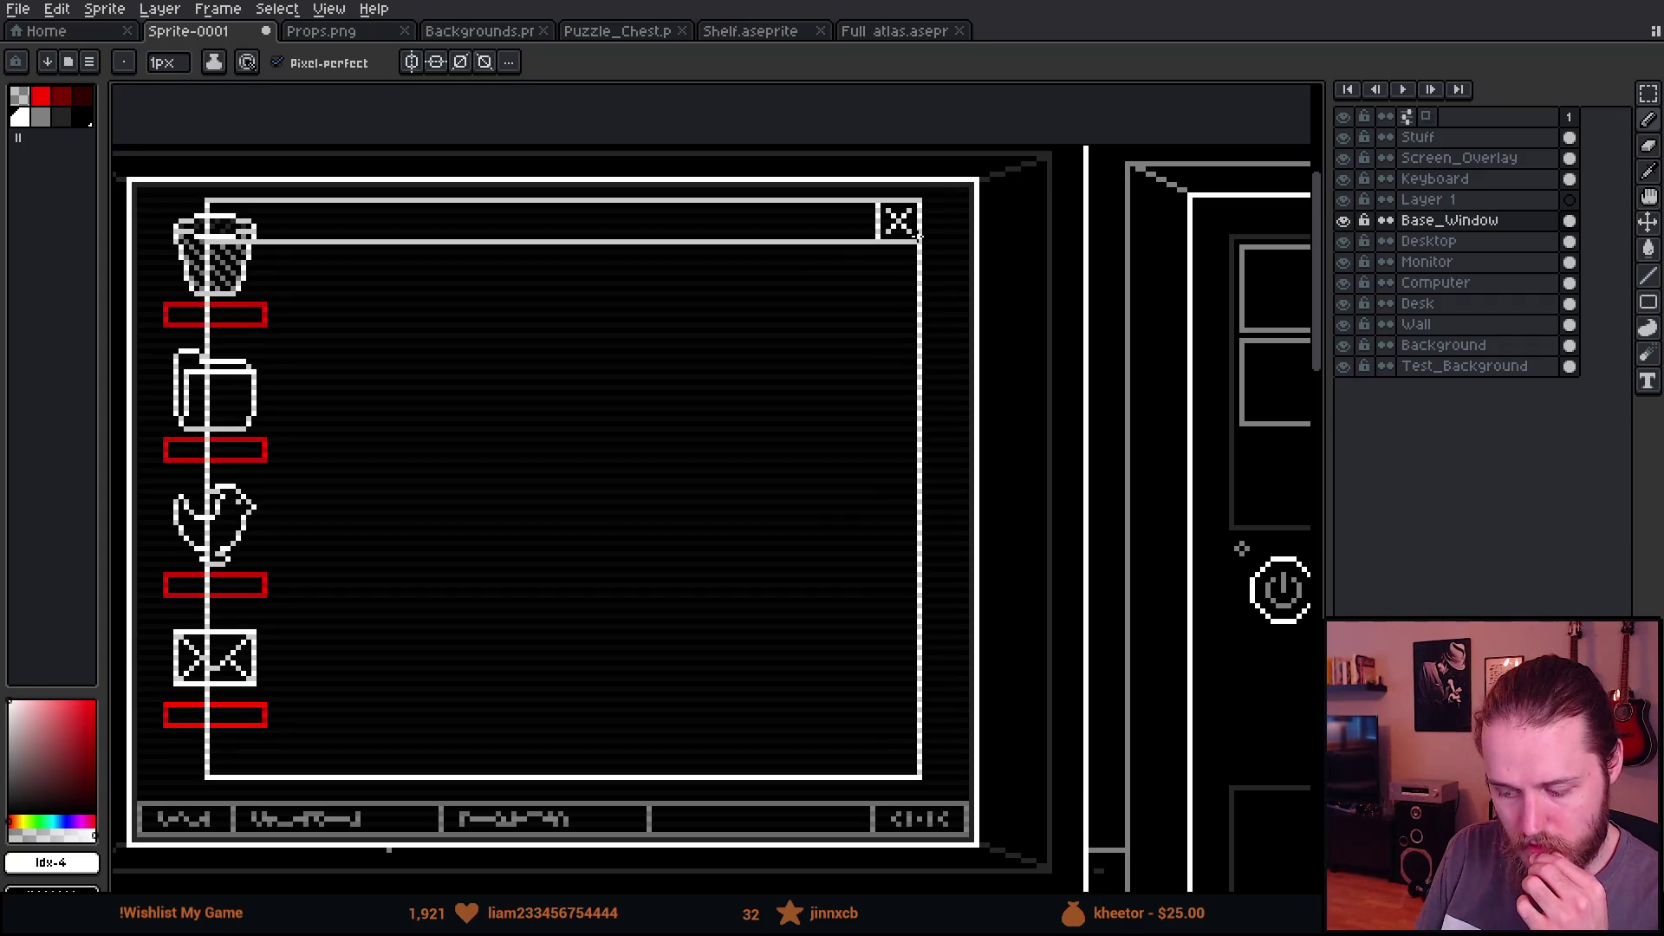
{"action": "scroll", "coordinate": [921, 243], "scroll_direction": "up", "scroll_amount": 2}
{"action": "mouse_move", "coordinate": [902, 249]}
{"action": "left_mouse_down"}
{"action": "mouse_move", "coordinate": [836, 249]}
{"action": "mouse_move", "coordinate": [871, 249]}
{"action": "mouse_move", "coordinate": [908, 288]}
{"action": "left_mouse_up"}
{"action": "scroll", "coordinate": [912, 321], "scroll_direction": "down", "scroll_amount": 3}
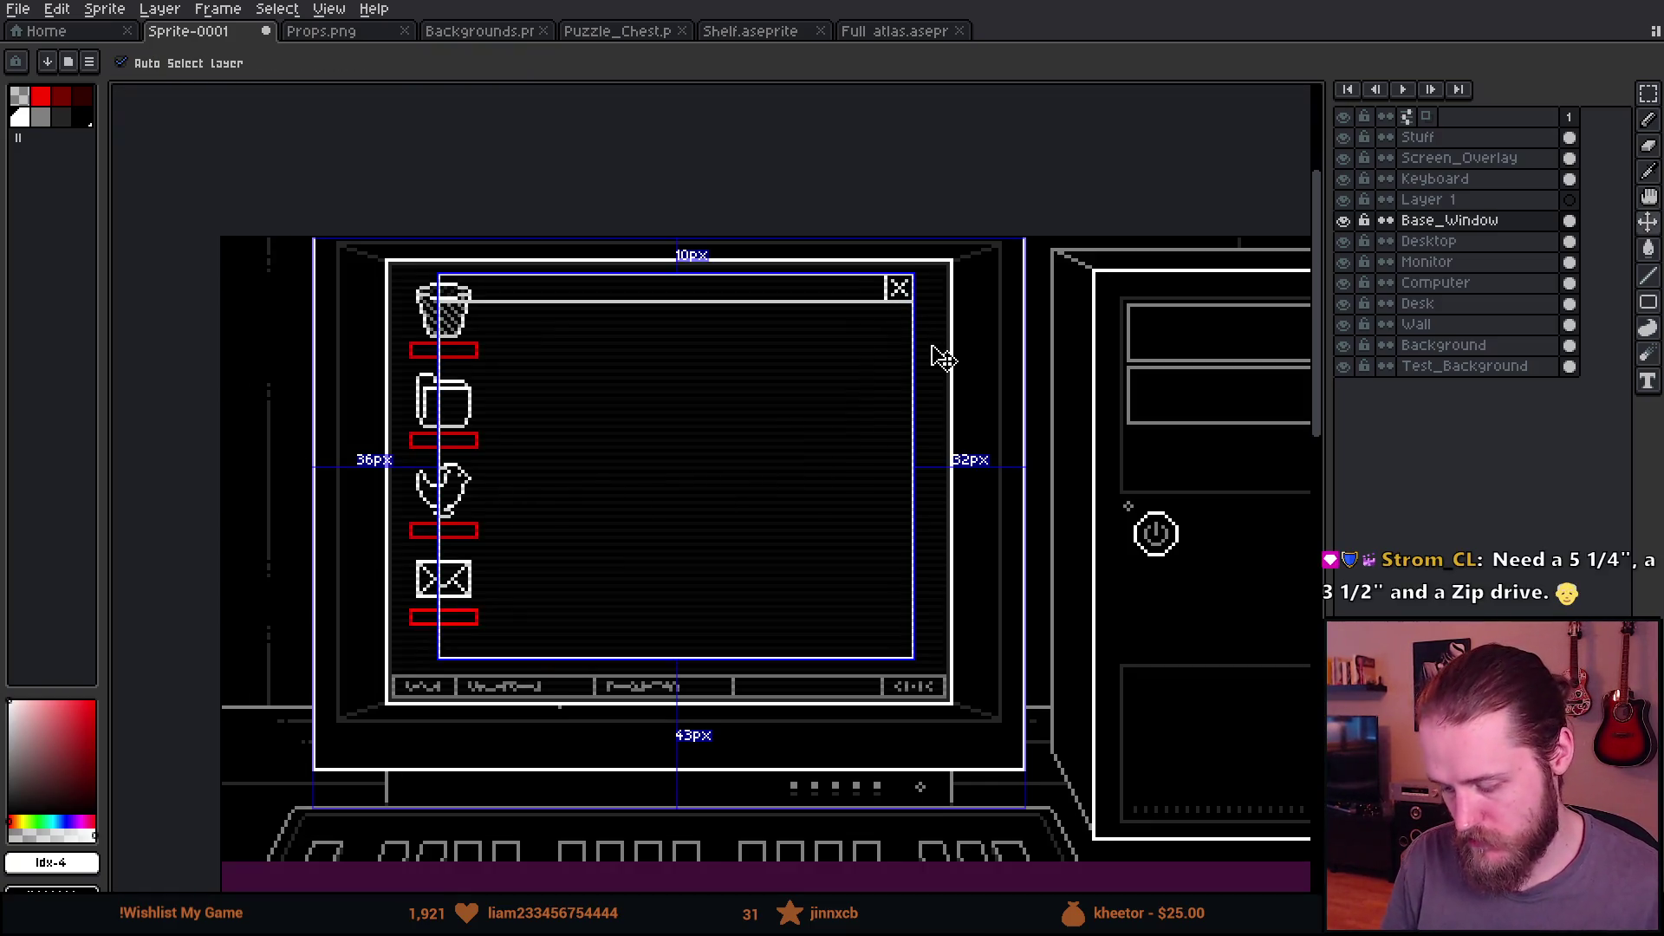
{"action": "scroll", "coordinate": [929, 346], "scroll_direction": "right", "scroll_amount": 5}
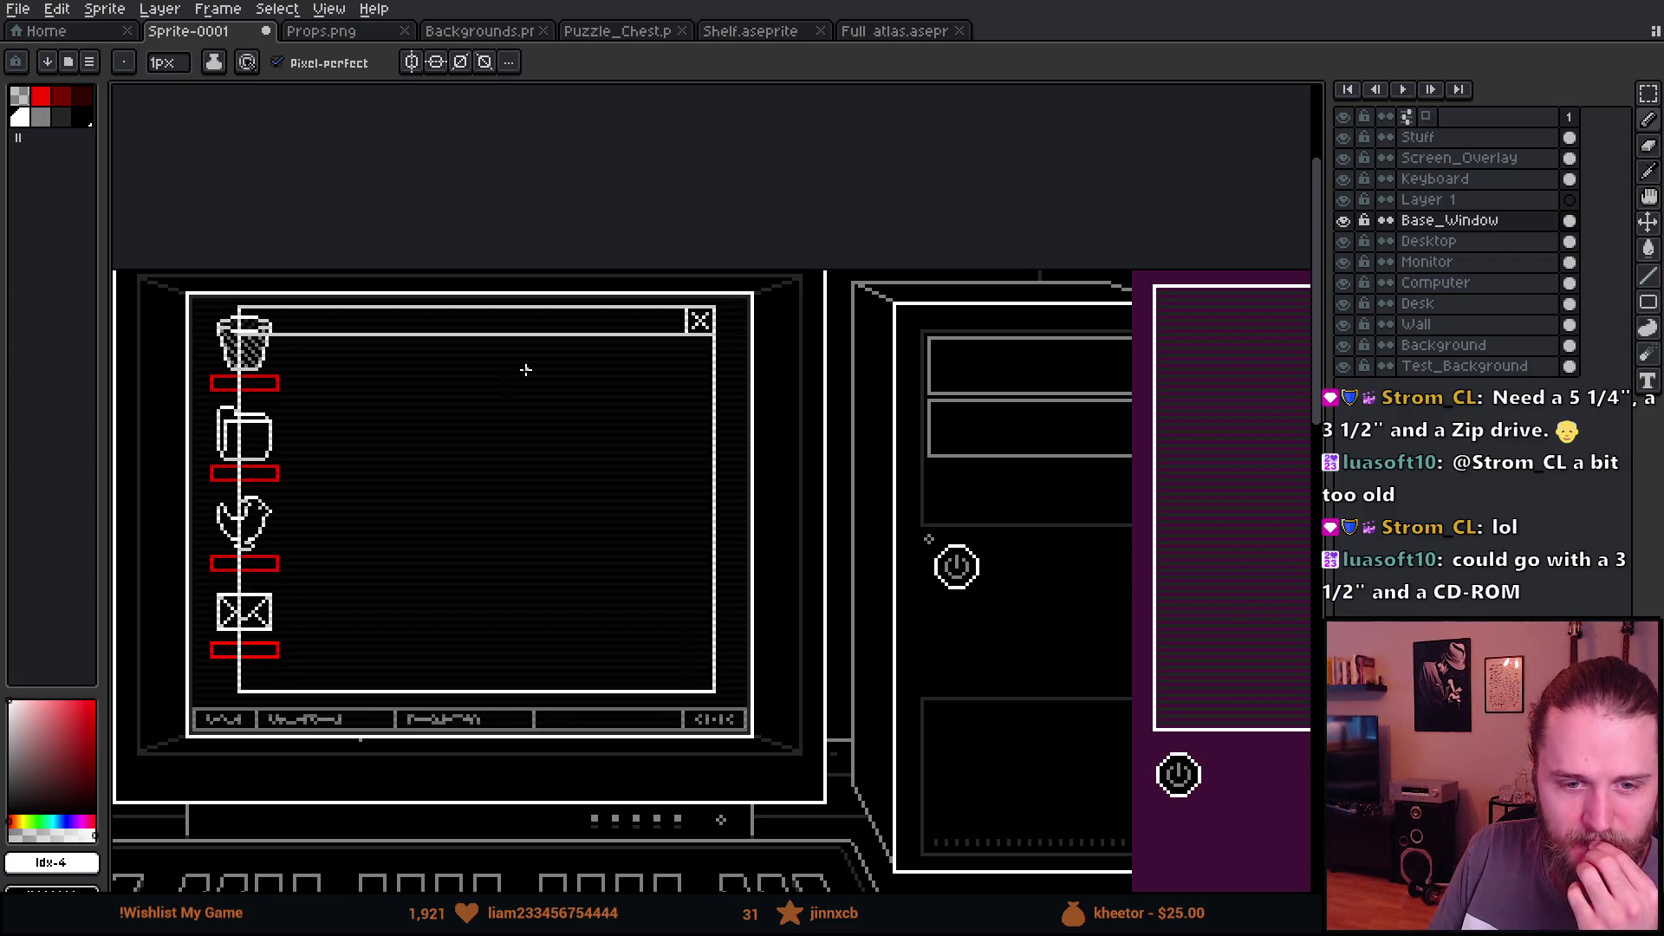
{"action": "scroll", "coordinate": [526, 369], "scroll_direction": "down", "scroll_amount": 2}
{"action": "scroll", "coordinate": [526, 369], "scroll_direction": "up", "scroll_amount": 2}
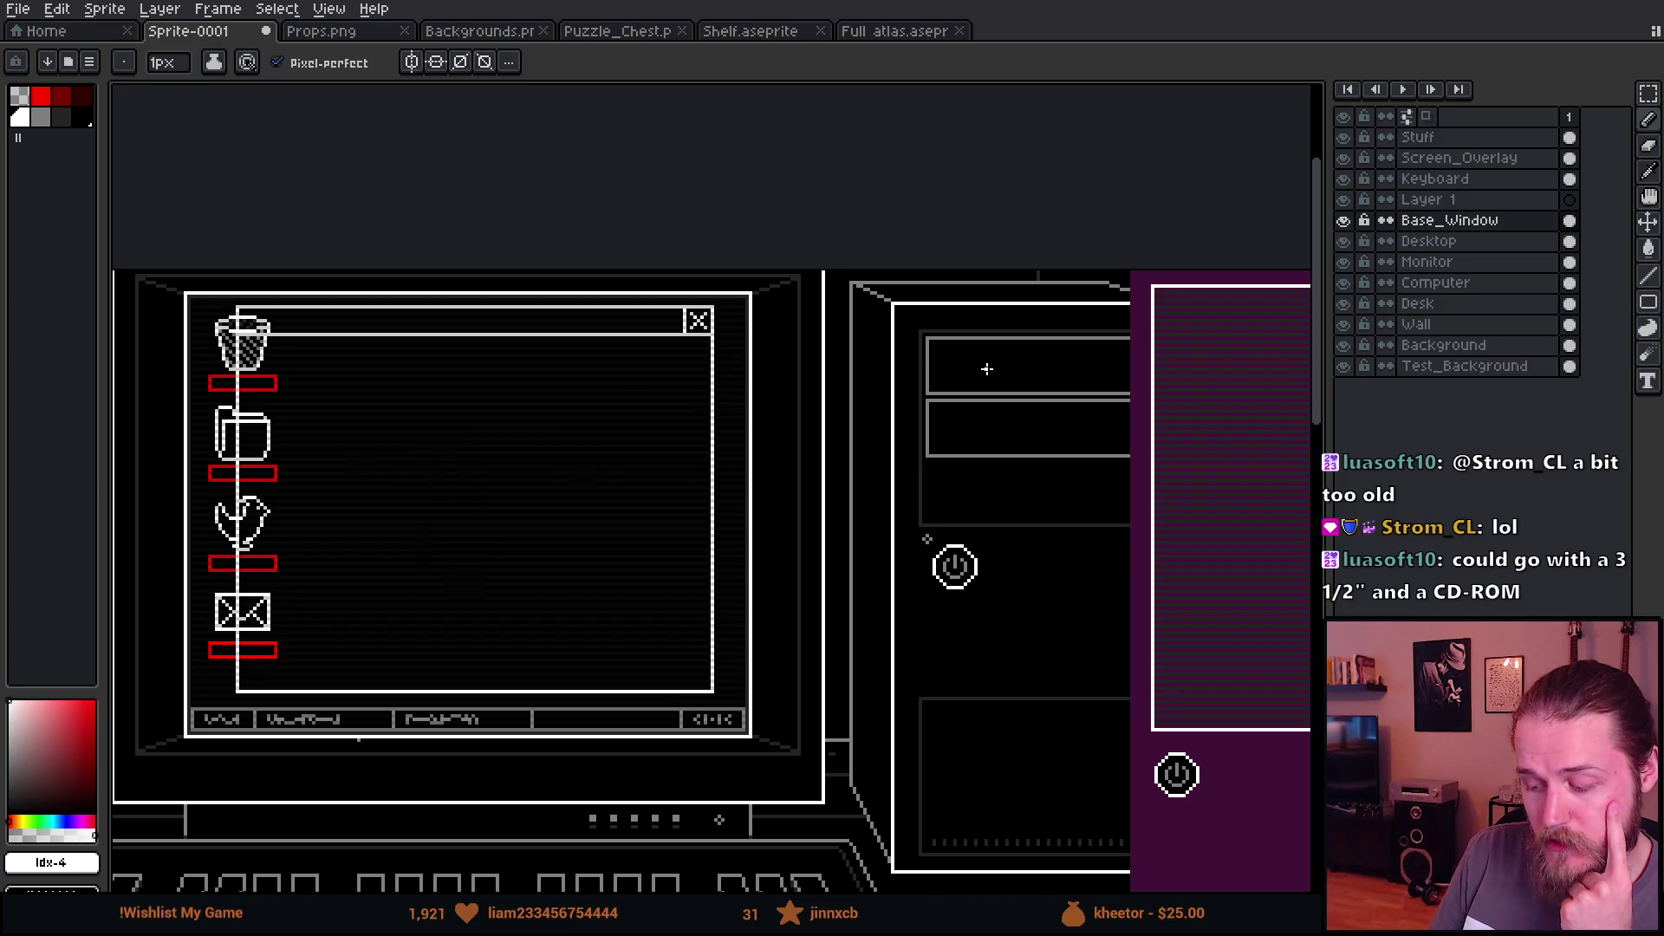
{"action": "left_click_drag", "start_coordinate": [946, 358], "coordinate": [1126, 369]}
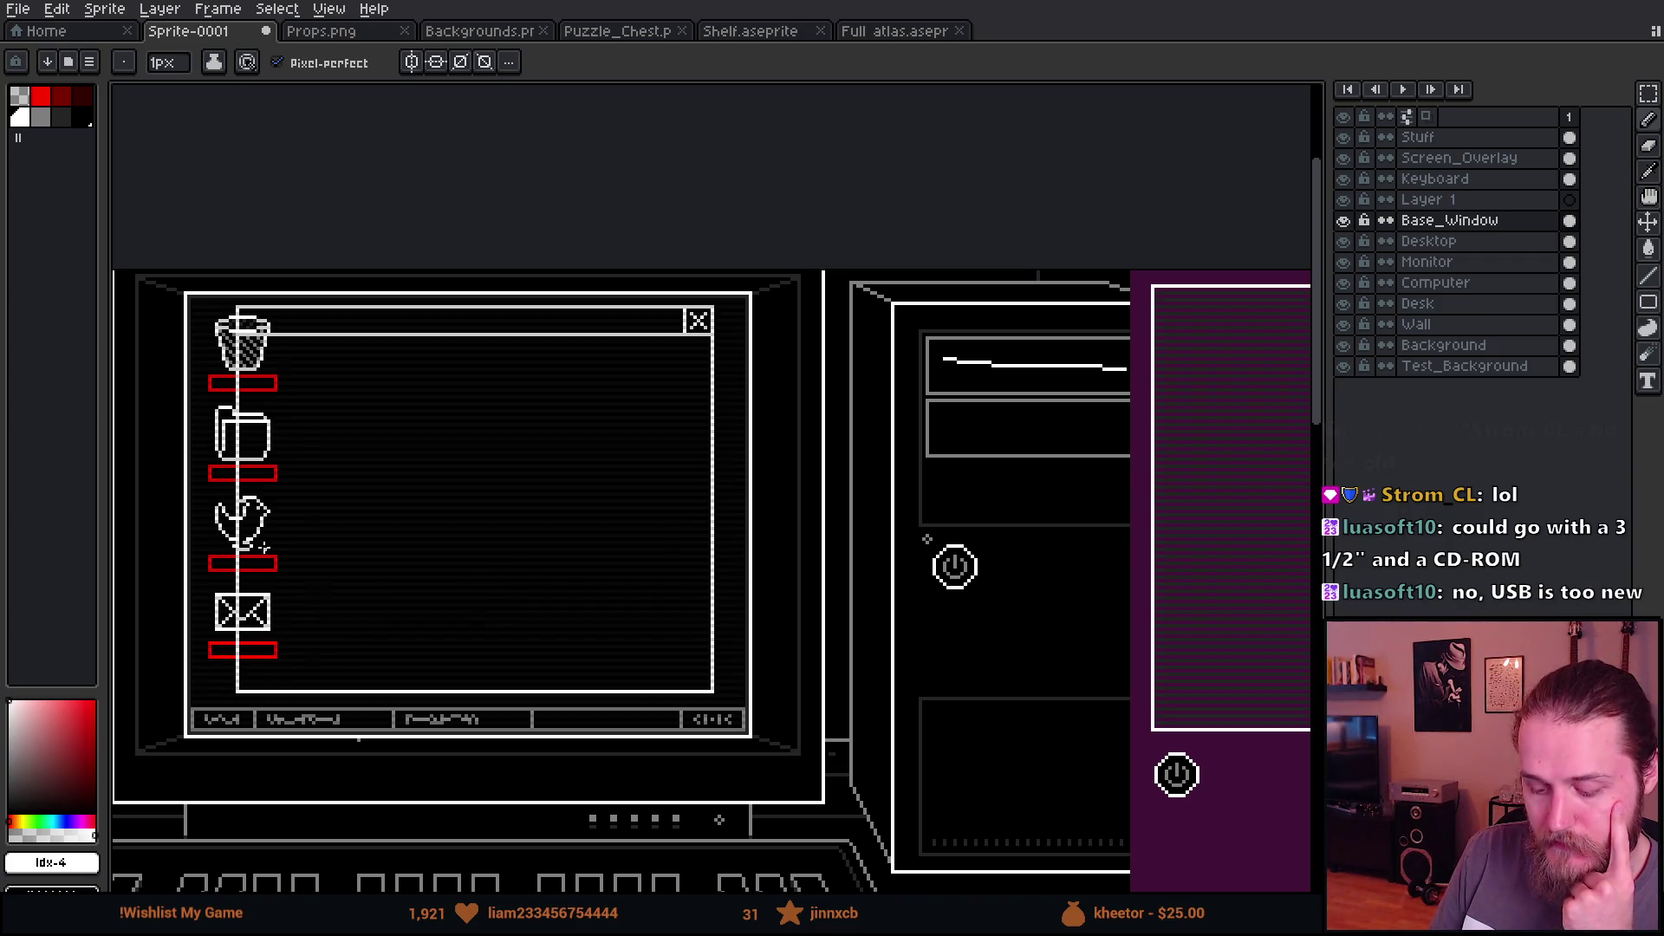
{"action": "mouse_move", "coordinate": [286, 519]}
{"action": "left_mouse_down"}
{"action": "mouse_move", "coordinate": [239, 475]}
{"action": "mouse_move", "coordinate": [218, 585]}
{"action": "mouse_move", "coordinate": [314, 501]}
{"action": "left_mouse_up"}
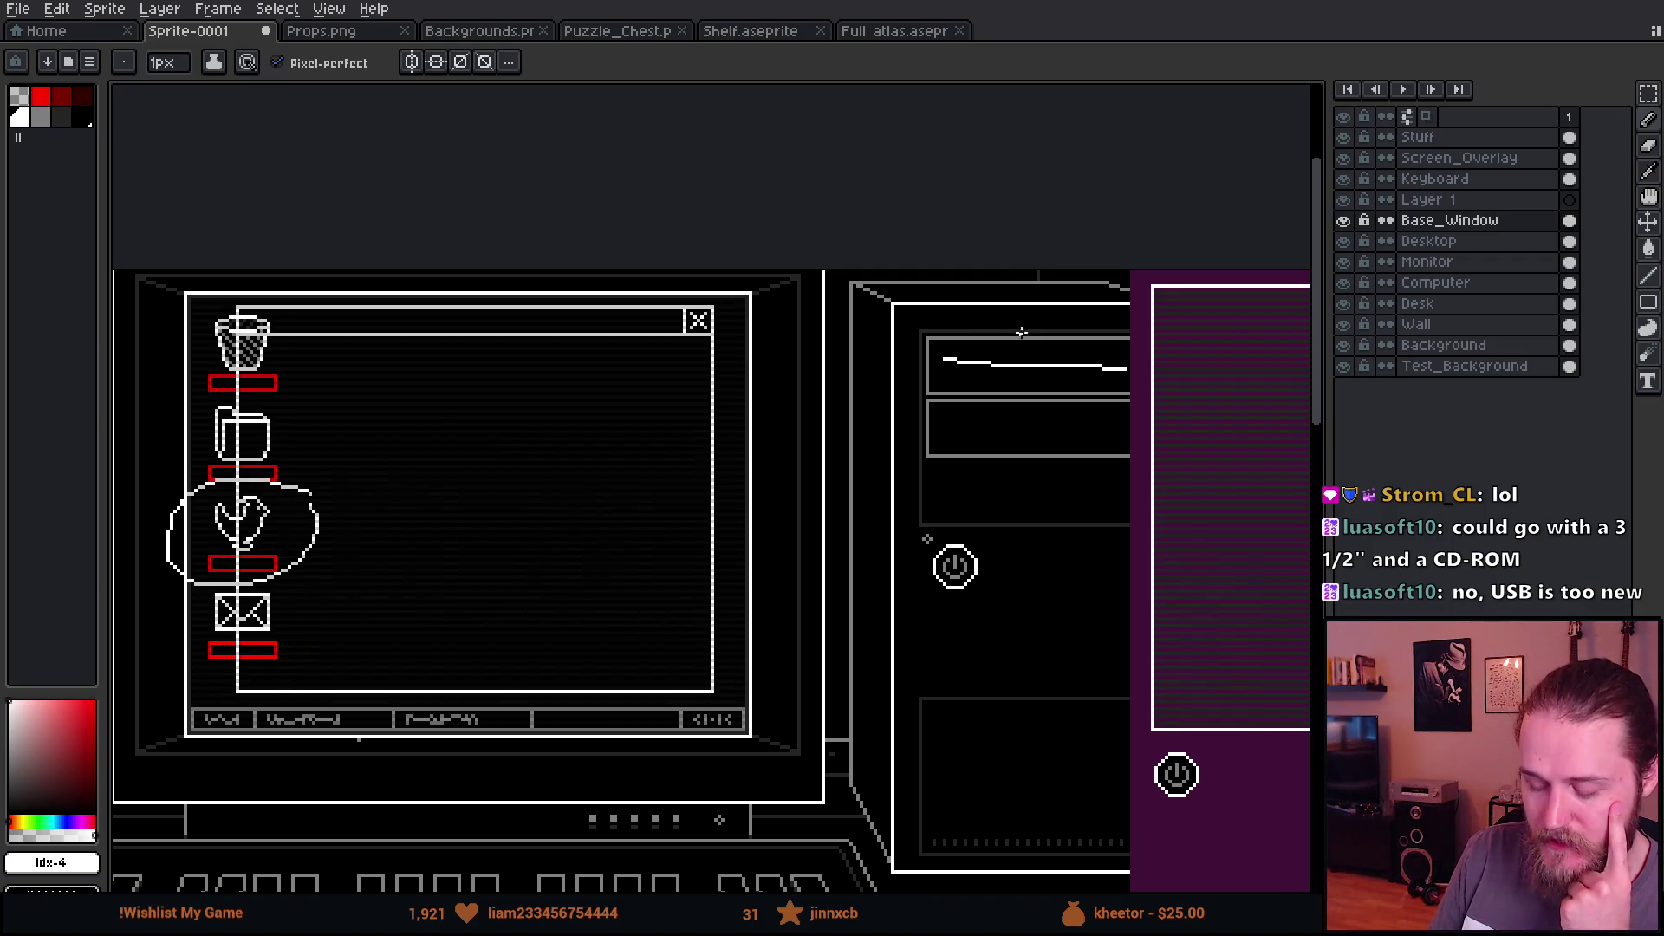
{"action": "key", "text": "ctrl+z"}
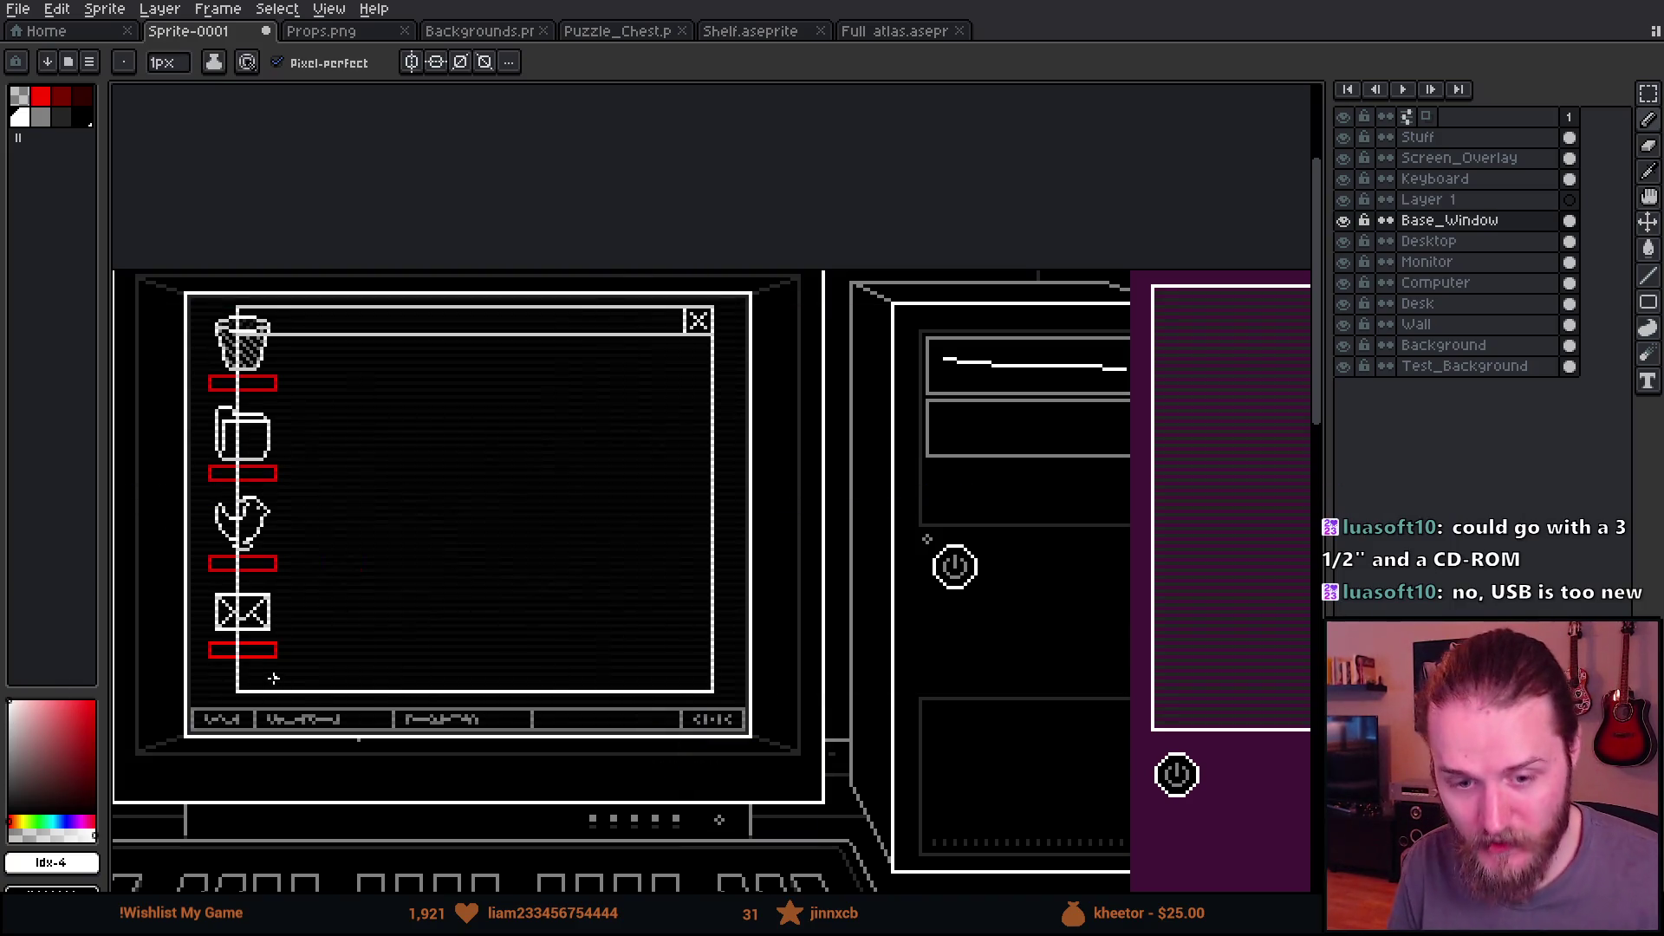
{"action": "key", "text": "ctrl+z"}
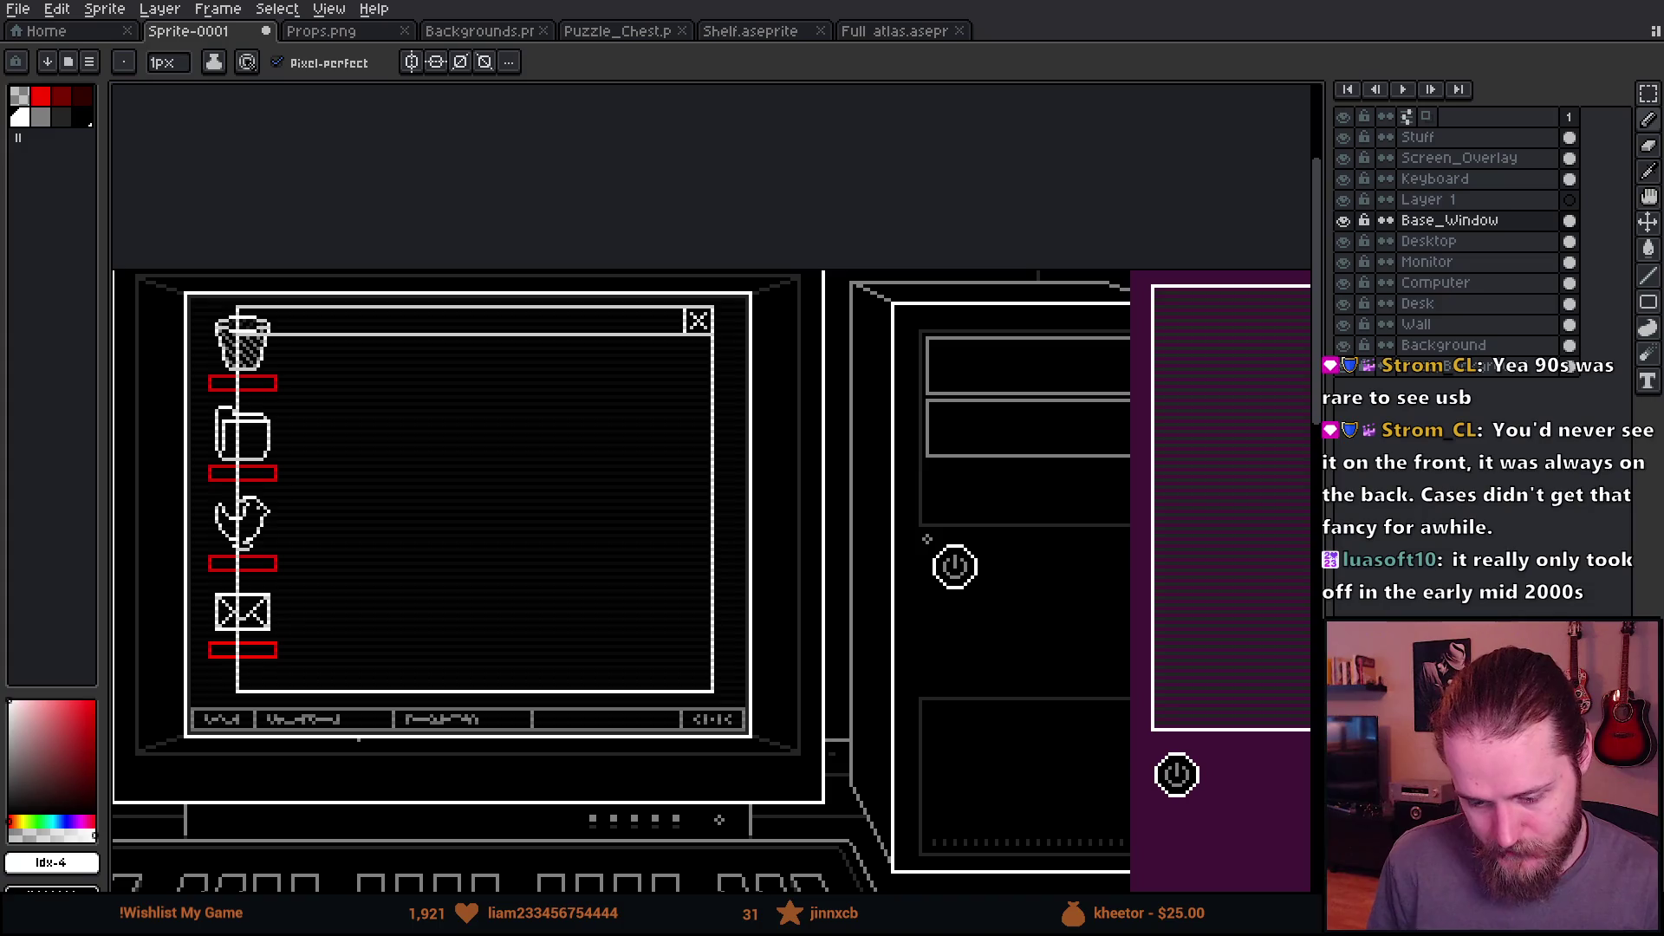
Step: Flood-fill the window's interior and title bar with black
{"action": "key", "text": "x"}
{"action": "scroll", "coordinate": [295, 325], "scroll_direction": "up", "scroll_amount": 1}
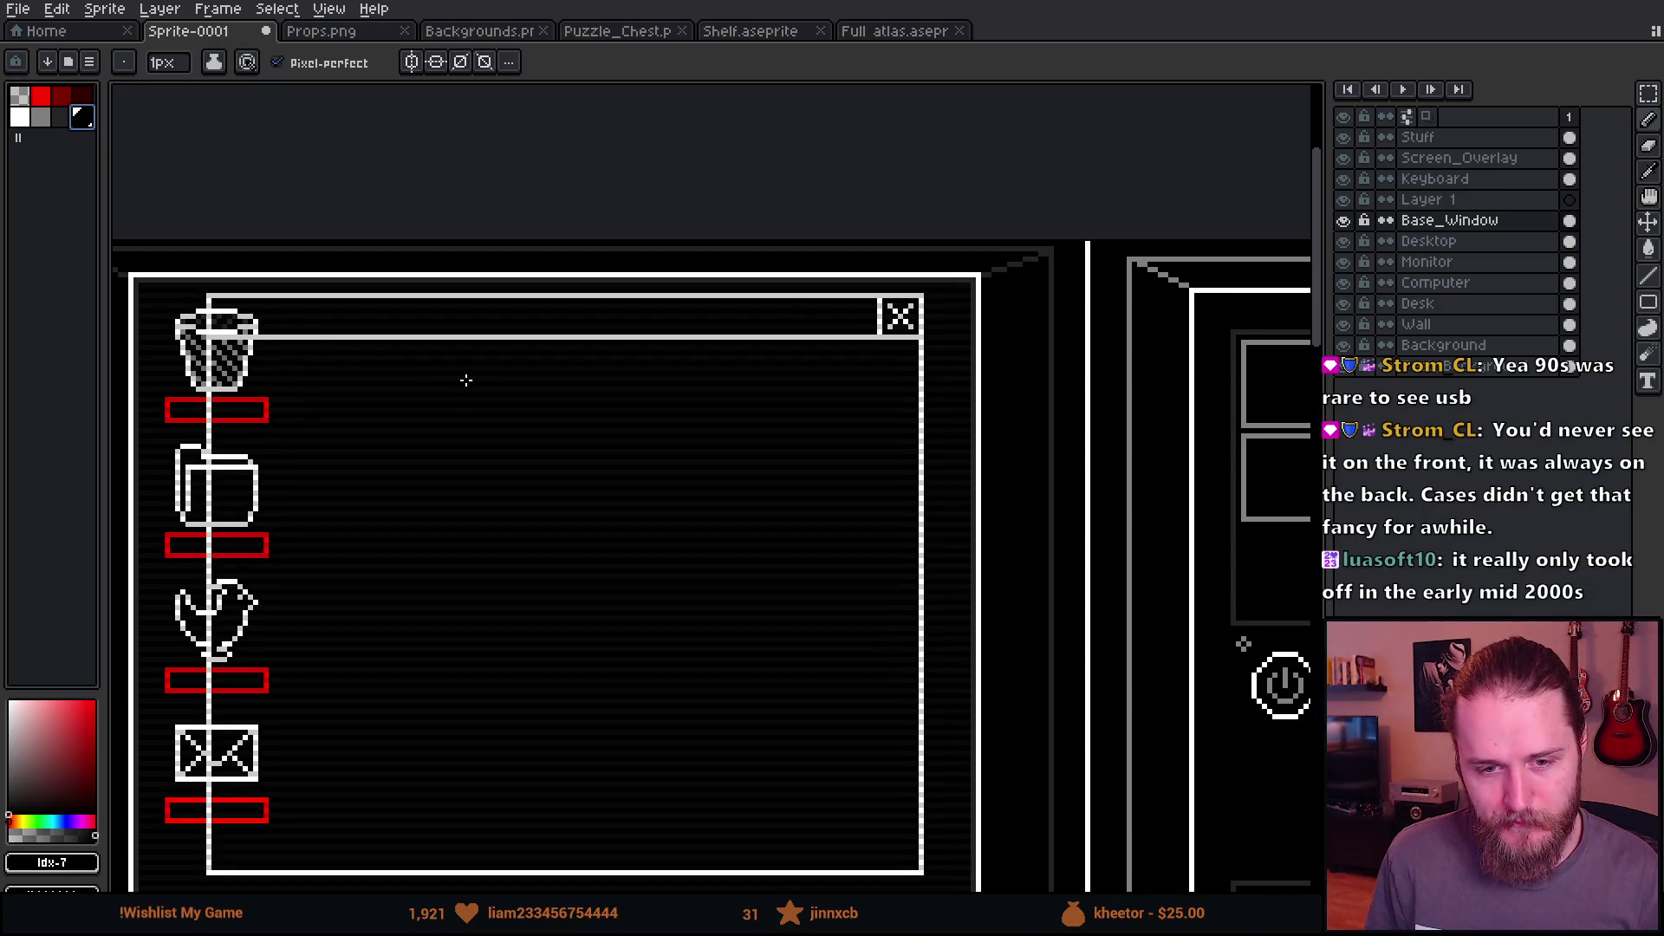
{"action": "left_click_drag", "start_coordinate": [467, 380], "coordinate": [508, 366]}
{"action": "key", "text": "g"}
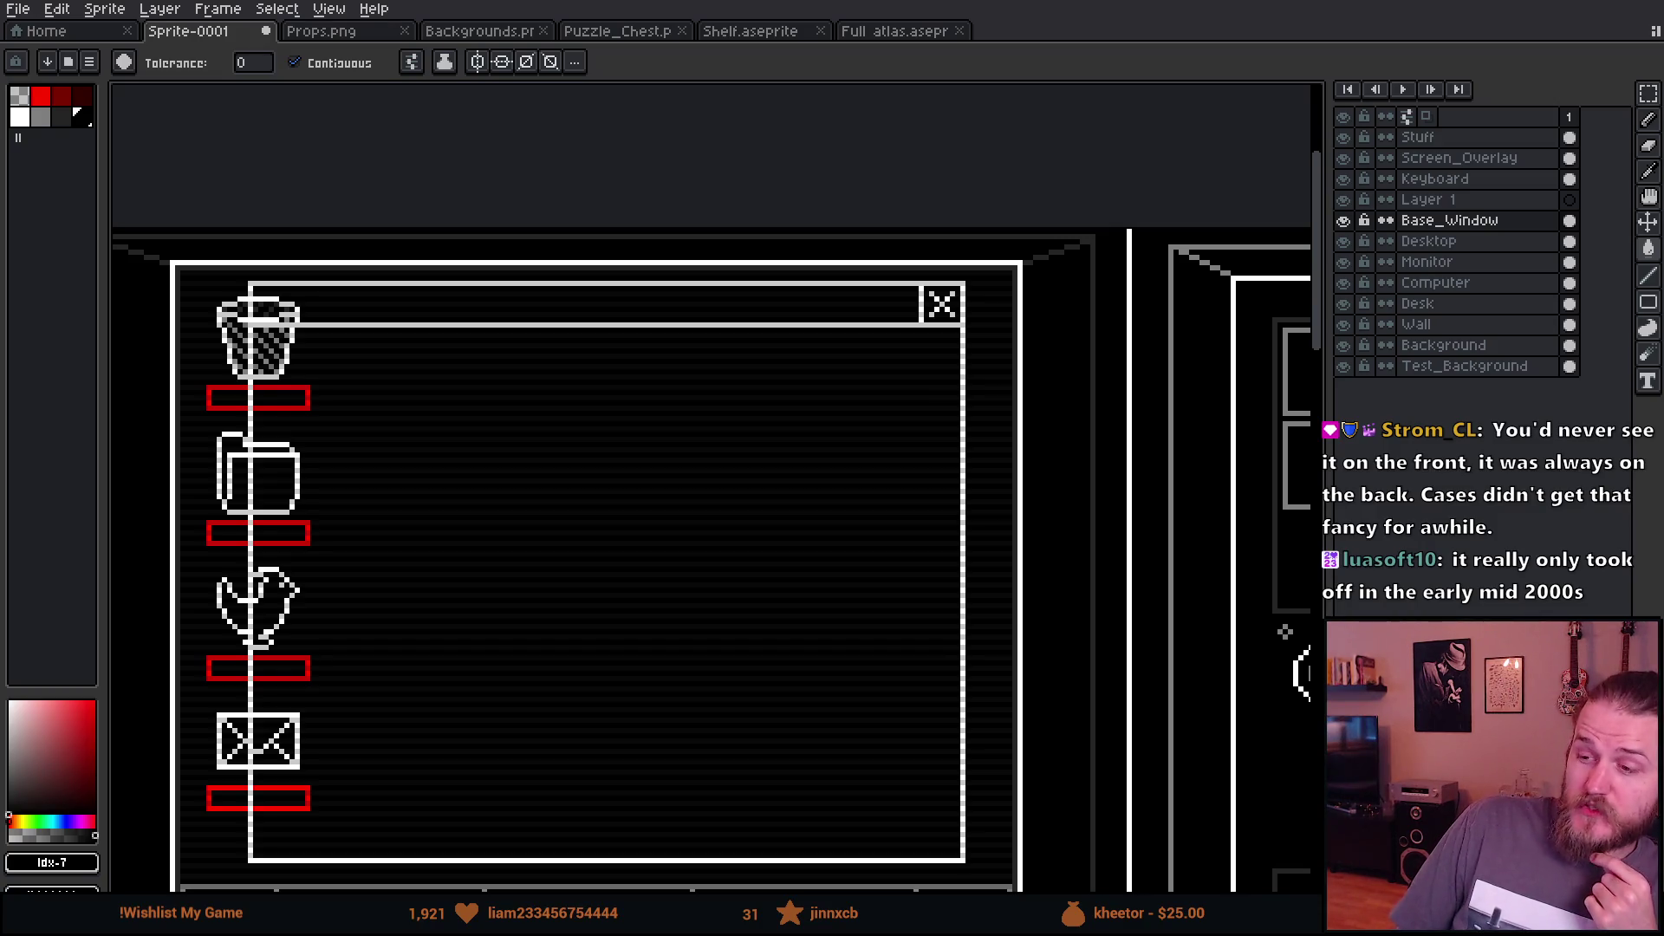
{"action": "scroll", "coordinate": [1284, 631], "scroll_direction": "down", "scroll_amount": 2}
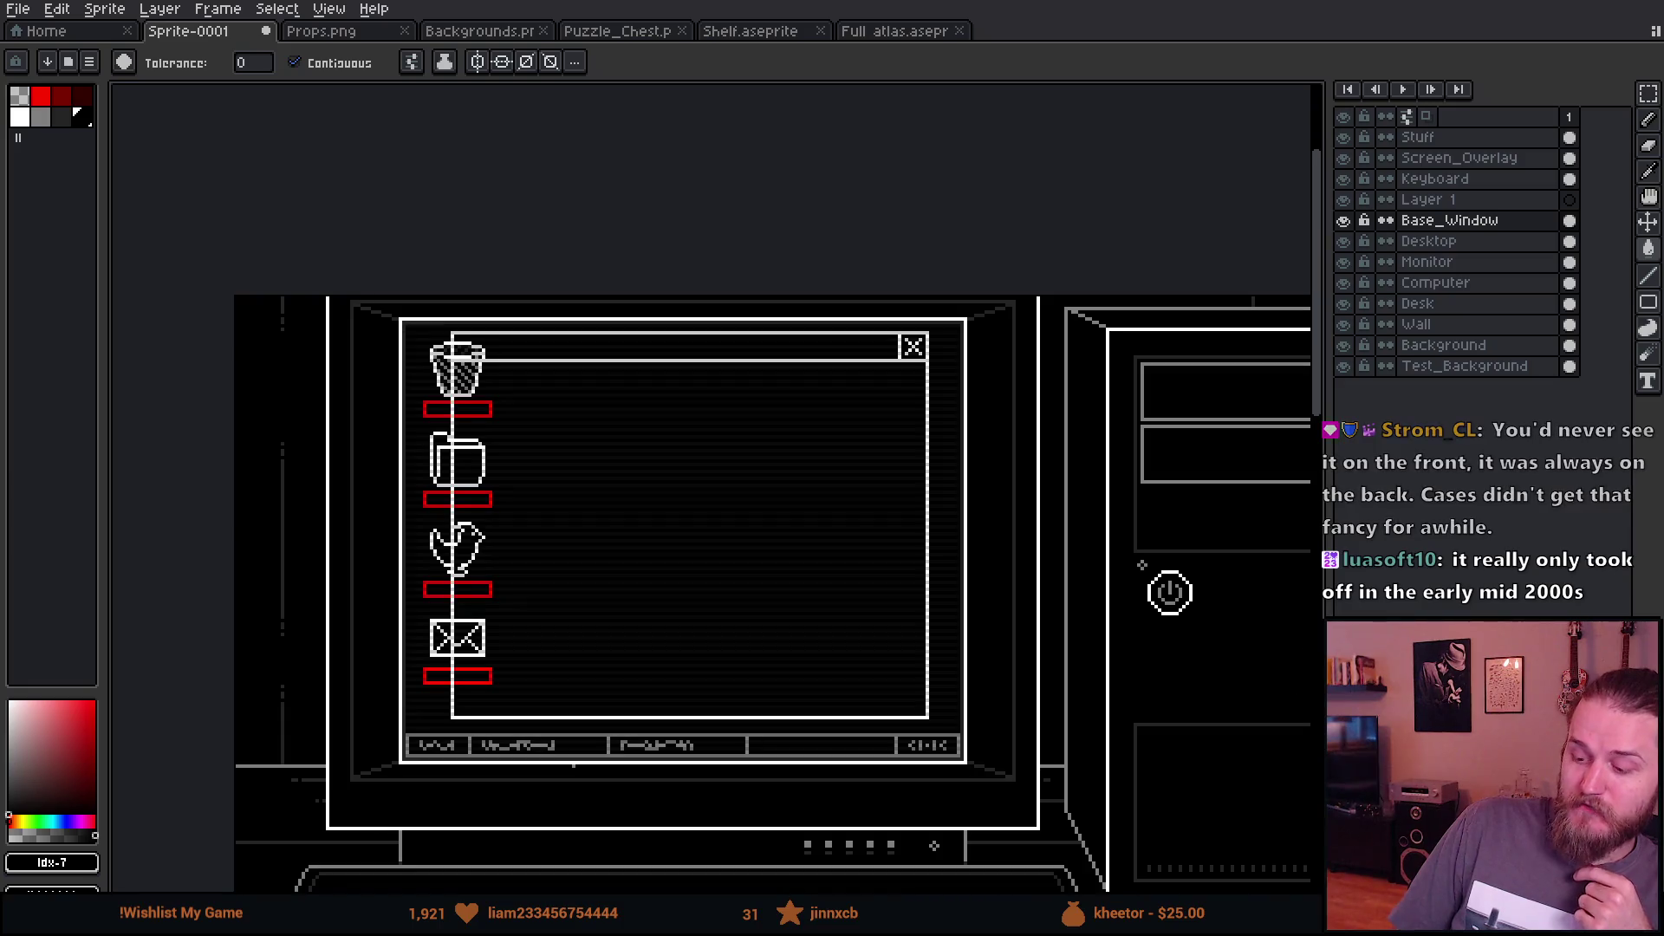
{"action": "scroll", "coordinate": [809, 557], "scroll_direction": "up", "scroll_amount": 1}
{"action": "left_click_drag", "start_coordinate": [810, 558], "coordinate": [868, 541]}
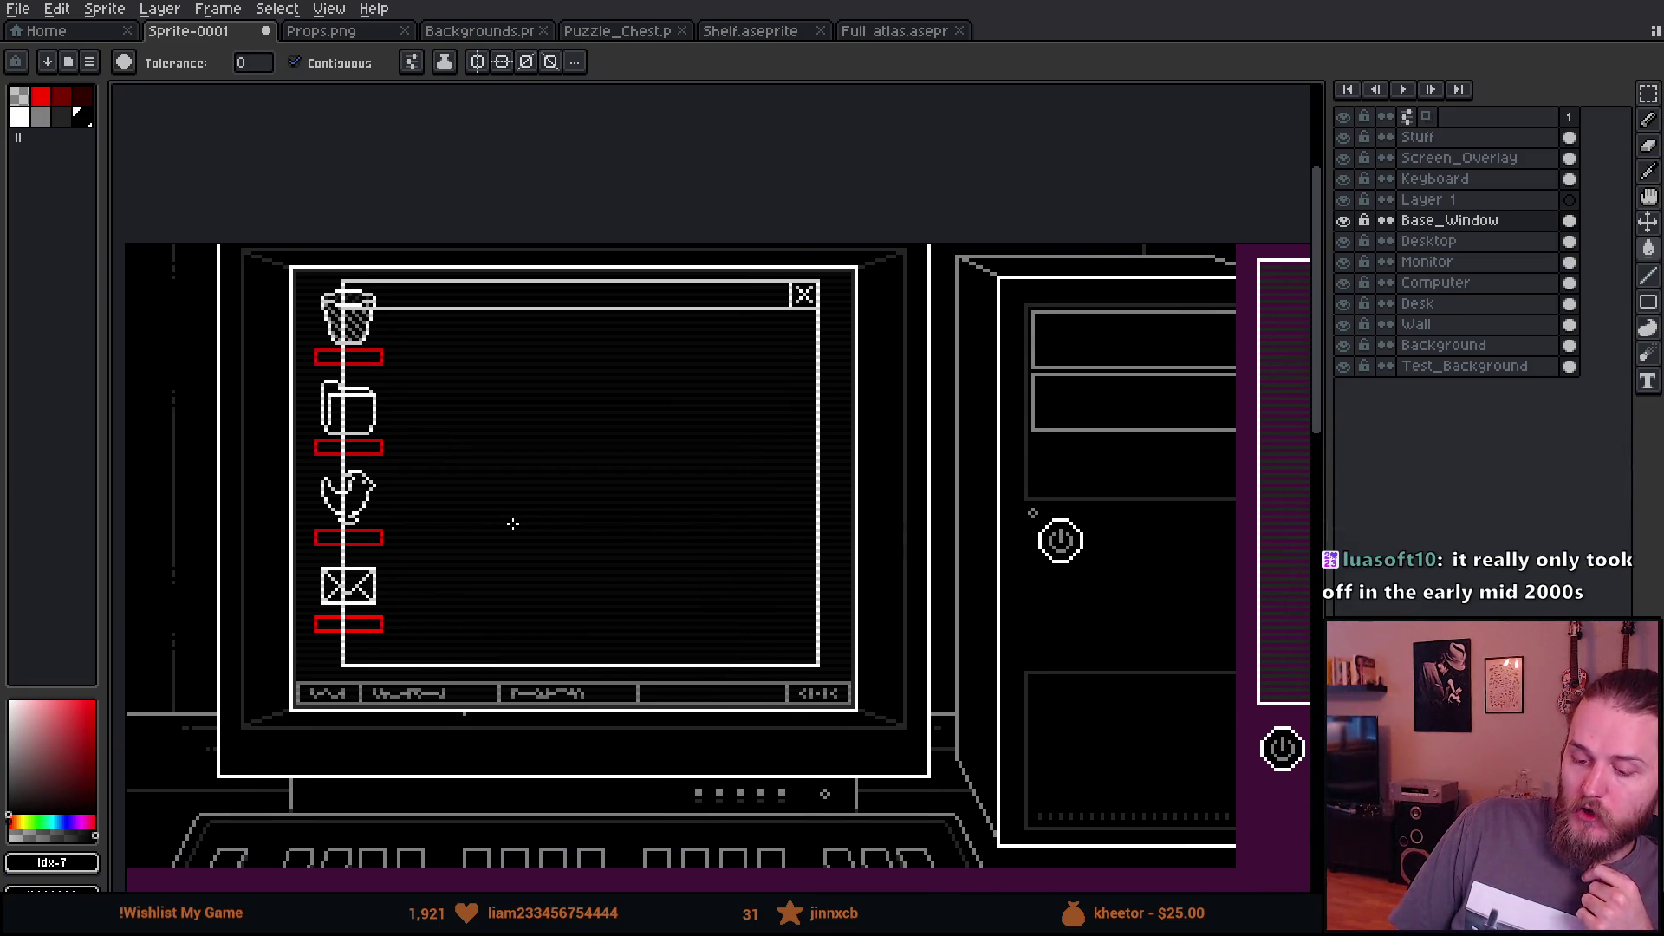
{"action": "scroll", "coordinate": [510, 522], "scroll_direction": "up", "scroll_amount": 1}
{"action": "scroll", "coordinate": [285, 280], "scroll_direction": "up", "scroll_amount": 1}
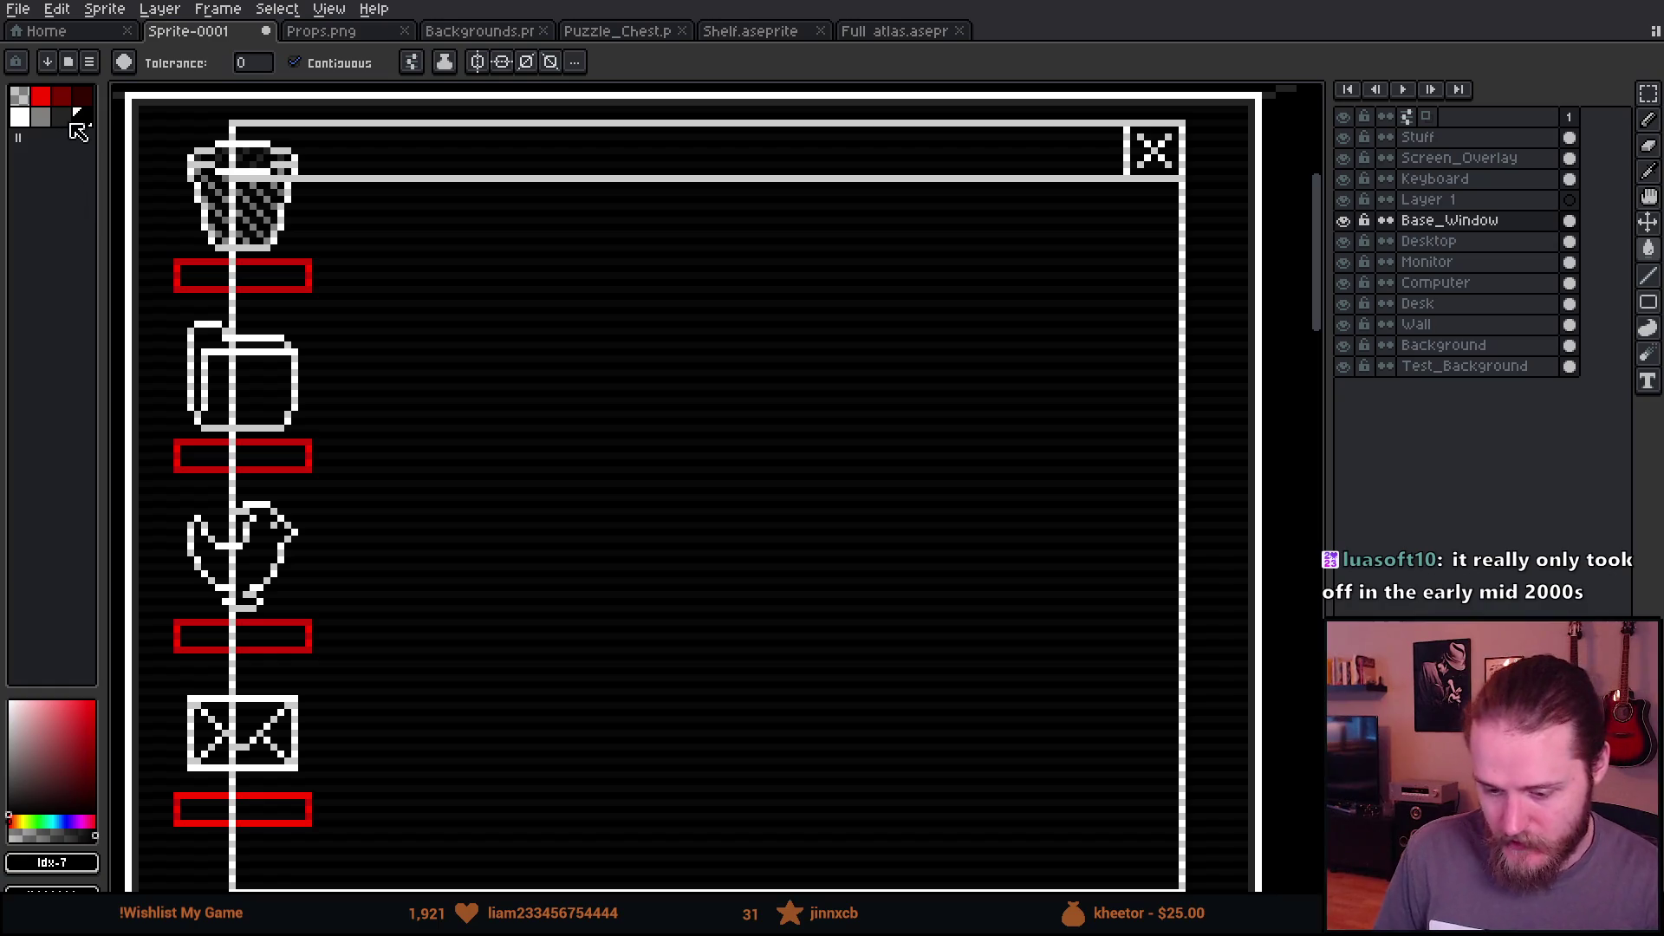
{"action": "left_click", "coordinate": [501, 299]}
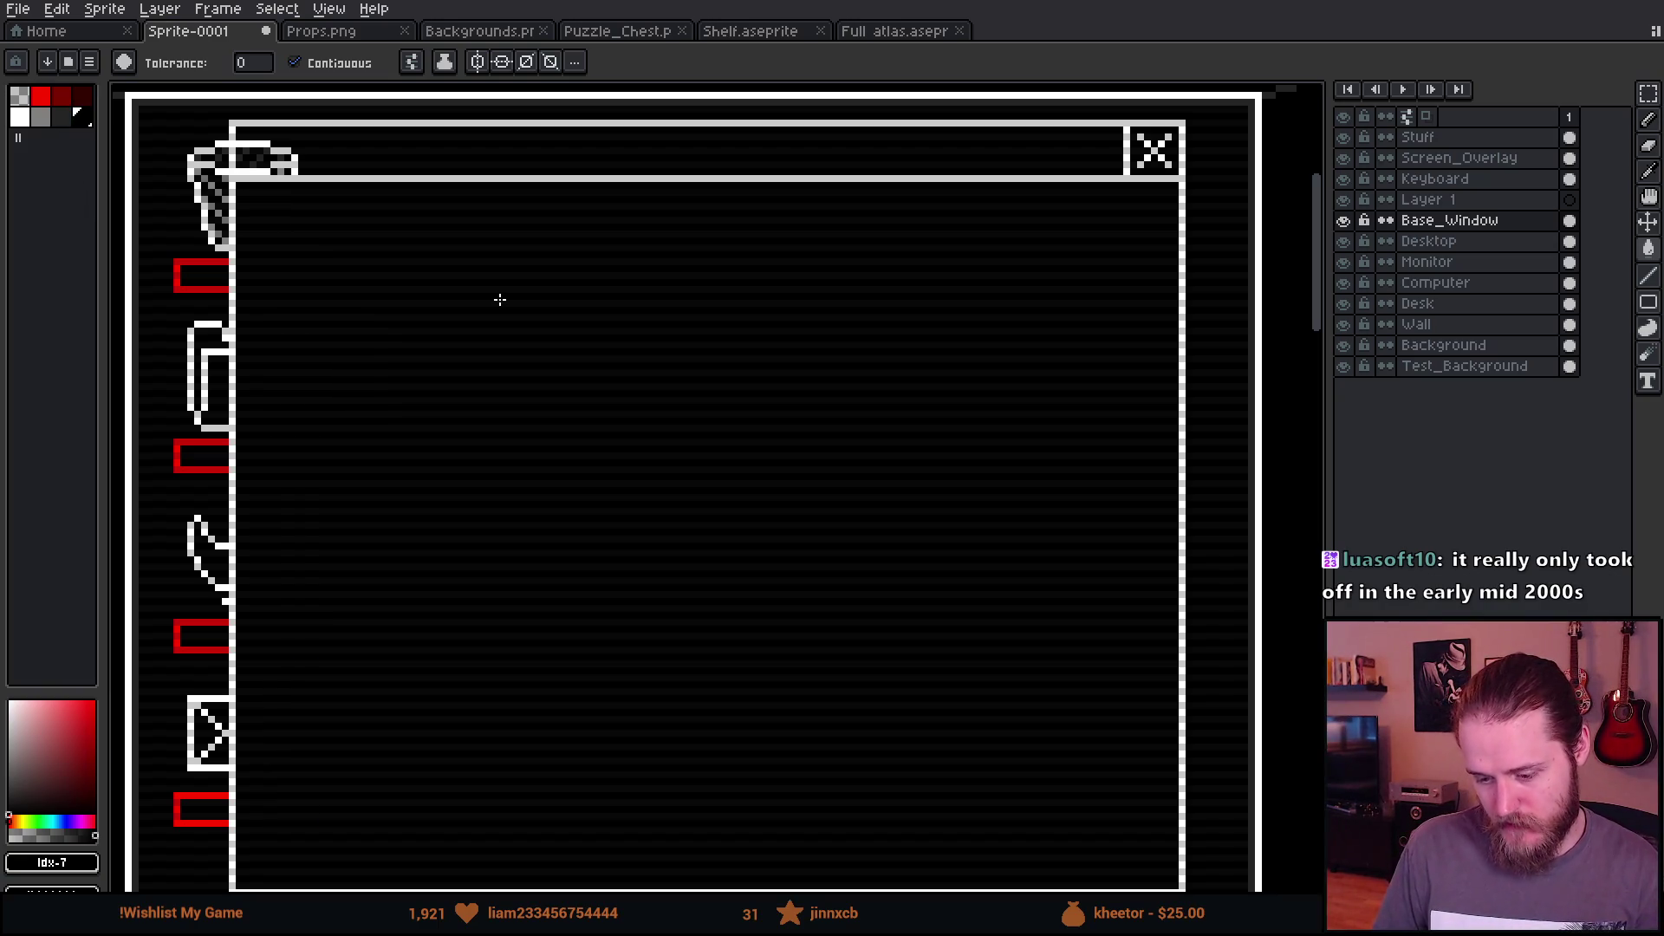
{"action": "left_click", "coordinate": [465, 171]}
Step: Nudge the window drawing slightly up and left with the Move tool
{"action": "scroll", "coordinate": [1047, 191], "scroll_direction": "up", "scroll_amount": 3}
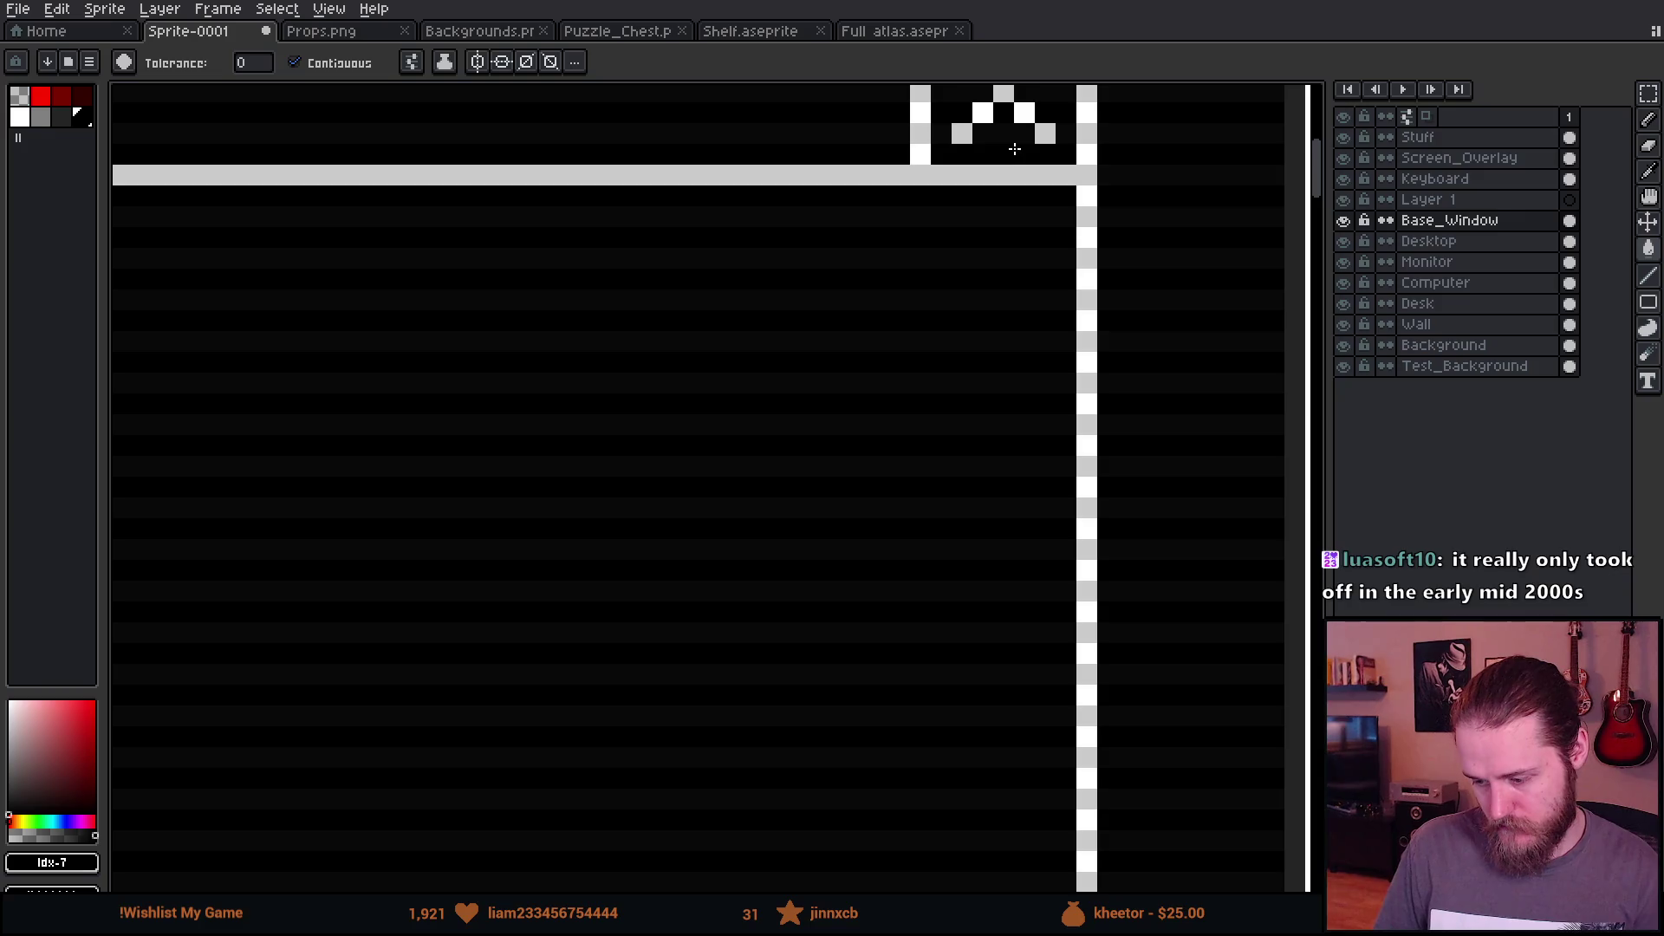
{"action": "scroll", "coordinate": [1014, 156], "scroll_direction": "down", "scroll_amount": 5}
{"action": "scroll", "coordinate": [1012, 174], "scroll_direction": "up", "scroll_amount": 2}
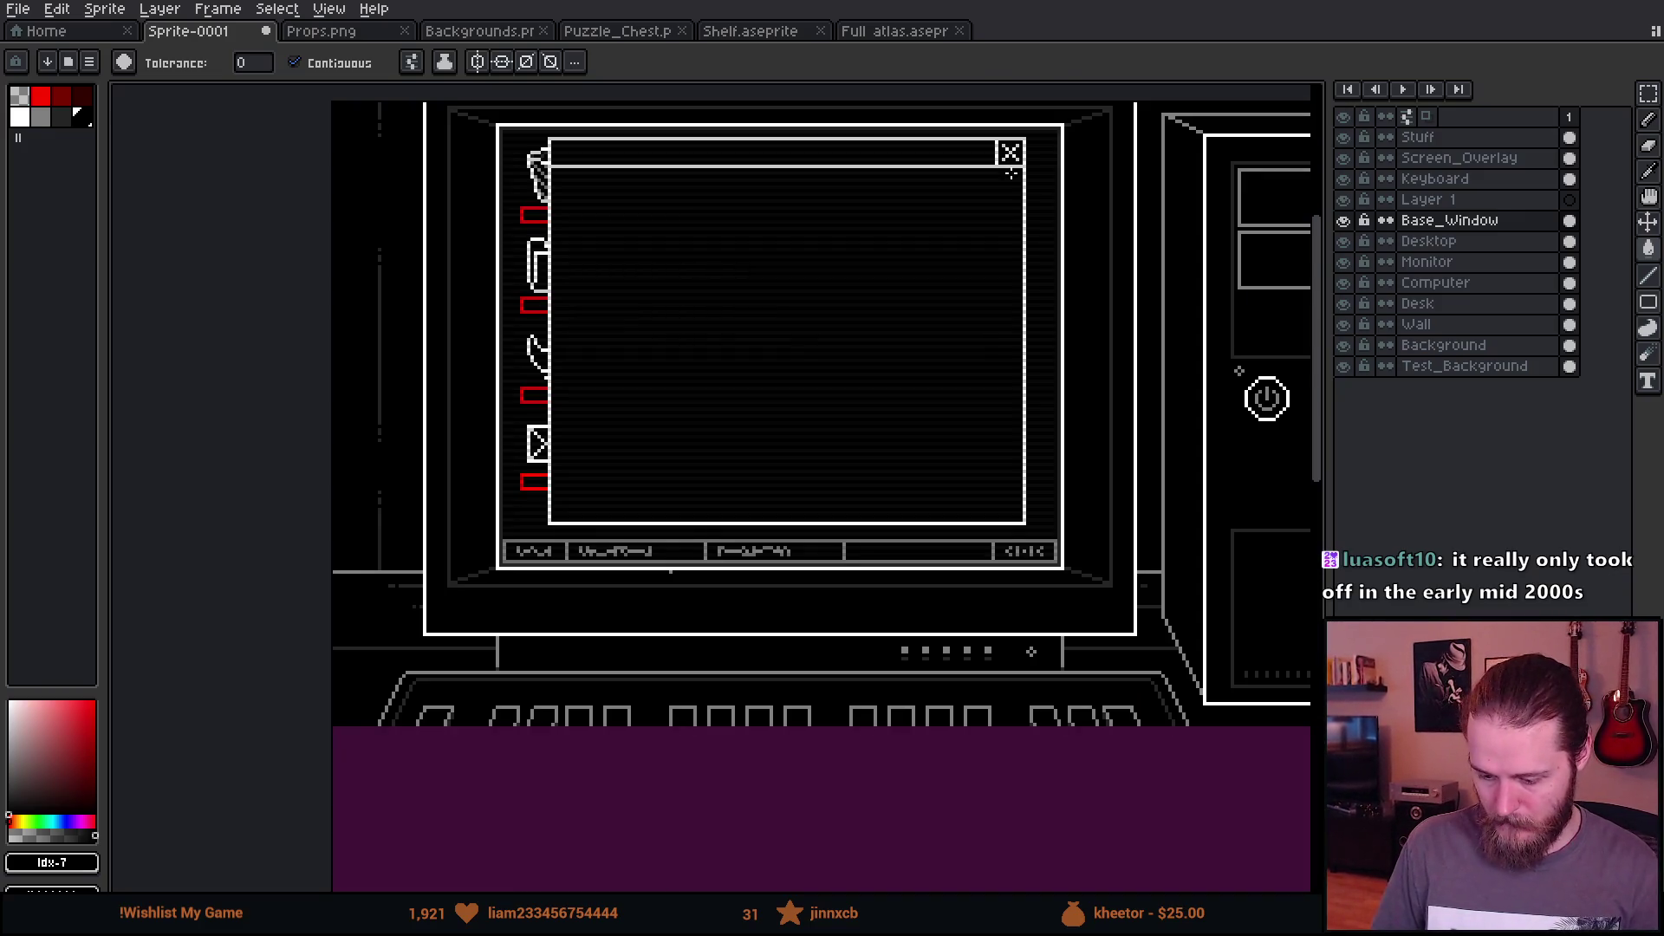
{"action": "left_click_drag", "start_coordinate": [1011, 173], "coordinate": [970, 226]}
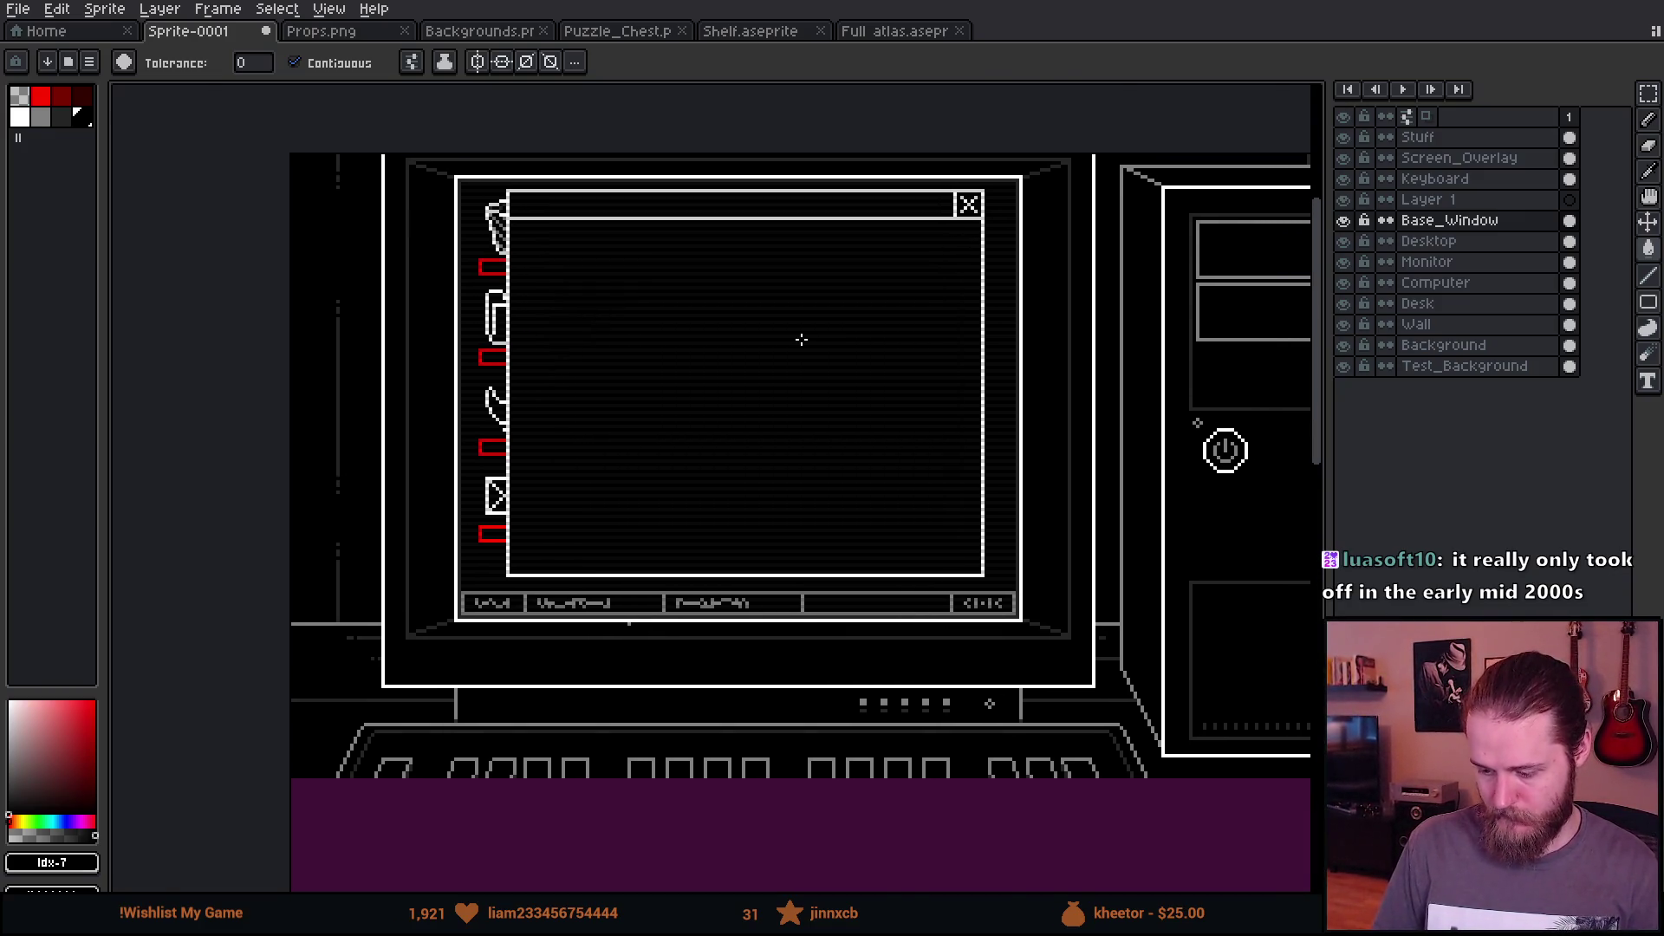
{"action": "scroll", "coordinate": [804, 351], "scroll_direction": "up", "scroll_amount": 1}
{"action": "key", "text": "v"}
{"action": "left_click_drag", "start_coordinate": [809, 450], "coordinate": [788, 440]}
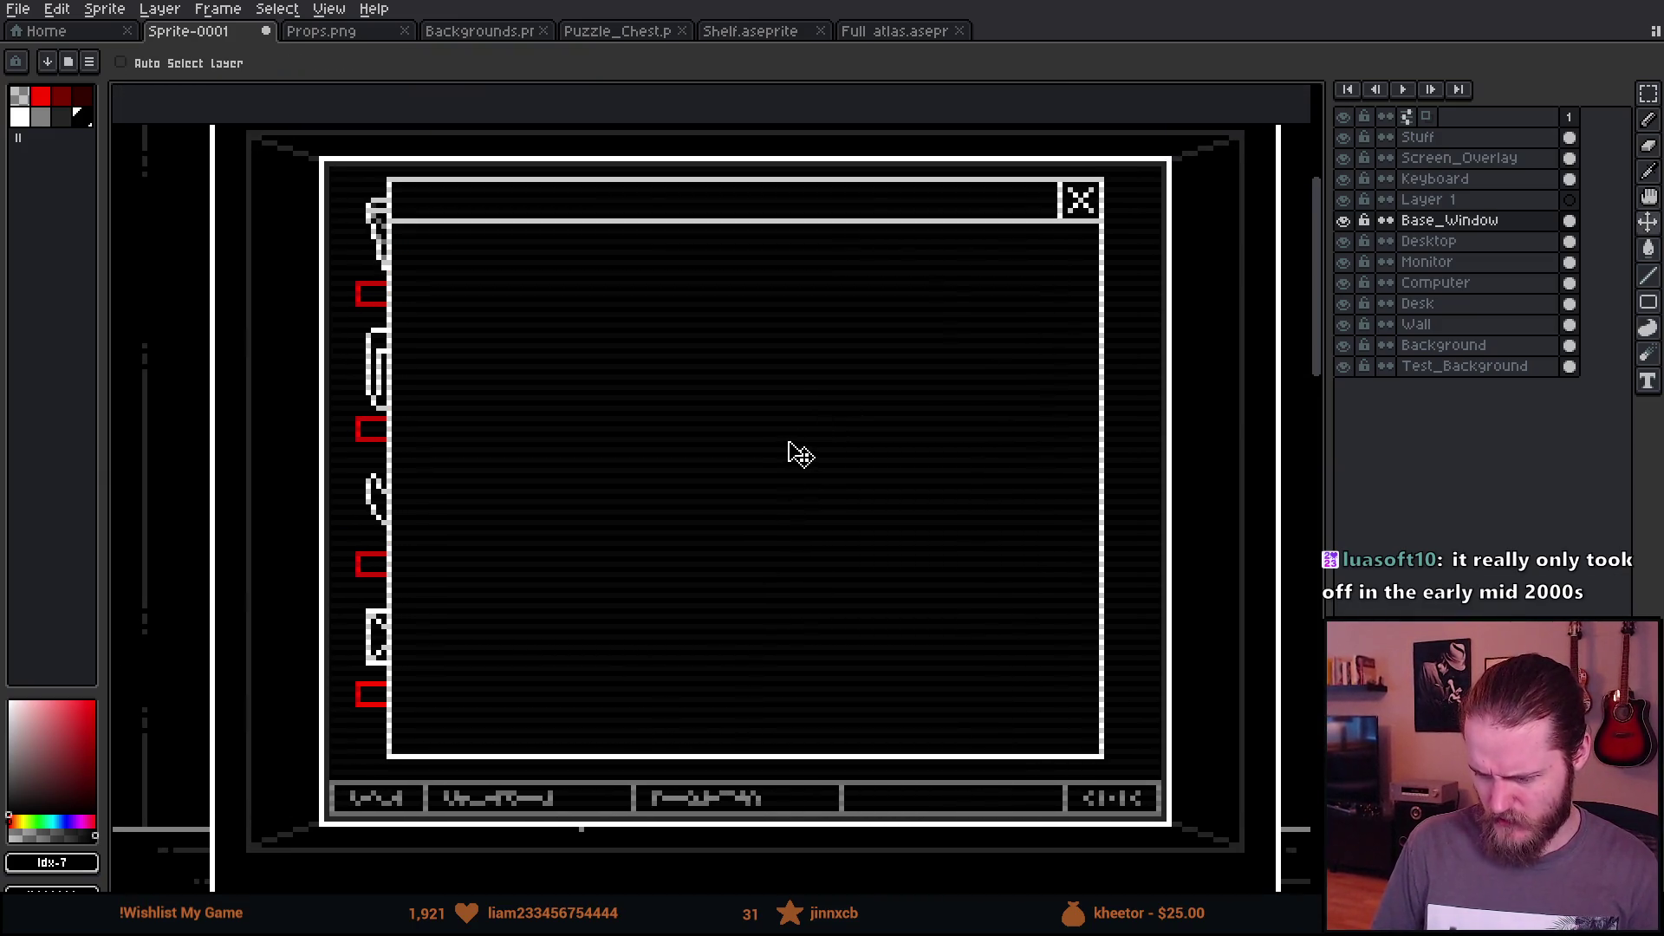
Step: Marquee-select the black window drawing on the Base_Window layer
{"action": "scroll", "coordinate": [798, 452], "scroll_direction": "down", "scroll_amount": 1}
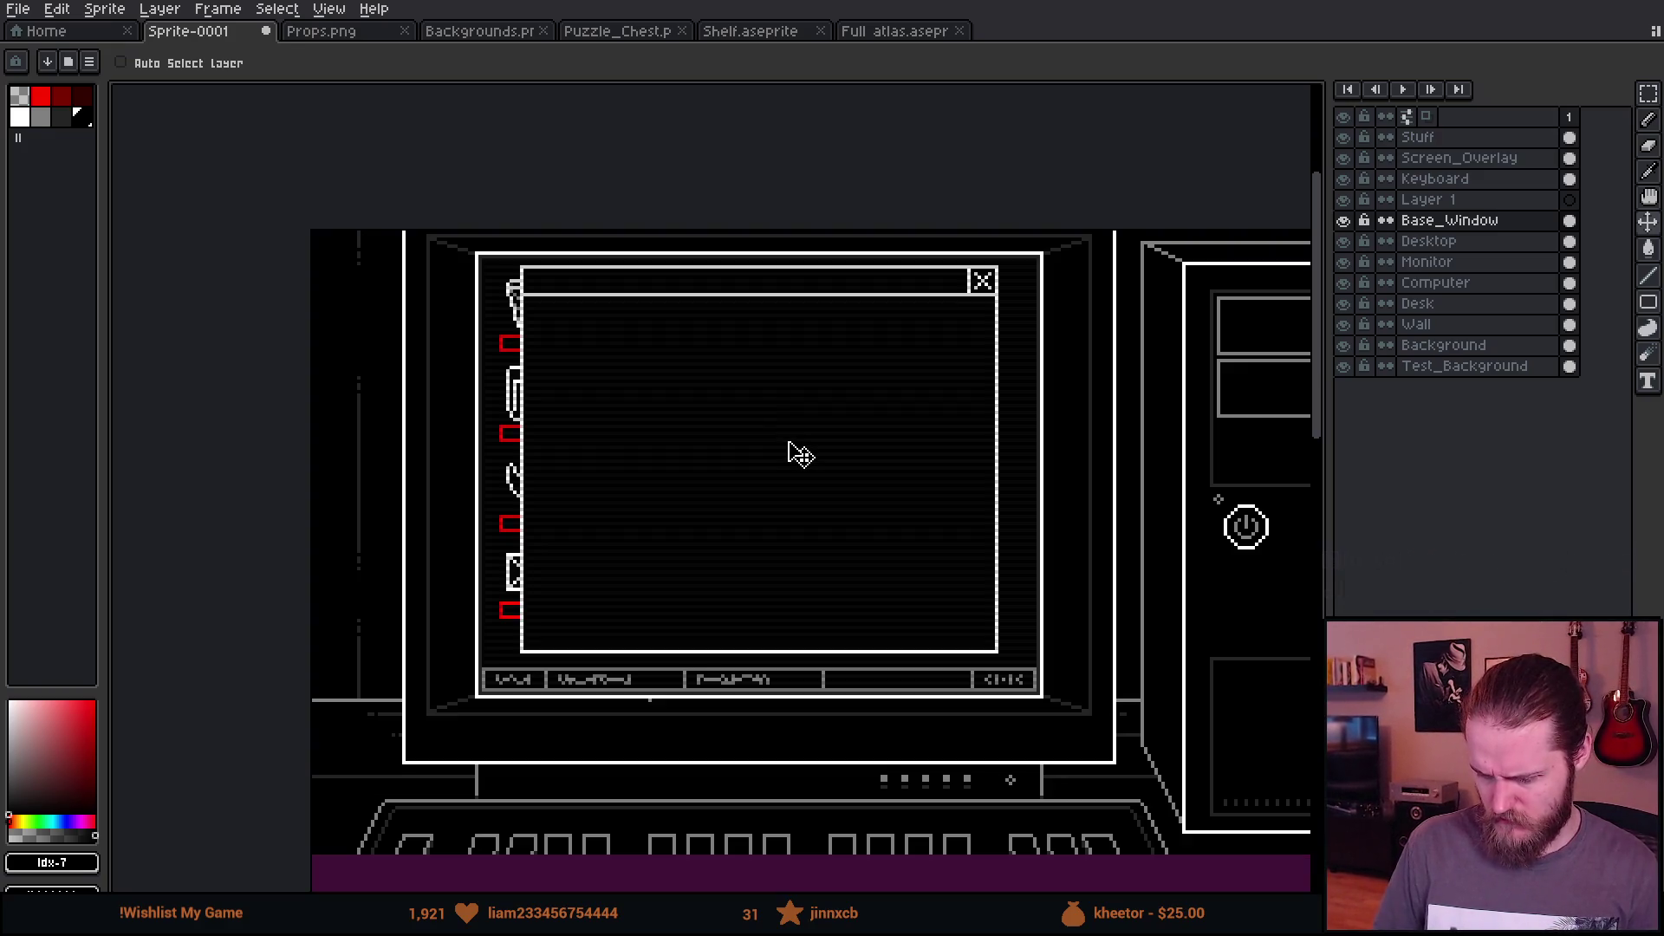
{"action": "scroll", "coordinate": [503, 347], "scroll_direction": "up", "scroll_amount": 1}
{"action": "left_click_drag", "start_coordinate": [728, 412], "coordinate": [555, 389]}
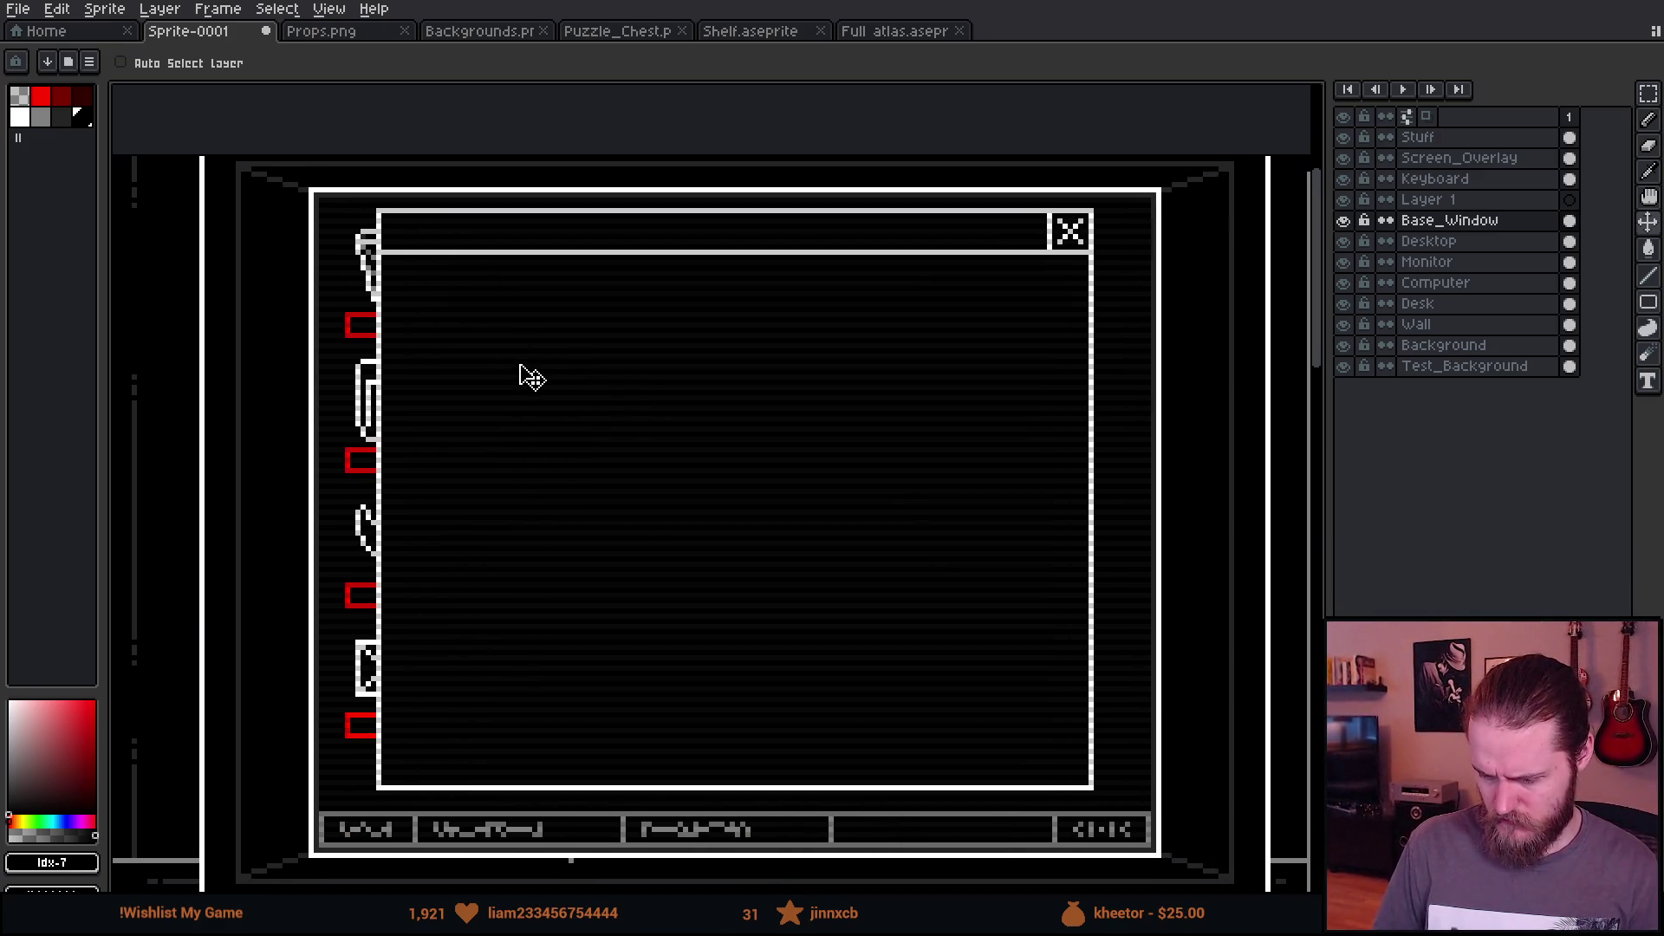
{"action": "scroll", "coordinate": [523, 373], "scroll_direction": "down", "scroll_amount": 1}
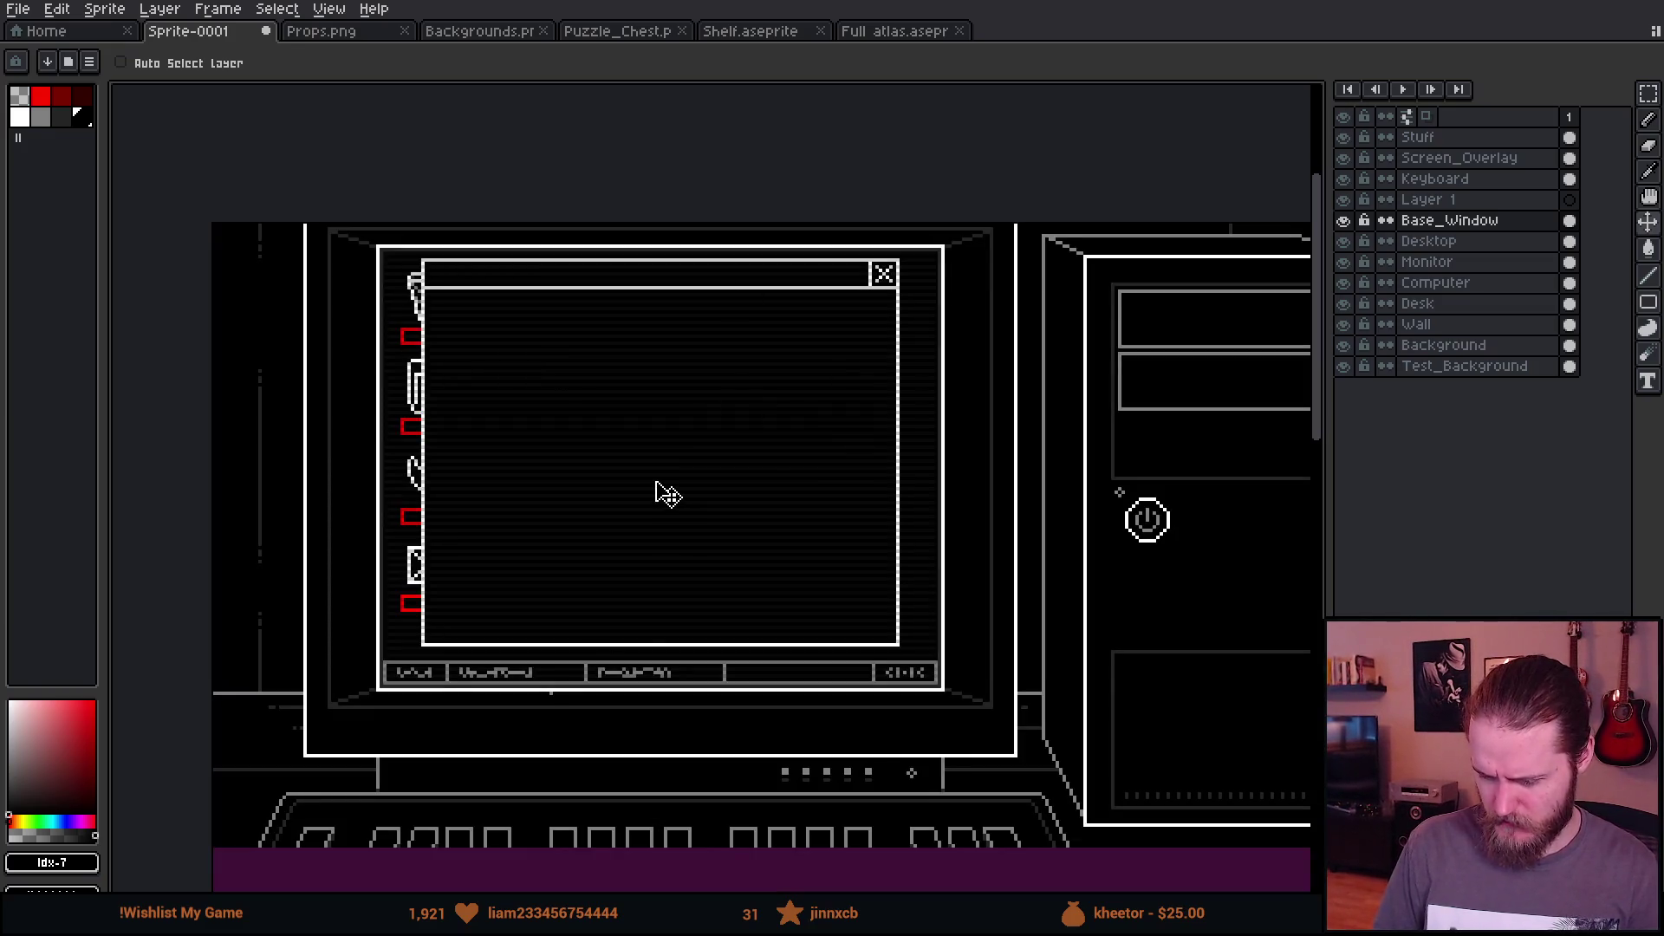
{"action": "scroll", "coordinate": [667, 494], "scroll_direction": "down", "scroll_amount": 1}
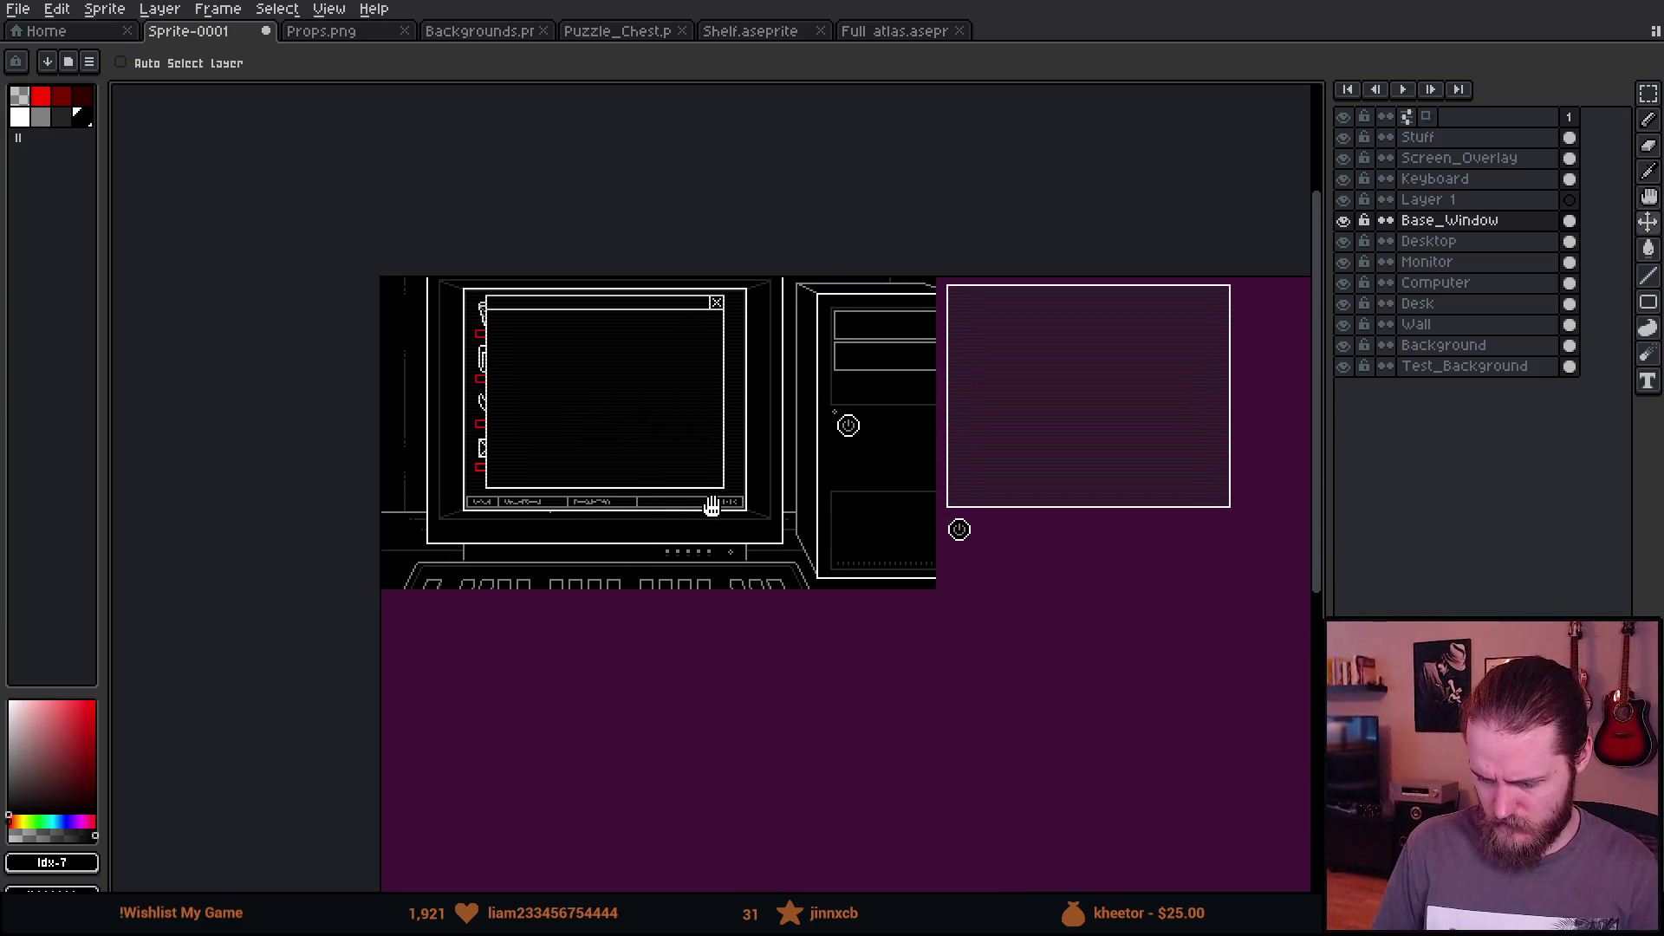
{"action": "key", "text": "m"}
{"action": "left_click_drag", "start_coordinate": [458, 272], "coordinate": [766, 554]}
Step: Move the window onto the empty purple area right of the monitor, then hide the Desktop layer
{"action": "left_click_drag", "start_coordinate": [698, 453], "coordinate": [419, 426]}
{"action": "mouse_move", "coordinate": [318, 361]}
{"action": "left_mouse_down"}
{"action": "mouse_move", "coordinate": [928, 419]}
{"action": "mouse_move", "coordinate": [1115, 353]}
{"action": "mouse_move", "coordinate": [876, 364]}
{"action": "mouse_move", "coordinate": [799, 314]}
{"action": "left_mouse_up"}
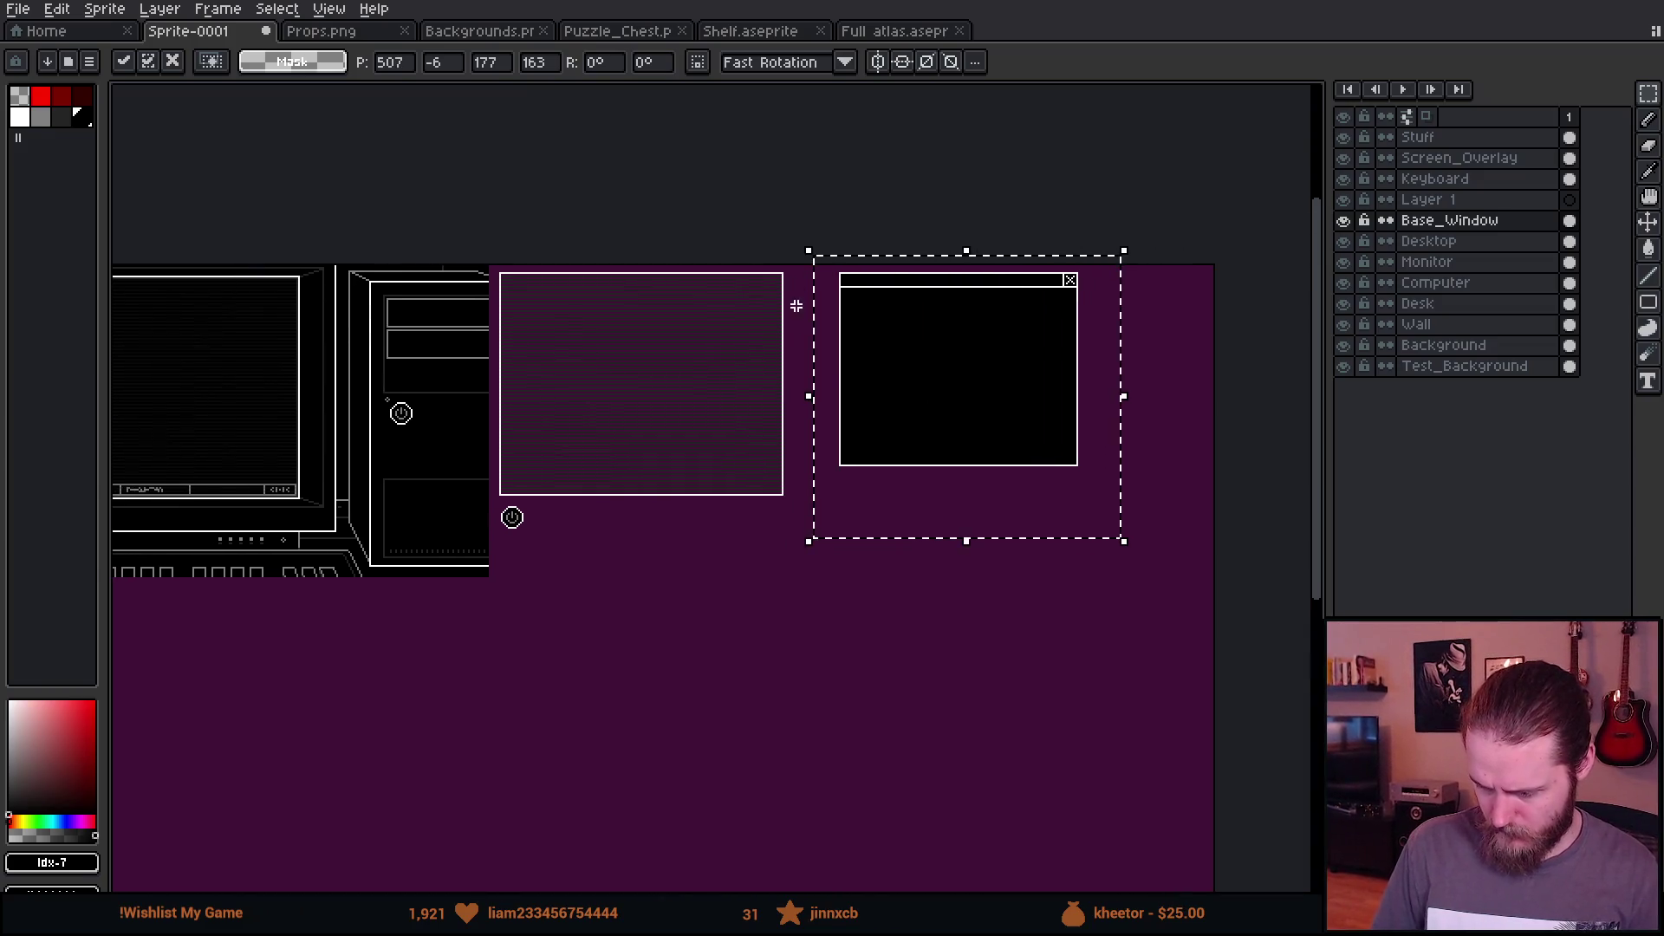
{"action": "scroll", "coordinate": [814, 295], "scroll_direction": "up", "scroll_amount": 5}
{"action": "left_click_drag", "start_coordinate": [1153, 424], "coordinate": [932, 422]}
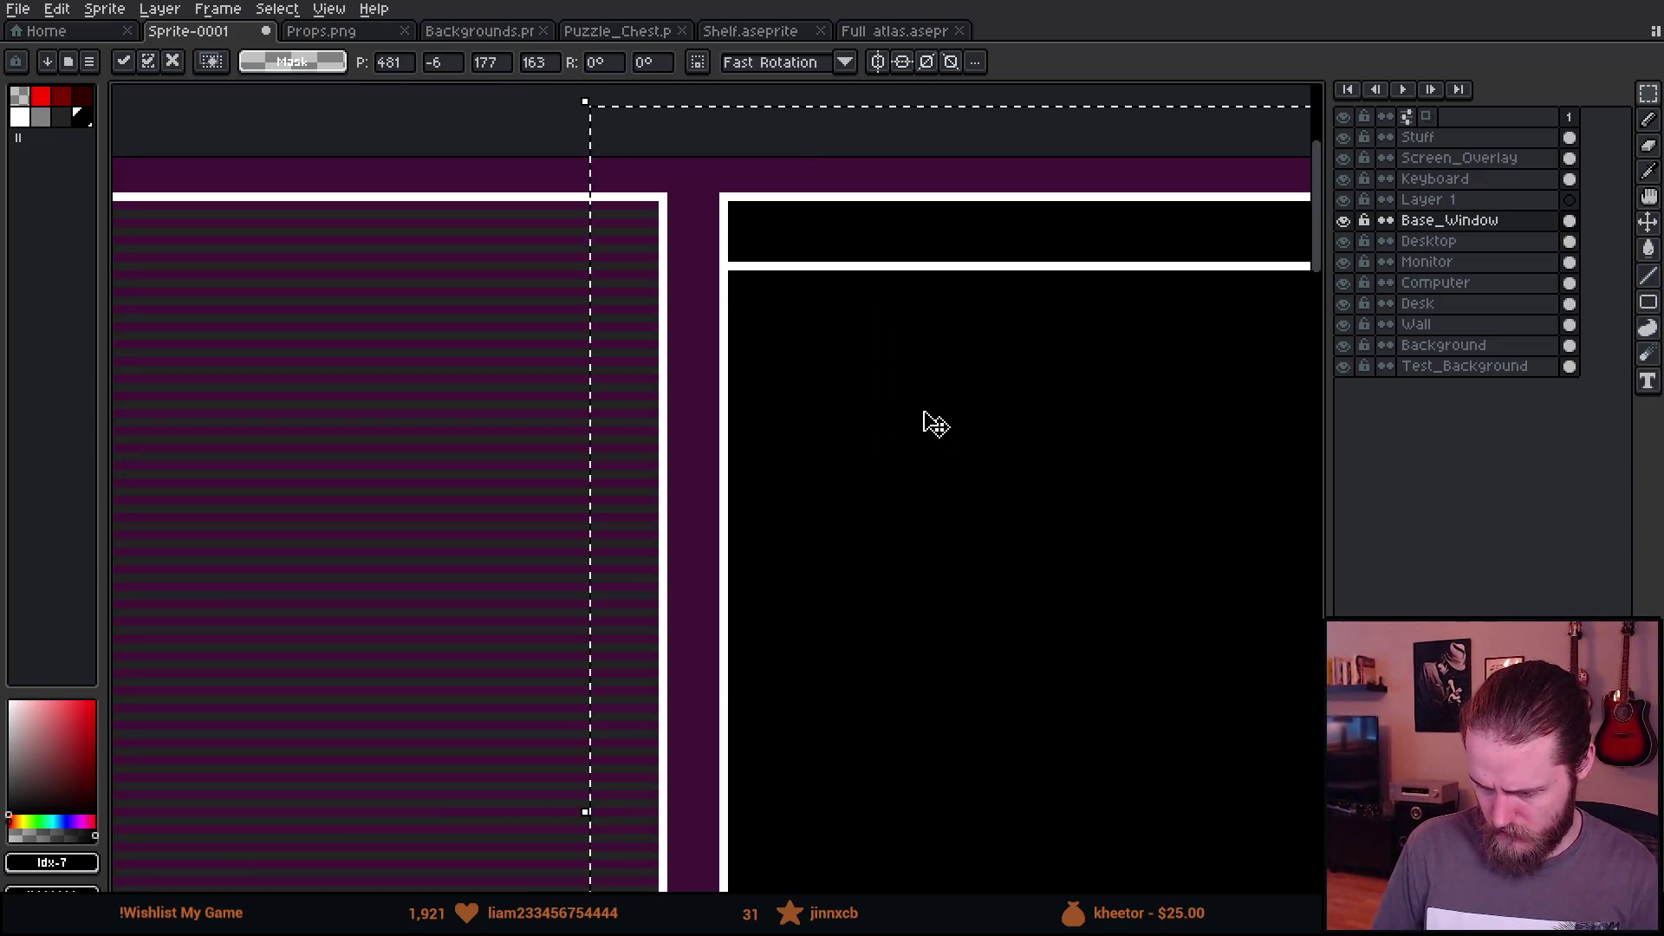
{"action": "scroll", "coordinate": [928, 422], "scroll_direction": "down", "scroll_amount": 4}
{"action": "left_click", "coordinate": [520, 461]}
{"action": "left_click_drag", "start_coordinate": [520, 460], "coordinate": [810, 406]}
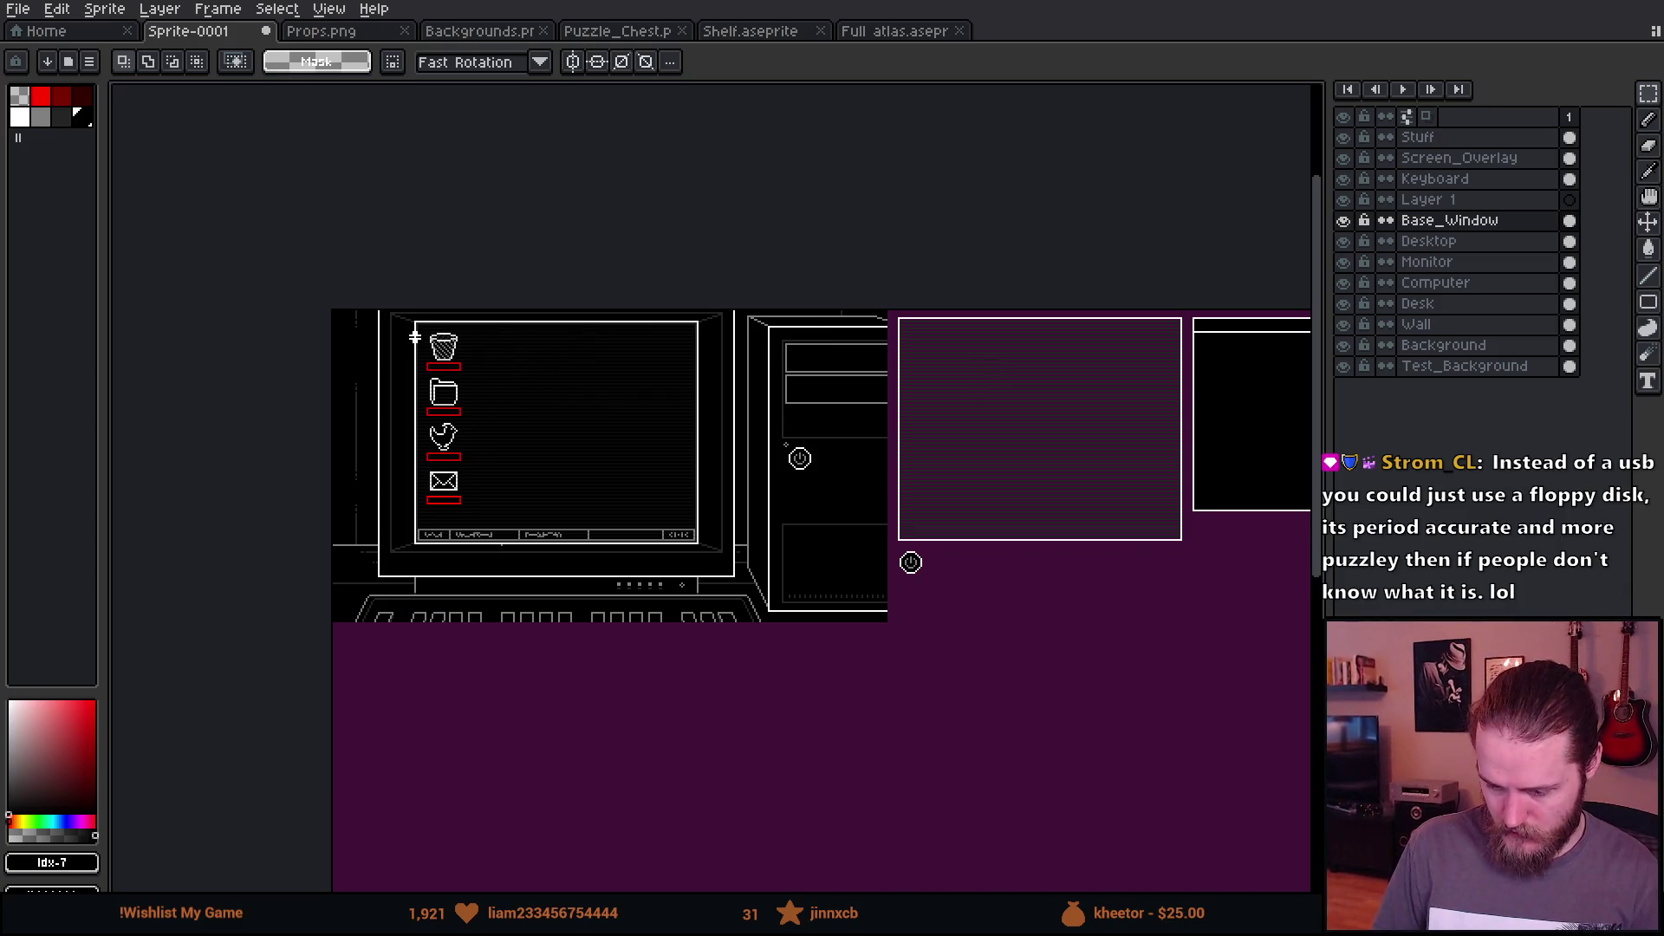
{"action": "left_click", "coordinate": [1344, 241]}
Step: Show and select the Desktop layer, then cut the four icons off the monitor screen
{"action": "left_click", "coordinate": [1344, 241]}
{"action": "left_click", "coordinate": [1454, 249]}
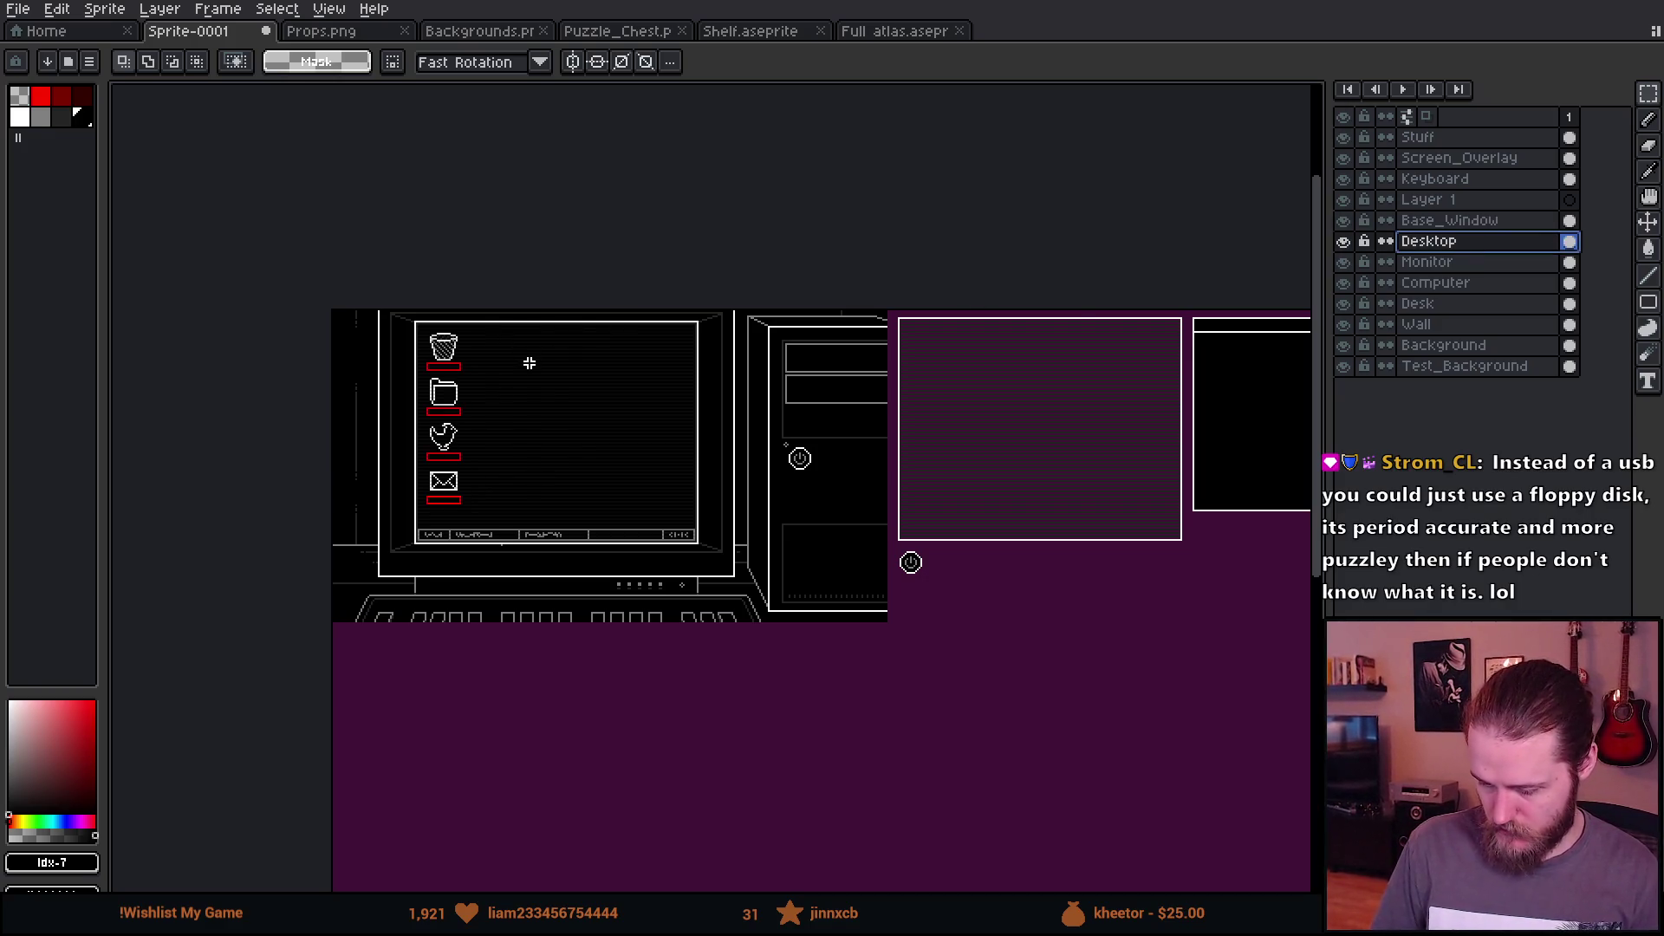
{"action": "scroll", "coordinate": [489, 431], "scroll_direction": "up", "scroll_amount": 1}
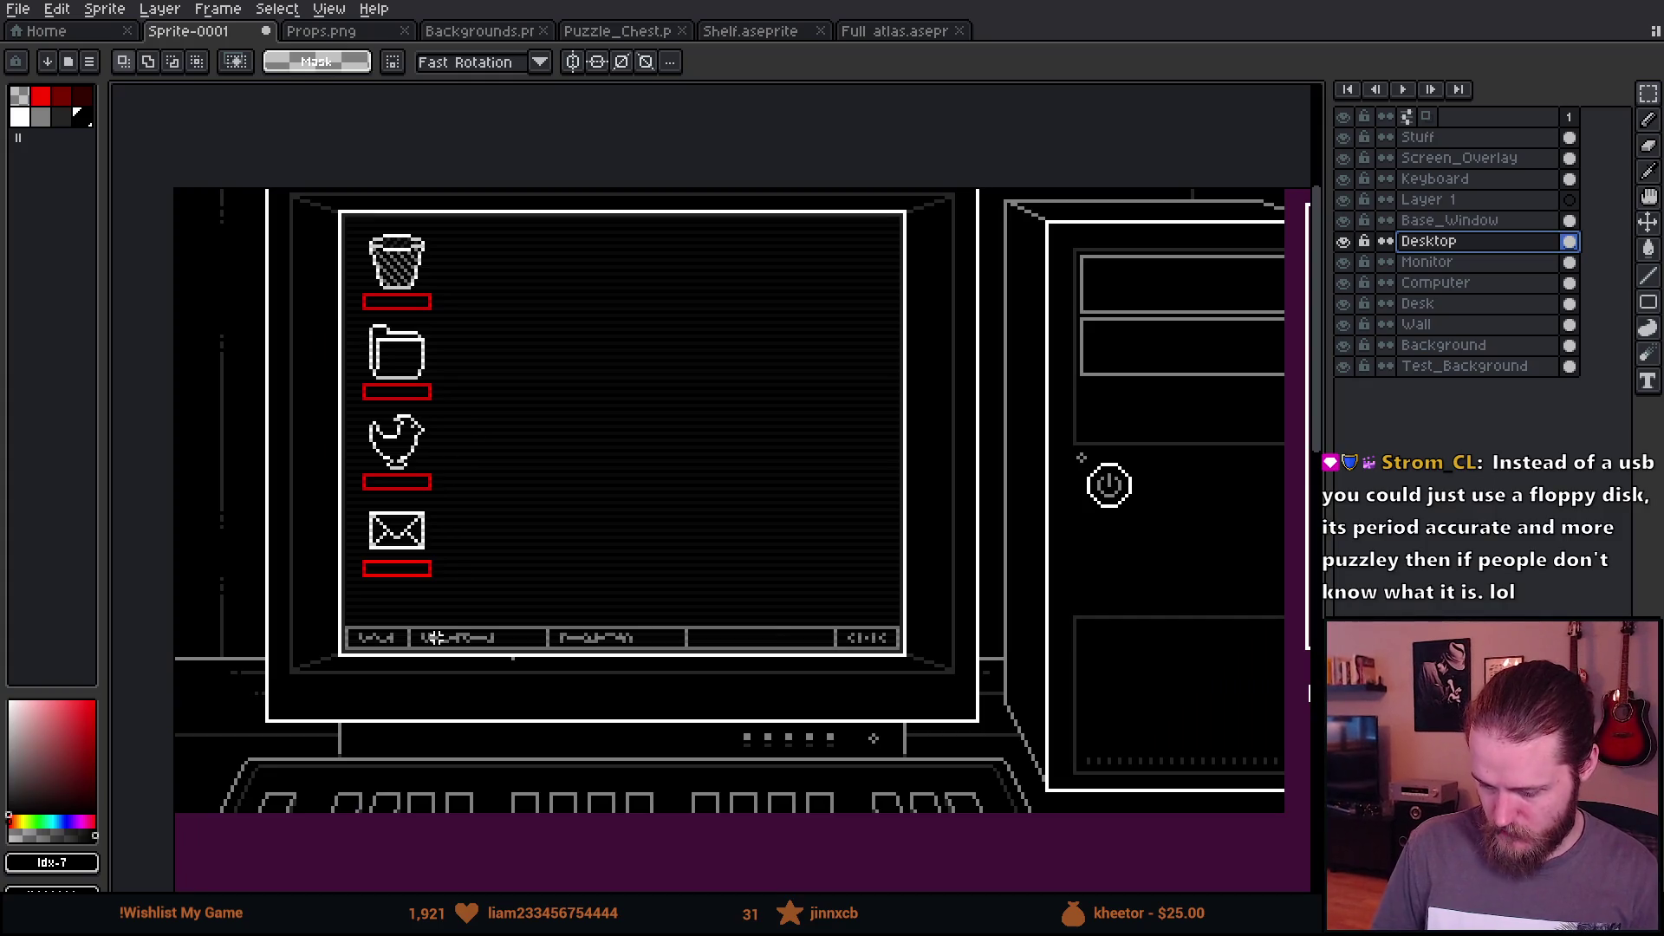
{"action": "scroll", "coordinate": [481, 373], "scroll_direction": "up", "scroll_amount": 1}
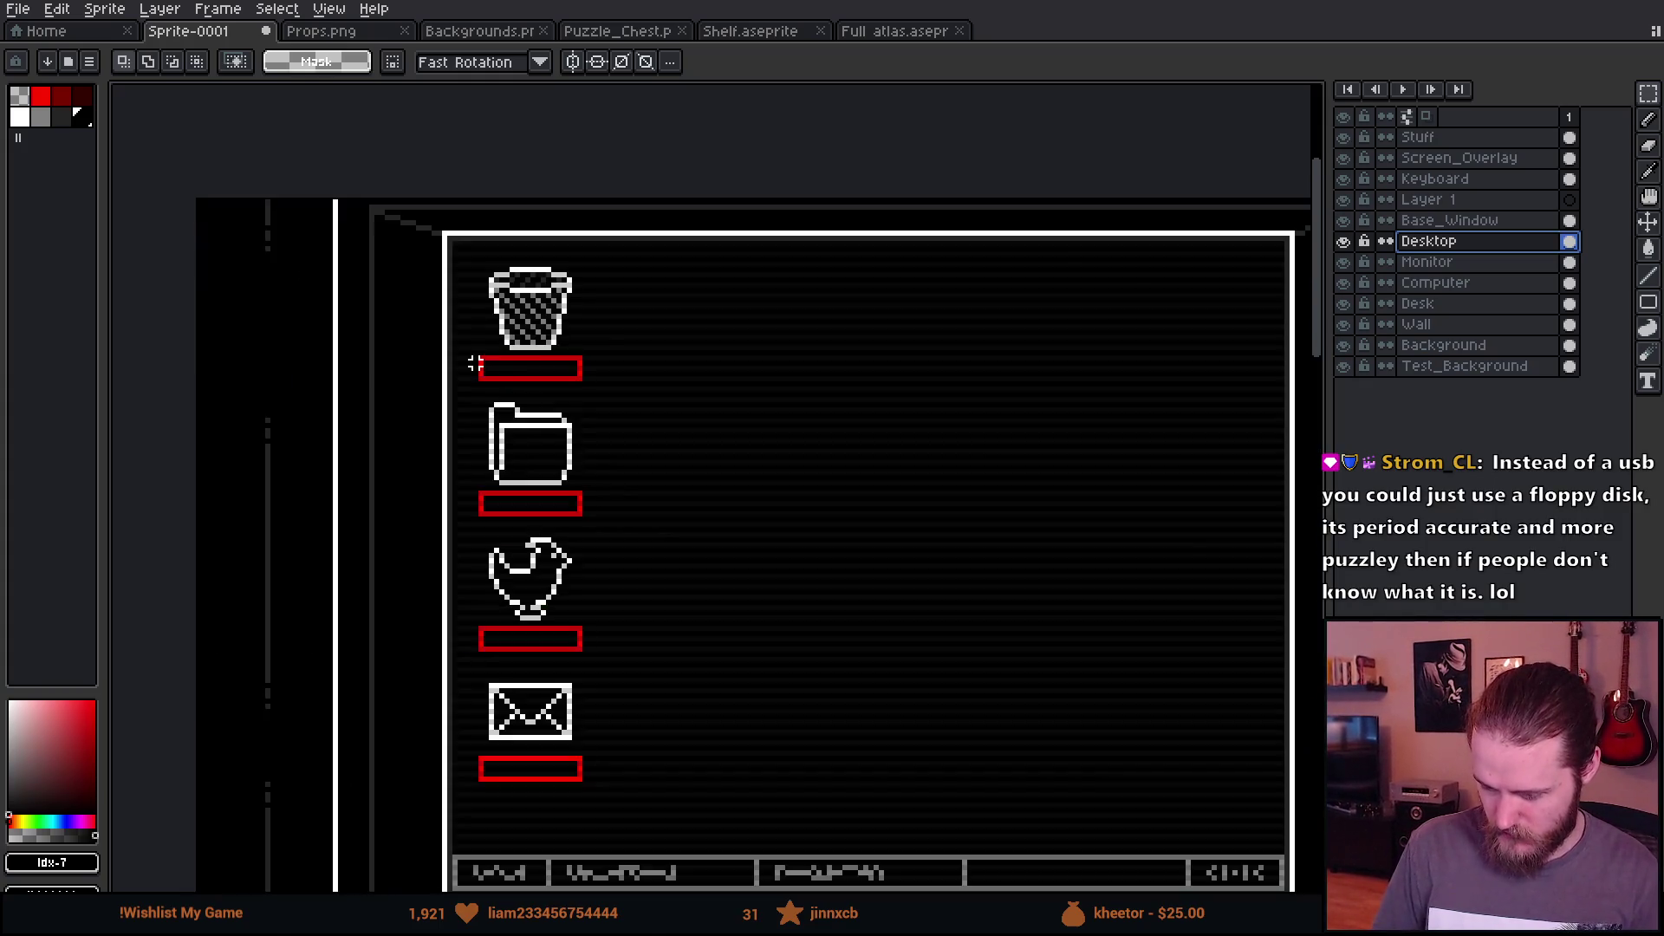
{"action": "left_click_drag", "start_coordinate": [465, 249], "coordinate": [710, 811]}
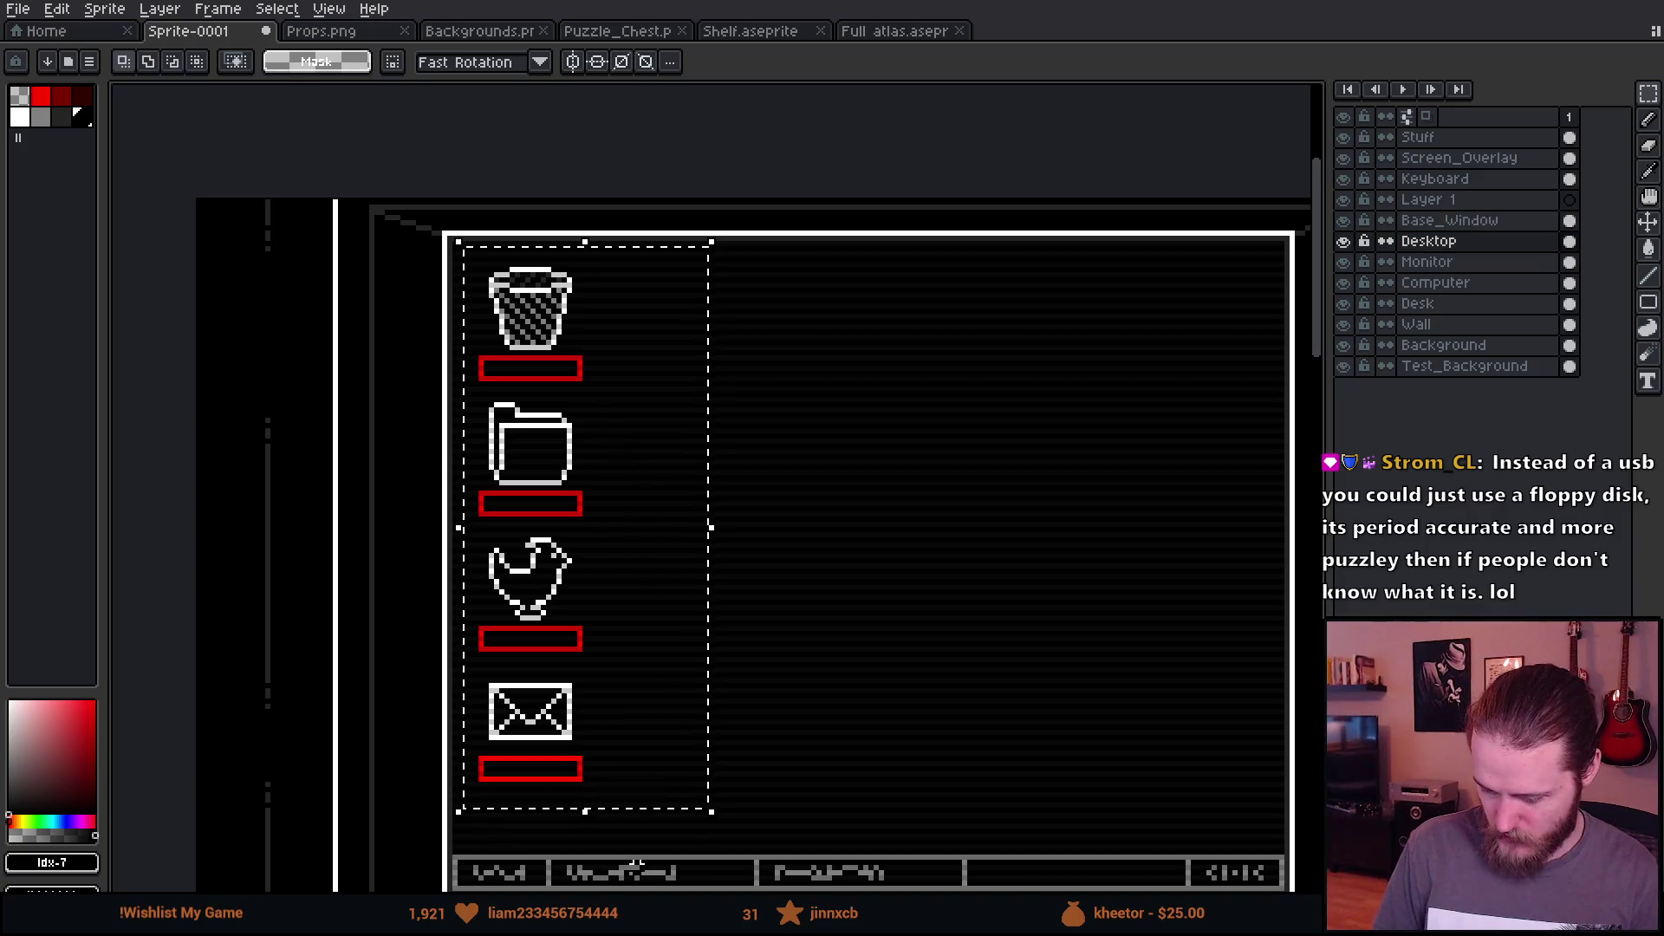
{"action": "key", "text": "ctrl+x"}
Step: Paste the four icons onto the purple area beside the window and reselect the column
{"action": "scroll", "coordinate": [680, 684], "scroll_direction": "down", "scroll_amount": 2}
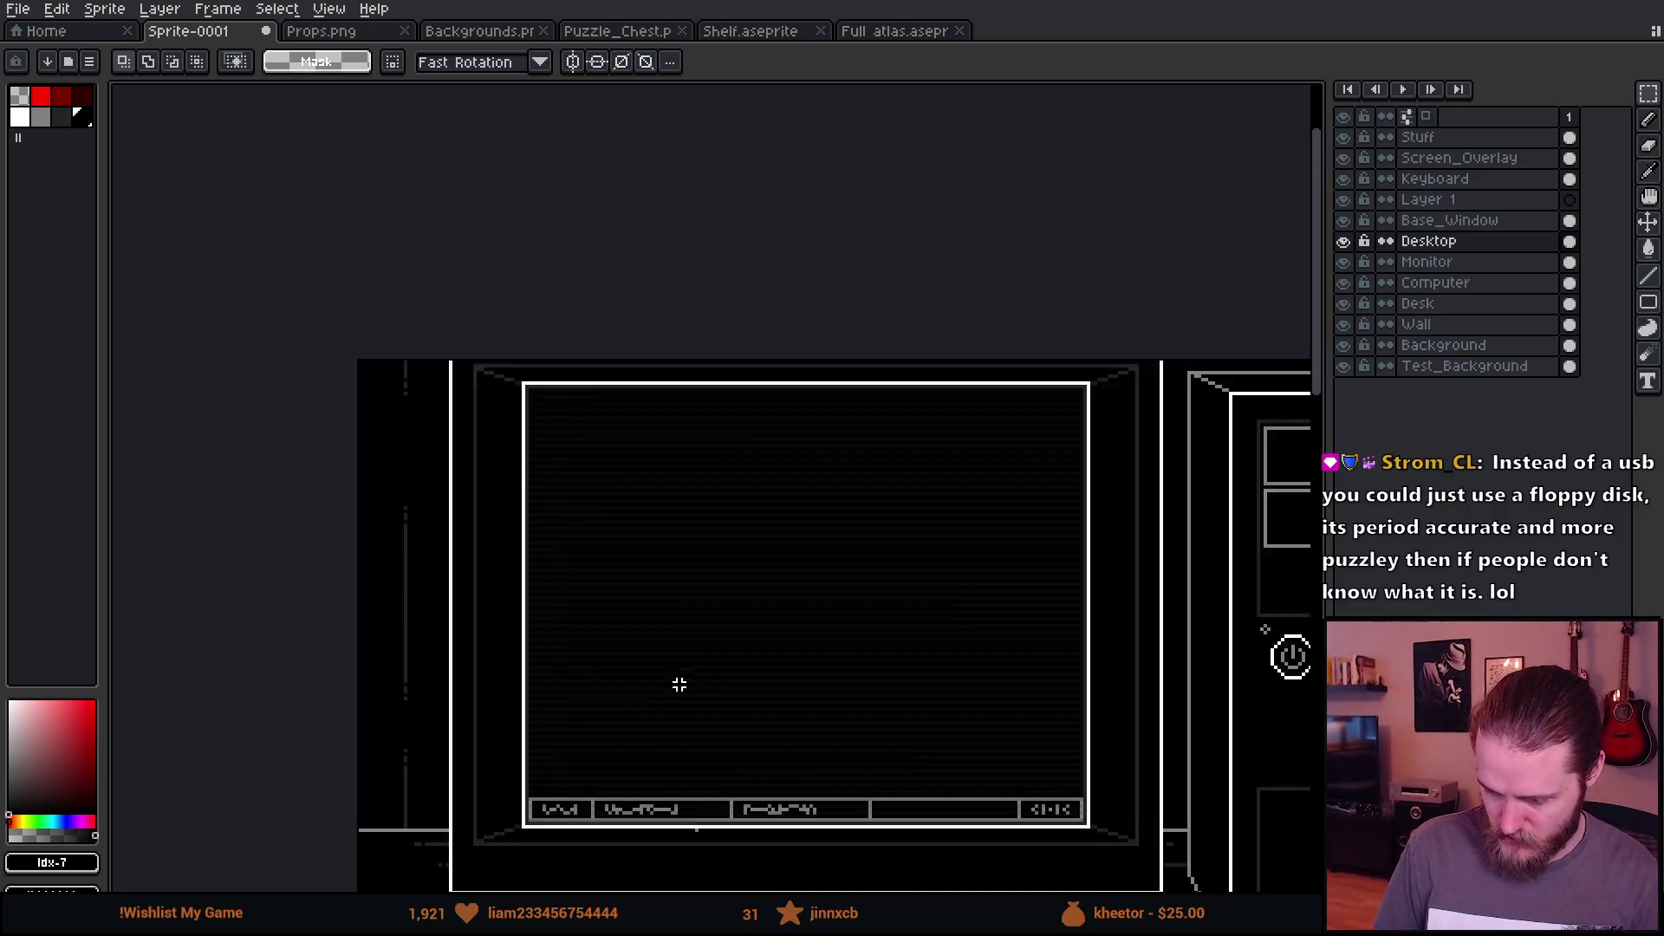
{"action": "left_click_drag", "start_coordinate": [1078, 680], "coordinate": [324, 487]}
{"action": "scroll", "coordinate": [975, 381], "scroll_direction": "up", "scroll_amount": 3}
{"action": "key", "text": "ctrl+v"}
{"action": "left_click_drag", "start_coordinate": [739, 416], "coordinate": [799, 382]}
{"action": "scroll", "coordinate": [799, 382], "scroll_direction": "up", "scroll_amount": 5}
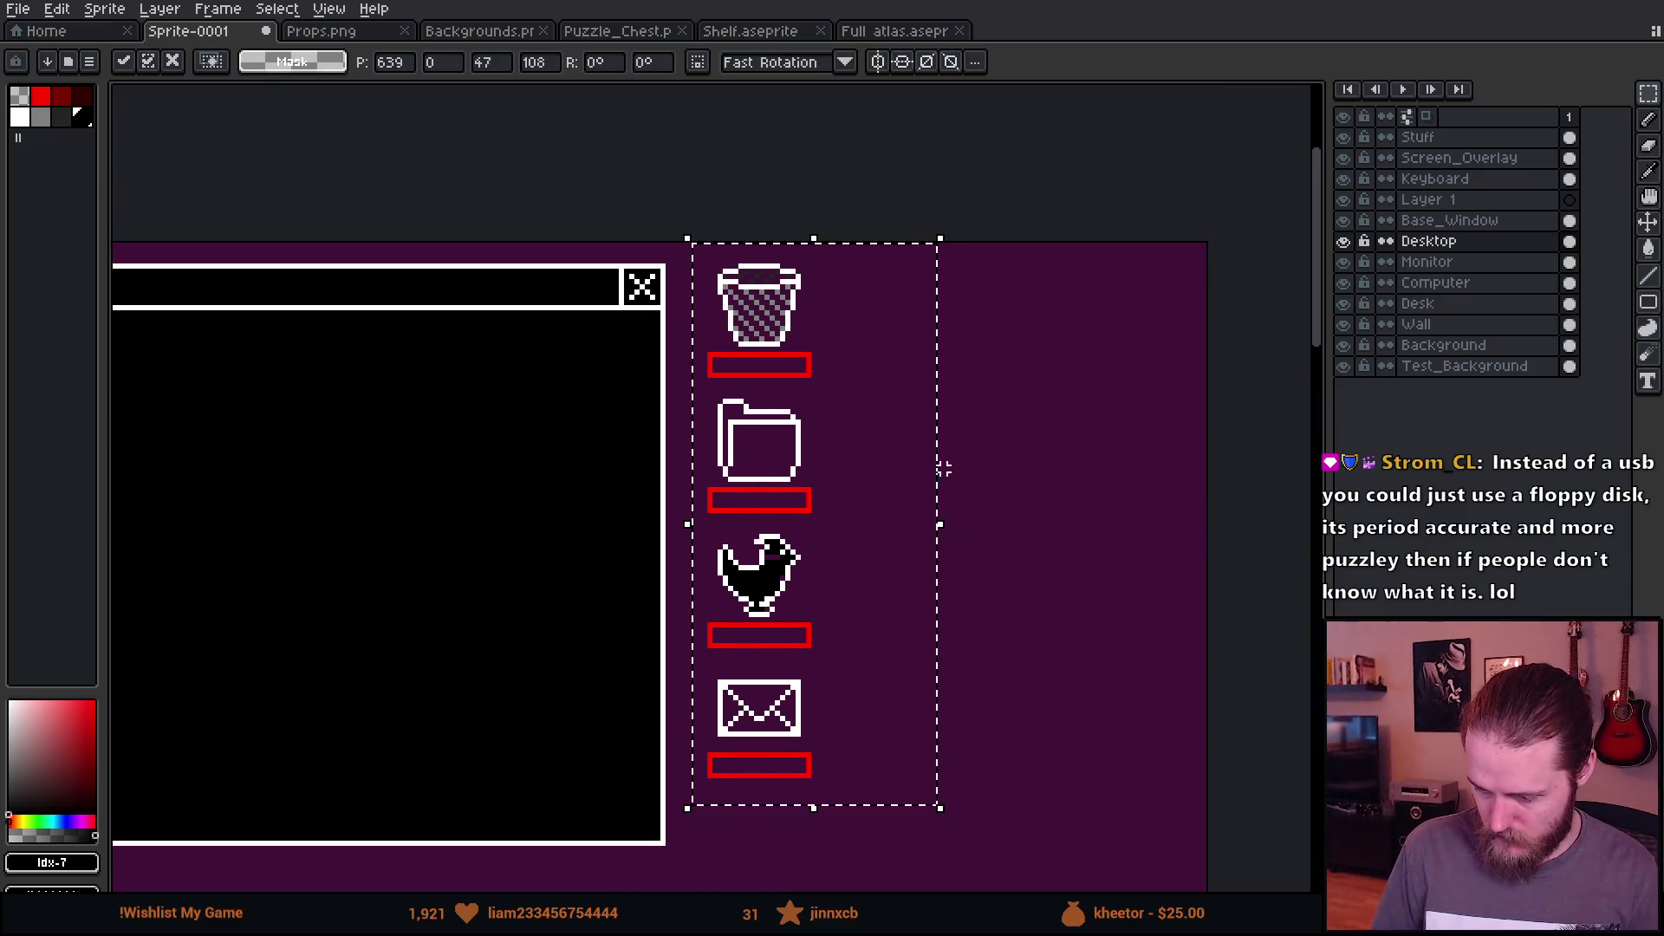
{"action": "left_click", "coordinate": [704, 282]}
{"action": "mouse_move", "coordinate": [689, 240]}
{"action": "left_mouse_down"}
{"action": "mouse_move", "coordinate": [921, 743]}
{"action": "mouse_move", "coordinate": [933, 842]}
{"action": "left_mouse_up"}
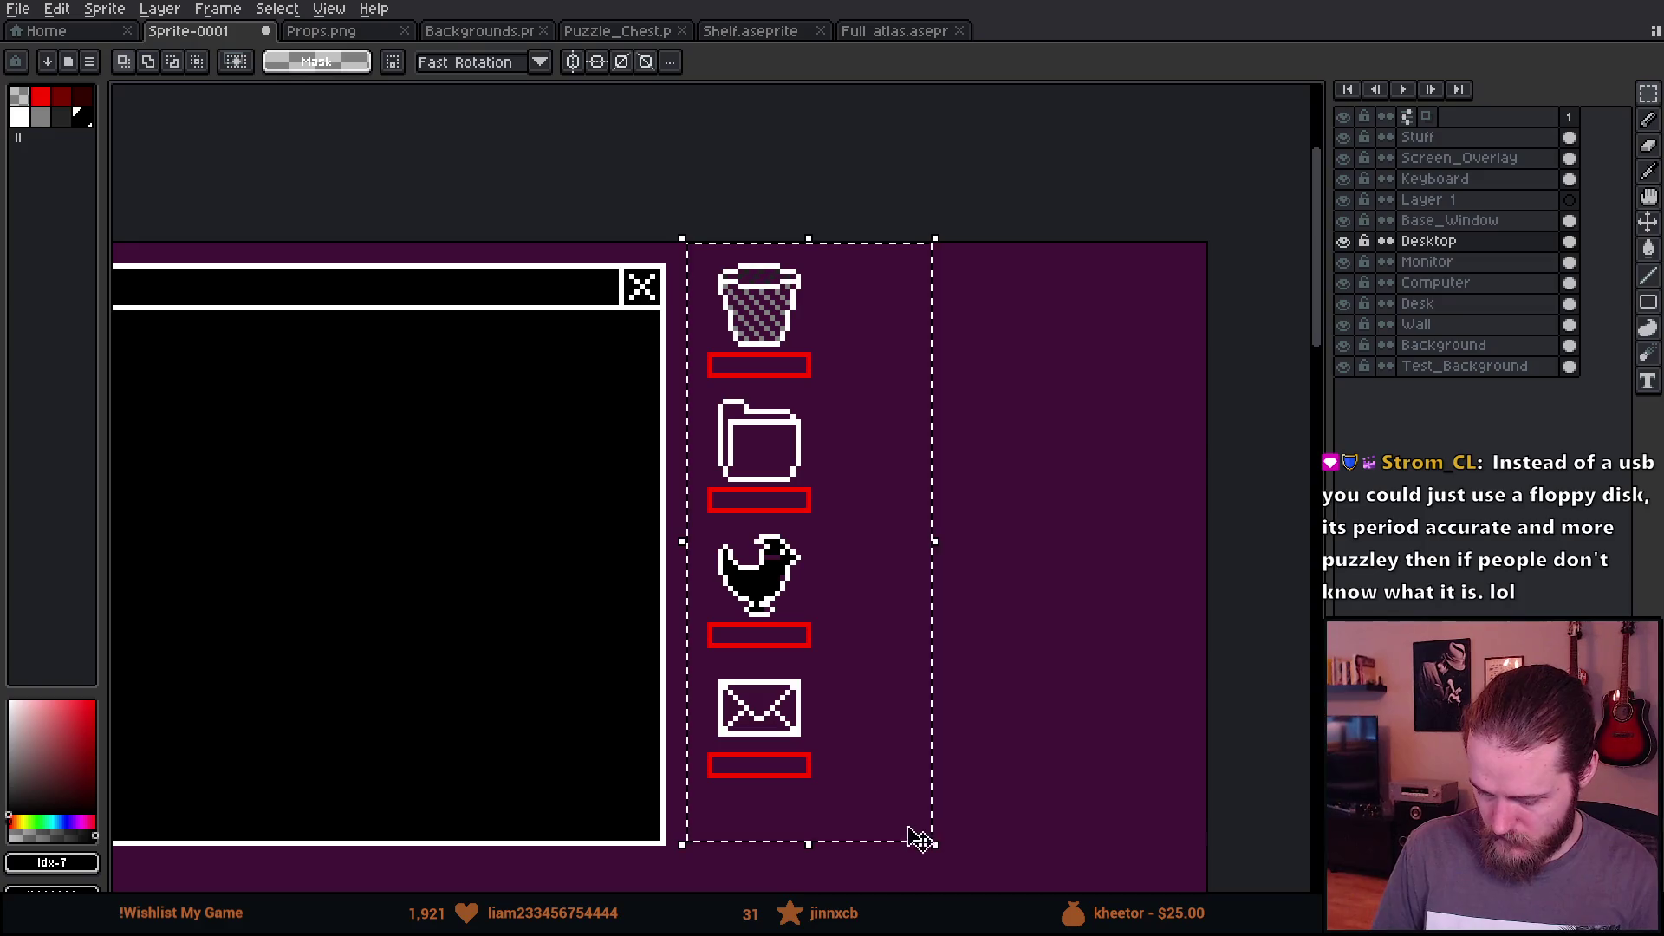
Step: Fill the folder's interior black with the Paint Bucket
{"action": "key", "text": "g"}
{"action": "left_click", "coordinate": [412, 62]}
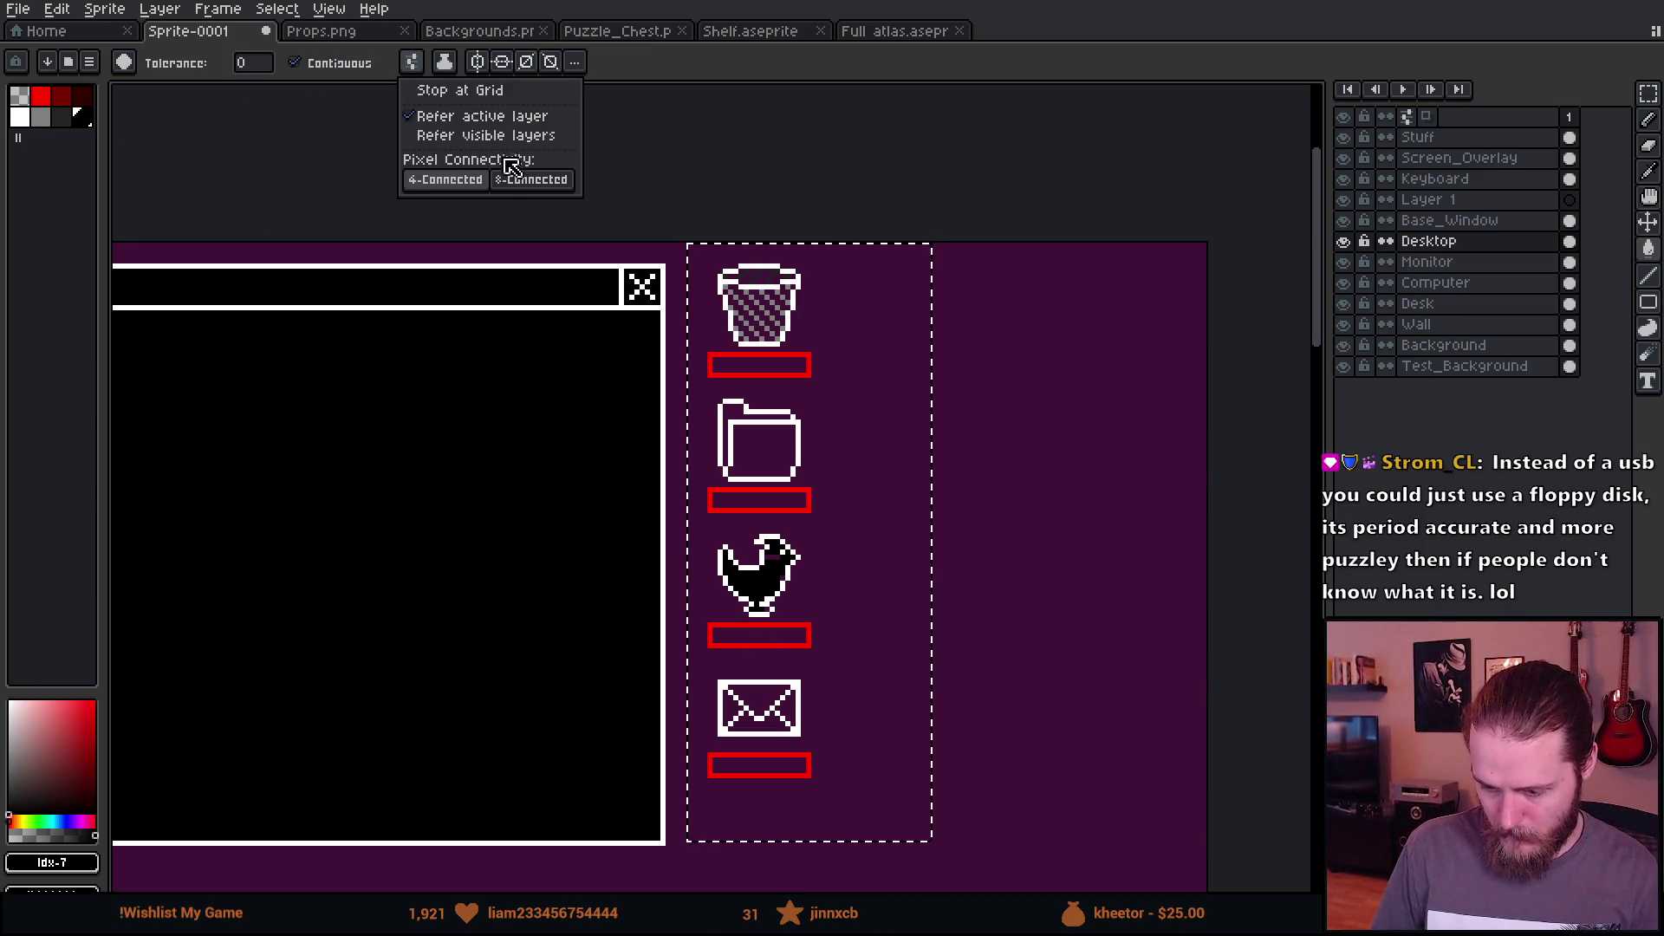
{"action": "scroll", "coordinate": [772, 707], "scroll_direction": "up", "scroll_amount": 5}
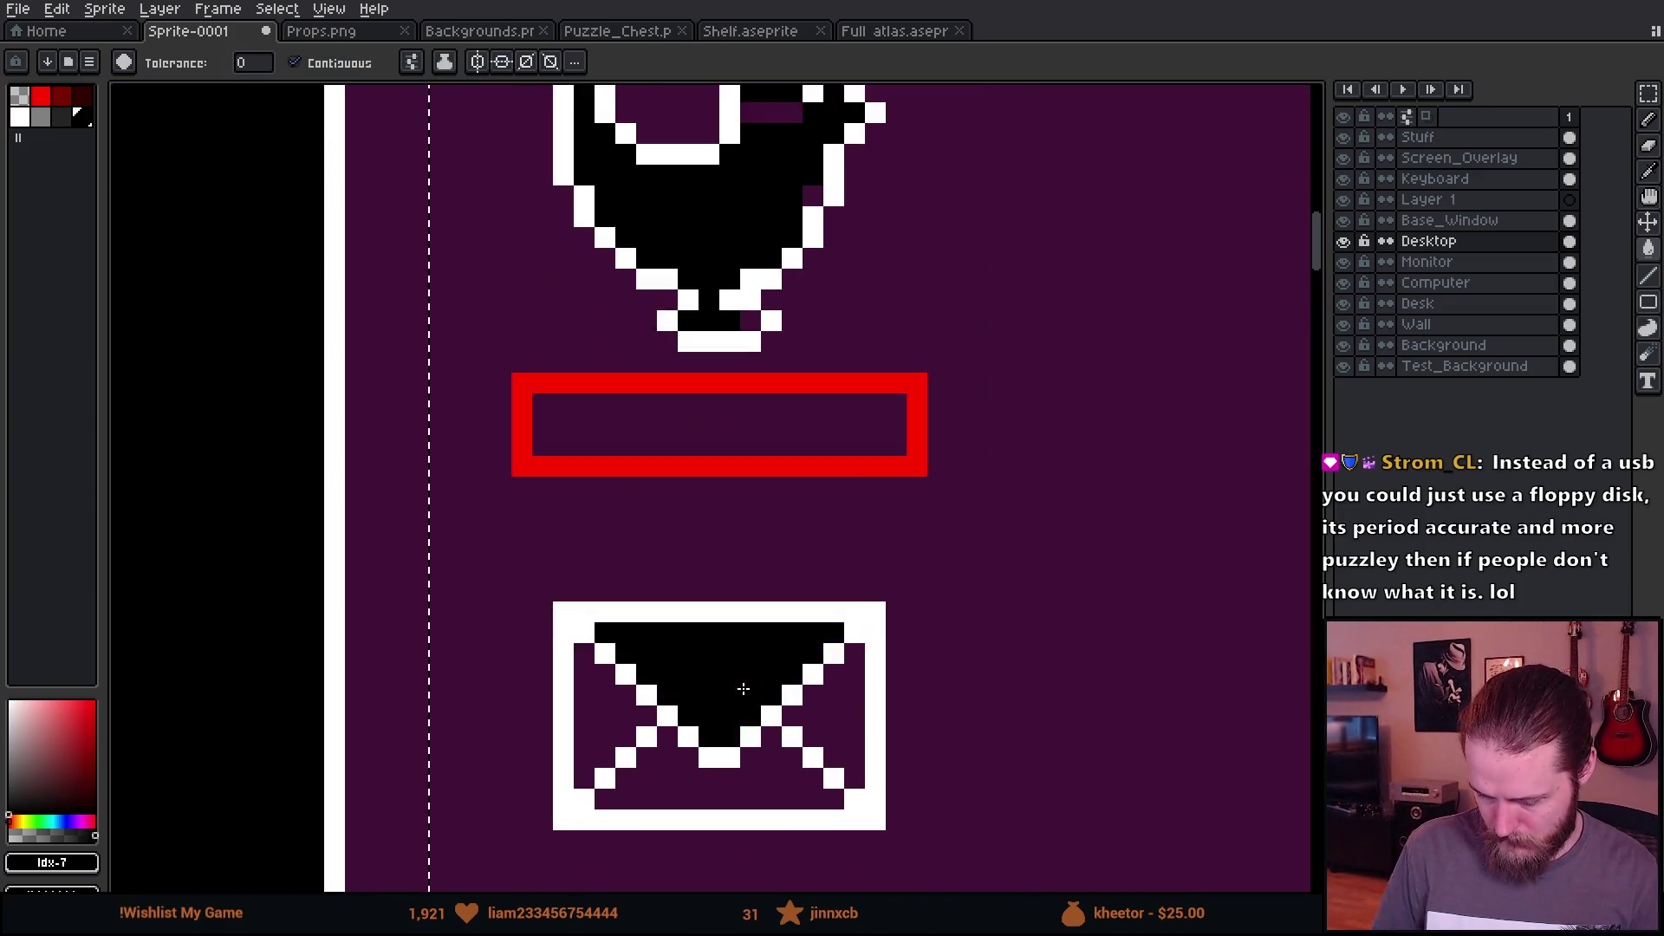
{"action": "scroll", "coordinate": [642, 446], "scroll_direction": "up", "scroll_amount": 4}
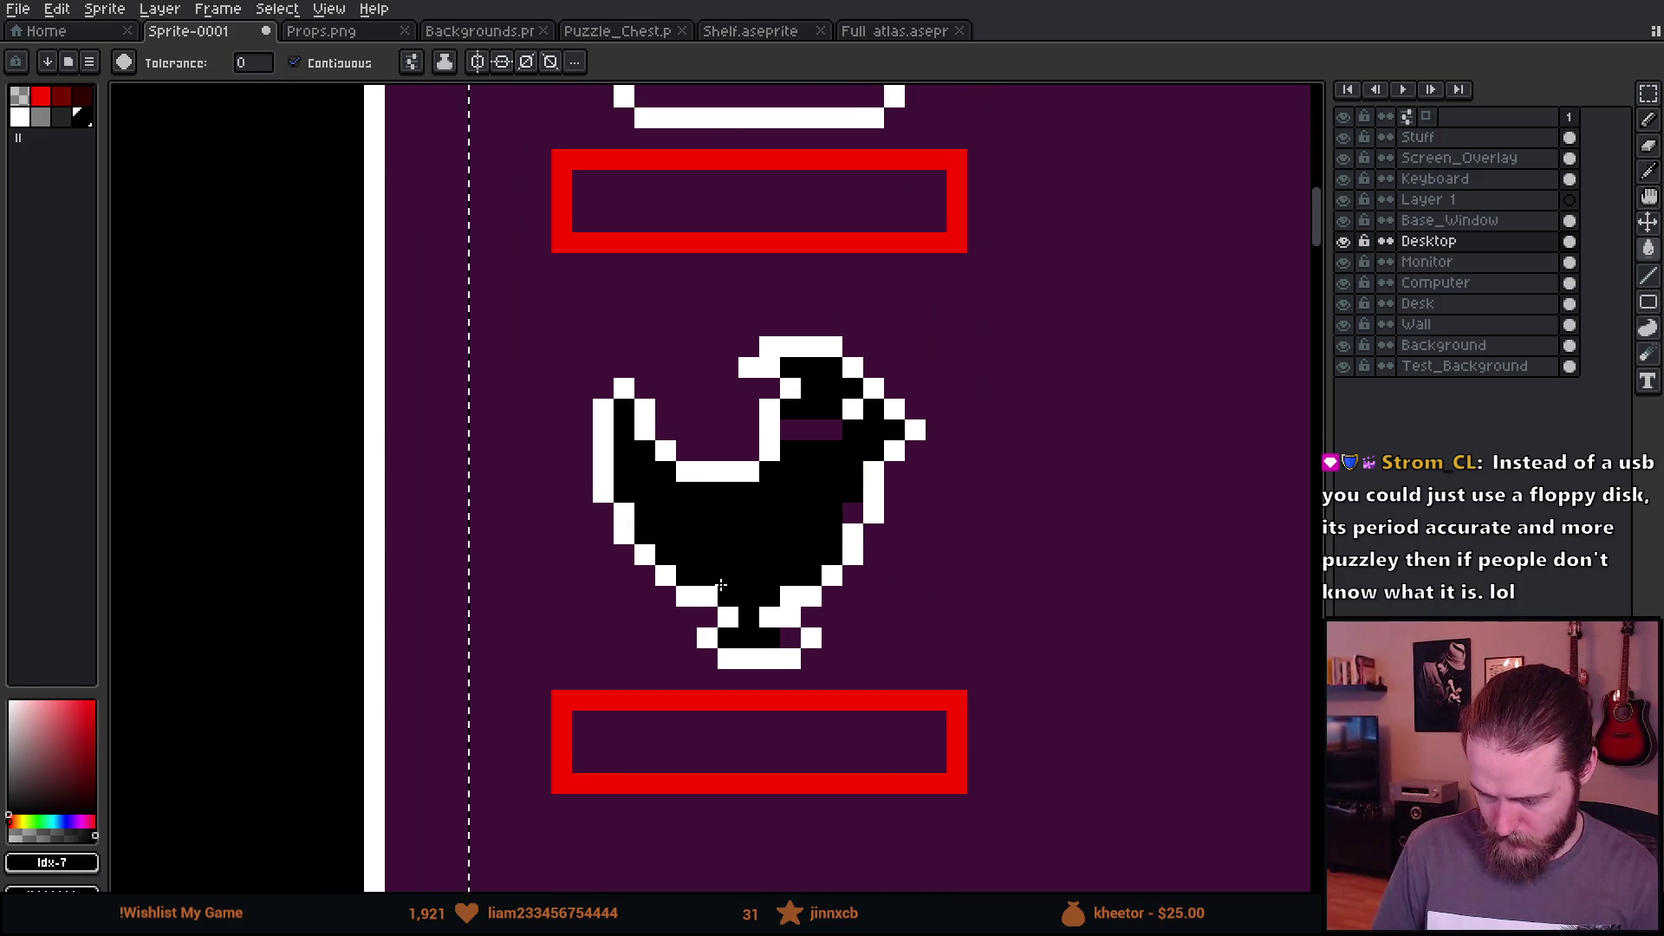
{"action": "scroll", "coordinate": [791, 699], "scroll_direction": "up", "scroll_amount": 6}
{"action": "left_click", "coordinate": [702, 446]}
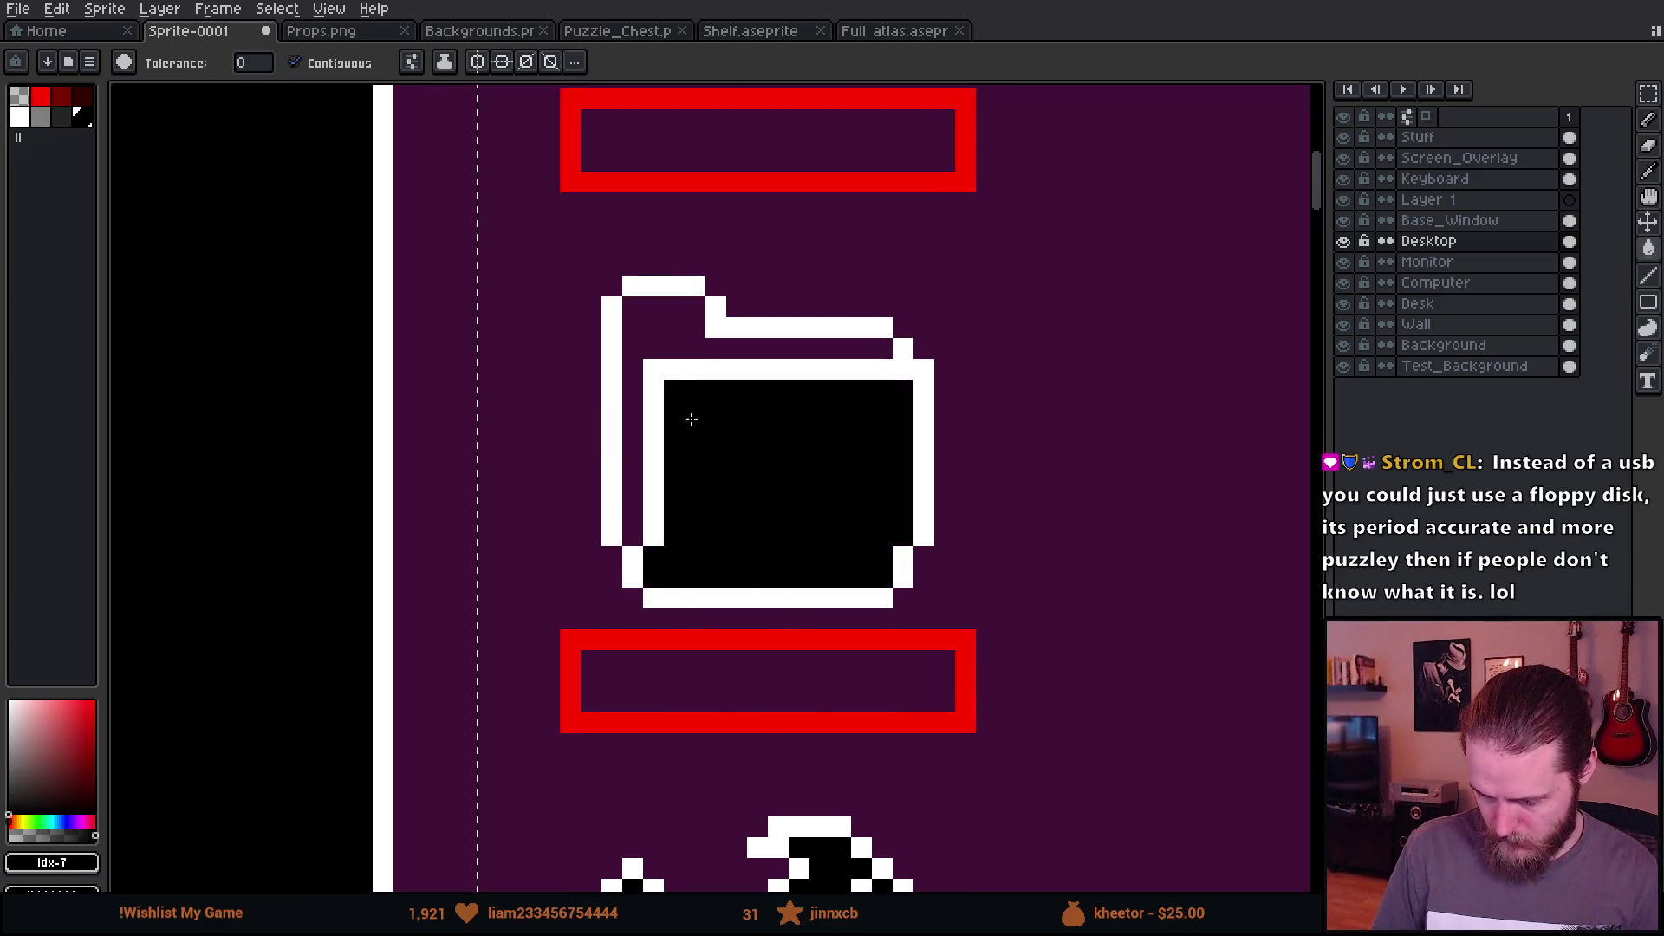
Step: Fill the purple gaps in the trash can's lid and right side black
{"action": "scroll", "coordinate": [748, 816], "scroll_direction": "up", "scroll_amount": 8}
{"action": "left_click", "coordinate": [730, 437]}
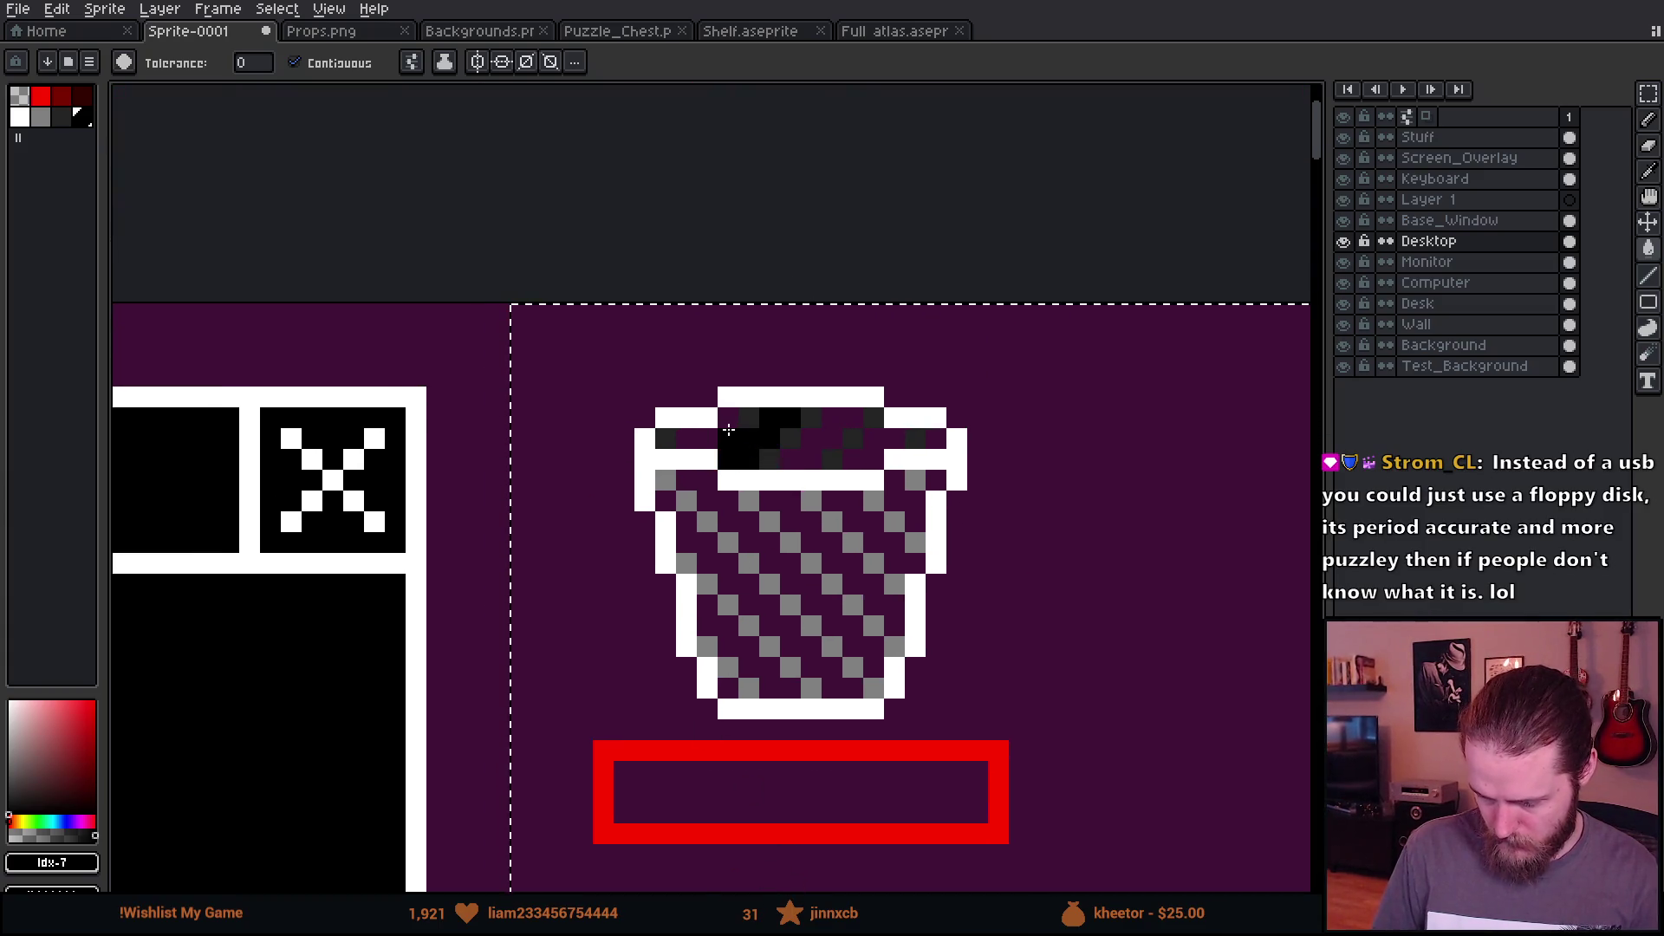
{"action": "left_click", "coordinate": [831, 438]}
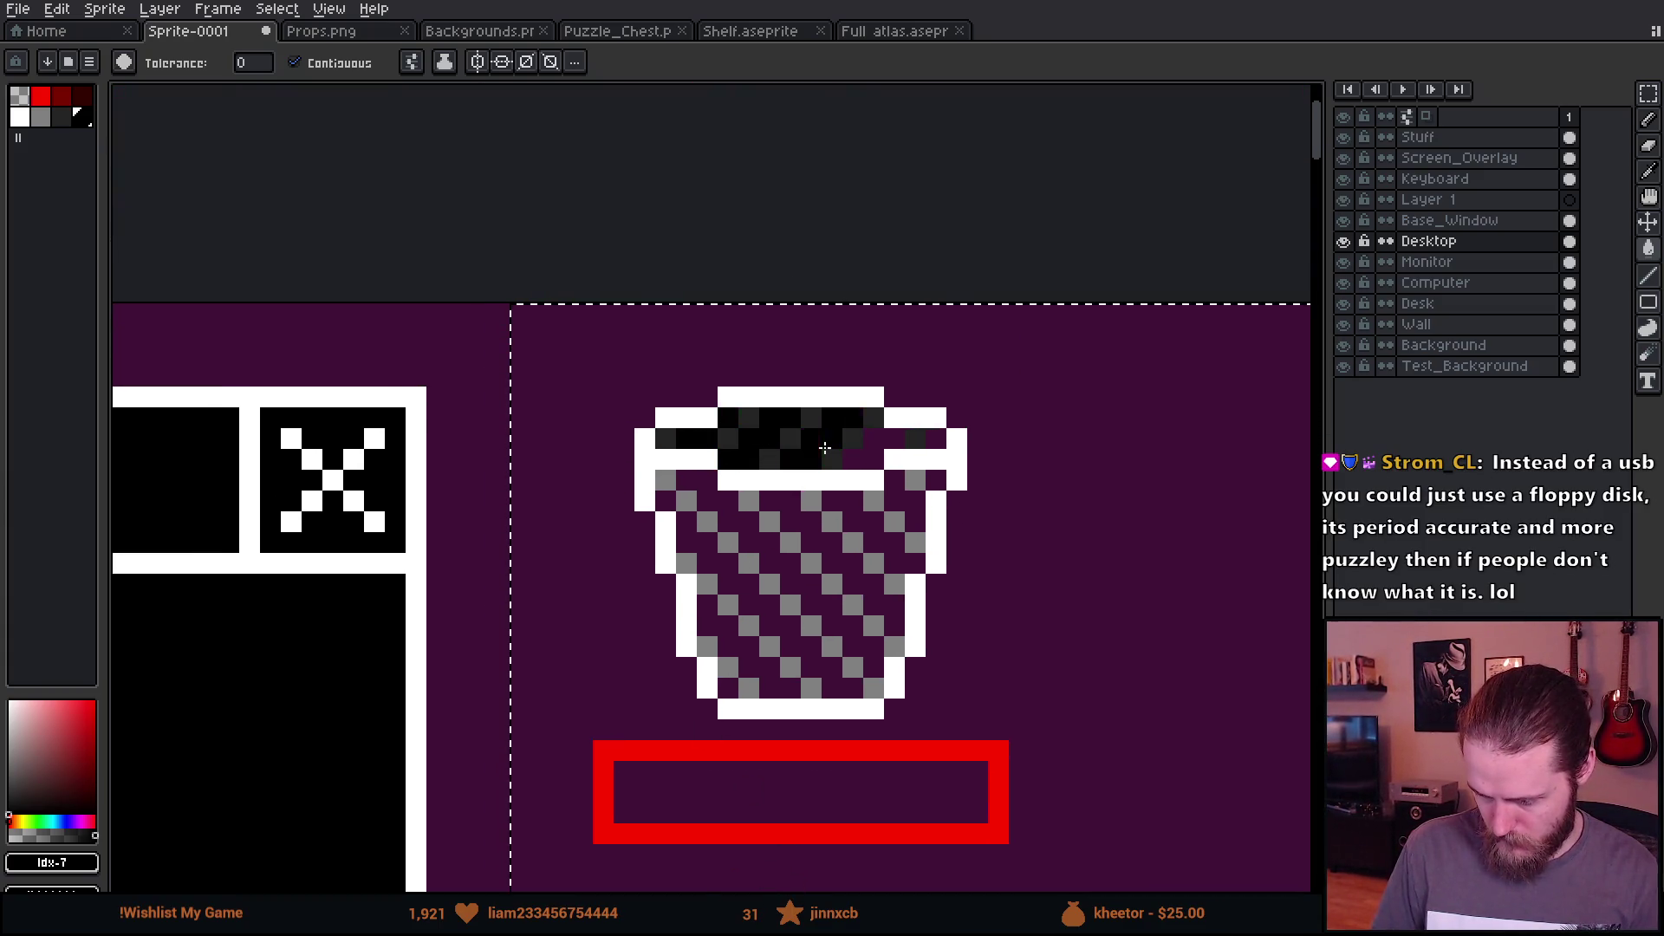
{"action": "left_click", "coordinate": [875, 438]}
{"action": "left_click", "coordinate": [942, 446]}
{"action": "left_click", "coordinate": [916, 502]}
{"action": "left_click", "coordinate": [936, 481]}
{"action": "left_click", "coordinate": [894, 501]}
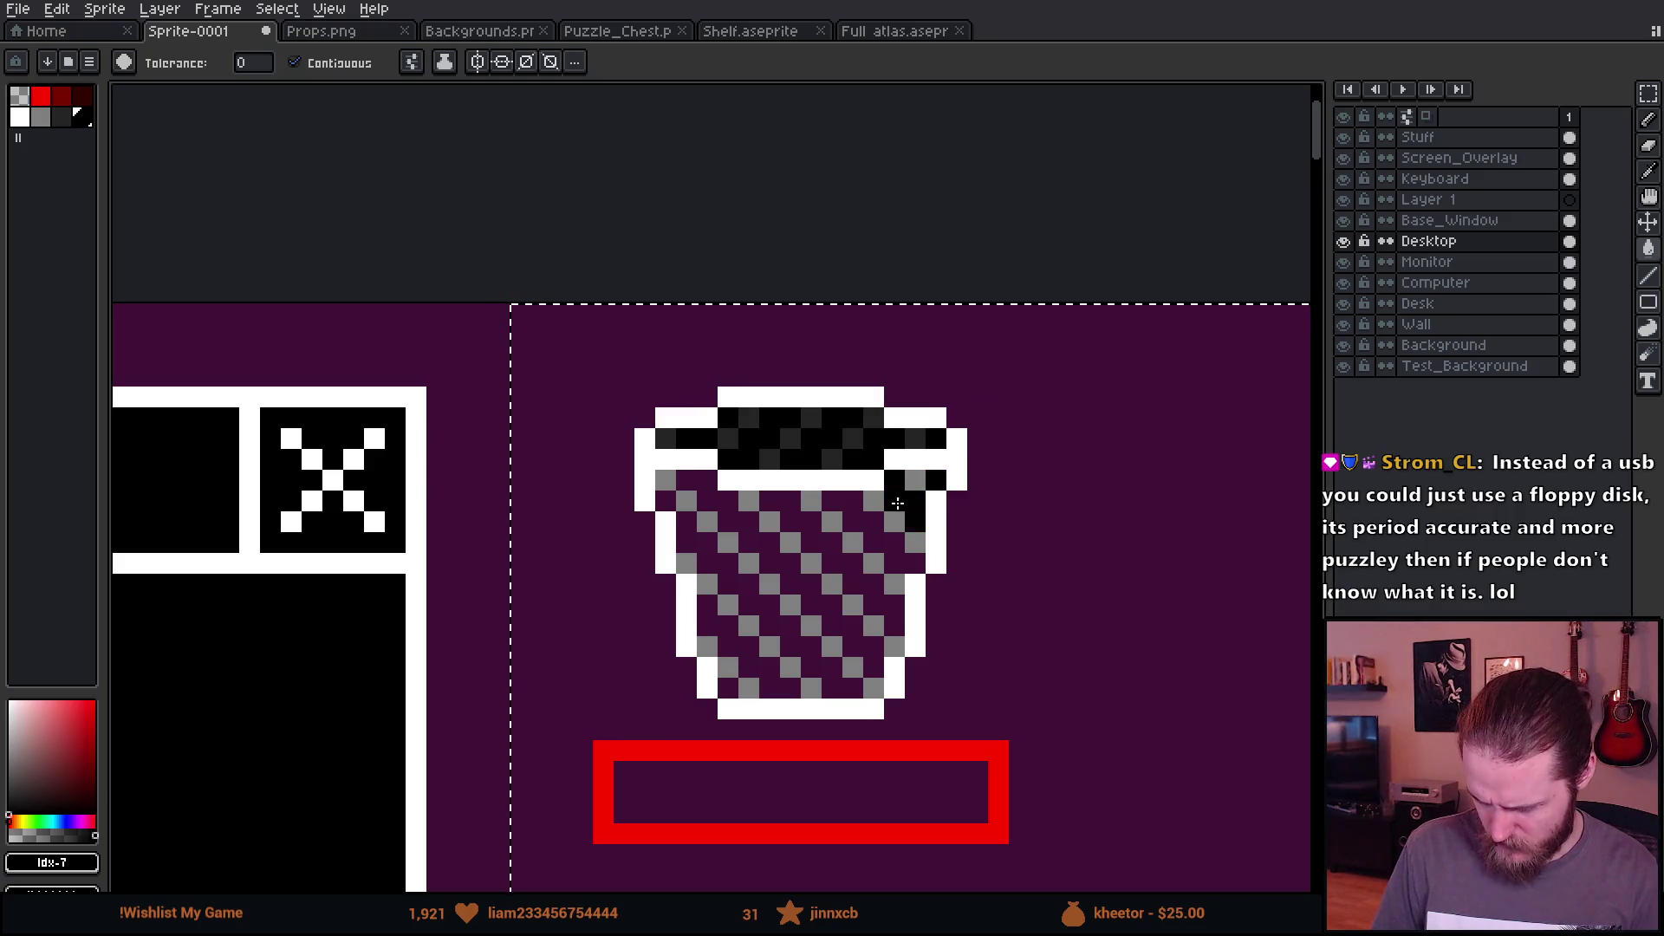
Step: Fill the remaining purple strips and pixels in the trash can's body black
{"action": "key", "text": "v"}
{"action": "key", "text": "g"}
{"action": "left_click", "coordinate": [877, 544]}
{"action": "left_click", "coordinate": [833, 555]}
{"action": "left_click", "coordinate": [811, 585]}
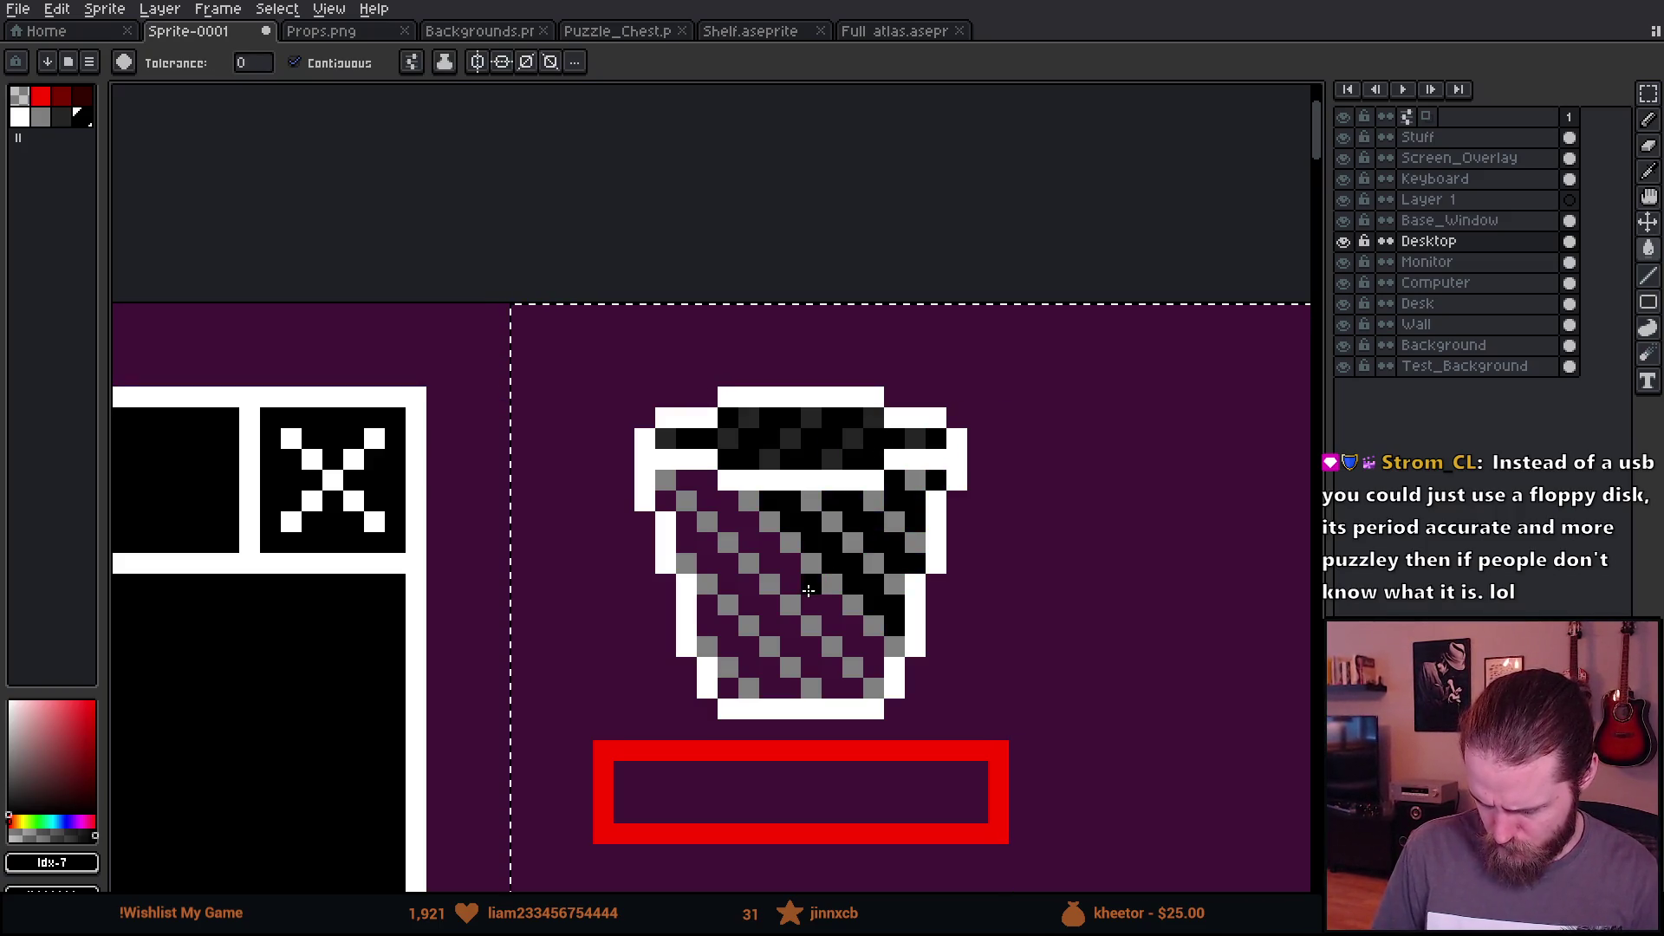
{"action": "left_click", "coordinate": [780, 563]}
{"action": "left_click", "coordinate": [728, 606]}
{"action": "left_click", "coordinate": [749, 647]}
{"action": "left_click", "coordinate": [742, 661]}
{"action": "left_click", "coordinate": [728, 689]}
{"action": "left_click", "coordinate": [666, 501]}
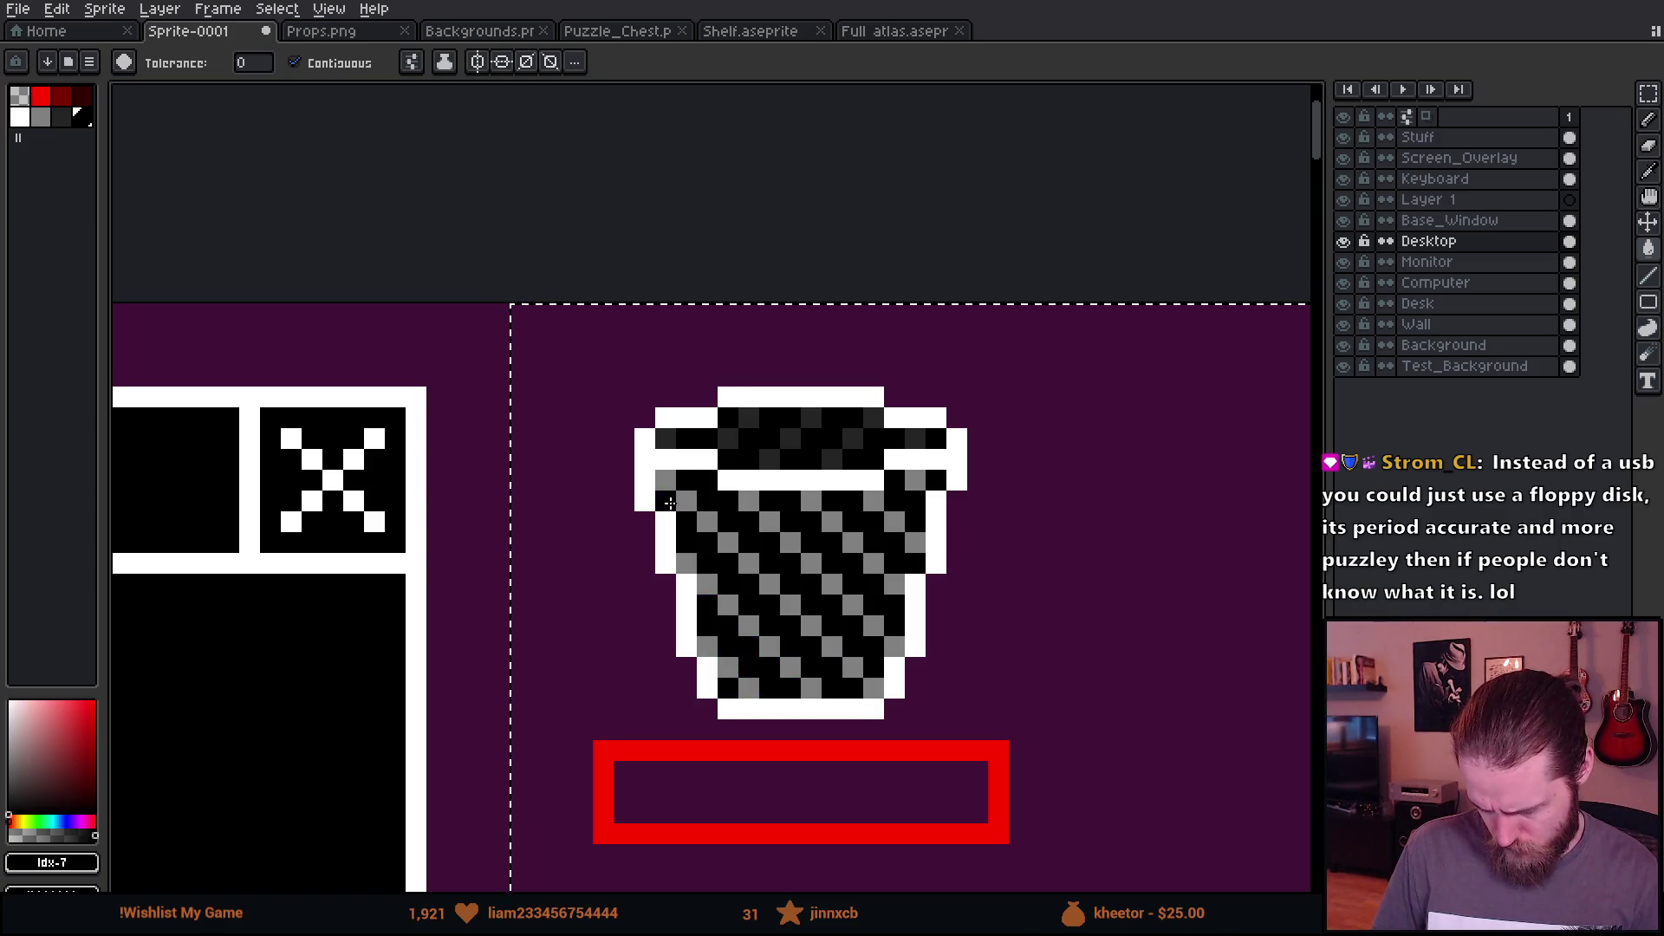
Step: Clear the selection and move the top strip of the folder's front panel down
{"action": "scroll", "coordinate": [829, 701], "scroll_direction": "down", "scroll_amount": 8}
{"action": "key", "text": "m"}
{"action": "key", "text": "ctrl+d"}
{"action": "mouse_move", "coordinate": [880, 744]}
{"action": "left_mouse_down"}
{"action": "mouse_move", "coordinate": [902, 680]}
{"action": "mouse_move", "coordinate": [1065, 511]}
{"action": "left_mouse_up"}
{"action": "scroll", "coordinate": [1054, 297], "scroll_direction": "up", "scroll_amount": 1}
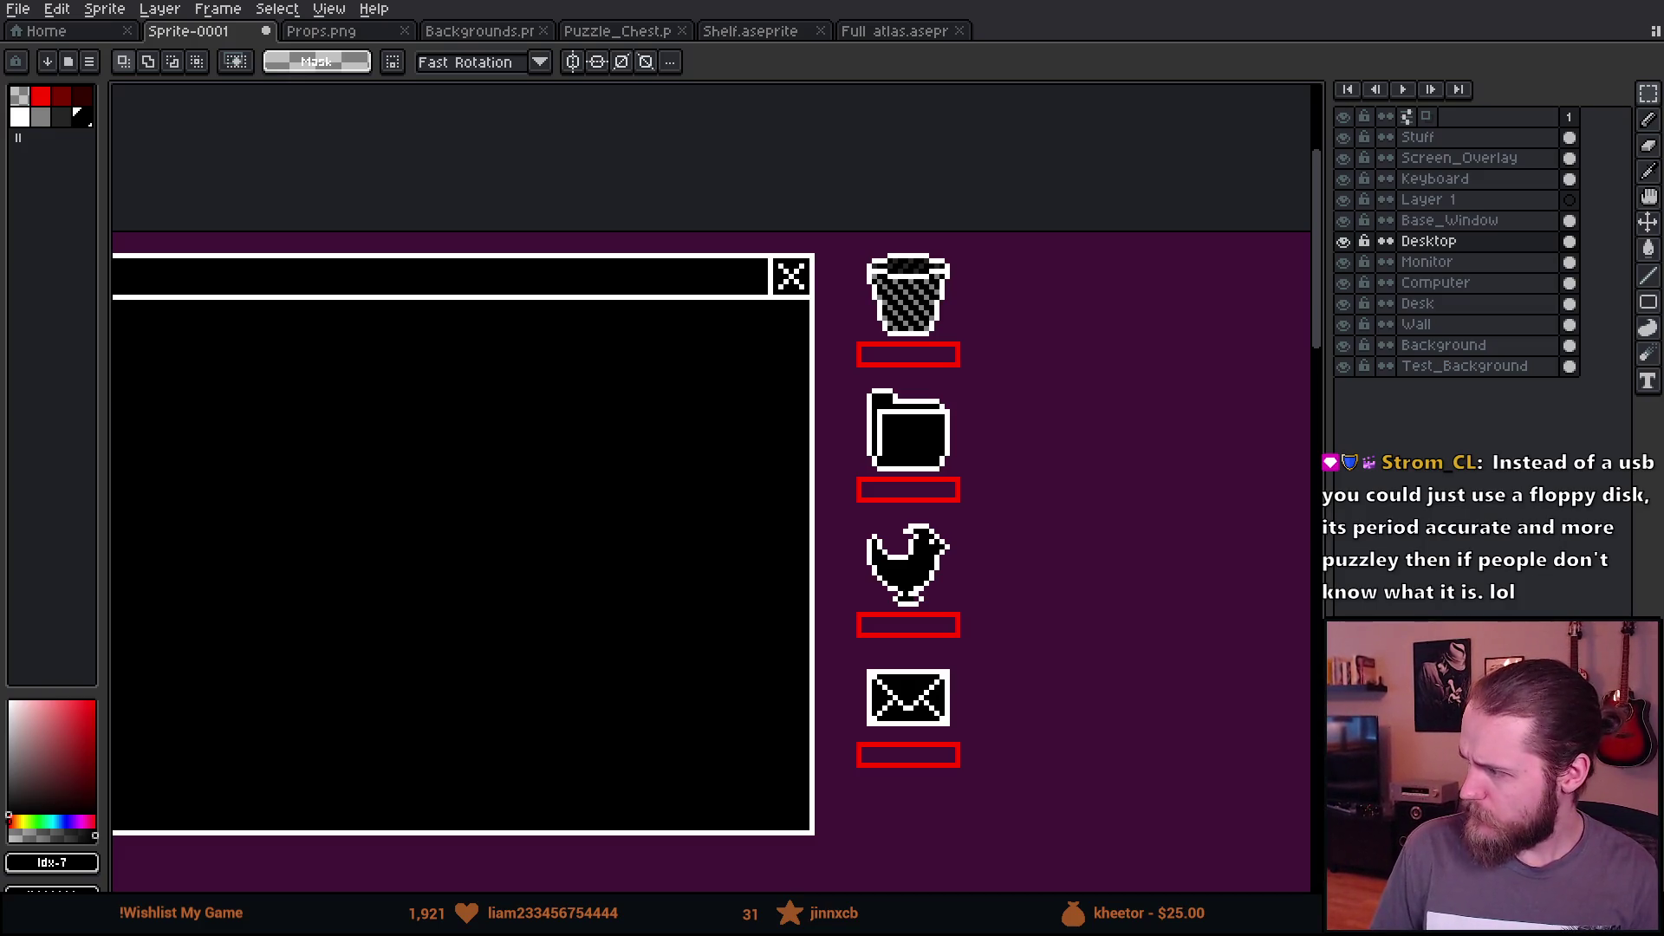
{"action": "scroll", "coordinate": [937, 333], "scroll_direction": "up", "scroll_amount": 4}
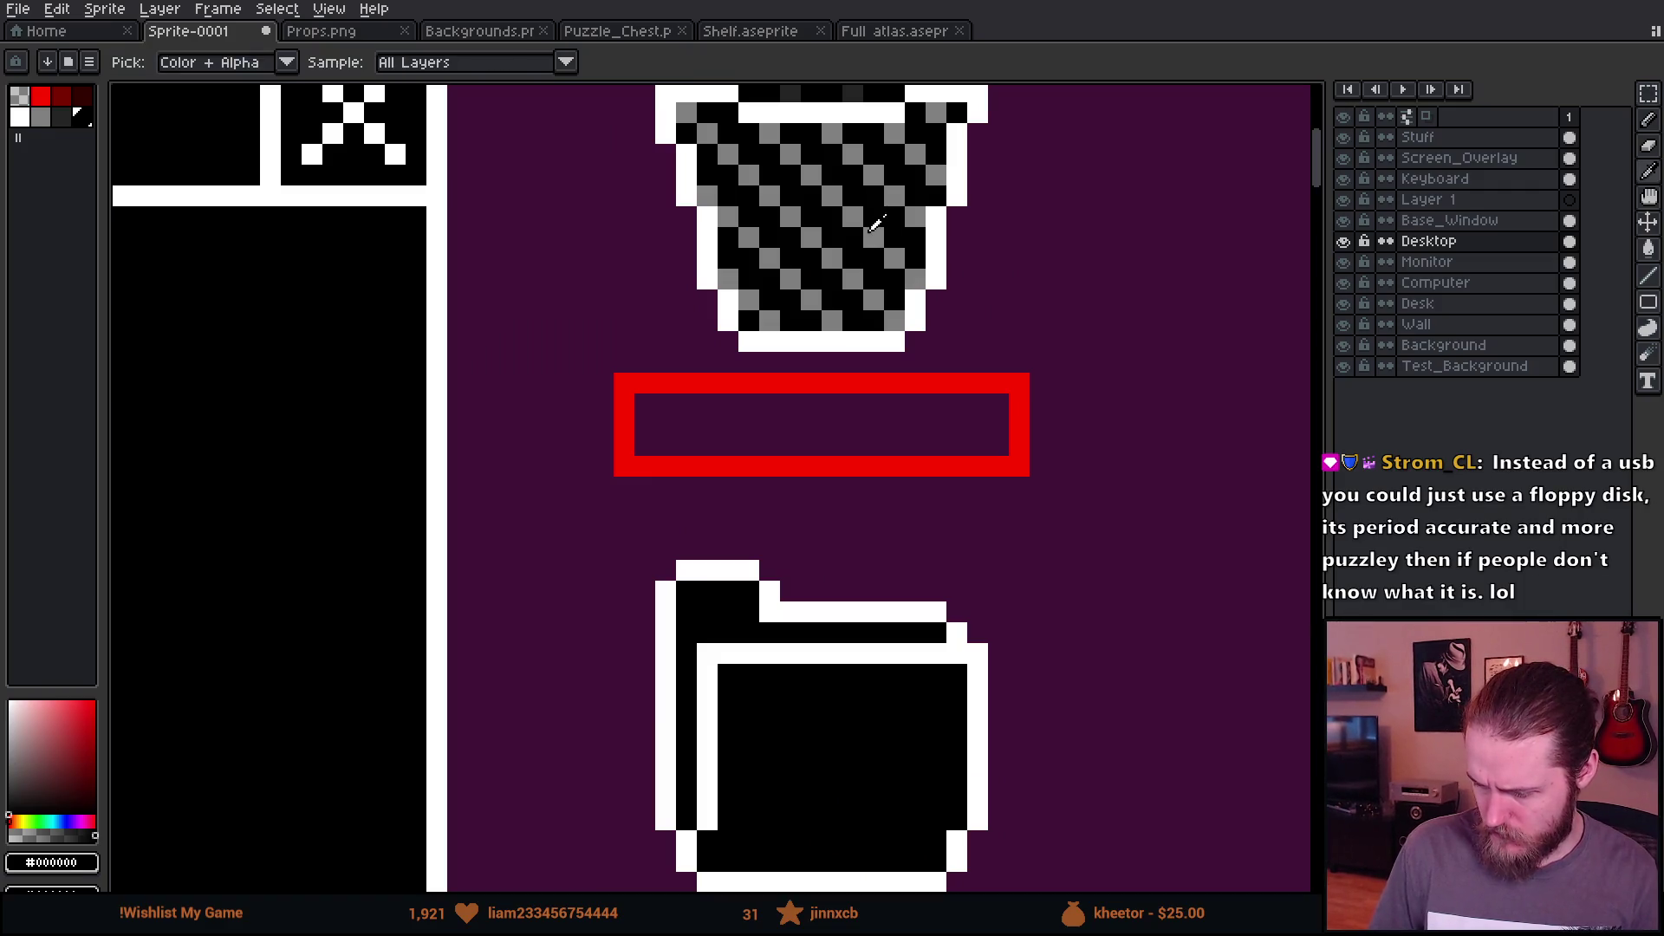
{"action": "scroll", "coordinate": [884, 227], "scroll_direction": "down", "scroll_amount": 3}
{"action": "left_click_drag", "start_coordinate": [944, 435], "coordinate": [839, 308]}
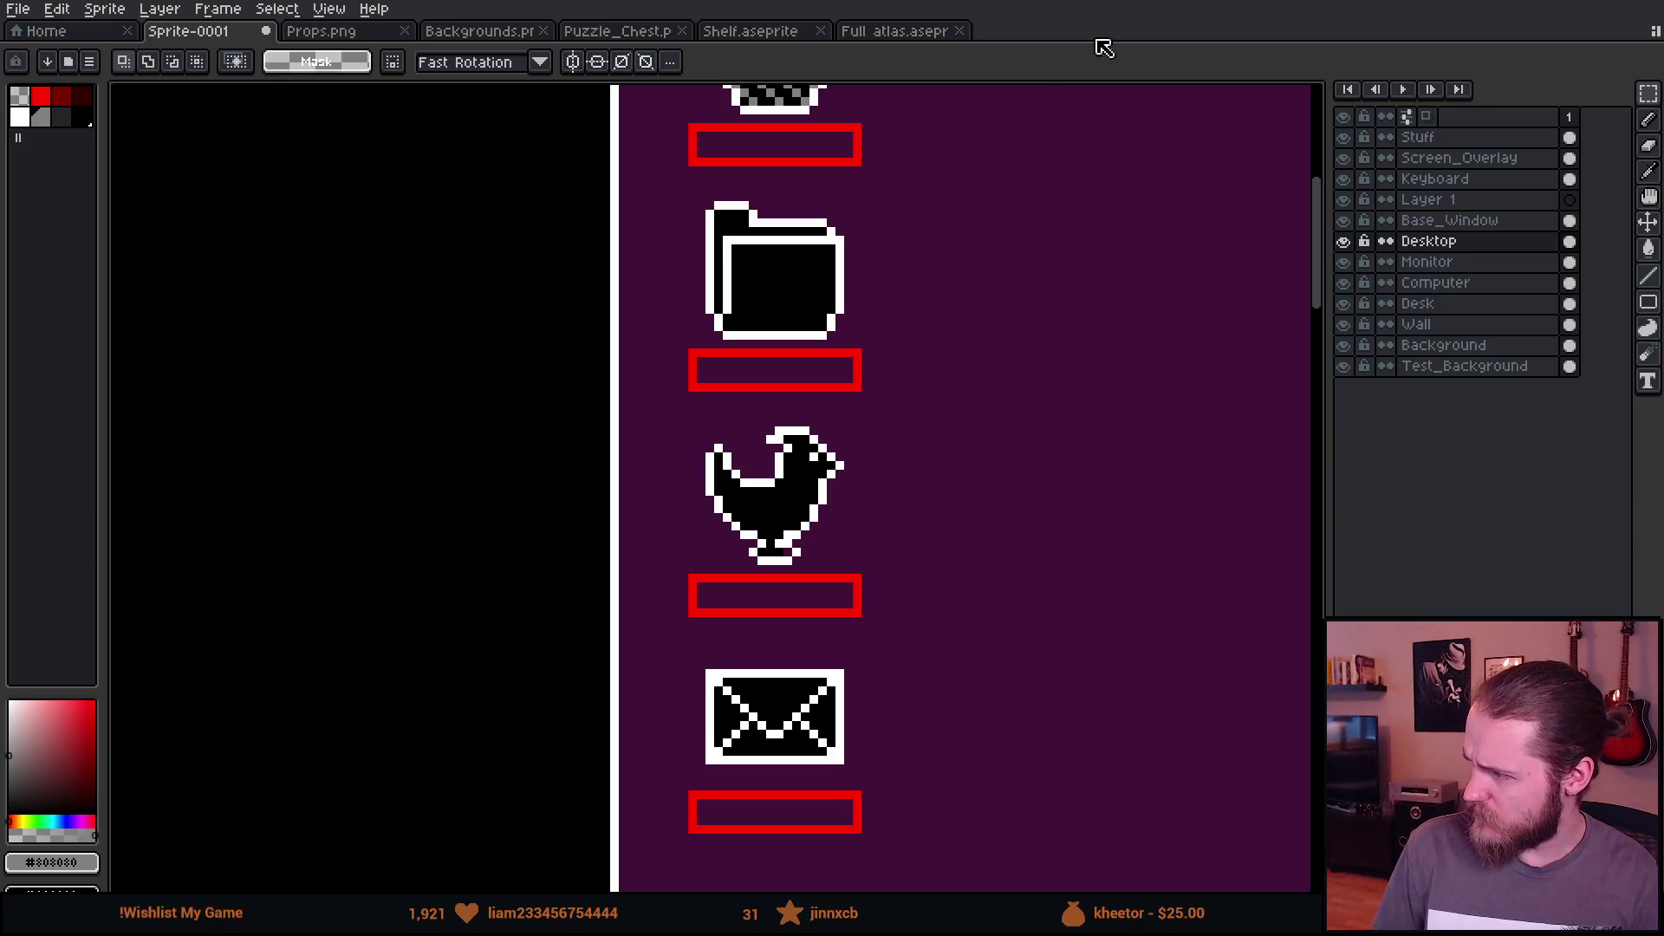
{"action": "scroll", "coordinate": [761, 251], "scroll_direction": "up", "scroll_amount": 2}
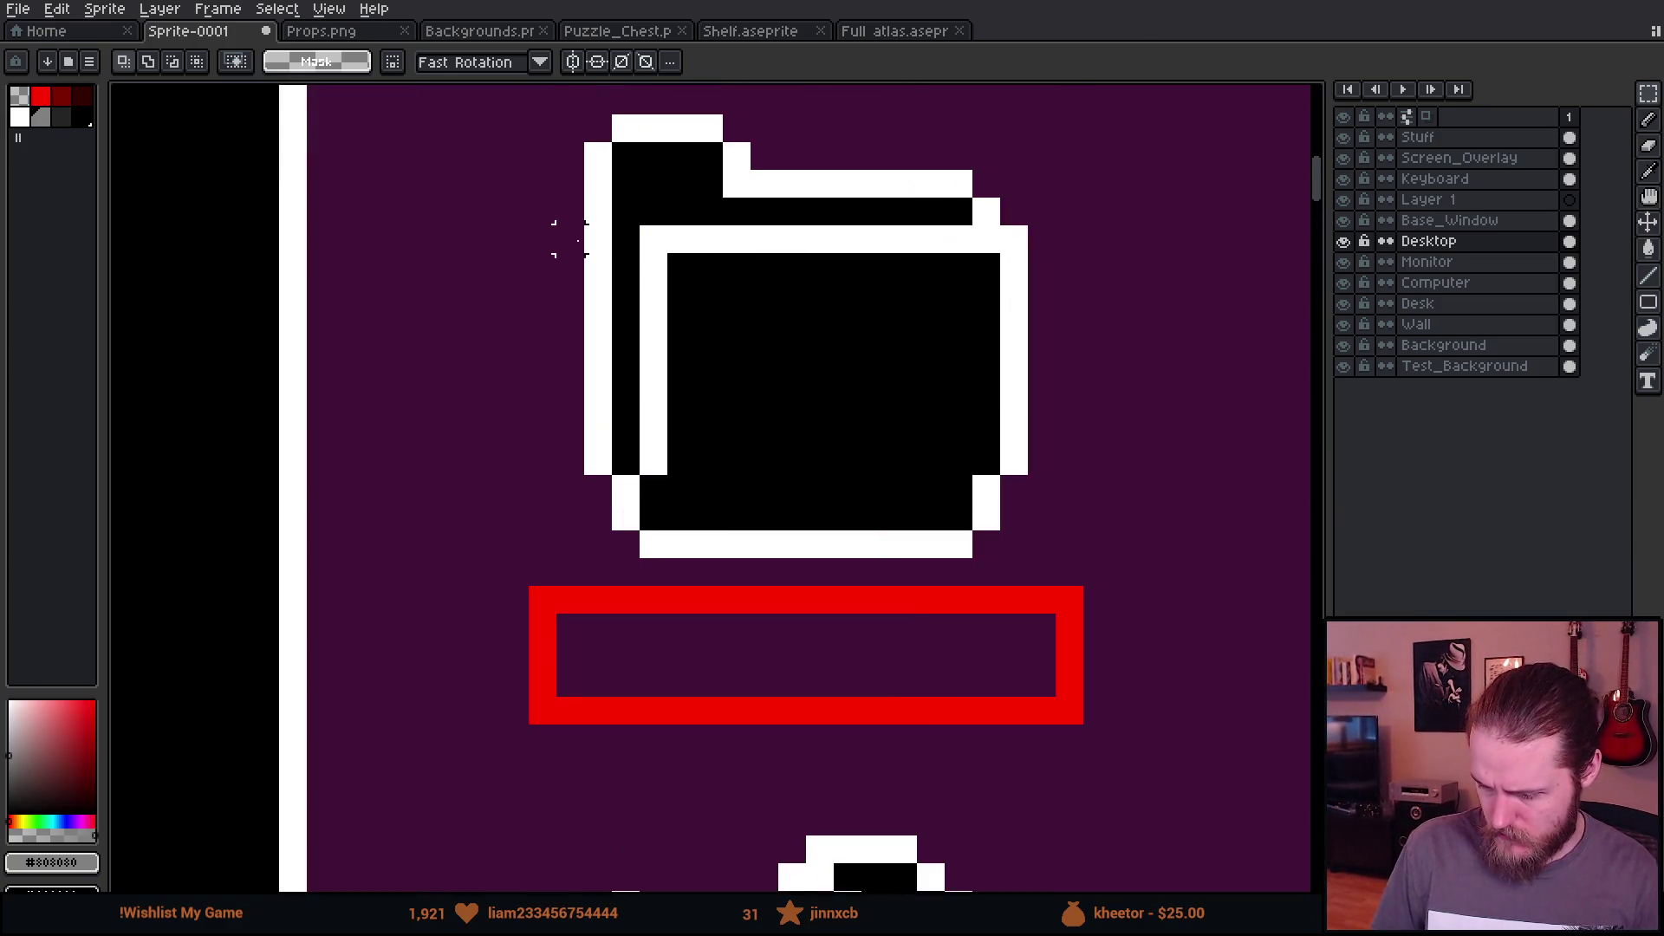
{"action": "mouse_move", "coordinate": [625, 211]}
{"action": "left_mouse_down"}
{"action": "mouse_move", "coordinate": [959, 322]}
{"action": "mouse_move", "coordinate": [970, 277]}
{"action": "mouse_move", "coordinate": [947, 285]}
{"action": "mouse_move", "coordinate": [948, 332]}
{"action": "left_mouse_up"}
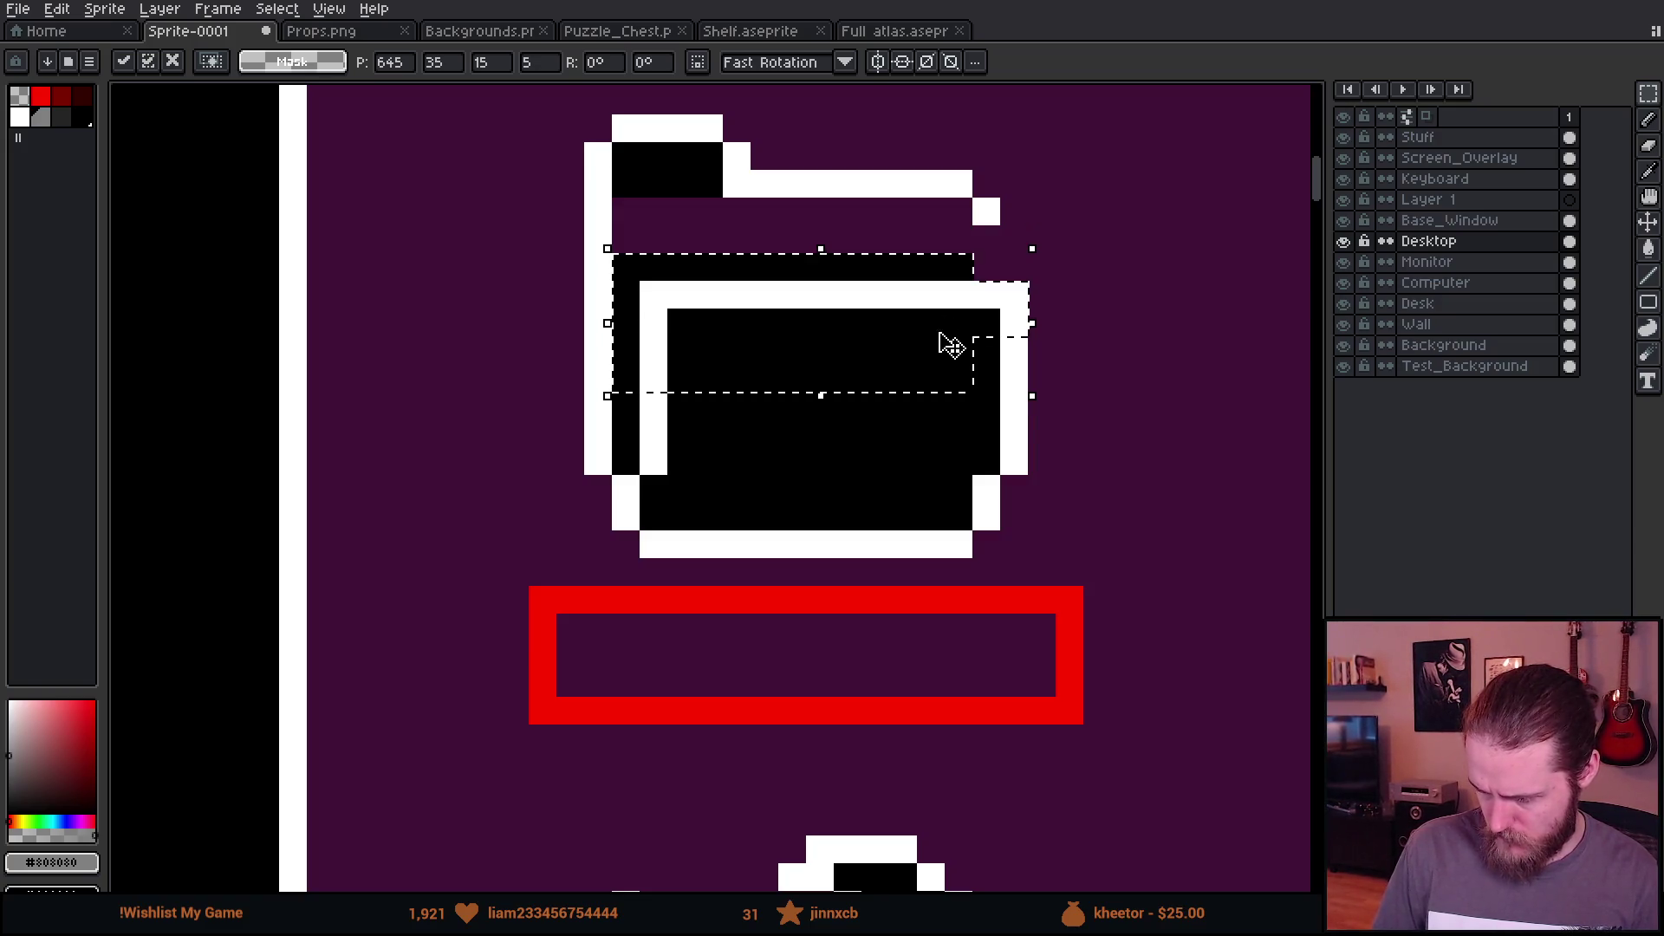
Step: Switch to the Pencil with white as the drawing colour
{"action": "scroll", "coordinate": [948, 334], "scroll_direction": "down", "scroll_amount": 3}
{"action": "scroll", "coordinate": [1089, 323], "scroll_direction": "up", "scroll_amount": 4}
{"action": "key", "text": "b"}
{"action": "left_click", "coordinate": [654, 404], "text": "alt"}
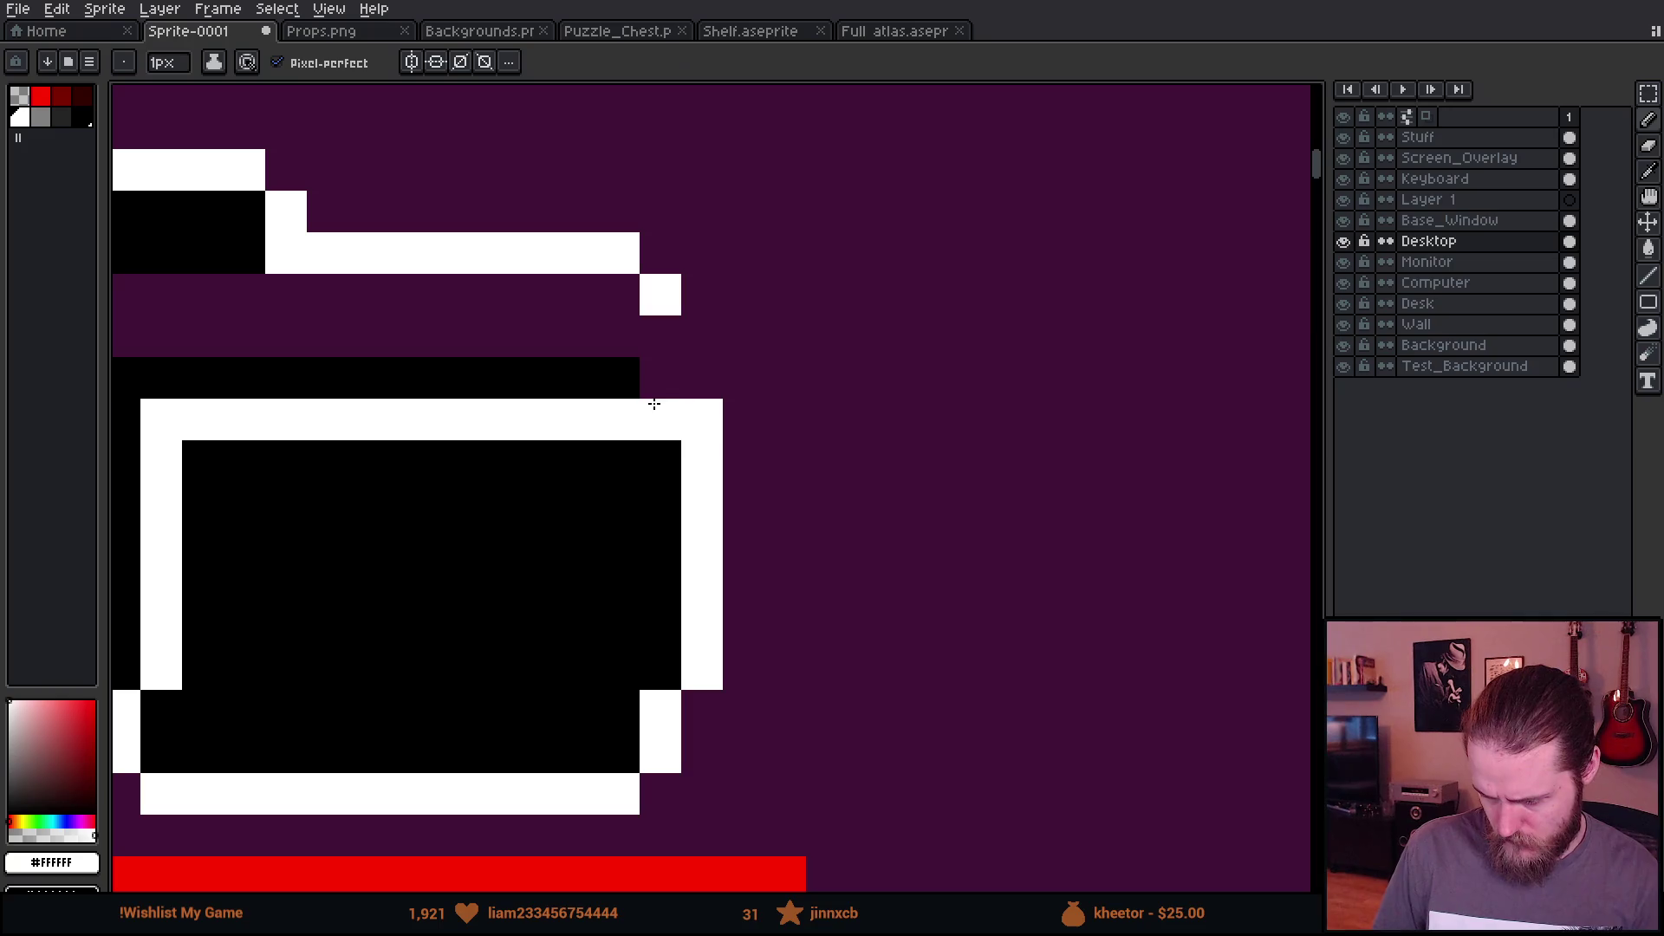
Step: Draw a white edge on the folder's back, fill its purple band black, and add grey shading
{"action": "left_click_drag", "start_coordinate": [653, 404], "coordinate": [659, 334]}
{"action": "key", "text": "g"}
{"action": "right_click", "coordinate": [479, 312]}
{"action": "scroll", "coordinate": [590, 334], "scroll_direction": "left", "scroll_amount": 4}
{"action": "left_click", "coordinate": [83, 121]}
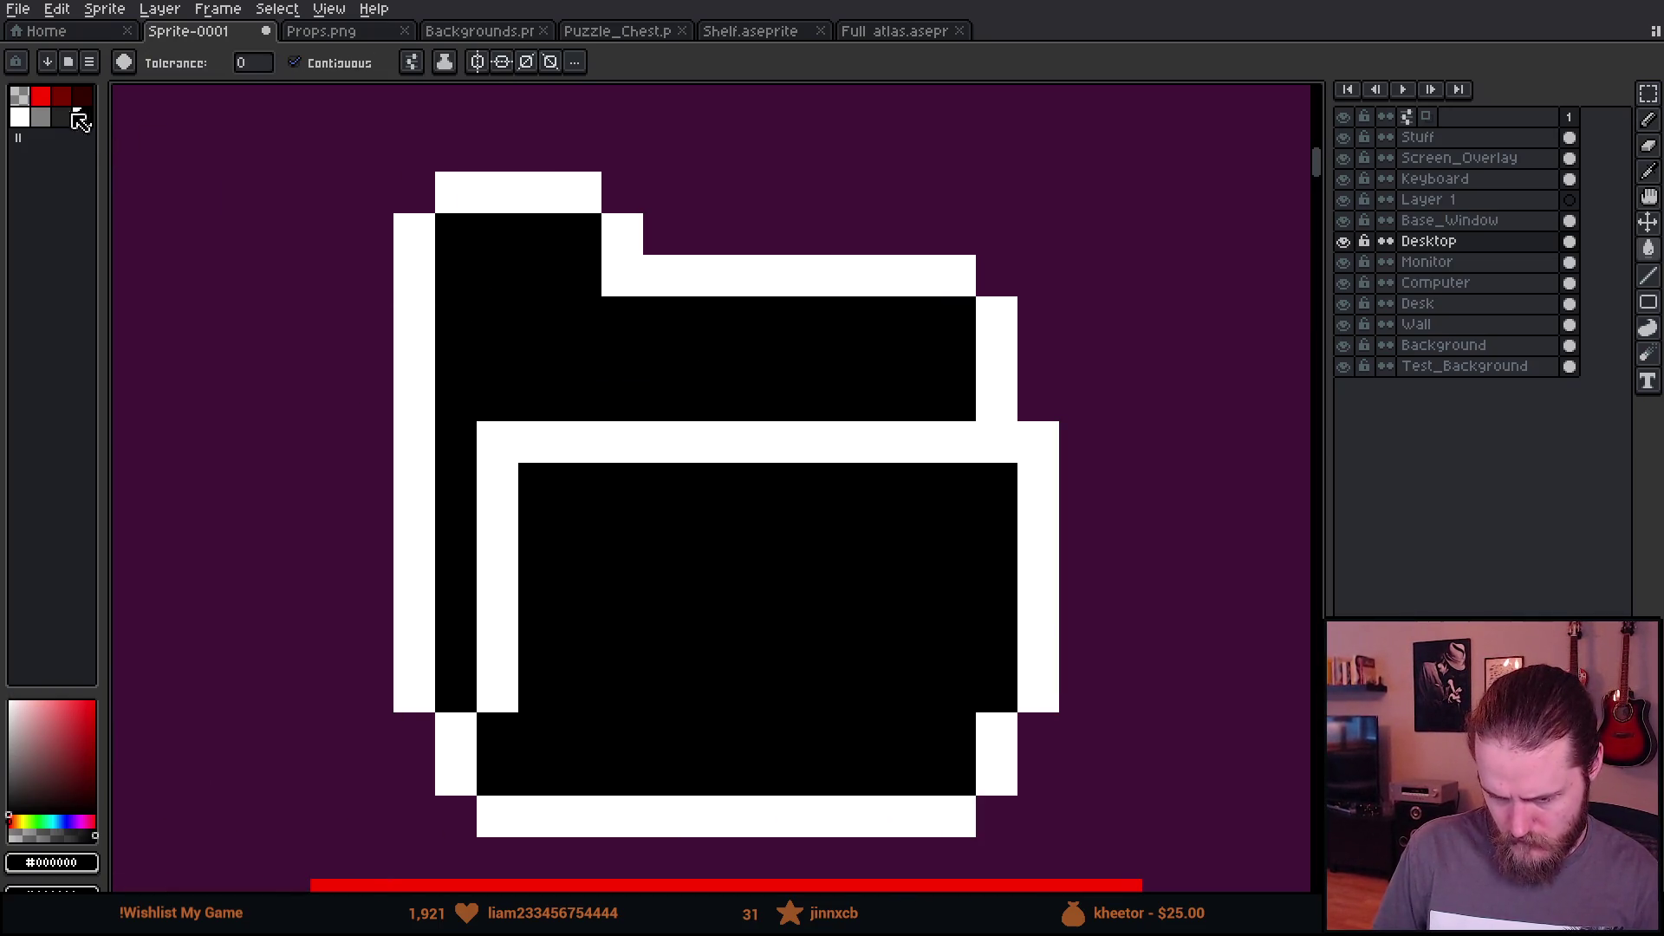
{"action": "key", "text": "b"}
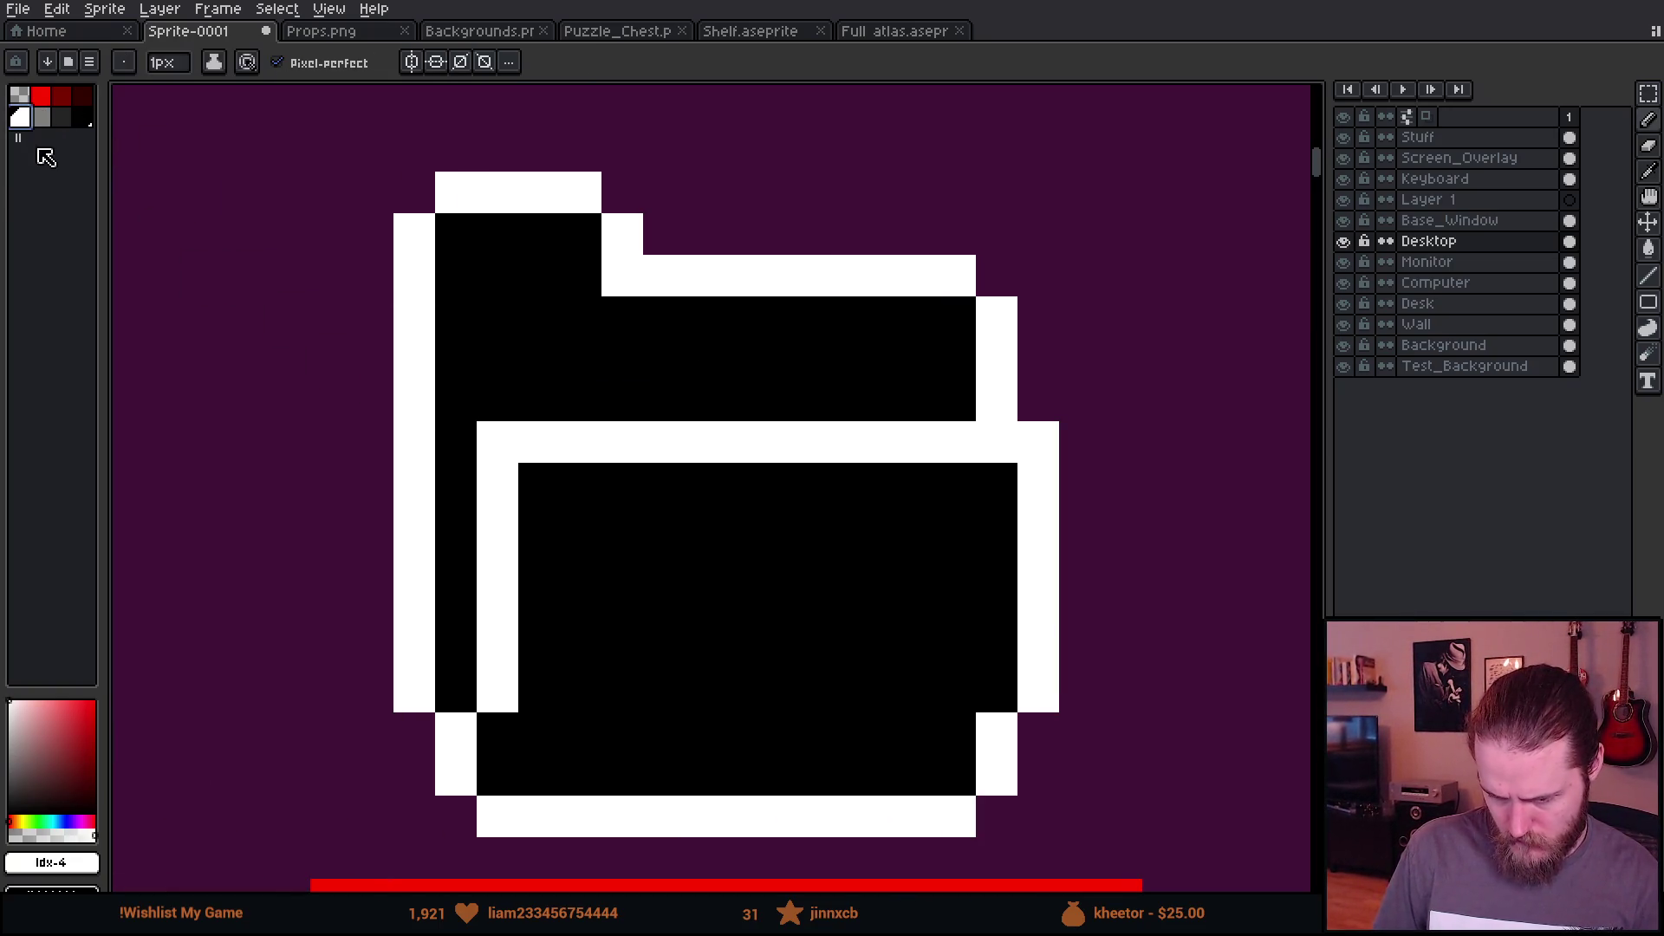
{"action": "left_click", "coordinate": [41, 117]}
{"action": "mouse_move", "coordinate": [498, 401]}
{"action": "left_mouse_down"}
{"action": "mouse_move", "coordinate": [694, 356]}
{"action": "mouse_move", "coordinate": [921, 364]}
{"action": "mouse_move", "coordinate": [983, 390]}
{"action": "left_mouse_up"}
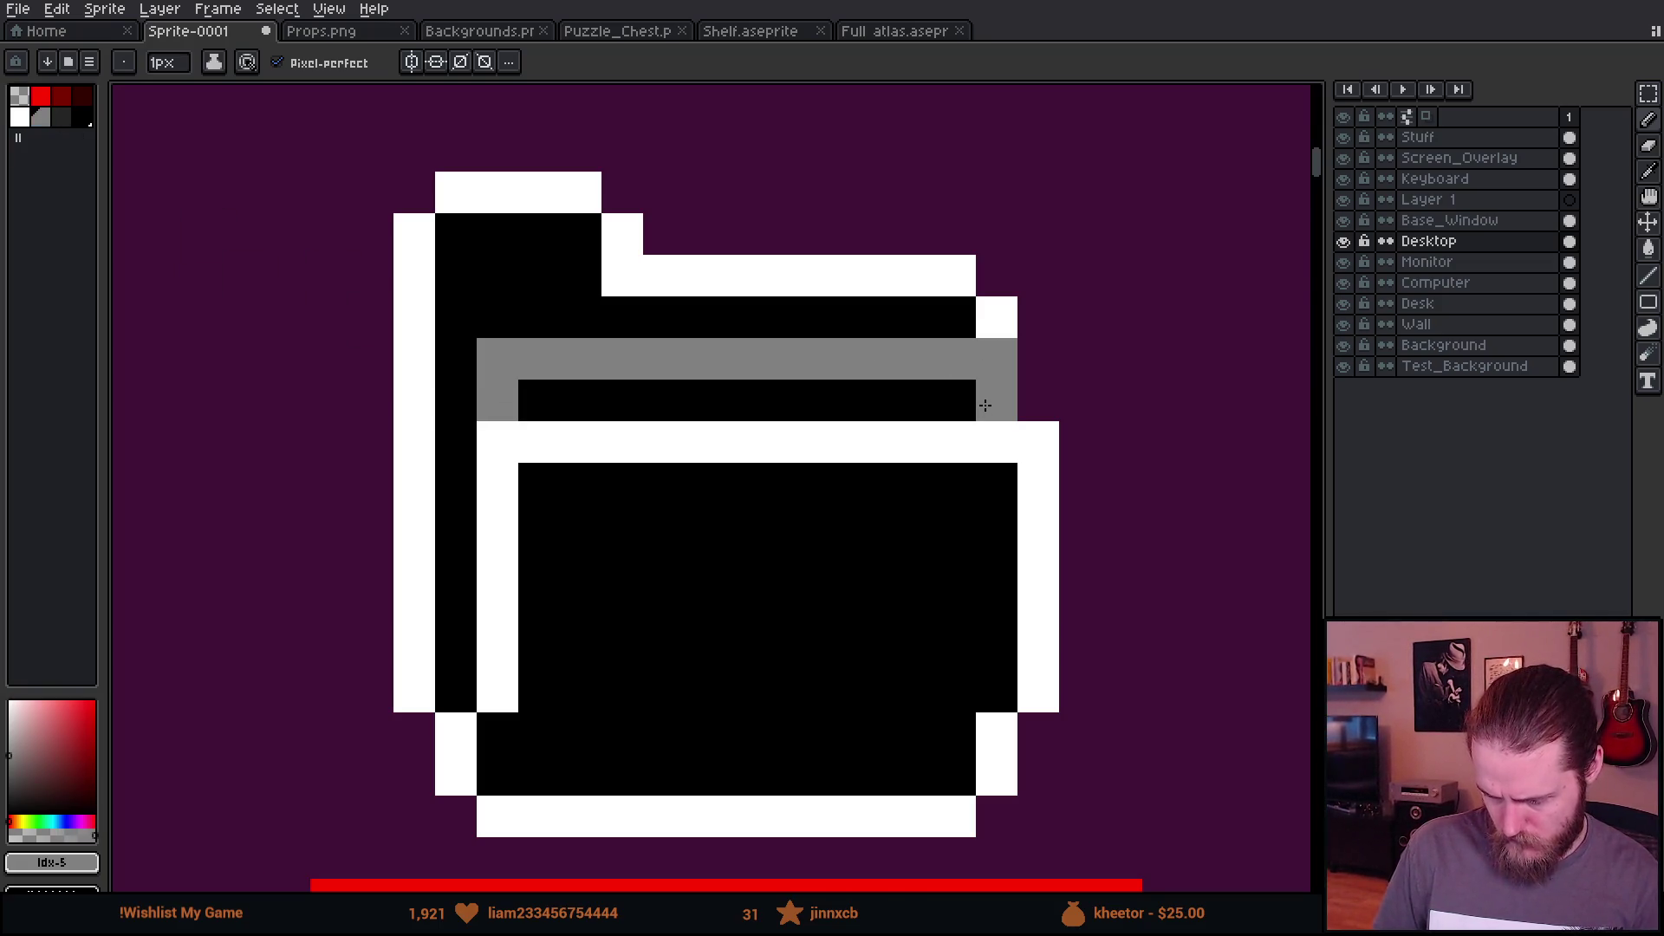
Step: Undo the grey pixels that overlapped the folder's outline
{"action": "scroll", "coordinate": [985, 404], "scroll_direction": "down", "scroll_amount": 6}
{"action": "scroll", "coordinate": [1009, 447], "scroll_direction": "up", "scroll_amount": 5}
{"action": "key", "text": "ctrl+z"}
{"action": "key", "text": "ctrl+z"}
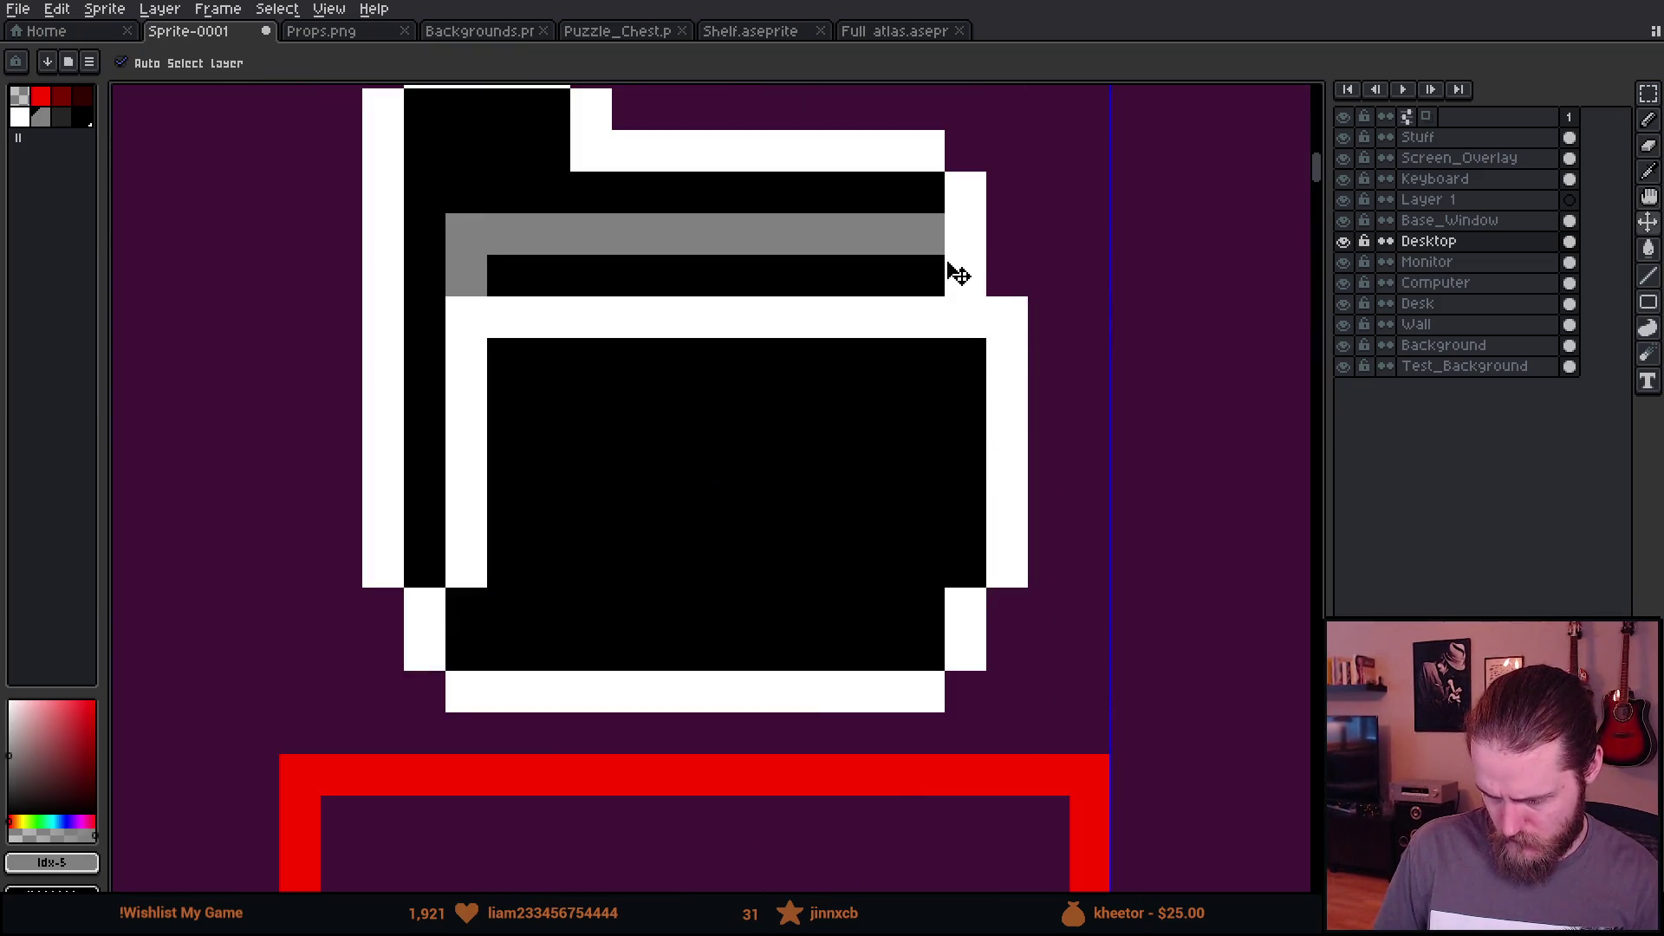
{"action": "scroll", "coordinate": [922, 253], "scroll_direction": "down", "scroll_amount": 1}
{"action": "scroll", "coordinate": [927, 269], "scroll_direction": "down", "scroll_amount": 5}
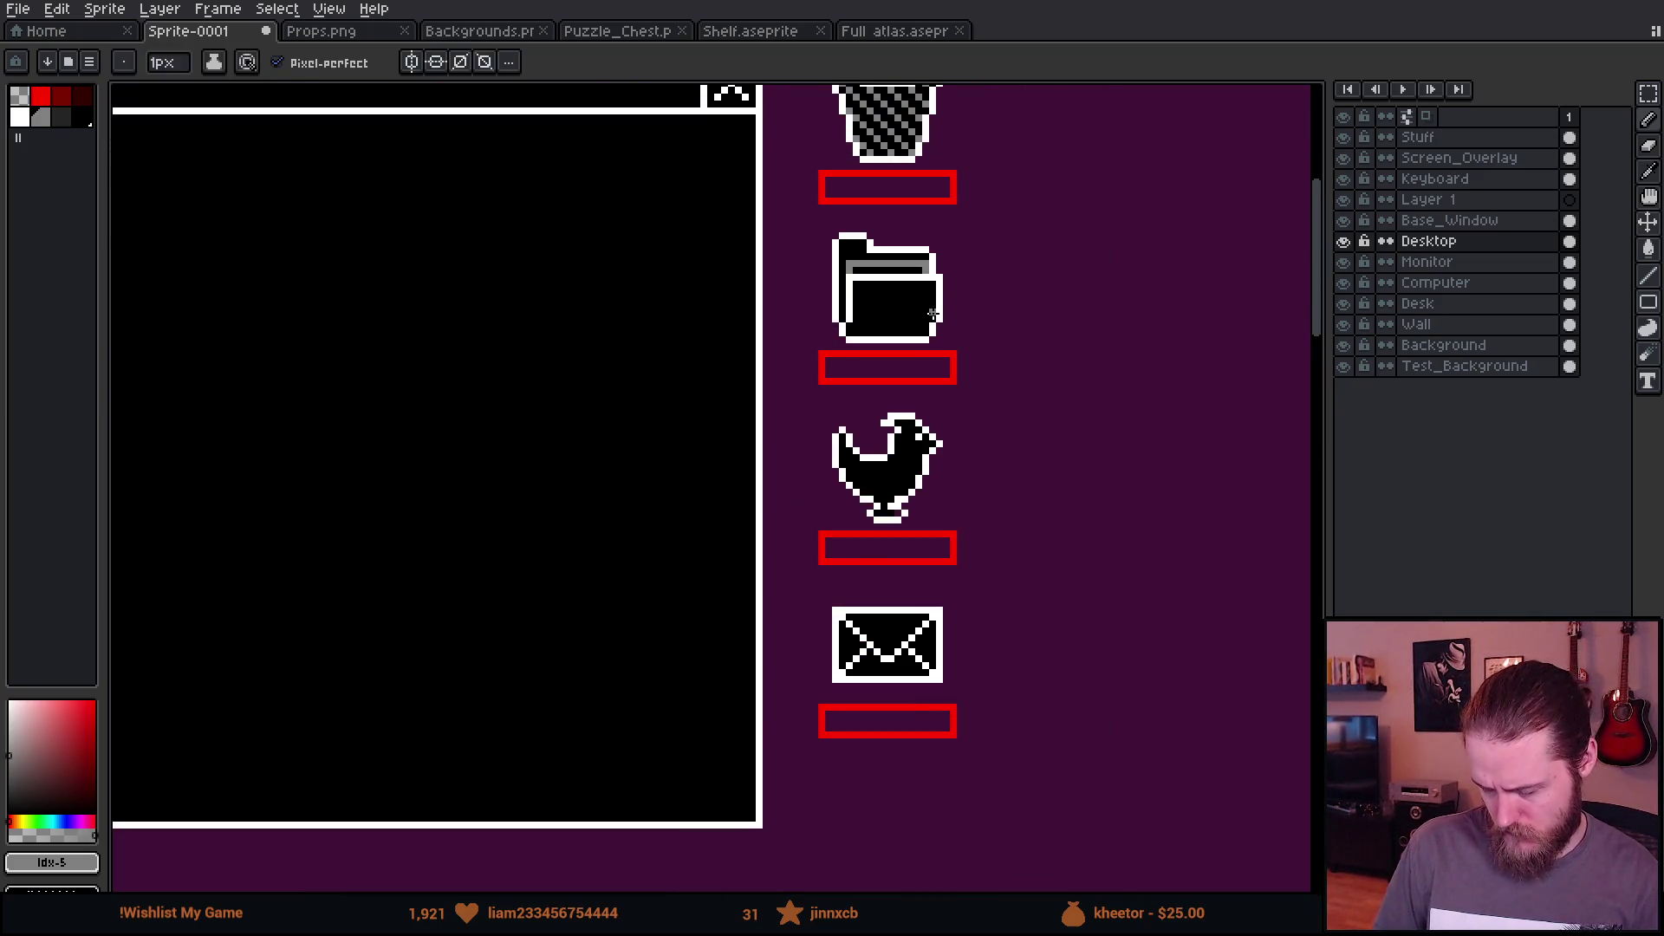
{"action": "scroll", "coordinate": [933, 313], "scroll_direction": "down", "scroll_amount": 1}
{"action": "scroll", "coordinate": [978, 332], "scroll_direction": "down", "scroll_amount": 2}
{"action": "scroll", "coordinate": [978, 332], "scroll_direction": "up", "scroll_amount": 10}
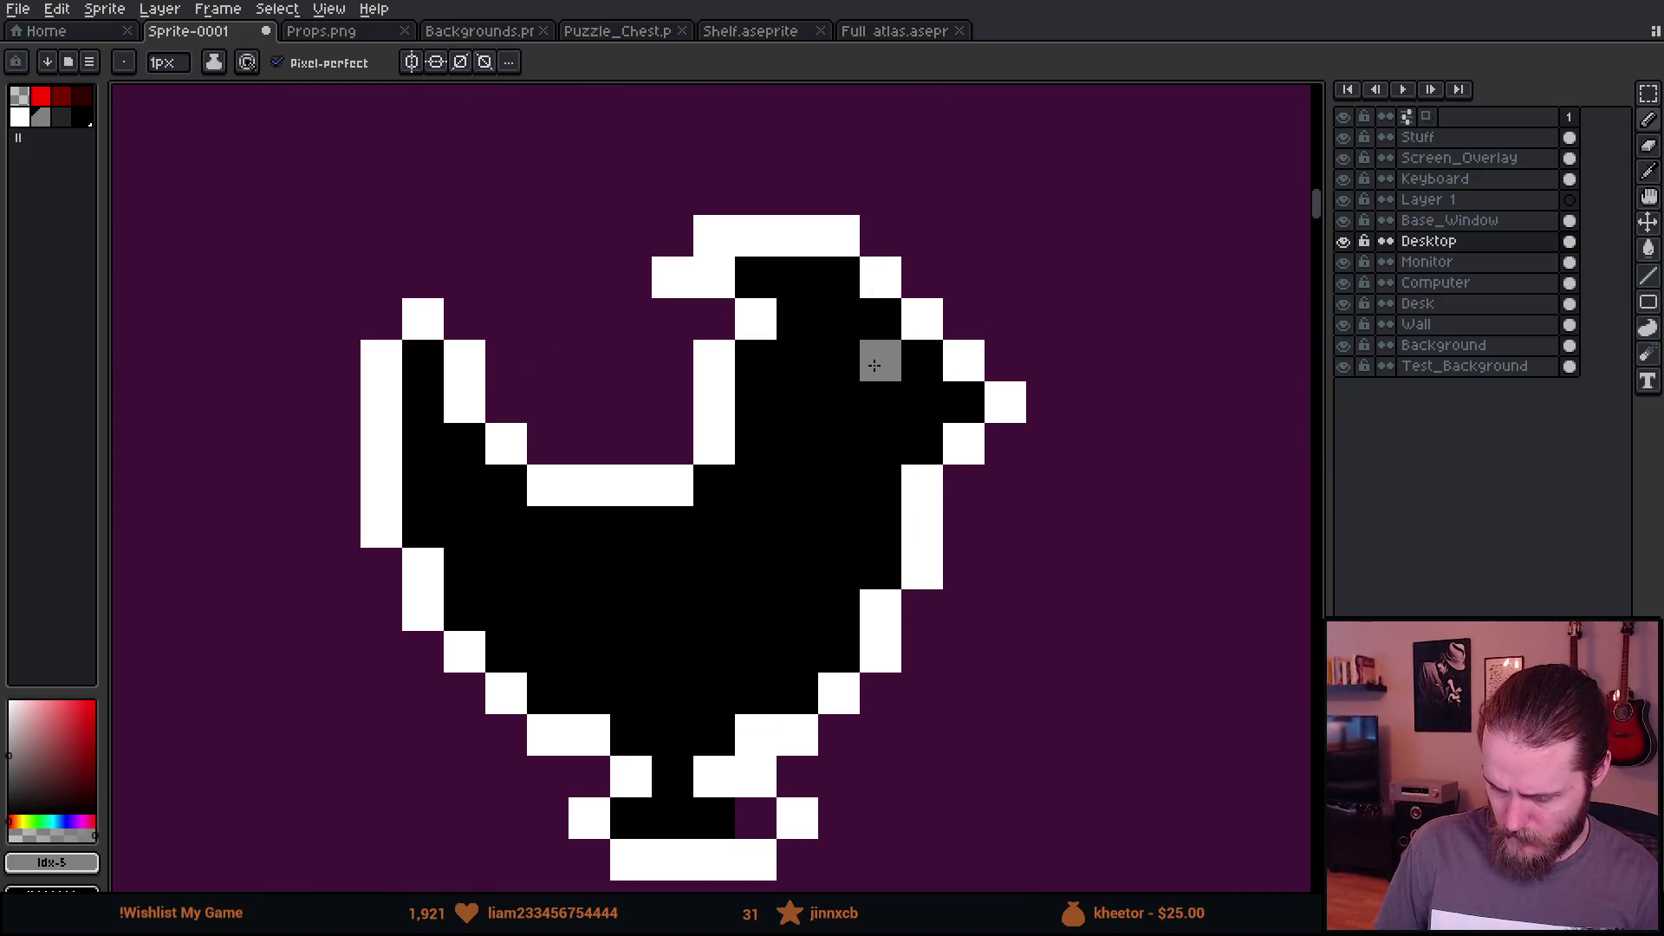
{"action": "scroll", "coordinate": [795, 527], "scroll_direction": "up", "scroll_amount": 3}
Step: Paint a grey wing stroke and grey along the chicken's lower body
{"action": "left_click_drag", "start_coordinate": [669, 550], "coordinate": [814, 468]}
{"action": "mouse_move", "coordinate": [870, 395]}
{"action": "left_mouse_down"}
{"action": "mouse_move", "coordinate": [666, 440]}
{"action": "mouse_move", "coordinate": [494, 446]}
{"action": "mouse_move", "coordinate": [498, 549]}
{"action": "mouse_move", "coordinate": [408, 520]}
{"action": "mouse_move", "coordinate": [662, 690]}
{"action": "mouse_move", "coordinate": [806, 717]}
{"action": "left_mouse_up"}
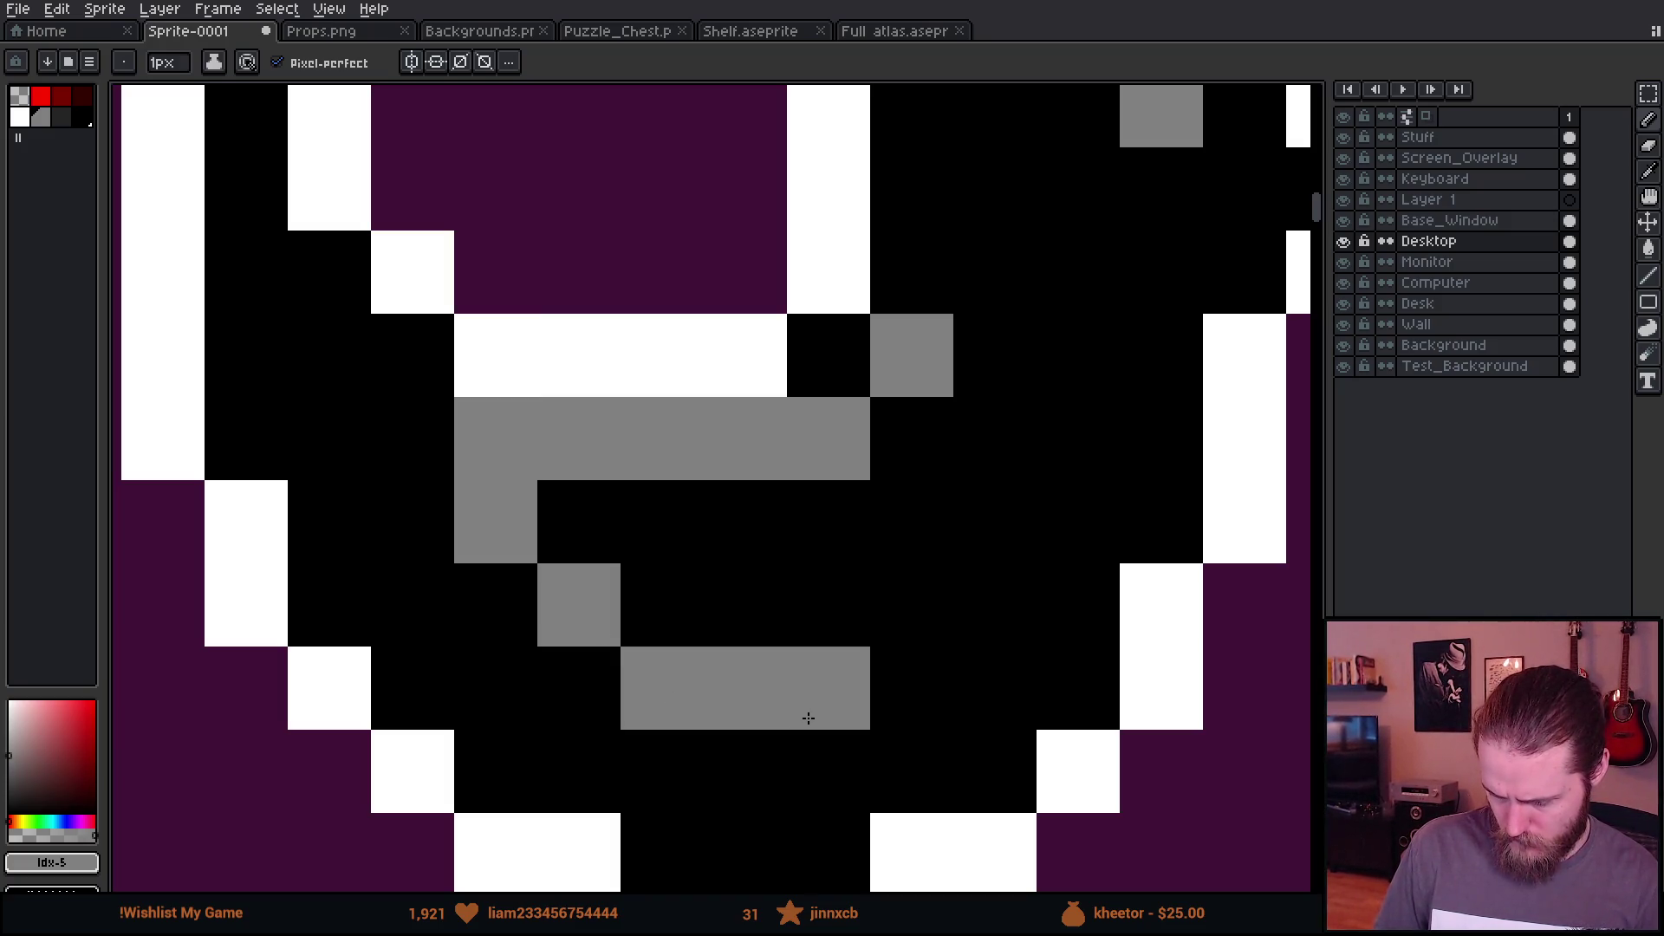
{"action": "scroll", "coordinate": [1005, 776], "scroll_direction": "down", "scroll_amount": 5}
{"action": "left_click_drag", "start_coordinate": [1006, 777], "coordinate": [958, 617]}
{"action": "scroll", "coordinate": [925, 584], "scroll_direction": "down", "scroll_amount": 2}
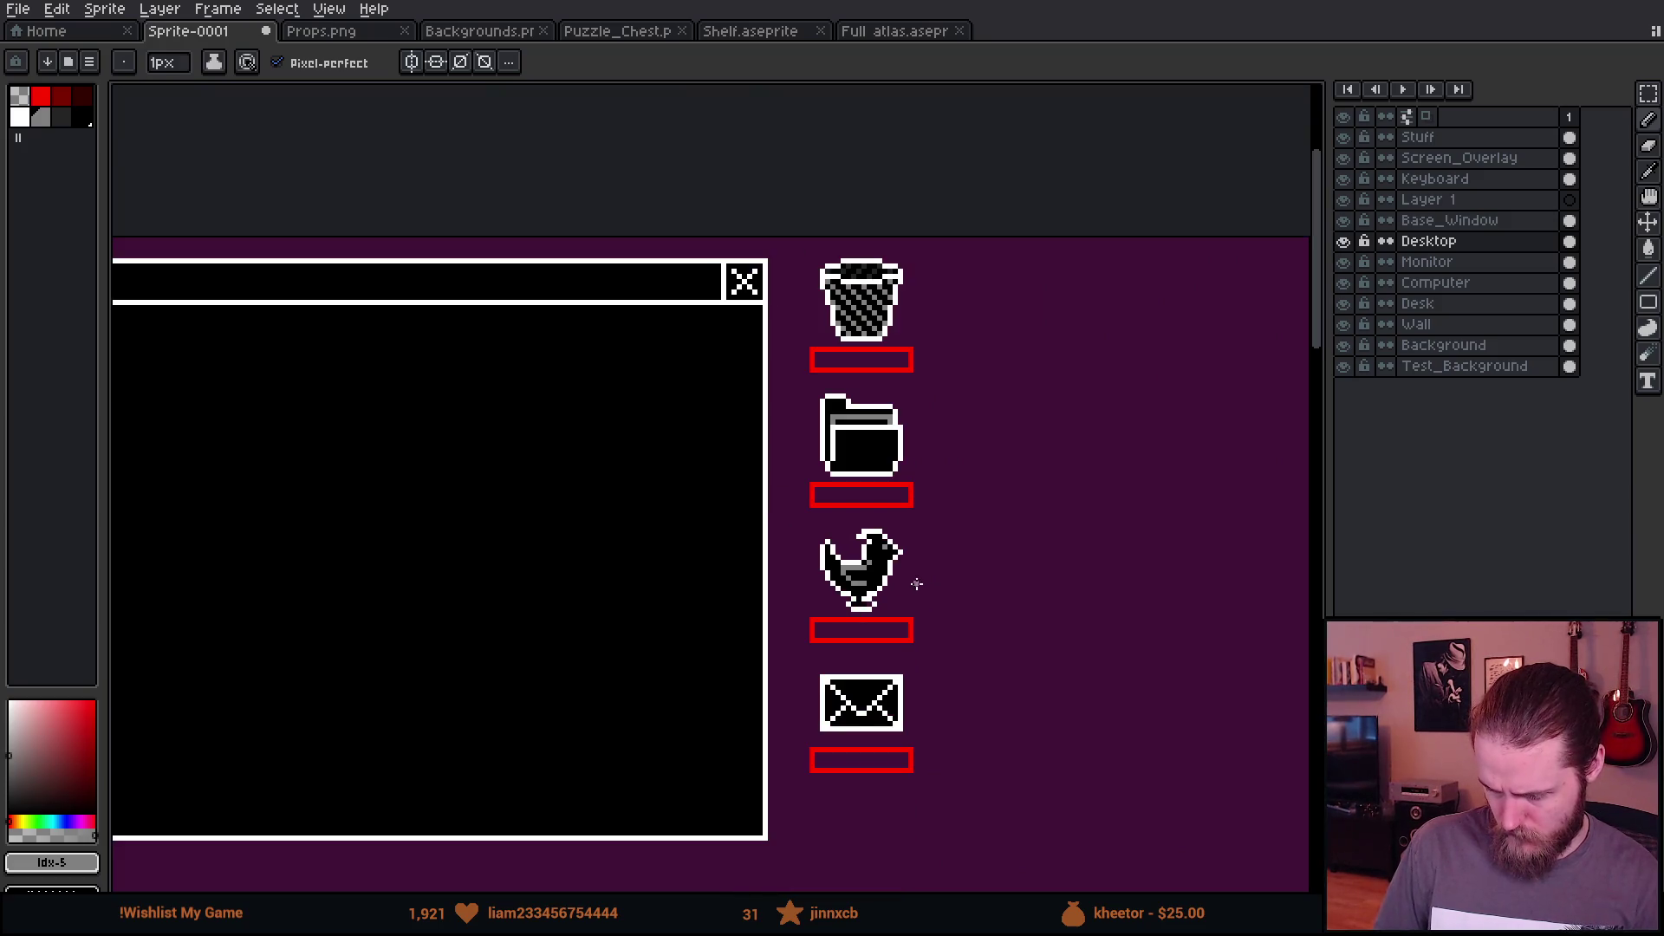
{"action": "scroll", "coordinate": [857, 574], "scroll_direction": "up", "scroll_amount": 1}
{"action": "scroll", "coordinate": [866, 583], "scroll_direction": "up", "scroll_amount": 5}
{"action": "mouse_move", "coordinate": [743, 568]}
{"action": "left_mouse_down"}
{"action": "mouse_move", "coordinate": [985, 549]}
{"action": "mouse_move", "coordinate": [929, 531]}
{"action": "mouse_move", "coordinate": [718, 544]}
{"action": "left_mouse_up"}
Step: Repaint stray grey cells on the chicken black and reposition the wing's grey pixels
{"action": "left_click", "coordinate": [1066, 487], "text": "alt"}
{"action": "left_click", "coordinate": [1003, 482]}
{"action": "left_click", "coordinate": [983, 587]}
{"action": "scroll", "coordinate": [1040, 661], "scroll_direction": "down", "scroll_amount": 5}
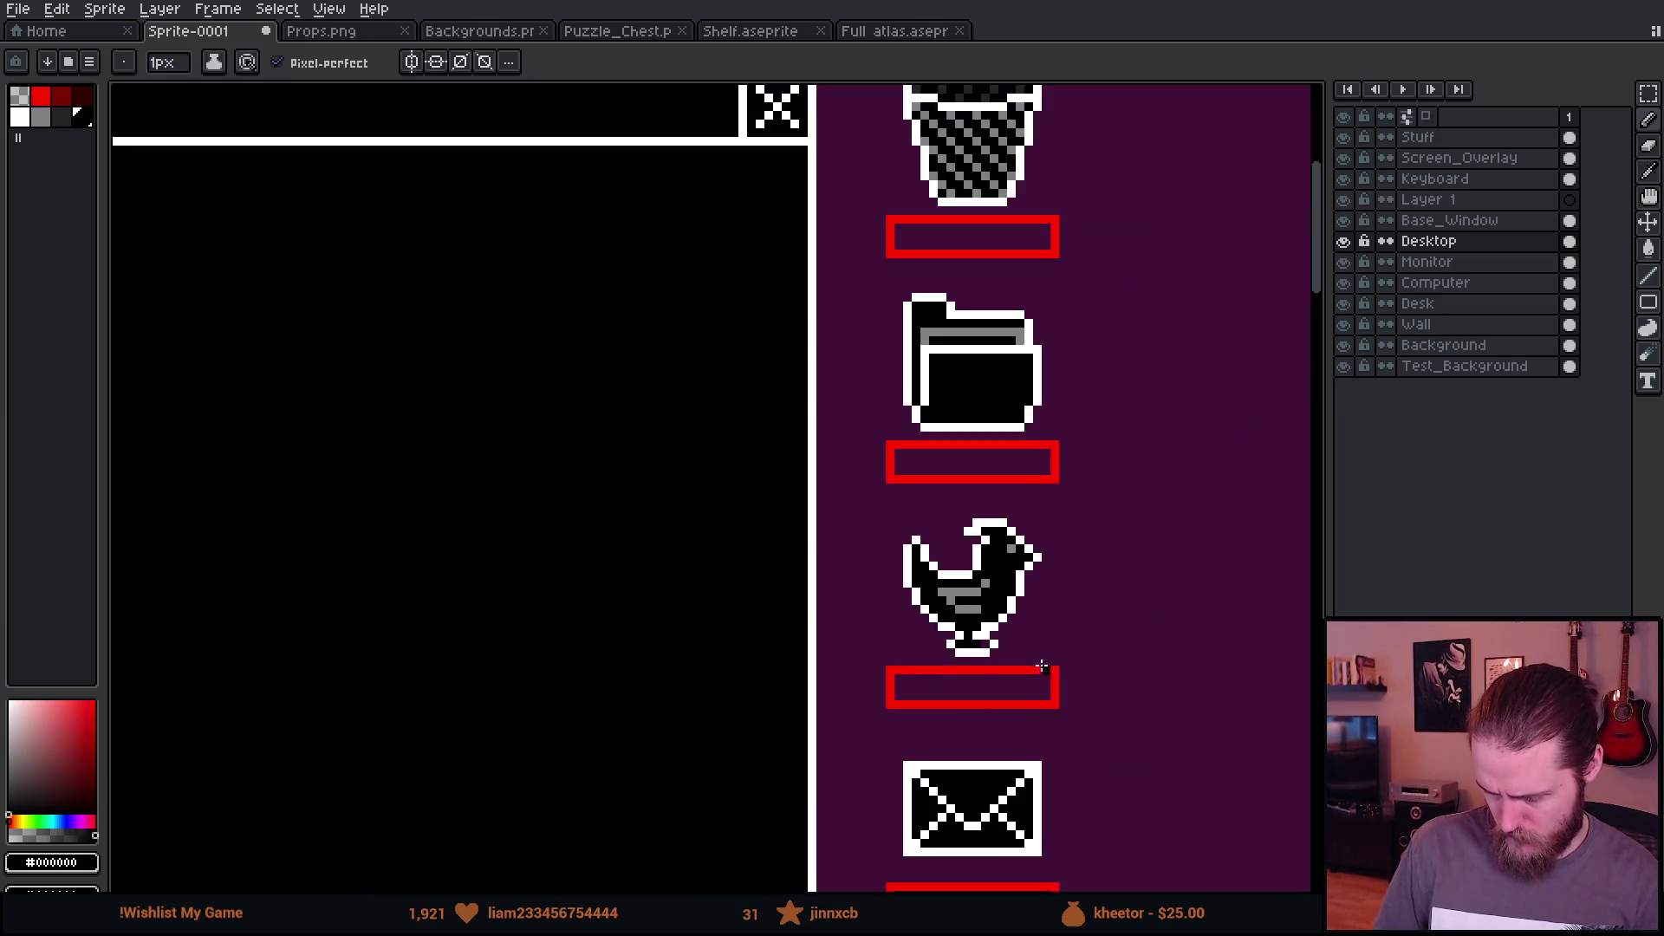
{"action": "scroll", "coordinate": [847, 508], "scroll_direction": "up", "scroll_amount": 5}
{"action": "left_click", "coordinate": [855, 431], "text": "alt"}
{"action": "left_click", "coordinate": [792, 439]}
{"action": "left_click", "coordinate": [873, 483]}
Step: Rework the chicken's wing shading, turning the lower row black and adding grey cells below
{"action": "left_click", "coordinate": [992, 427], "text": "alt"}
{"action": "left_click", "coordinate": [857, 440]}
{"action": "left_click_drag", "start_coordinate": [910, 487], "coordinate": [1011, 486]}
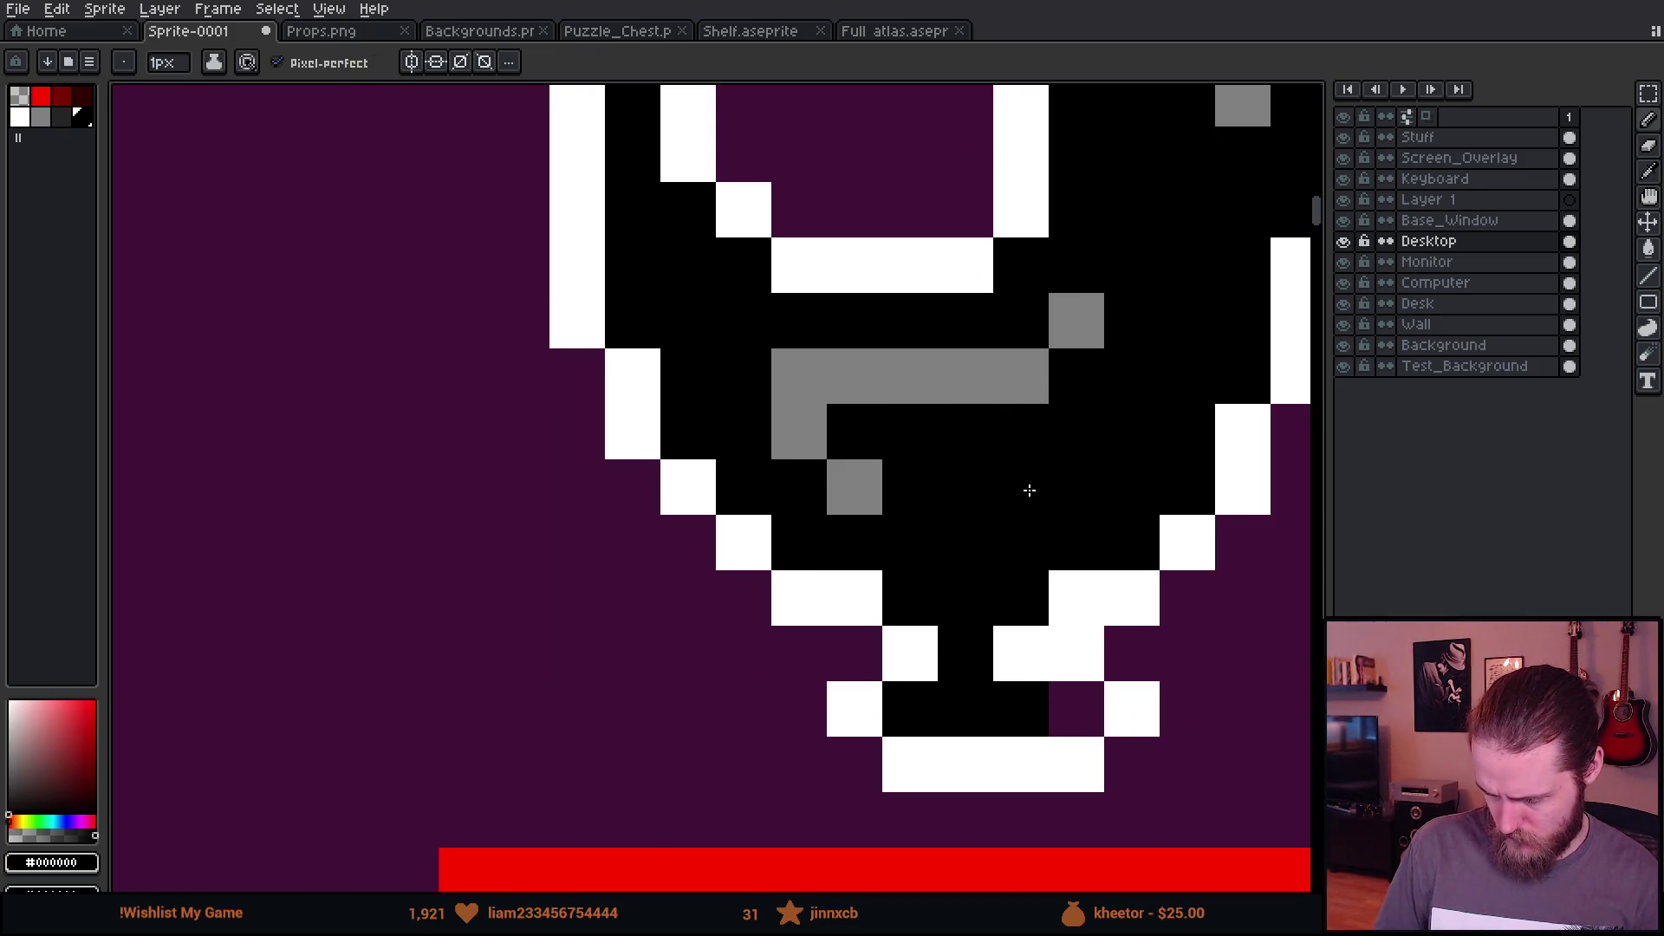
{"action": "left_click", "coordinate": [857, 486], "text": "alt"}
{"action": "left_click_drag", "start_coordinate": [906, 541], "coordinate": [986, 535]}
{"action": "left_click", "coordinate": [1018, 537]}
{"action": "left_click", "coordinate": [1075, 486]}
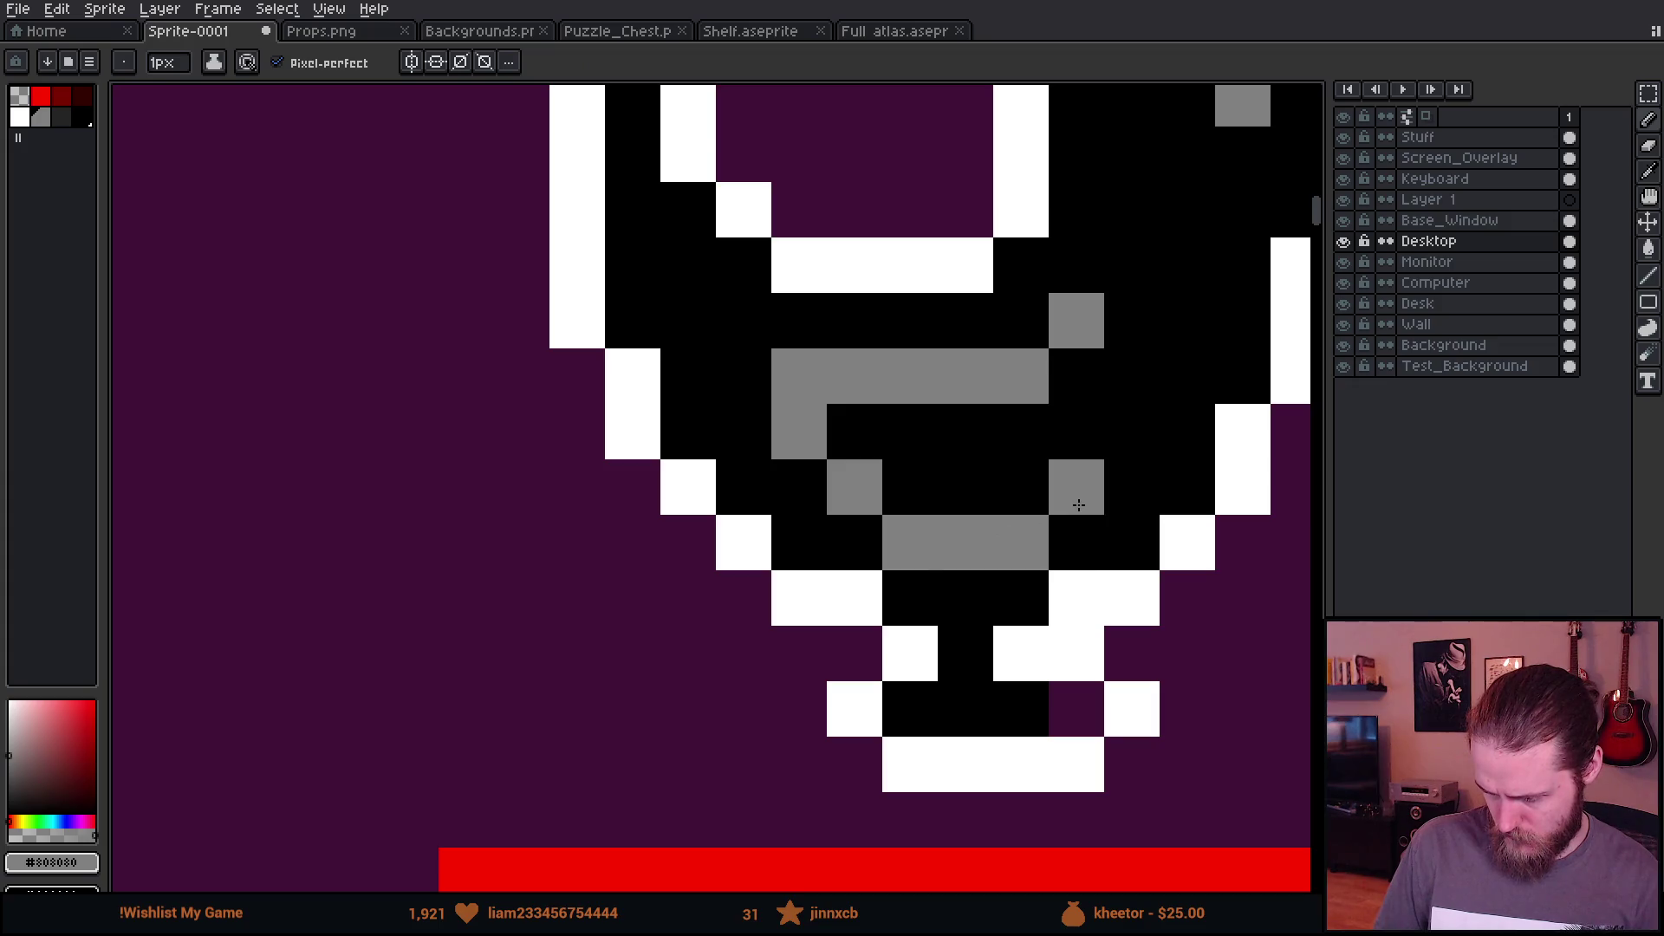
Step: Shade the envelope's lower-left and lower-right diagonals grey
{"action": "scroll", "coordinate": [1127, 555], "scroll_direction": "down", "scroll_amount": 5}
{"action": "scroll", "coordinate": [1193, 618], "scroll_direction": "up", "scroll_amount": 1}
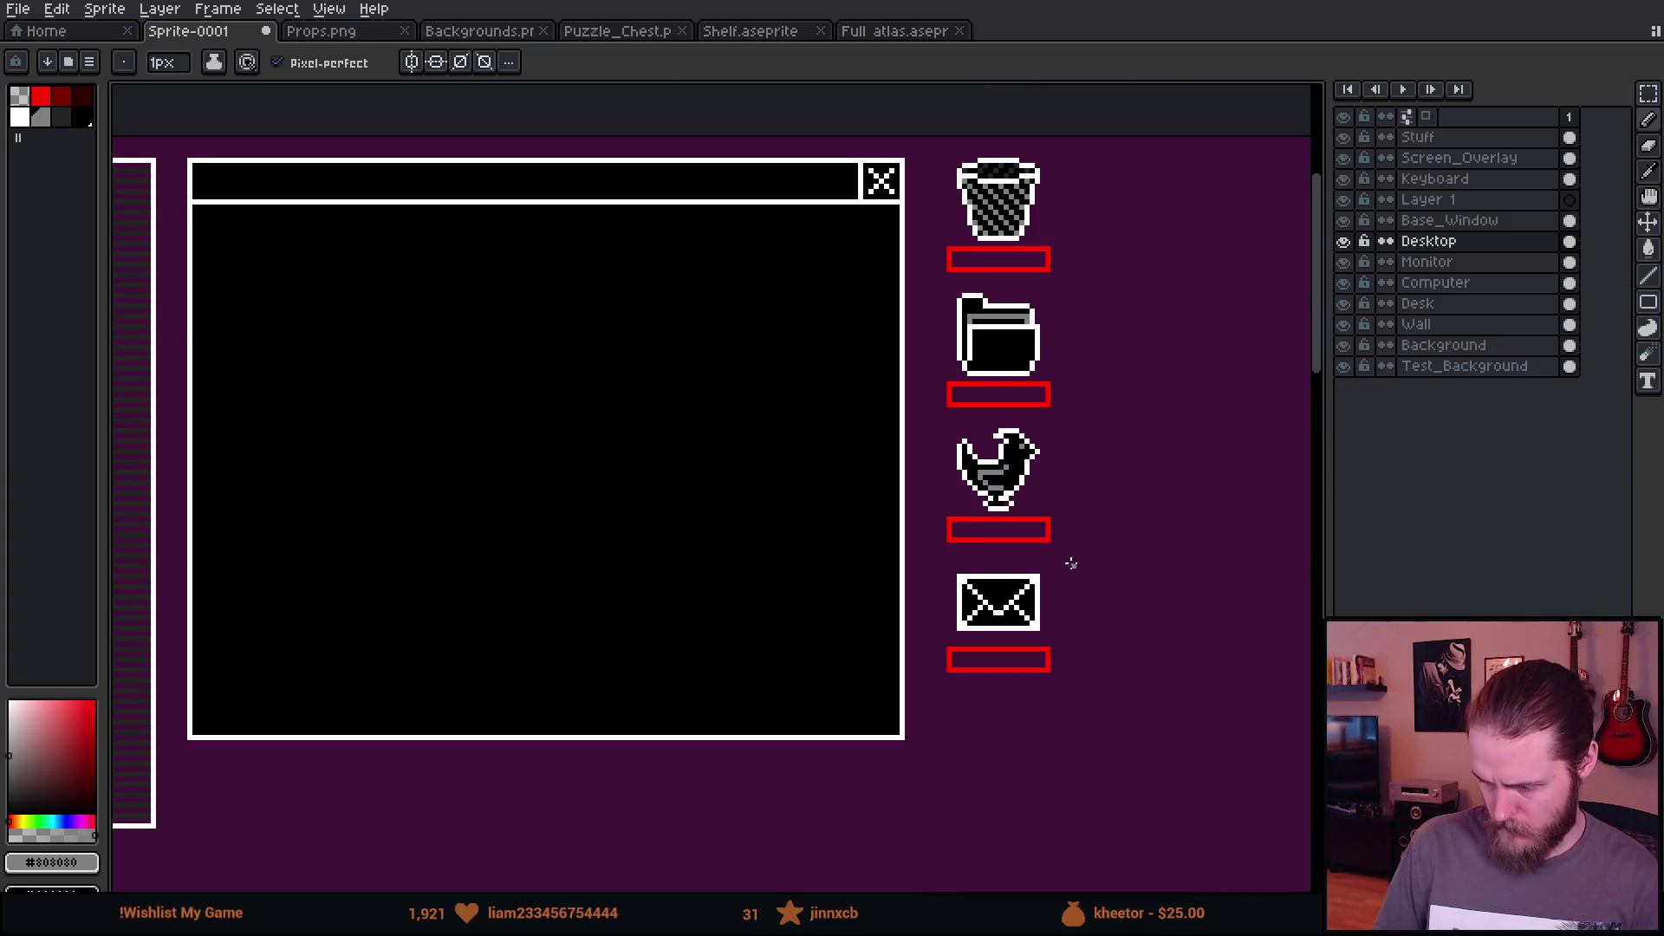
{"action": "left_click_drag", "start_coordinate": [1071, 563], "coordinate": [888, 591]}
{"action": "scroll", "coordinate": [795, 664], "scroll_direction": "up", "scroll_amount": 4}
{"action": "left_click", "coordinate": [581, 768]}
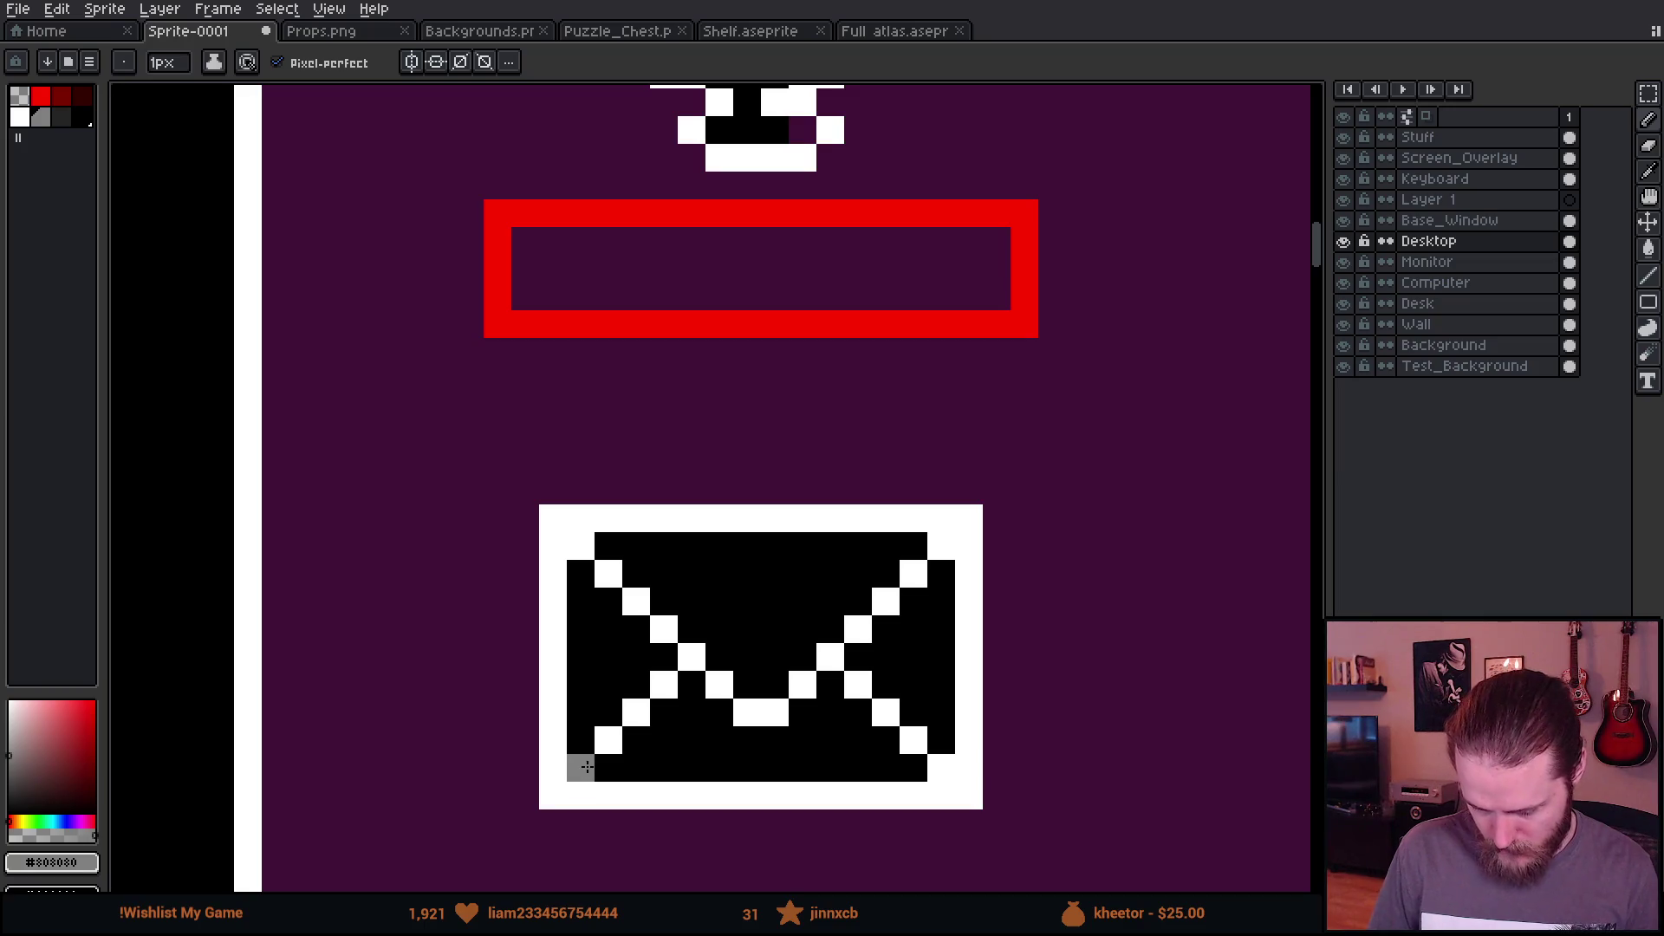
{"action": "left_click_drag", "start_coordinate": [609, 740], "coordinate": [664, 685]}
{"action": "left_click", "coordinate": [858, 685]}
{"action": "mouse_move", "coordinate": [871, 685]}
{"action": "left_mouse_down"}
{"action": "mouse_move", "coordinate": [918, 745]}
{"action": "mouse_move", "coordinate": [943, 639]}
{"action": "left_mouse_up"}
{"action": "scroll", "coordinate": [965, 772], "scroll_direction": "down", "scroll_amount": 8}
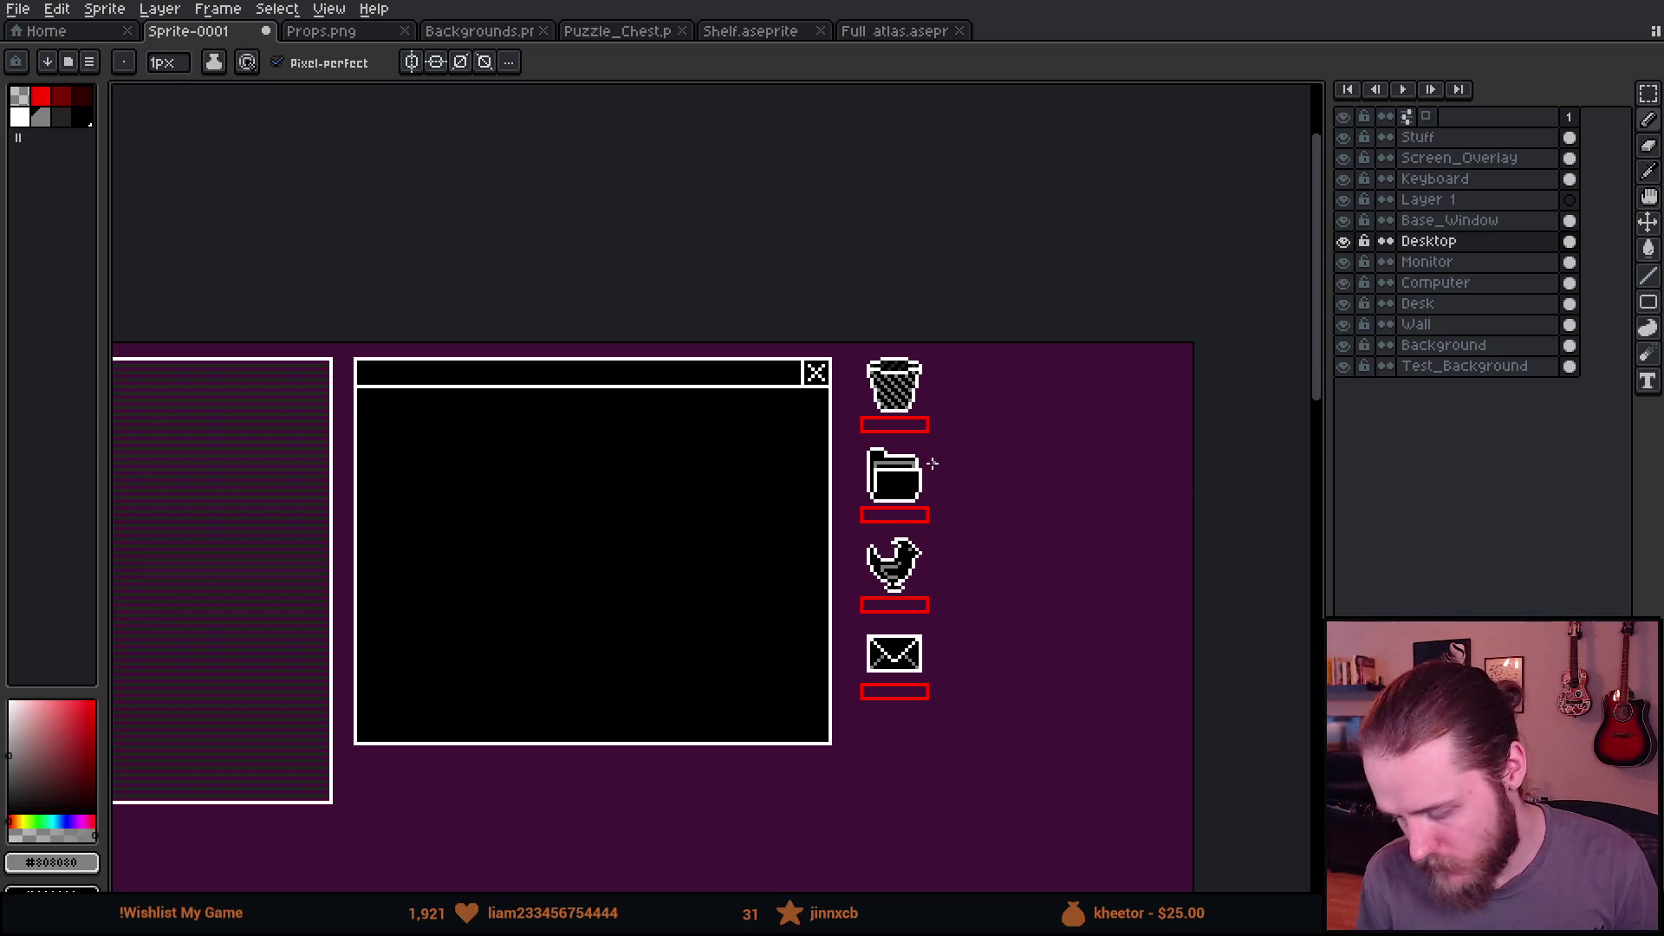
{"action": "scroll", "coordinate": [908, 448], "scroll_direction": "up", "scroll_amount": 3}
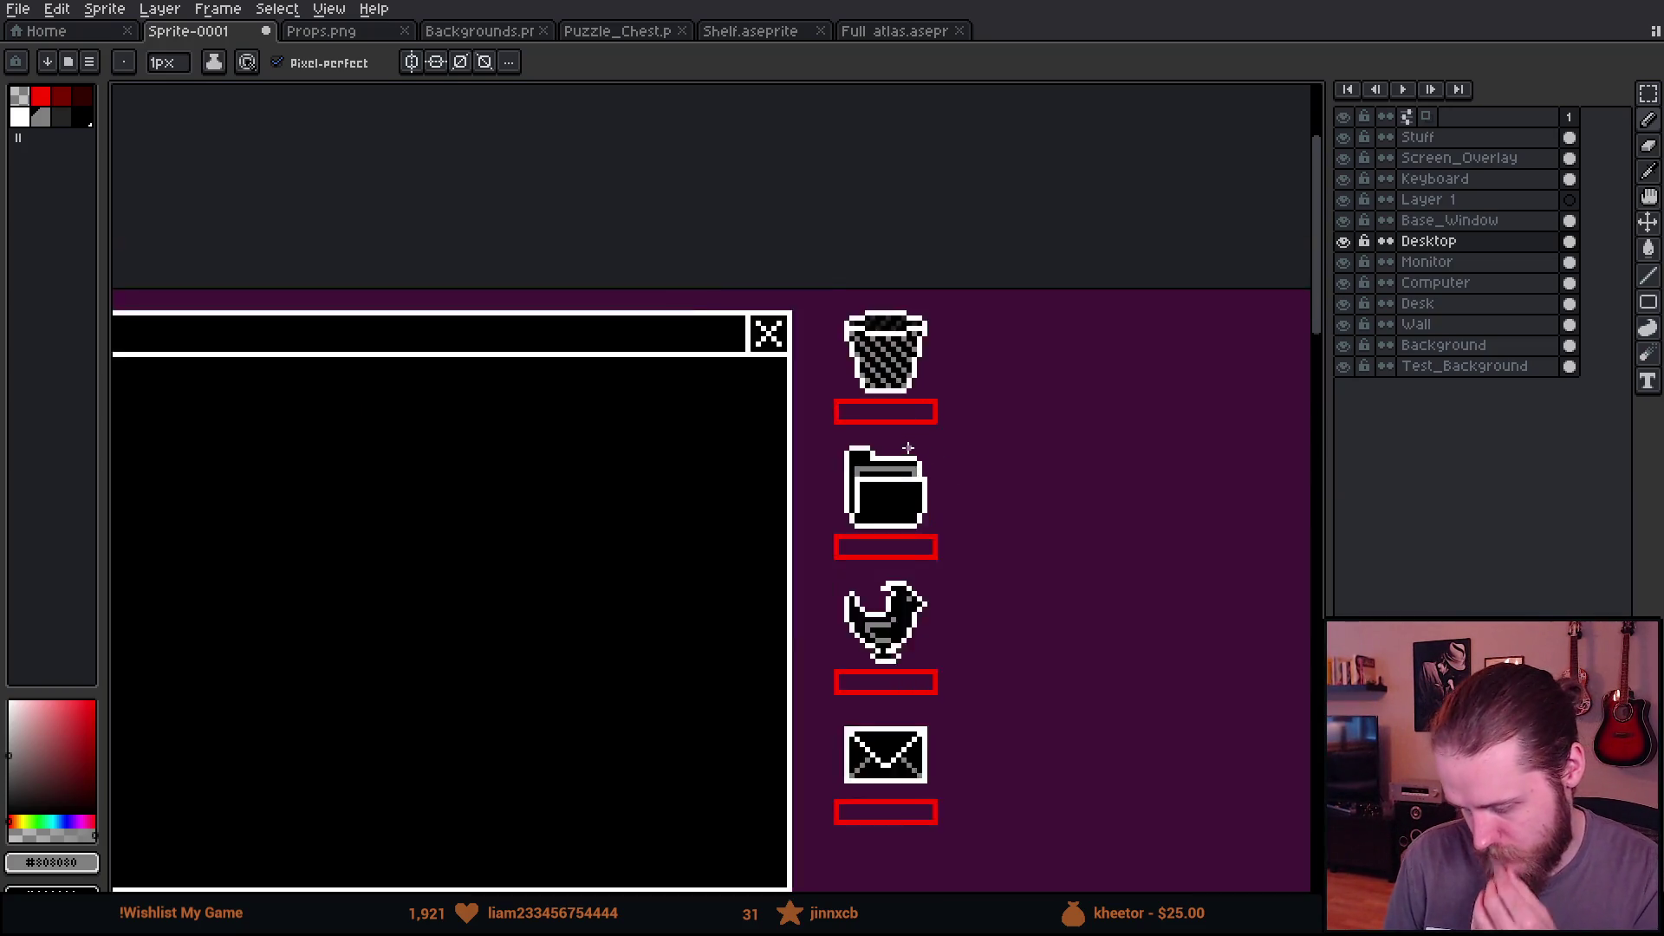
Step: Delete the red label boxes under the trash, folder, chicken and envelope icons
{"action": "key", "text": "m"}
{"action": "left_click_drag", "start_coordinate": [733, 351], "coordinate": [1001, 433]}
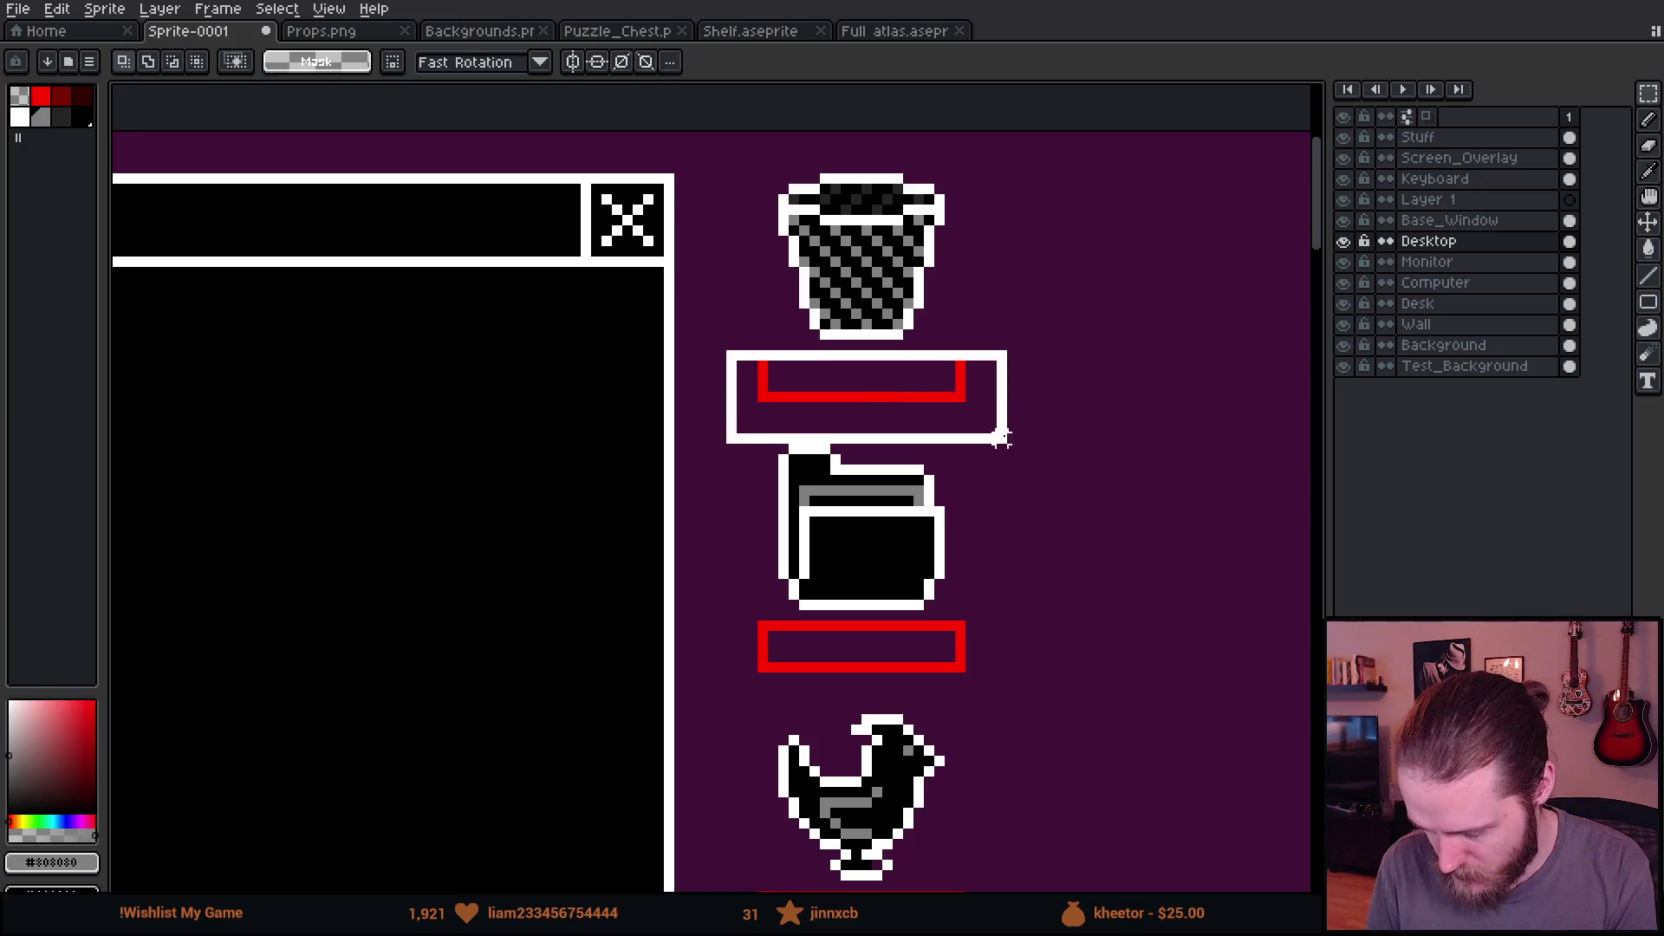
{"action": "key", "text": "Delete"}
{"action": "left_click_drag", "start_coordinate": [1022, 687], "coordinate": [958, 541]}
{"action": "left_click_drag", "start_coordinate": [675, 469], "coordinate": [977, 555]}
{"action": "key", "text": "Delete"}
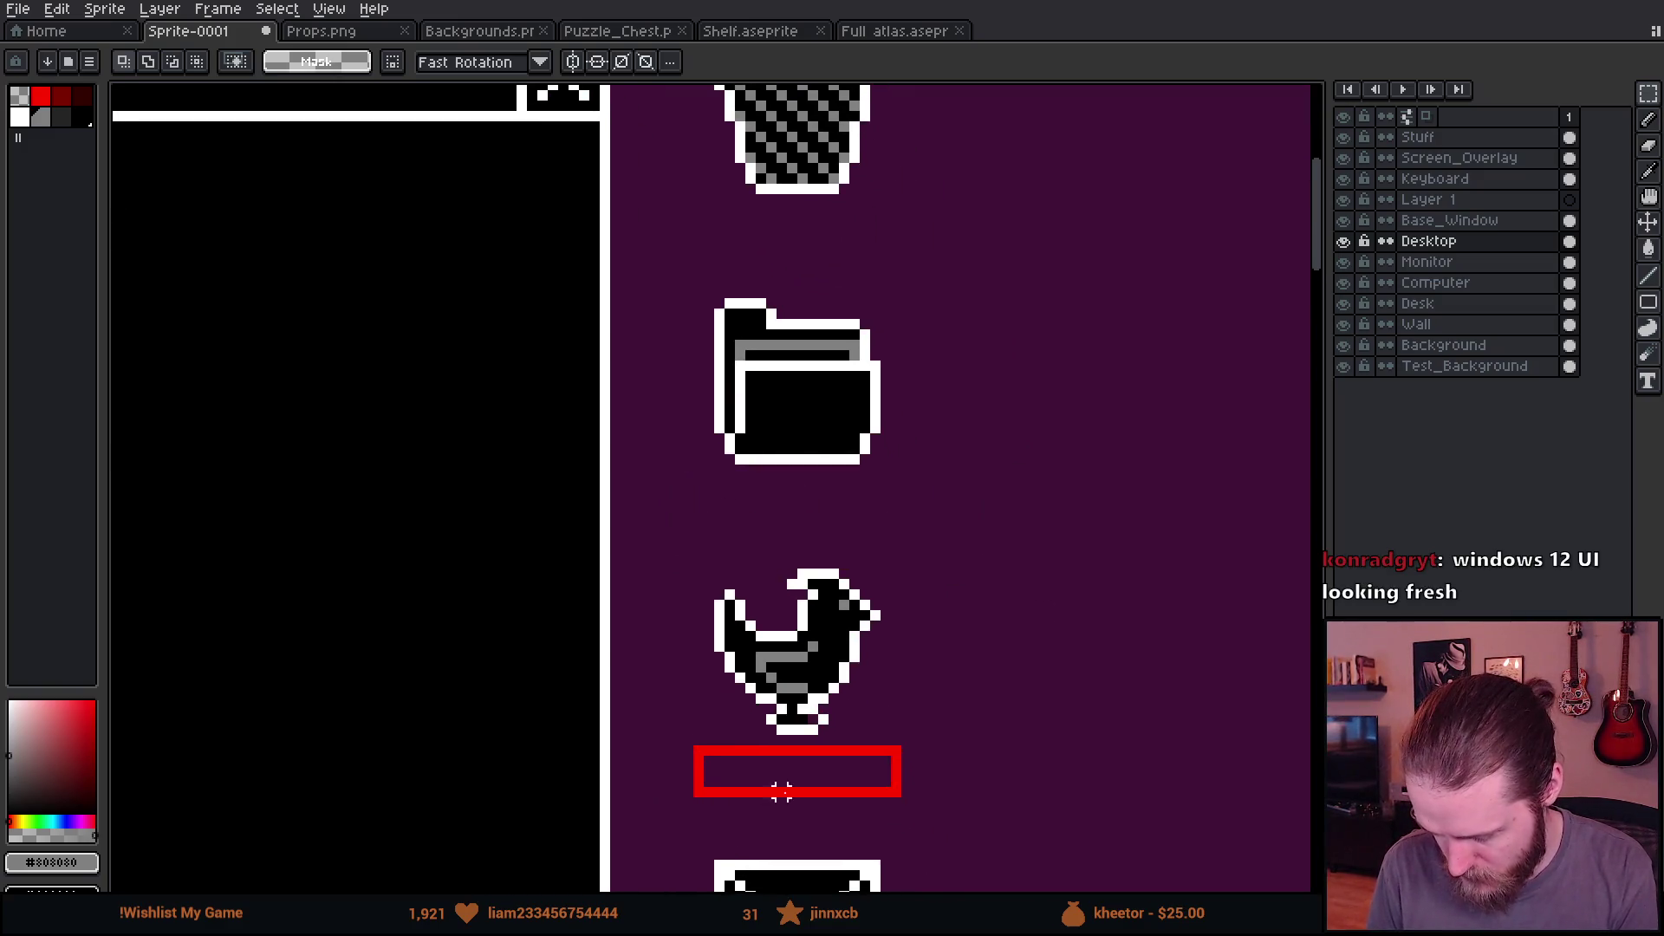
{"action": "mouse_move", "coordinate": [647, 739]}
{"action": "left_mouse_down"}
{"action": "mouse_move", "coordinate": [992, 822]}
{"action": "mouse_move", "coordinate": [912, 555]}
{"action": "left_mouse_up"}
{"action": "key", "text": "Delete"}
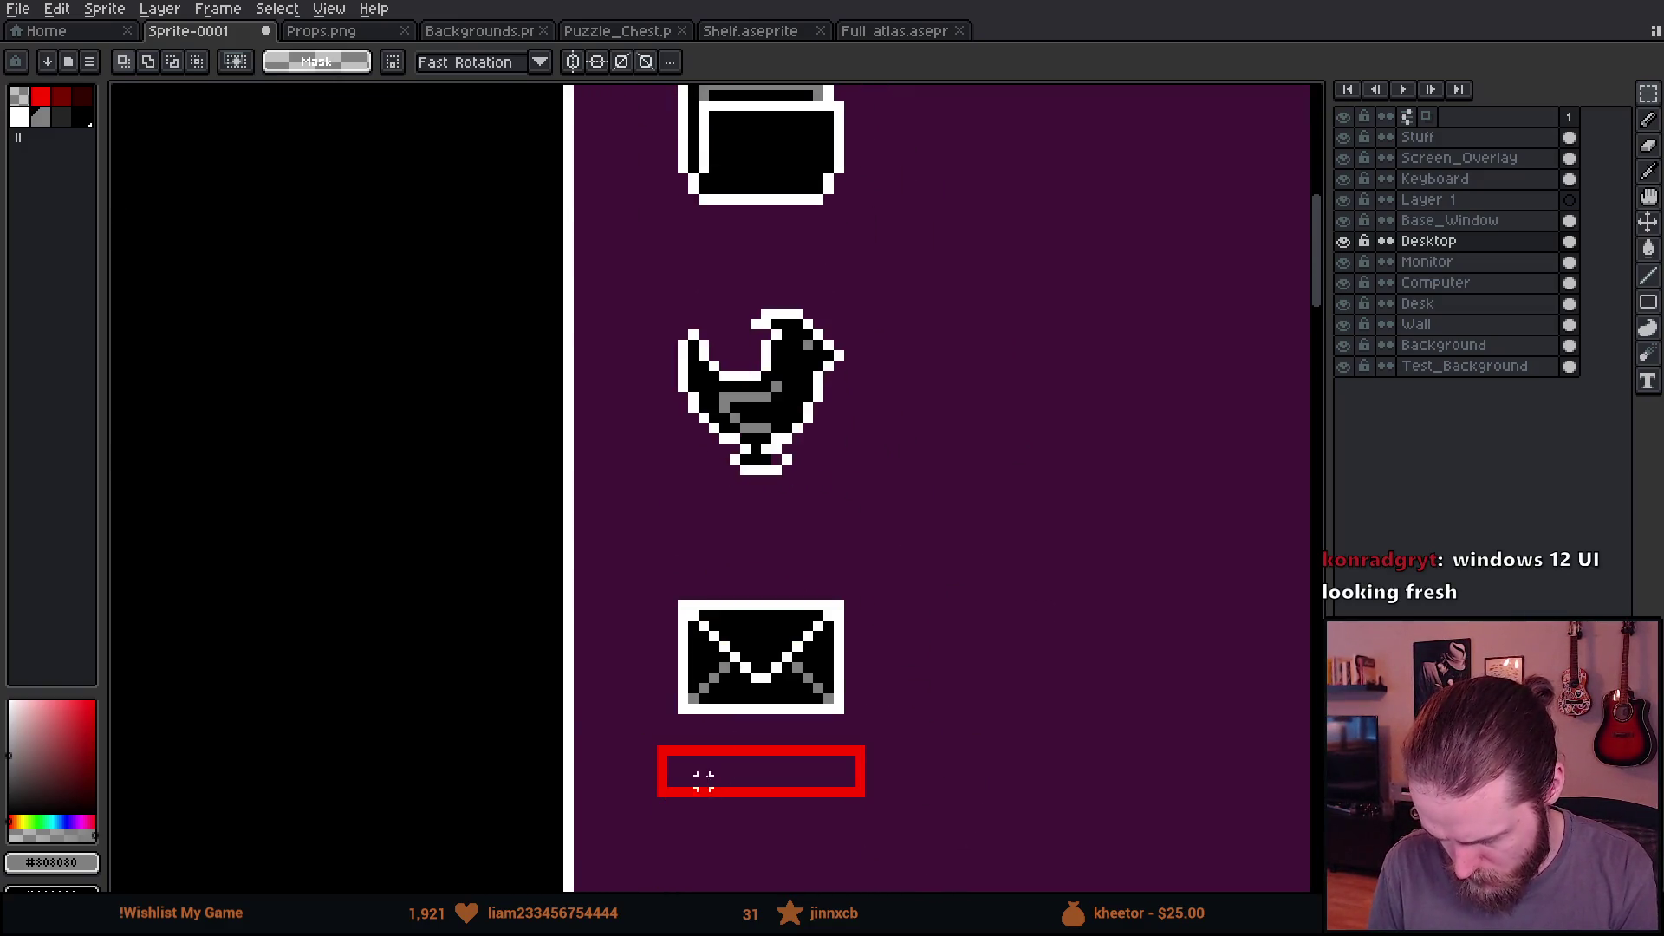
{"action": "left_click_drag", "start_coordinate": [621, 739], "coordinate": [936, 836]}
{"action": "key", "text": "Delete"}
Step: Move the folder icon up nearer the trash can
{"action": "scroll", "coordinate": [761, 345], "scroll_direction": "up", "scroll_amount": 4}
{"action": "key", "text": "b"}
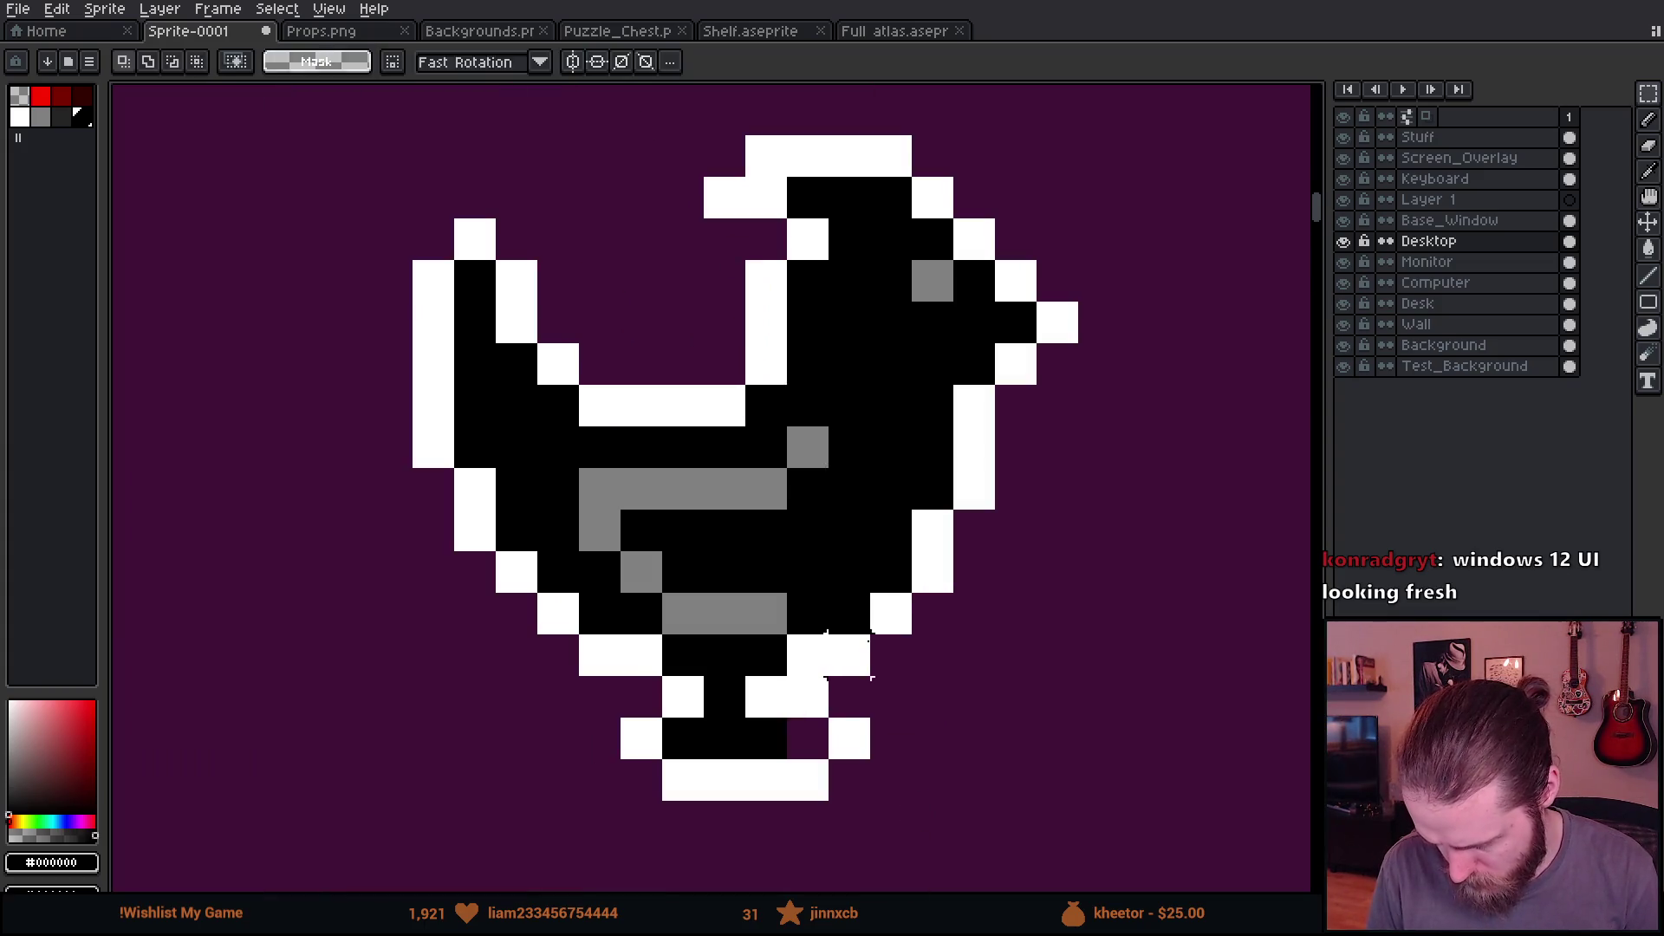
{"action": "scroll", "coordinate": [818, 743], "scroll_direction": "down", "scroll_amount": 4}
{"action": "key", "text": "m"}
{"action": "mouse_move", "coordinate": [728, 465]}
{"action": "left_mouse_down"}
{"action": "mouse_move", "coordinate": [943, 683]}
{"action": "mouse_move", "coordinate": [898, 631]}
{"action": "mouse_move", "coordinate": [917, 632]}
{"action": "left_mouse_up"}
{"action": "key", "text": "Return"}
Step: Cut the four icons from Desktop and paste them onto a new DesktopIcons layer
{"action": "left_click", "coordinate": [1470, 250]}
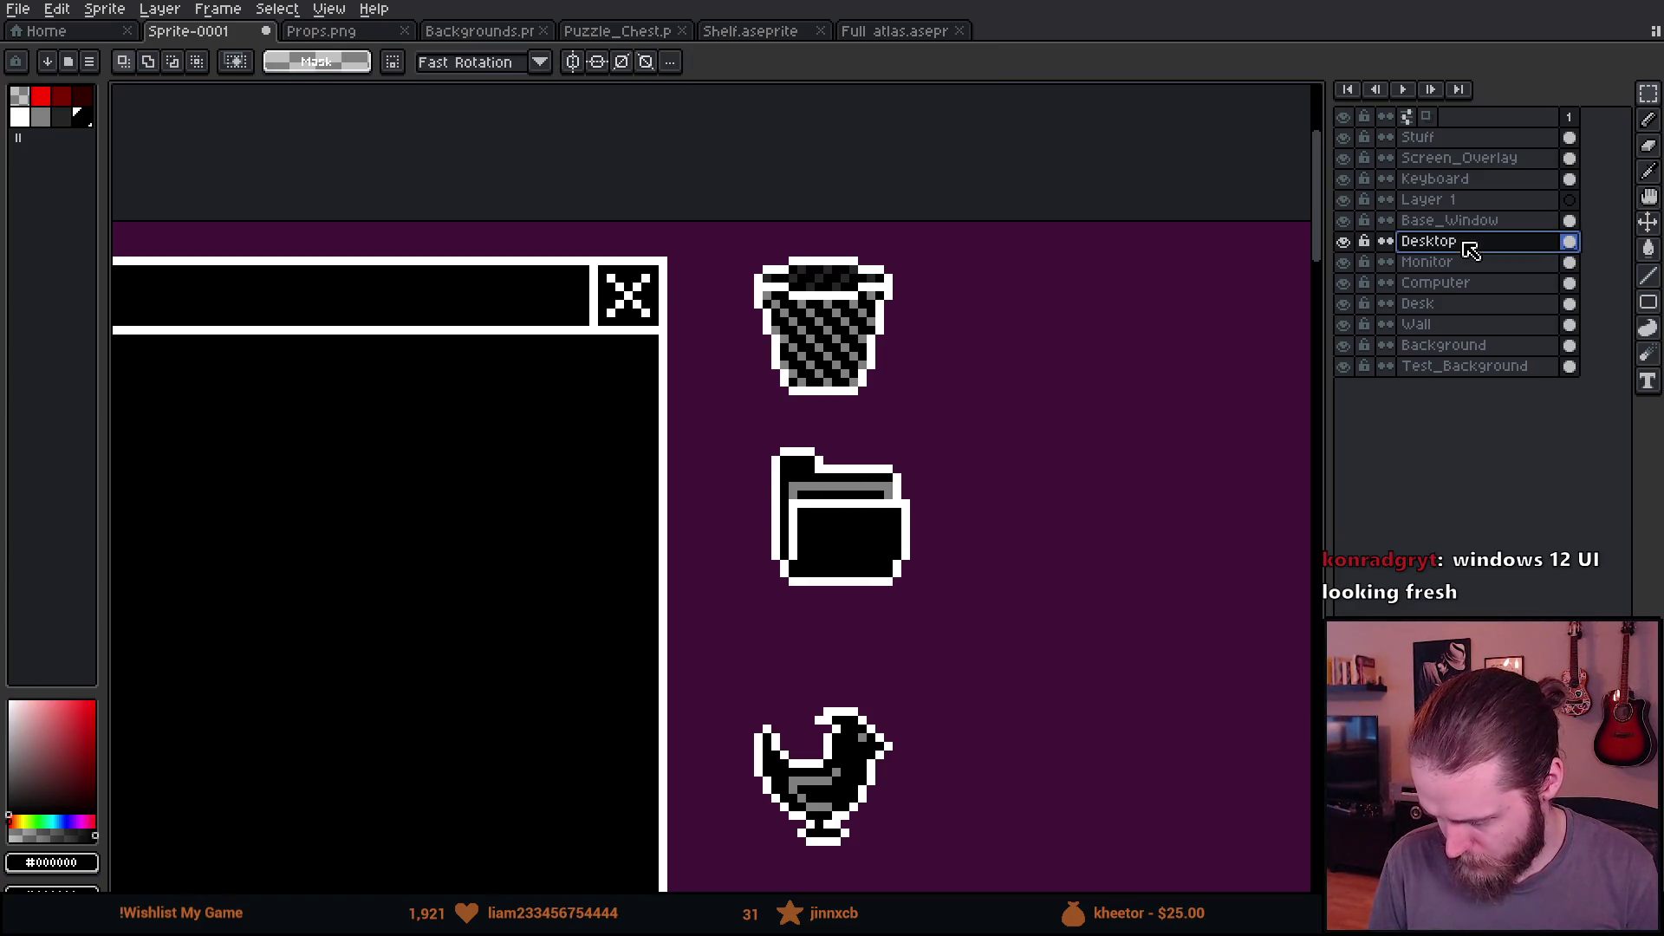
{"action": "scroll", "coordinate": [1112, 328], "scroll_direction": "down", "scroll_amount": 2}
{"action": "left_click_drag", "start_coordinate": [861, 246], "coordinate": [1059, 825]}
{"action": "key", "text": "ctrl+x"}
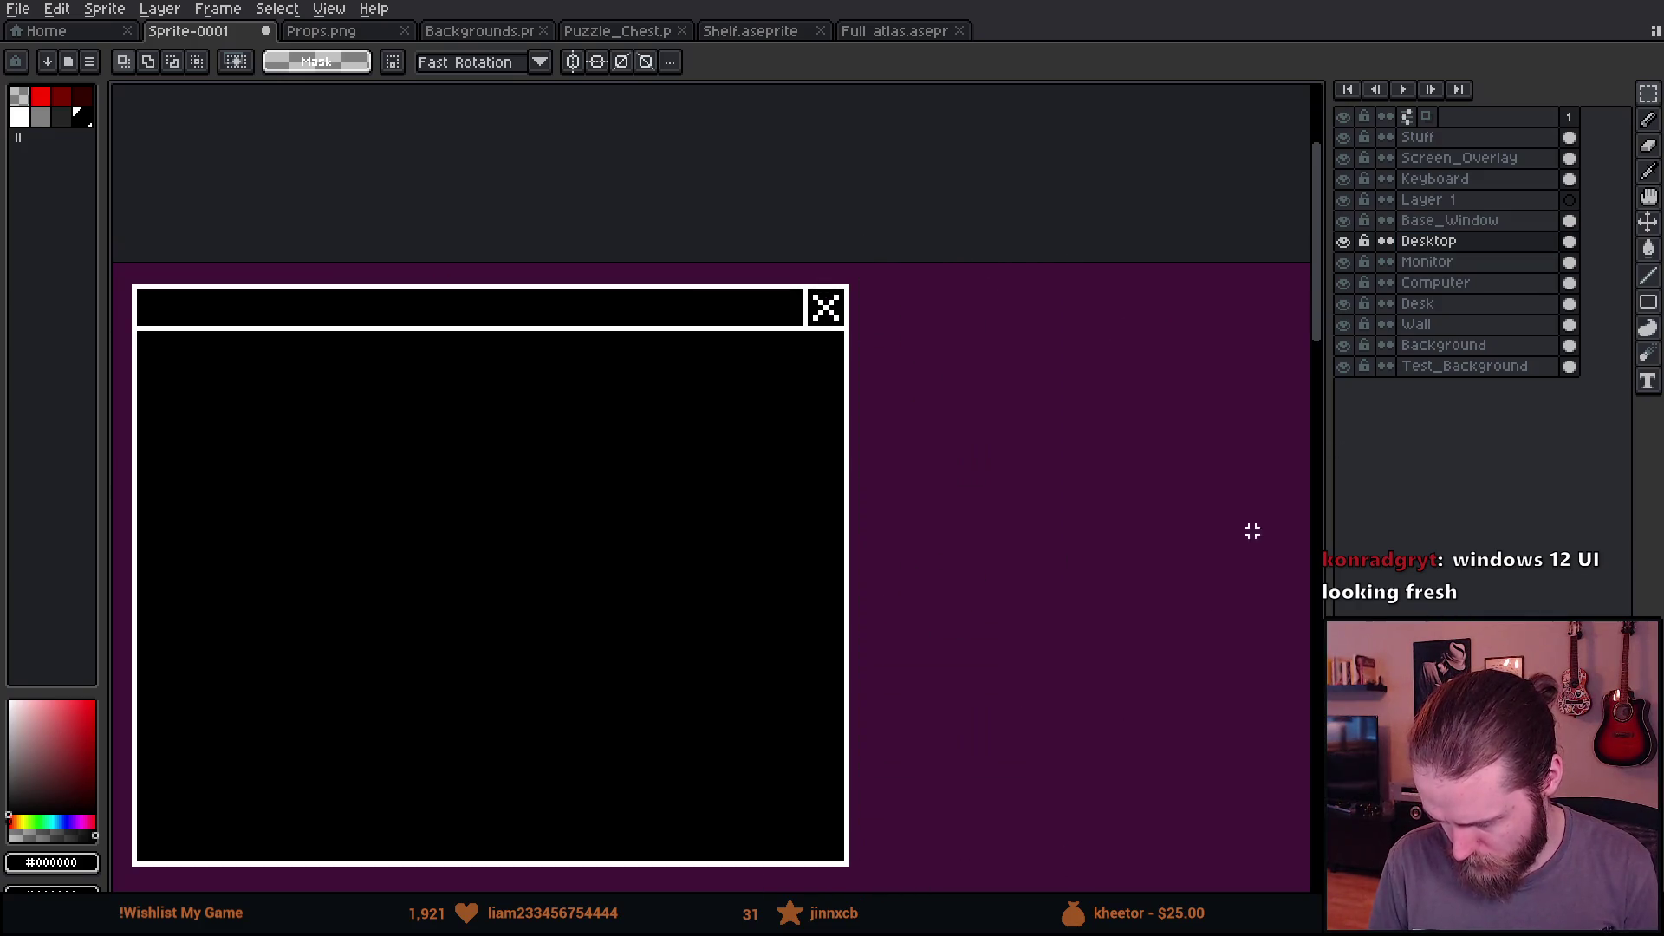
{"action": "key", "text": "shift+n"}
{"action": "double_click", "coordinate": [1473, 249]}
{"action": "type", "text": "De"}
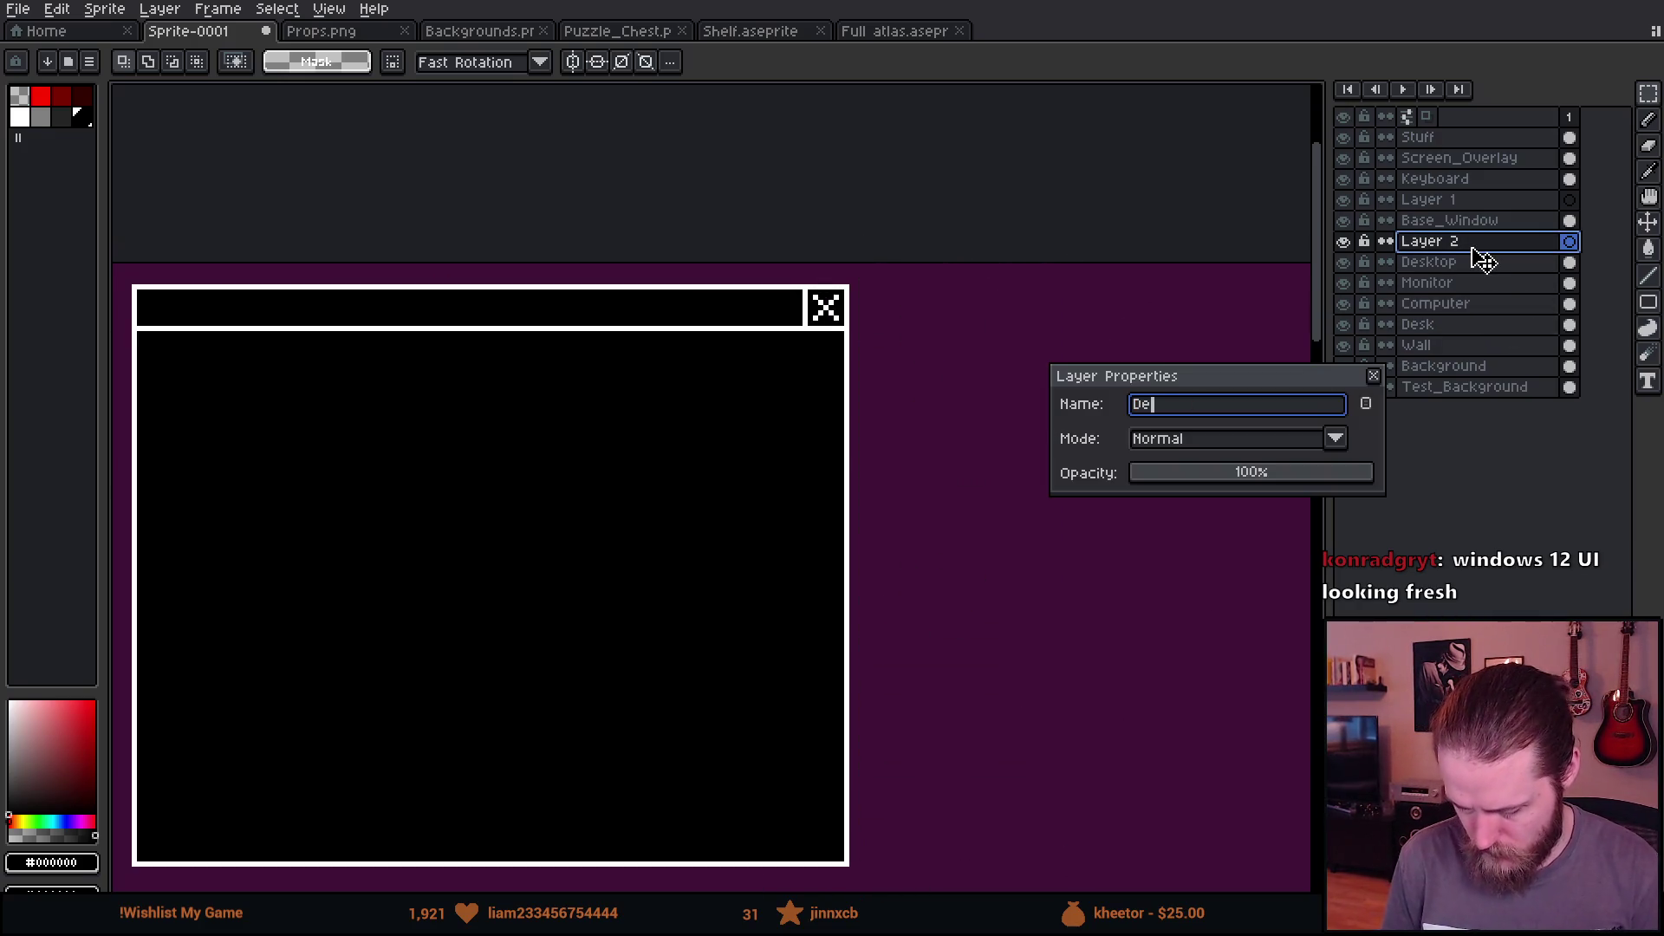
{"action": "key", "text": "Return"}
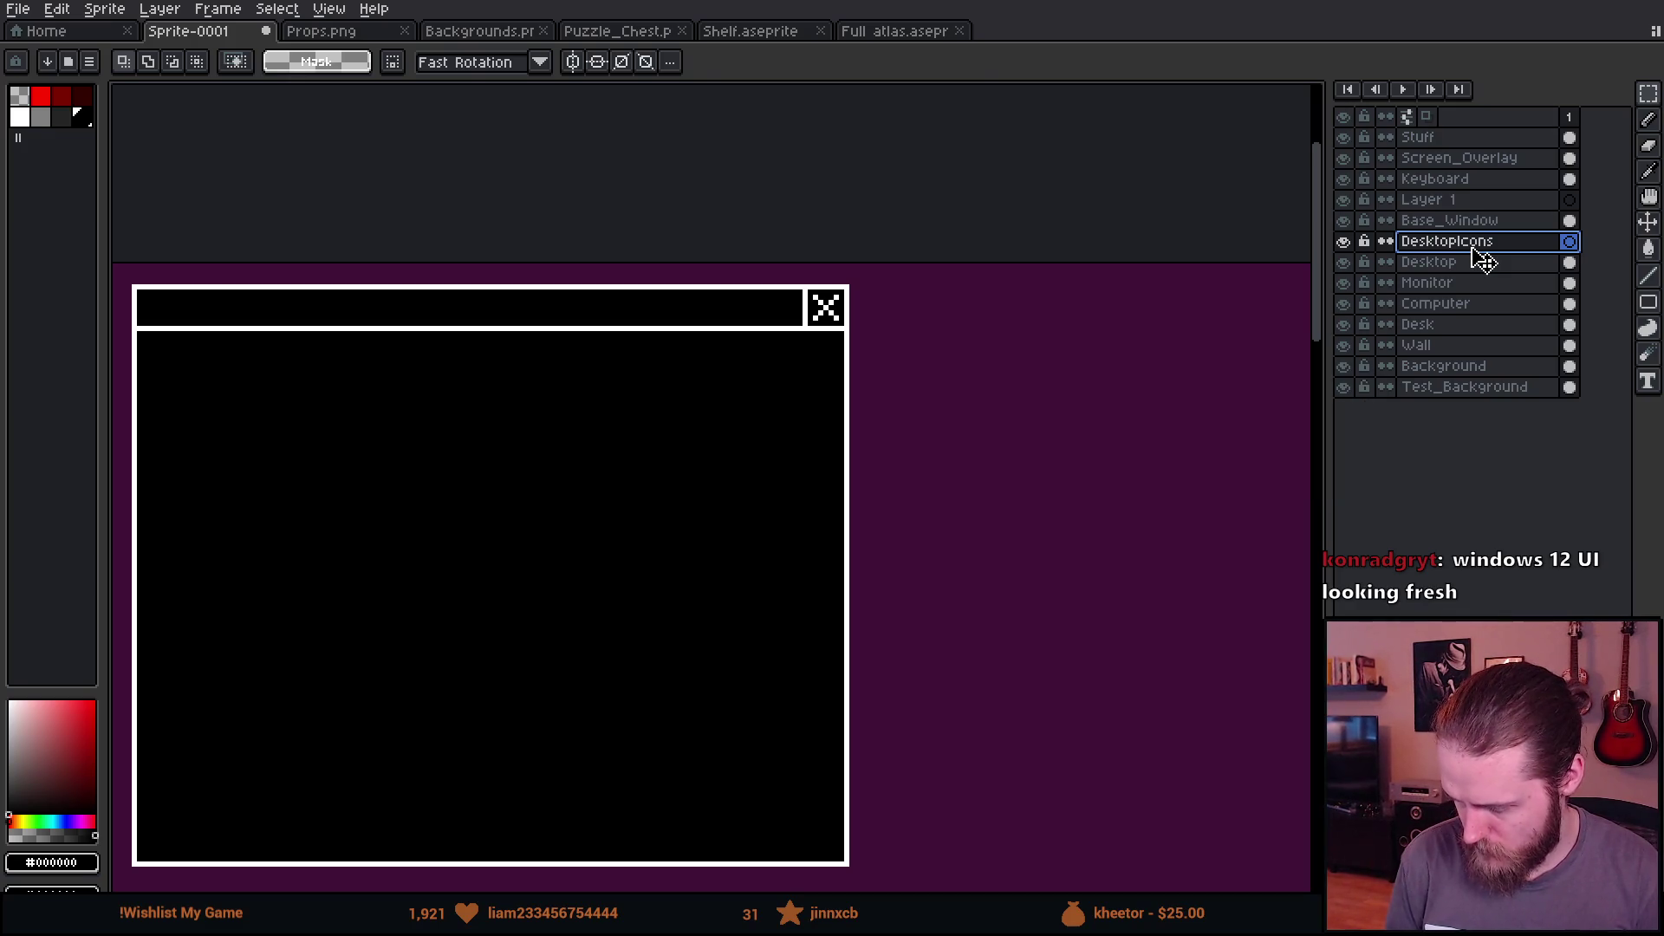
{"action": "key", "text": "ctrl+v"}
Step: Try a red rectangle outline around the trash icon, undo it, and add a layer above Desktop
{"action": "key", "text": "plus"}
{"action": "left_click", "coordinate": [1648, 302]}
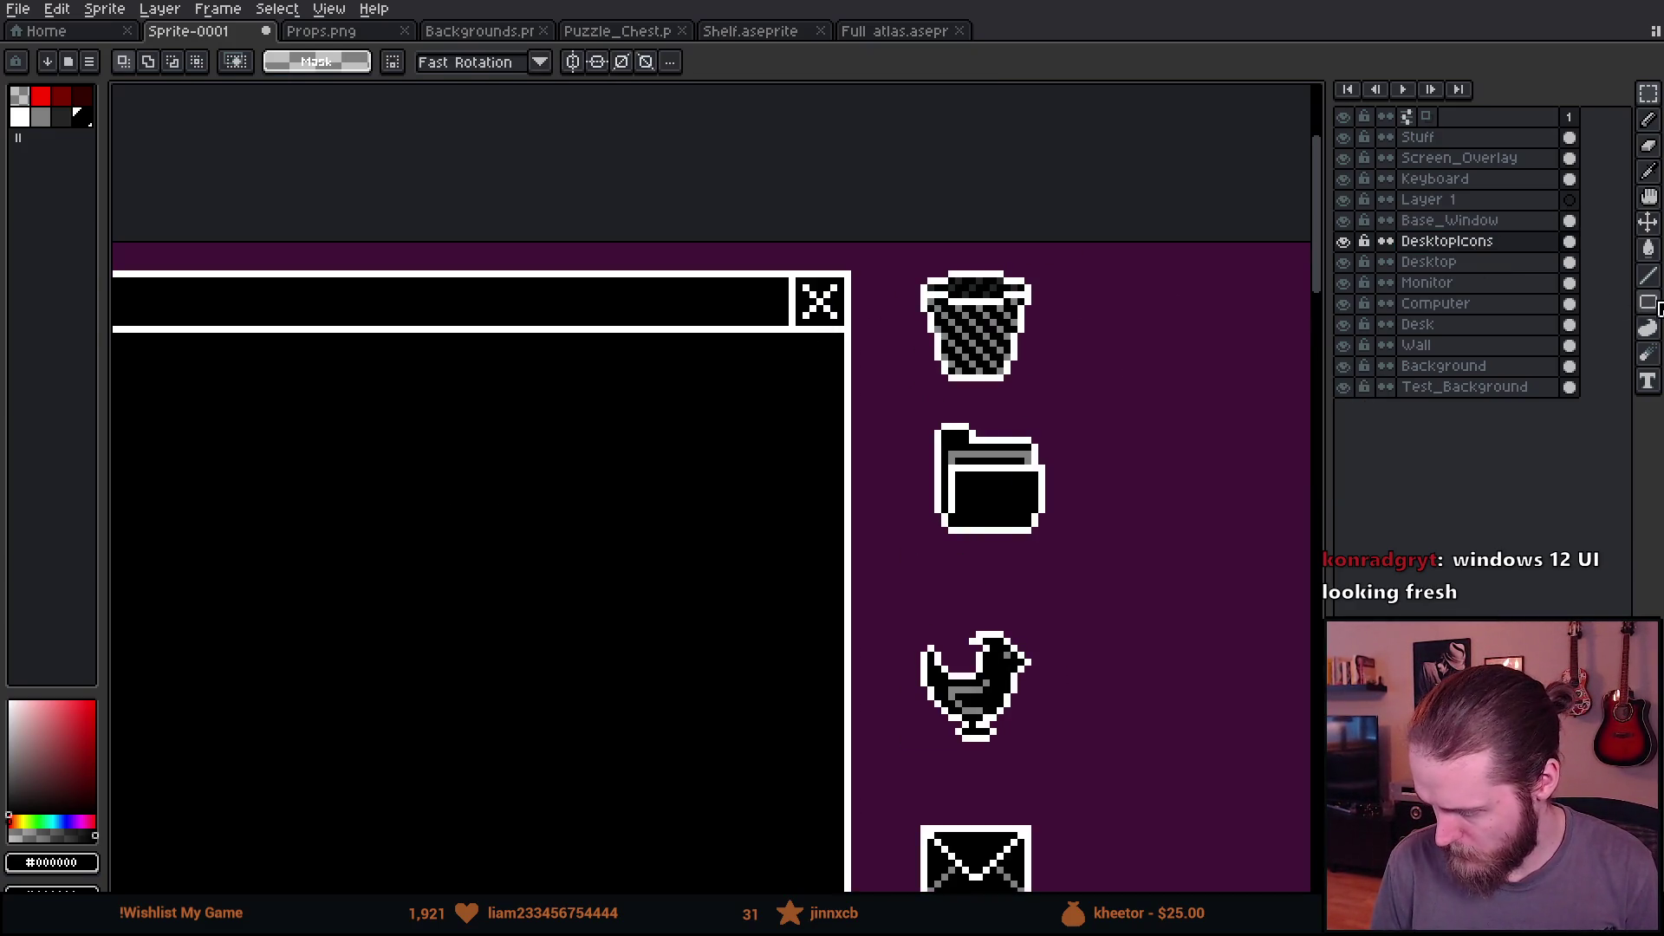
{"action": "left_click", "coordinate": [41, 93]}
{"action": "scroll", "coordinate": [914, 391], "scroll_direction": "up", "scroll_amount": 3}
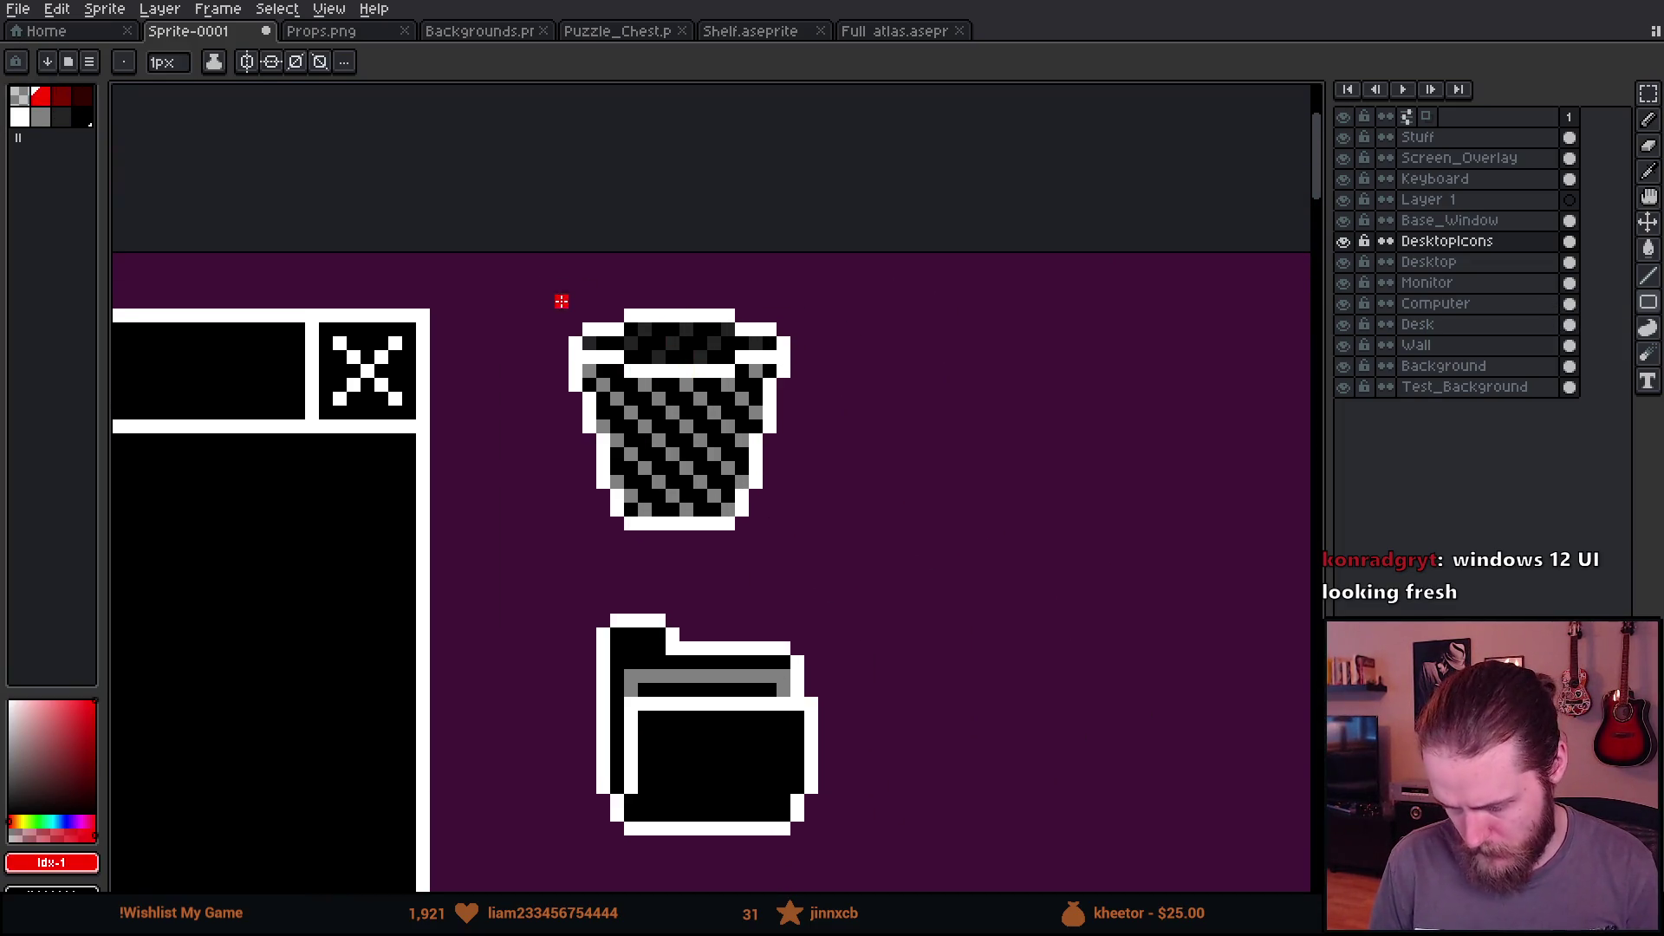
{"action": "mouse_move", "coordinate": [562, 300]}
{"action": "left_mouse_down"}
{"action": "mouse_move", "coordinate": [788, 501]}
{"action": "mouse_move", "coordinate": [798, 537]}
{"action": "left_mouse_up"}
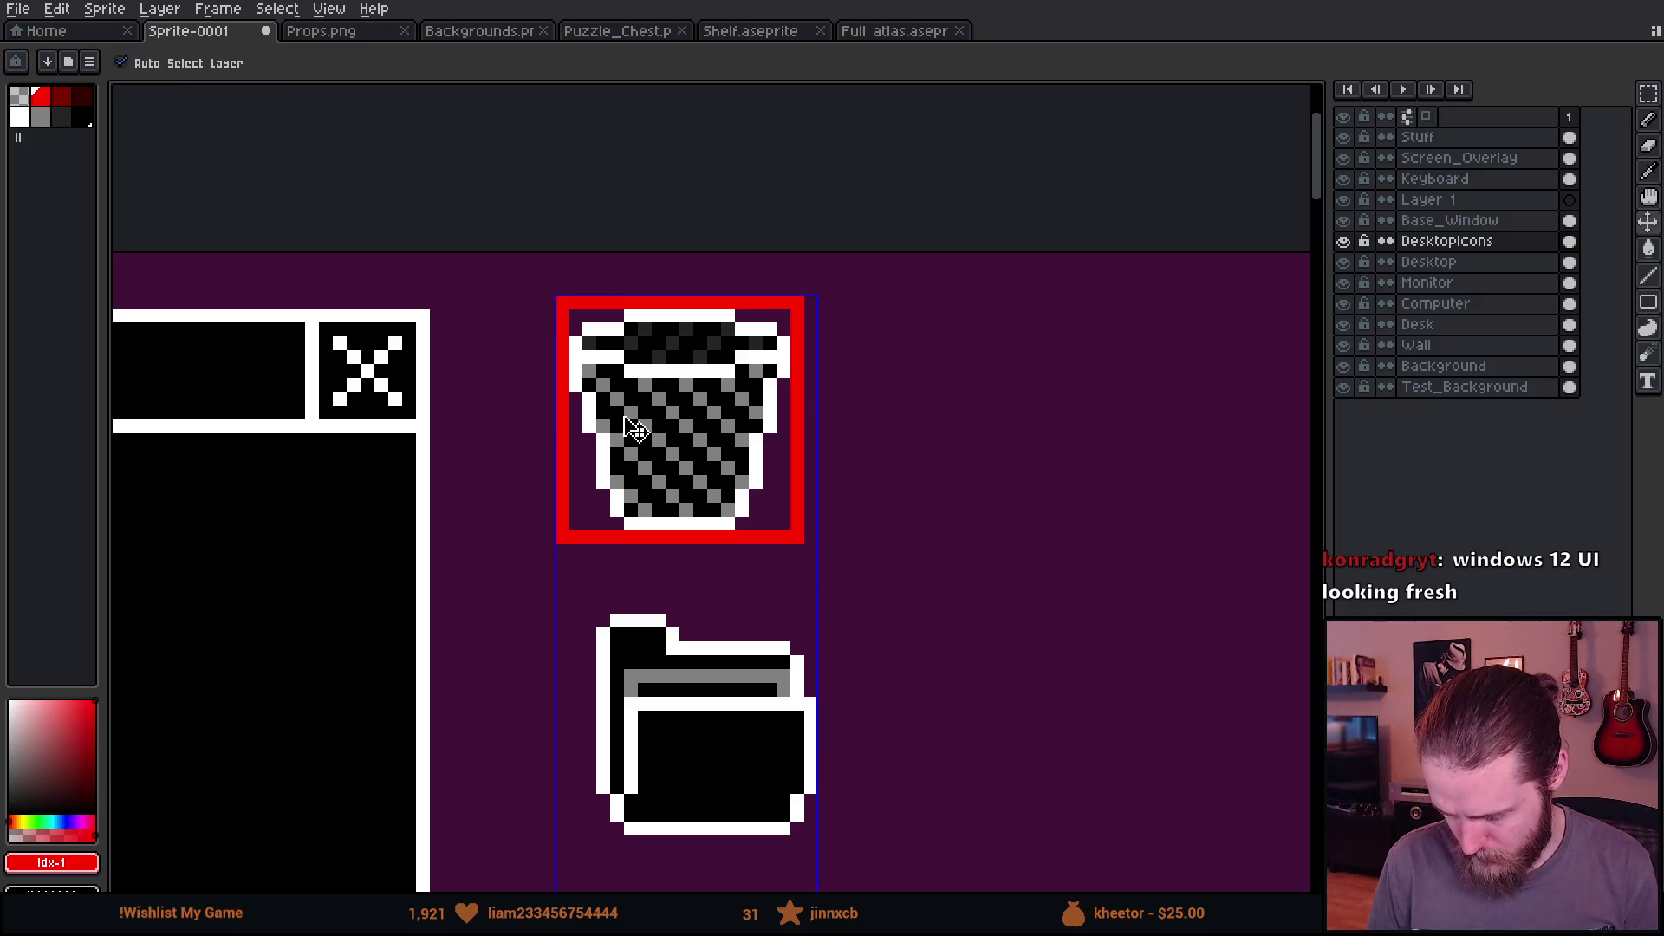
{"action": "key", "text": "ctrl+z"}
{"action": "left_click", "coordinate": [1525, 263]}
{"action": "key", "text": "shift+n"}
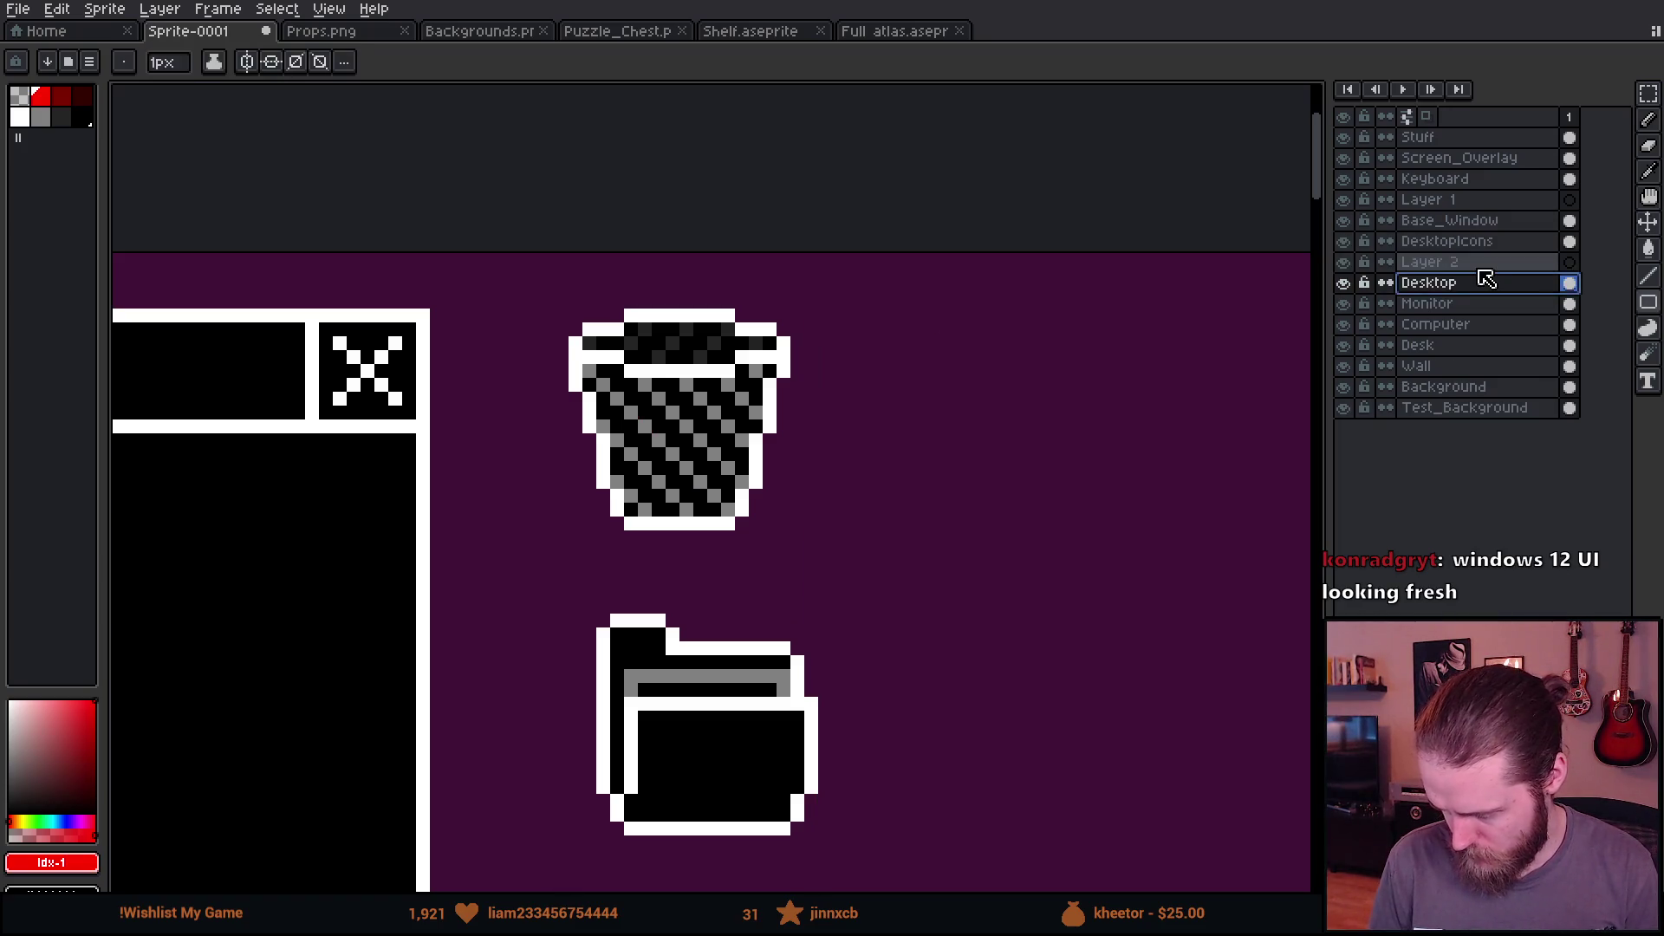
Step: Rename the new layer to DesktopIconsTemplate
{"action": "double_click", "coordinate": [1482, 264]}
{"action": "type", "text": "Desk"}
{"action": "type", "text": "top"}
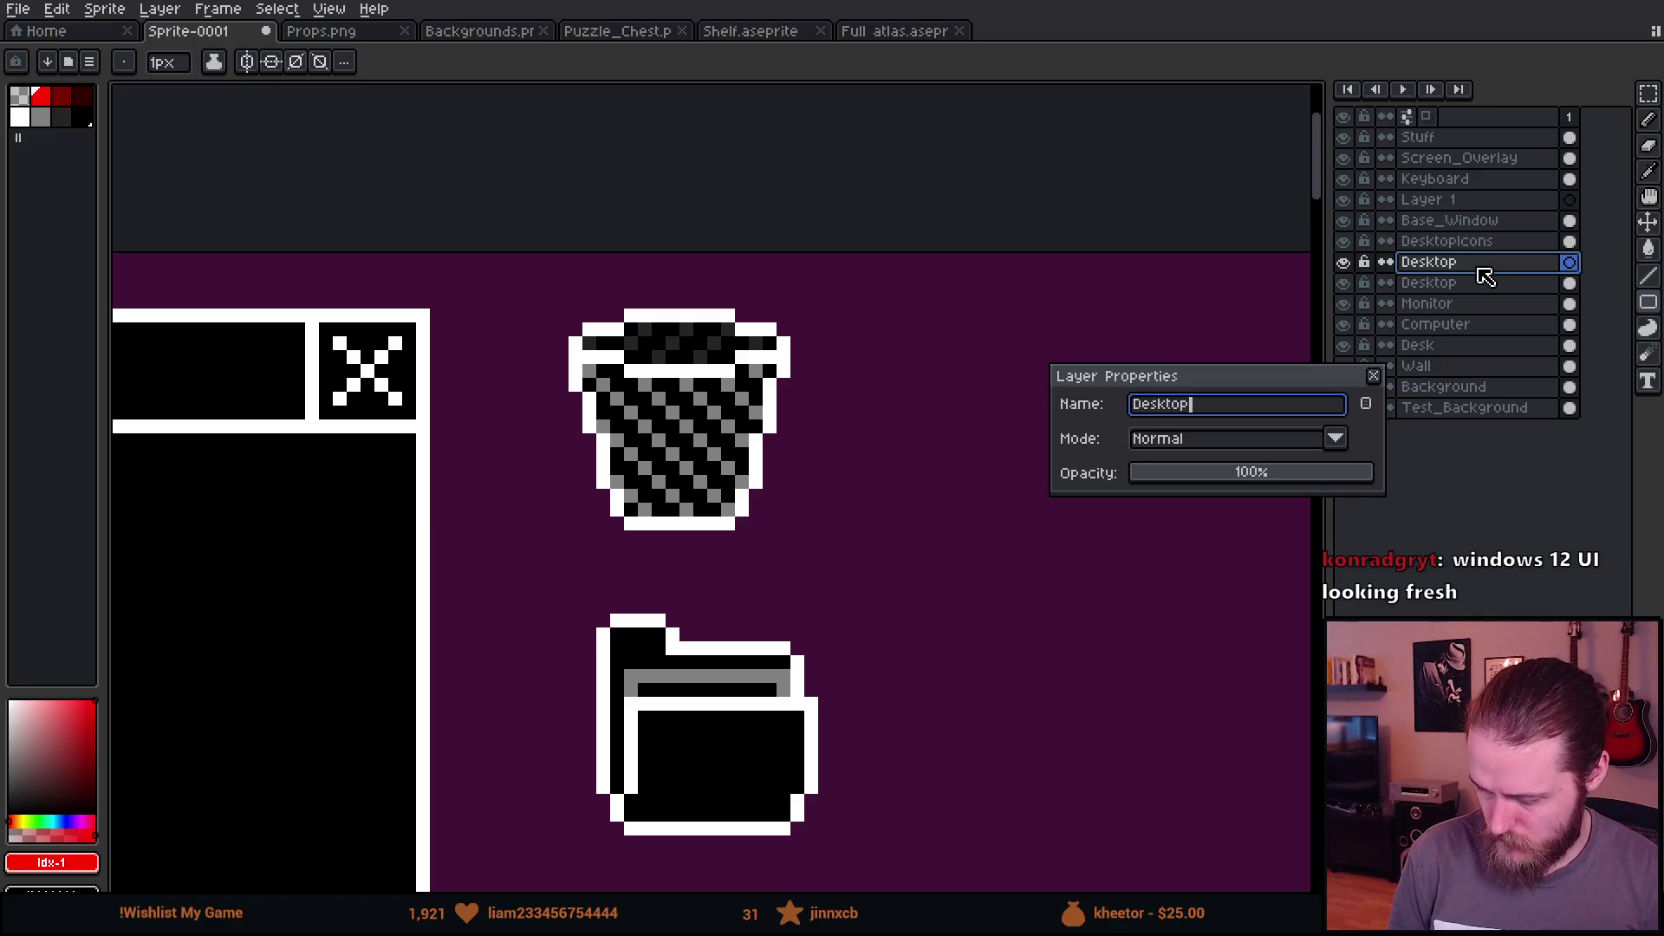
{"action": "type", "text": "Icons"}
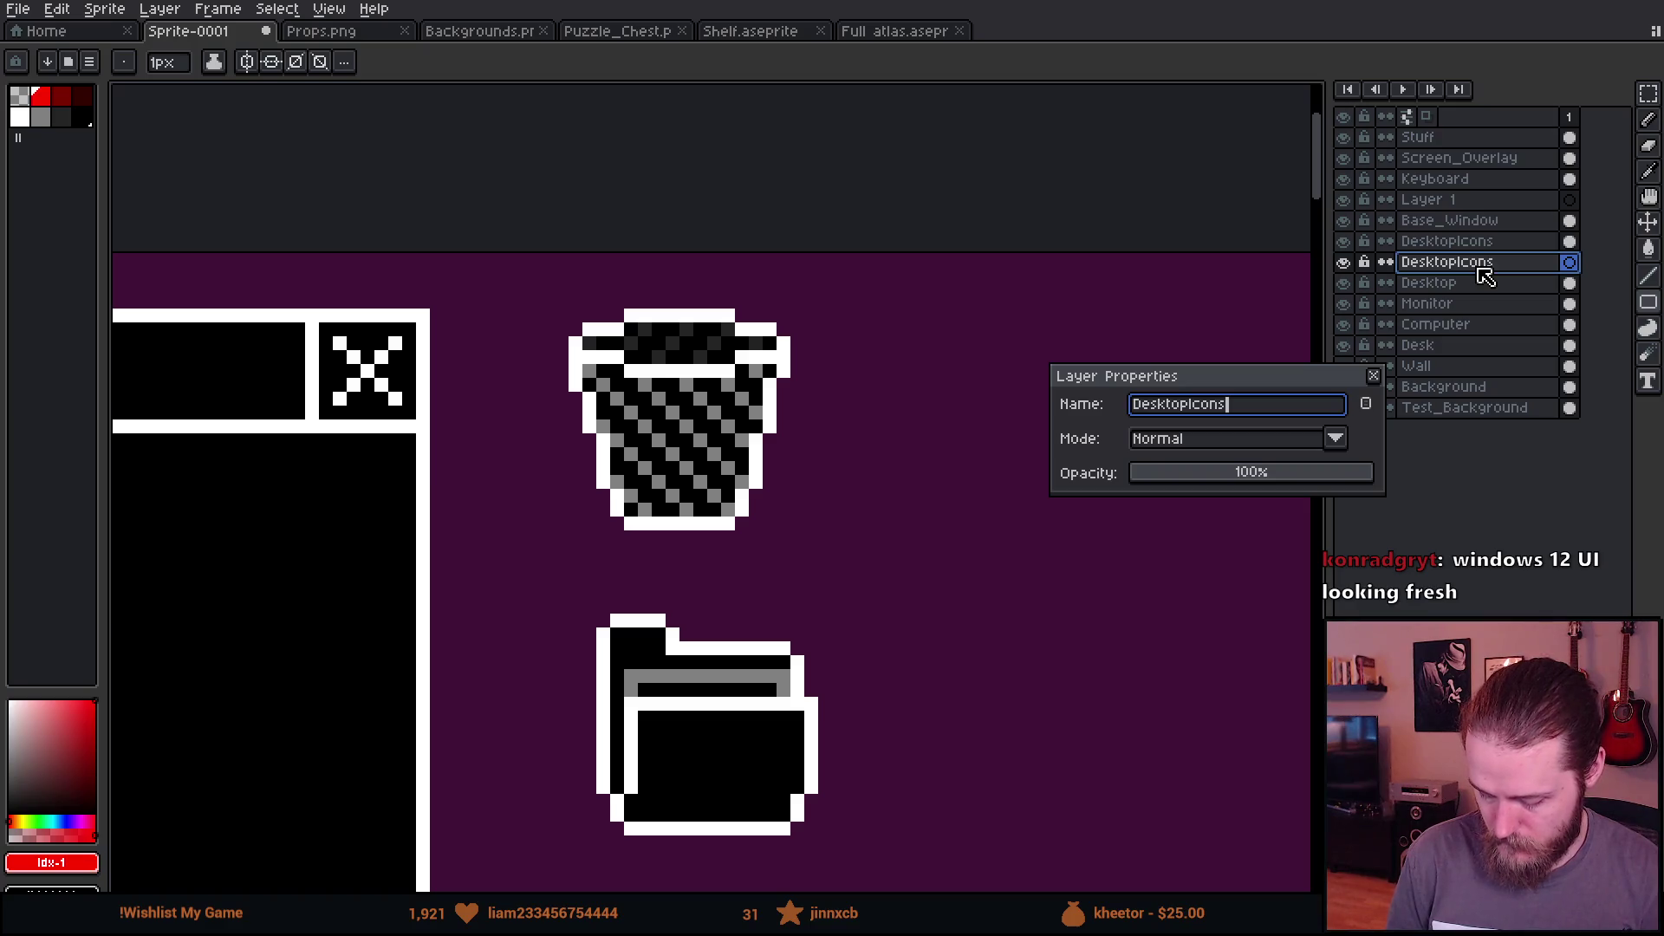
{"action": "type", "text": "LTemplate"}
{"action": "key", "text": "Return"}
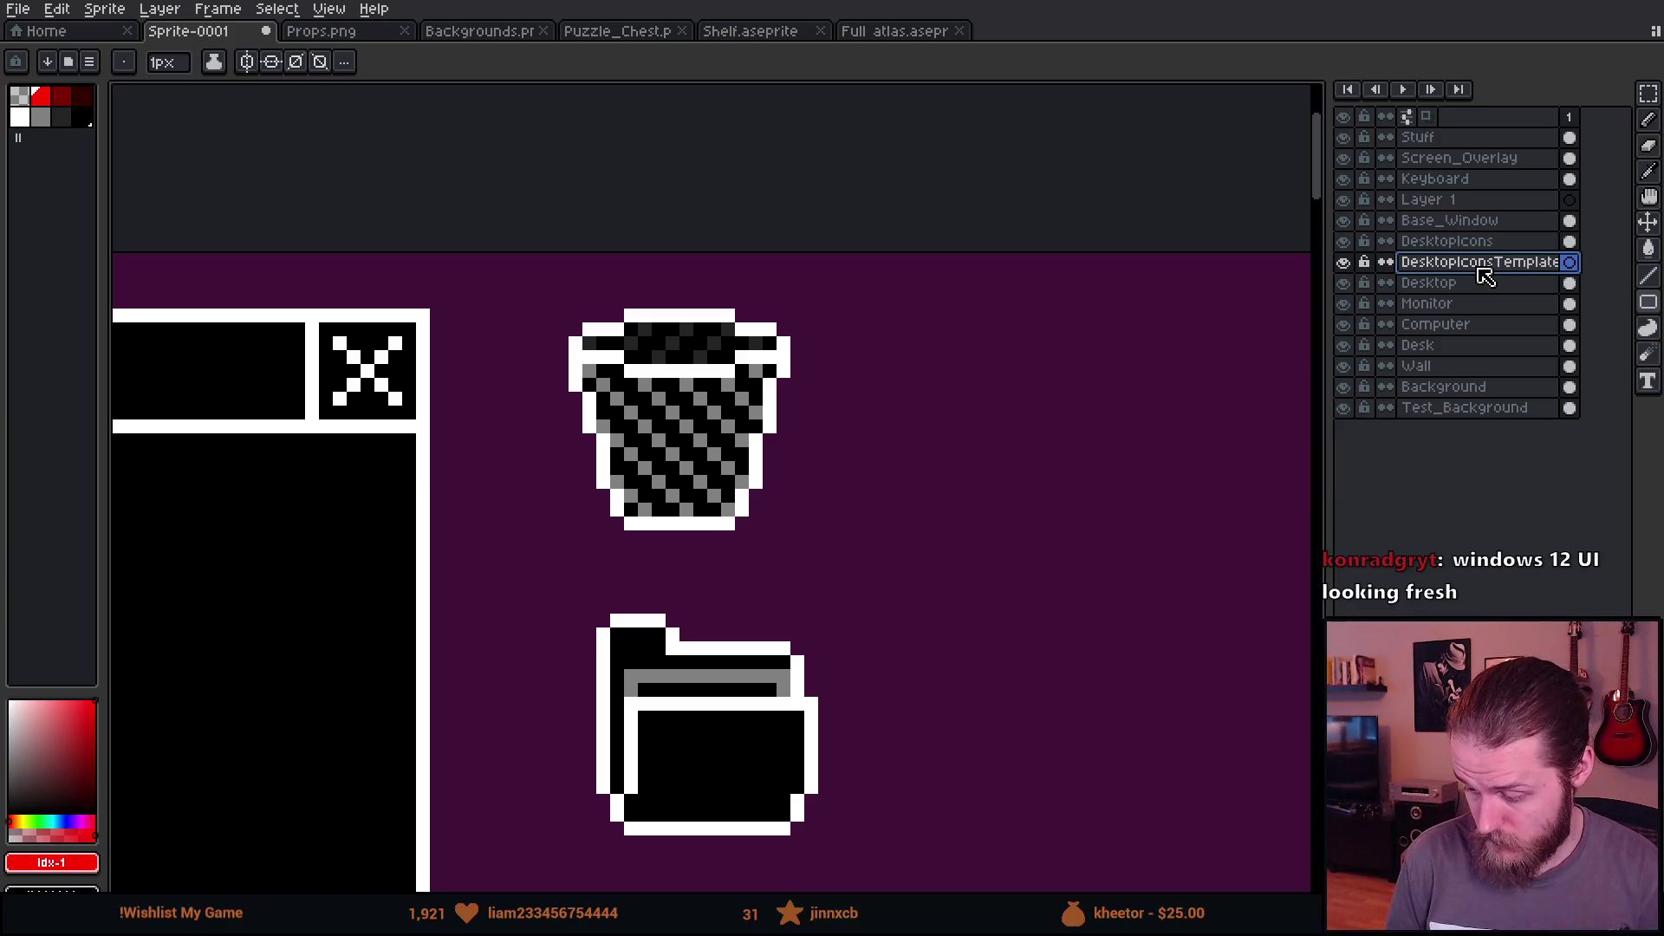
Step: Draw a red rectangle outline around the trash icon on the template layer
{"action": "key", "text": "ctrl+v"}
{"action": "key", "text": "Escape"}
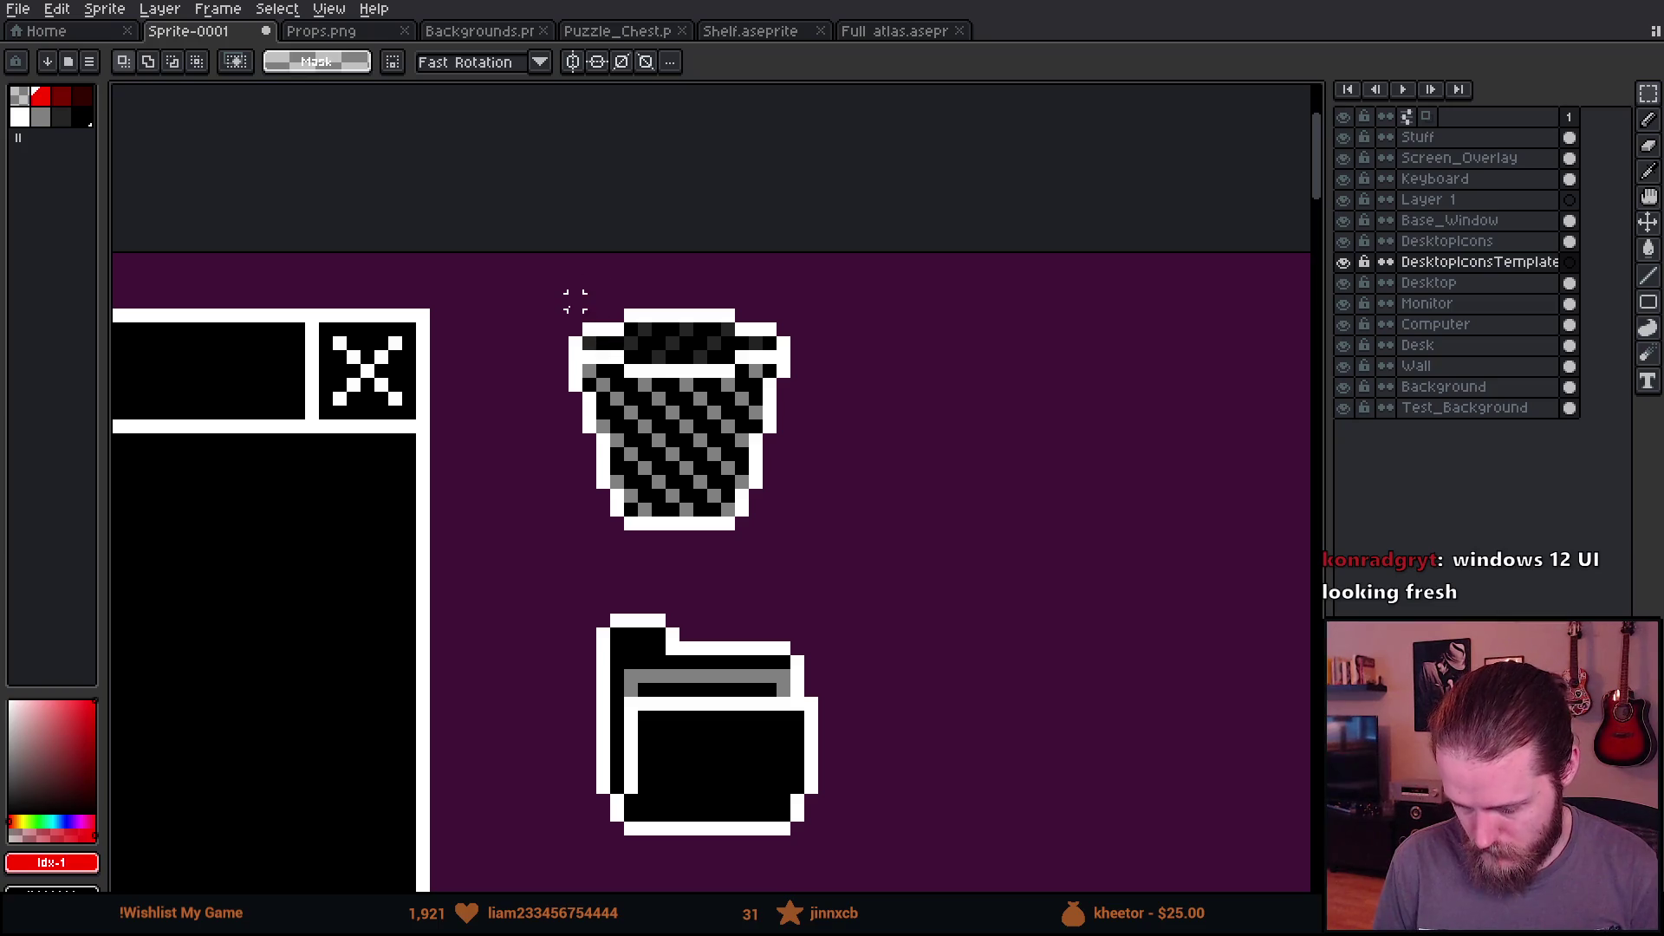
{"action": "key", "text": "u"}
{"action": "left_click_drag", "start_coordinate": [559, 299], "coordinate": [817, 531]}
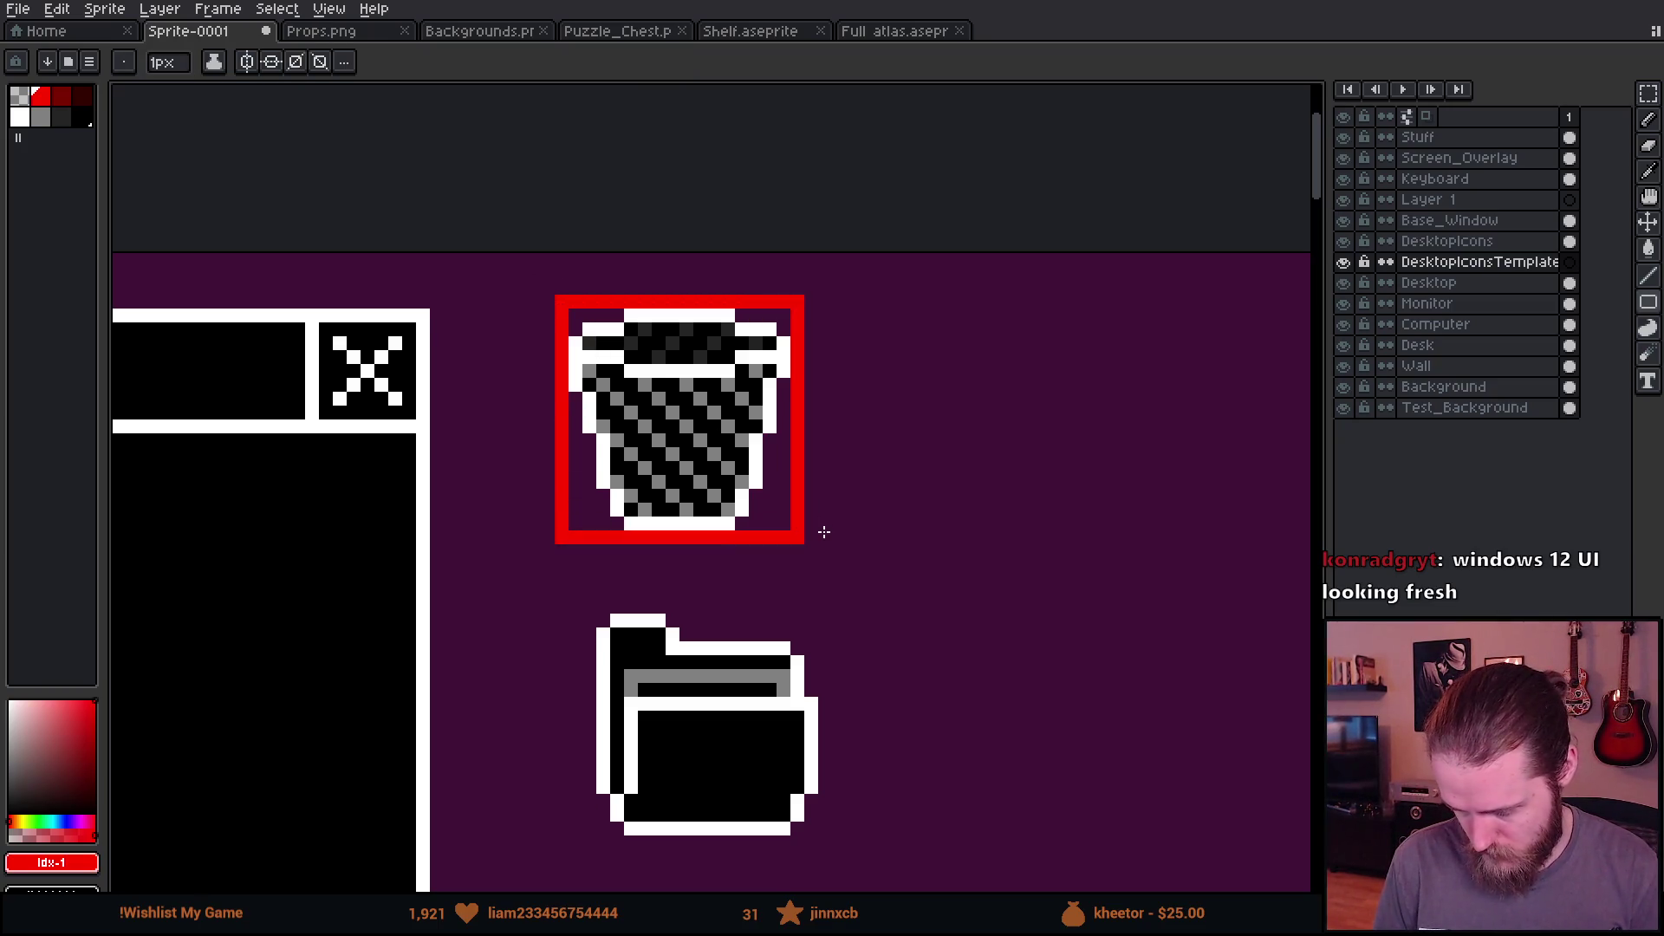
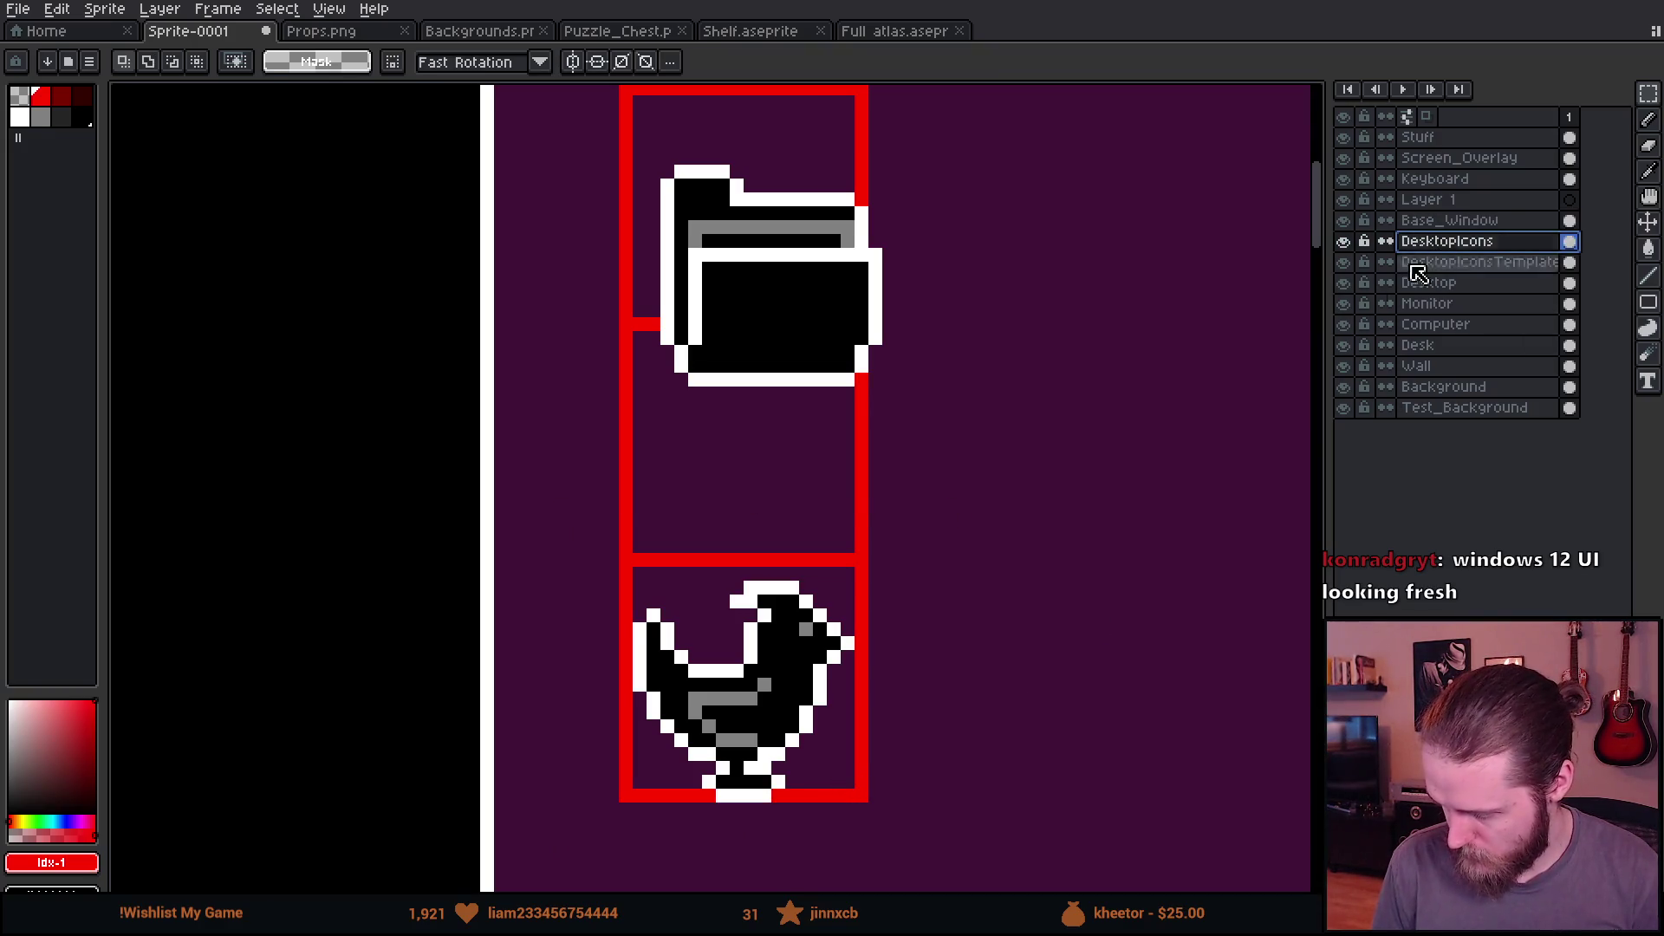
Step: Select the folder icon and move it down one slot in the icon column
{"action": "left_click_drag", "start_coordinate": [611, 559], "coordinate": [928, 824]}
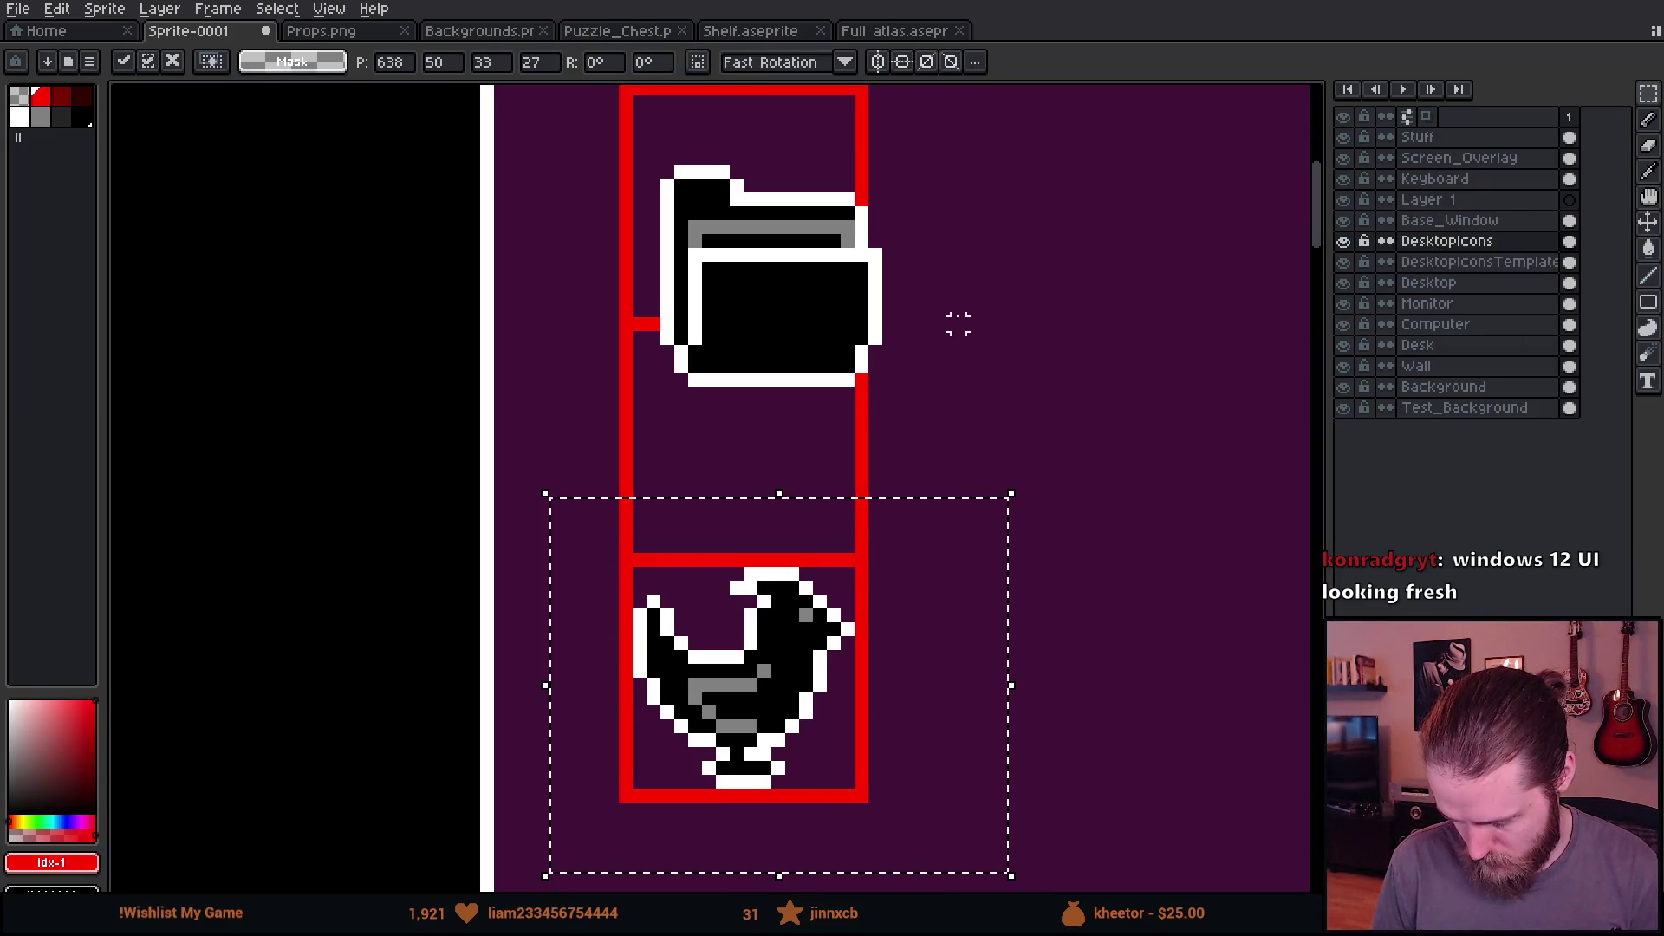
{"action": "scroll", "coordinate": [784, 464], "scroll_direction": "up", "scroll_amount": 3}
{"action": "left_click_drag", "start_coordinate": [785, 464], "coordinate": [845, 747]}
{"action": "left_click", "coordinate": [965, 405]}
{"action": "scroll", "coordinate": [617, 415], "scroll_direction": "up", "scroll_amount": 3}
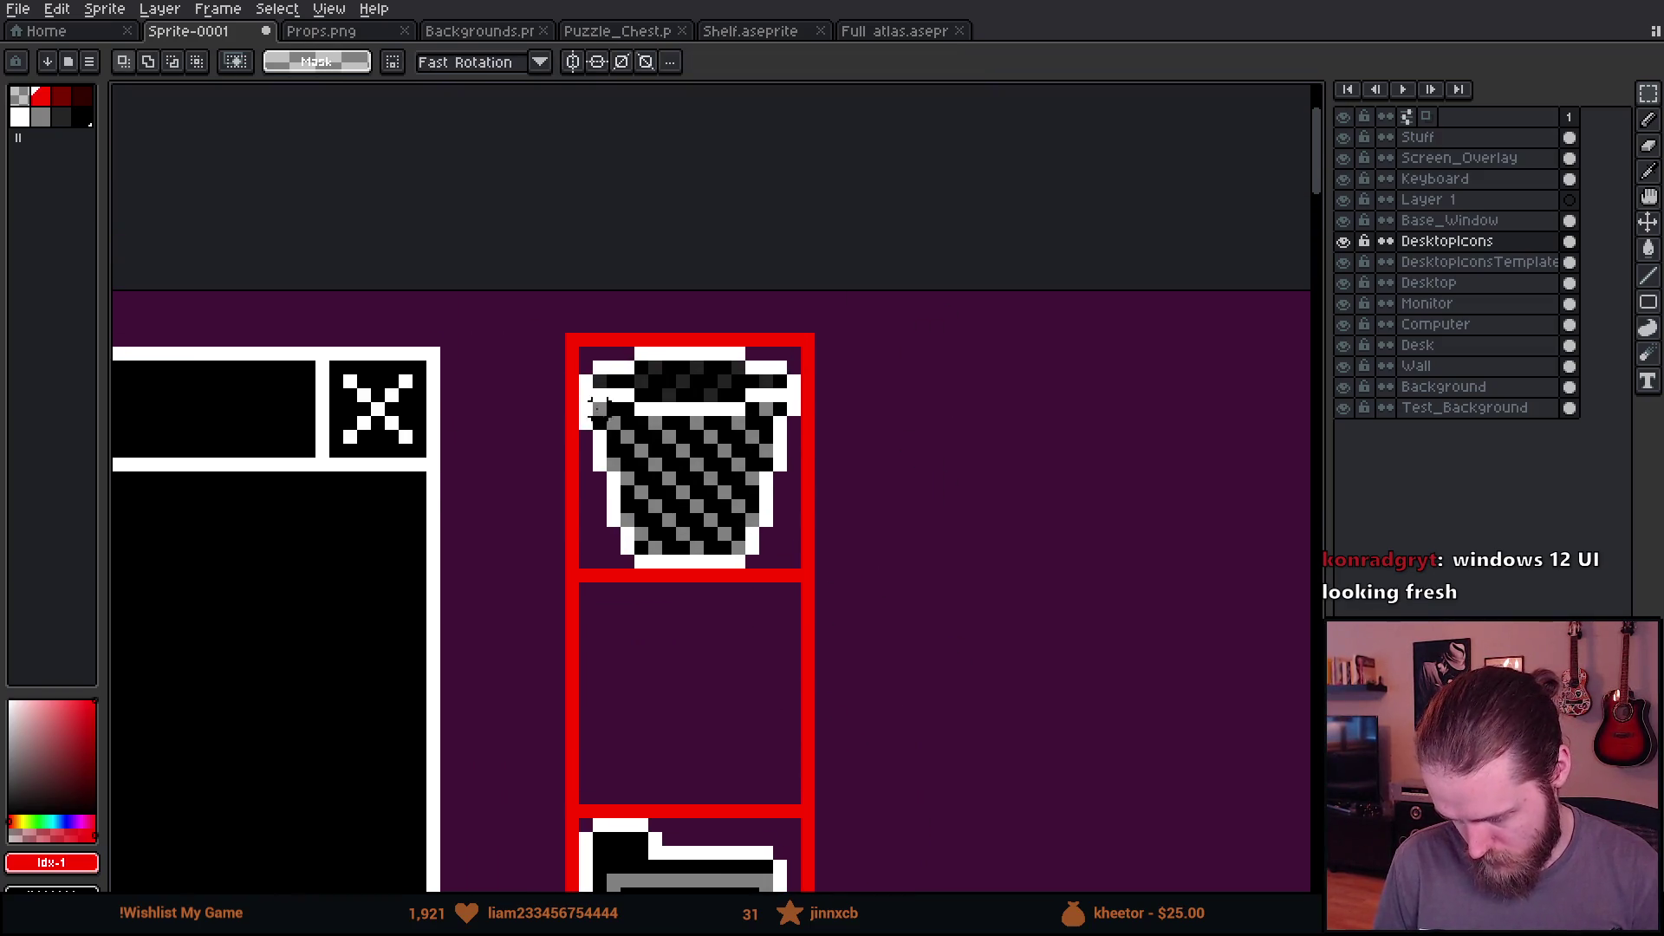
{"action": "scroll", "coordinate": [702, 249], "scroll_direction": "down", "scroll_amount": 5}
{"action": "scroll", "coordinate": [715, 335], "scroll_direction": "down", "scroll_amount": 2}
Step: Select the envelope icon and move it into the empty slot above the folder
{"action": "mouse_move", "coordinate": [642, 624]}
{"action": "left_mouse_down"}
{"action": "mouse_move", "coordinate": [671, 673]}
{"action": "mouse_move", "coordinate": [832, 806]}
{"action": "left_mouse_up"}
{"action": "mouse_move", "coordinate": [754, 706]}
{"action": "left_mouse_down"}
{"action": "mouse_move", "coordinate": [821, 457]}
{"action": "mouse_move", "coordinate": [767, 295]}
{"action": "left_mouse_up"}
{"action": "scroll", "coordinate": [767, 294], "scroll_direction": "up", "scroll_amount": 3}
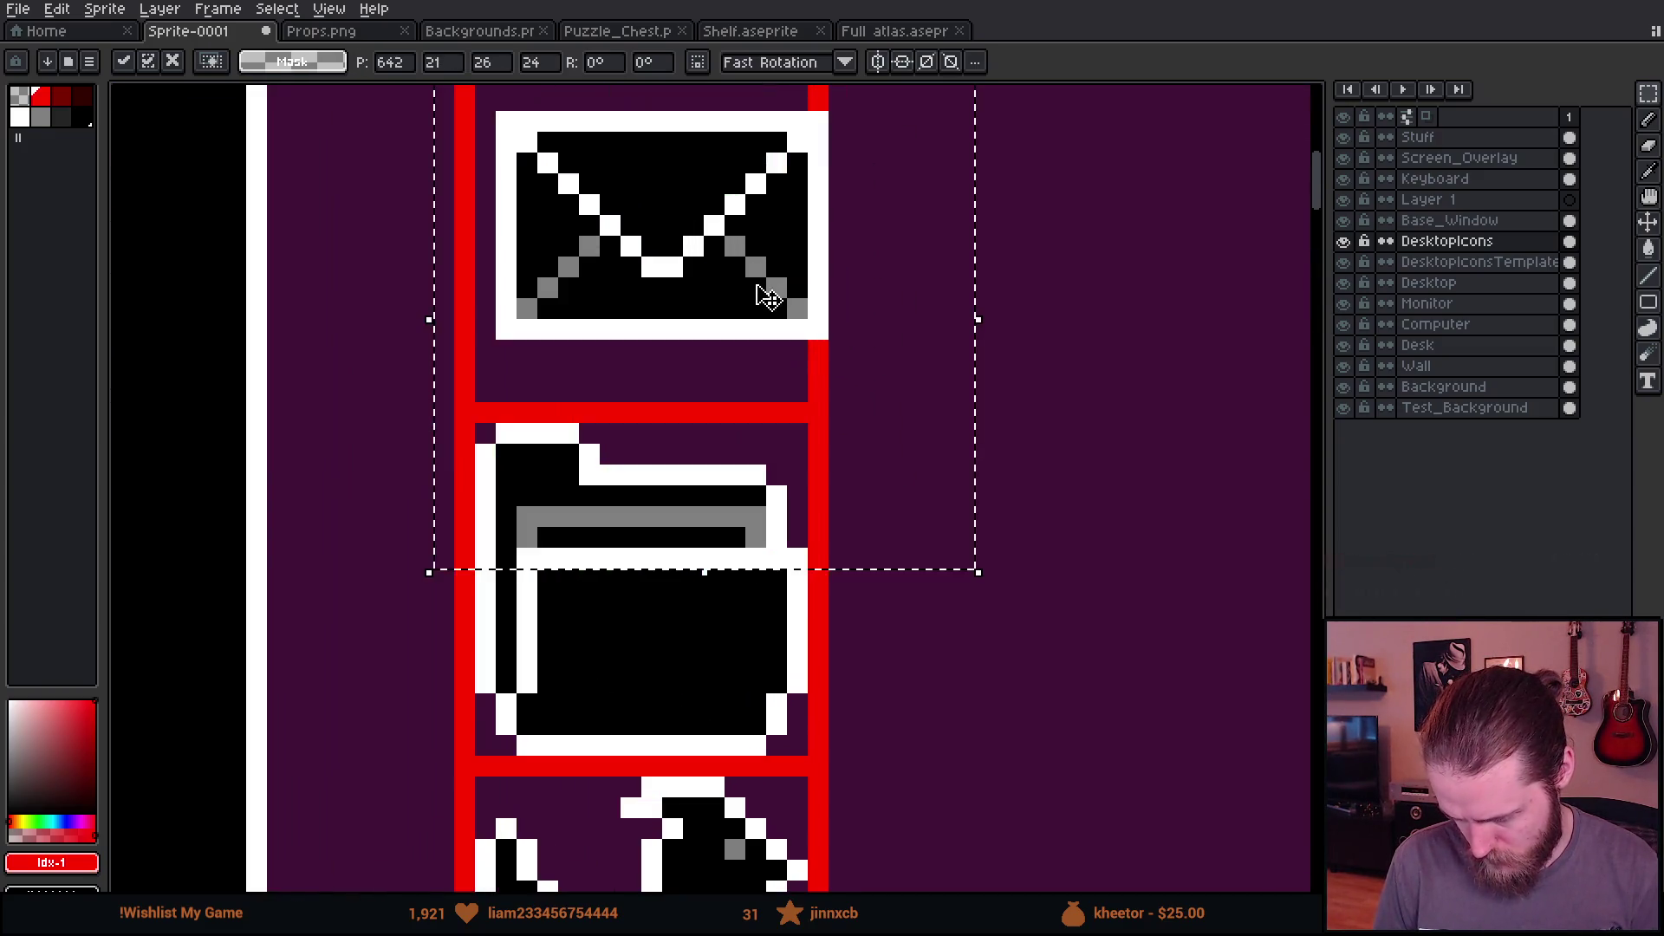
{"action": "scroll", "coordinate": [767, 294], "scroll_direction": "down", "scroll_amount": 3}
{"action": "key", "text": "Return"}
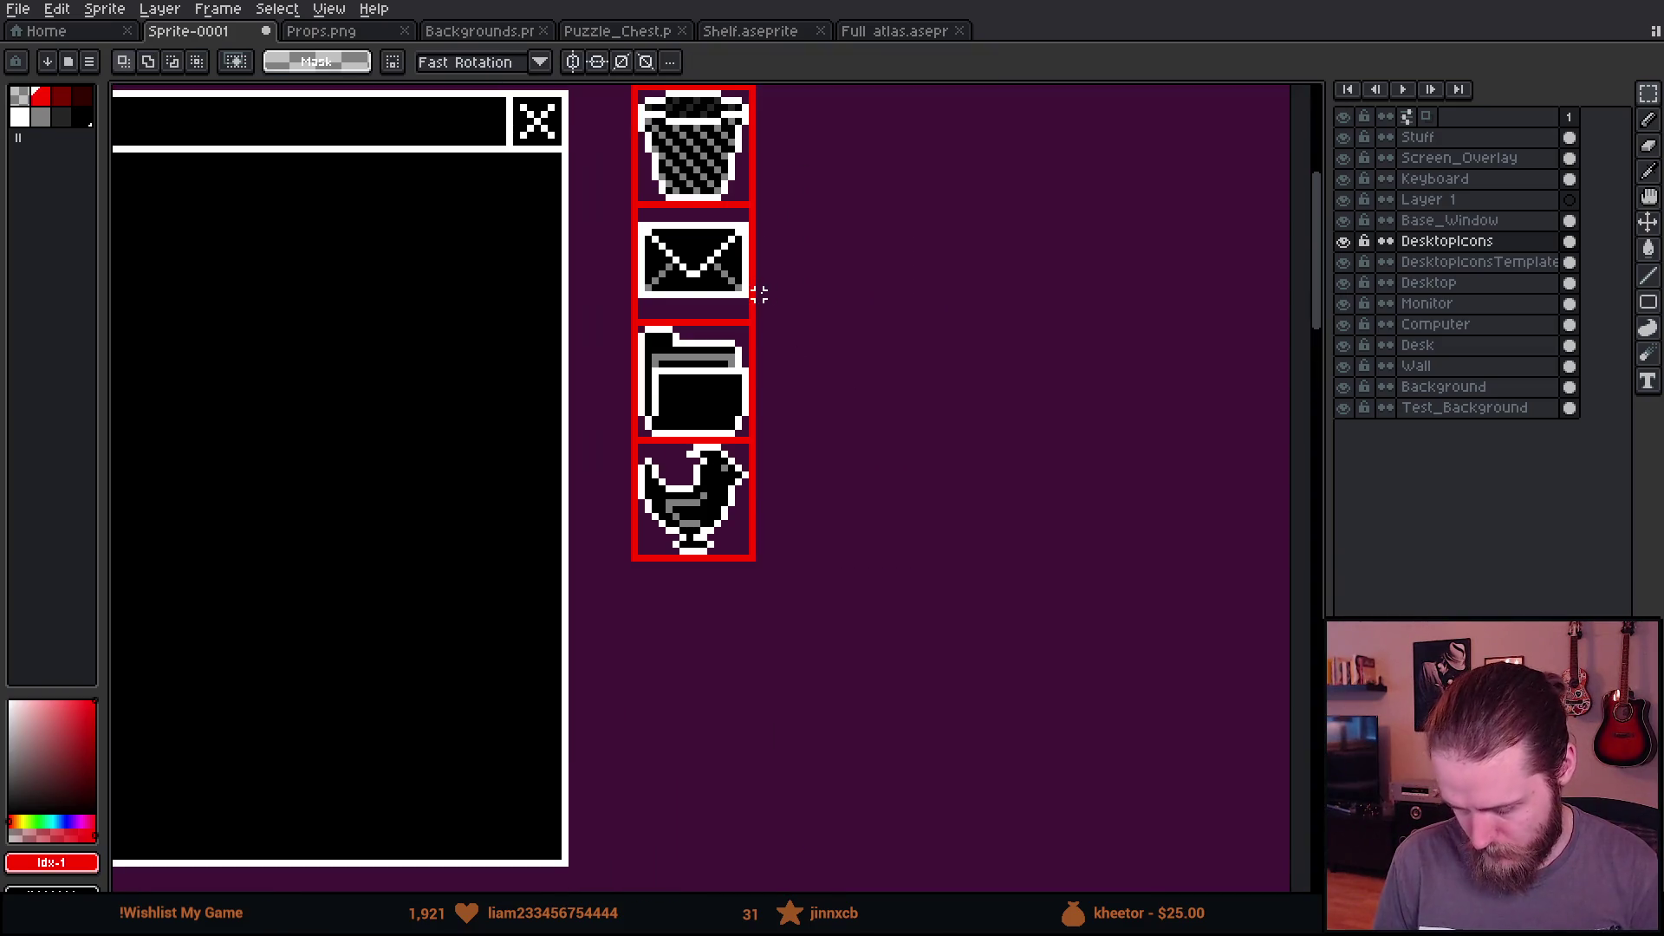
{"action": "scroll", "coordinate": [602, 453], "scroll_direction": "up", "scroll_amount": 3}
{"action": "scroll", "coordinate": [601, 454], "scroll_direction": "left", "scroll_amount": 2}
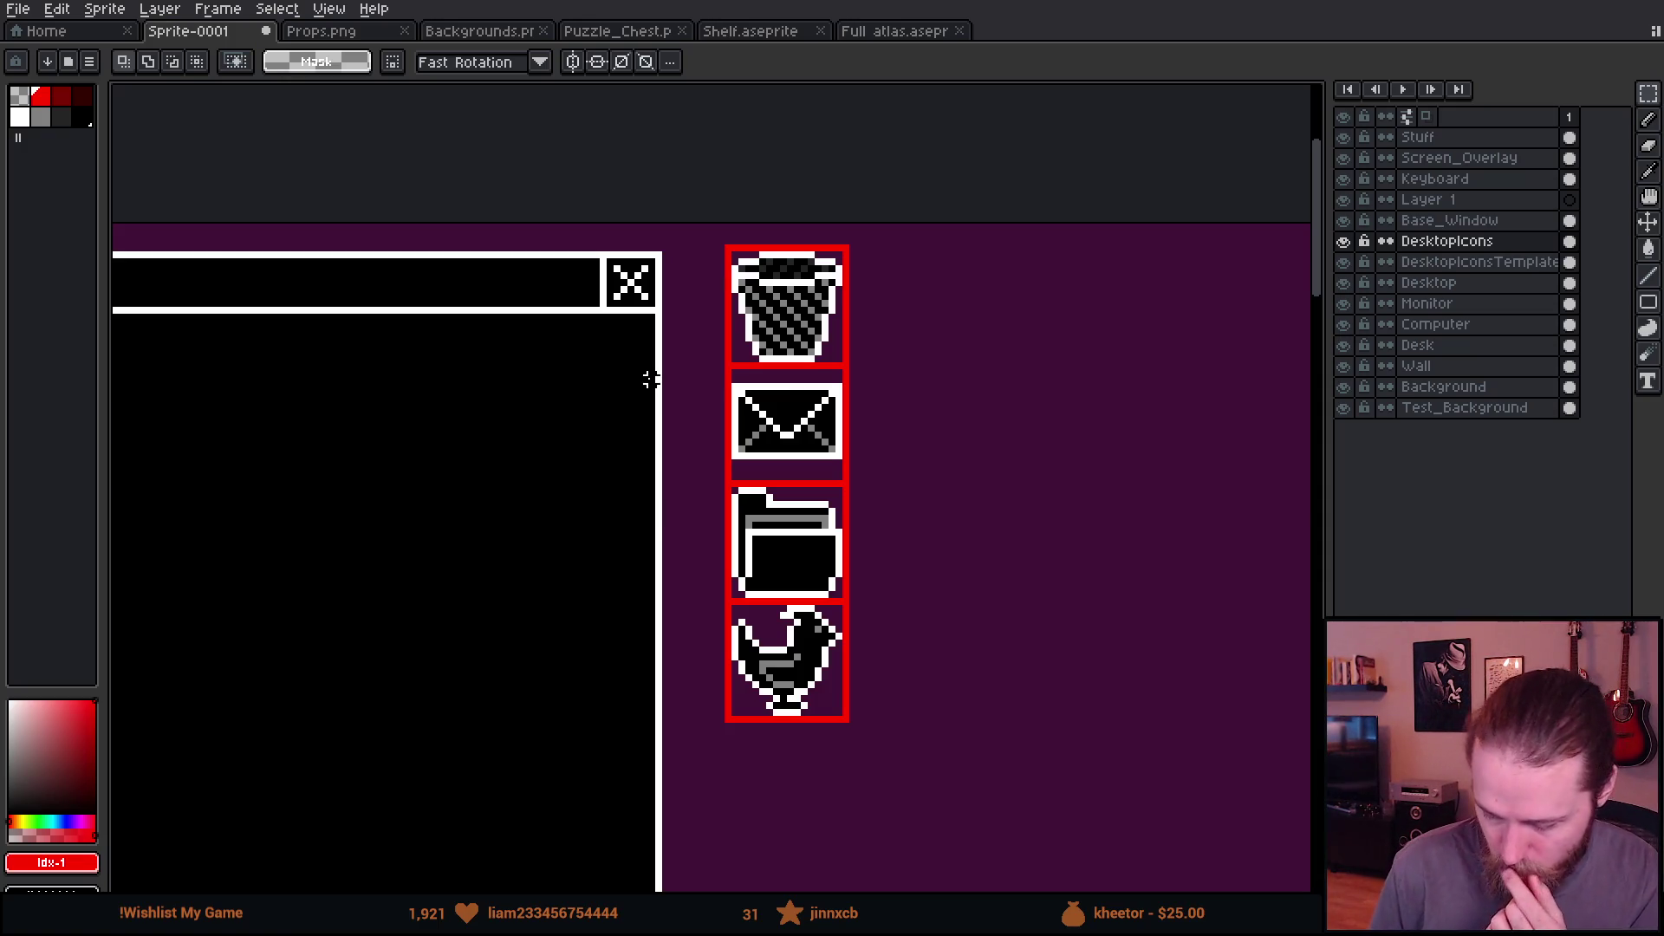
{"action": "scroll", "coordinate": [732, 368], "scroll_direction": "down", "scroll_amount": 2}
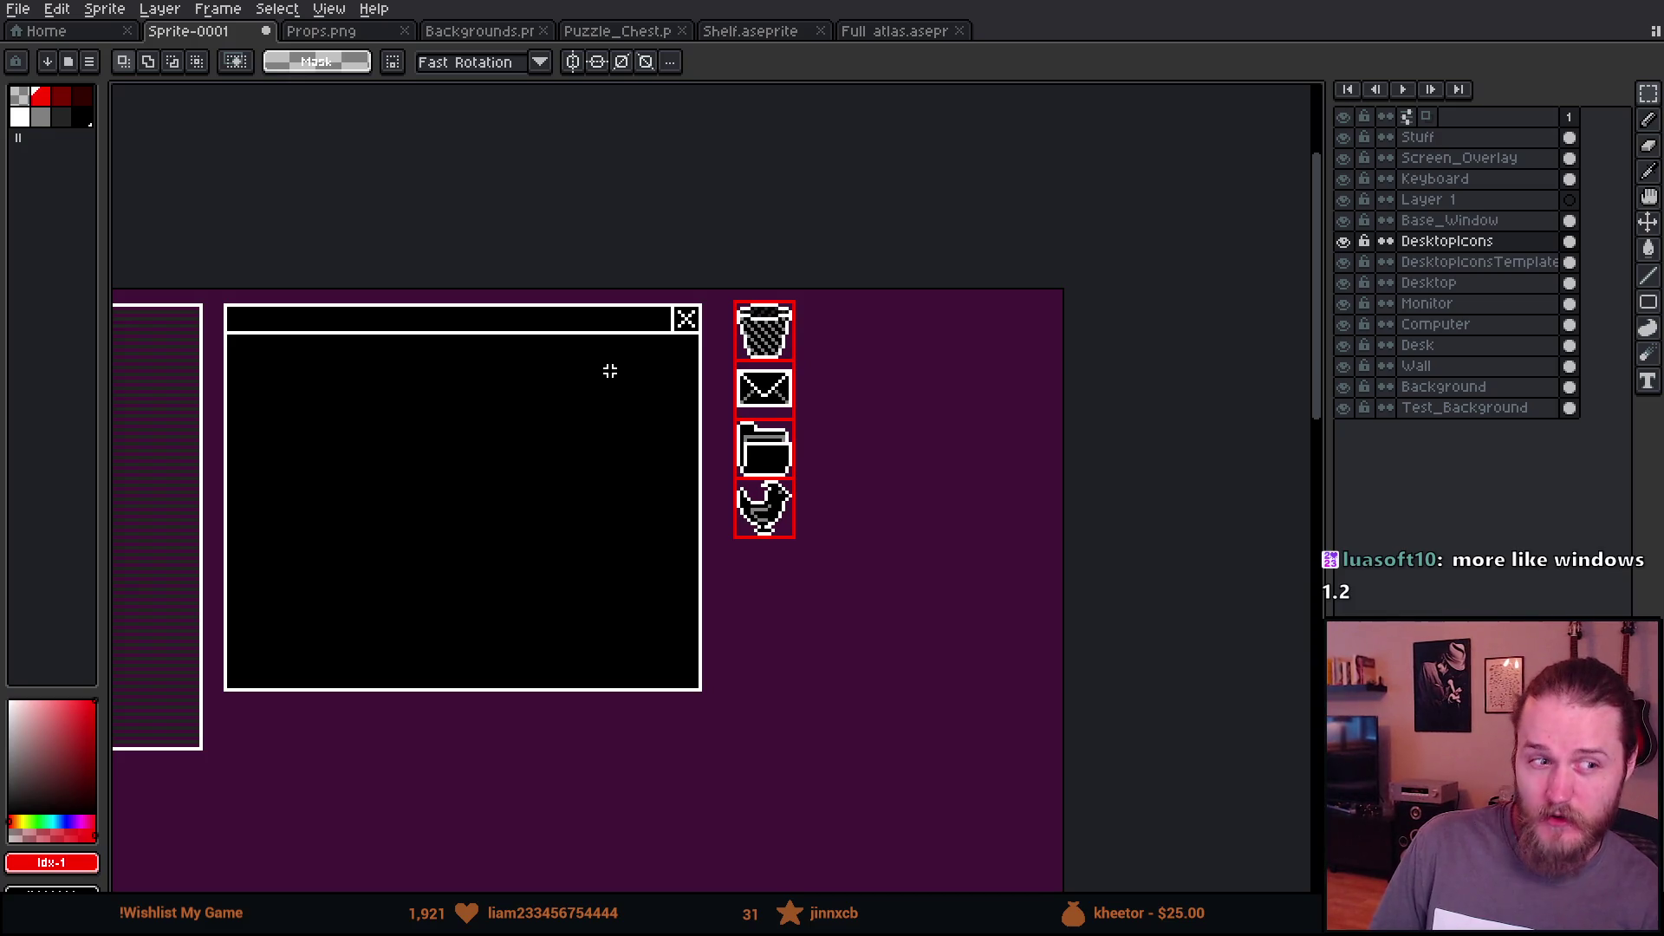
Step: Make white the drawing colour and switch to the Pencil near the power icon
{"action": "left_click_drag", "start_coordinate": [621, 392], "coordinate": [816, 346]}
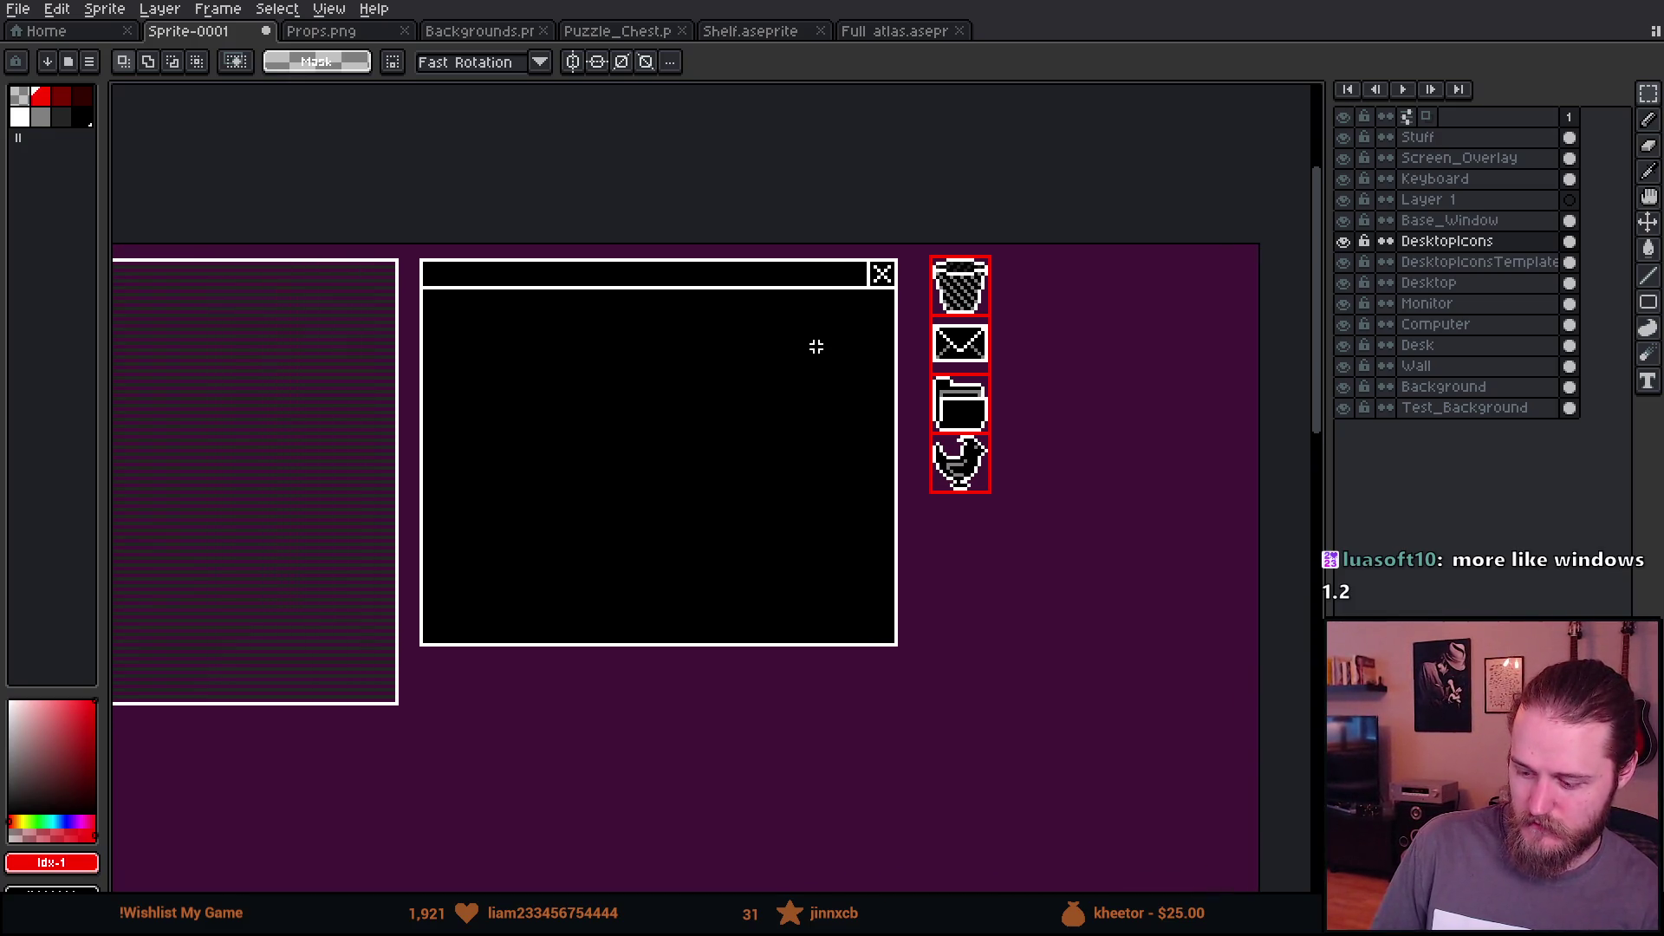
{"action": "scroll", "coordinate": [816, 347], "scroll_direction": "down", "scroll_amount": 2}
{"action": "left_click_drag", "start_coordinate": [679, 341], "coordinate": [967, 292]}
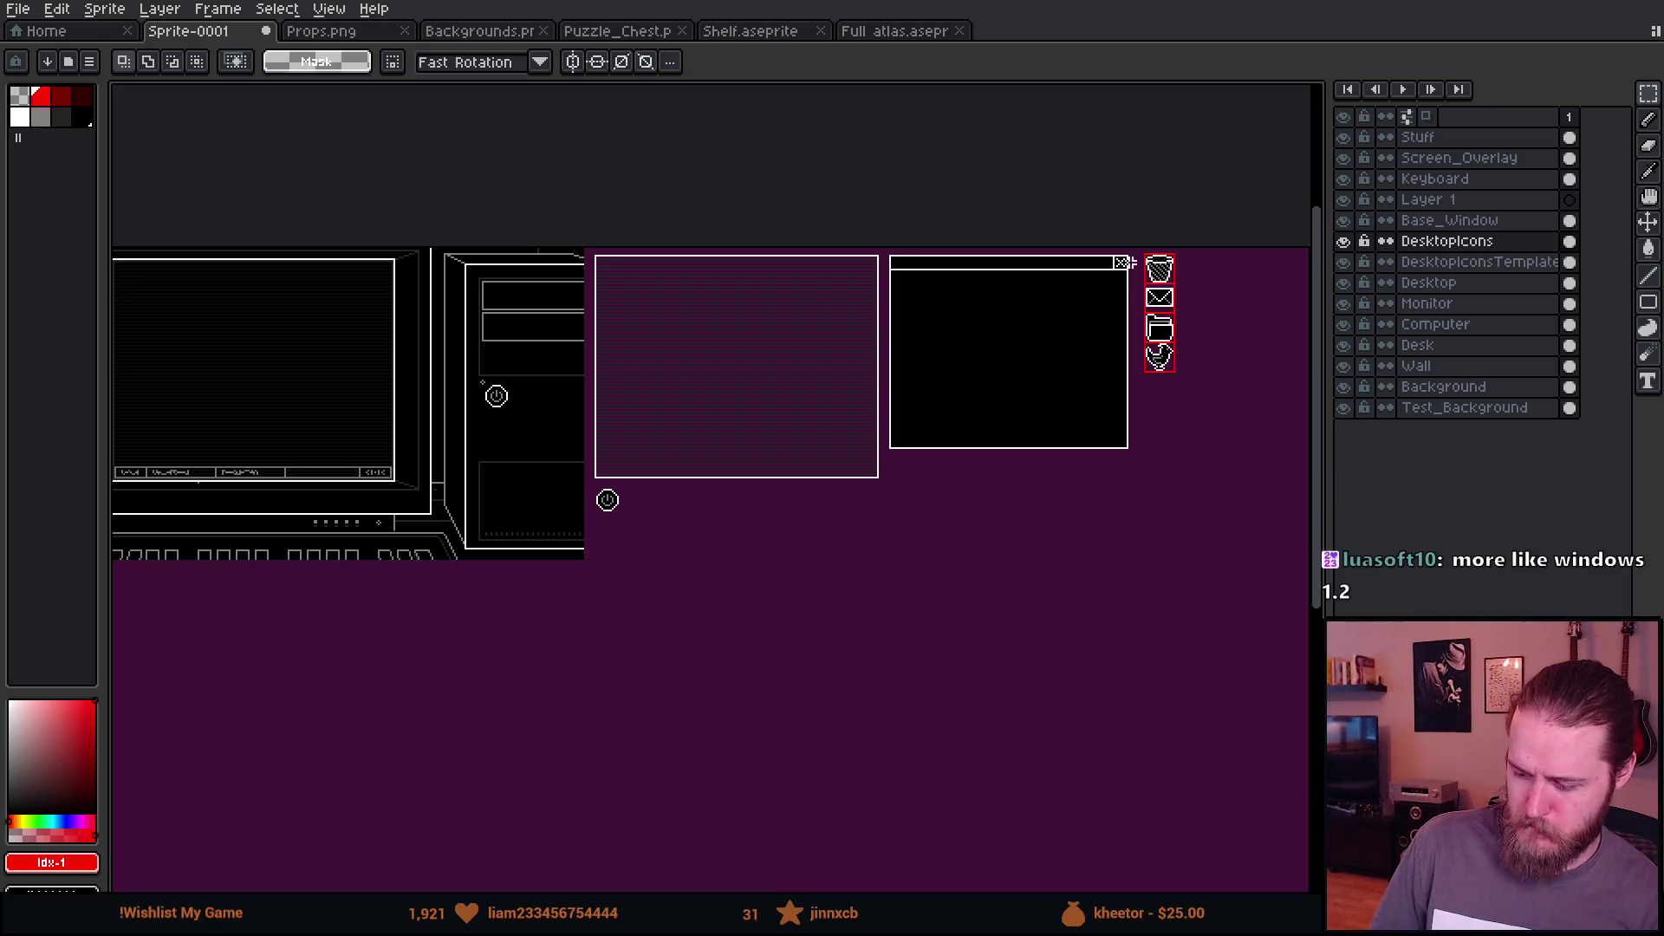
{"action": "left_click_drag", "start_coordinate": [759, 331], "coordinate": [969, 342]}
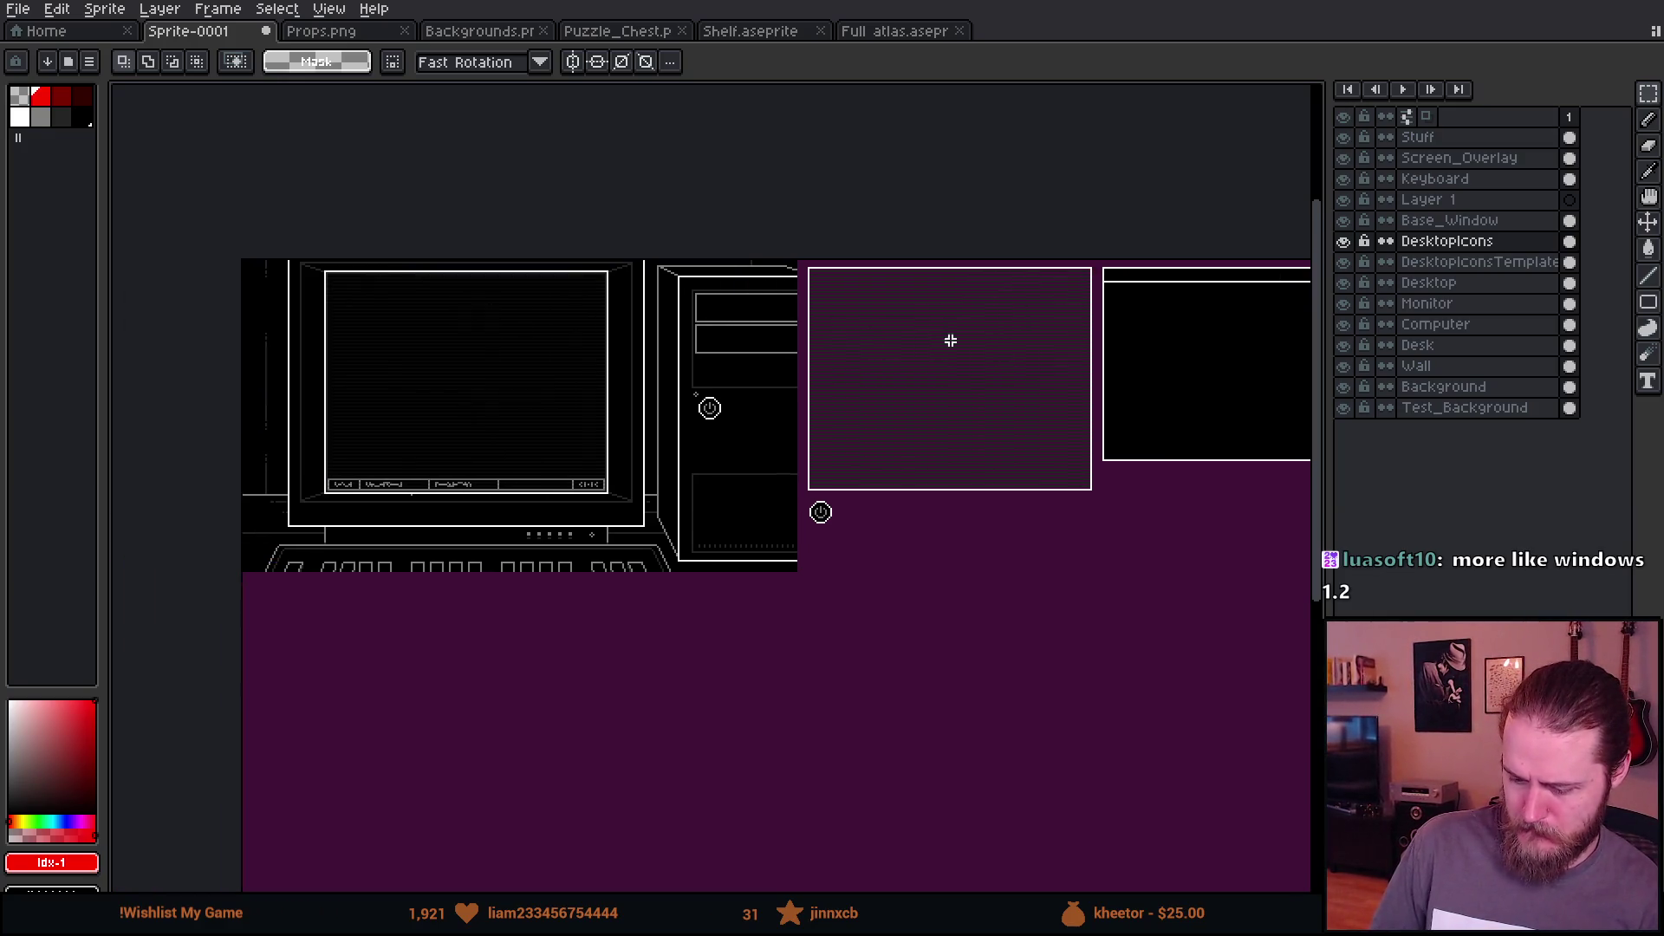
{"action": "scroll", "coordinate": [518, 360], "scroll_direction": "up", "scroll_amount": 2}
{"action": "mouse_move", "coordinate": [609, 371]}
{"action": "left_mouse_down"}
{"action": "mouse_move", "coordinate": [635, 312]}
{"action": "mouse_move", "coordinate": [364, 260]}
{"action": "mouse_move", "coordinate": [326, 234]}
{"action": "left_mouse_up"}
{"action": "scroll", "coordinate": [895, 527], "scroll_direction": "up", "scroll_amount": 10}
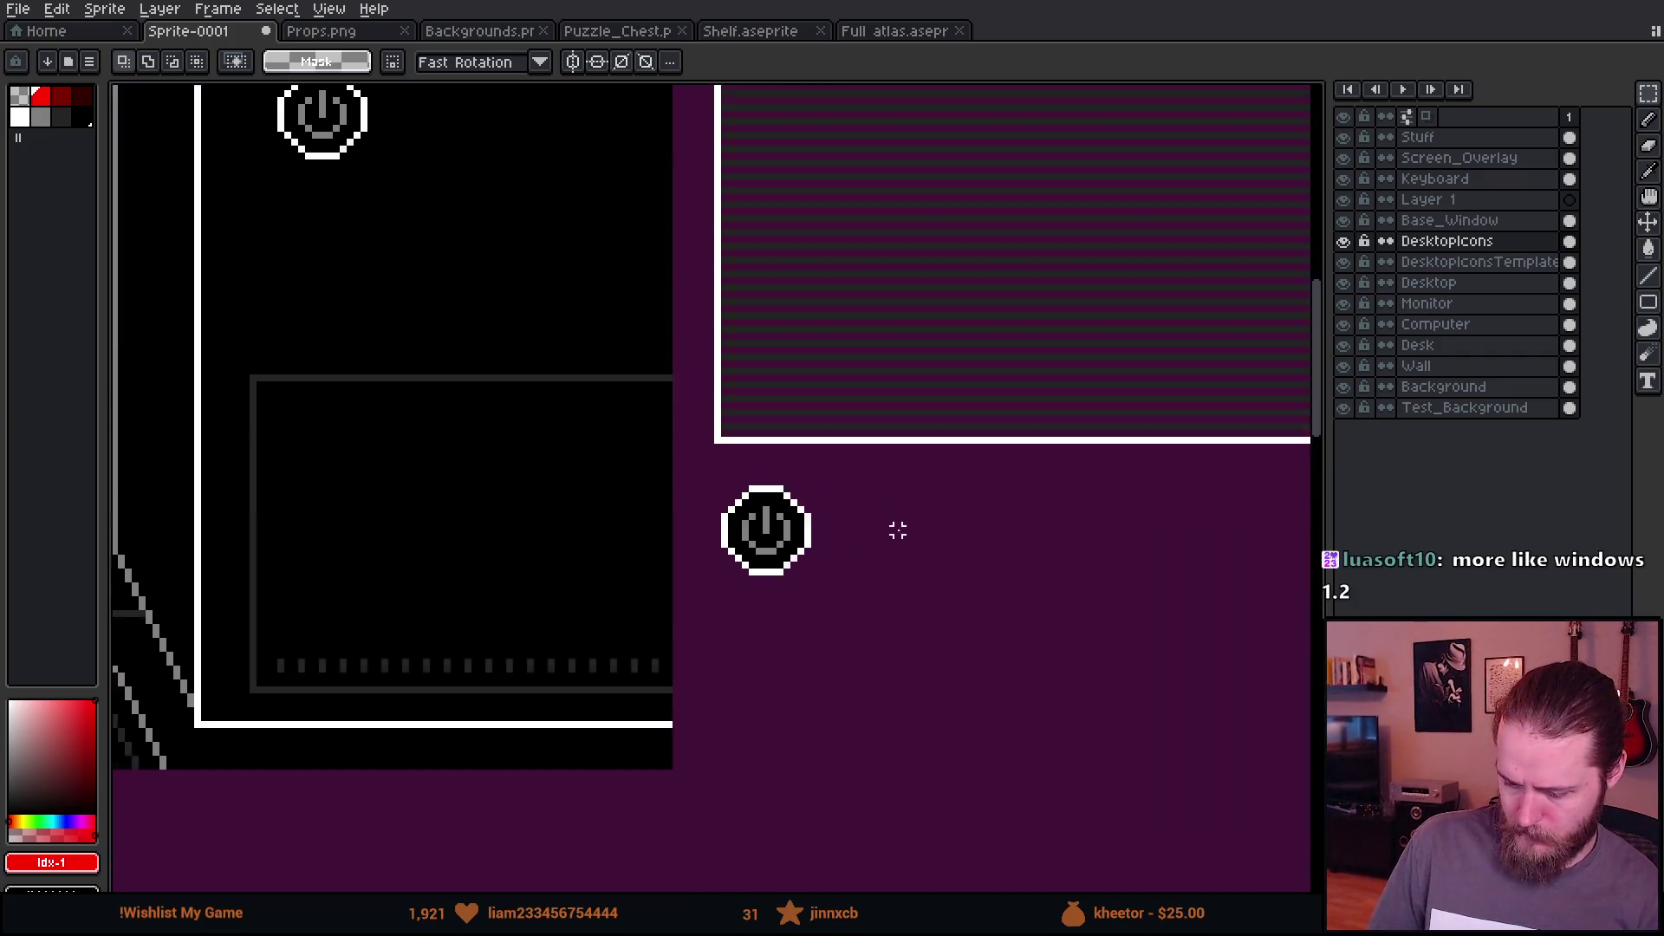
{"action": "key", "text": "i"}
{"action": "left_click", "coordinate": [504, 513]}
{"action": "left_click", "coordinate": [598, 475]}
{"action": "key", "text": "b"}
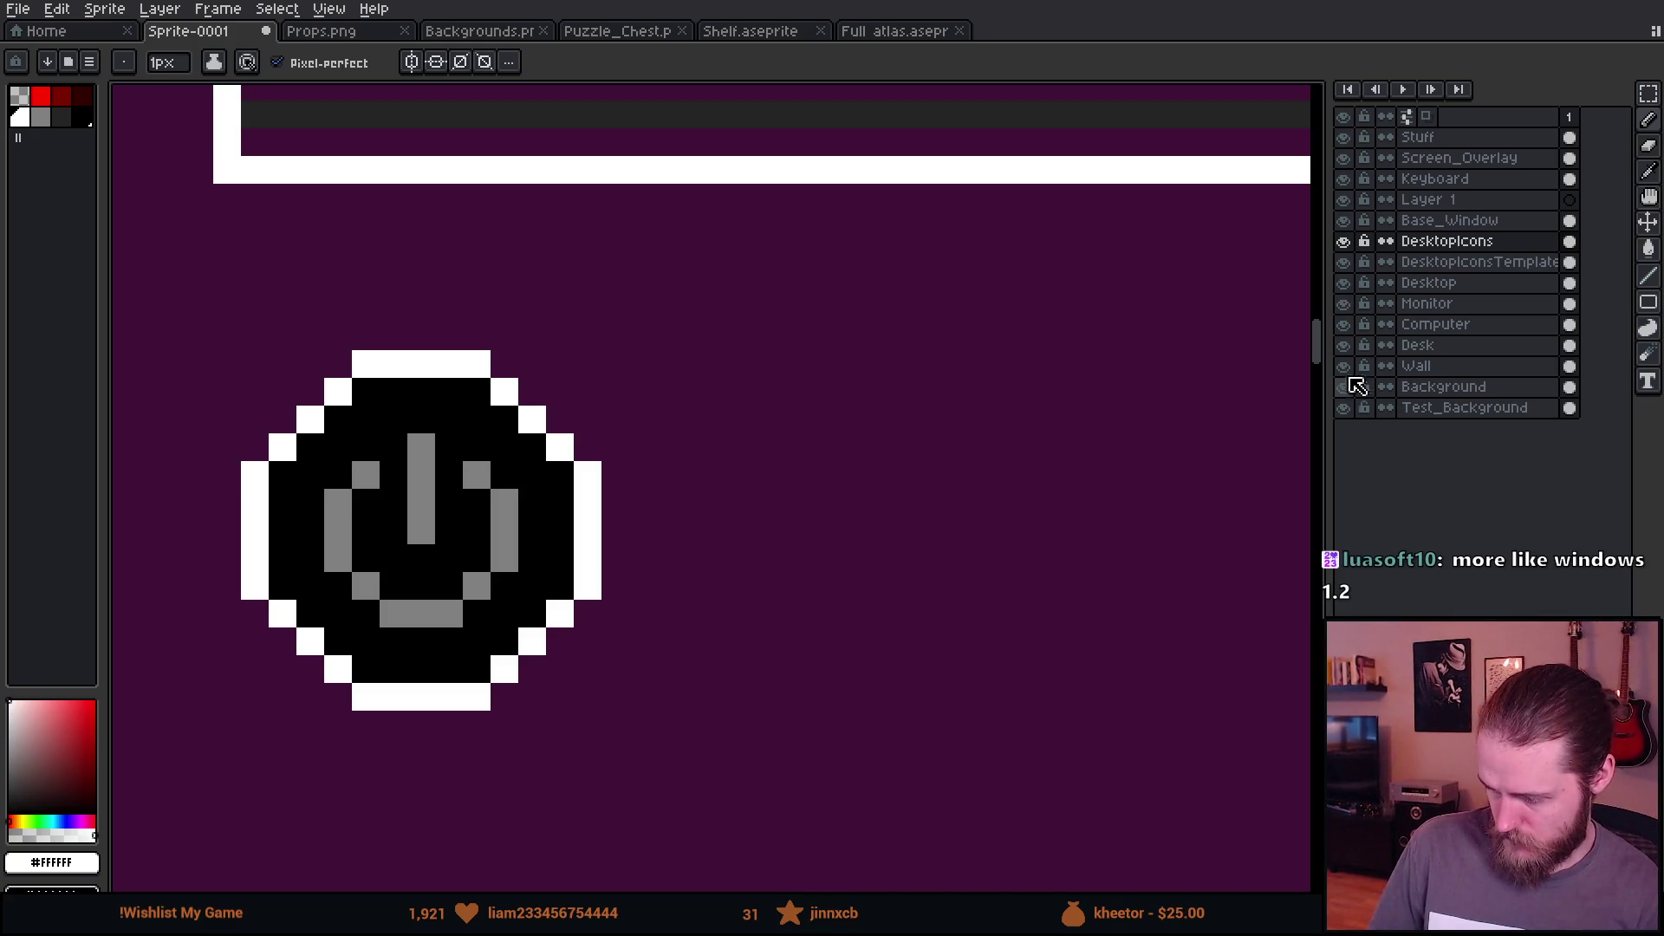
Step: On the Computer layer, draw a four-pixel white diamond beside the power icon
{"action": "left_click", "coordinate": [1465, 325]}
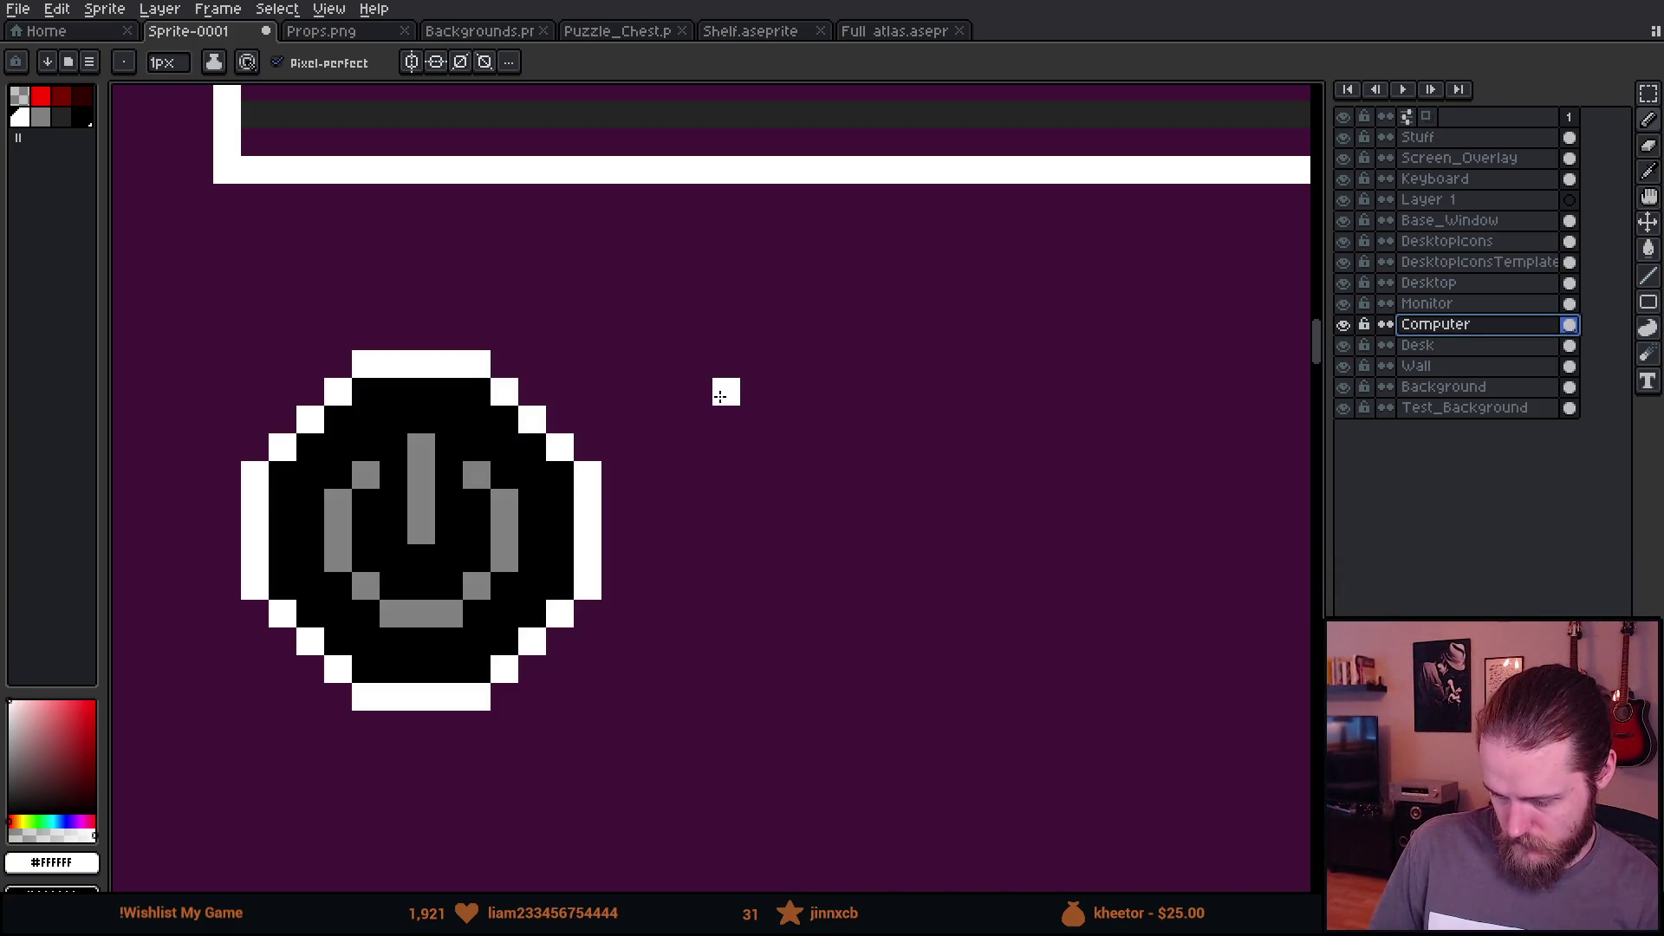
{"action": "left_click", "coordinate": [754, 391]}
{"action": "left_click", "coordinate": [782, 364]}
{"action": "left_click", "coordinate": [809, 390]}
{"action": "left_click", "coordinate": [782, 419]}
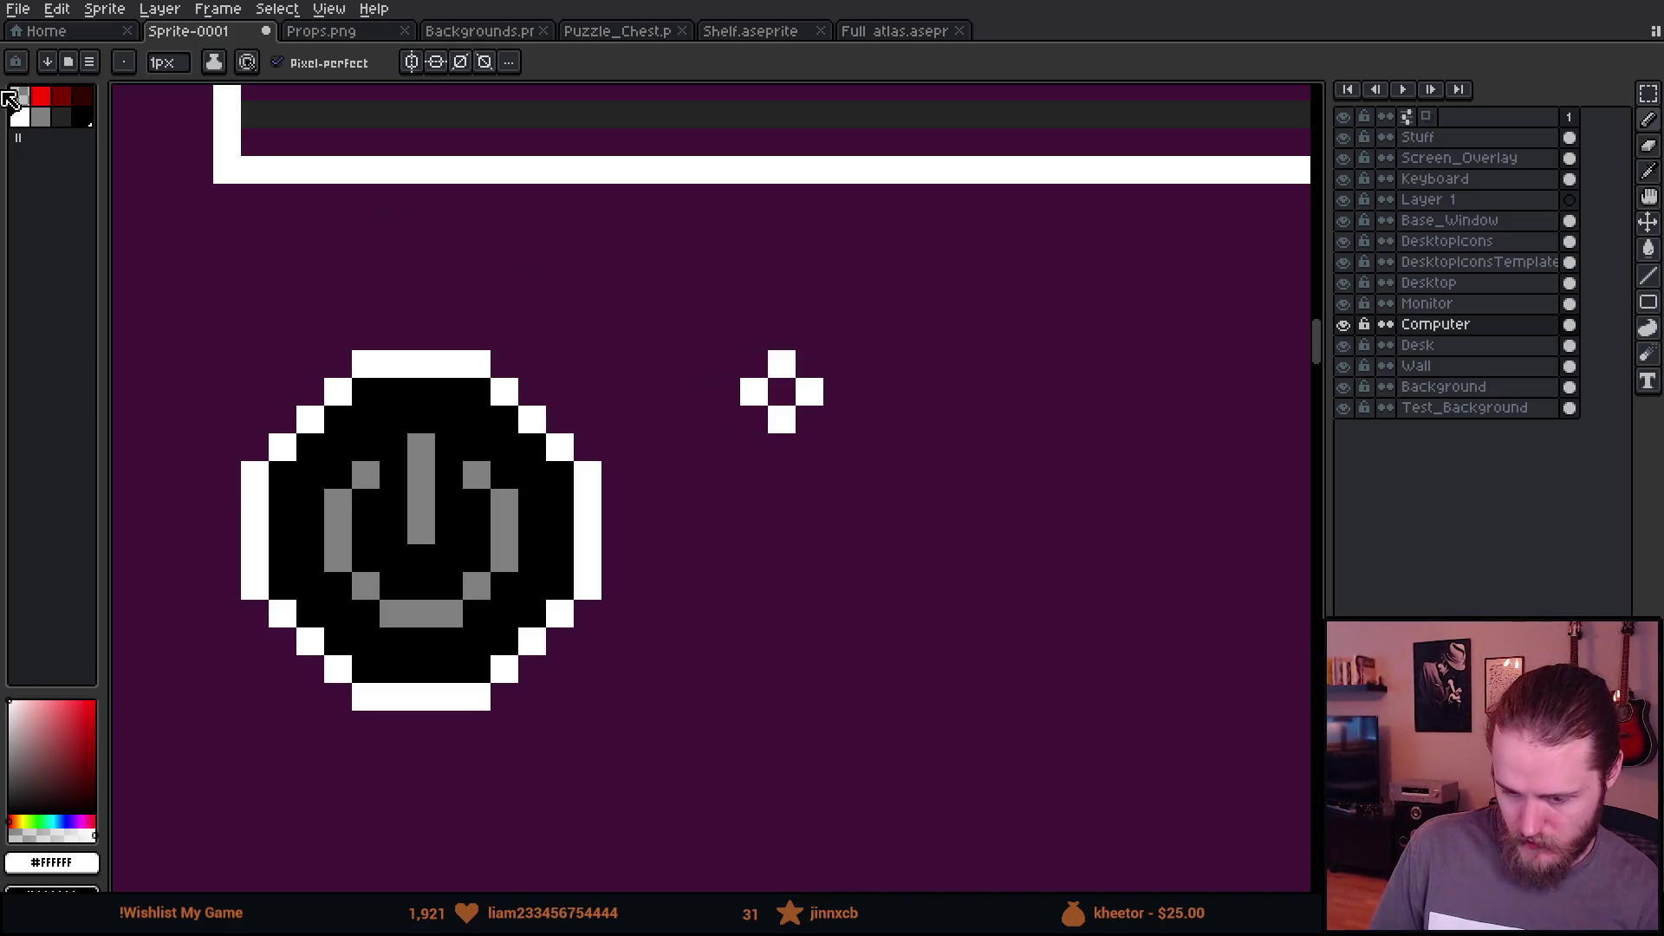
Step: Switch the drawing colour to red and bring the black window and icons into view
{"action": "left_click", "coordinate": [41, 96]}
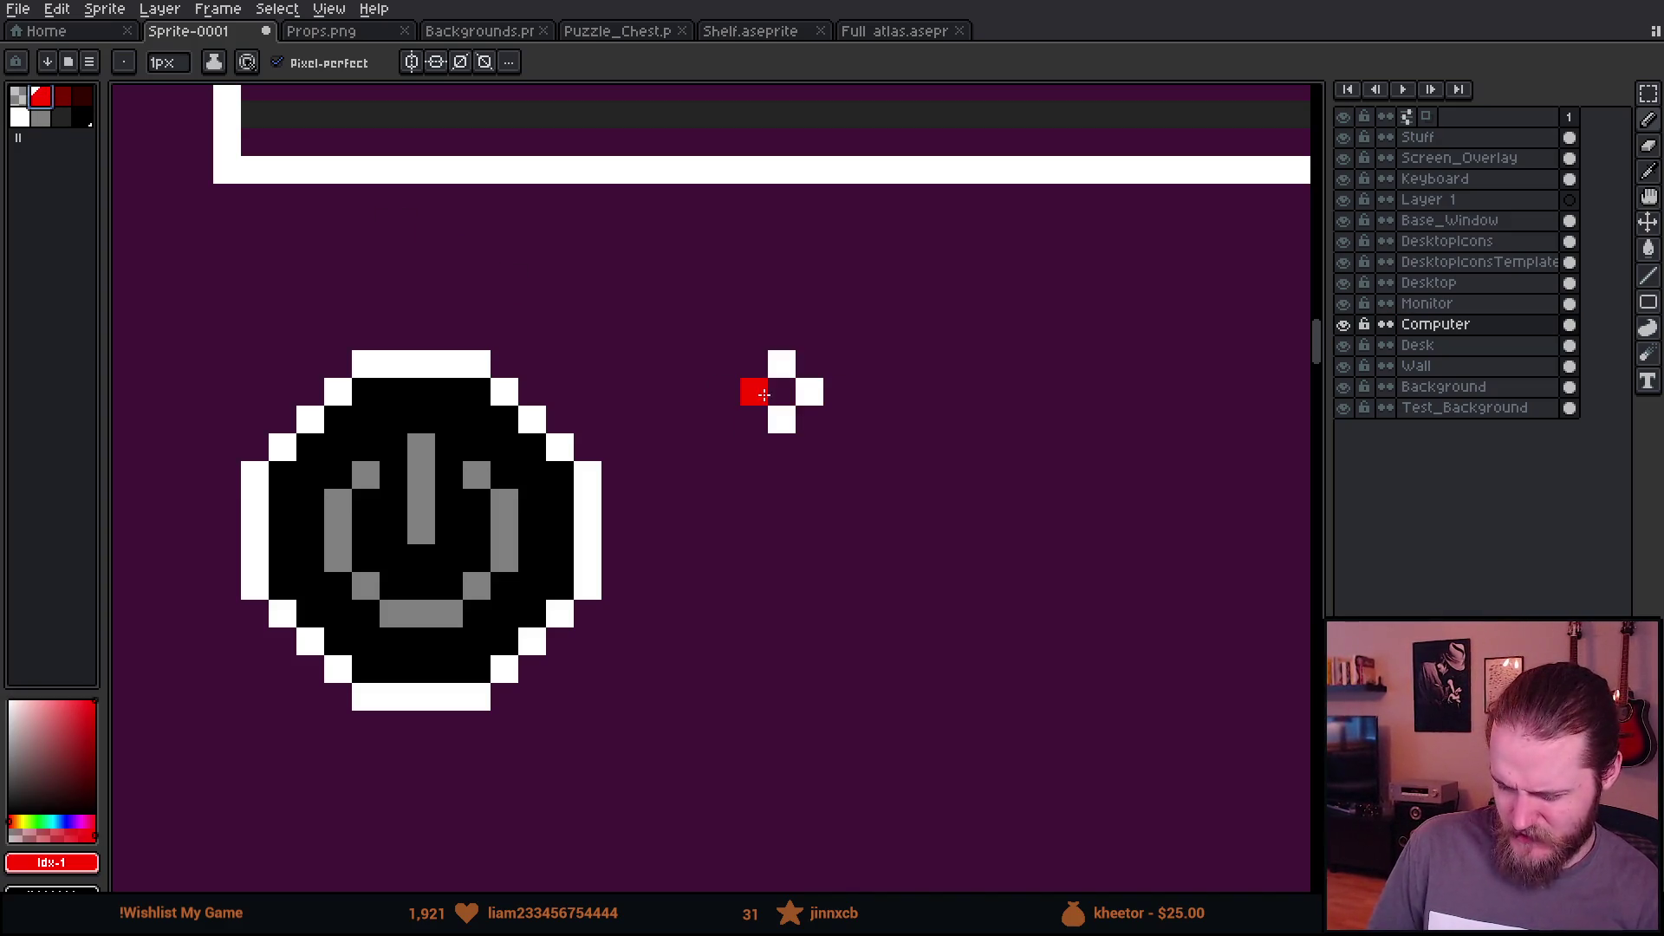
{"action": "scroll", "coordinate": [787, 396], "scroll_direction": "down", "scroll_amount": 5}
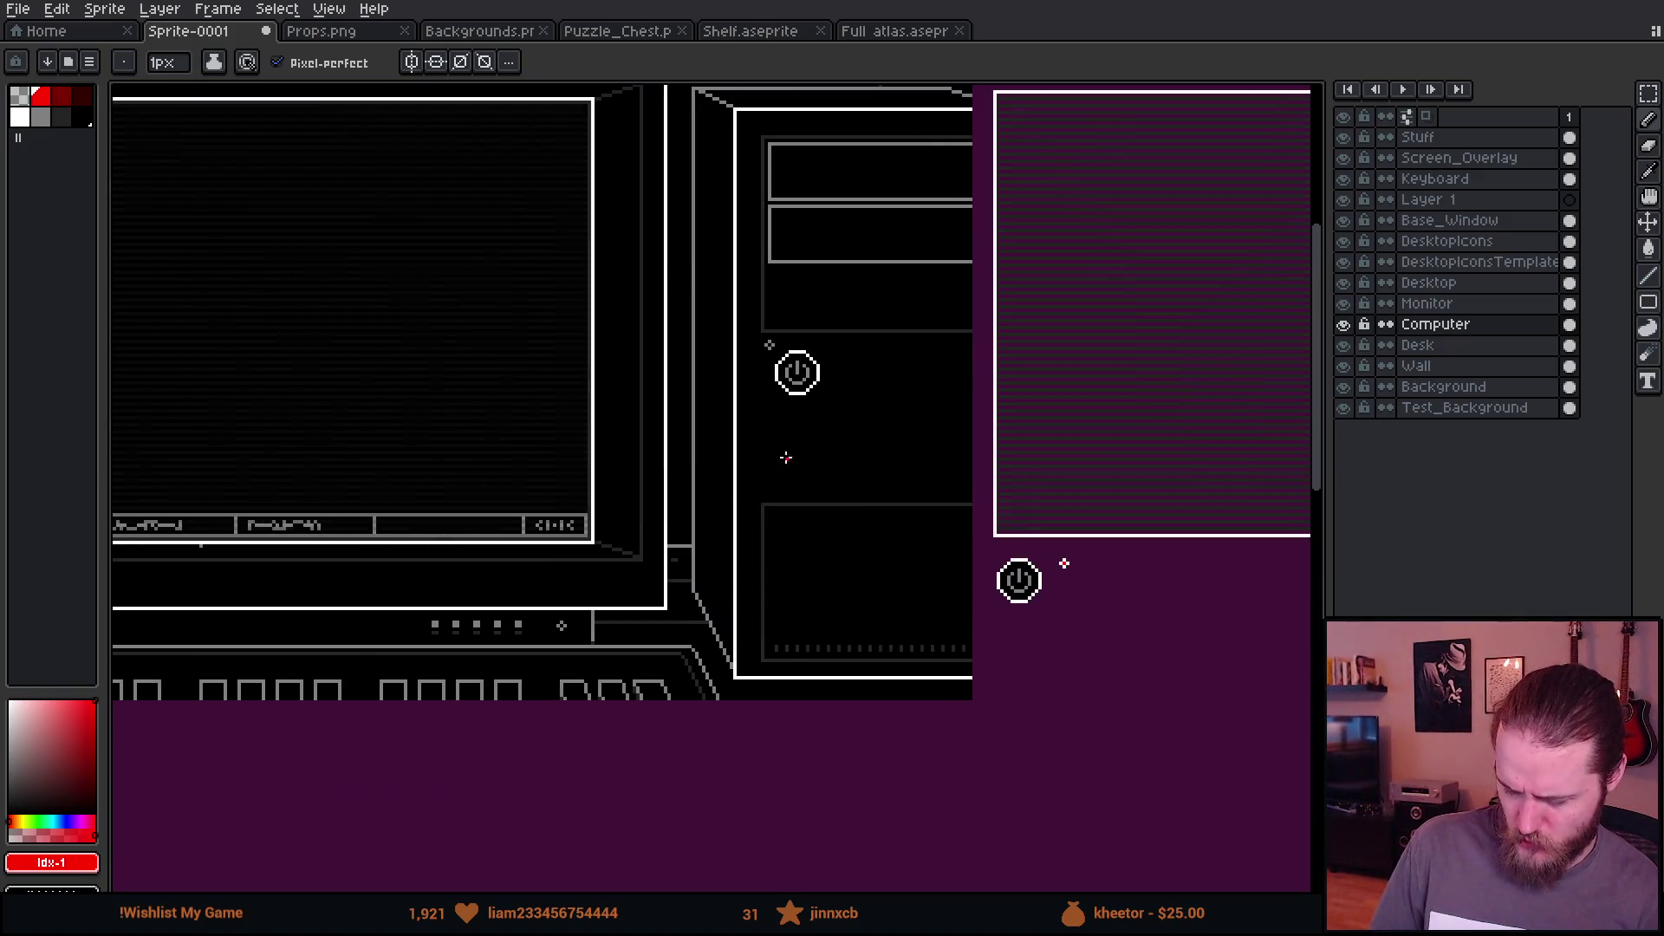
{"action": "scroll", "coordinate": [880, 403], "scroll_direction": "up", "scroll_amount": 1}
{"action": "scroll", "coordinate": [768, 434], "scroll_direction": "right", "scroll_amount": 4}
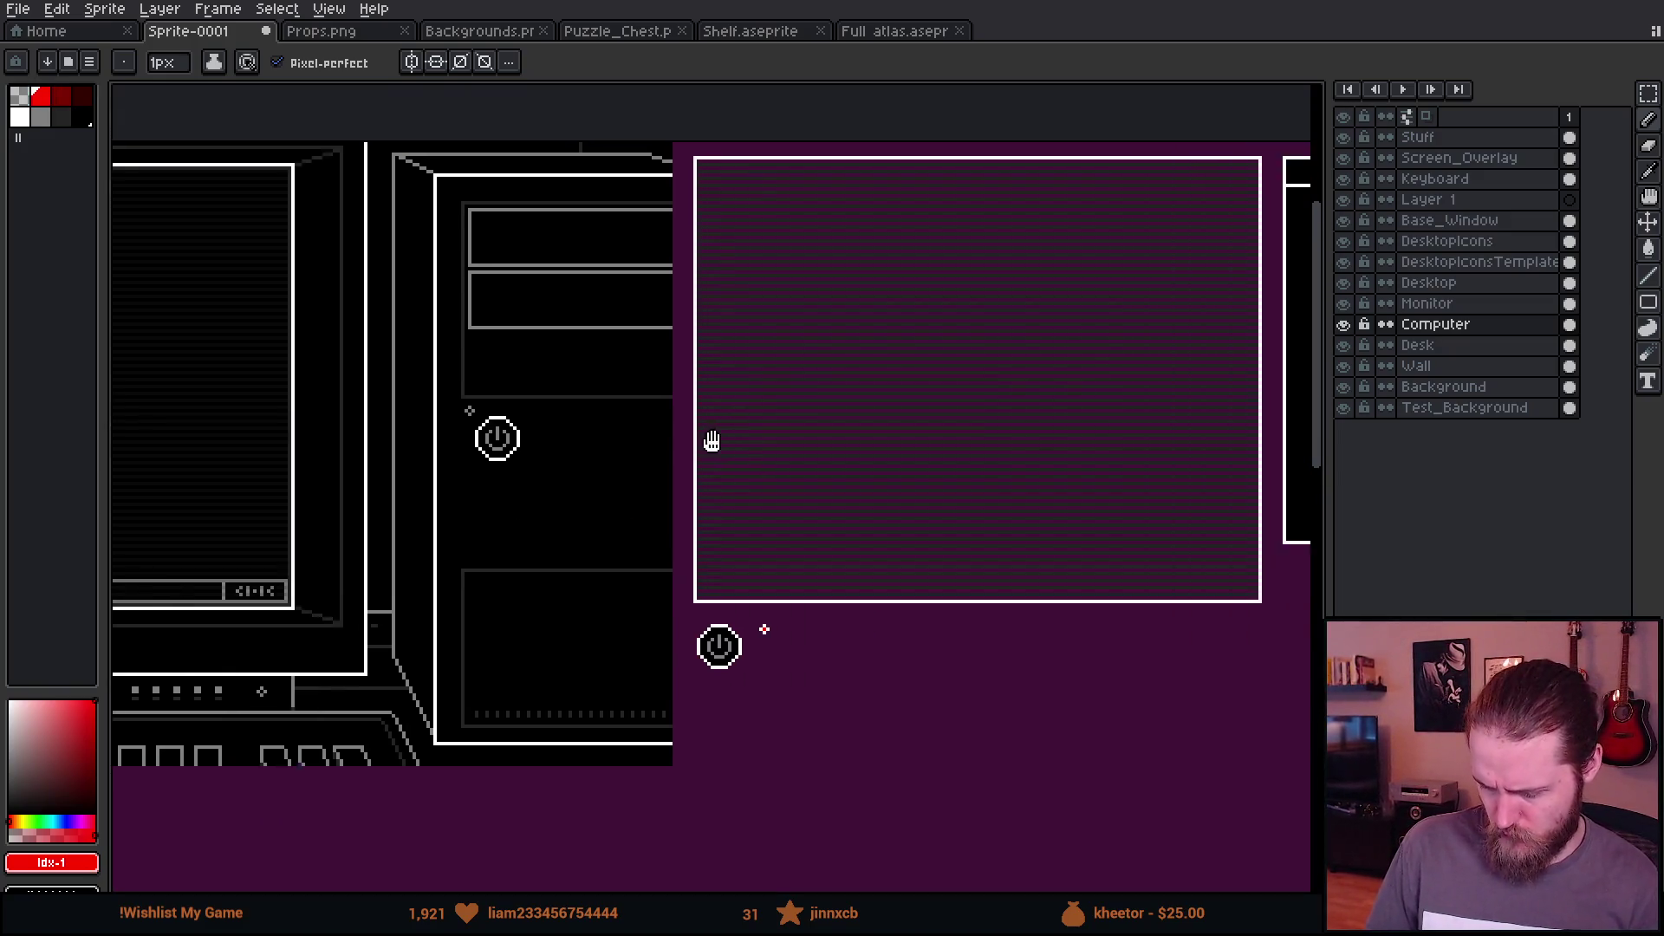
{"action": "mouse_move", "coordinate": [994, 434]}
{"action": "left_mouse_down"}
{"action": "mouse_move", "coordinate": [457, 502]}
{"action": "mouse_move", "coordinate": [1127, 476]}
{"action": "left_mouse_up"}
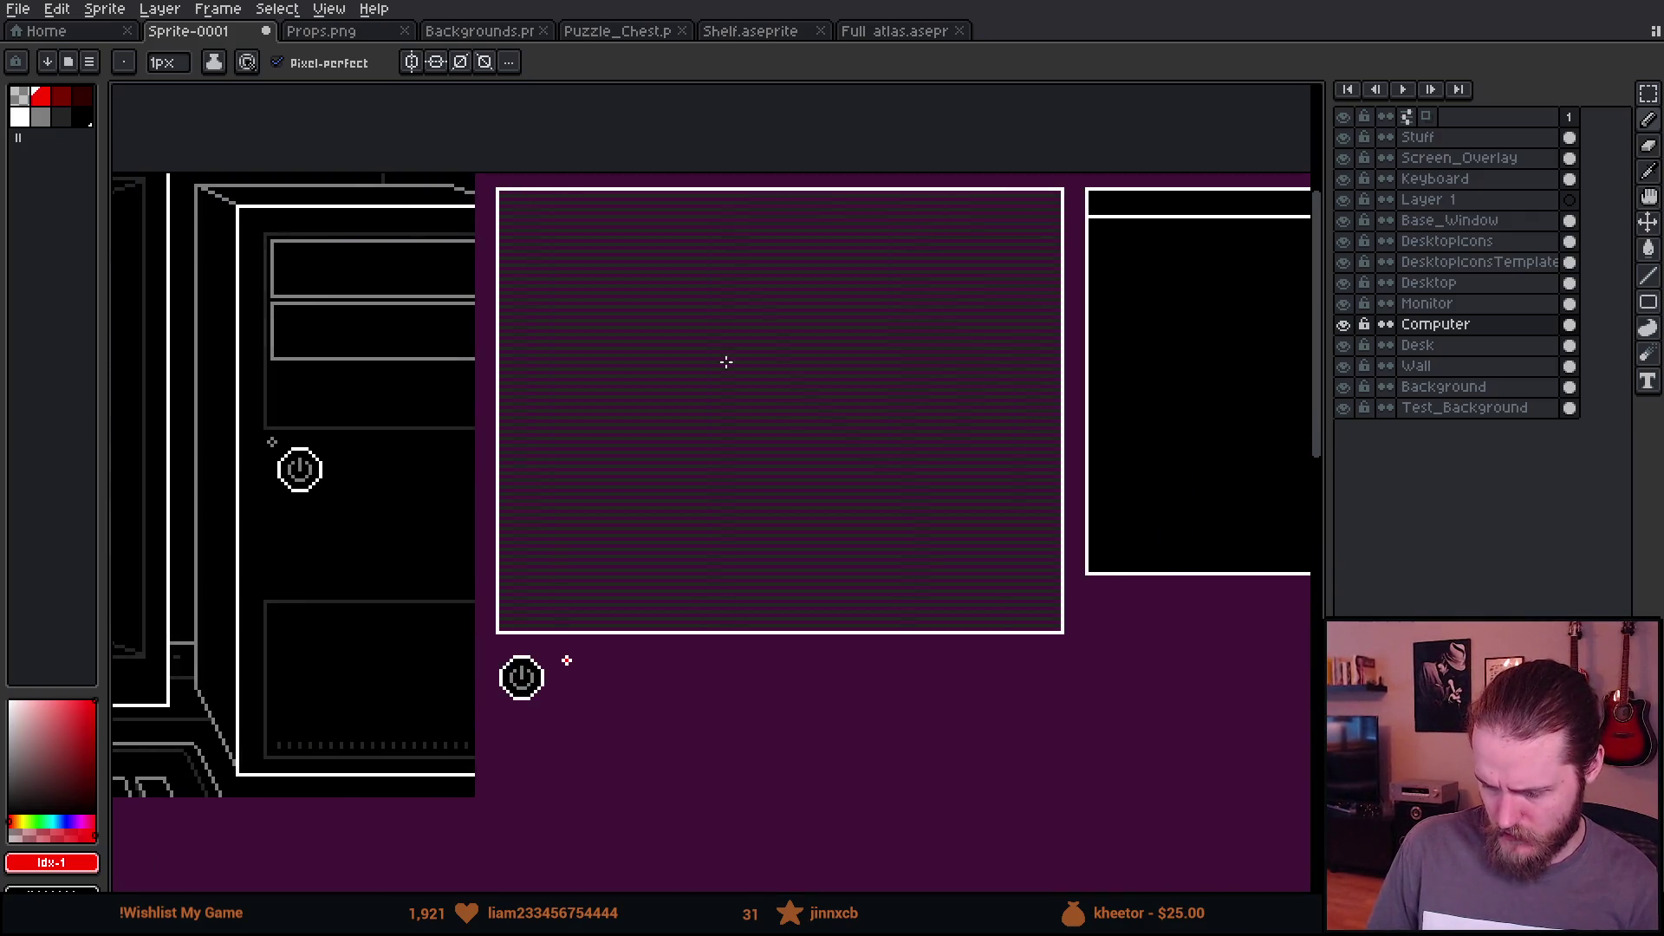
{"action": "scroll", "coordinate": [975, 440], "scroll_direction": "up", "scroll_amount": 1}
{"action": "left_click_drag", "start_coordinate": [976, 440], "coordinate": [438, 453]}
{"action": "scroll", "coordinate": [494, 437], "scroll_direction": "down", "scroll_amount": 1}
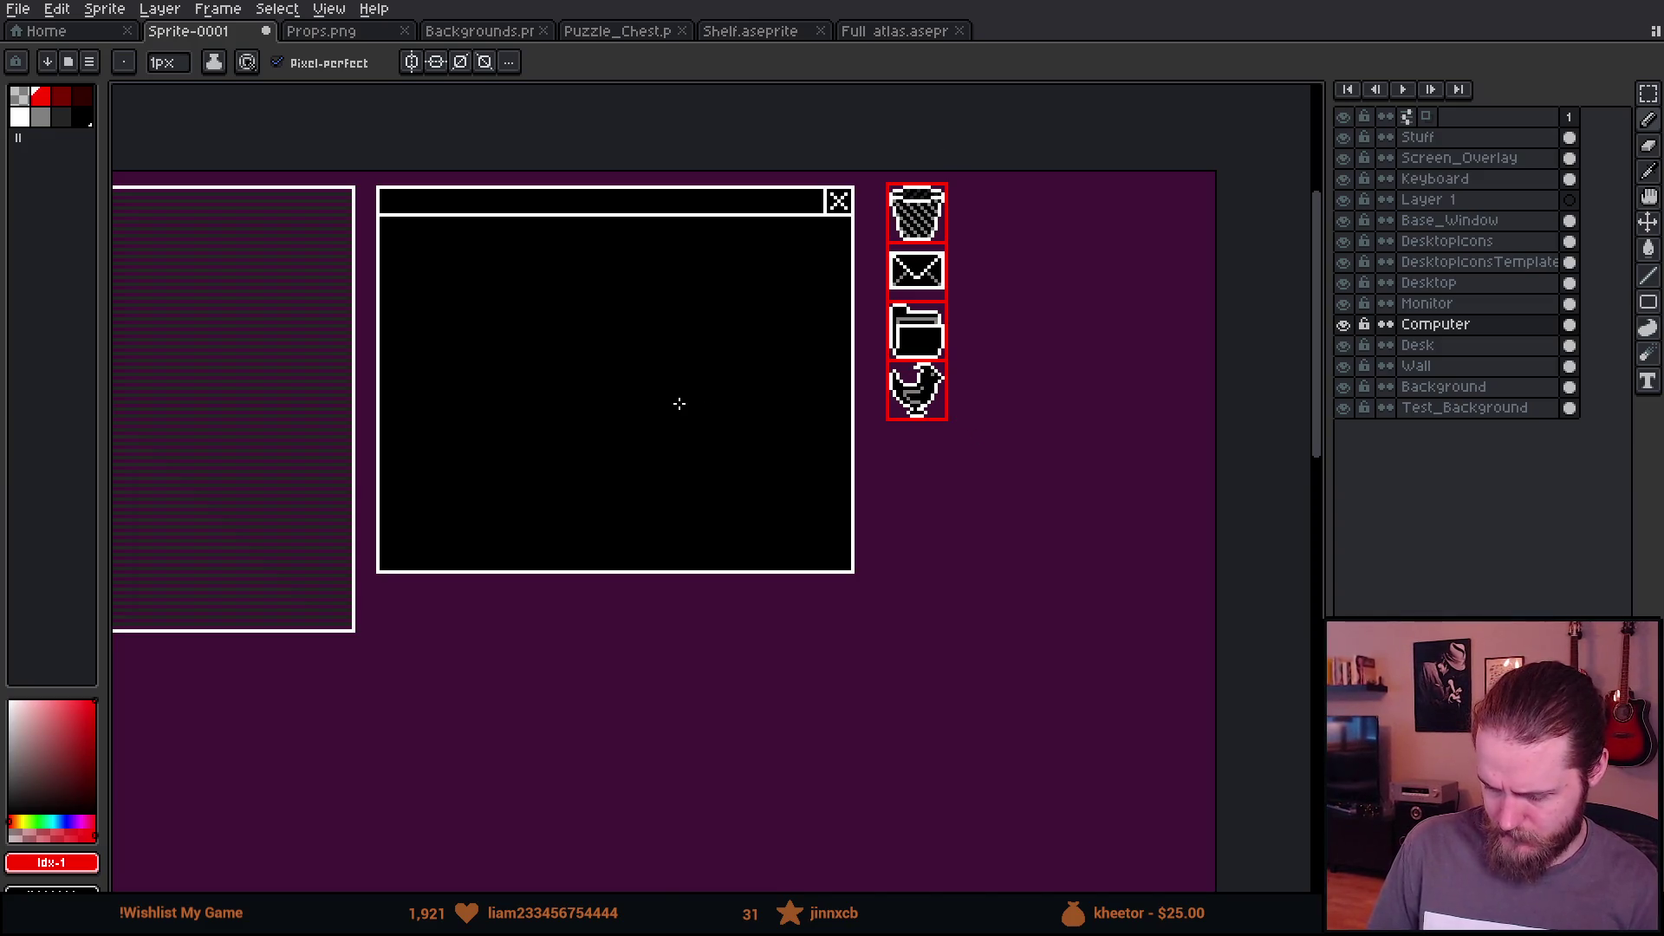
{"action": "left_click_drag", "start_coordinate": [585, 398], "coordinate": [769, 394]}
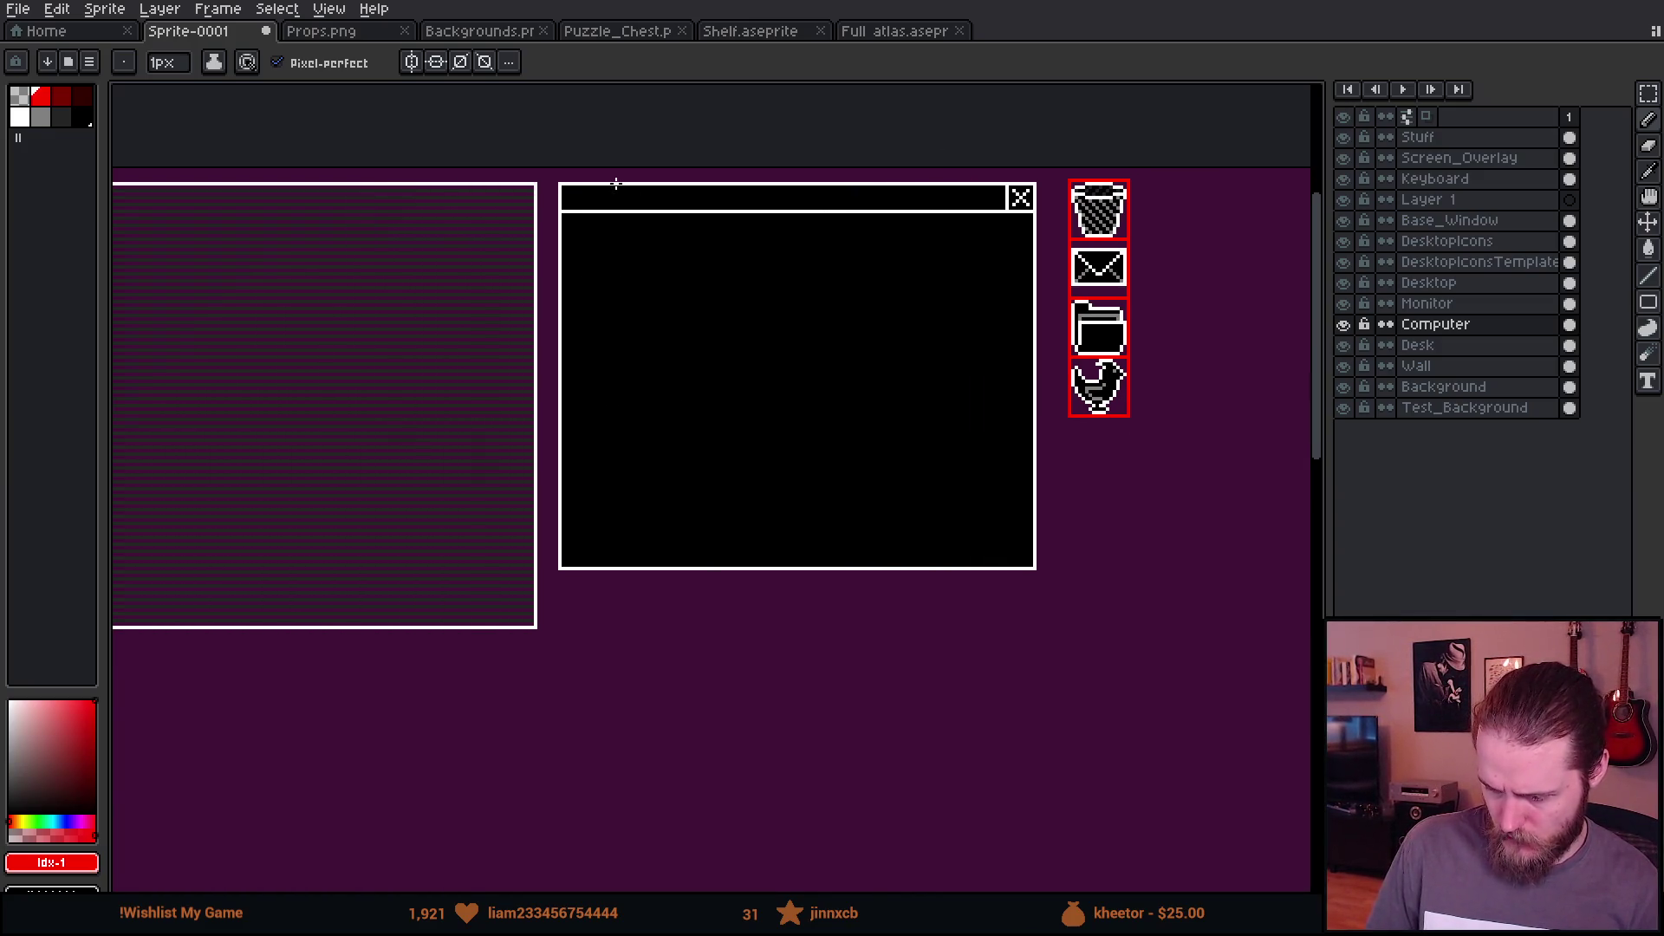
{"action": "scroll", "coordinate": [616, 184], "scroll_direction": "up", "scroll_amount": 1}
{"action": "scroll", "coordinate": [528, 174], "scroll_direction": "down", "scroll_amount": 1}
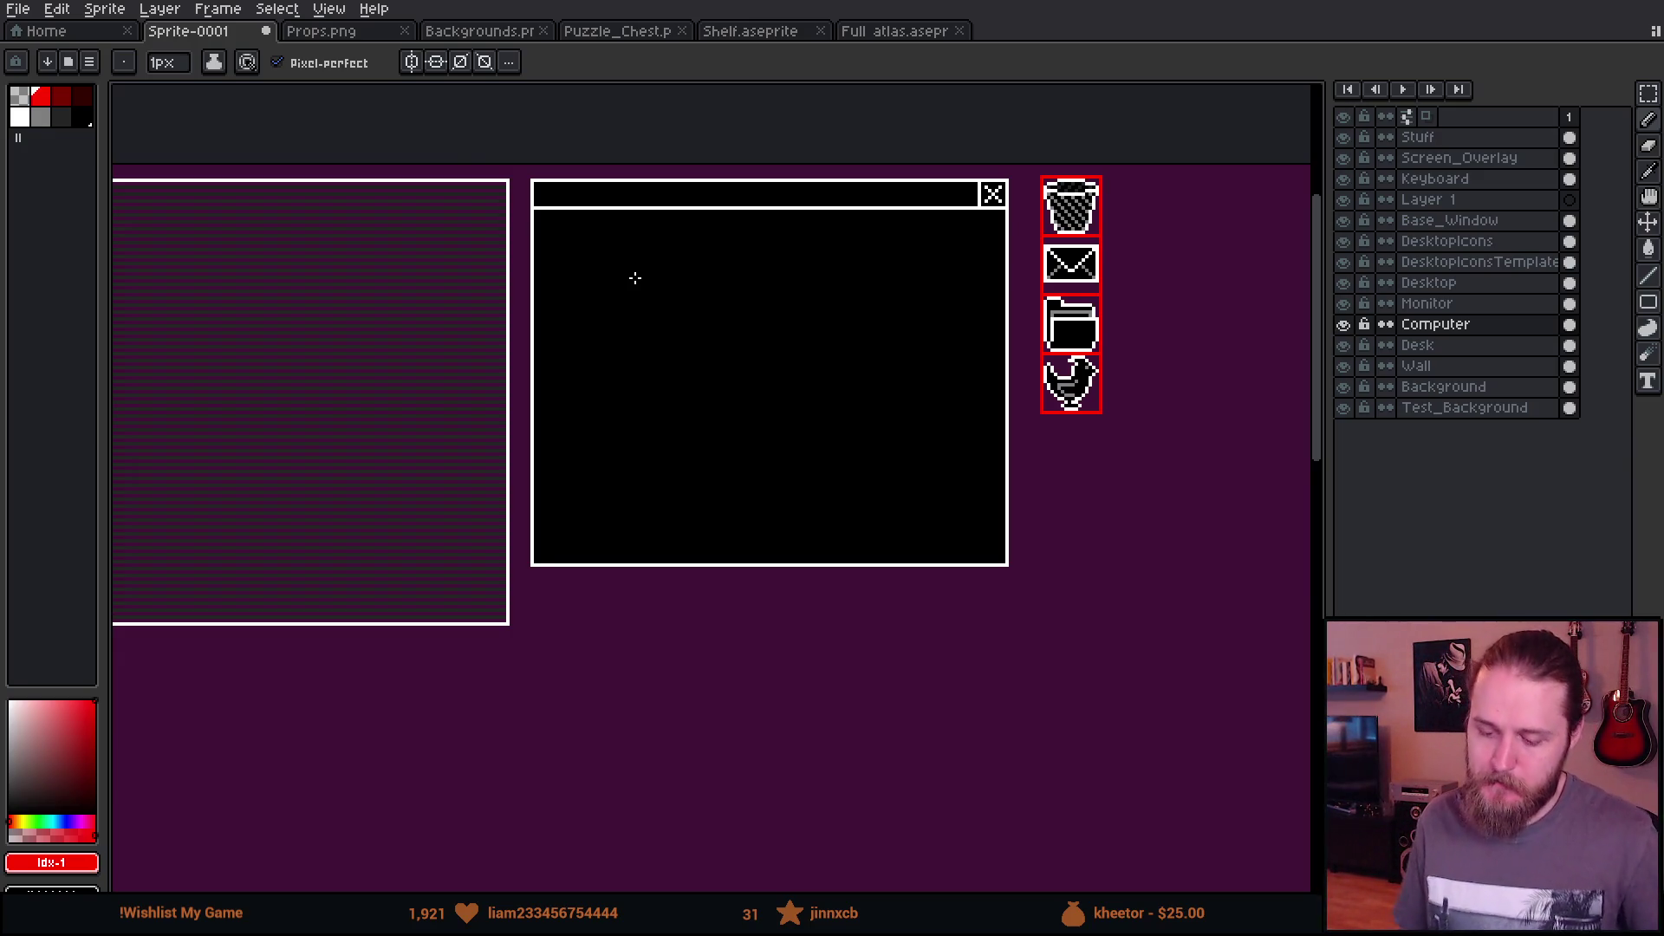
Step: On the Base_Window layer, marquee-select the whole black window
{"action": "key", "text": "m"}
{"action": "left_click_drag", "start_coordinate": [523, 174], "coordinate": [1029, 583]}
{"action": "scroll", "coordinate": [1123, 356], "scroll_direction": "left", "scroll_amount": 5}
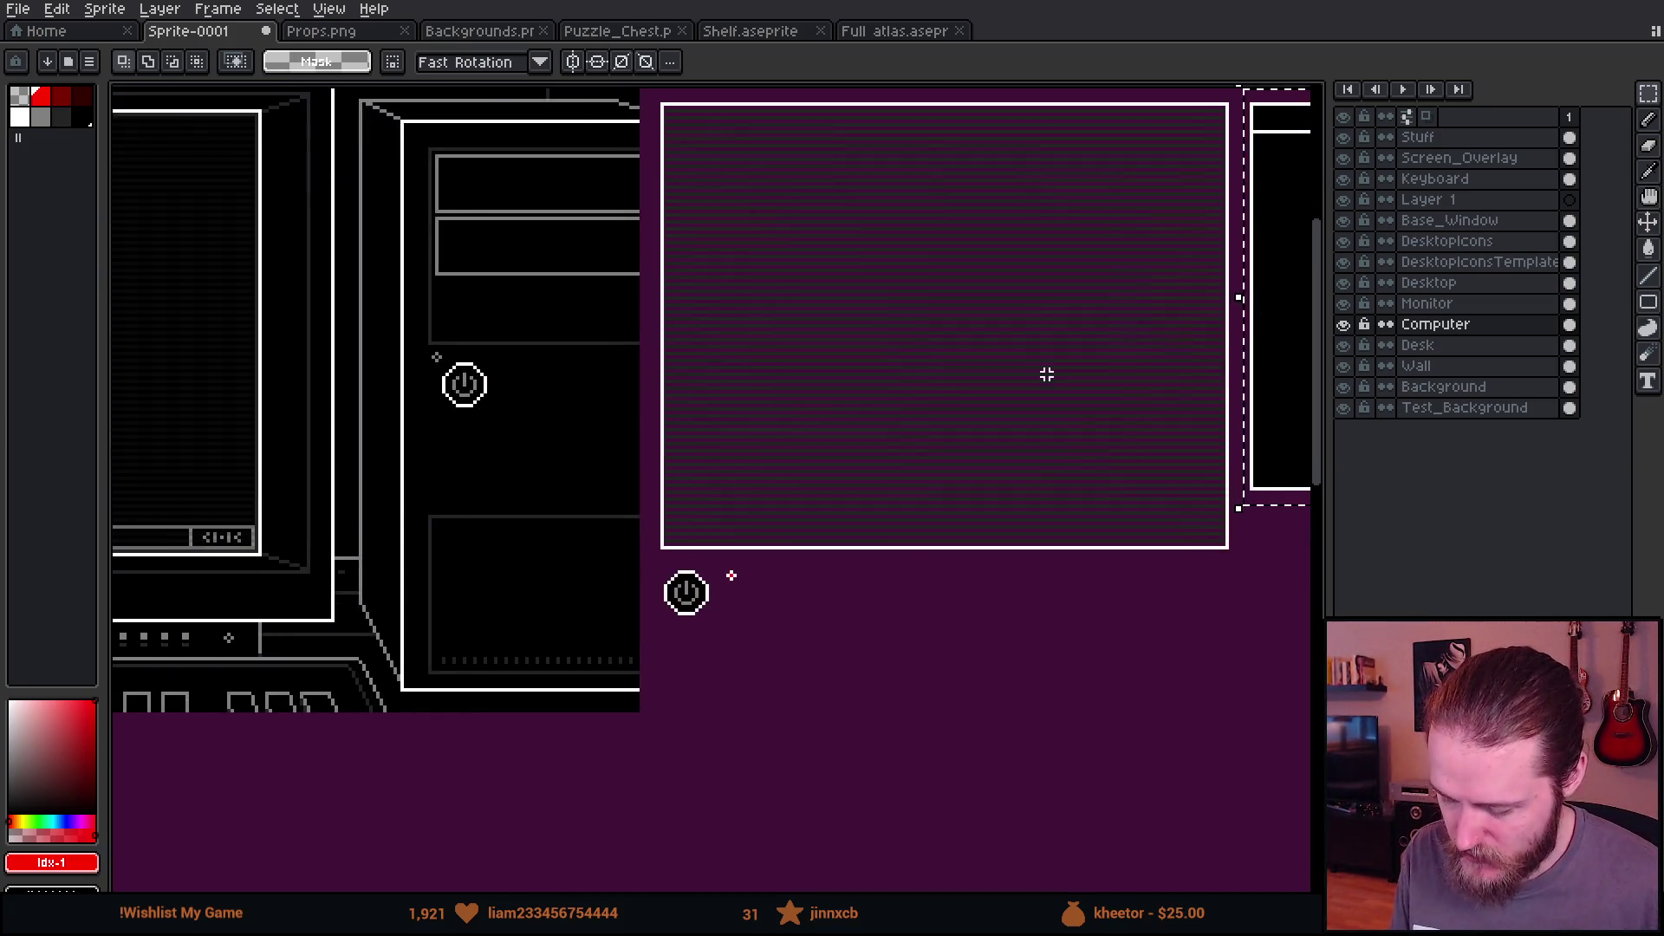
{"action": "scroll", "coordinate": [1123, 356], "scroll_direction": "left", "scroll_amount": 5}
{"action": "left_click_drag", "start_coordinate": [983, 350], "coordinate": [878, 350]}
{"action": "scroll", "coordinate": [878, 350], "scroll_direction": "right", "scroll_amount": 8}
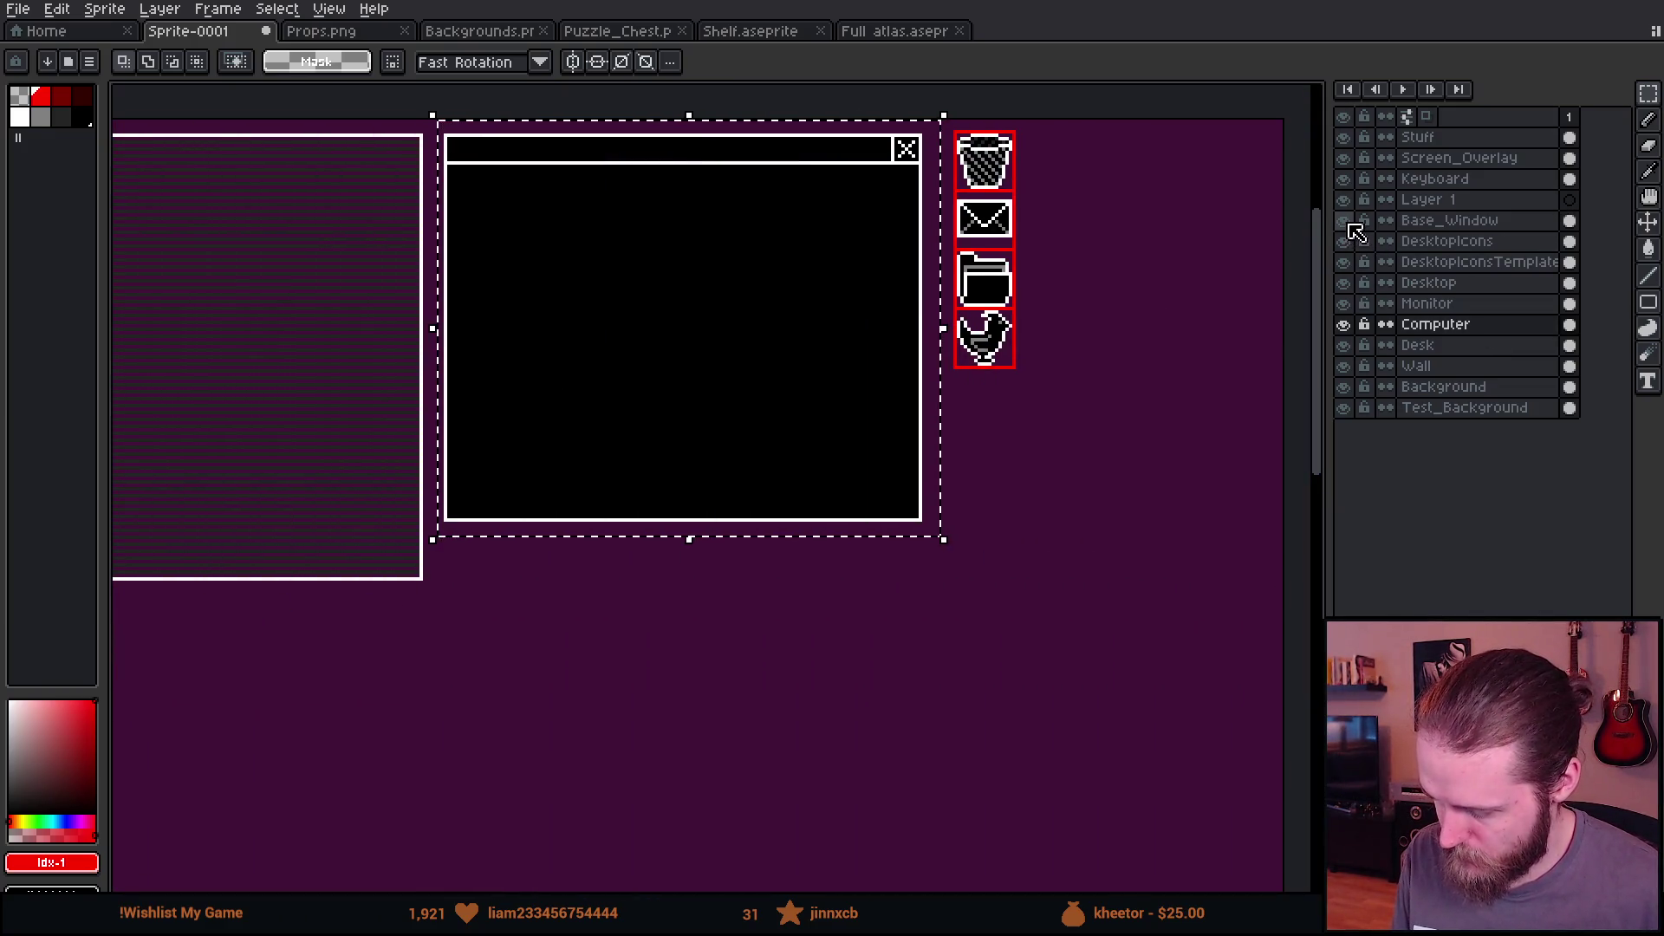
{"action": "left_click", "coordinate": [1439, 222]}
{"action": "left_click", "coordinate": [667, 559]}
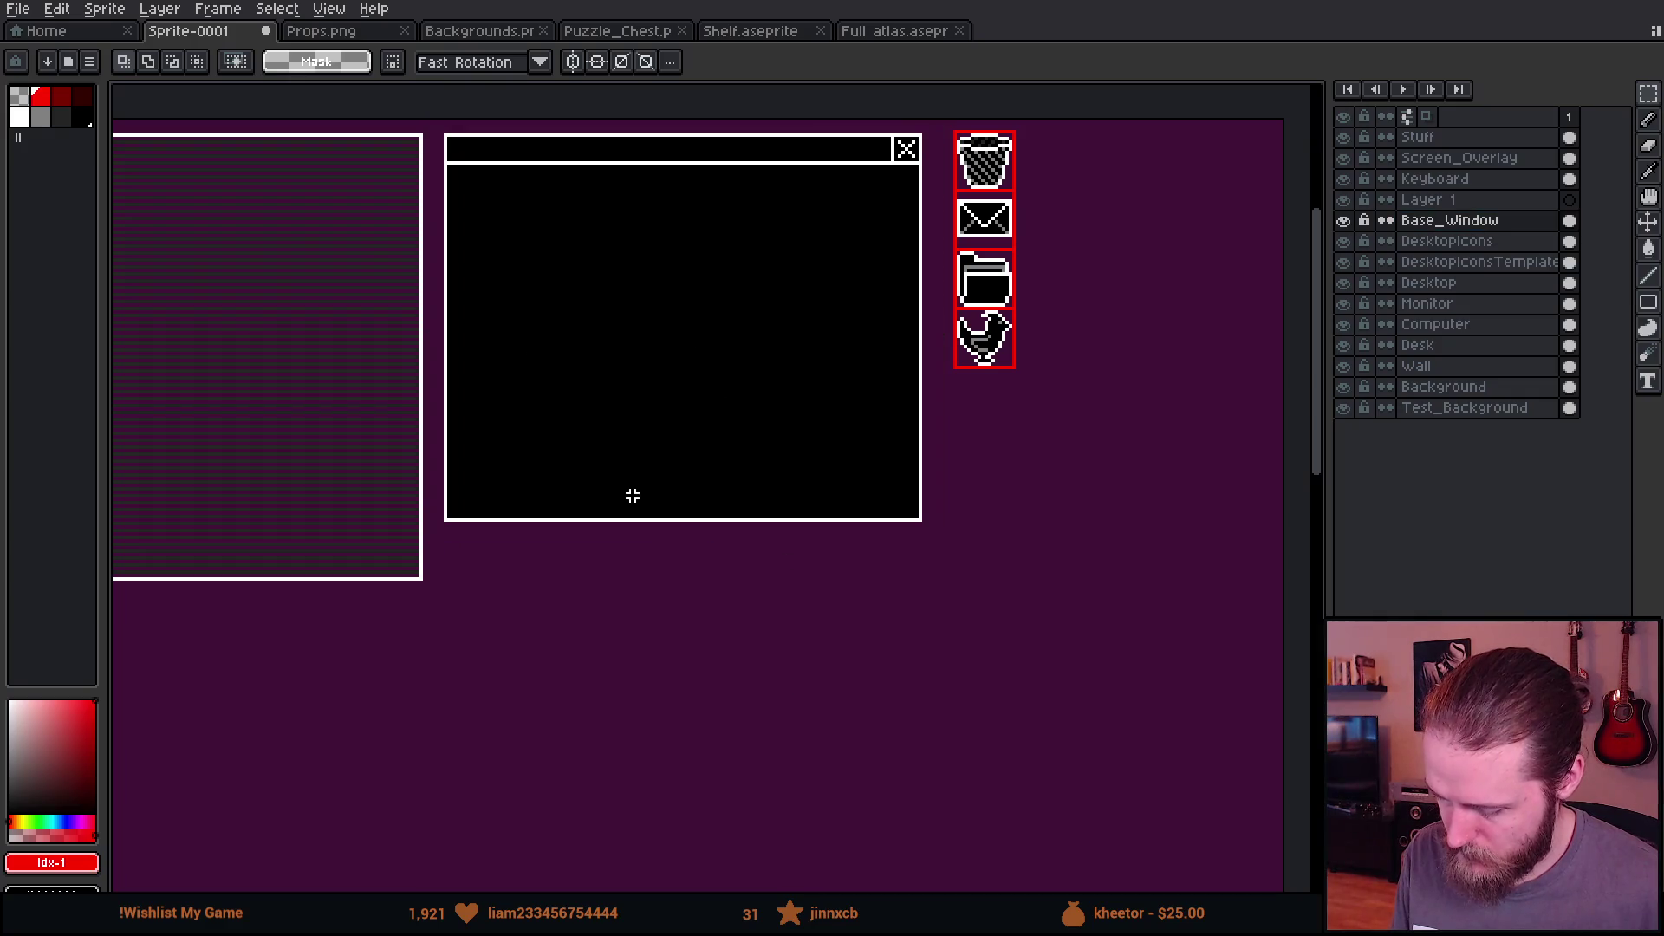
{"action": "left_click_drag", "start_coordinate": [436, 125], "coordinate": [933, 577]}
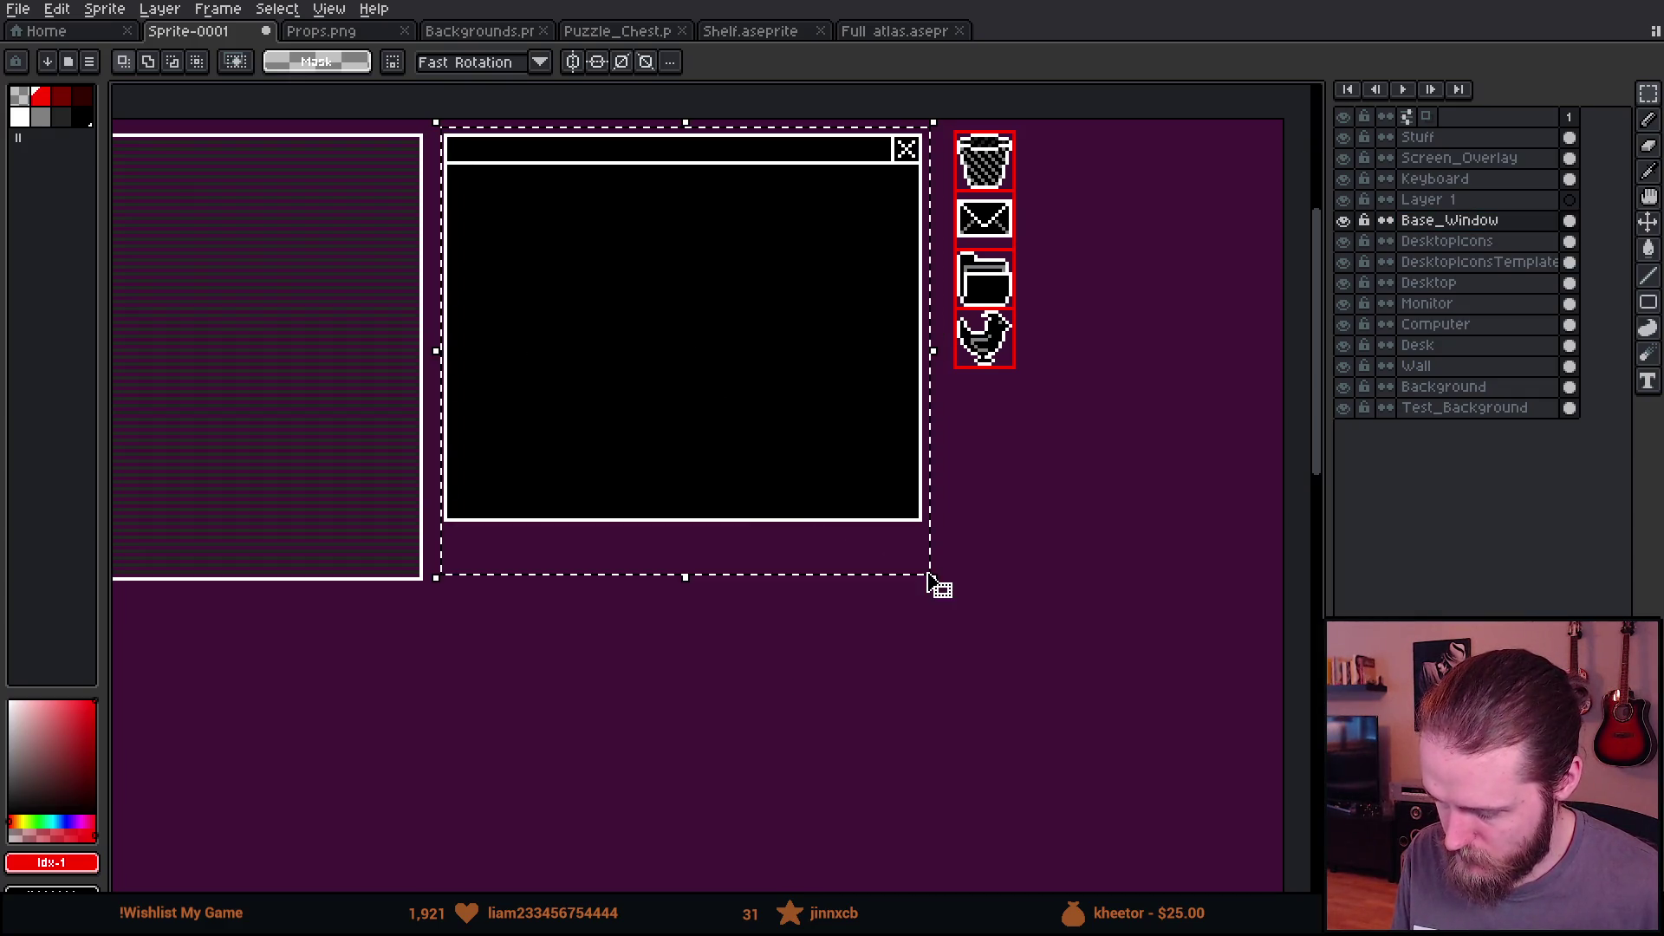
{"action": "scroll", "coordinate": [381, 442], "scroll_direction": "down", "scroll_amount": 2}
{"action": "scroll", "coordinate": [747, 361], "scroll_direction": "left", "scroll_amount": 5}
{"action": "scroll", "coordinate": [883, 391], "scroll_direction": "up", "scroll_amount": 3}
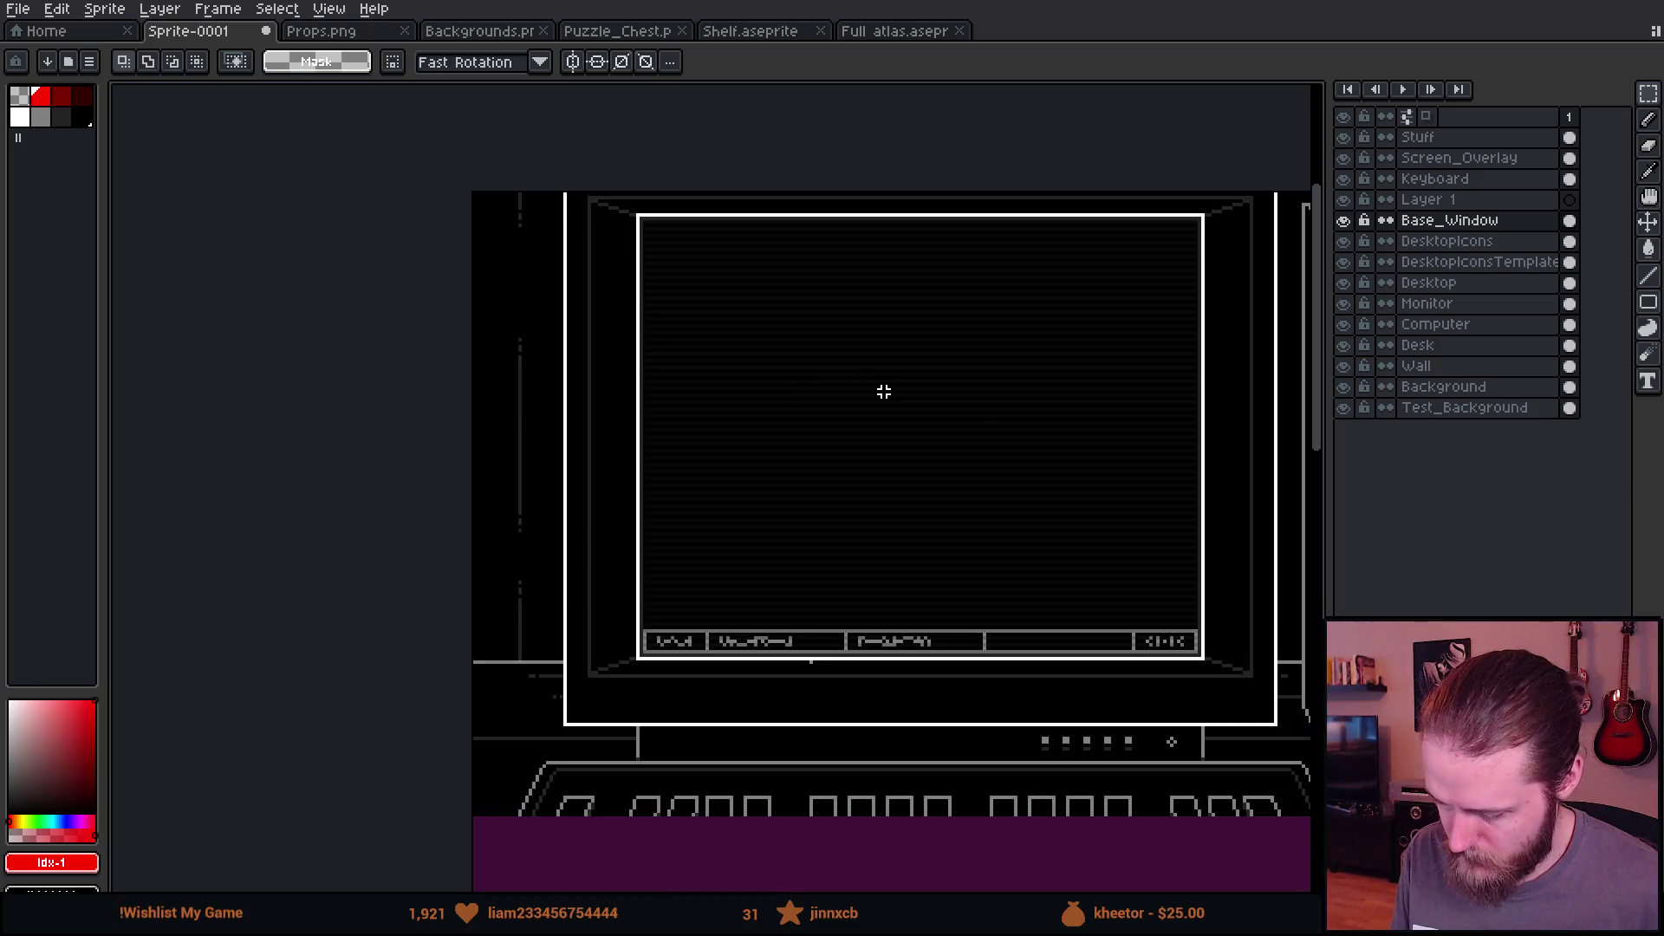
{"action": "scroll", "coordinate": [460, 312], "scroll_direction": "right", "scroll_amount": 3}
{"action": "scroll", "coordinate": [616, 312], "scroll_direction": "up", "scroll_amount": 2}
Step: Paste a copy of the black window and place it inside the monitor screen
{"action": "key", "text": "ctrl+v"}
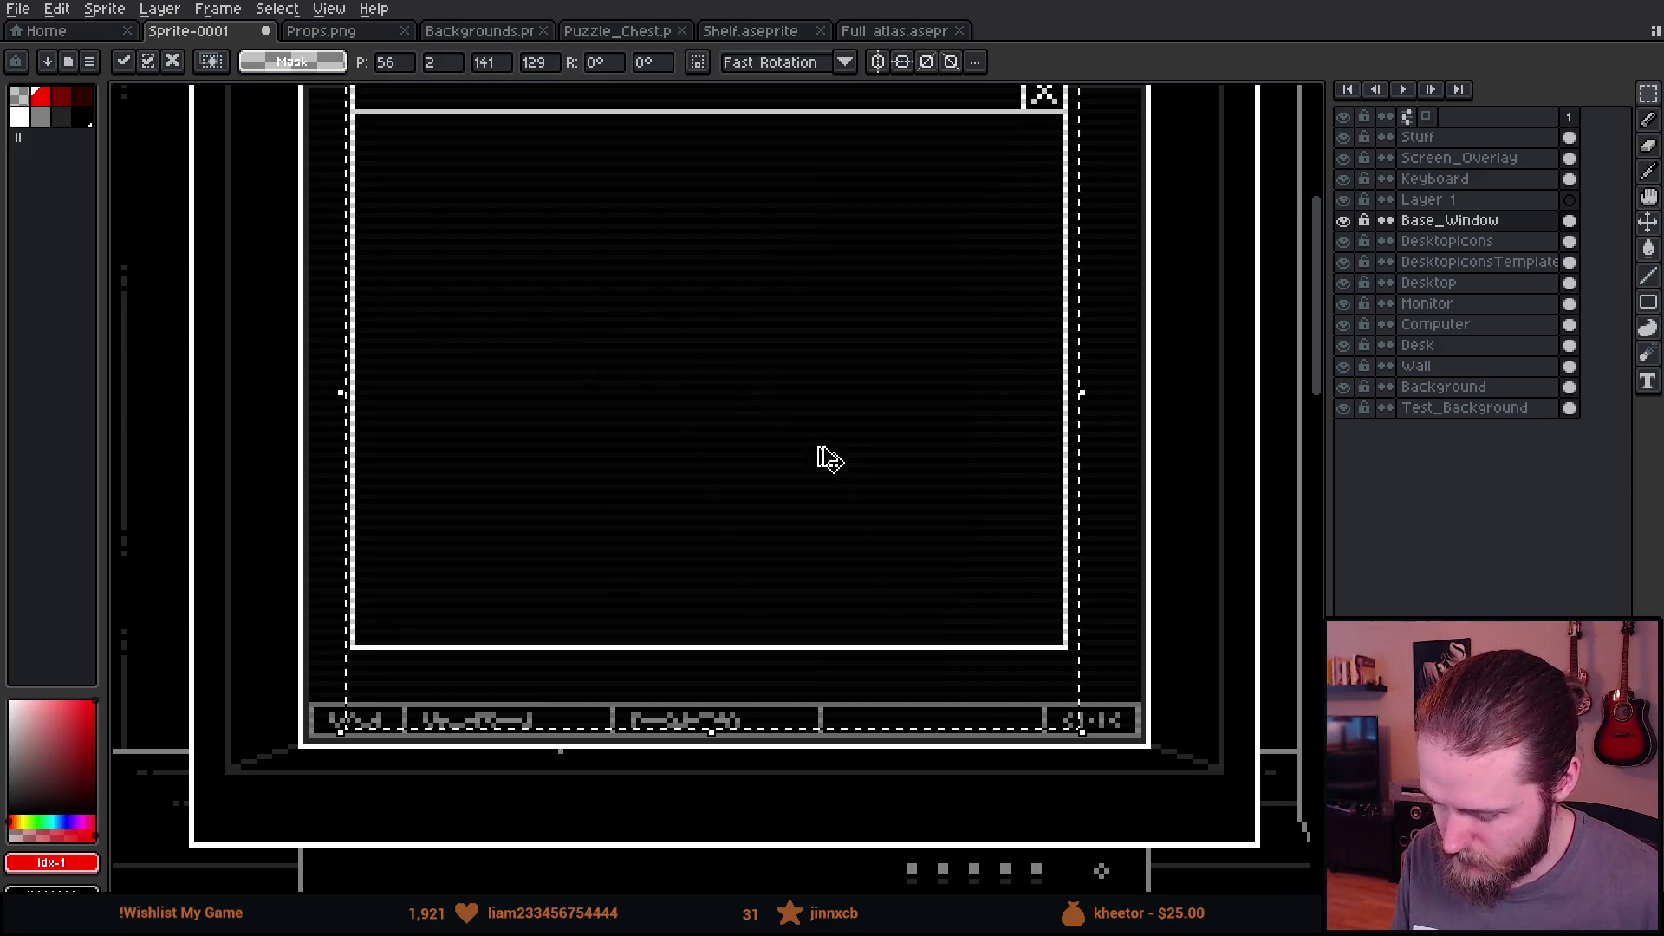
{"action": "scroll", "coordinate": [607, 320], "scroll_direction": "up", "scroll_amount": 3}
{"action": "scroll", "coordinate": [607, 320], "scroll_direction": "left", "scroll_amount": 1}
{"action": "mouse_move", "coordinate": [739, 524]}
{"action": "left_mouse_down"}
{"action": "mouse_move", "coordinate": [698, 564]}
{"action": "mouse_move", "coordinate": [690, 549]}
{"action": "left_mouse_up"}
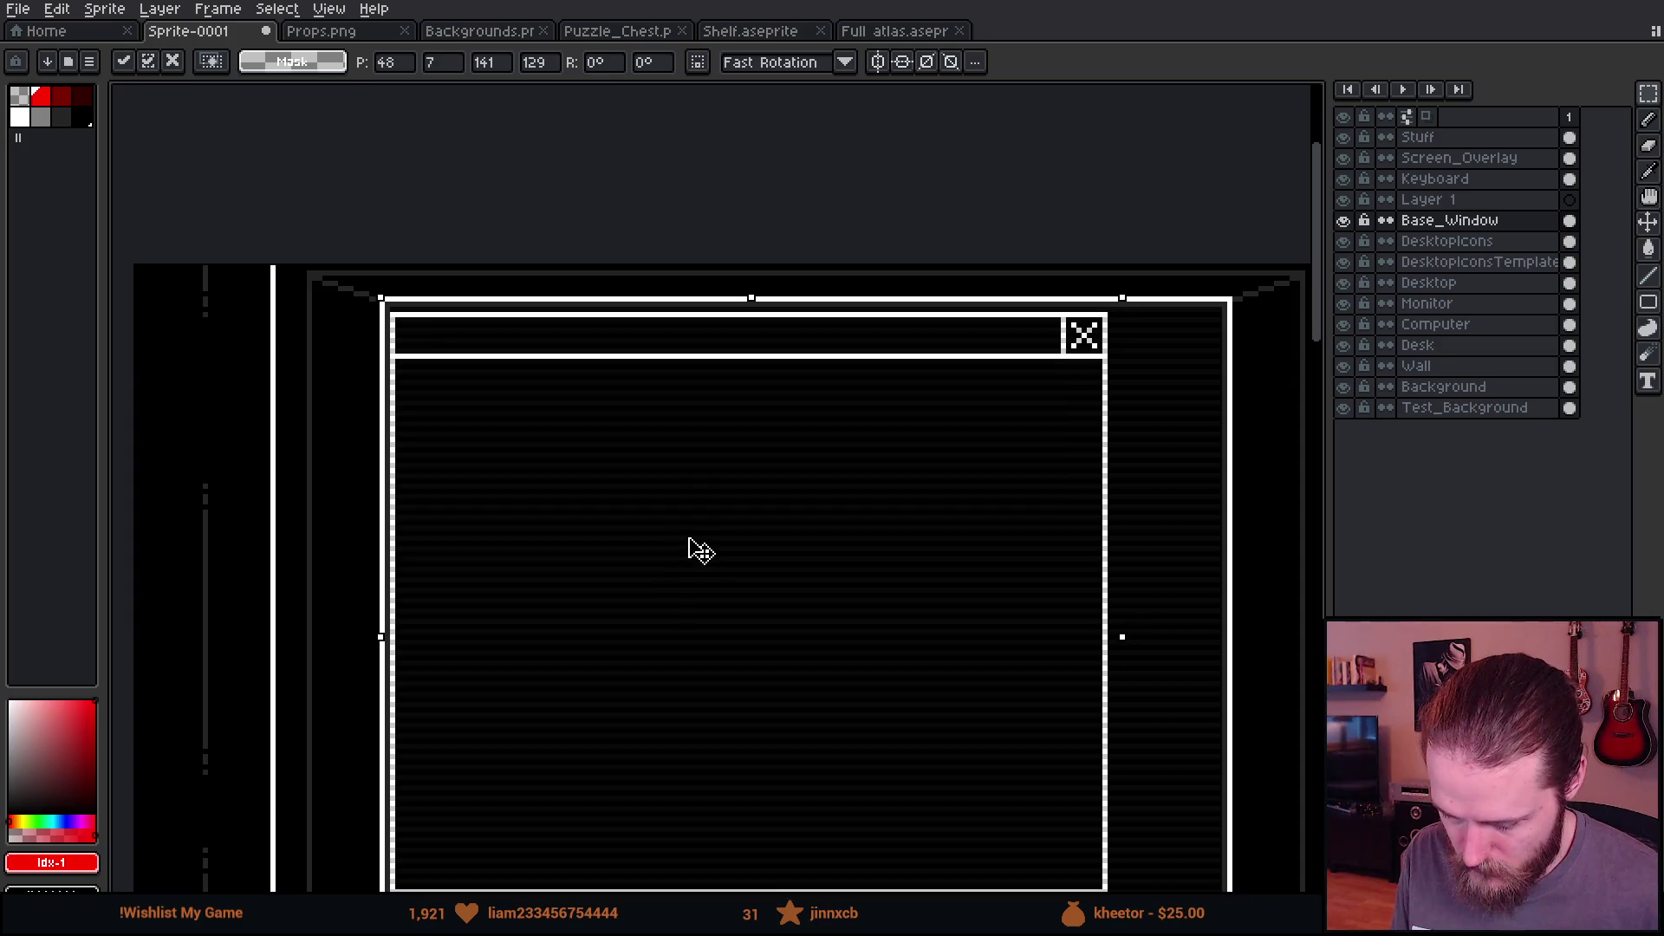
{"action": "scroll", "coordinate": [731, 575], "scroll_direction": "down", "scroll_amount": 1}
{"action": "scroll", "coordinate": [996, 416], "scroll_direction": "right", "scroll_amount": 2}
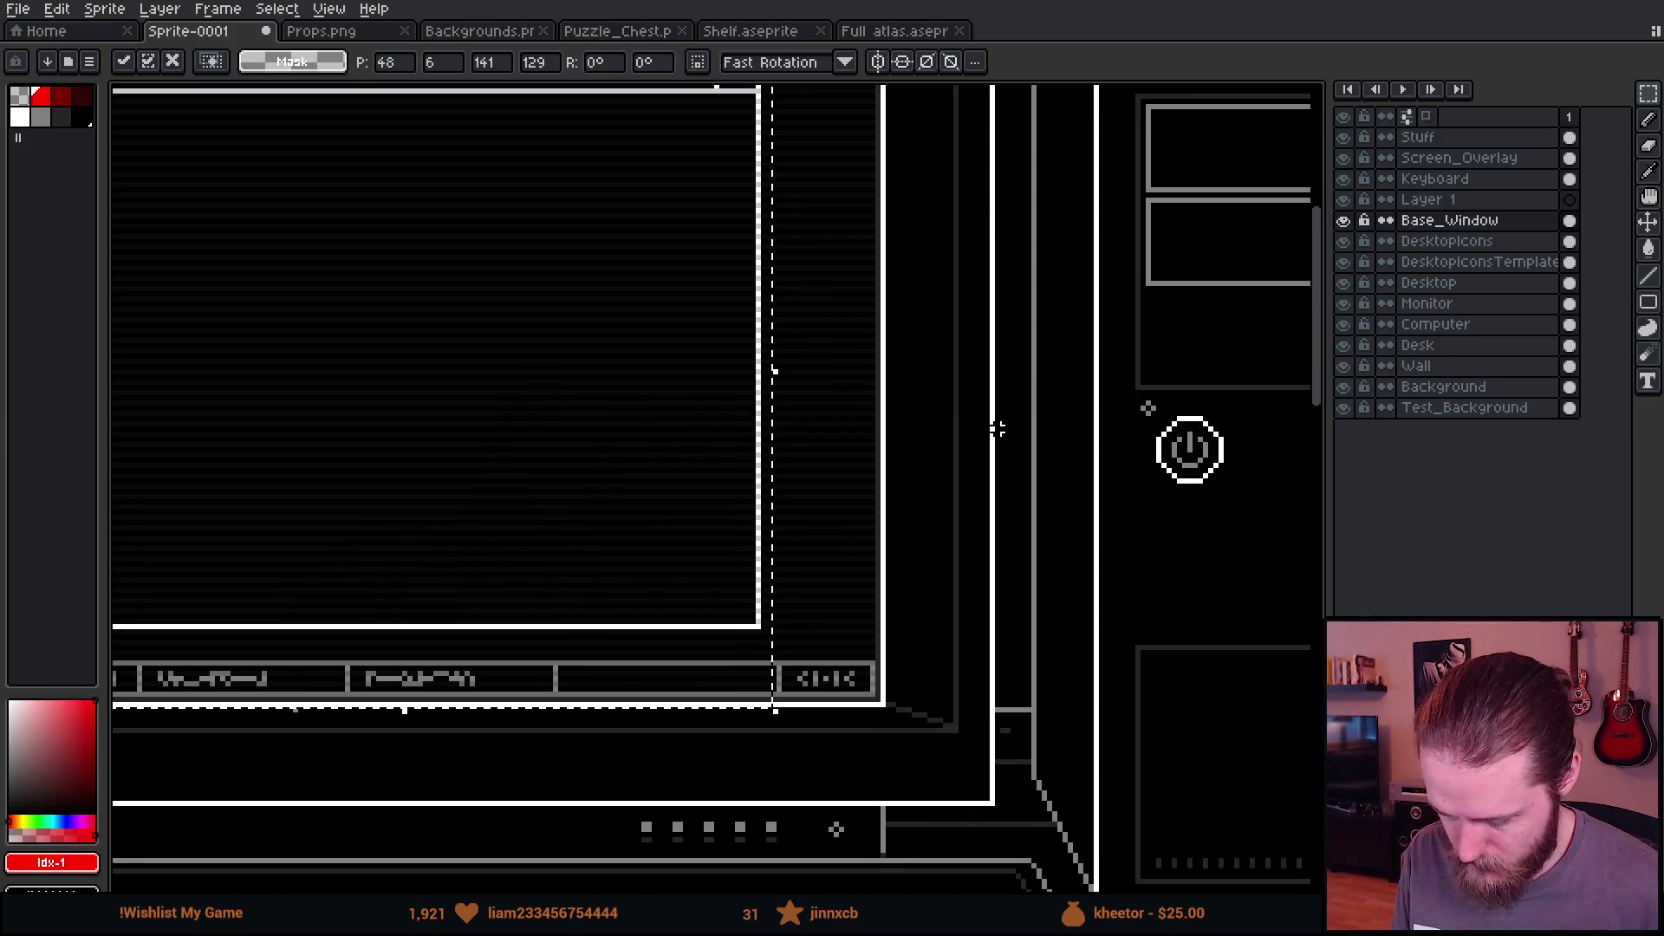
{"action": "key", "text": "Return"}
Step: Widen the window by stretching its right part across the monitor screen
{"action": "scroll", "coordinate": [691, 295], "scroll_direction": "up", "scroll_amount": 1}
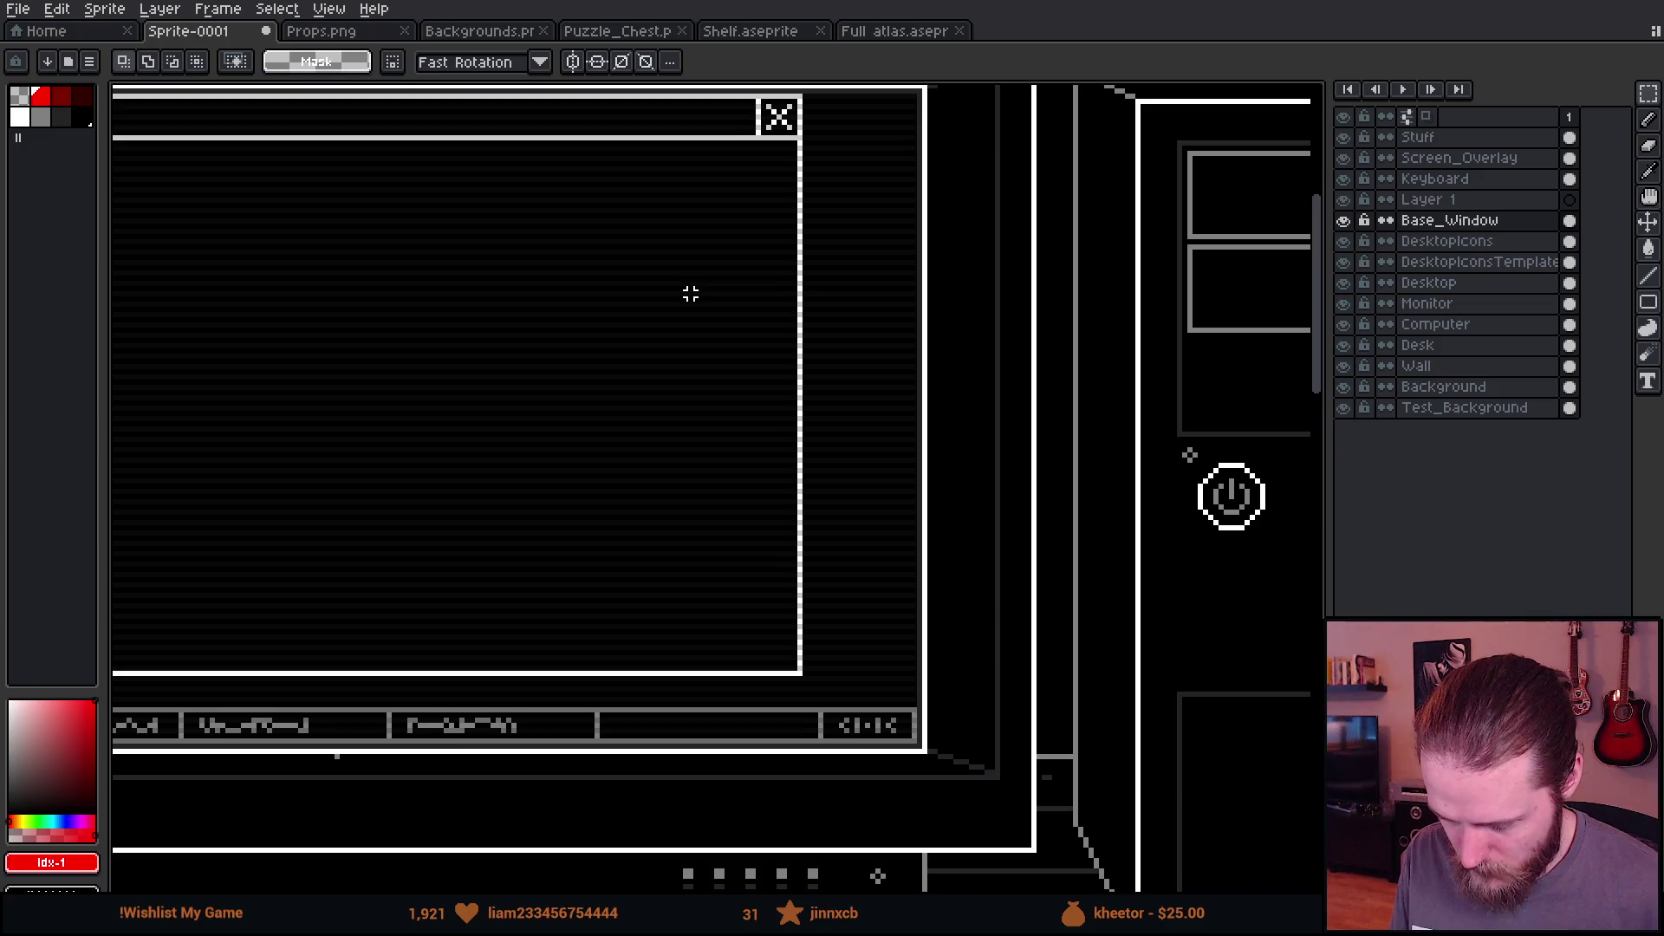
{"action": "scroll", "coordinate": [664, 170], "scroll_direction": "up", "scroll_amount": 1}
{"action": "left_click_drag", "start_coordinate": [630, 102], "coordinate": [973, 873]}
{"action": "mouse_move", "coordinate": [888, 691]}
{"action": "left_mouse_down"}
{"action": "mouse_move", "coordinate": [1019, 696]}
{"action": "mouse_move", "coordinate": [954, 658]}
{"action": "left_mouse_up"}
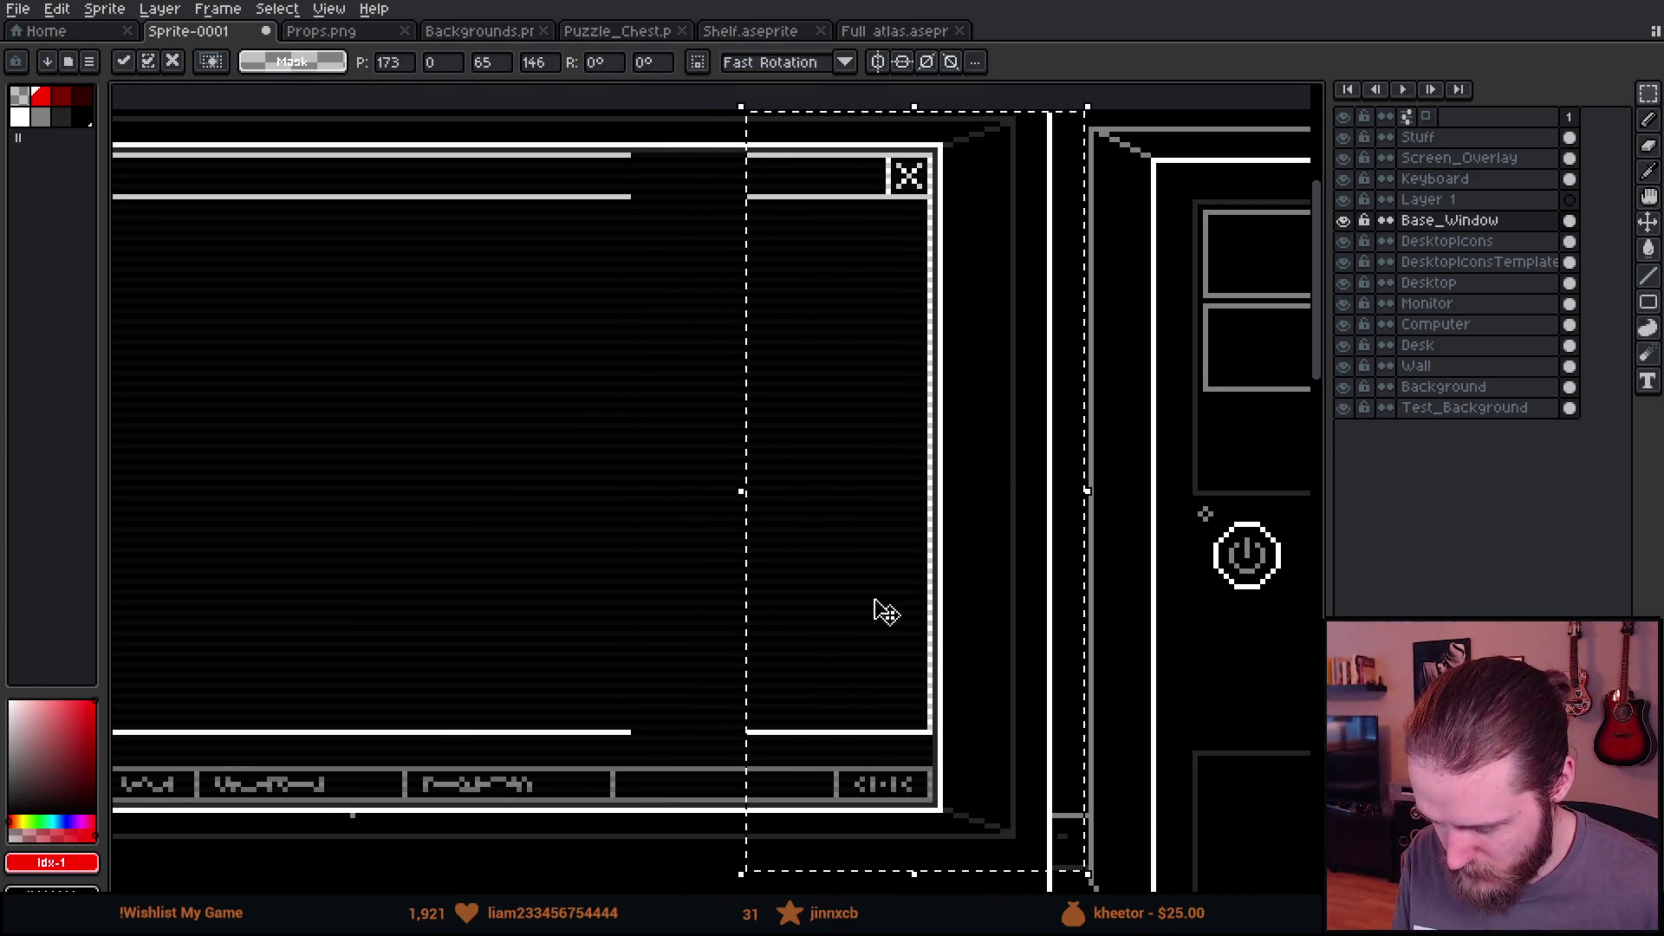
{"action": "key", "text": "Return"}
{"action": "mouse_move", "coordinate": [544, 134]}
{"action": "left_mouse_down"}
{"action": "mouse_move", "coordinate": [669, 792]}
{"action": "mouse_move", "coordinate": [602, 780]}
{"action": "left_mouse_up"}
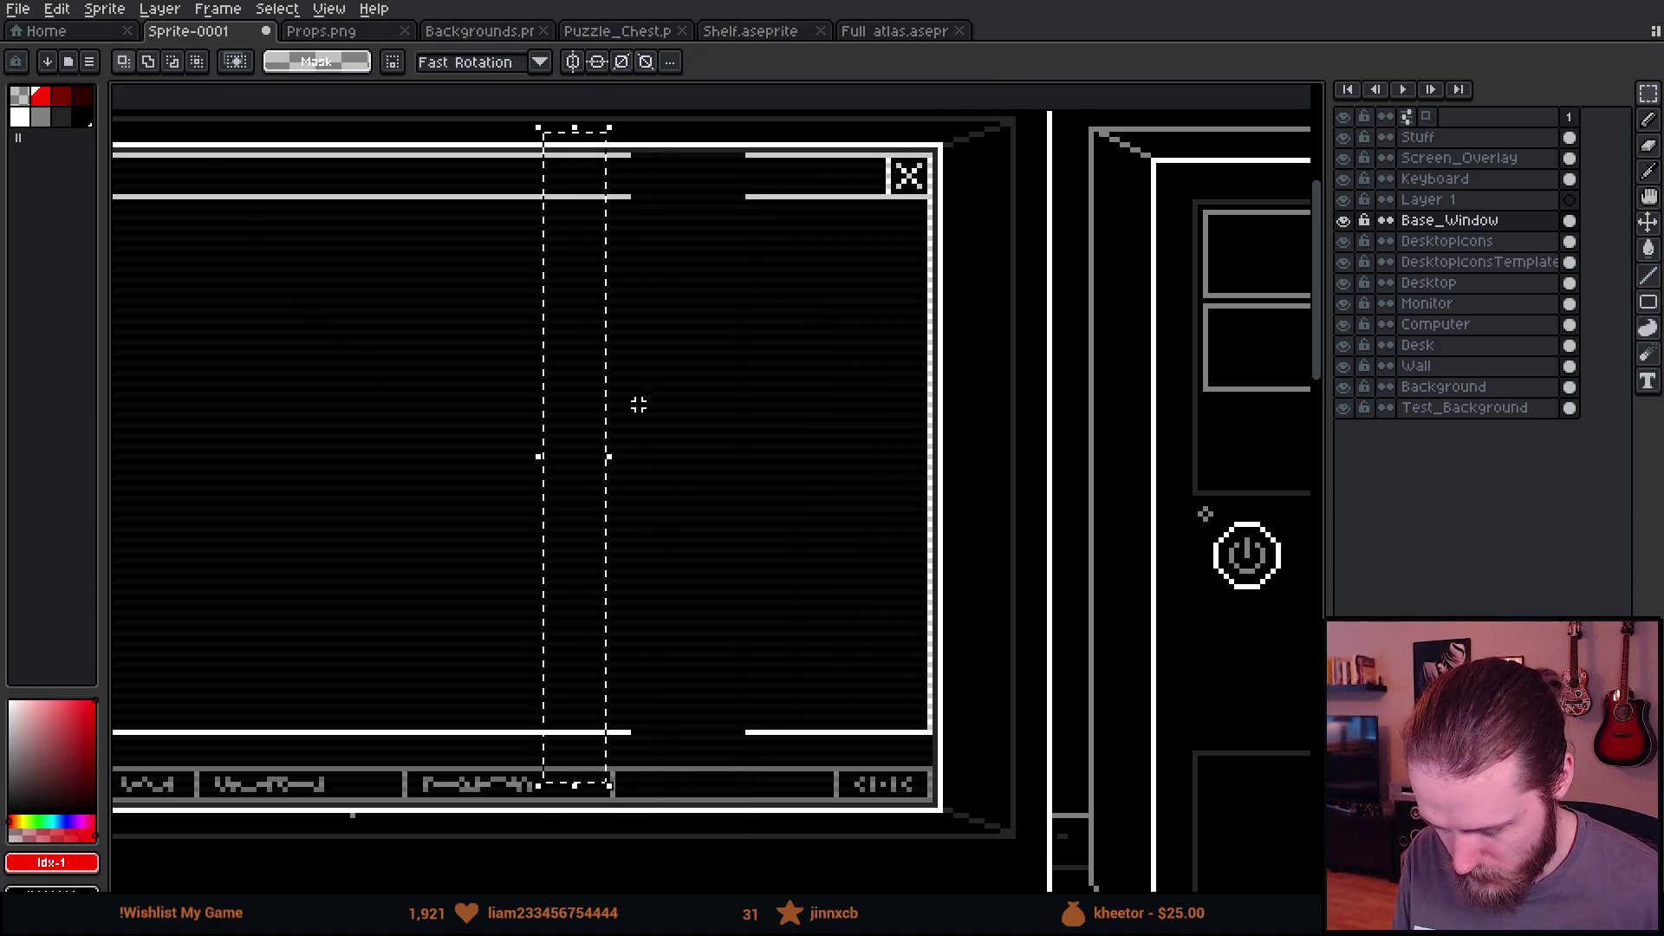
{"action": "left_click_drag", "start_coordinate": [604, 457], "coordinate": [751, 460]}
{"action": "key", "text": "Return"}
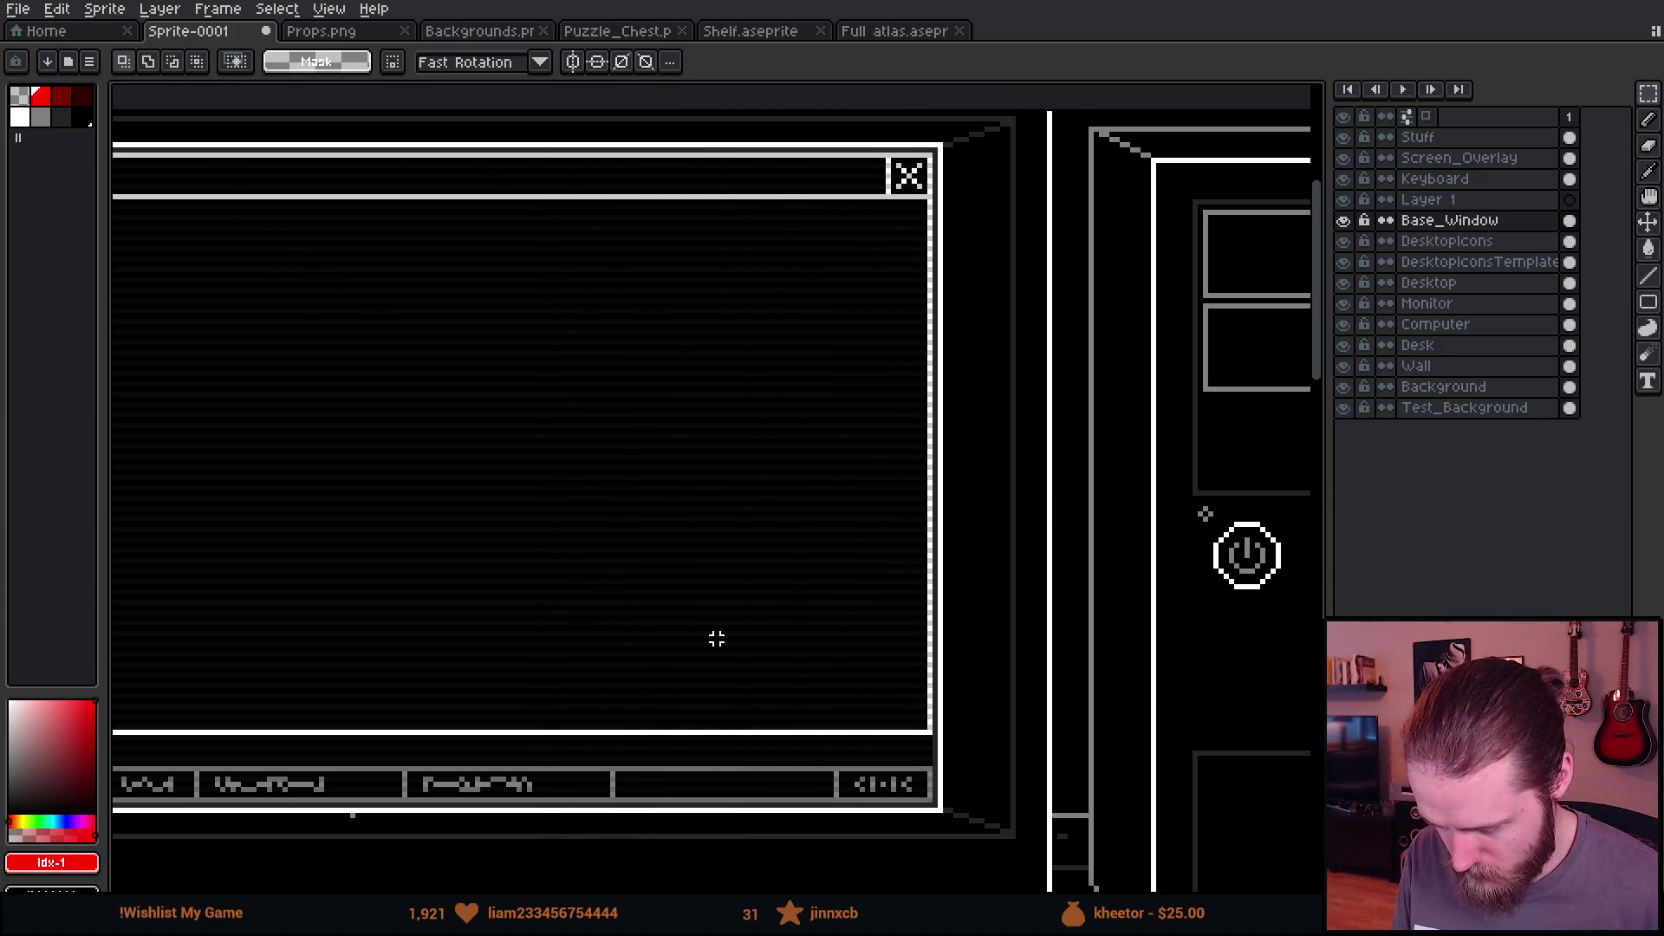
Step: Move the task bar strip down about 77 pixels and stretch the window to the monitor's bottom
{"action": "scroll", "coordinate": [716, 635], "scroll_direction": "down", "scroll_amount": 3}
{"action": "mouse_move", "coordinate": [285, 401]}
{"action": "left_mouse_down"}
{"action": "mouse_move", "coordinate": [326, 464]}
{"action": "mouse_move", "coordinate": [1264, 626]}
{"action": "left_mouse_up"}
{"action": "left_click_drag", "start_coordinate": [1078, 583], "coordinate": [1077, 648]}
{"action": "key", "text": "Return"}
{"action": "left_click_drag", "start_coordinate": [223, 278], "coordinate": [1251, 337]}
{"action": "mouse_move", "coordinate": [736, 340]}
{"action": "left_mouse_down"}
{"action": "mouse_move", "coordinate": [768, 463]}
{"action": "mouse_move", "coordinate": [769, 667]}
{"action": "left_mouse_up"}
{"action": "key", "text": "Return"}
Step: Realign the window's bottom strip and select the whole monitor window area
{"action": "scroll", "coordinate": [768, 668], "scroll_direction": "down", "scroll_amount": 3}
{"action": "scroll", "coordinate": [815, 647], "scroll_direction": "up", "scroll_amount": 2}
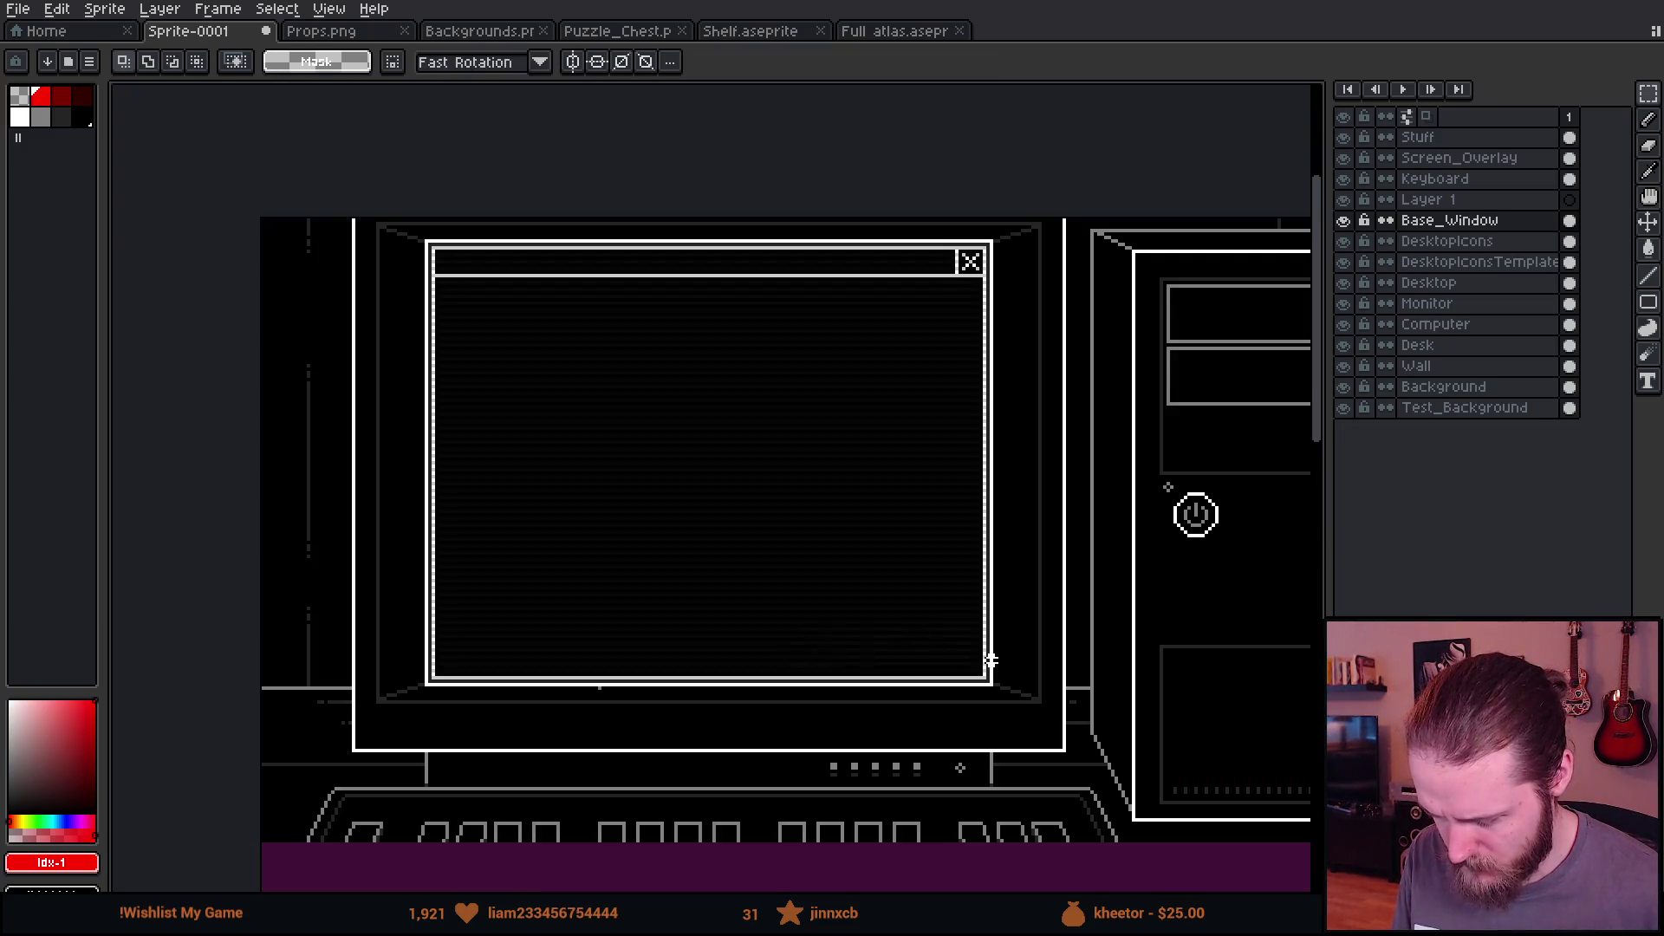
{"action": "scroll", "coordinate": [365, 662], "scroll_direction": "up", "scroll_amount": 1}
{"action": "mouse_move", "coordinate": [286, 495]}
{"action": "left_mouse_down"}
{"action": "mouse_move", "coordinate": [1193, 644]}
{"action": "mouse_move", "coordinate": [1161, 579]}
{"action": "left_mouse_up"}
{"action": "key", "text": "Return"}
{"action": "scroll", "coordinate": [820, 556], "scroll_direction": "down", "scroll_amount": 1}
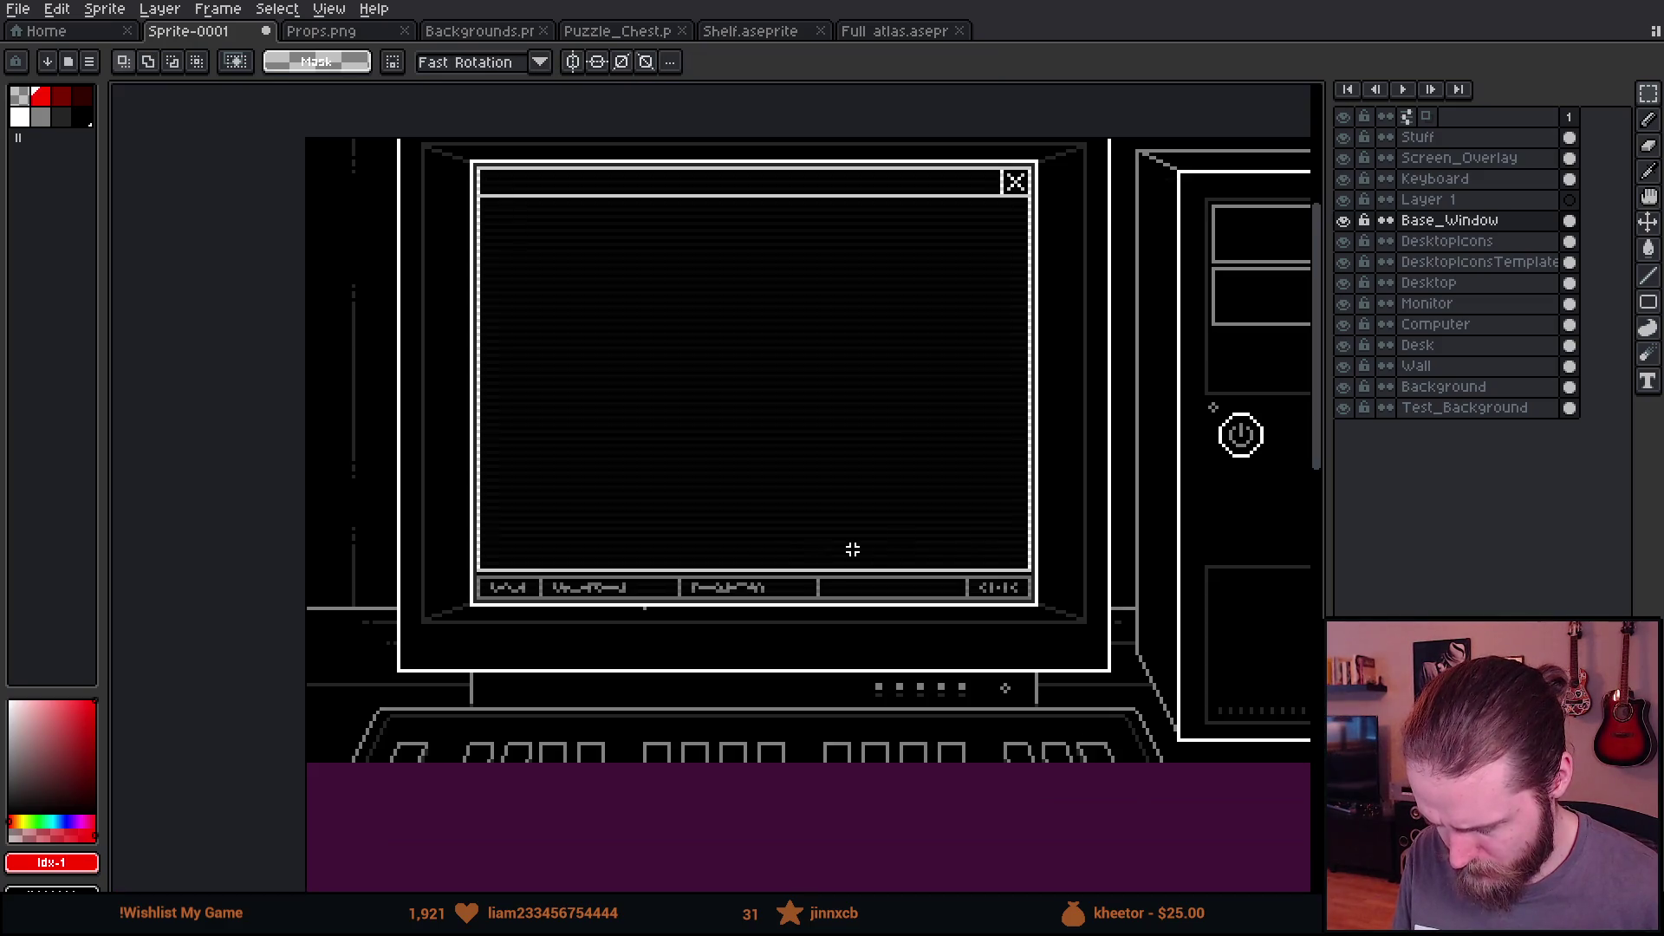
{"action": "scroll", "coordinate": [787, 582], "scroll_direction": "right", "scroll_amount": 3}
{"action": "left_click_drag", "start_coordinate": [220, 184], "coordinate": [925, 694]}
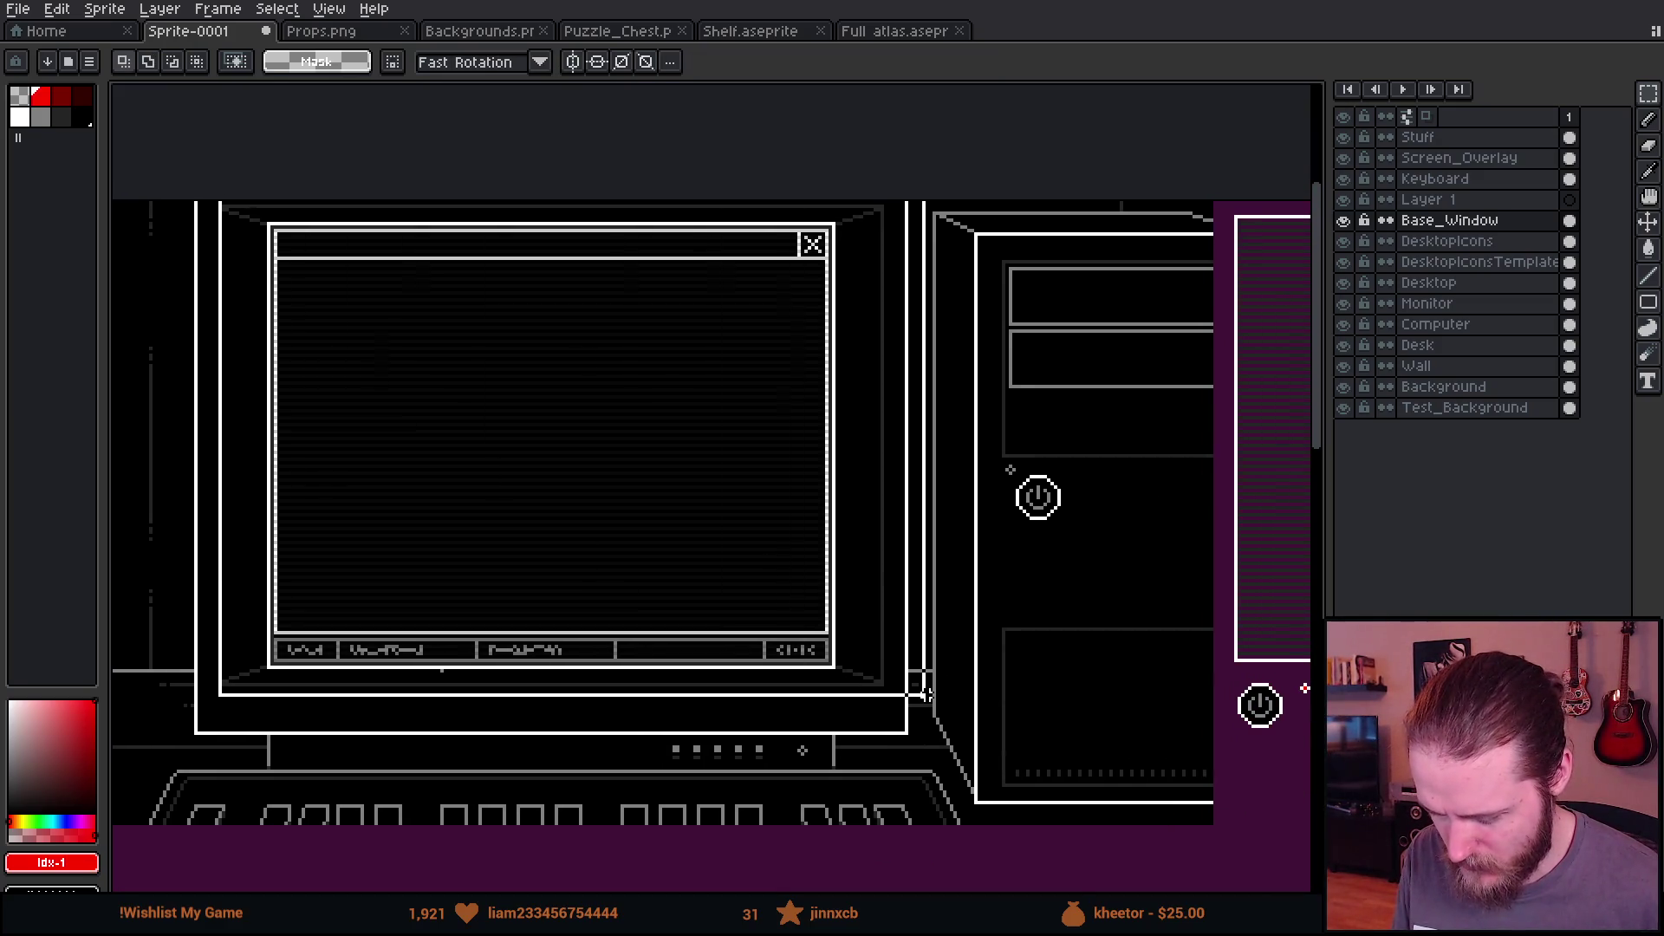
{"action": "scroll", "coordinate": [919, 676], "scroll_direction": "down", "scroll_amount": 1}
{"action": "left_click_drag", "start_coordinate": [1041, 613], "coordinate": [707, 420]}
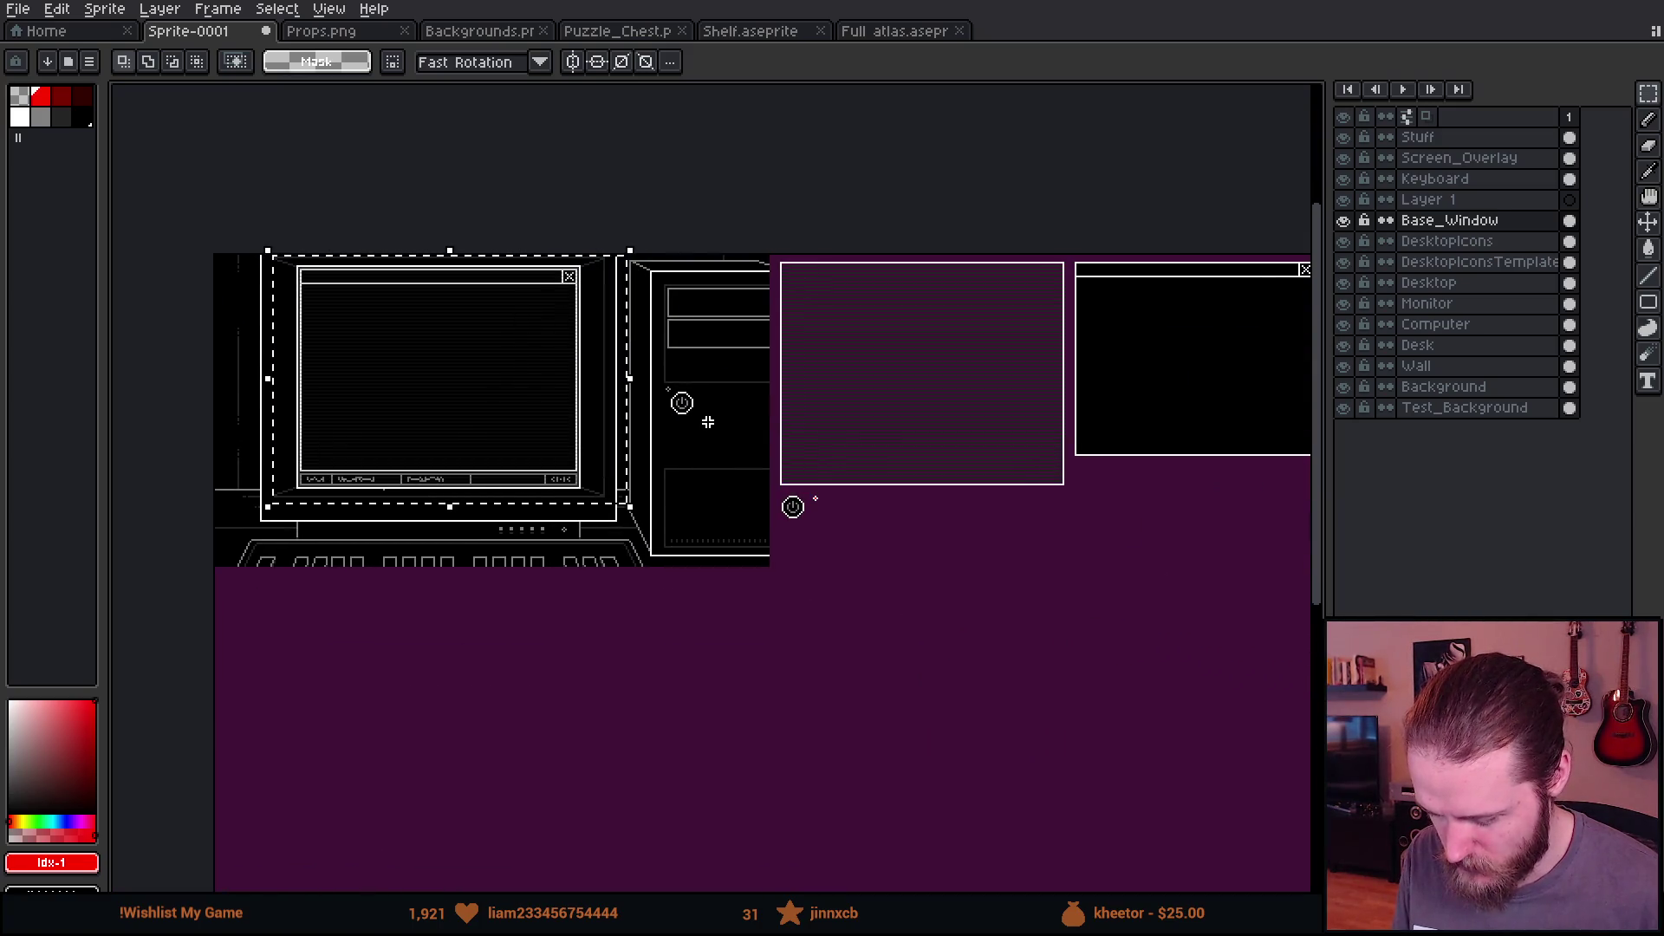
Step: Cut the enlarged window off the monitor and paste it on the purple sheet below the other window
{"action": "key", "text": "Delete"}
{"action": "left_click_drag", "start_coordinate": [708, 421], "coordinate": [290, 413]}
{"action": "scroll", "coordinate": [603, 458], "scroll_direction": "up", "scroll_amount": 2}
{"action": "key", "text": "ctrl+v"}
{"action": "mouse_move", "coordinate": [595, 476]}
{"action": "left_mouse_down"}
{"action": "mouse_move", "coordinate": [395, 553]}
{"action": "mouse_move", "coordinate": [810, 554]}
{"action": "mouse_move", "coordinate": [791, 520]}
{"action": "left_mouse_up"}
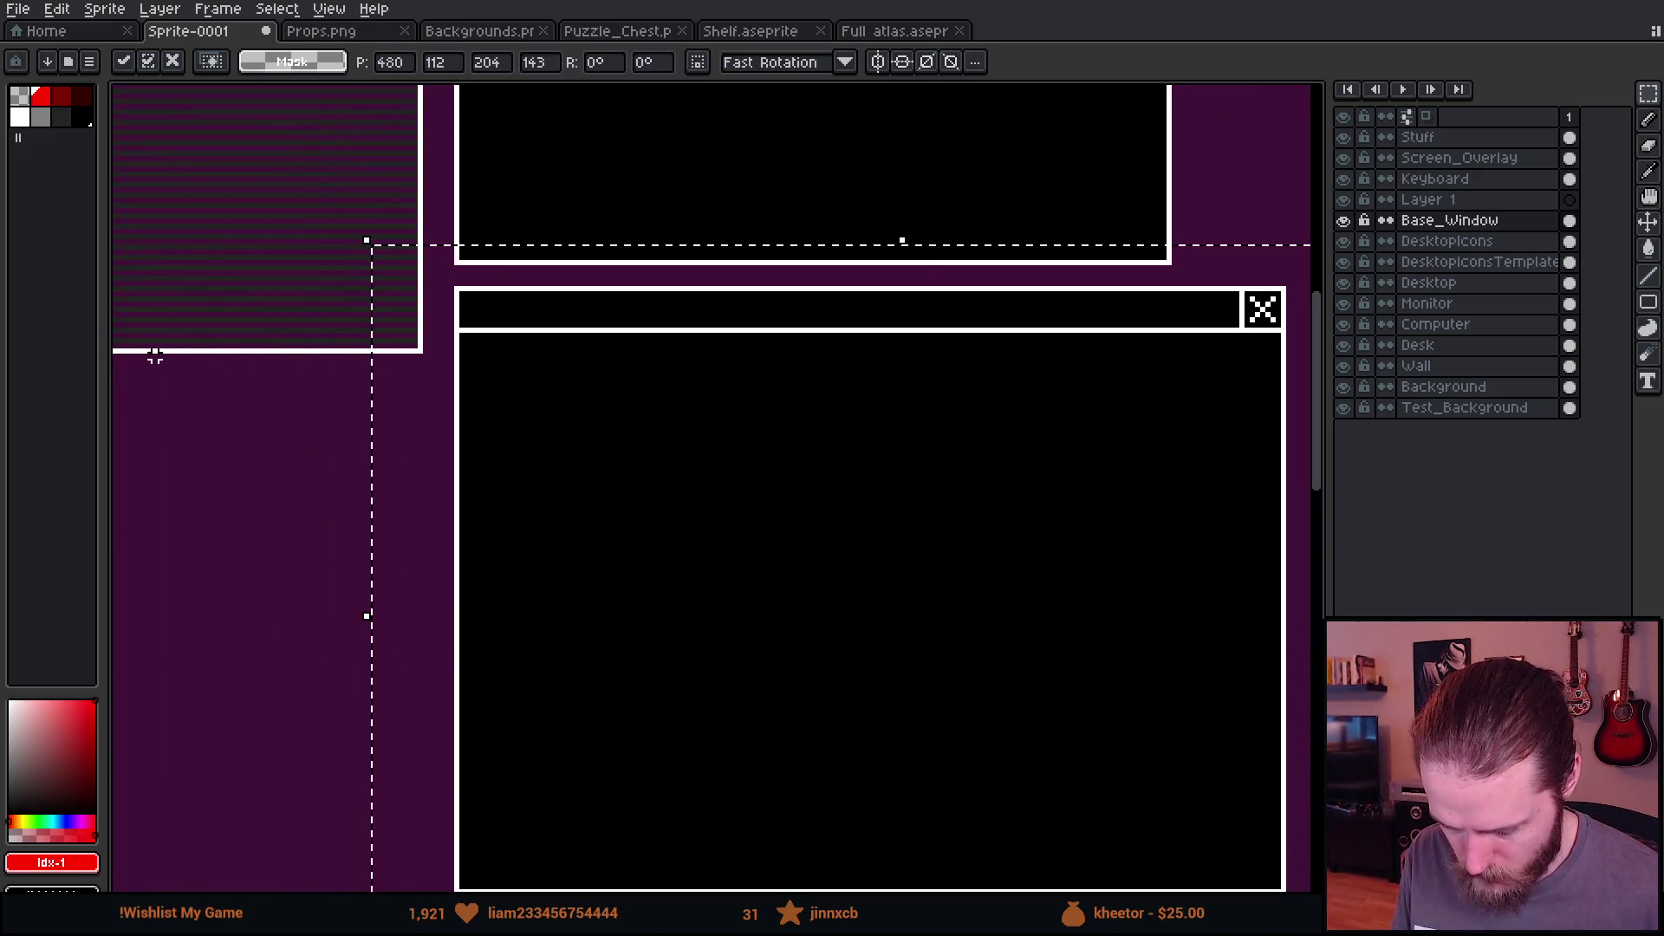
{"action": "left_click", "coordinate": [248, 309]}
{"action": "scroll", "coordinate": [249, 310], "scroll_direction": "down", "scroll_amount": 5}
{"action": "mouse_move", "coordinate": [791, 407]}
{"action": "left_mouse_down"}
{"action": "mouse_move", "coordinate": [575, 383]}
{"action": "mouse_move", "coordinate": [524, 419]}
{"action": "left_mouse_up"}
{"action": "mouse_move", "coordinate": [539, 333]}
{"action": "left_mouse_down"}
{"action": "mouse_move", "coordinate": [898, 325]}
{"action": "mouse_move", "coordinate": [739, 338]}
{"action": "mouse_move", "coordinate": [857, 325]}
{"action": "left_mouse_up"}
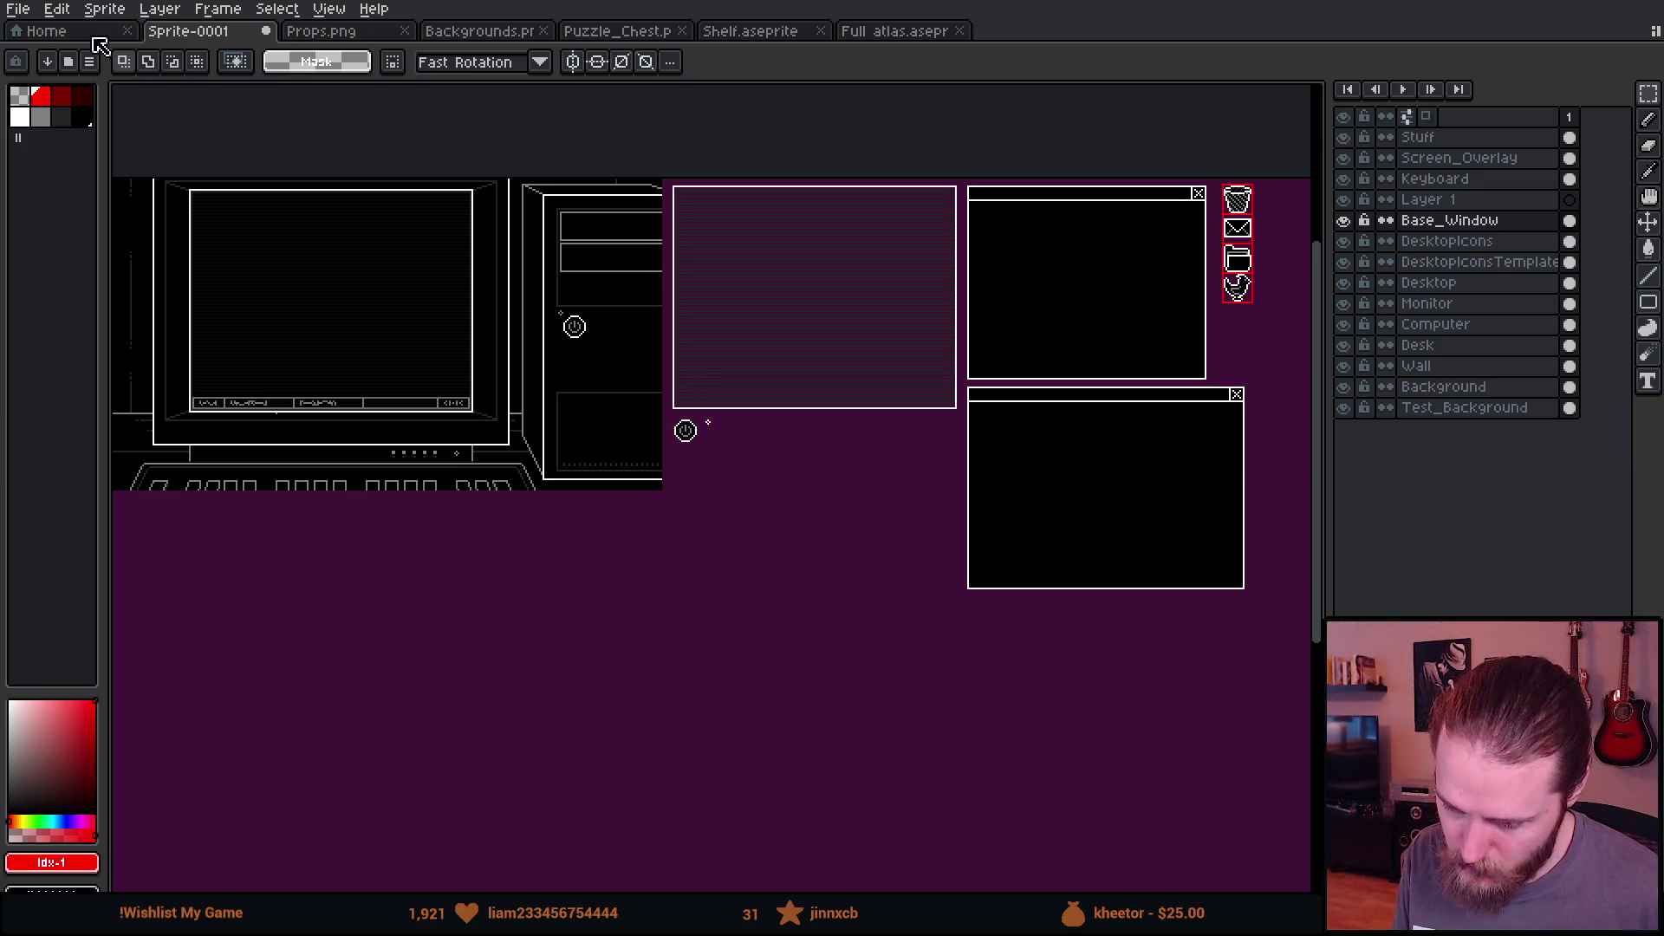
{"action": "left_click", "coordinate": [19, 10]}
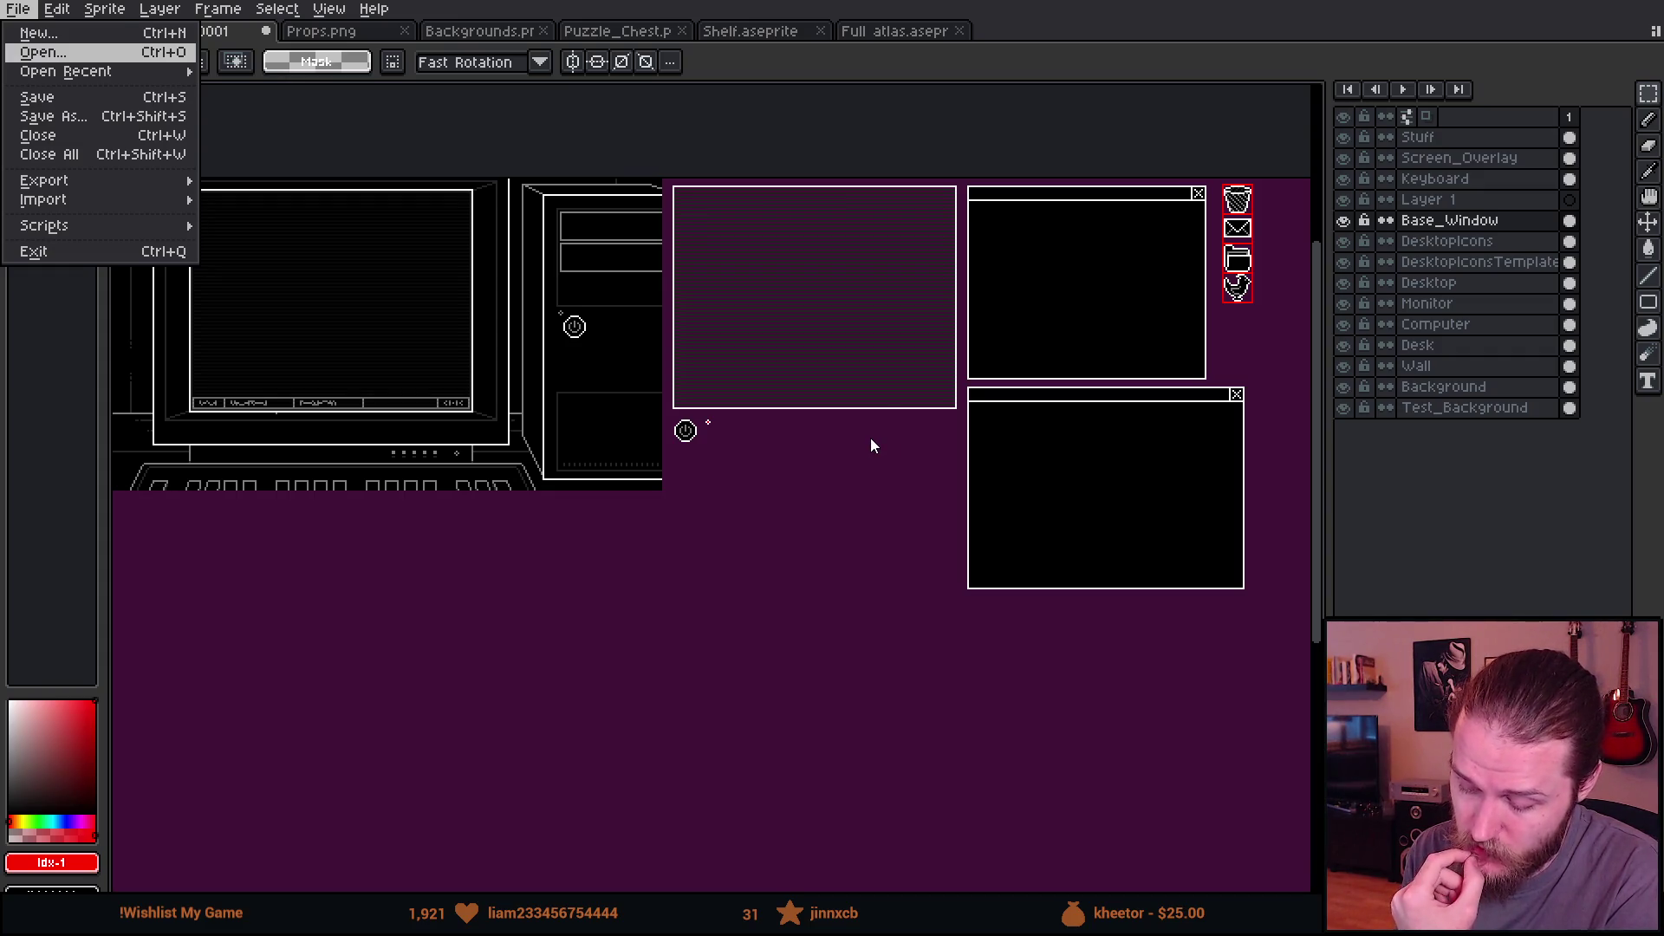
Step: Open MadChirpyLogo and select and copy its bird
{"action": "key", "text": "Down"}
{"action": "key", "text": "Right"}
{"action": "key", "text": "Return"}
{"action": "scroll", "coordinate": [869, 435], "scroll_direction": "up", "scroll_amount": 4}
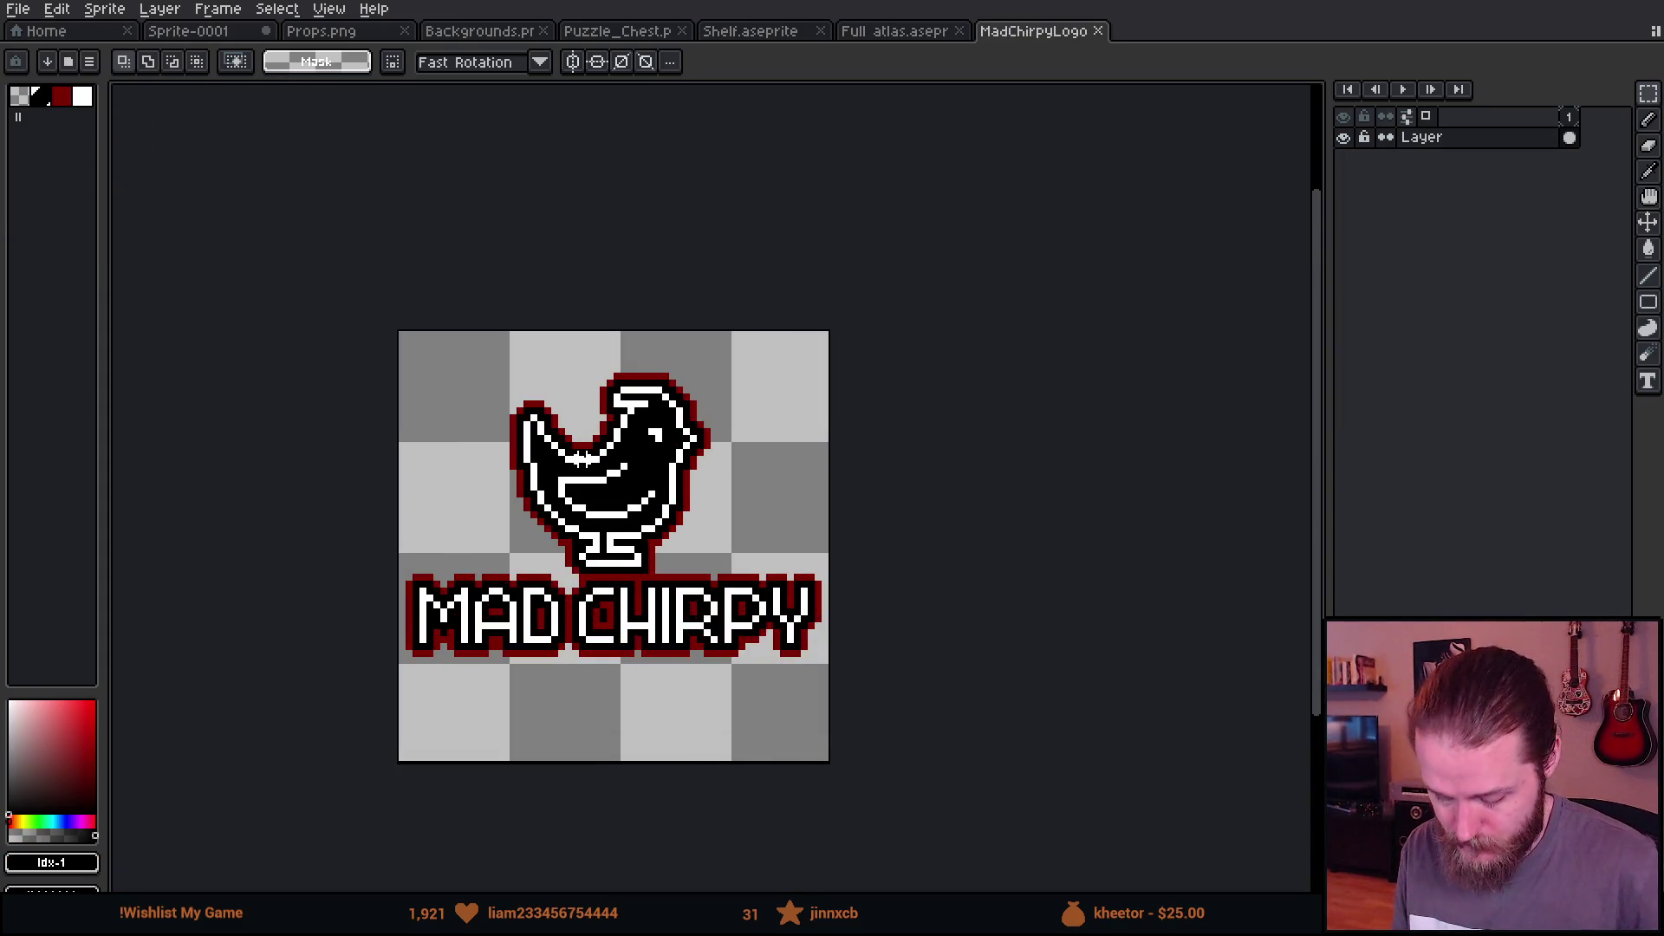
{"action": "mouse_move", "coordinate": [476, 312]}
{"action": "left_mouse_down"}
{"action": "mouse_move", "coordinate": [790, 520]}
{"action": "mouse_move", "coordinate": [791, 565]}
{"action": "left_mouse_up"}
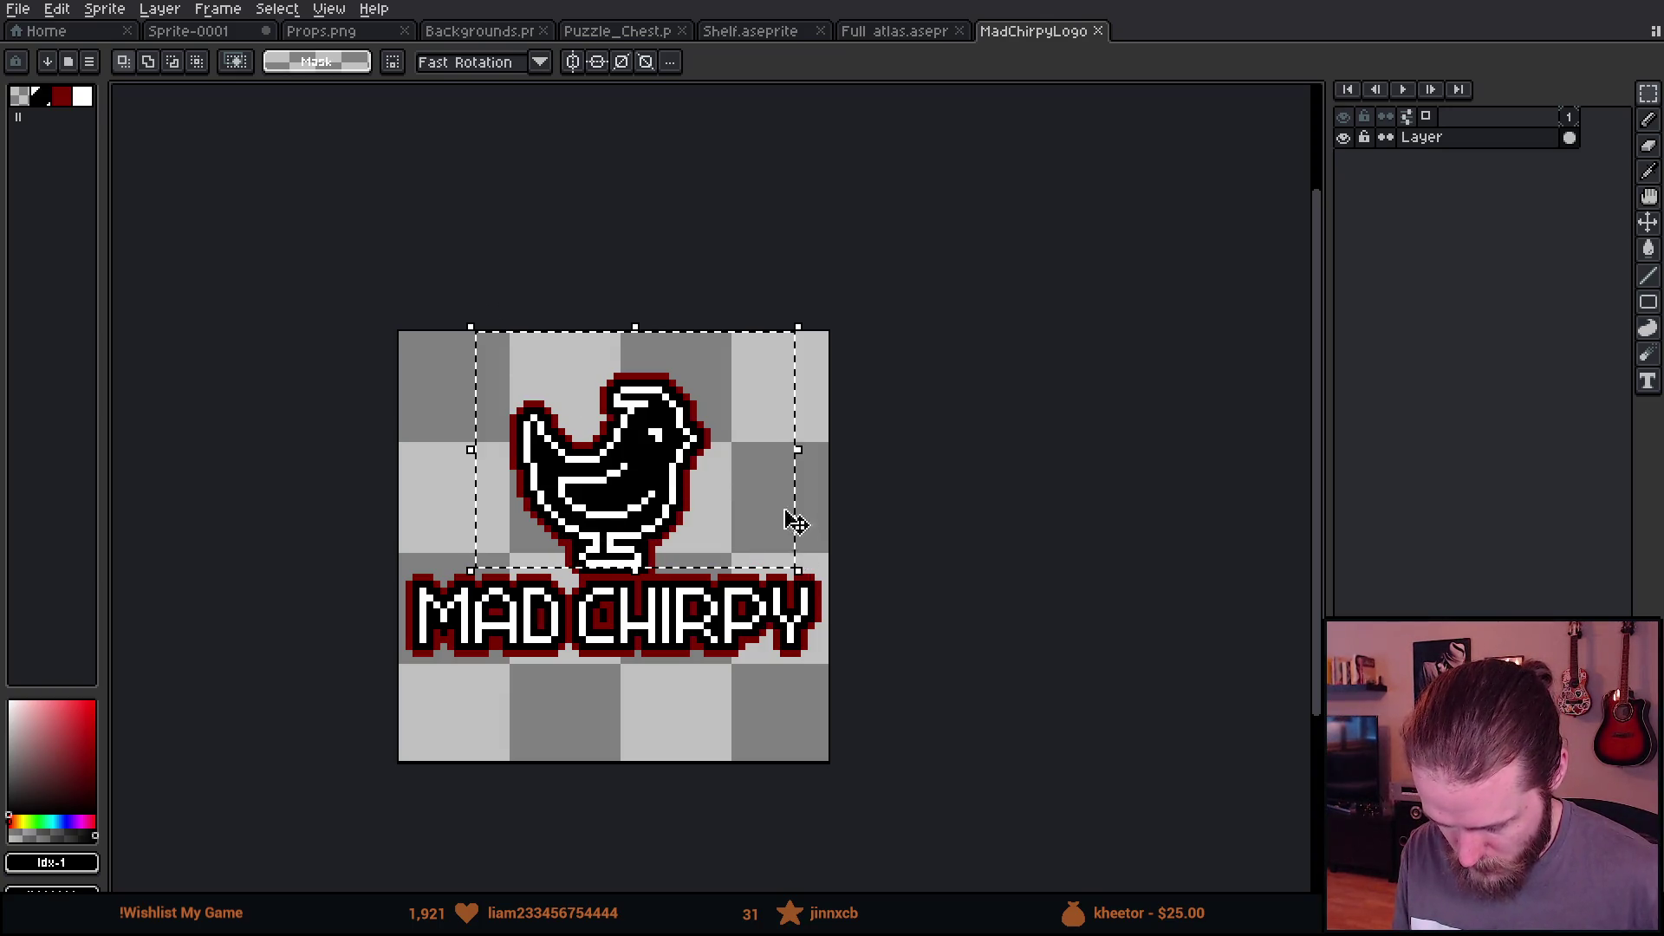
{"action": "scroll", "coordinate": [676, 190], "scroll_direction": "down", "scroll_amount": 1}
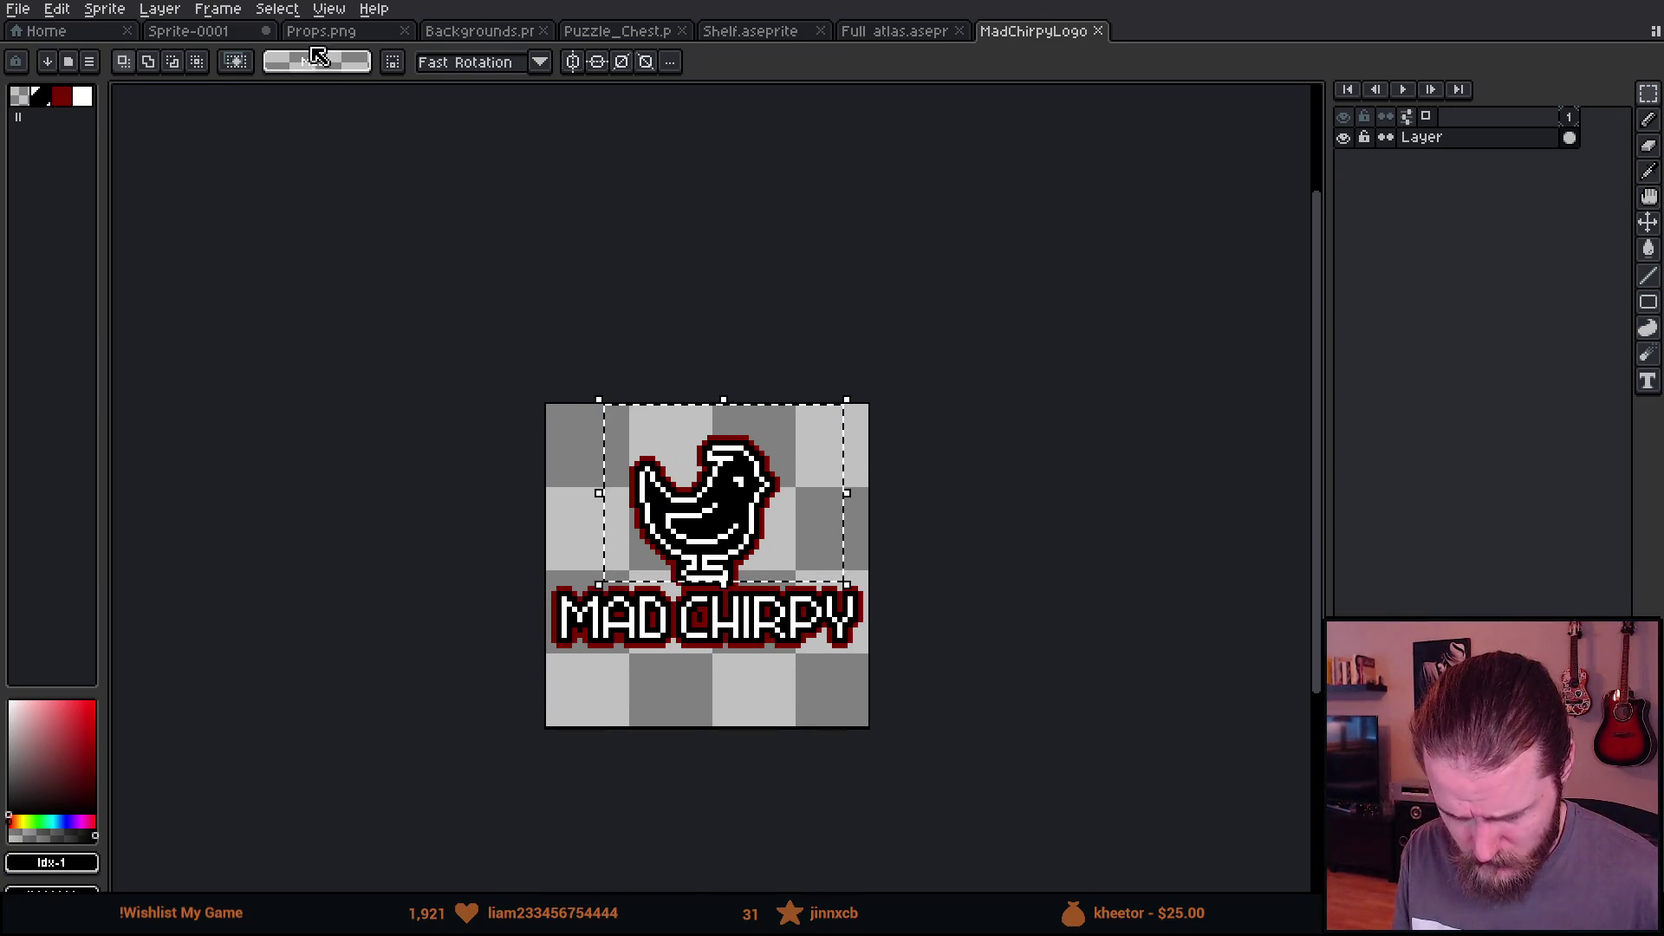
Step: Paste the bird into Sprite-0001 and drag it onto the monitor's upper-left window area
{"action": "left_click", "coordinate": [170, 32]}
{"action": "scroll", "coordinate": [378, 323], "scroll_direction": "up", "scroll_amount": 3}
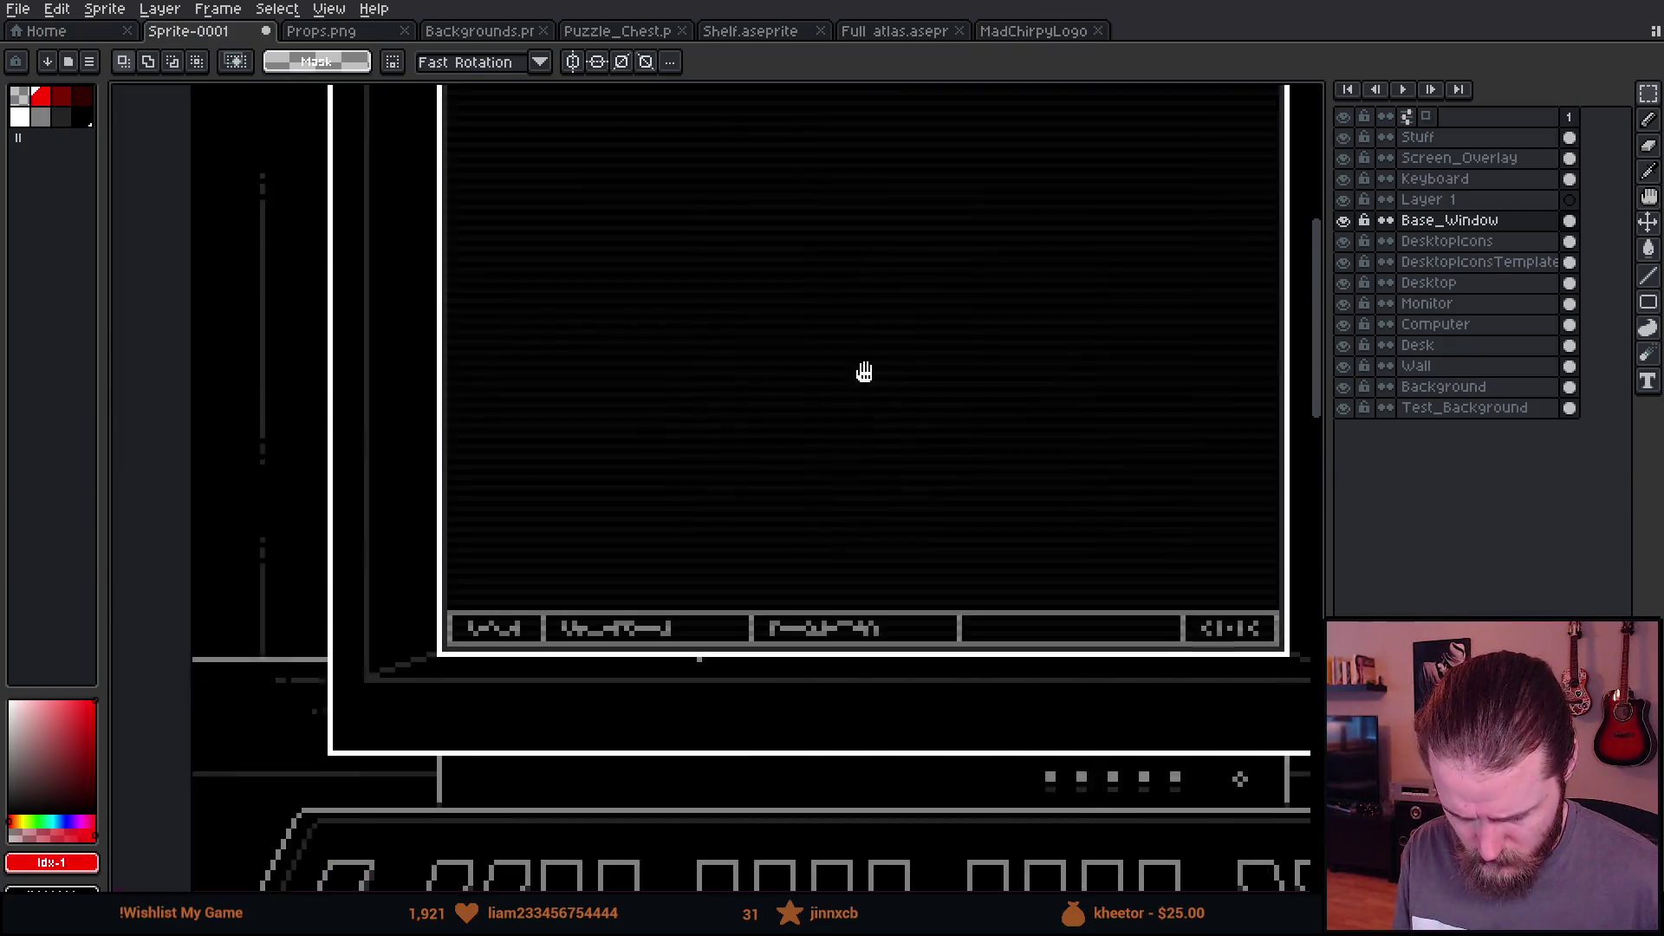
{"action": "key", "text": "ctrl+v"}
{"action": "scroll", "coordinate": [1014, 442], "scroll_direction": "right", "scroll_amount": 3}
{"action": "mouse_move", "coordinate": [160, 546]}
{"action": "left_mouse_down"}
{"action": "mouse_move", "coordinate": [465, 431]}
{"action": "mouse_move", "coordinate": [494, 543]}
{"action": "mouse_move", "coordinate": [613, 456]}
{"action": "mouse_move", "coordinate": [650, 359]}
{"action": "mouse_move", "coordinate": [663, 437]}
{"action": "mouse_move", "coordinate": [630, 407]}
{"action": "left_mouse_up"}
{"action": "scroll", "coordinate": [468, 431], "scroll_direction": "down", "scroll_amount": 1}
{"action": "scroll", "coordinate": [457, 428], "scroll_direction": "up", "scroll_amount": 1}
{"action": "scroll", "coordinate": [527, 460], "scroll_direction": "left", "scroll_amount": 2}
{"action": "scroll", "coordinate": [631, 408], "scroll_direction": "down", "scroll_amount": 1}
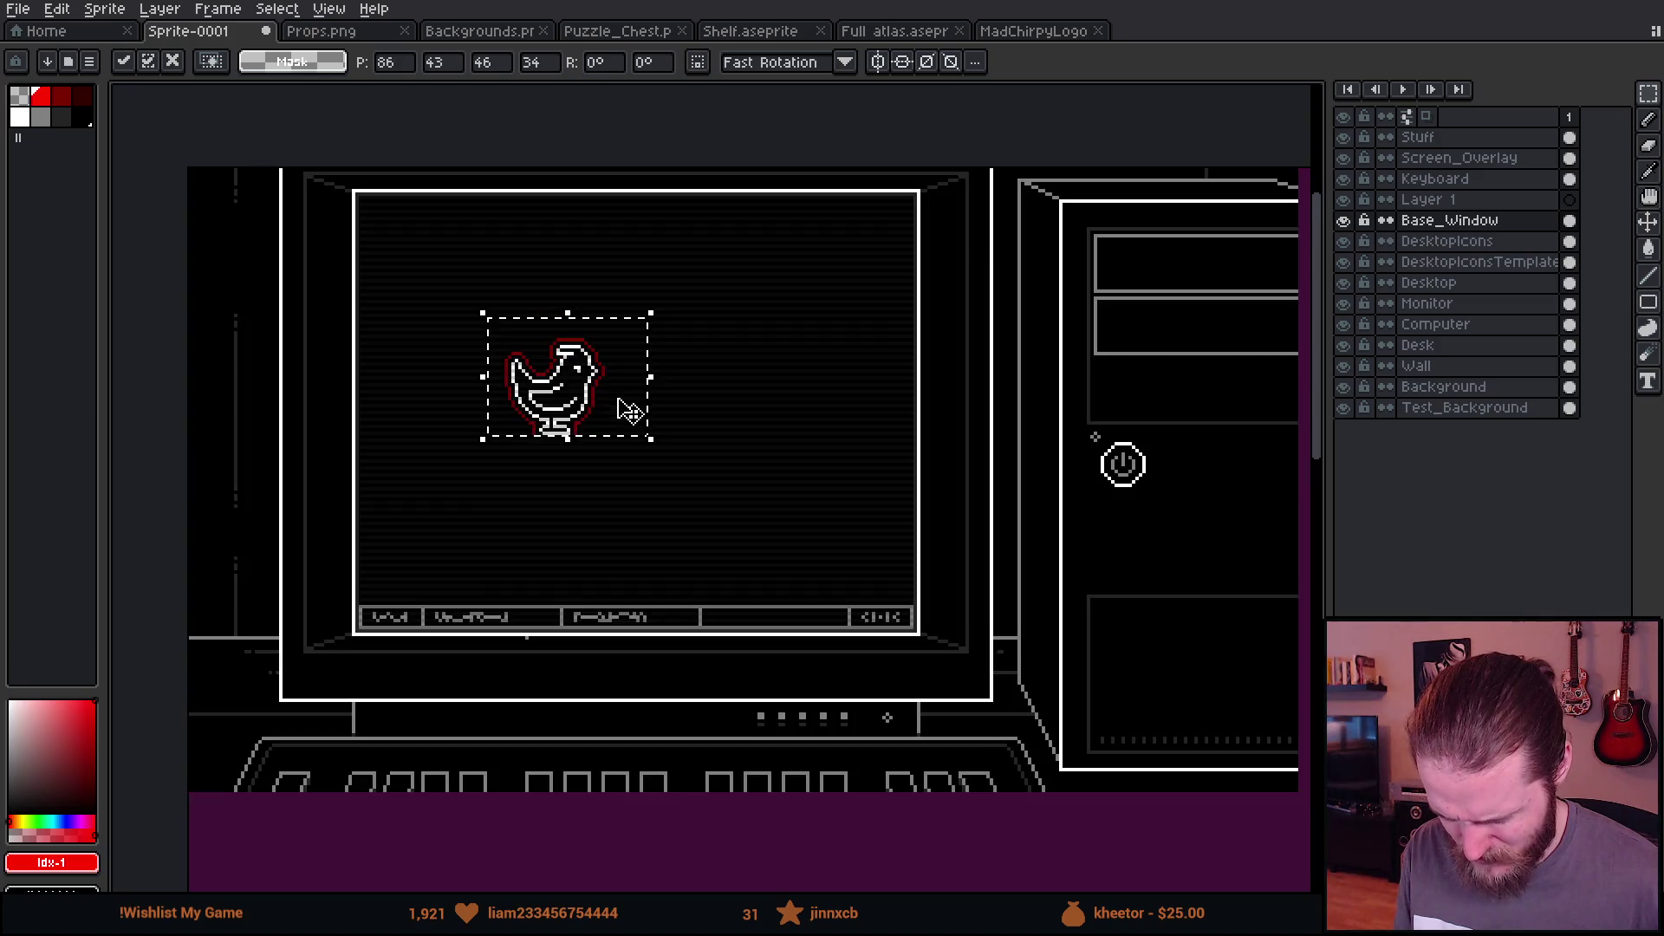
{"action": "left_click_drag", "start_coordinate": [891, 438], "coordinate": [111, 487]}
{"action": "scroll", "coordinate": [927, 475], "scroll_direction": "down", "scroll_amount": 2}
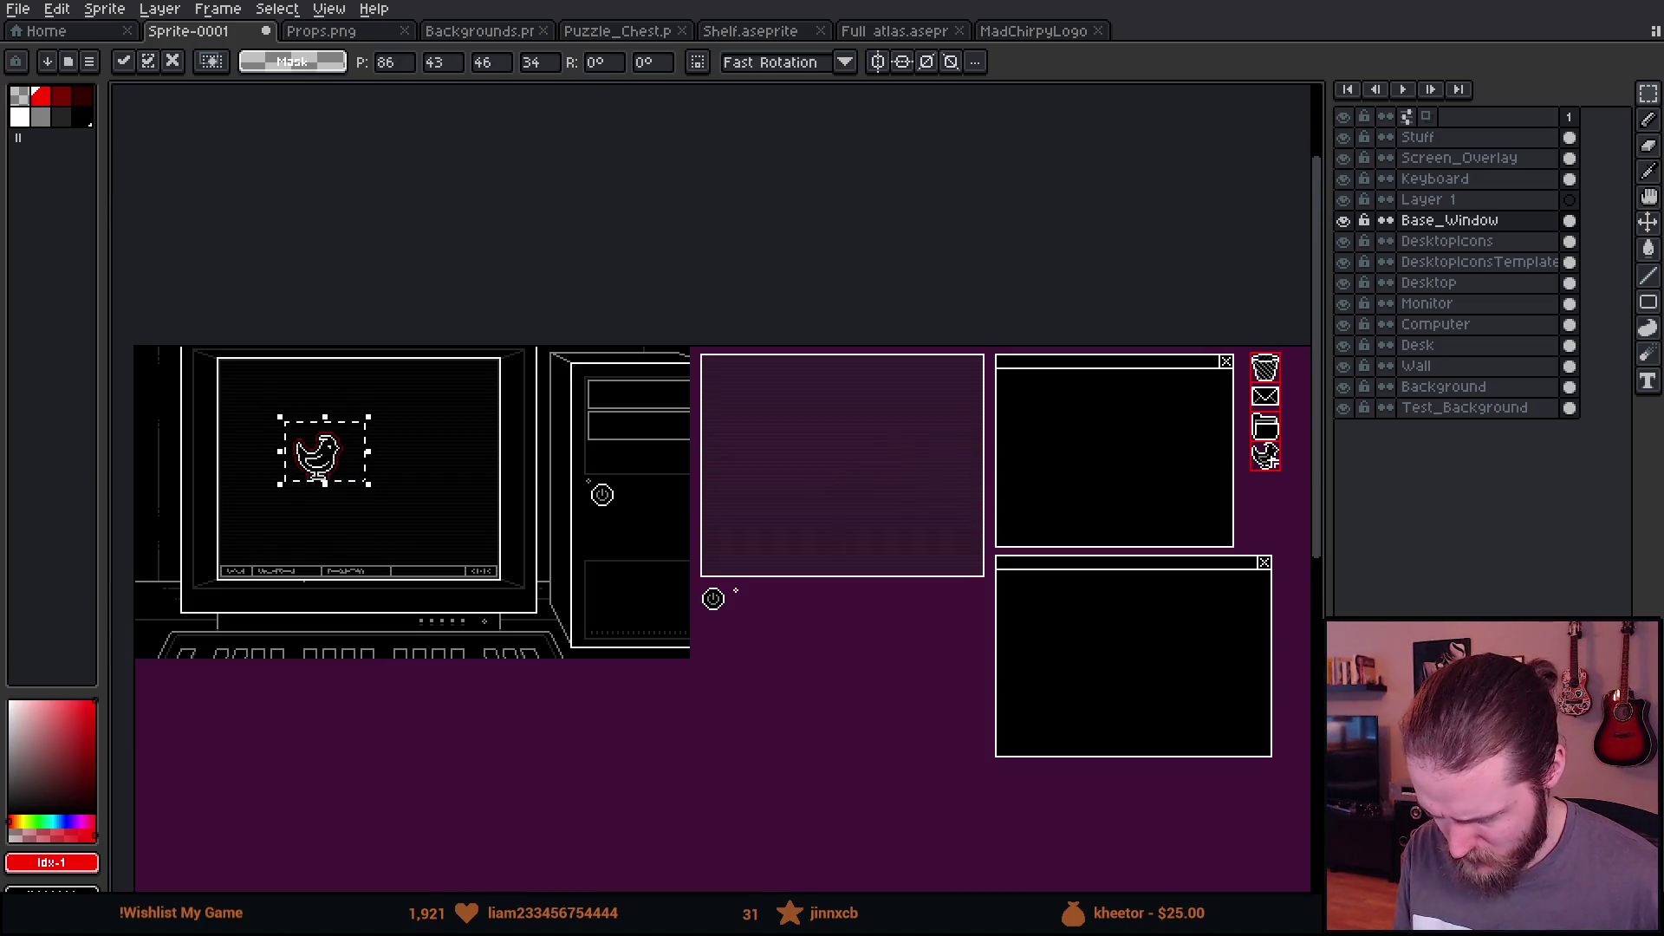
Step: Drag the floating bird to the upper middle of the monitor window, at 110,41
{"action": "scroll", "coordinate": [1278, 466], "scroll_direction": "up", "scroll_amount": 3}
{"action": "scroll", "coordinate": [1077, 476], "scroll_direction": "down", "scroll_amount": 2}
{"action": "scroll", "coordinate": [1252, 486], "scroll_direction": "left", "scroll_amount": 5}
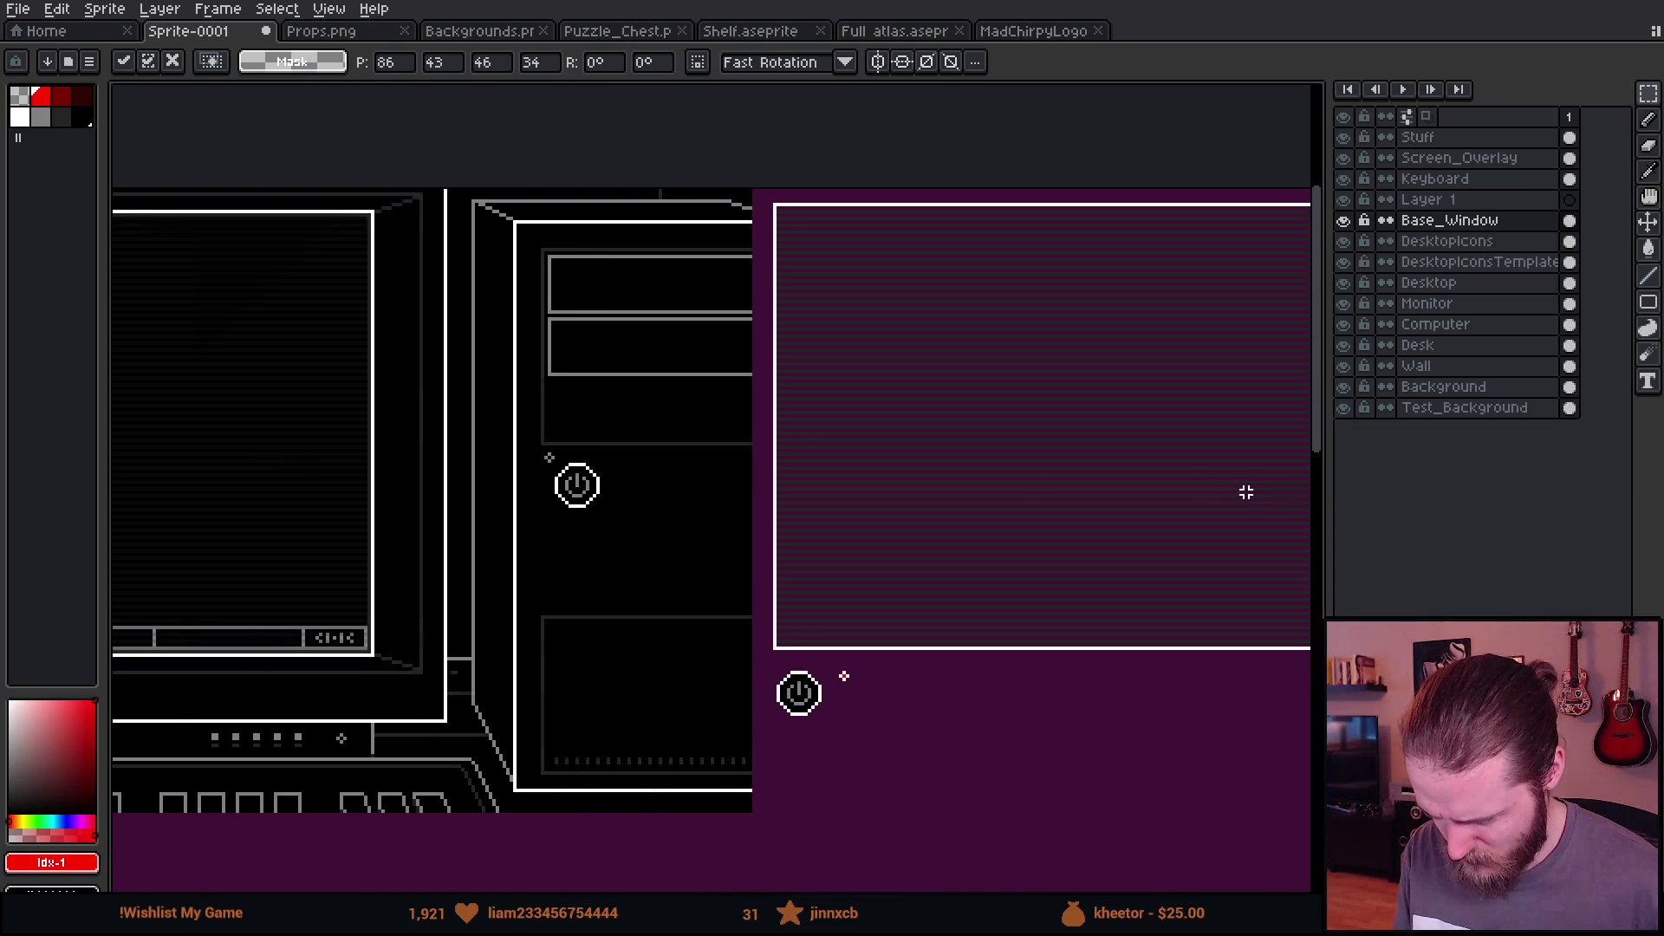
{"action": "scroll", "coordinate": [1002, 512], "scroll_direction": "up", "scroll_amount": 2}
{"action": "scroll", "coordinate": [527, 405], "scroll_direction": "up", "scroll_amount": 1}
{"action": "mouse_move", "coordinate": [612, 364]}
{"action": "left_mouse_down"}
{"action": "mouse_move", "coordinate": [517, 404]}
{"action": "mouse_move", "coordinate": [424, 520]}
{"action": "left_mouse_up"}
{"action": "mouse_move", "coordinate": [406, 606]}
{"action": "left_mouse_down"}
{"action": "mouse_move", "coordinate": [500, 556]}
{"action": "mouse_move", "coordinate": [488, 352]}
{"action": "mouse_move", "coordinate": [497, 600]}
{"action": "mouse_move", "coordinate": [476, 570]}
{"action": "mouse_move", "coordinate": [475, 391]}
{"action": "mouse_move", "coordinate": [483, 577]}
{"action": "left_mouse_up"}
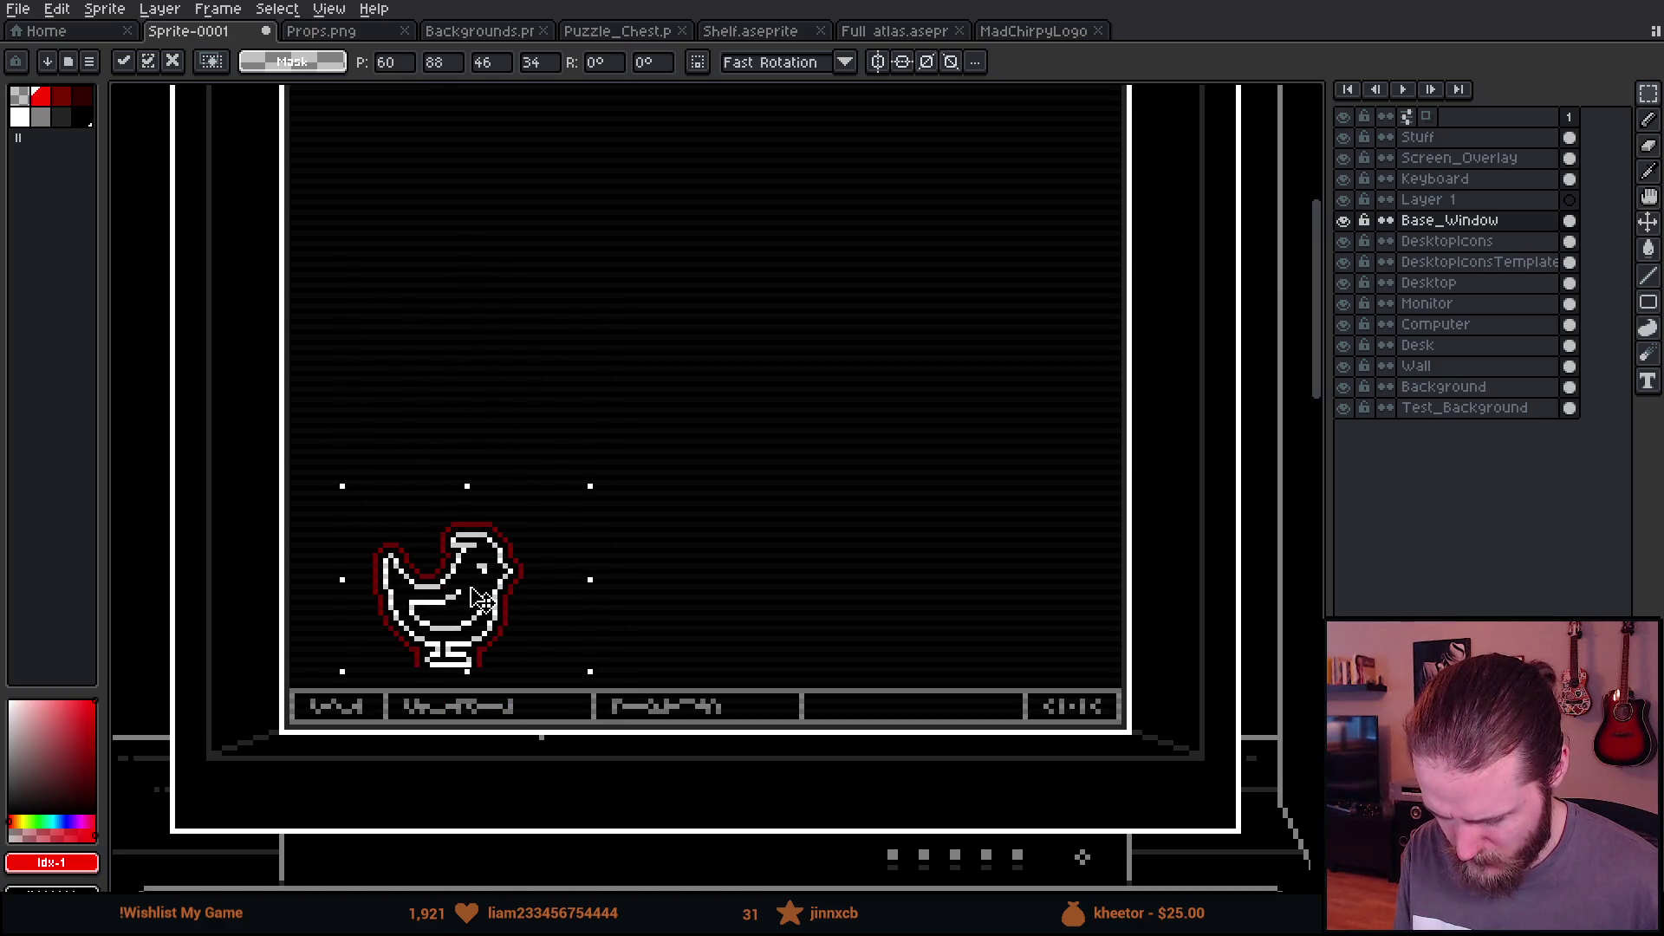
{"action": "scroll", "coordinate": [483, 598], "scroll_direction": "down", "scroll_amount": 1}
{"action": "scroll", "coordinate": [483, 598], "scroll_direction": "up", "scroll_amount": 1}
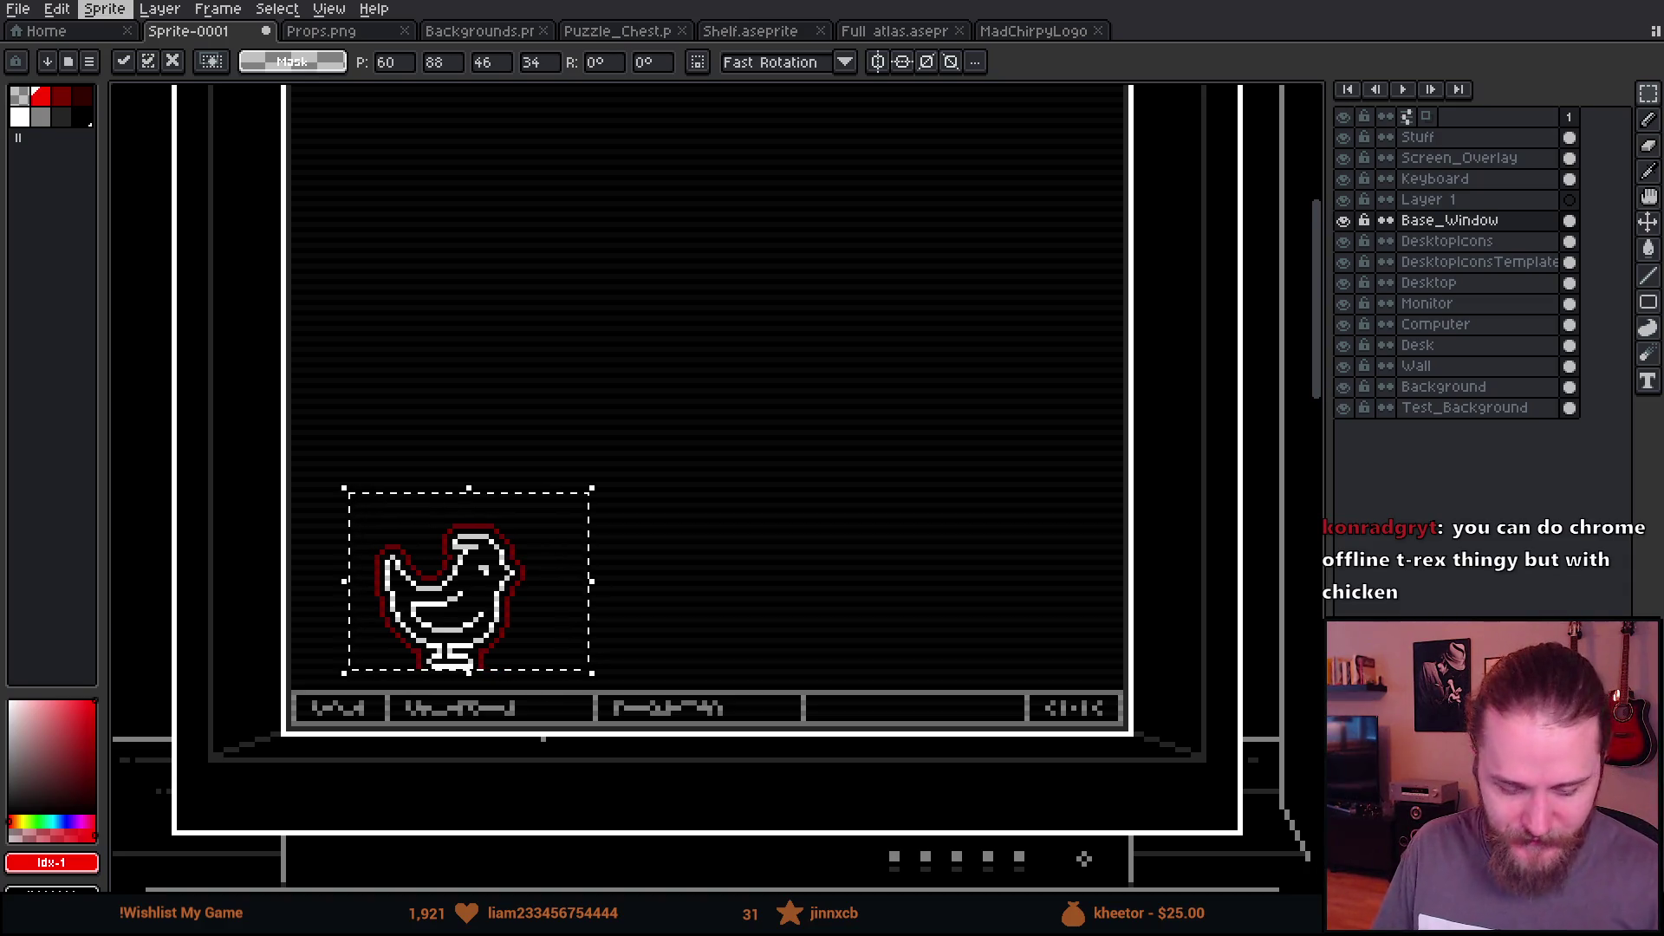
{"action": "mouse_move", "coordinate": [550, 639]}
{"action": "left_mouse_down"}
{"action": "mouse_move", "coordinate": [739, 353]}
{"action": "mouse_move", "coordinate": [794, 382]}
{"action": "left_mouse_up"}
{"action": "scroll", "coordinate": [788, 375], "scroll_direction": "down", "scroll_amount": 1}
{"action": "scroll", "coordinate": [769, 382], "scroll_direction": "up", "scroll_amount": 4}
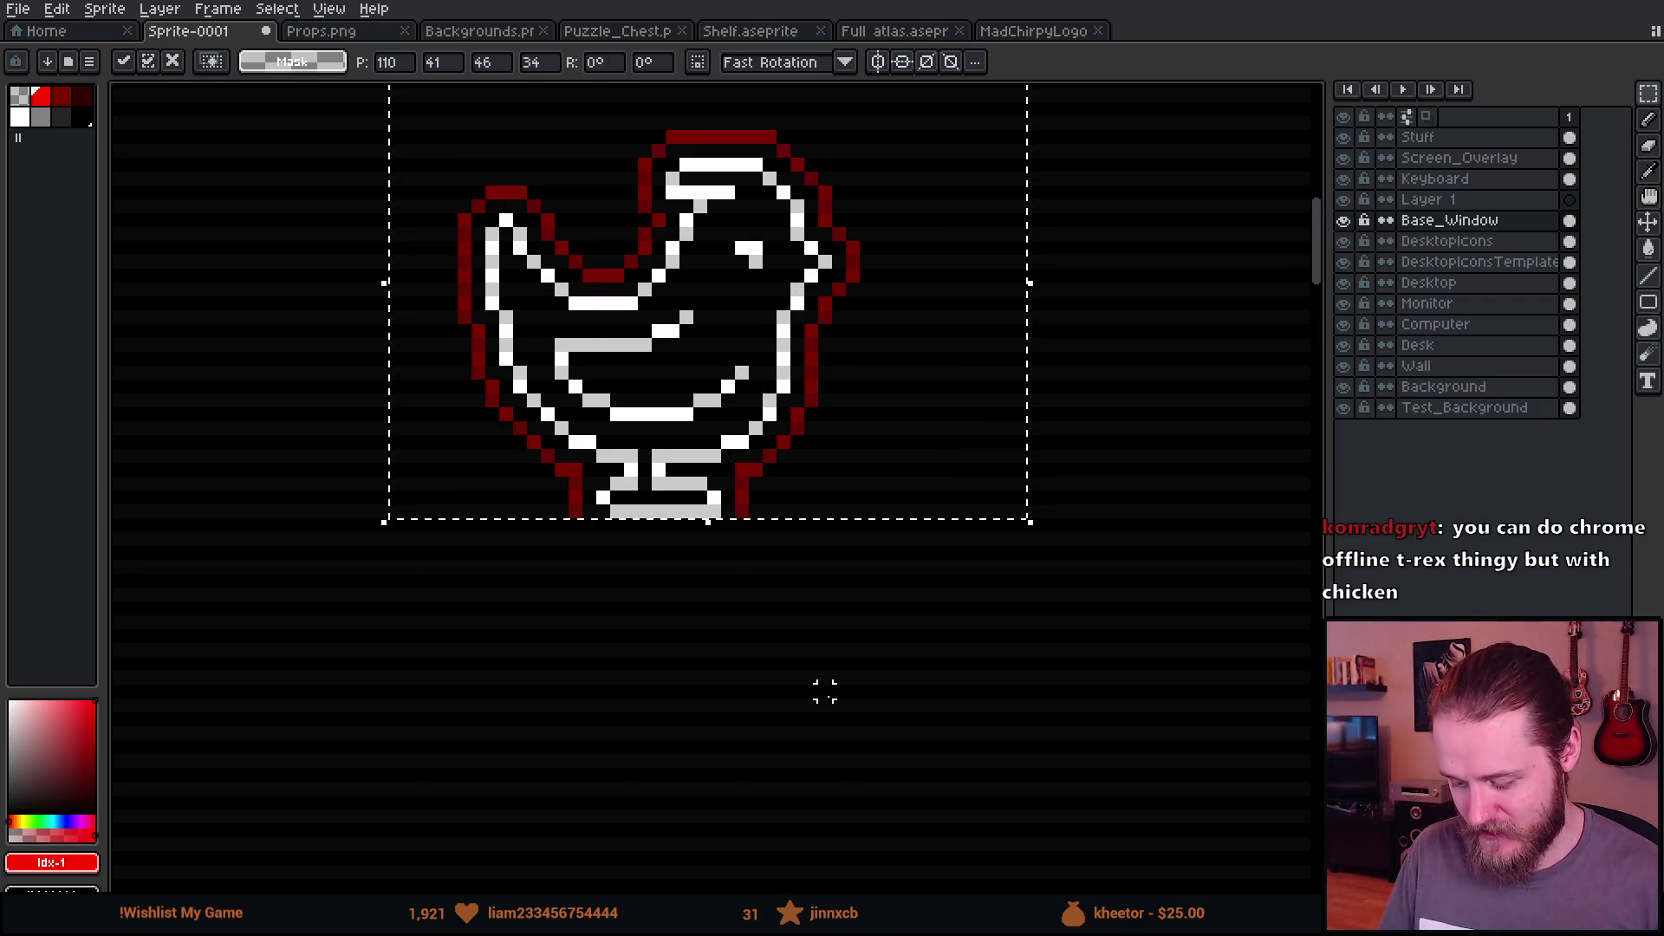
{"action": "scroll", "coordinate": [535, 486], "scroll_direction": "up", "scroll_amount": 3}
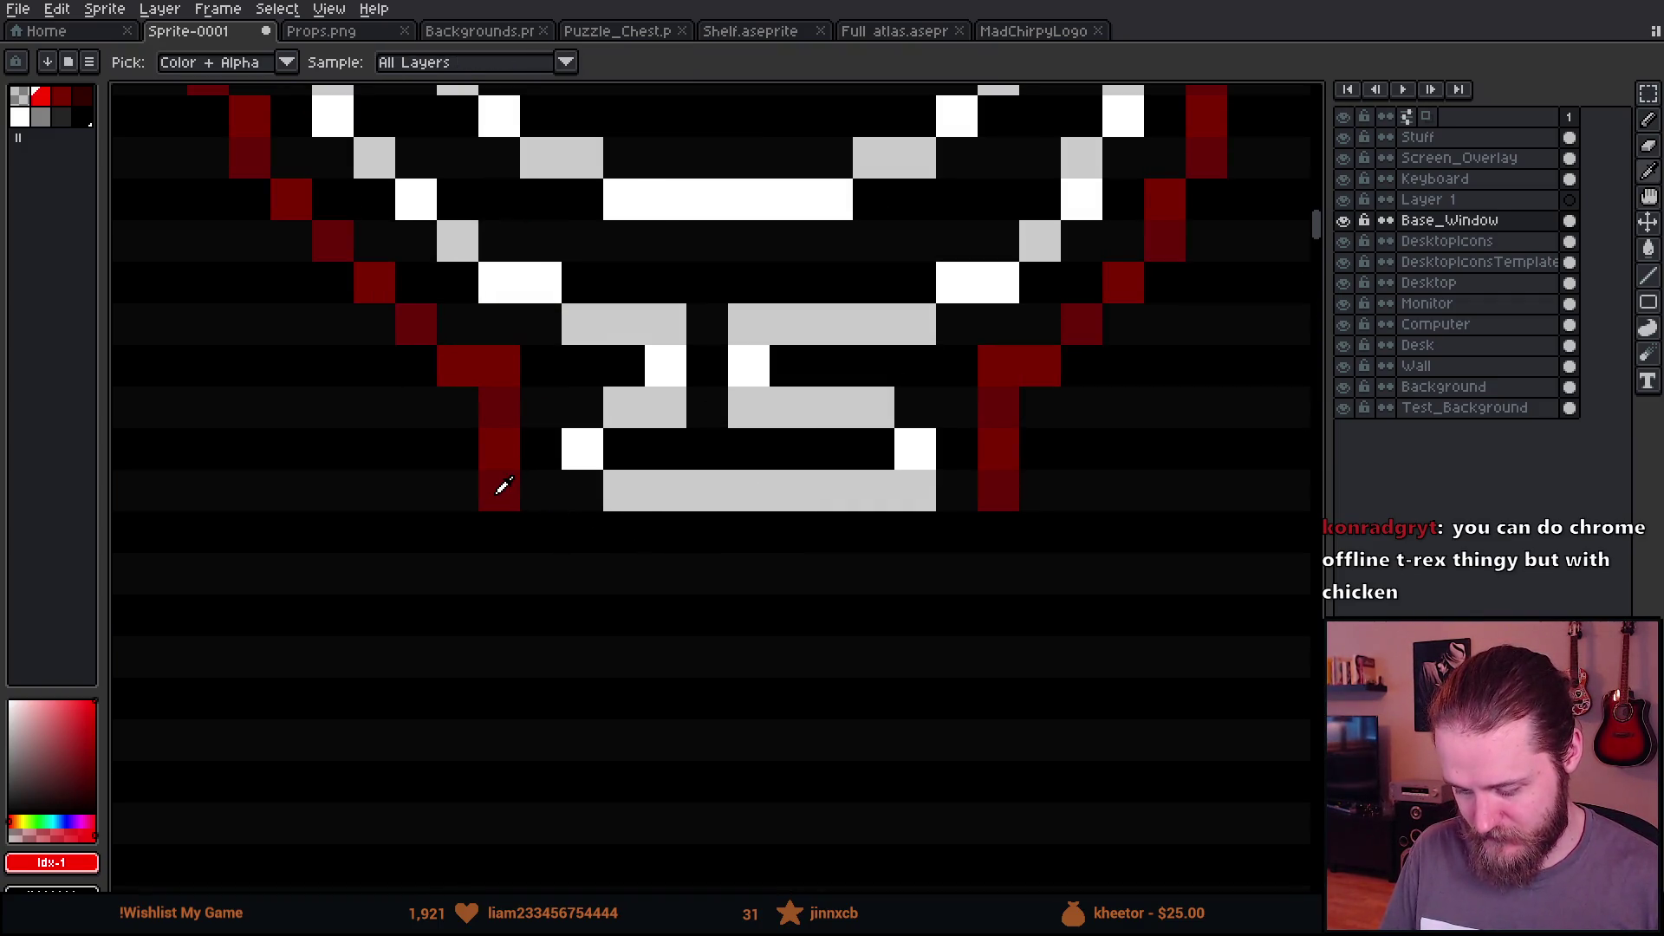
Step: Draw dark red pixels and a dark red line under the bird's foot
{"action": "left_click", "coordinate": [503, 487], "text": "alt"}
{"action": "key", "text": "b"}
{"action": "left_click", "coordinate": [524, 530]}
{"action": "left_click", "coordinate": [567, 561]}
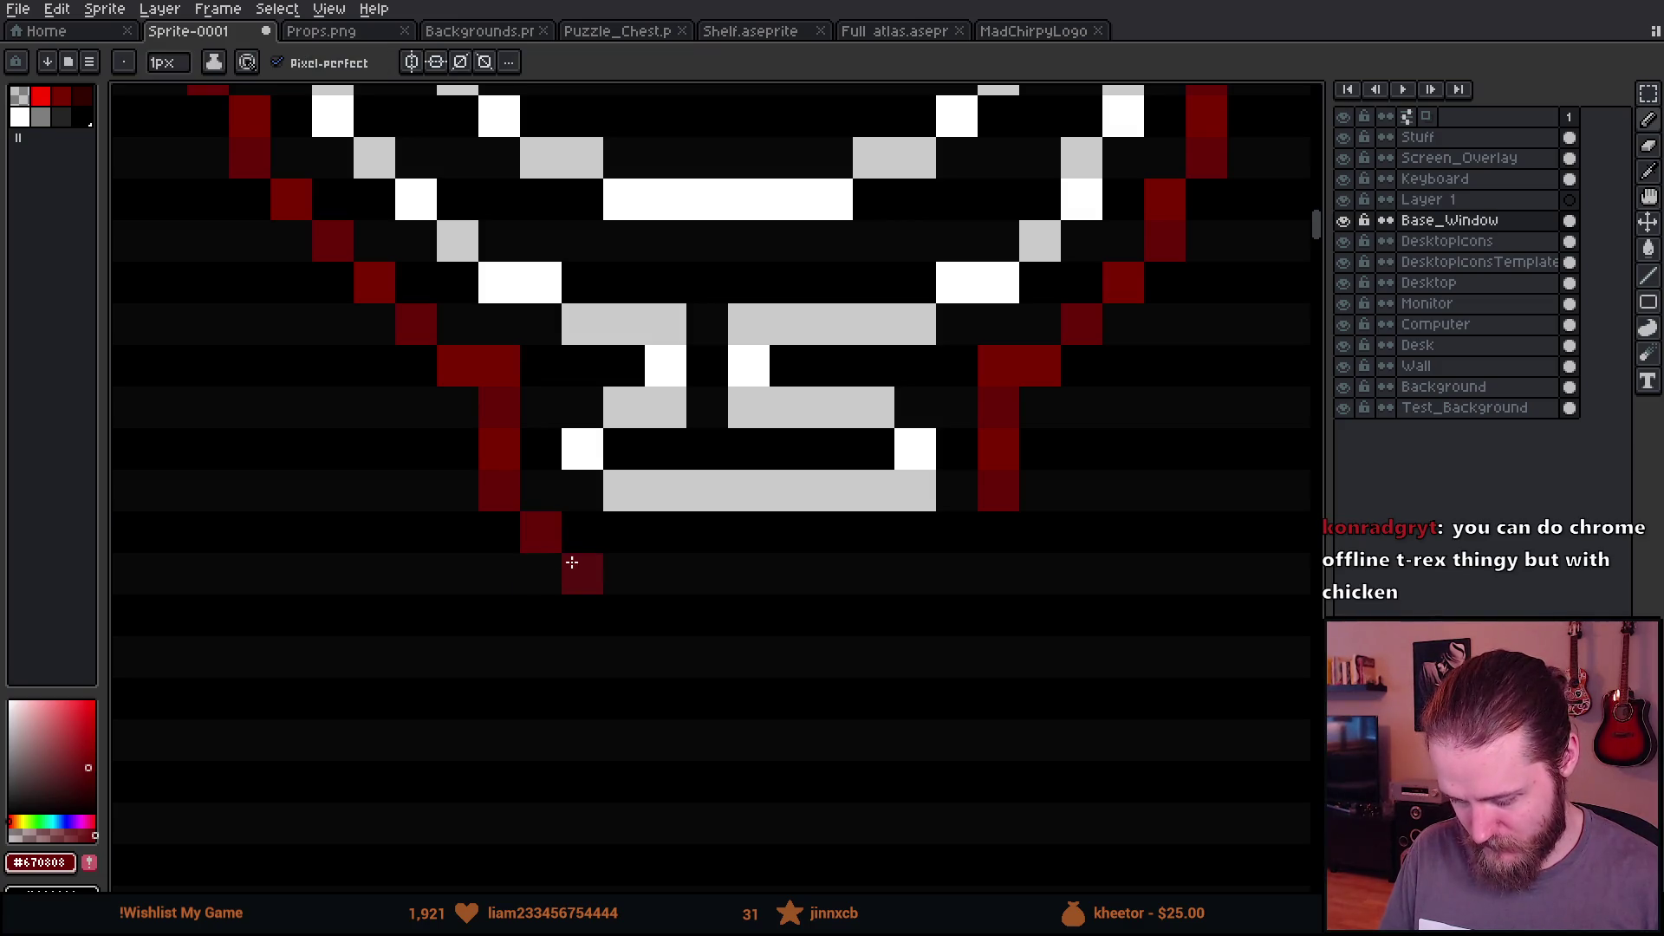
{"action": "mouse_move", "coordinate": [580, 562]}
{"action": "left_mouse_down"}
{"action": "mouse_move", "coordinate": [921, 569]}
{"action": "mouse_move", "coordinate": [995, 550]}
{"action": "left_mouse_up"}
{"action": "scroll", "coordinate": [1006, 564], "scroll_direction": "down", "scroll_amount": 8}
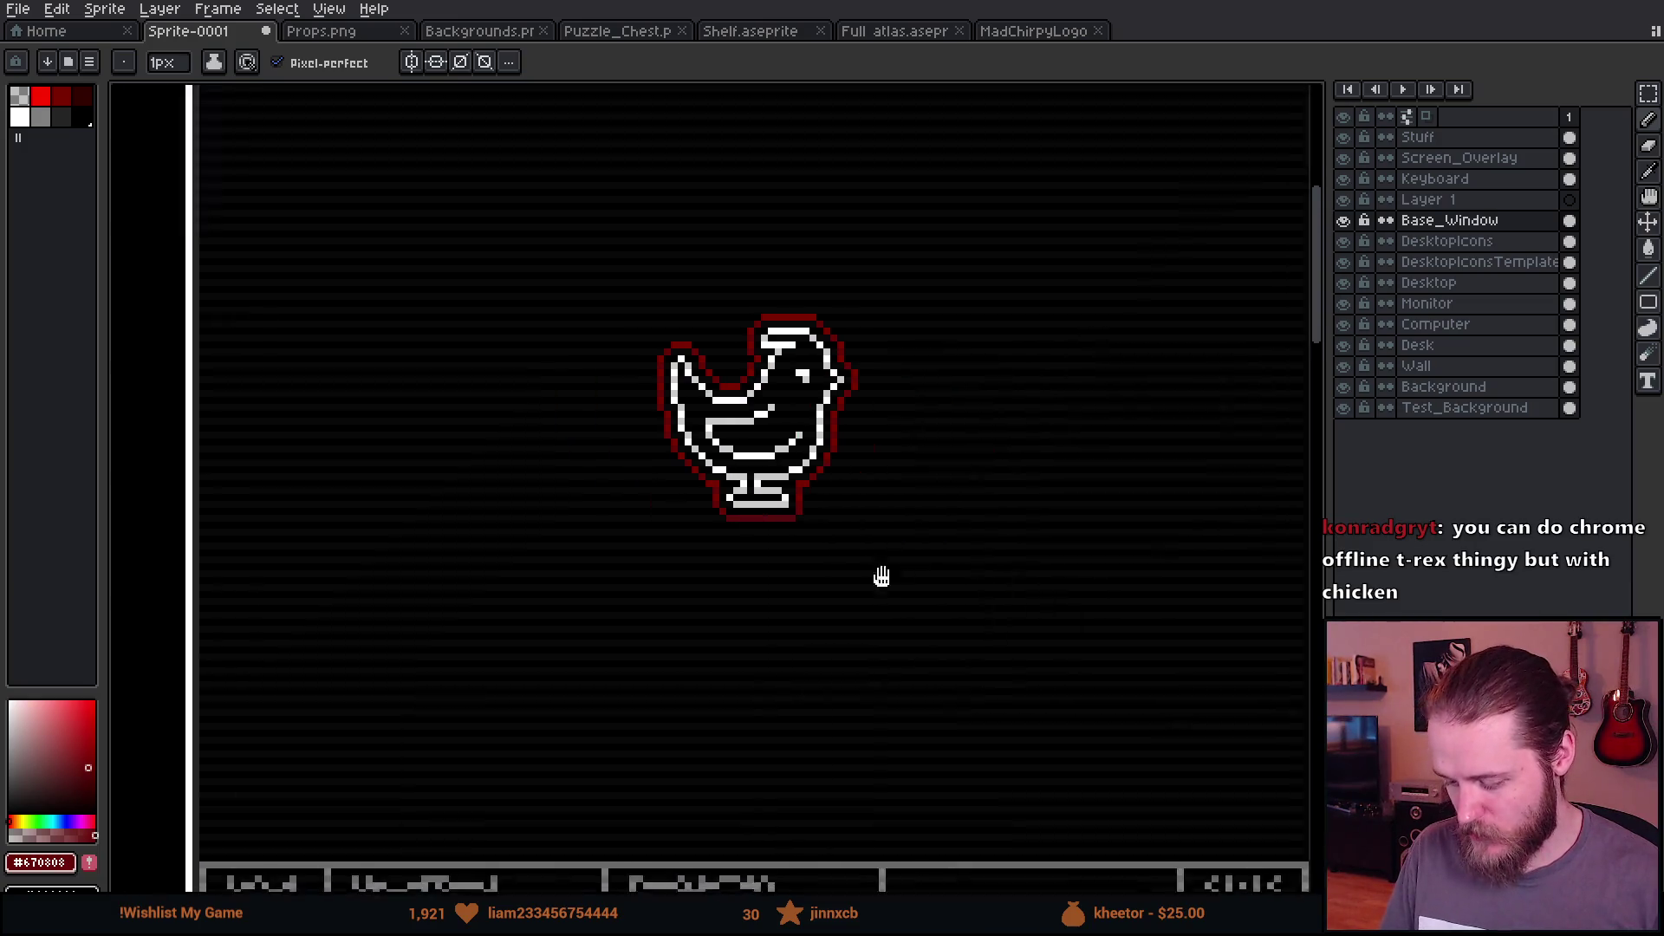
{"action": "scroll", "coordinate": [781, 564], "scroll_direction": "down", "scroll_amount": 1}
{"action": "scroll", "coordinate": [842, 548], "scroll_direction": "up", "scroll_amount": 1}
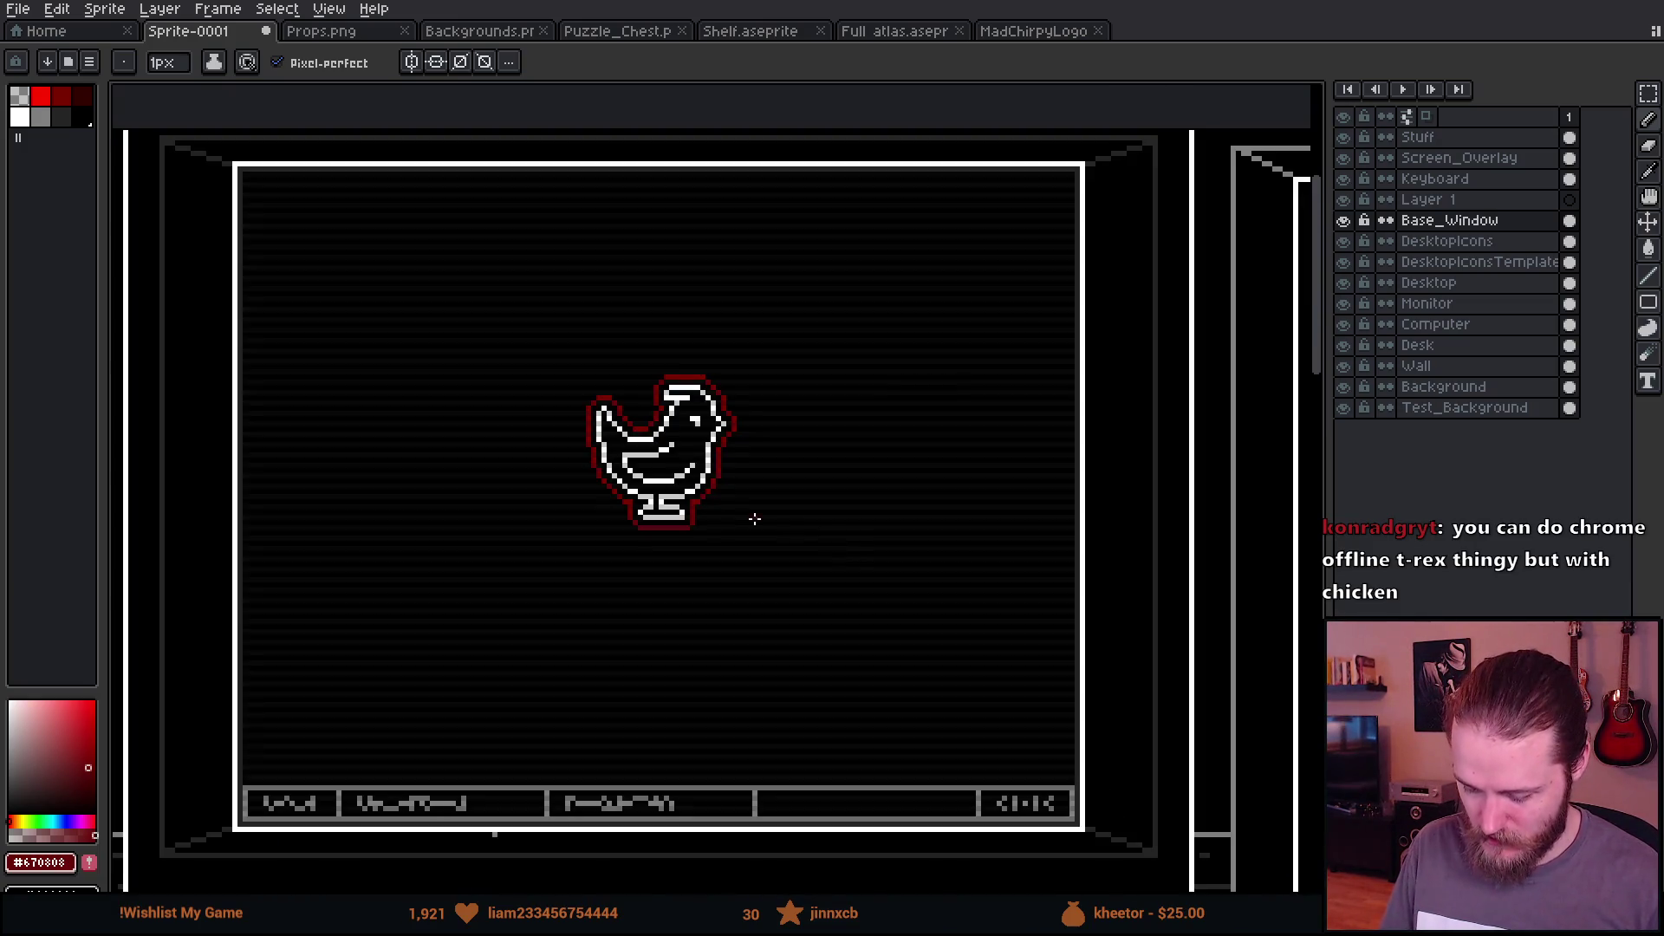
Step: Cut the bird off the monitor screen and paste it onto the purple desktop area
{"action": "key", "text": "m"}
{"action": "mouse_move", "coordinate": [512, 307]}
{"action": "left_mouse_down"}
{"action": "mouse_move", "coordinate": [892, 709]}
{"action": "mouse_move", "coordinate": [837, 620]}
{"action": "mouse_move", "coordinate": [581, 507]}
{"action": "left_mouse_up"}
{"action": "scroll", "coordinate": [772, 583], "scroll_direction": "down", "scroll_amount": 1}
{"action": "scroll", "coordinate": [772, 584], "scroll_direction": "up", "scroll_amount": 1}
{"action": "key", "text": "ctrl+x"}
{"action": "scroll", "coordinate": [937, 606], "scroll_direction": "down", "scroll_amount": 3}
{"action": "left_click_drag", "start_coordinate": [937, 605], "coordinate": [811, 416]}
{"action": "scroll", "coordinate": [810, 416], "scroll_direction": "up", "scroll_amount": 2}
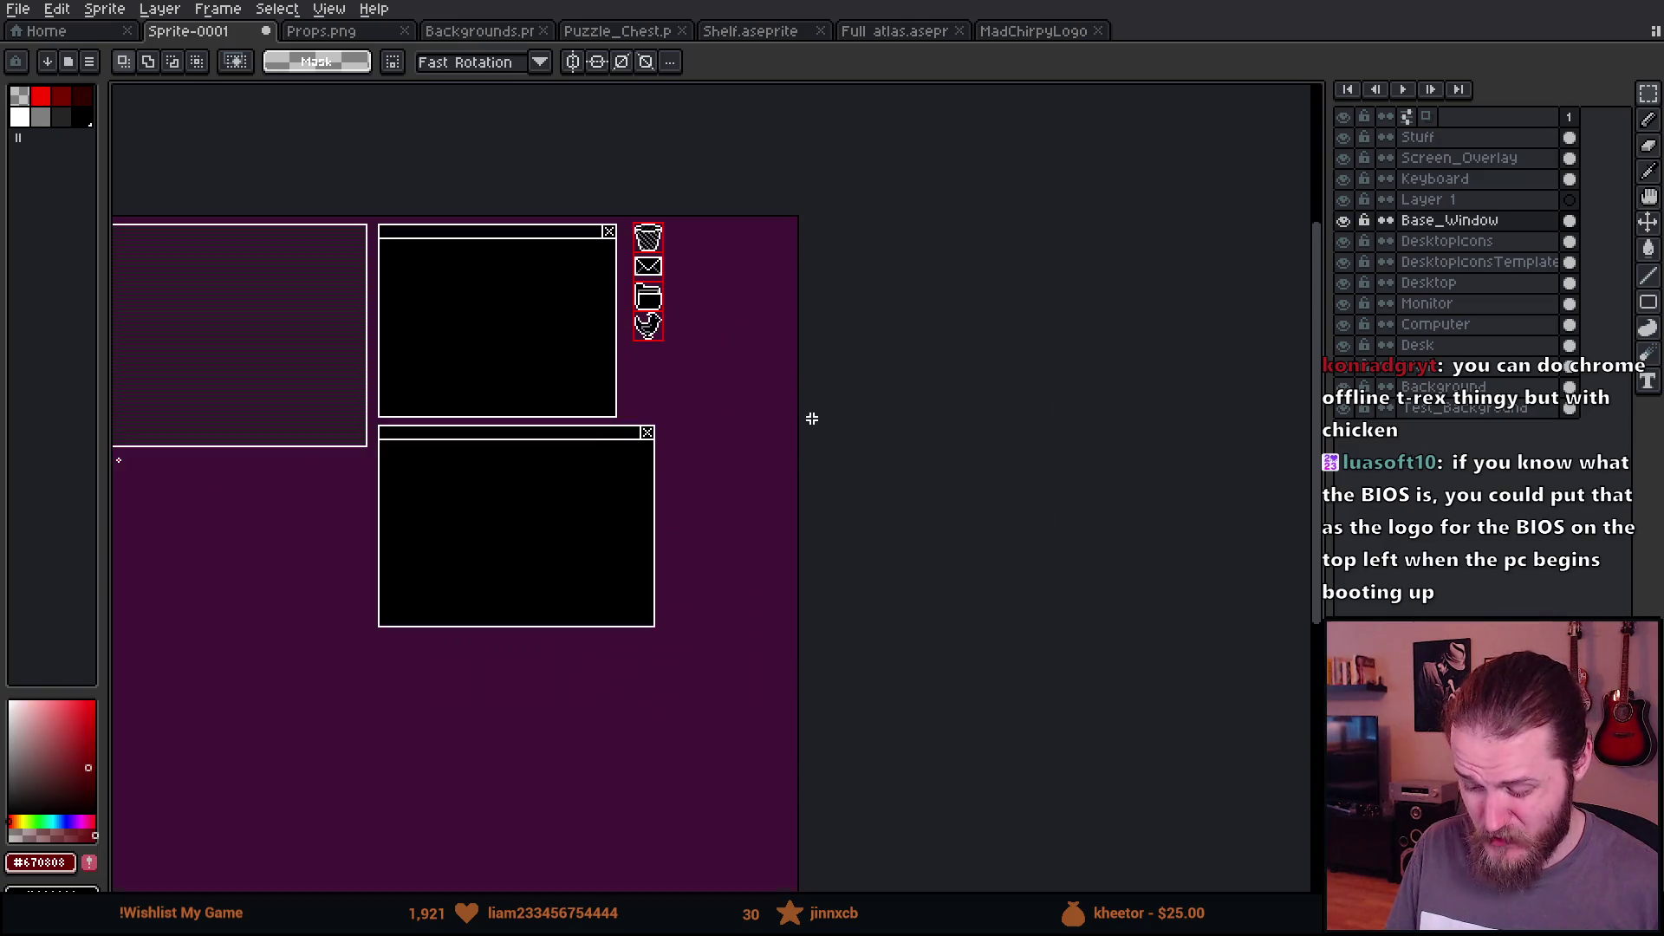
{"action": "left_click_drag", "start_coordinate": [672, 426], "coordinate": [773, 531]}
{"action": "scroll", "coordinate": [548, 503], "scroll_direction": "up", "scroll_amount": 3}
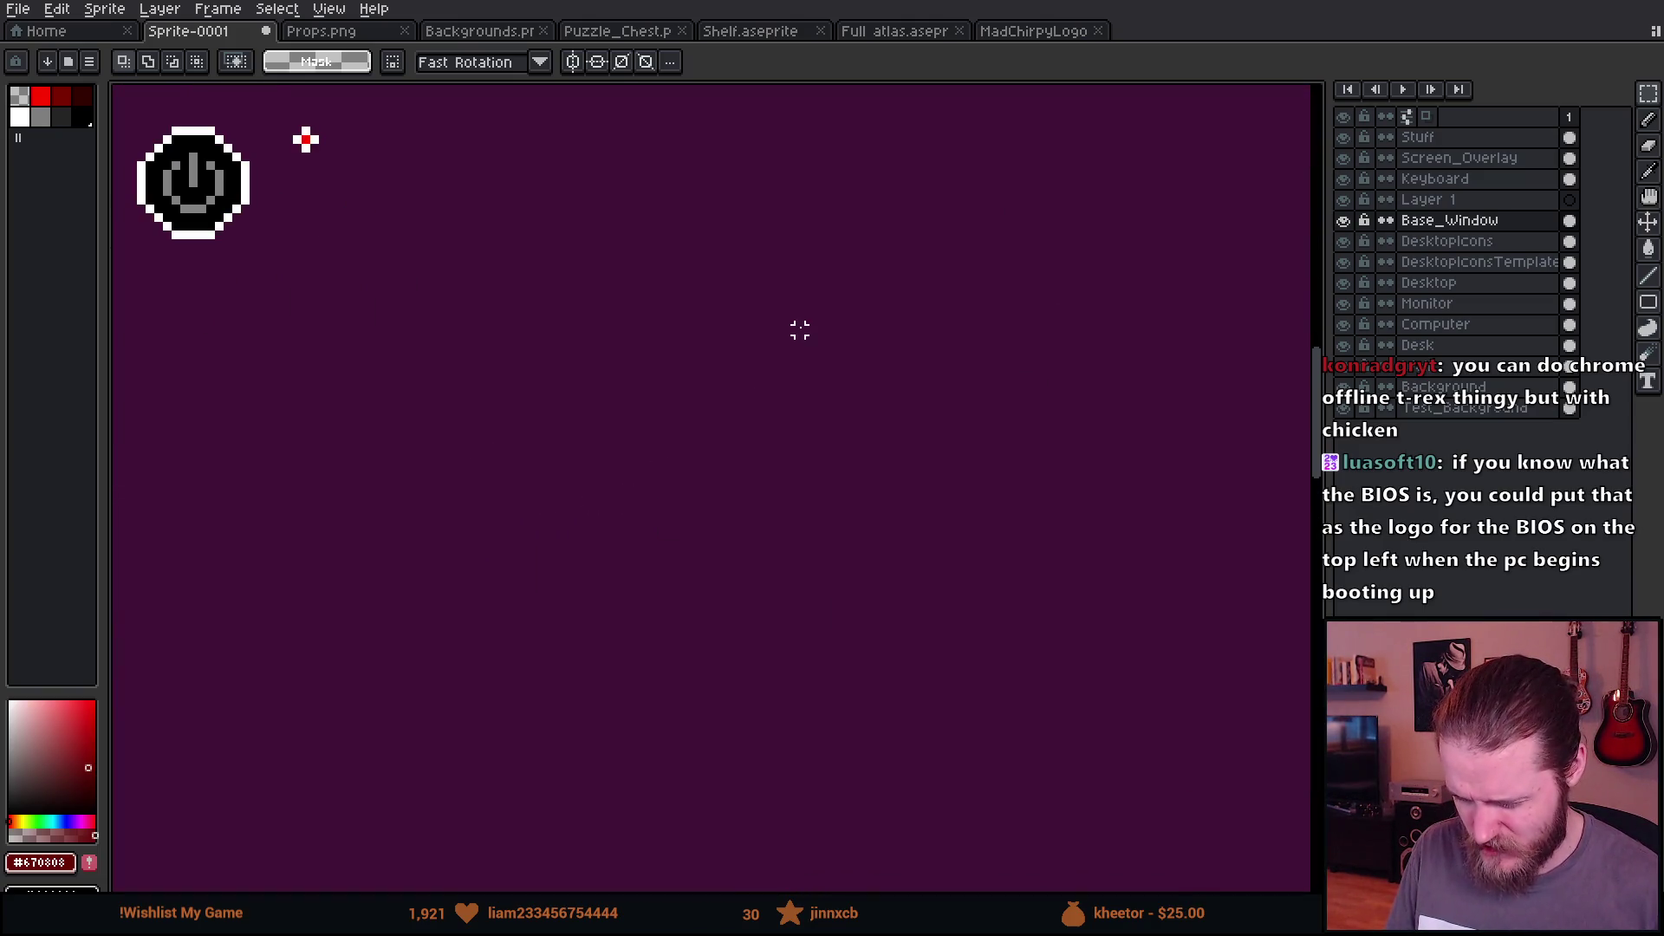
{"action": "scroll", "coordinate": [620, 529], "scroll_direction": "down", "scroll_amount": 4}
{"action": "key", "text": "ctrl+v"}
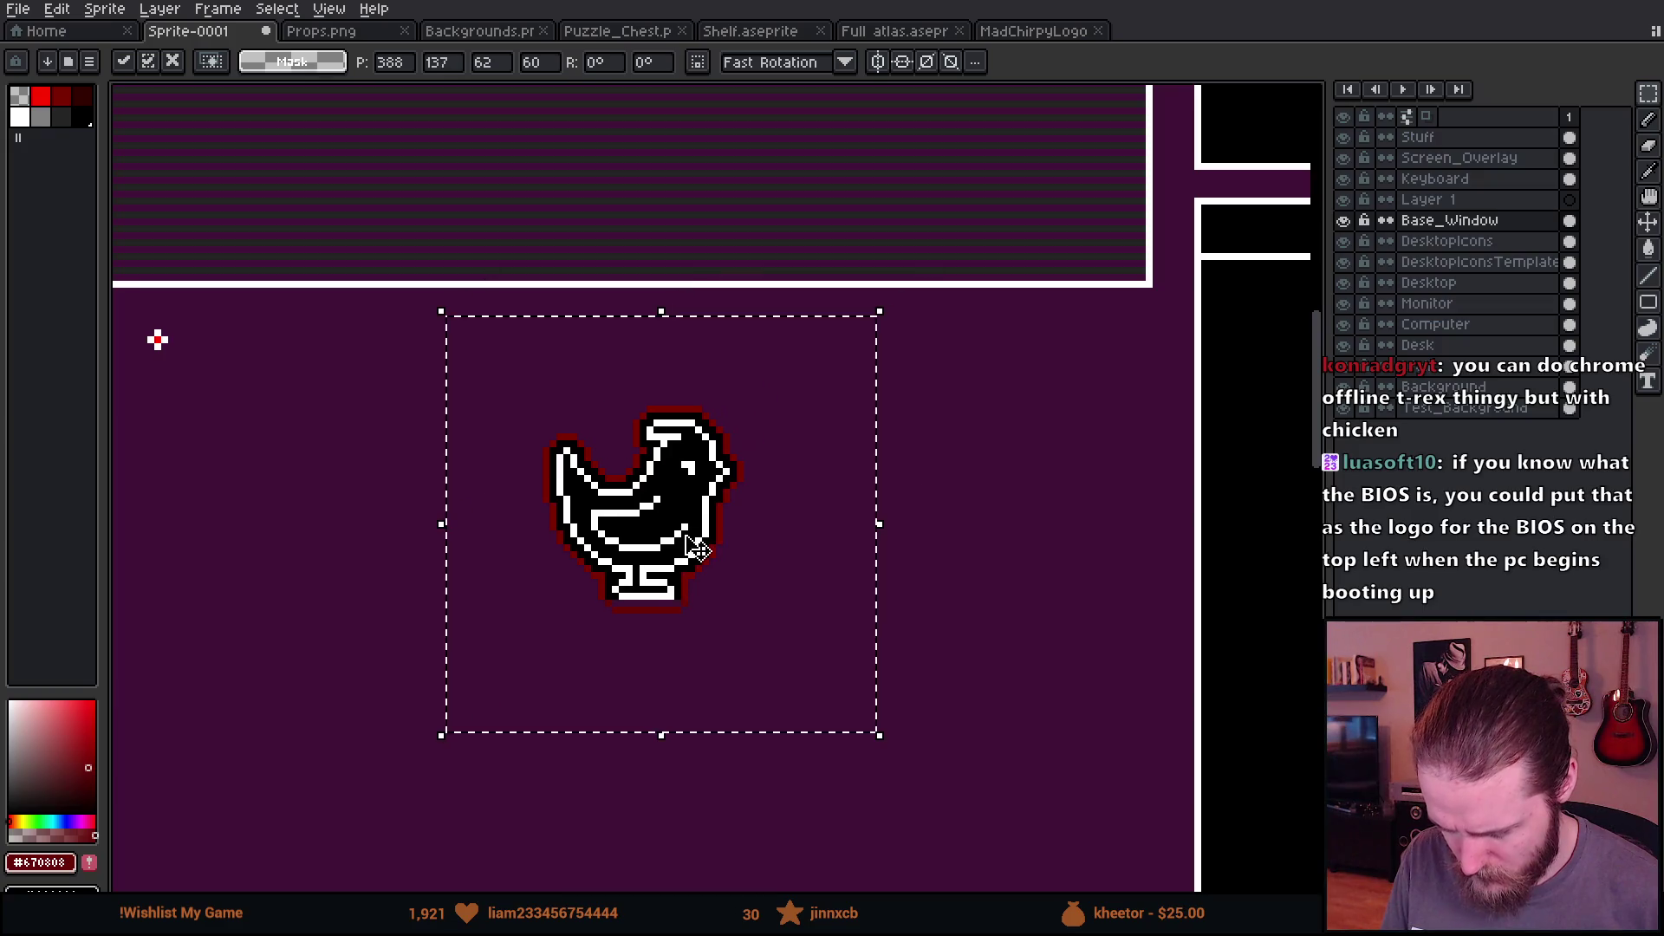
{"action": "key", "text": "Return"}
{"action": "scroll", "coordinate": [569, 427], "scroll_direction": "up", "scroll_amount": 5}
Step: Draw a black row under the bird, then a long white bar with short end legs
{"action": "left_click", "coordinate": [596, 352], "text": "alt"}
{"action": "left_click_drag", "start_coordinate": [599, 378], "coordinate": [847, 386]}
{"action": "key", "text": "alt"}
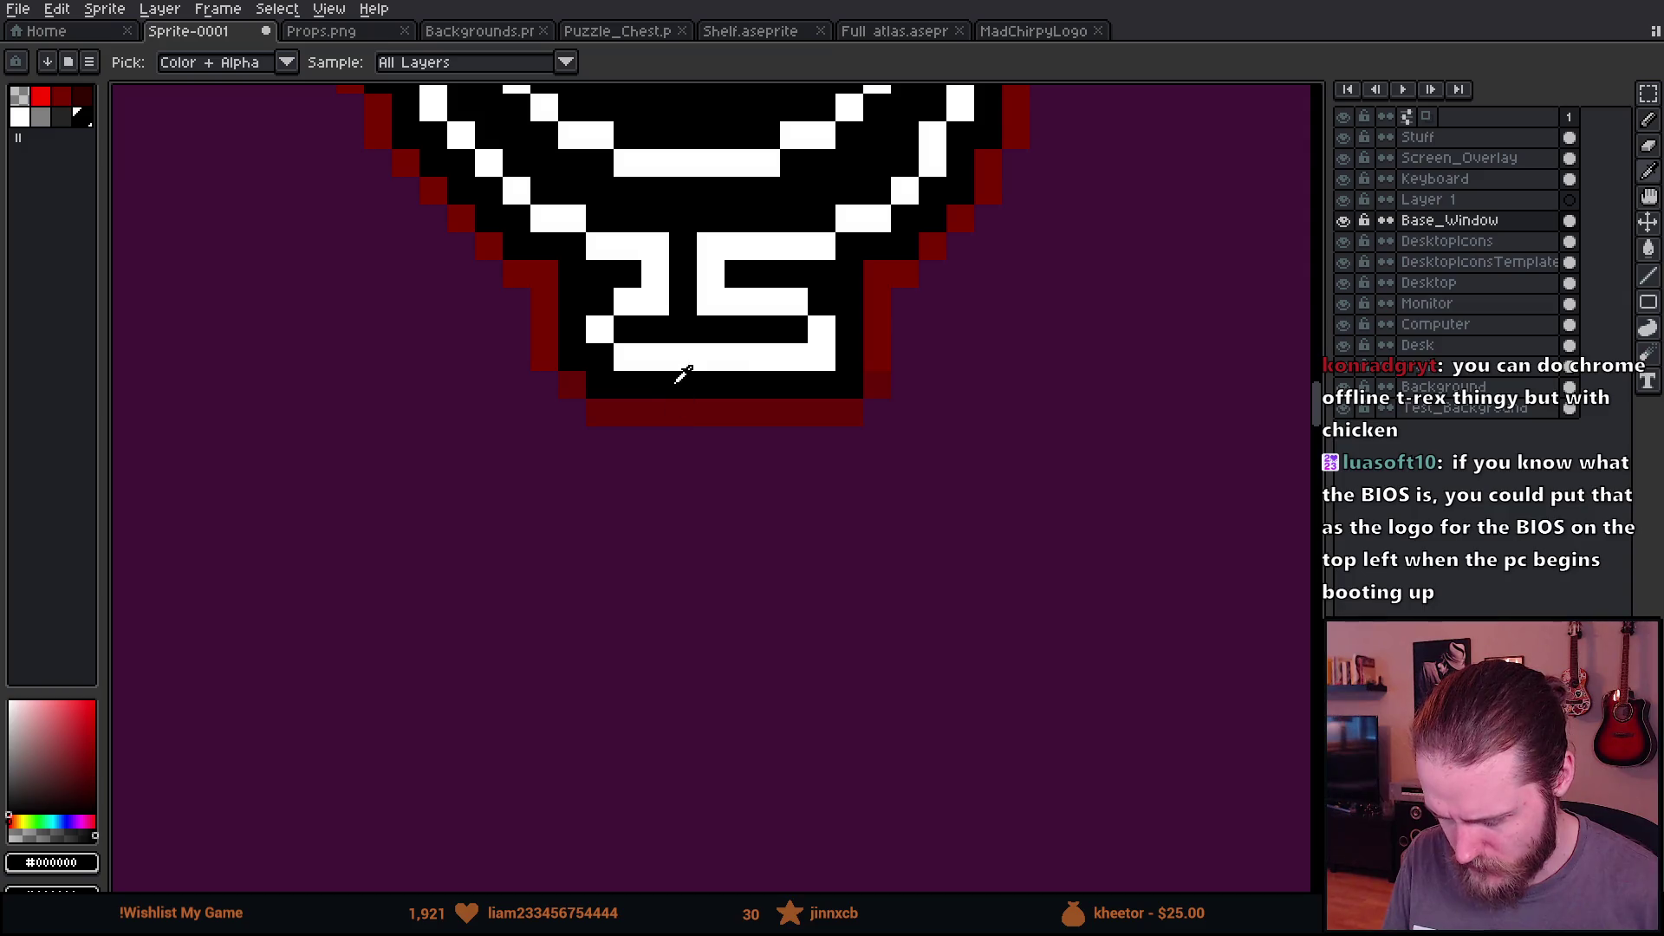
{"action": "left_click", "coordinate": [683, 373], "text": "alt"}
{"action": "scroll", "coordinate": [676, 386], "scroll_direction": "down", "scroll_amount": 2}
{"action": "scroll", "coordinate": [667, 399], "scroll_direction": "up", "scroll_amount": 2}
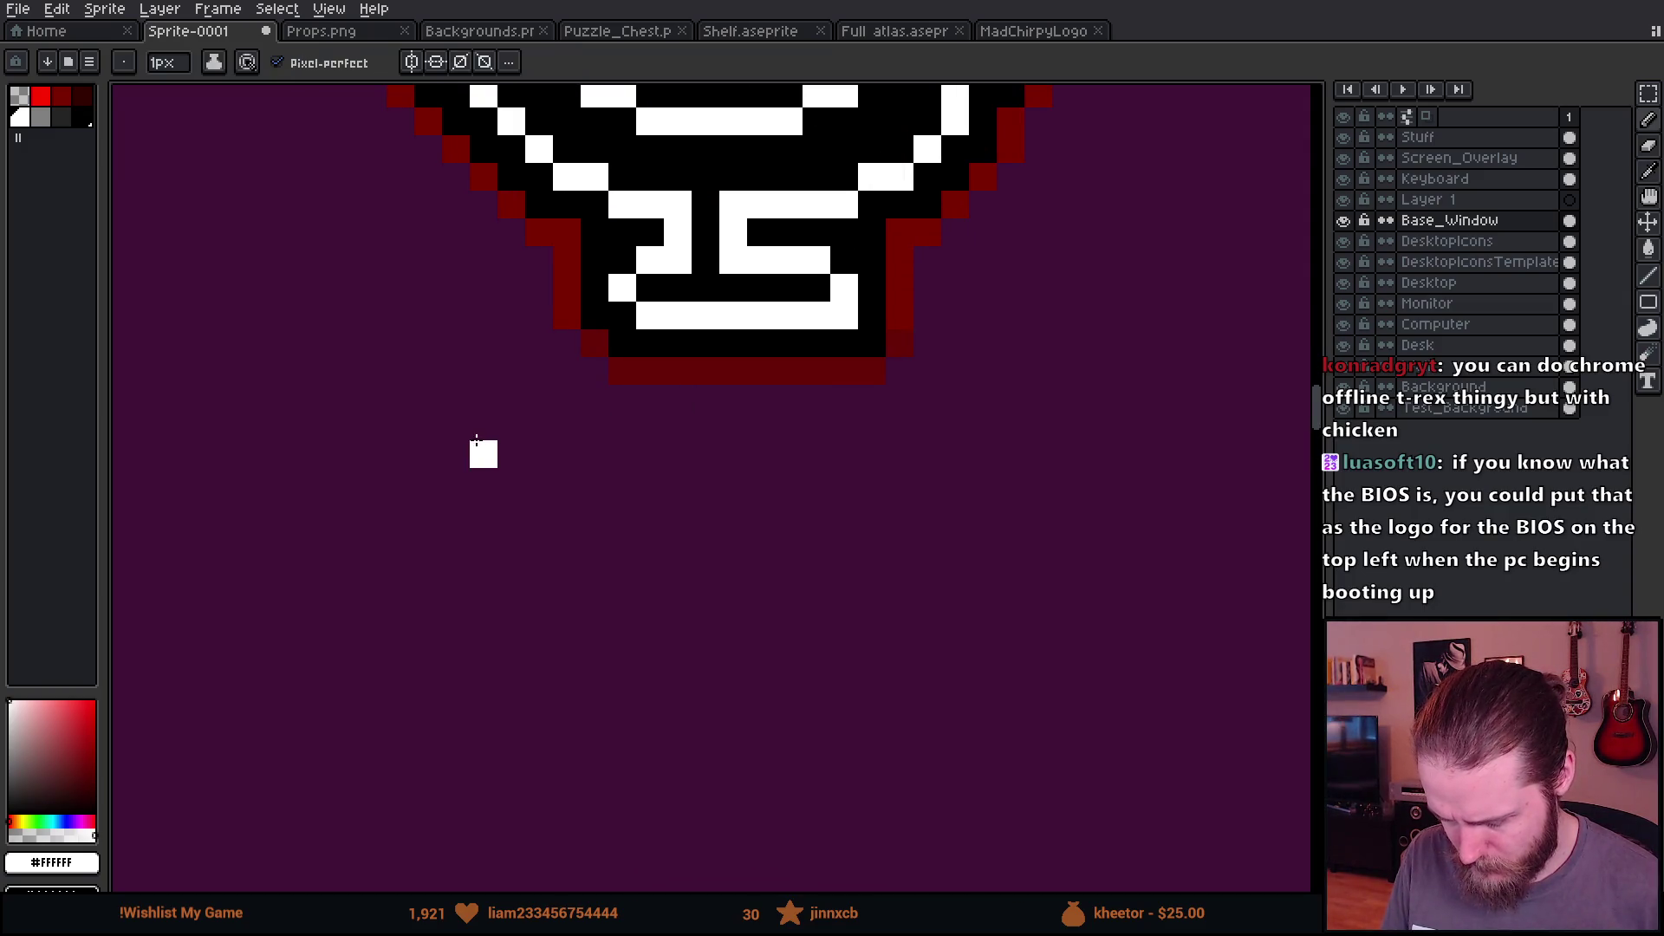
{"action": "mouse_move", "coordinate": [425, 426]}
{"action": "left_mouse_down"}
{"action": "mouse_move", "coordinate": [1078, 427]}
{"action": "mouse_move", "coordinate": [1101, 486]}
{"action": "left_mouse_up"}
{"action": "mouse_move", "coordinate": [397, 452]}
{"action": "left_mouse_down"}
{"action": "mouse_move", "coordinate": [427, 510]}
{"action": "mouse_move", "coordinate": [1065, 511]}
{"action": "left_mouse_up"}
{"action": "left_click", "coordinate": [733, 343], "text": "alt"}
Step: Fill the bar's interior with black and stretch the bar wider to the right
{"action": "key", "text": "g"}
{"action": "left_click", "coordinate": [702, 451]}
{"action": "scroll", "coordinate": [702, 445], "scroll_direction": "down", "scroll_amount": 4}
{"action": "scroll", "coordinate": [782, 411], "scroll_direction": "down", "scroll_amount": 1}
{"action": "scroll", "coordinate": [782, 411], "scroll_direction": "up", "scroll_amount": 3}
{"action": "key", "text": "m"}
{"action": "mouse_move", "coordinate": [607, 411]}
{"action": "left_mouse_down"}
{"action": "mouse_move", "coordinate": [819, 549]}
{"action": "mouse_move", "coordinate": [676, 513]}
{"action": "mouse_move", "coordinate": [641, 402]}
{"action": "mouse_move", "coordinate": [694, 531]}
{"action": "left_mouse_up"}
{"action": "left_click_drag", "start_coordinate": [694, 472], "coordinate": [986, 483]}
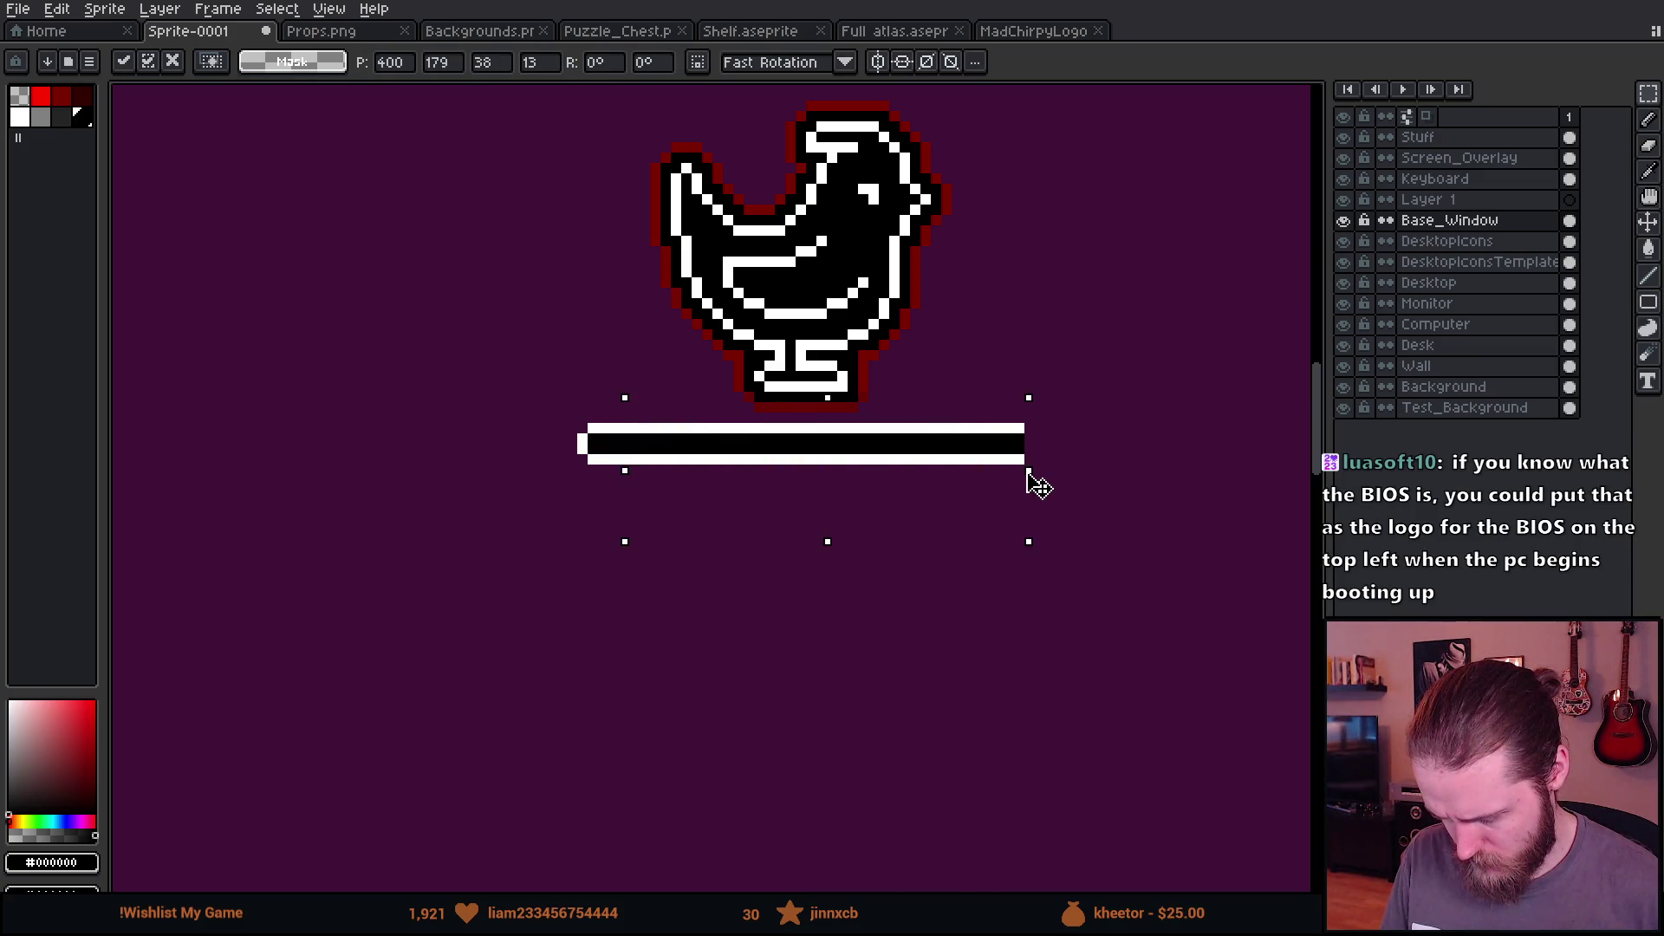
{"action": "key", "text": "Return"}
{"action": "scroll", "coordinate": [999, 426], "scroll_direction": "up", "scroll_amount": 3}
{"action": "key", "text": "i"}
{"action": "left_click", "coordinate": [867, 421]}
{"action": "key", "text": "b"}
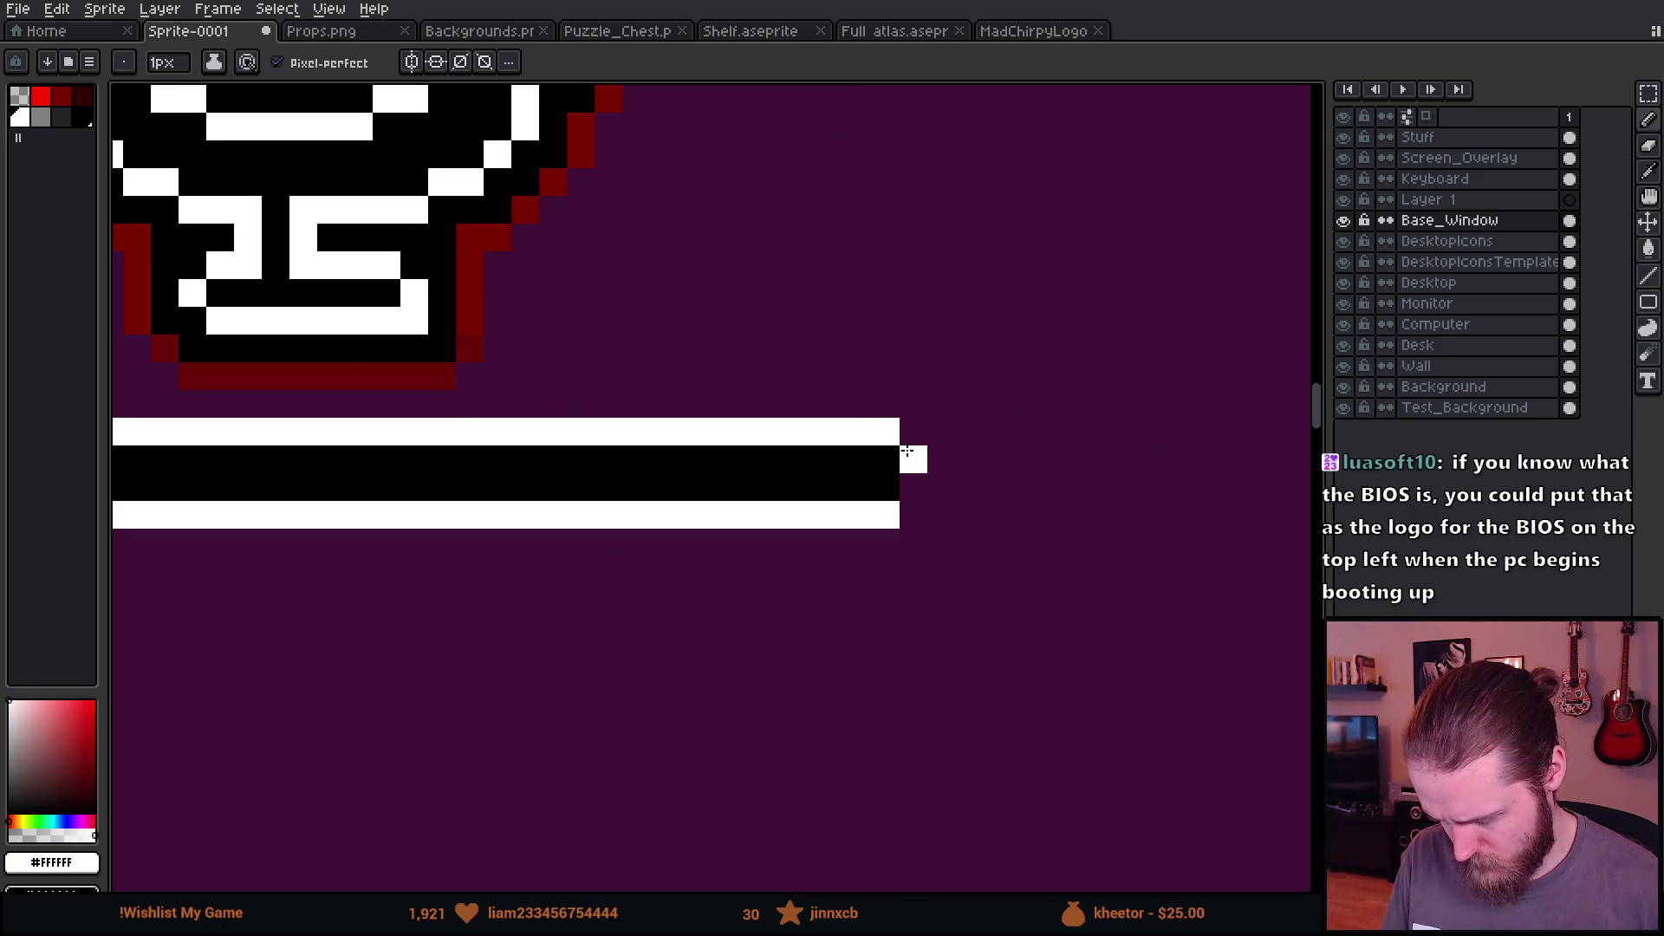
Step: Try moving the chicken and loading bar into the monitor screen, then undo it
{"action": "scroll", "coordinate": [910, 459], "scroll_direction": "down", "scroll_amount": 4}
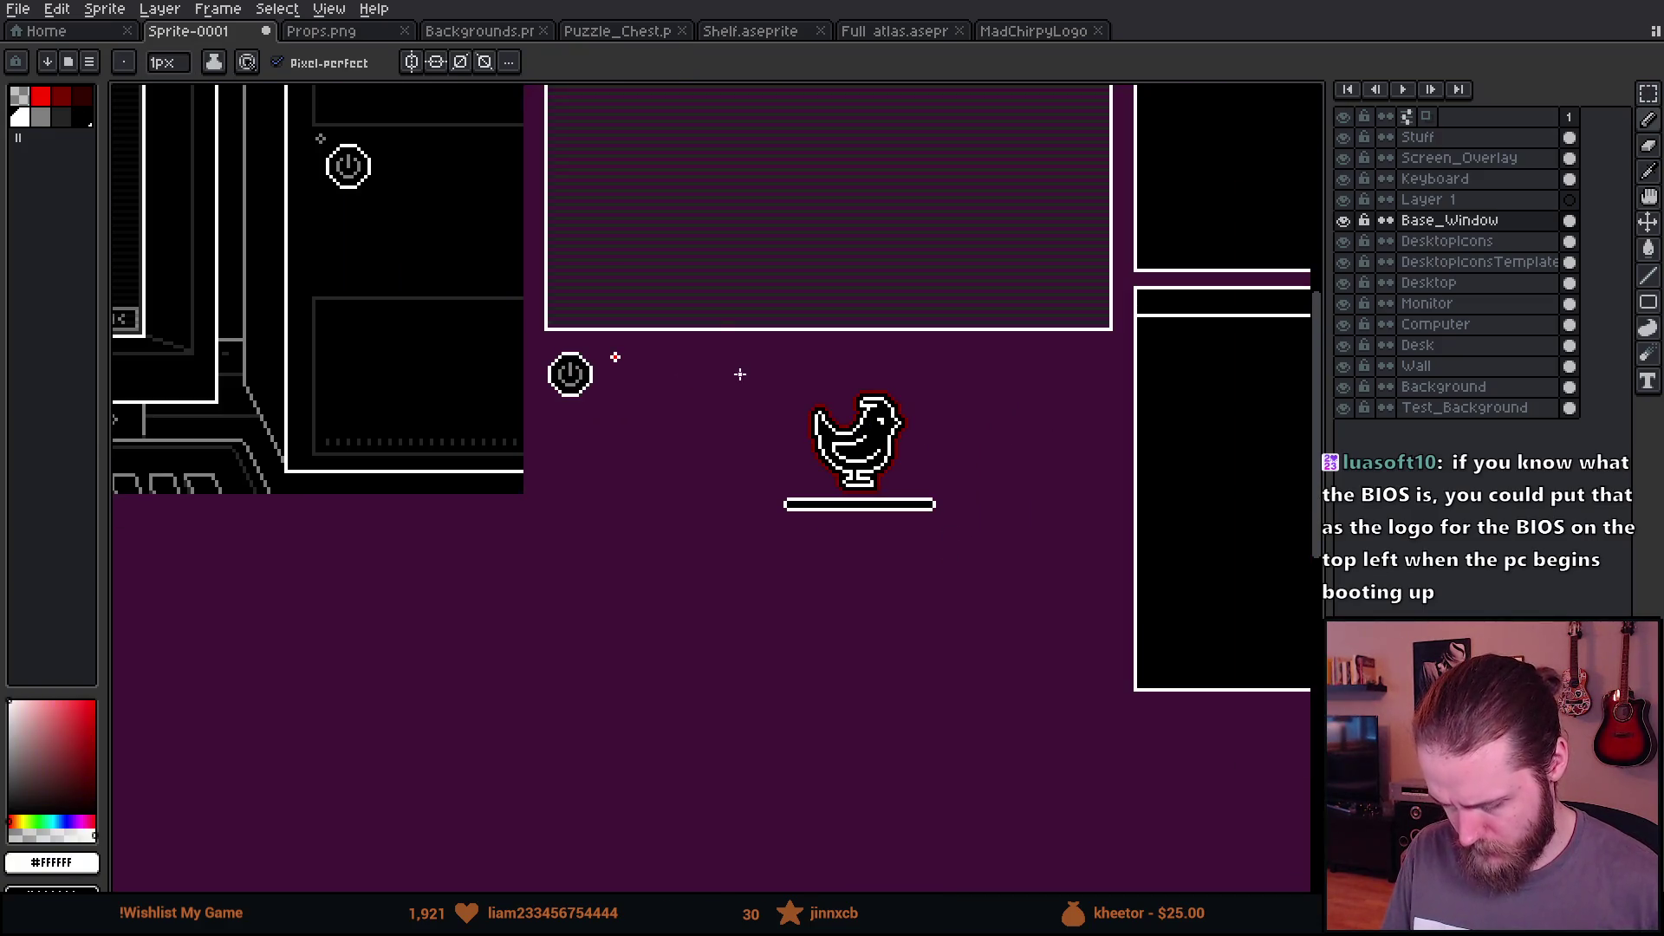
{"action": "key", "text": "m"}
{"action": "left_click_drag", "start_coordinate": [740, 374], "coordinate": [1002, 613]}
{"action": "scroll", "coordinate": [1040, 642], "scroll_direction": "down", "scroll_amount": 5}
{"action": "mouse_move", "coordinate": [1126, 679]}
{"action": "left_mouse_down"}
{"action": "mouse_move", "coordinate": [594, 511]}
{"action": "mouse_move", "coordinate": [587, 494]}
{"action": "mouse_move", "coordinate": [624, 509]}
{"action": "left_mouse_up"}
{"action": "scroll", "coordinate": [624, 508], "scroll_direction": "up", "scroll_amount": 2}
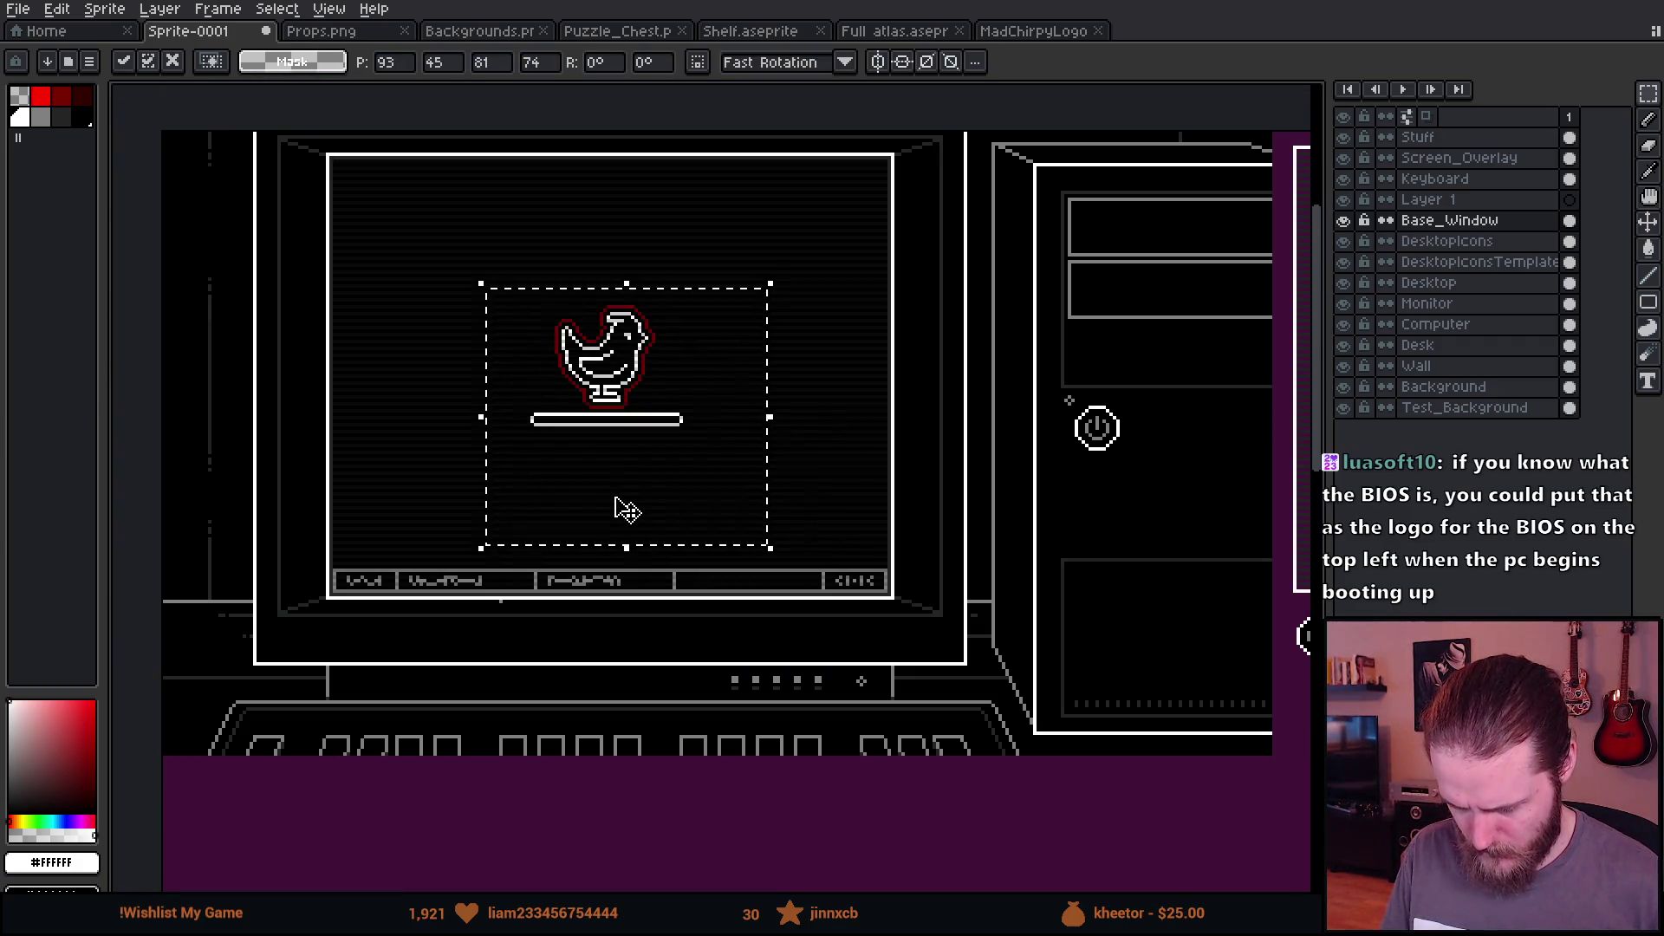
{"action": "key", "text": "Escape"}
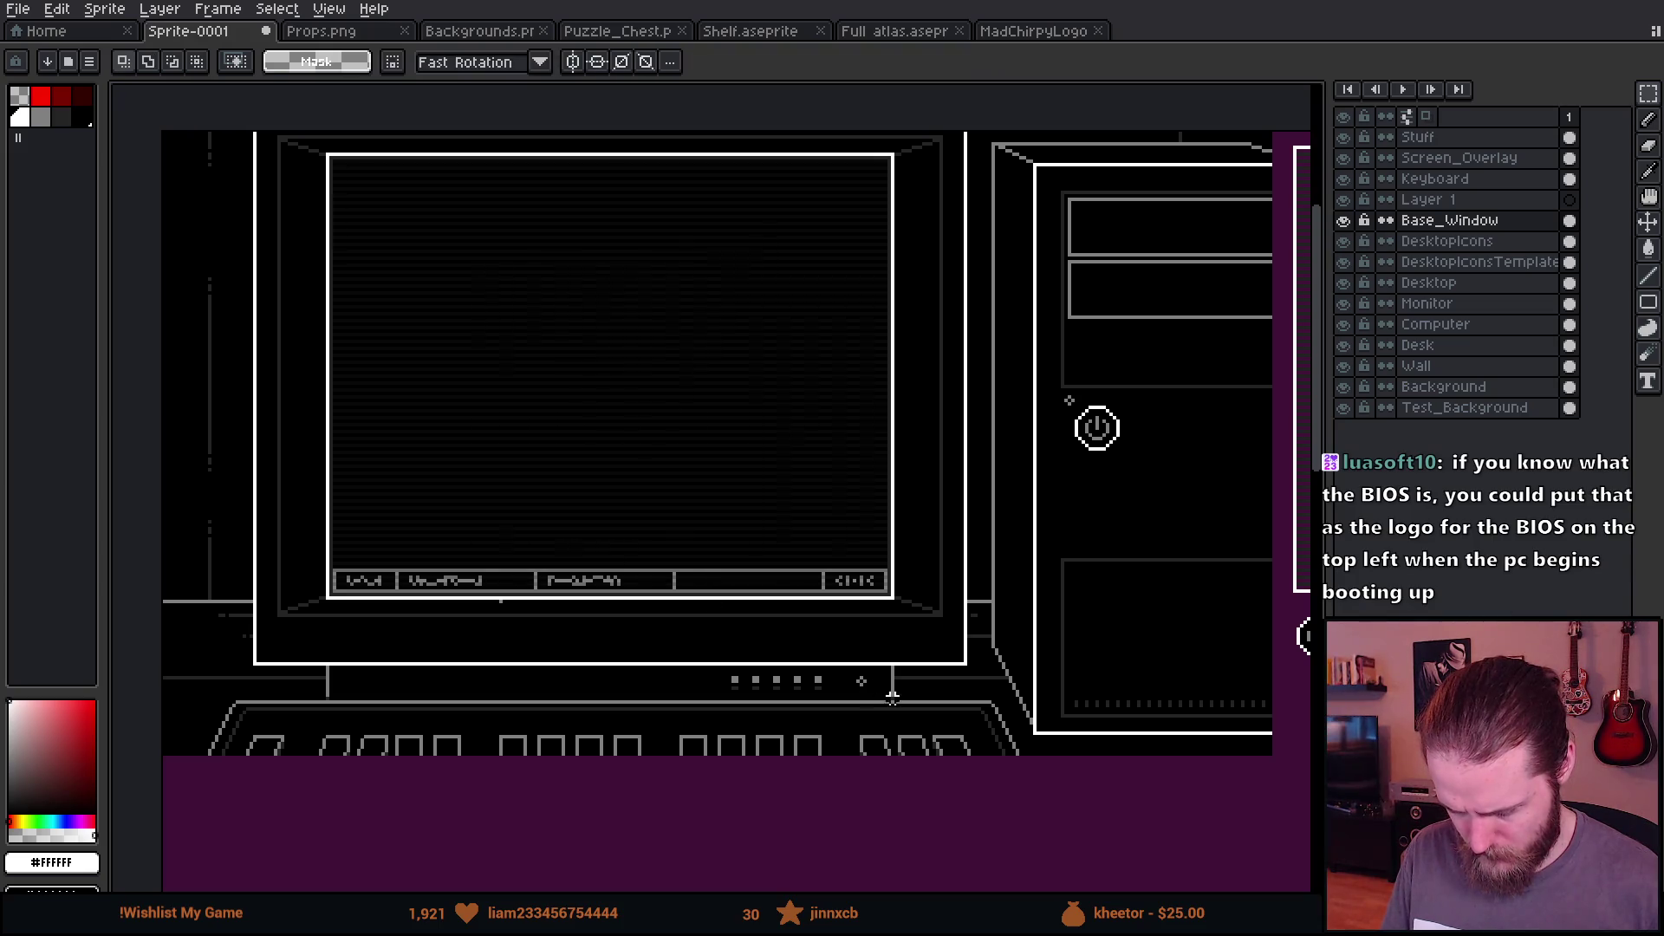
{"action": "key", "text": "ctrl+z"}
{"action": "key", "text": "ctrl+d"}
Step: Move the loading bar lower under the chicken and deselect it
{"action": "scroll", "coordinate": [602, 464], "scroll_direction": "up", "scroll_amount": 3}
{"action": "left_click_drag", "start_coordinate": [499, 431], "coordinate": [1077, 747]}
{"action": "left_click_drag", "start_coordinate": [937, 550], "coordinate": [949, 574]}
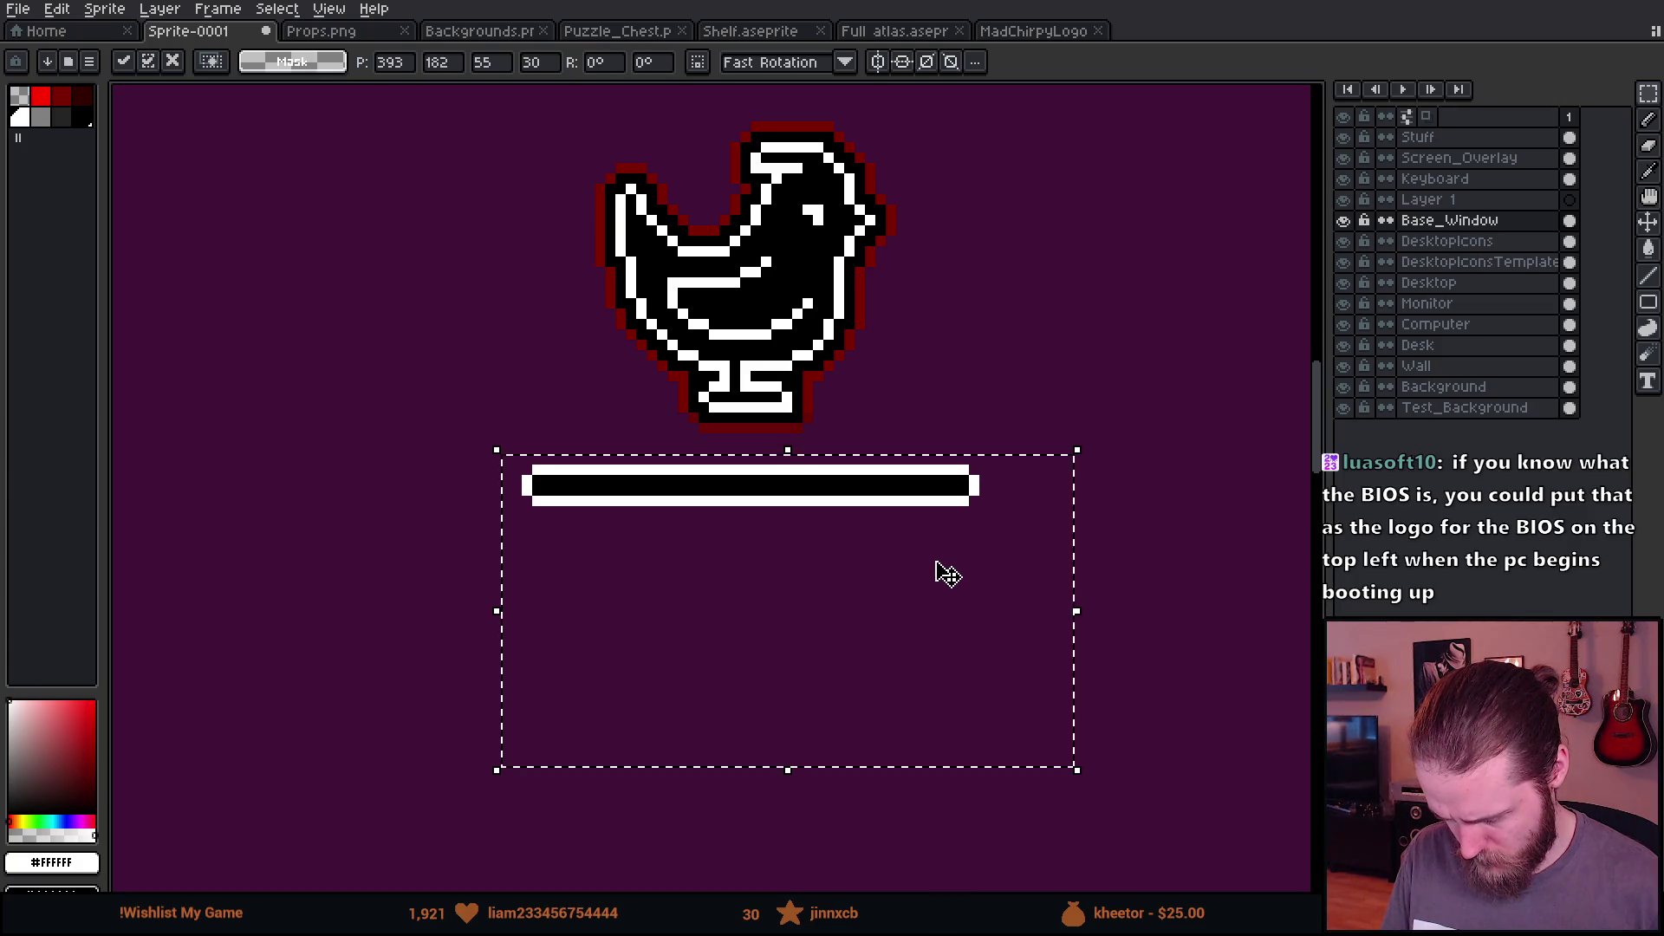
{"action": "key", "text": "ctrl+d"}
{"action": "mouse_move", "coordinate": [594, 185]}
{"action": "left_mouse_down"}
{"action": "mouse_move", "coordinate": [672, 328]}
{"action": "mouse_move", "coordinate": [891, 542]}
{"action": "left_mouse_up"}
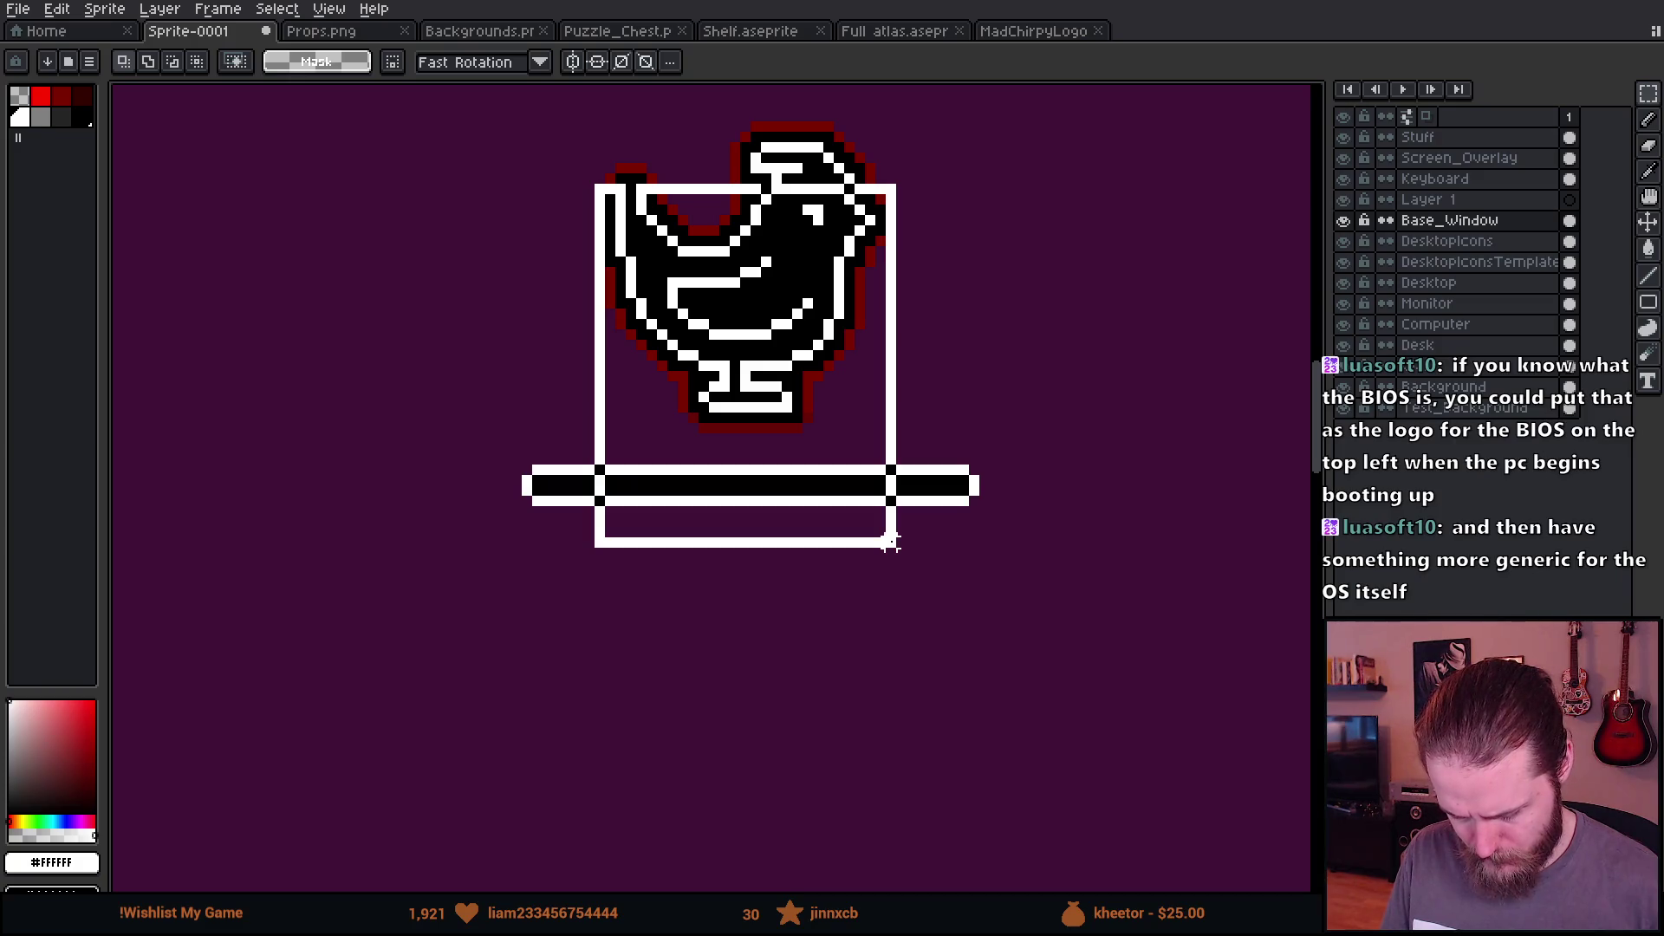
{"action": "key", "text": "ctrl+z"}
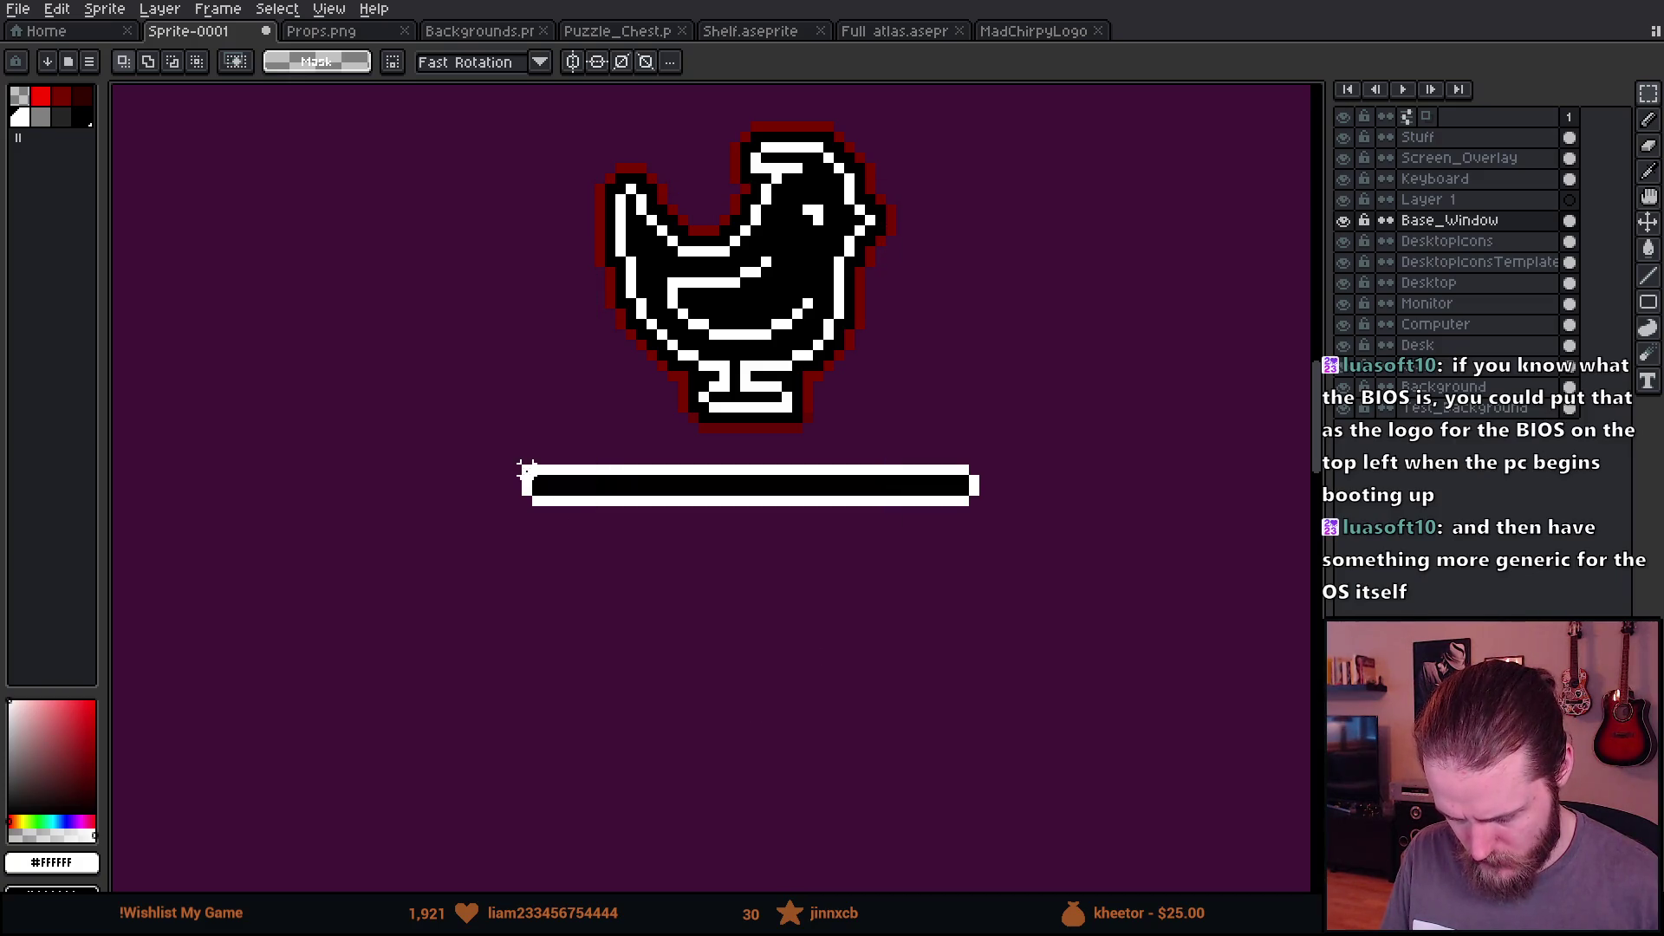
Step: Measure the monitor screen area with a rectangular selection
{"action": "scroll", "coordinate": [536, 469], "scroll_direction": "down", "scroll_amount": 3}
{"action": "scroll", "coordinate": [539, 439], "scroll_direction": "up", "scroll_amount": 5}
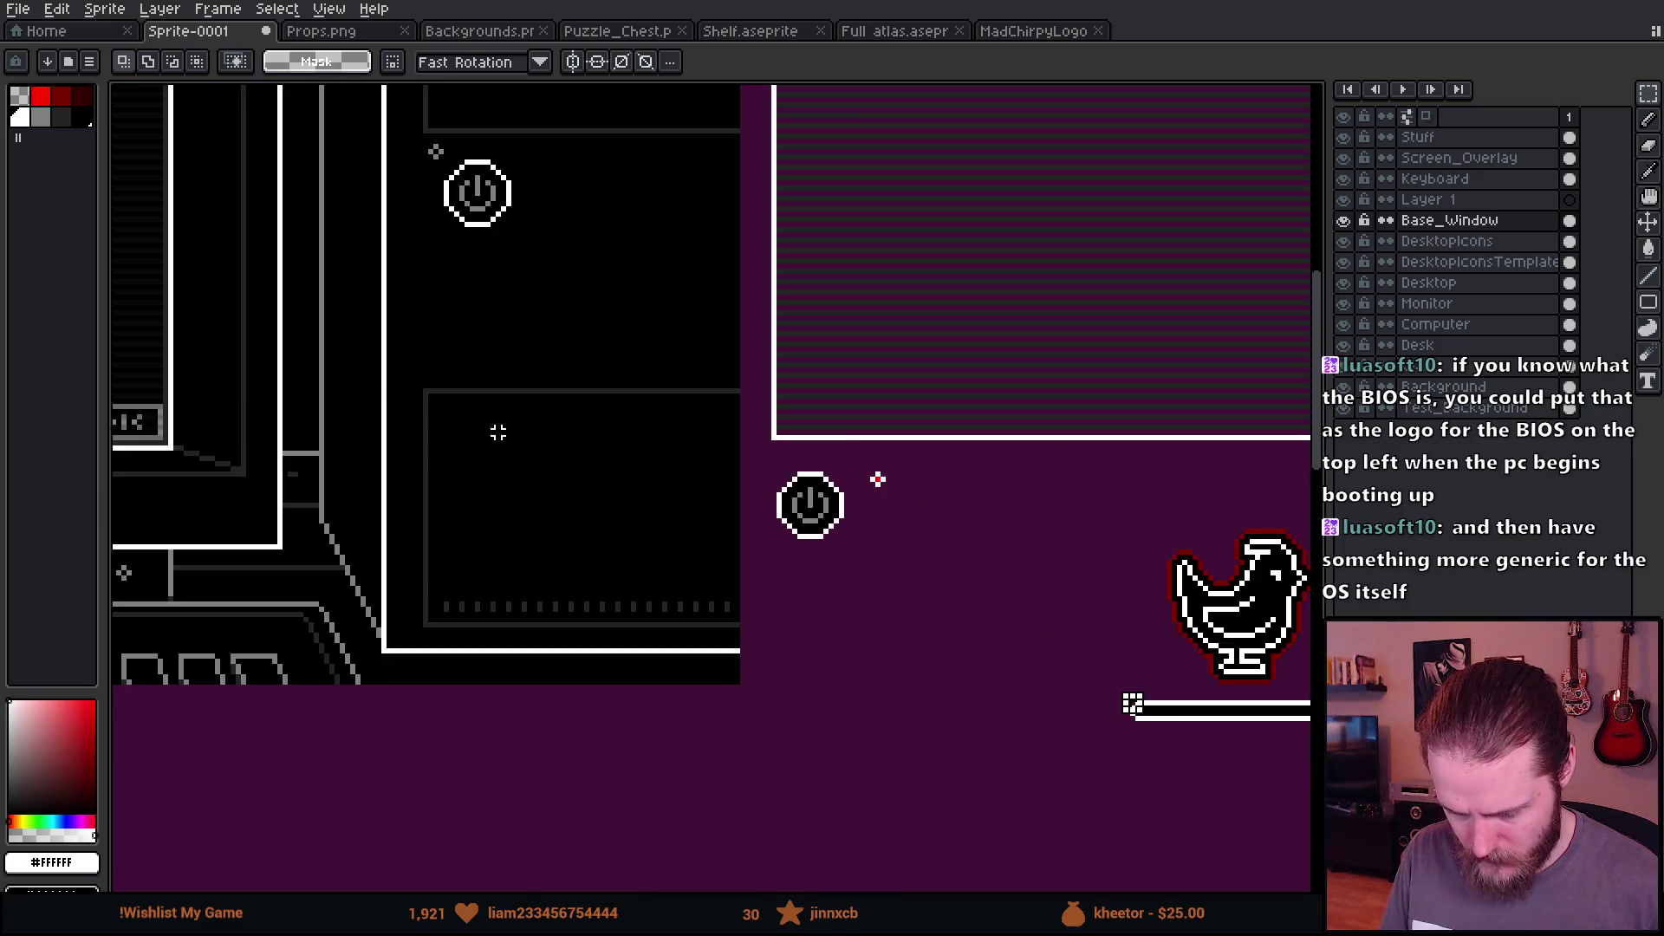
{"action": "left_click_drag", "start_coordinate": [283, 334], "coordinate": [588, 507]}
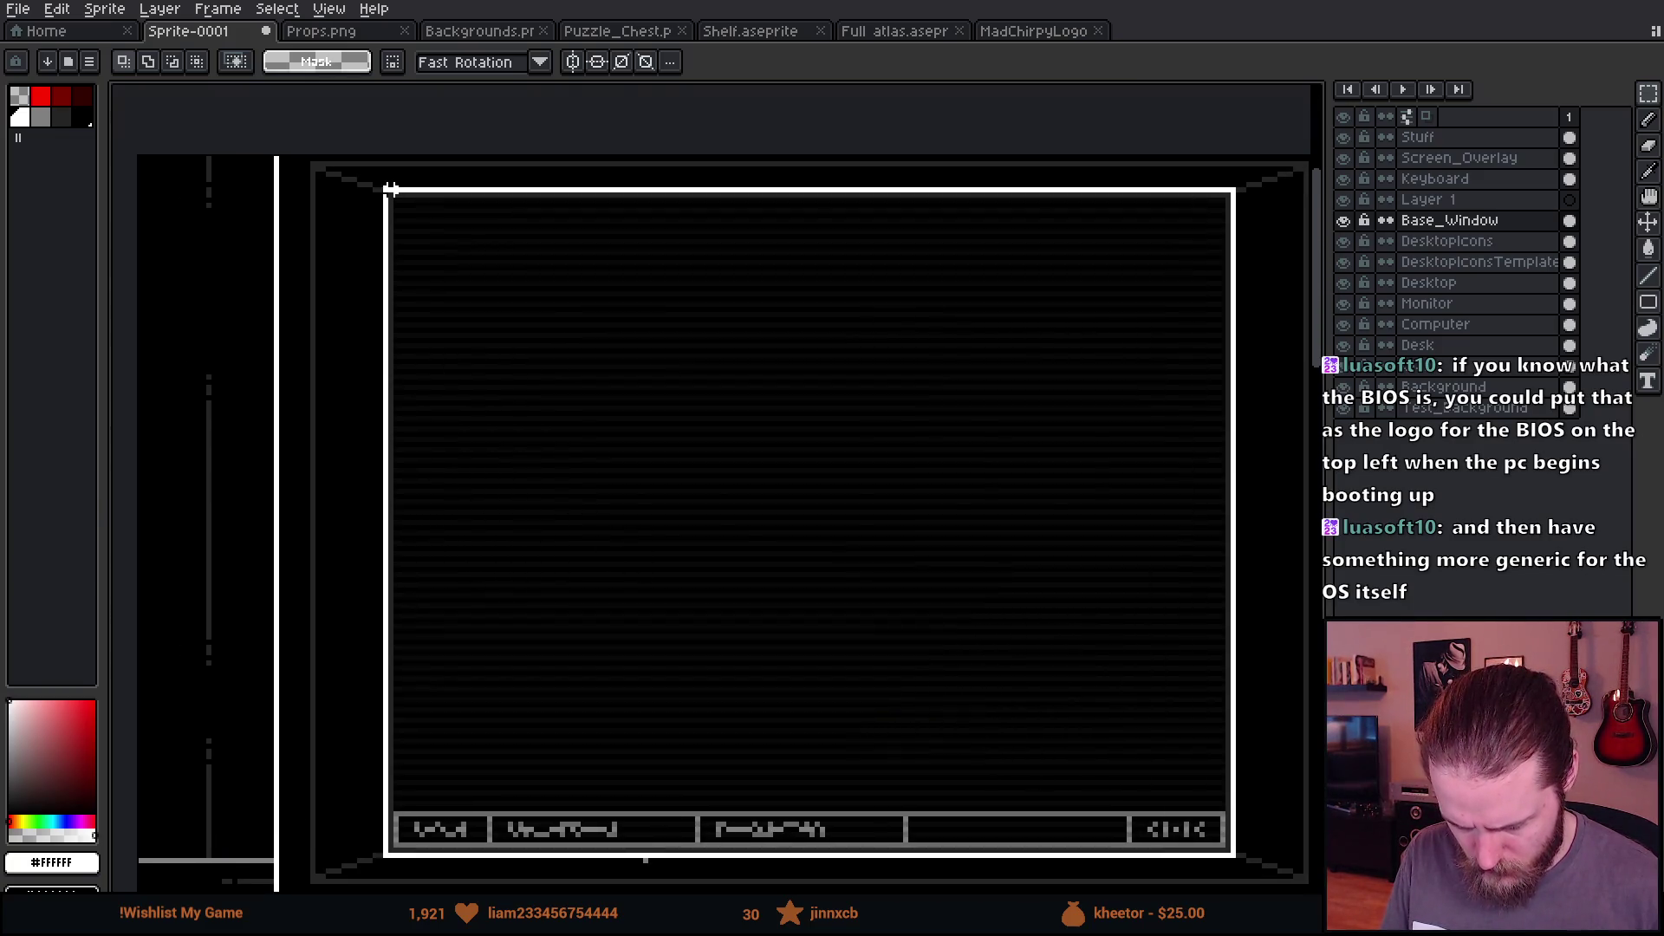
{"action": "mouse_move", "coordinate": [385, 196]}
{"action": "left_mouse_down"}
{"action": "mouse_move", "coordinate": [586, 424]}
{"action": "mouse_move", "coordinate": [1183, 187]}
{"action": "mouse_move", "coordinate": [1230, 187]}
{"action": "mouse_move", "coordinate": [1232, 856]}
{"action": "left_mouse_up"}
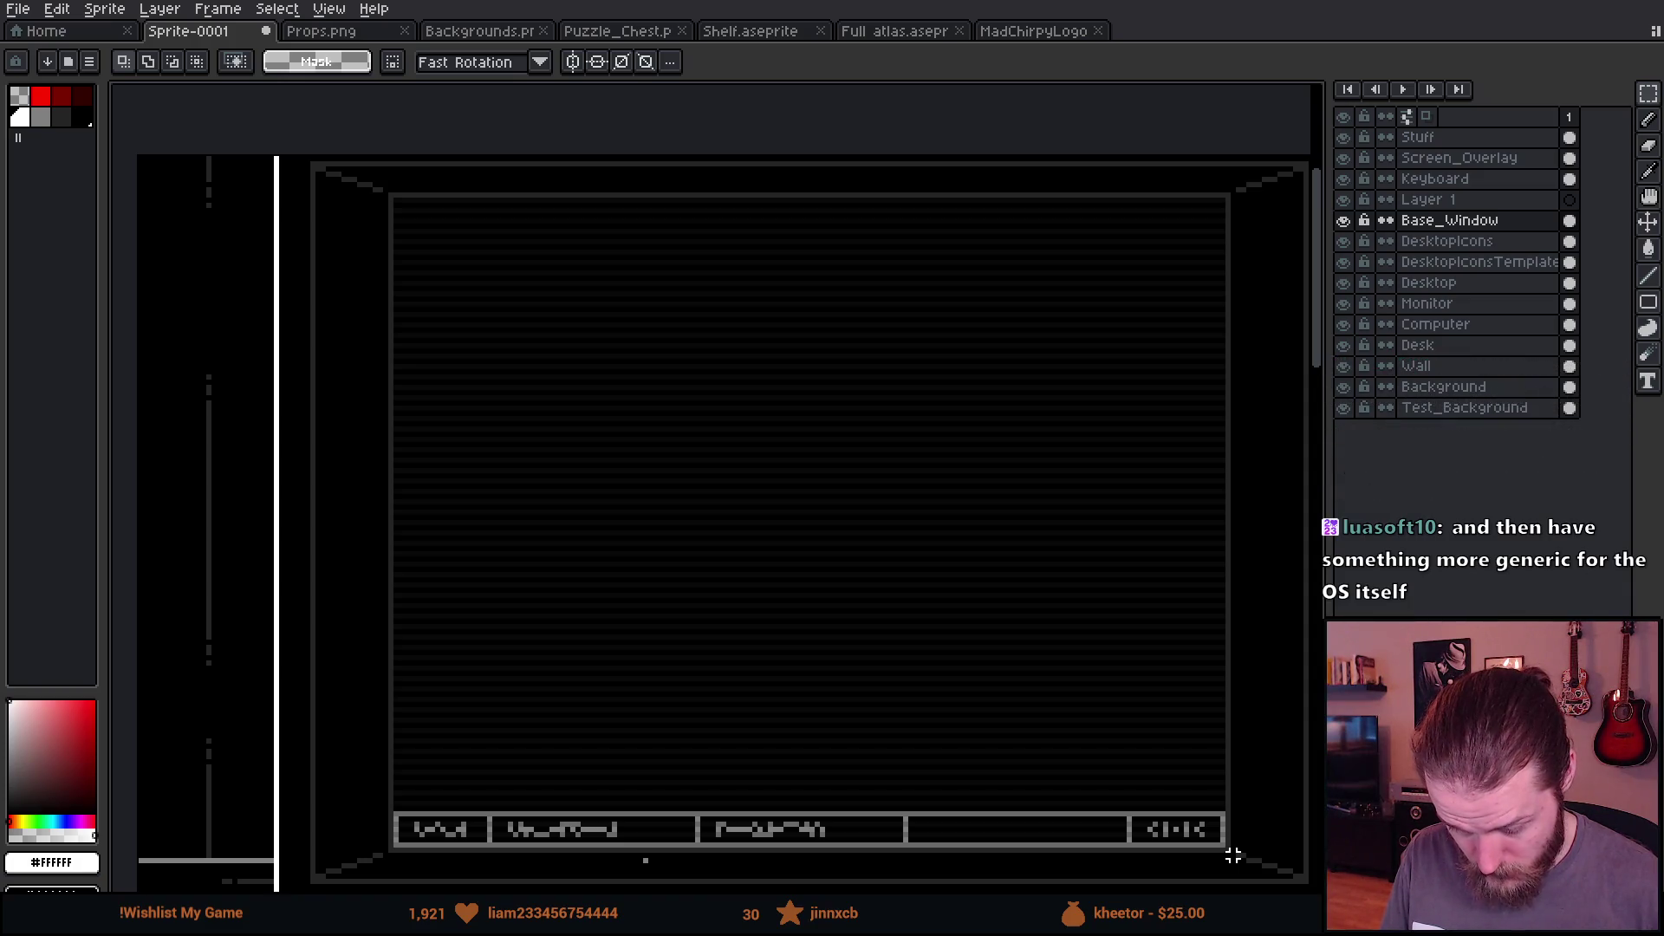
{"action": "left_click_drag", "start_coordinate": [1233, 855], "coordinate": [1234, 858]}
{"action": "scroll", "coordinate": [918, 707], "scroll_direction": "down", "scroll_amount": 3}
{"action": "left_click_drag", "start_coordinate": [1085, 736], "coordinate": [625, 567]}
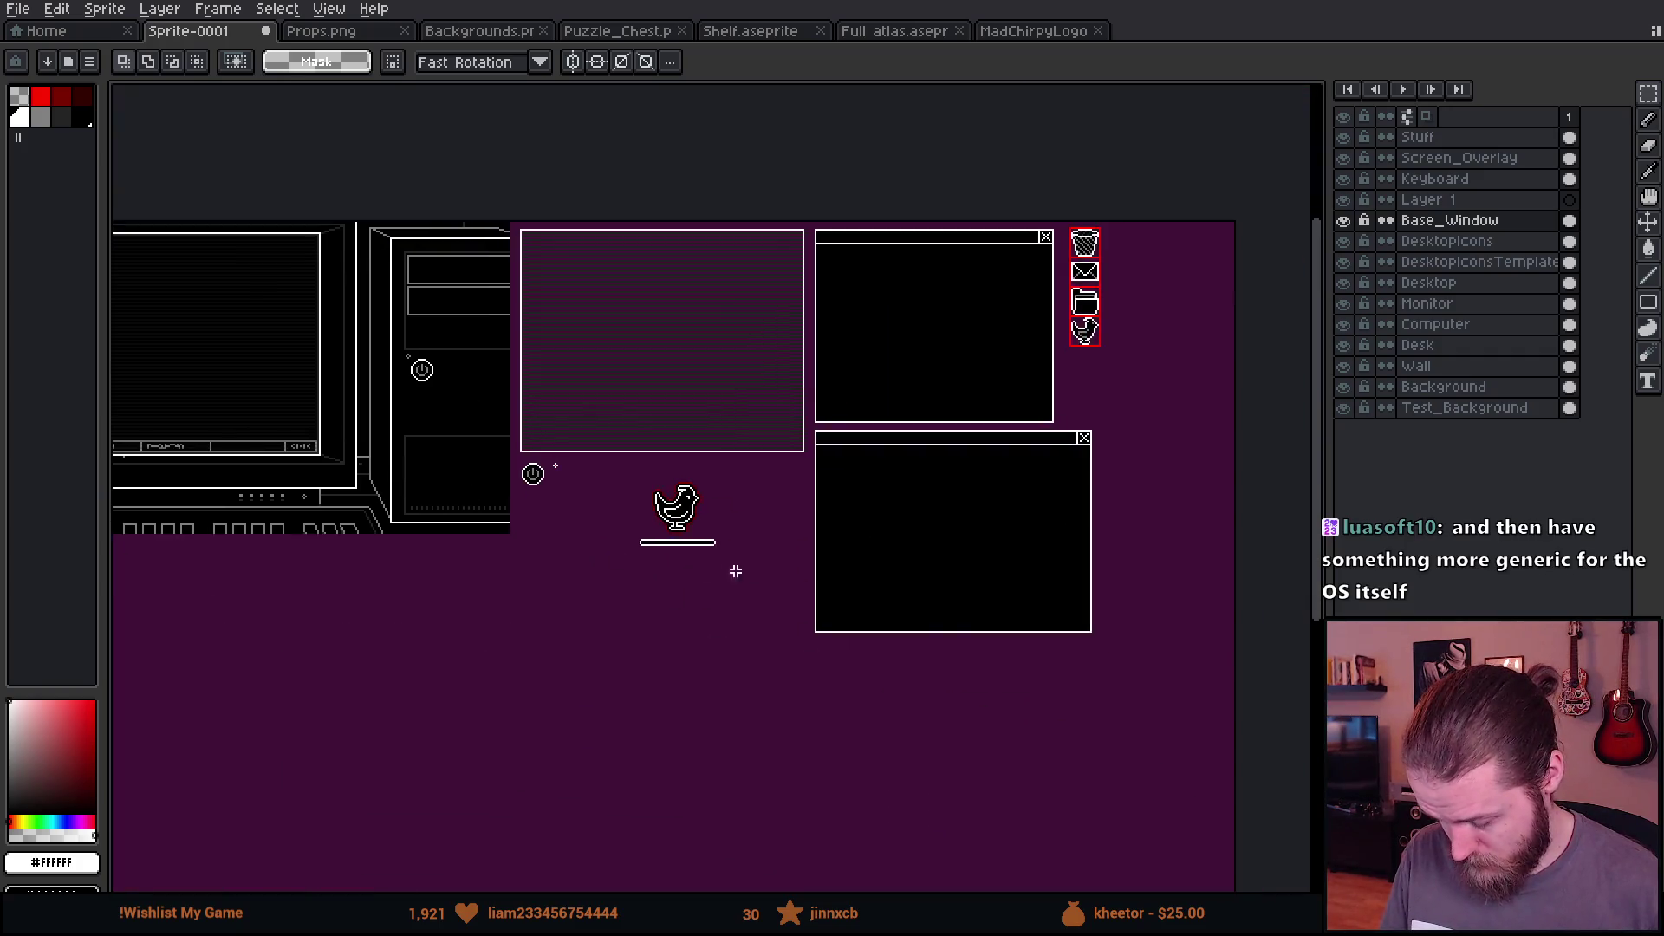
{"action": "scroll", "coordinate": [626, 567], "scroll_direction": "up", "scroll_amount": 4}
Step: Select the loading bar region again and move it further down
{"action": "mouse_move", "coordinate": [222, 360]}
{"action": "left_mouse_down"}
{"action": "mouse_move", "coordinate": [360, 615]}
{"action": "mouse_move", "coordinate": [958, 605]}
{"action": "mouse_move", "coordinate": [979, 631]}
{"action": "left_mouse_up"}
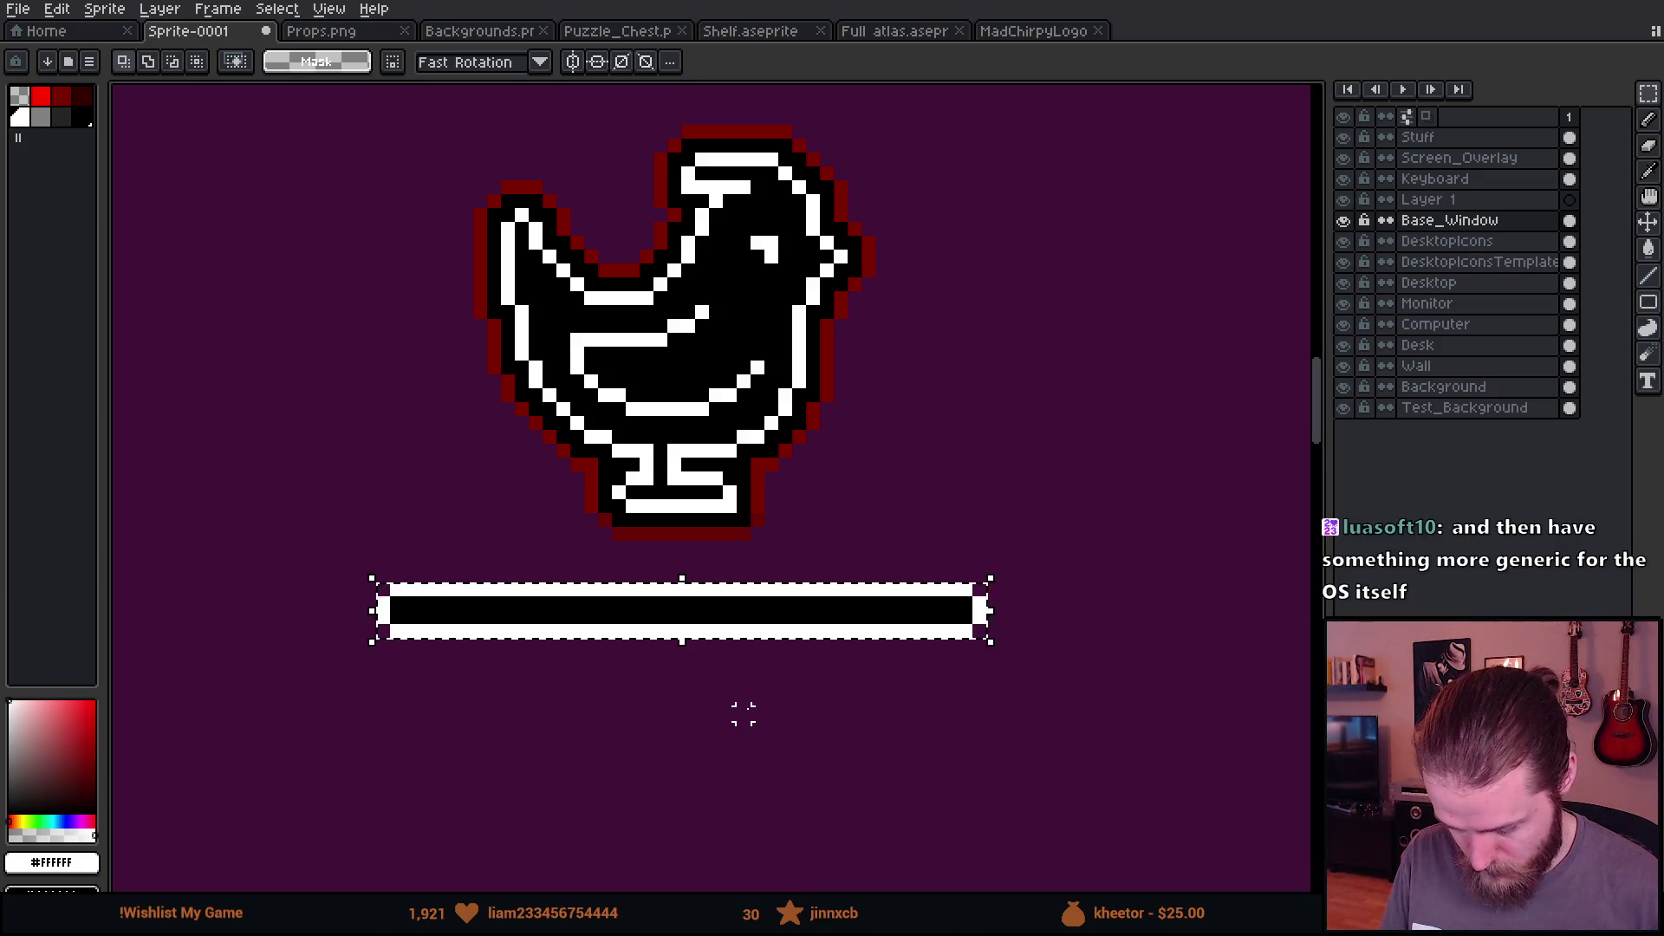
{"action": "scroll", "coordinate": [745, 704], "scroll_direction": "down", "scroll_amount": 2}
{"action": "scroll", "coordinate": [744, 705], "scroll_direction": "down", "scroll_amount": 3}
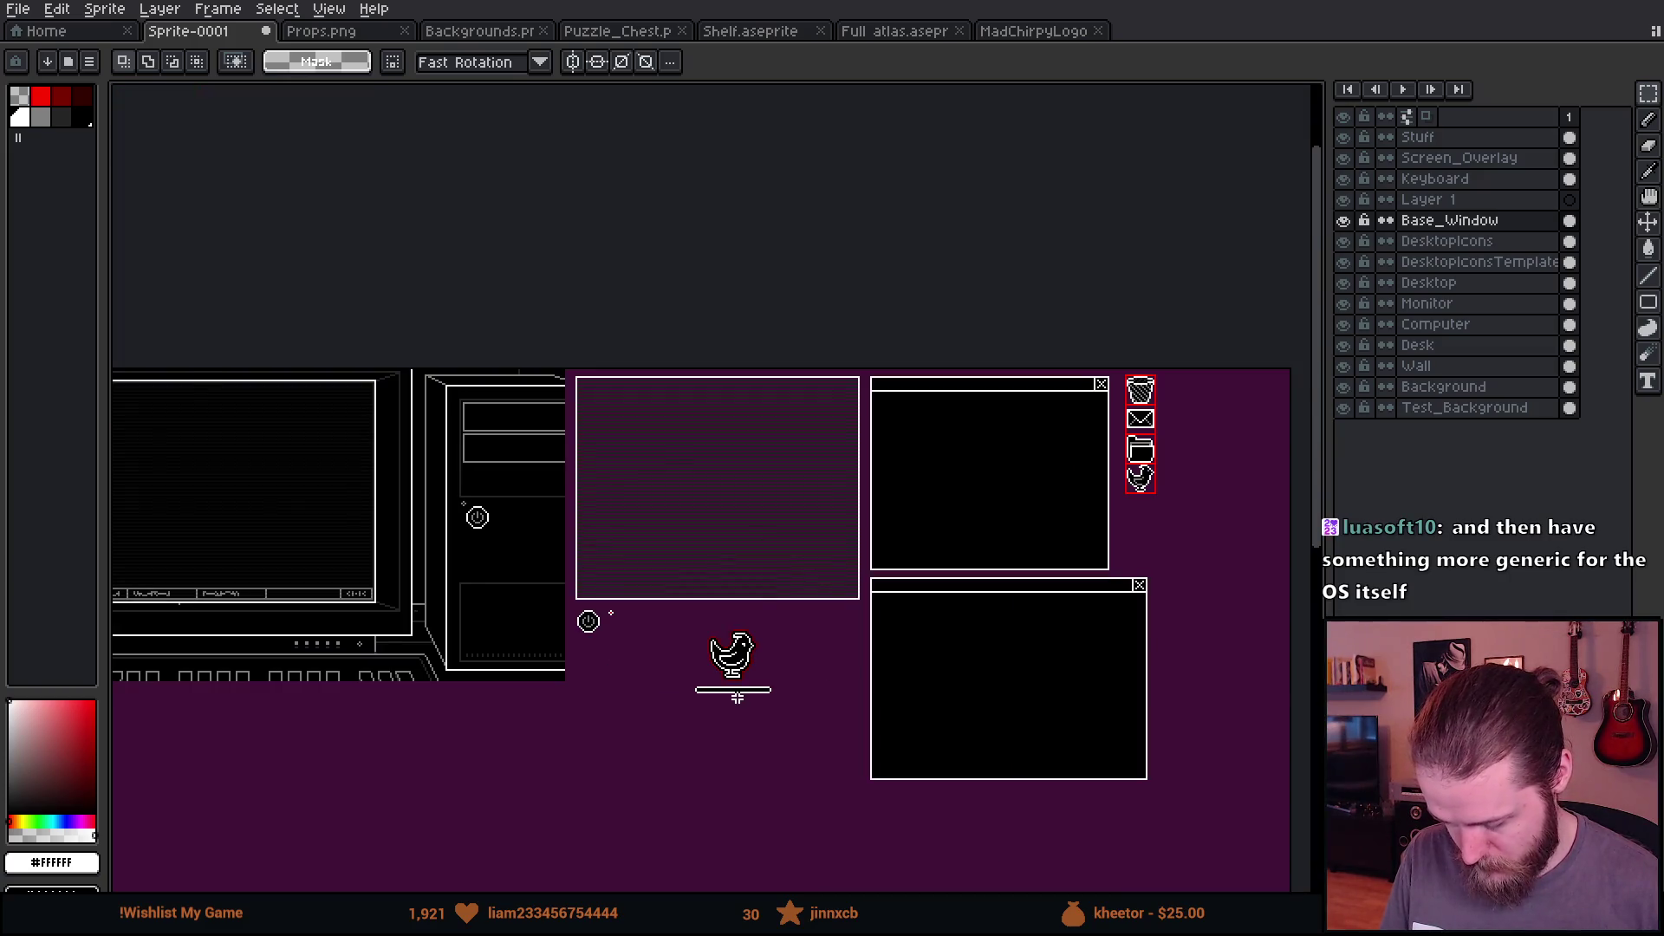
{"action": "scroll", "coordinate": [737, 698], "scroll_direction": "up", "scroll_amount": 2}
{"action": "scroll", "coordinate": [741, 702], "scroll_direction": "up", "scroll_amount": 2}
{"action": "mouse_move", "coordinate": [444, 595]}
{"action": "left_mouse_down"}
{"action": "mouse_move", "coordinate": [1043, 851]}
{"action": "mouse_move", "coordinate": [1189, 871]}
{"action": "left_mouse_up"}
{"action": "scroll", "coordinate": [884, 722], "scroll_direction": "down", "scroll_amount": 3}
{"action": "mouse_move", "coordinate": [882, 550]}
{"action": "left_mouse_down"}
{"action": "mouse_move", "coordinate": [888, 677]}
{"action": "mouse_move", "coordinate": [871, 676]}
{"action": "left_mouse_up"}
{"action": "key", "text": "ctrl+d"}
Step: Add a white pixel near the 25, then switch to the MadChirpyLogo sprite
{"action": "key", "text": "b"}
{"action": "scroll", "coordinate": [642, 347], "scroll_direction": "up", "scroll_amount": 4}
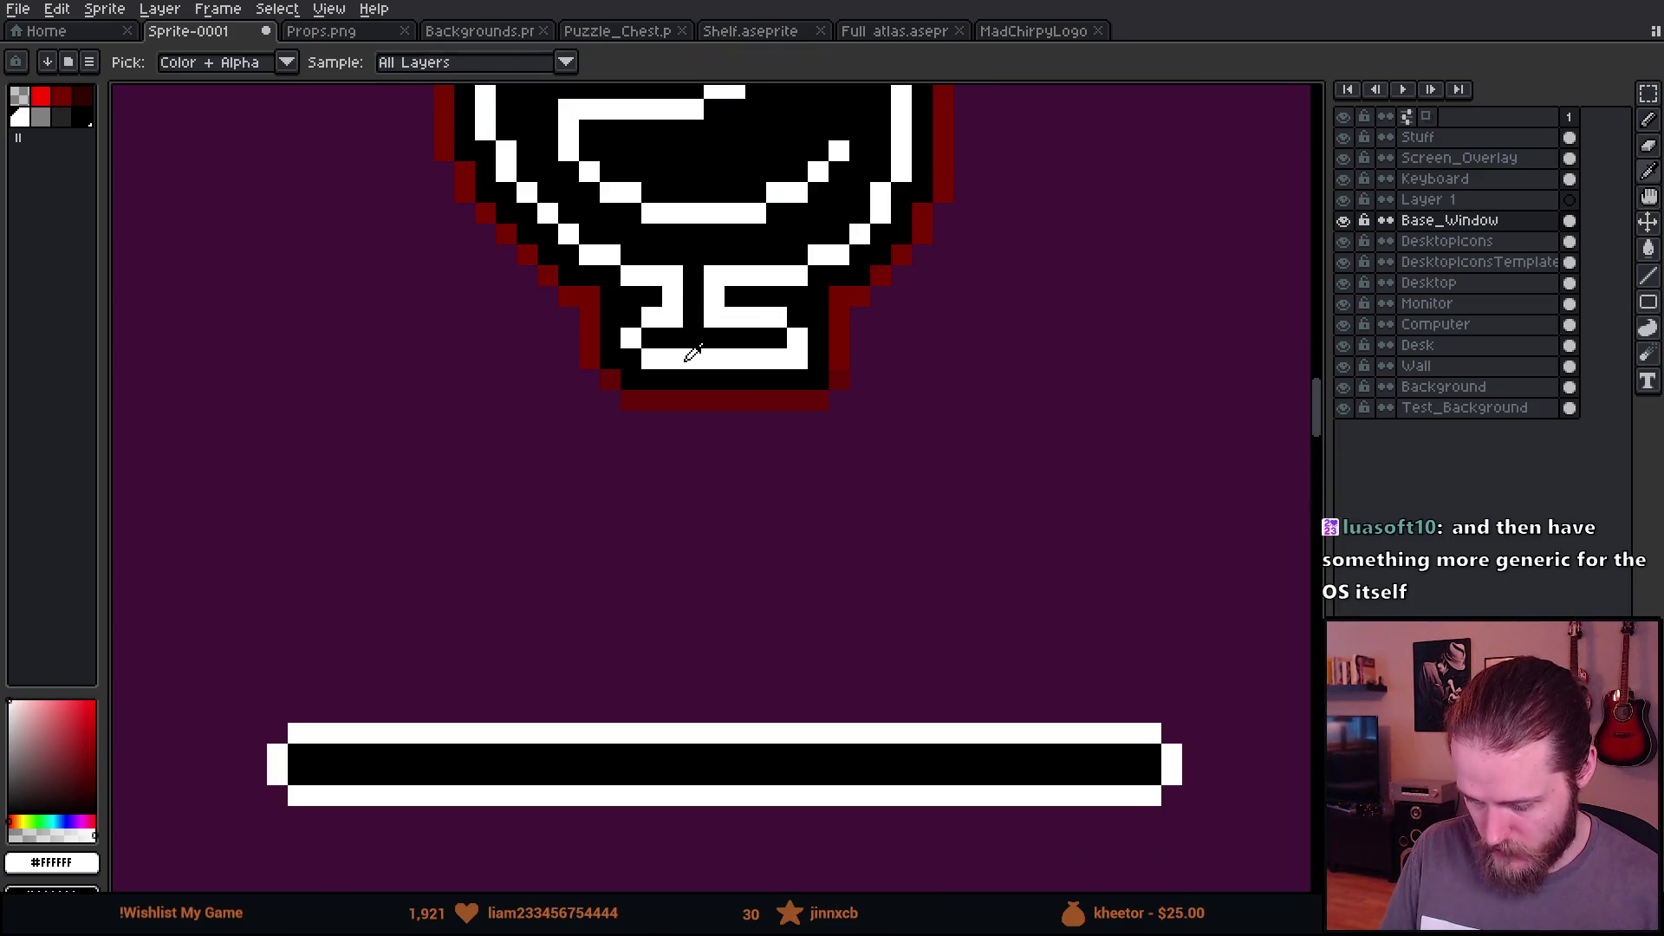
{"action": "left_click", "coordinate": [543, 468]}
{"action": "scroll", "coordinate": [542, 468], "scroll_direction": "down", "scroll_amount": 4}
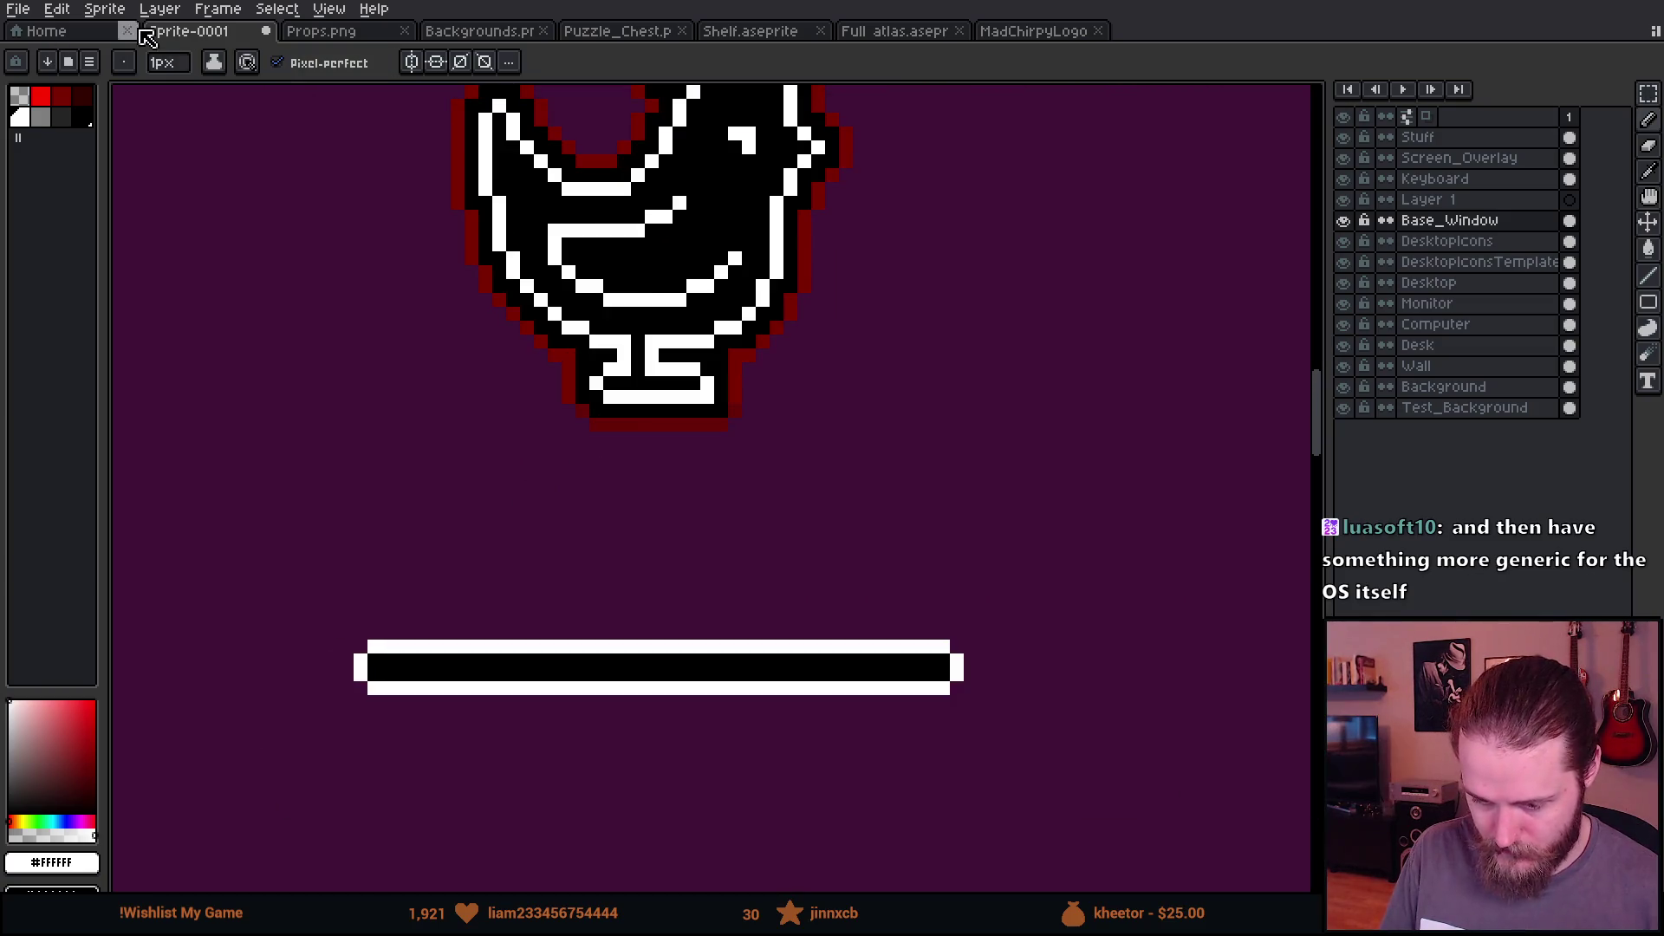
{"action": "left_click", "coordinate": [1033, 31]}
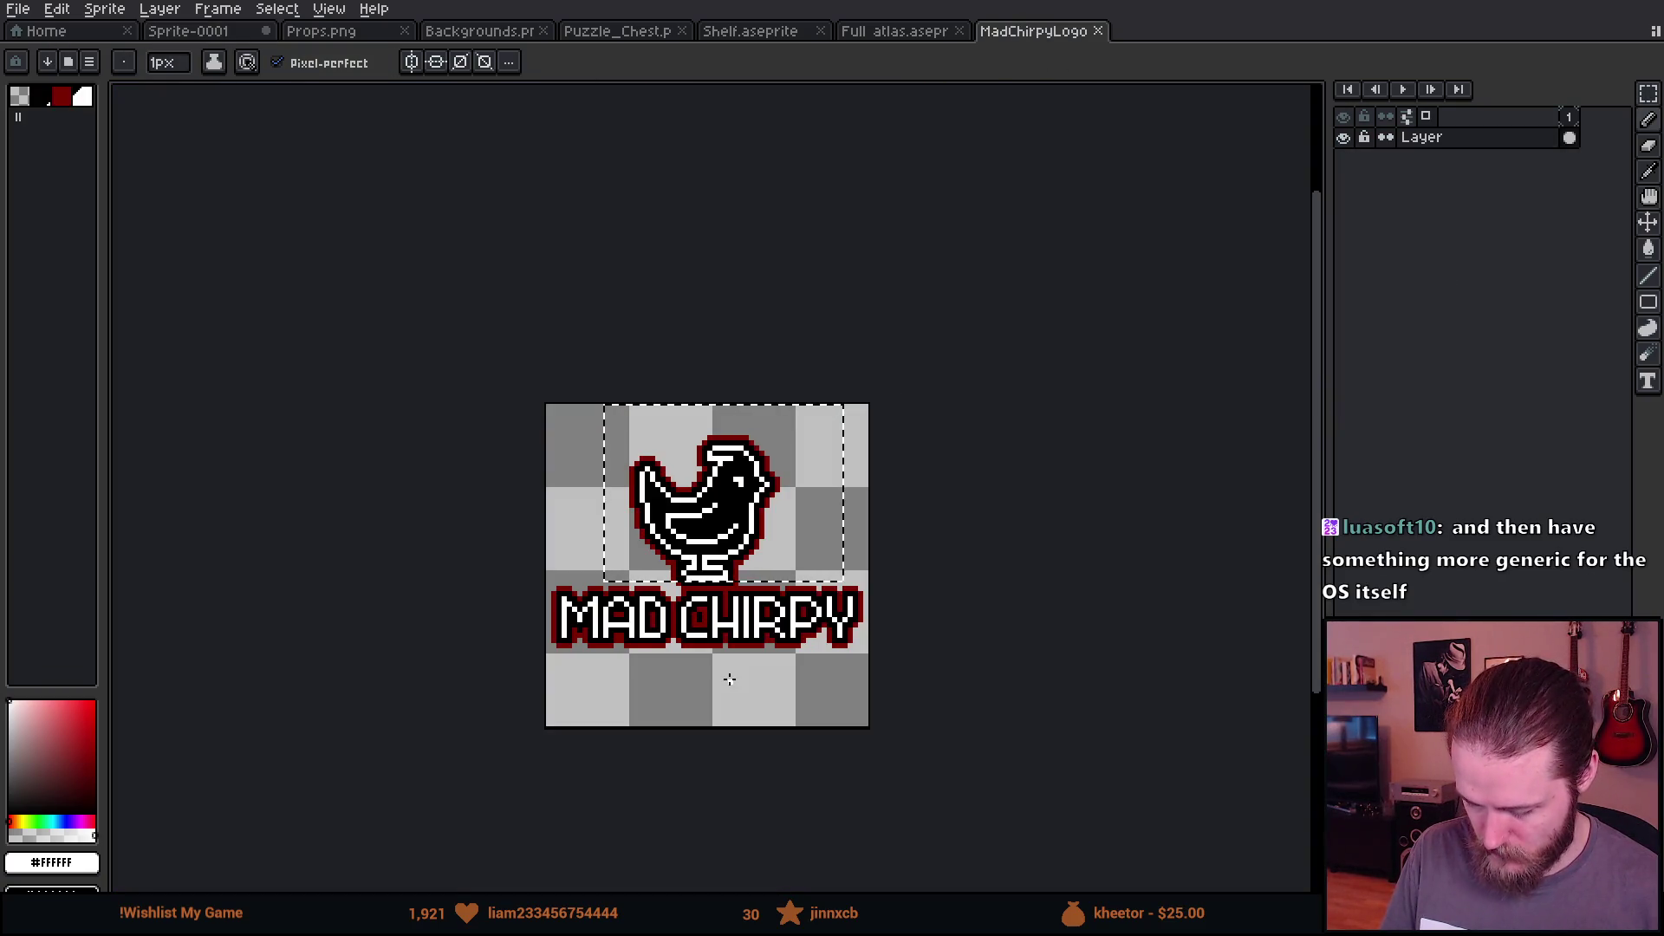
Step: Select the MAD CHIRPY lettering in MadChirpyLogo and return to Sprite-0001
{"action": "key", "text": "m"}
{"action": "key", "text": "ctrl+d"}
{"action": "scroll", "coordinate": [729, 680], "scroll_direction": "up", "scroll_amount": 2}
{"action": "left_click_drag", "start_coordinate": [452, 530], "coordinate": [1148, 803]}
{"action": "left_click", "coordinate": [897, 33]}
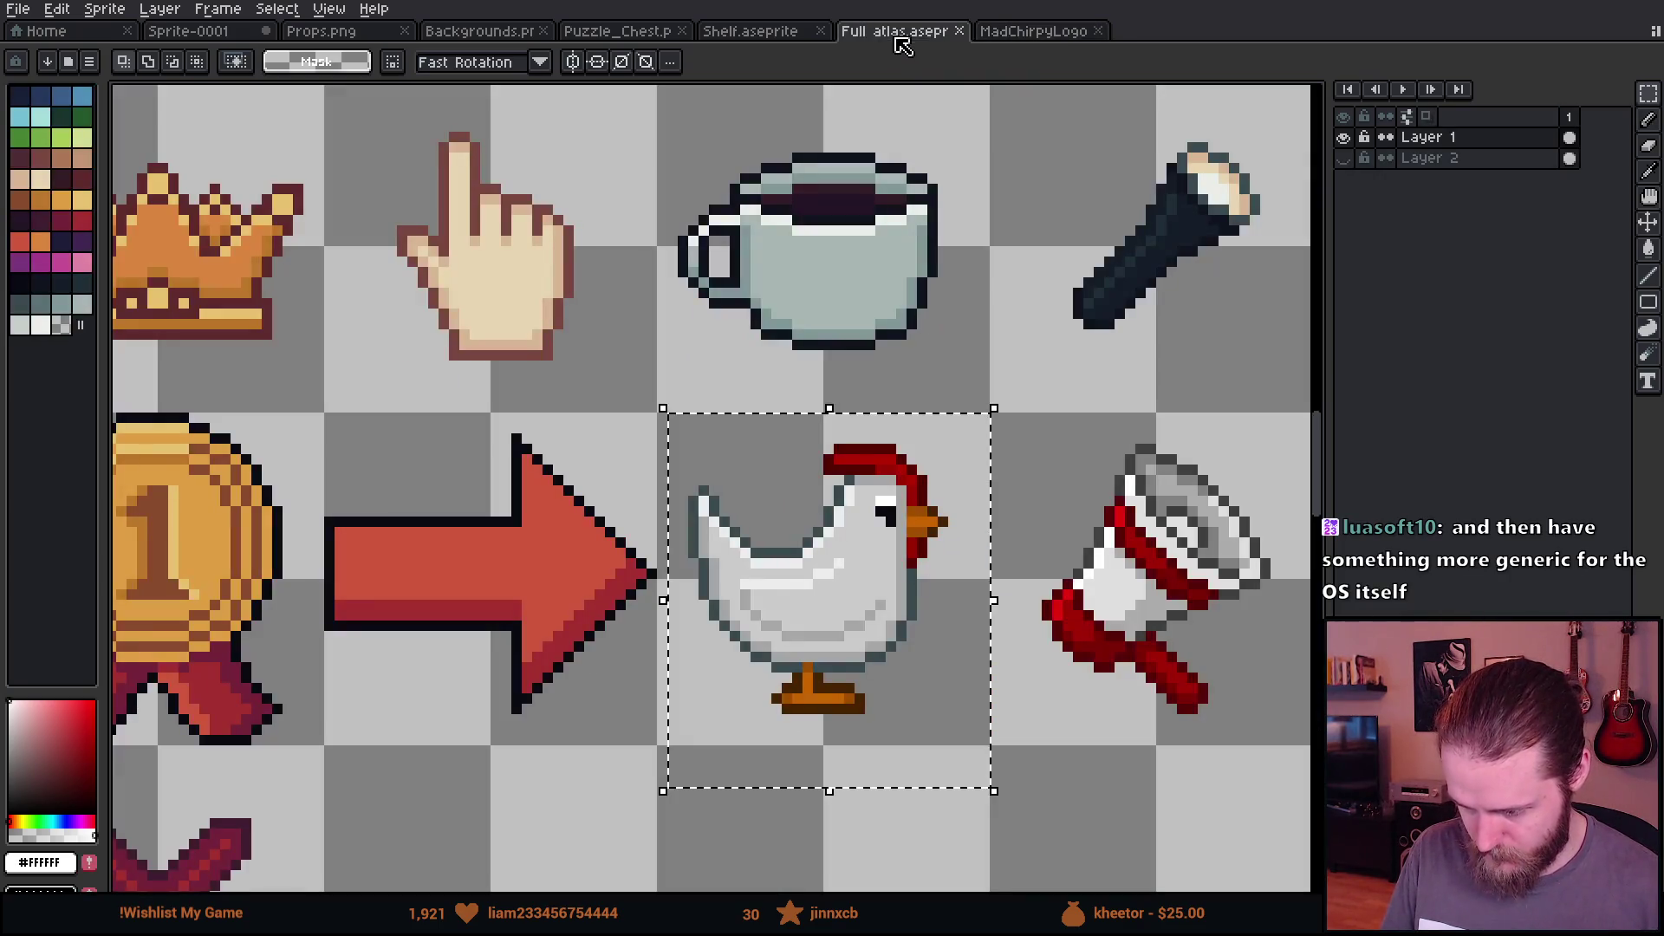
{"action": "left_click", "coordinate": [184, 32]}
Step: Place the MAD CHIRPY lettering between the chicken and the loading bar and commit it
{"action": "scroll", "coordinate": [822, 538], "scroll_direction": "down", "scroll_amount": 5}
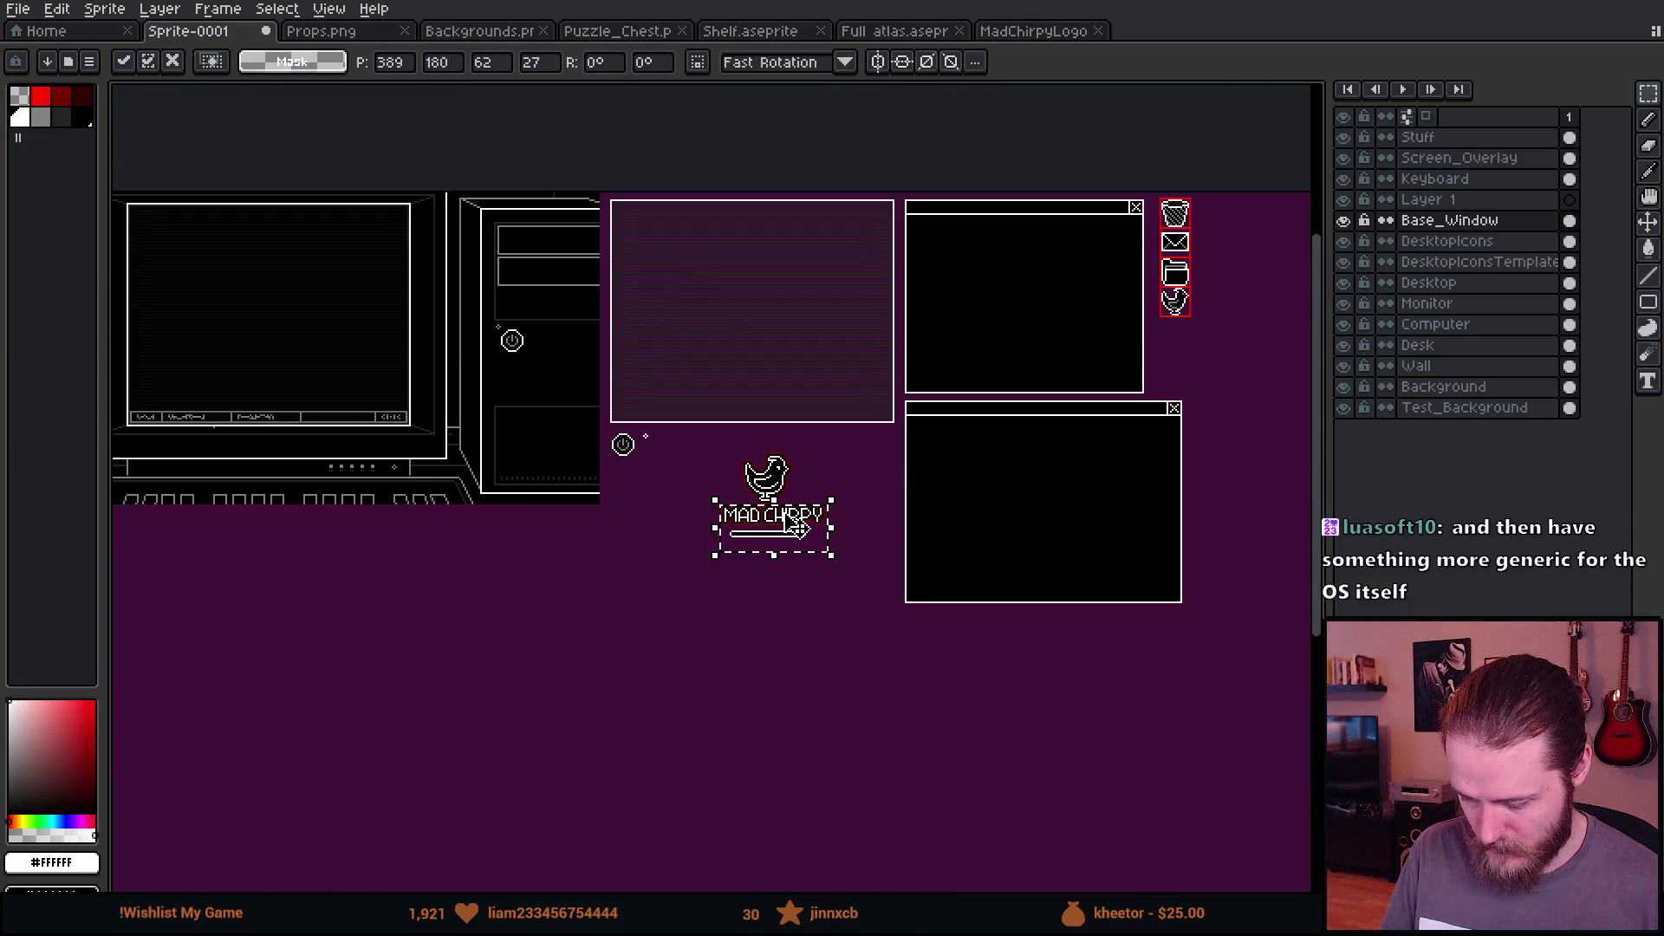
{"action": "scroll", "coordinate": [794, 520], "scroll_direction": "up", "scroll_amount": 5}
{"action": "scroll", "coordinate": [796, 532], "scroll_direction": "down", "scroll_amount": 1}
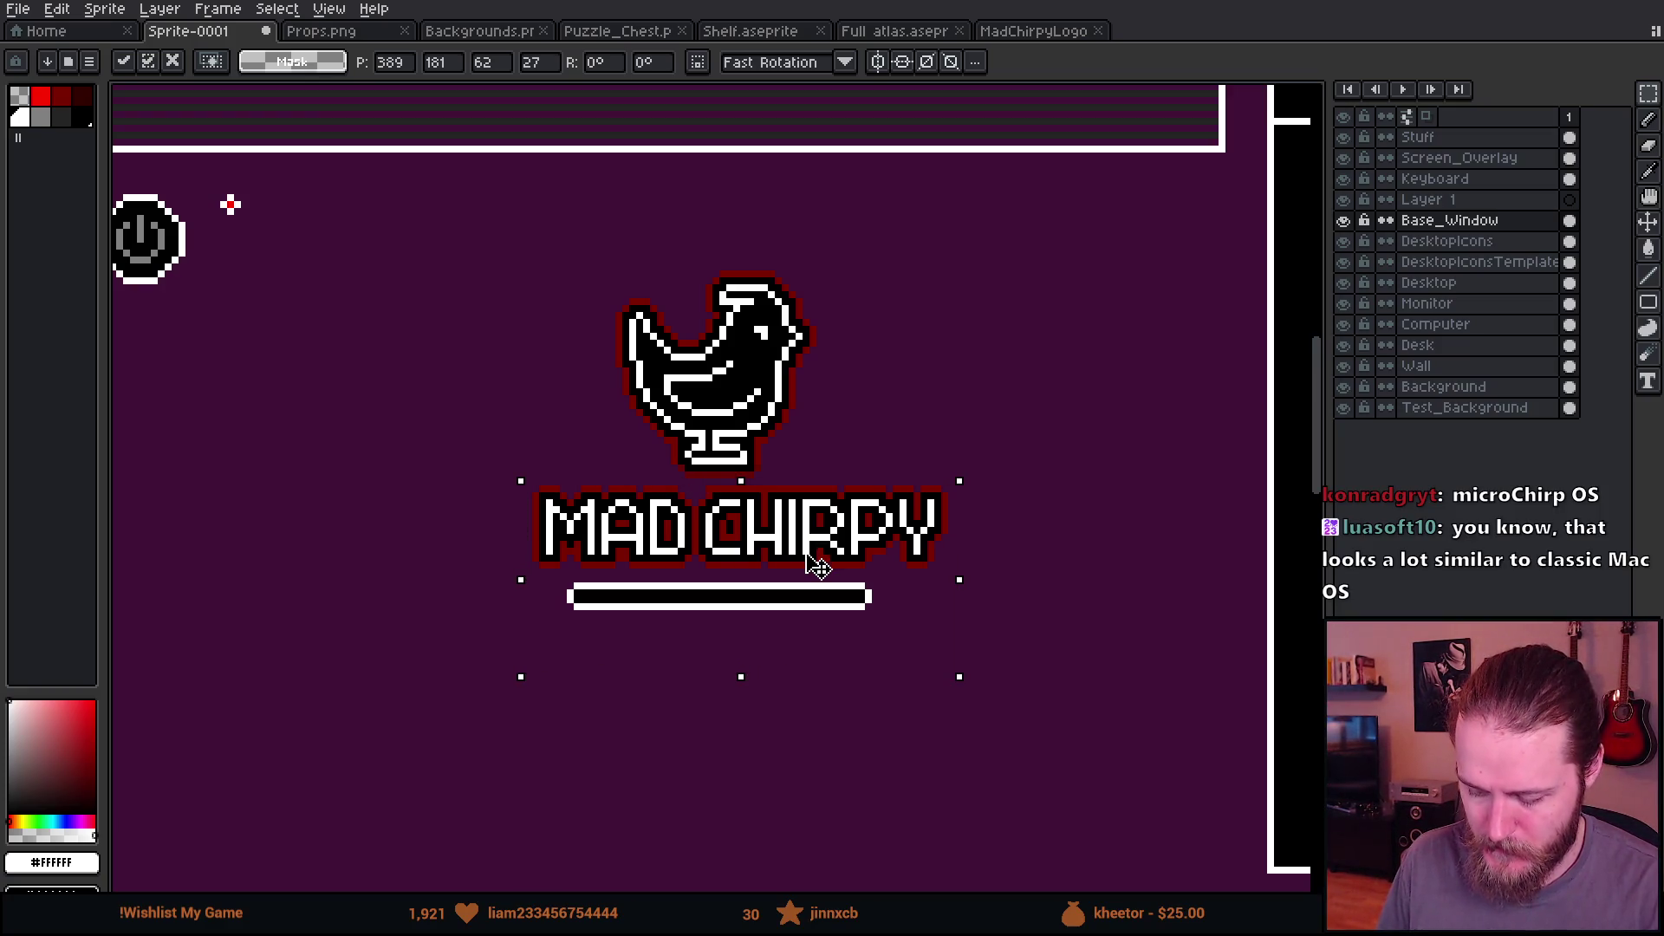
{"action": "scroll", "coordinate": [814, 565], "scroll_direction": "down", "scroll_amount": 1}
{"action": "scroll", "coordinate": [818, 565], "scroll_direction": "up", "scroll_amount": 1}
{"action": "mouse_move", "coordinate": [818, 565]}
{"action": "left_mouse_down"}
{"action": "mouse_move", "coordinate": [743, 447]}
{"action": "mouse_move", "coordinate": [874, 770]}
{"action": "left_mouse_up"}
{"action": "key", "text": "Return"}
Step: Copy the whole MadChirpyLogo sprite and paste it into the Sprite-0001 splash, placed down-left
{"action": "left_click", "coordinate": [1044, 32]}
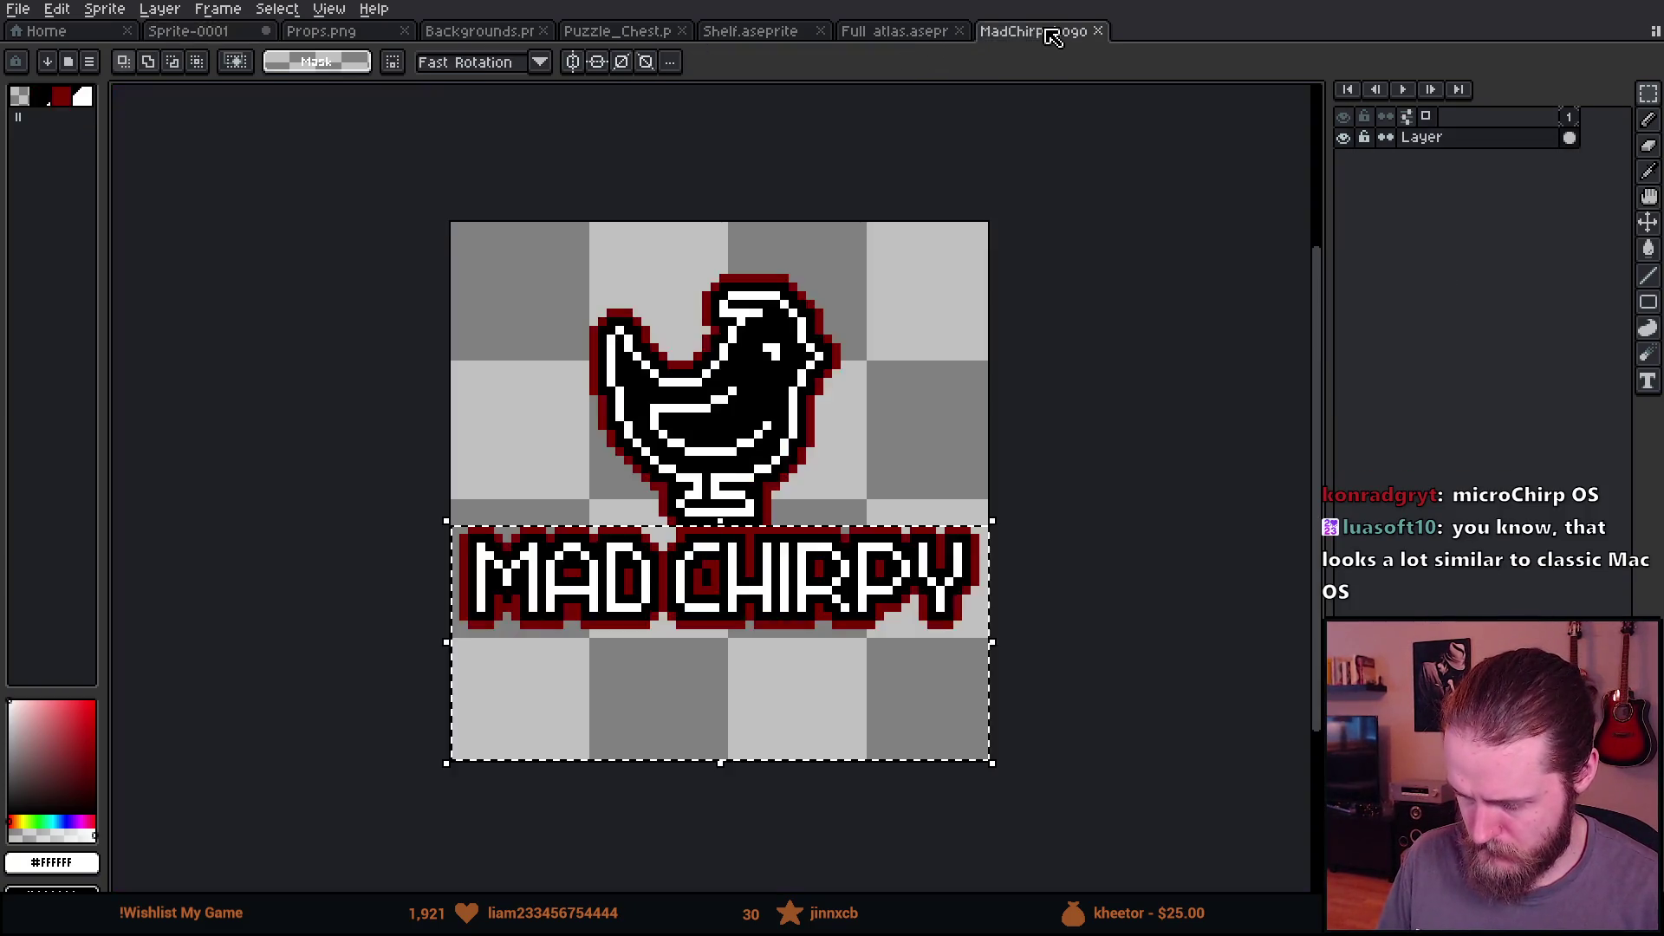
{"action": "key", "text": "ctrl+a"}
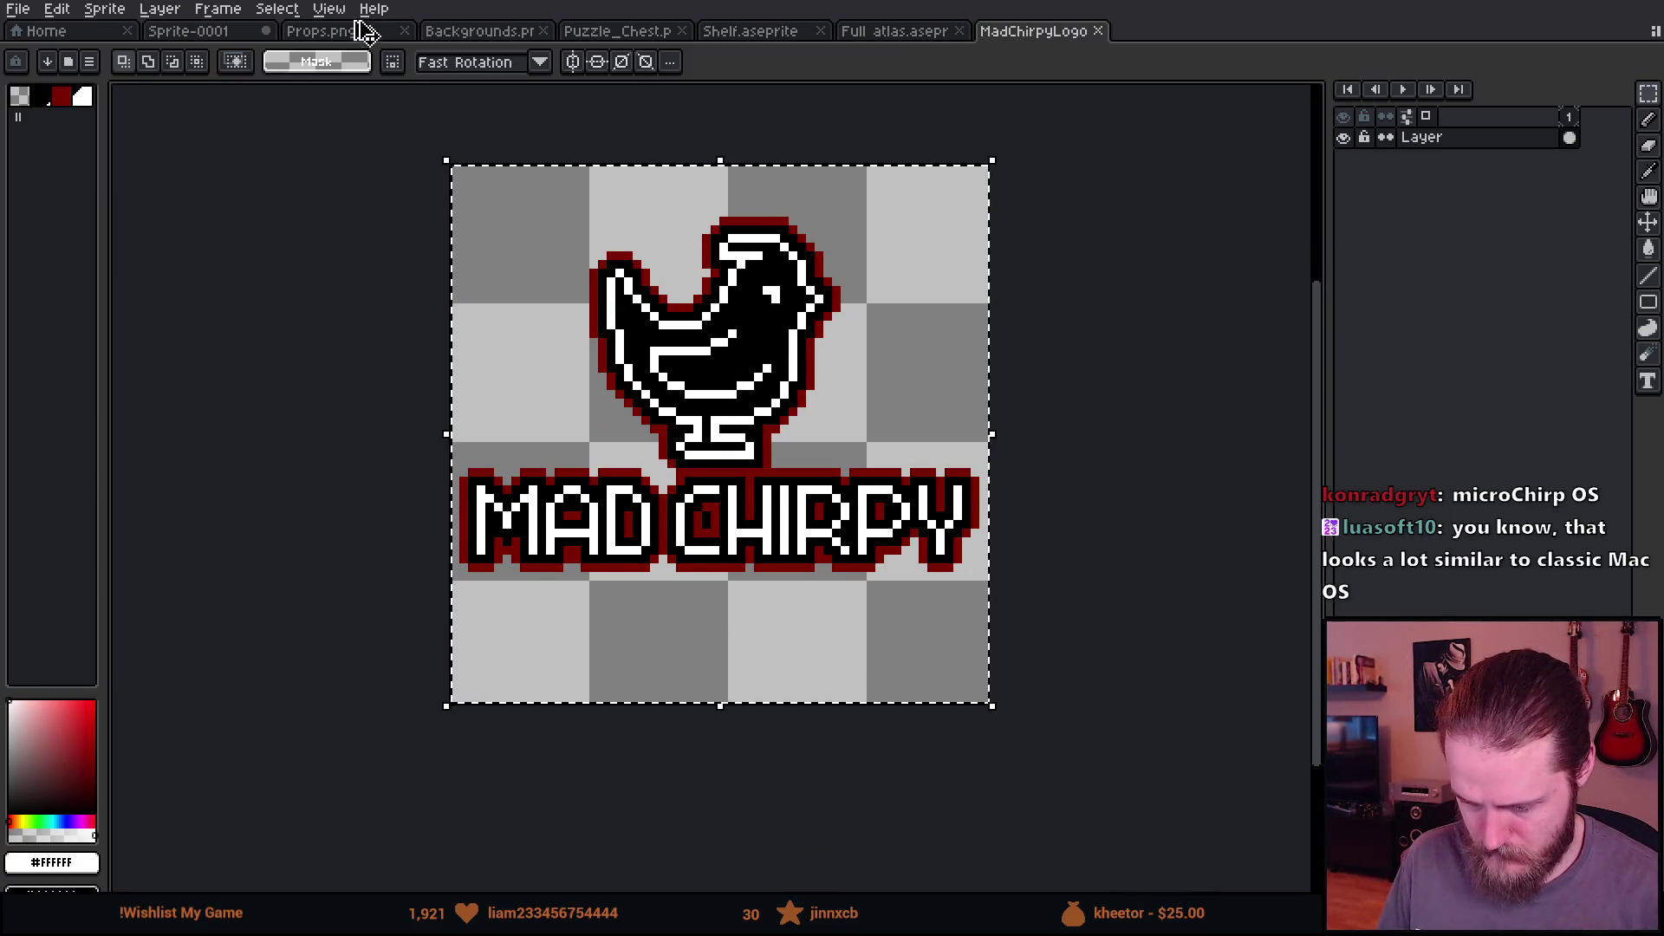
{"action": "key", "text": "ctrl+c"}
{"action": "left_click", "coordinate": [231, 32]}
{"action": "key", "text": "ctrl+v"}
{"action": "left_click_drag", "start_coordinate": [949, 391], "coordinate": [456, 677]}
{"action": "key", "text": "Return"}
{"action": "left_click_drag", "start_coordinate": [587, 714], "coordinate": [892, 476]}
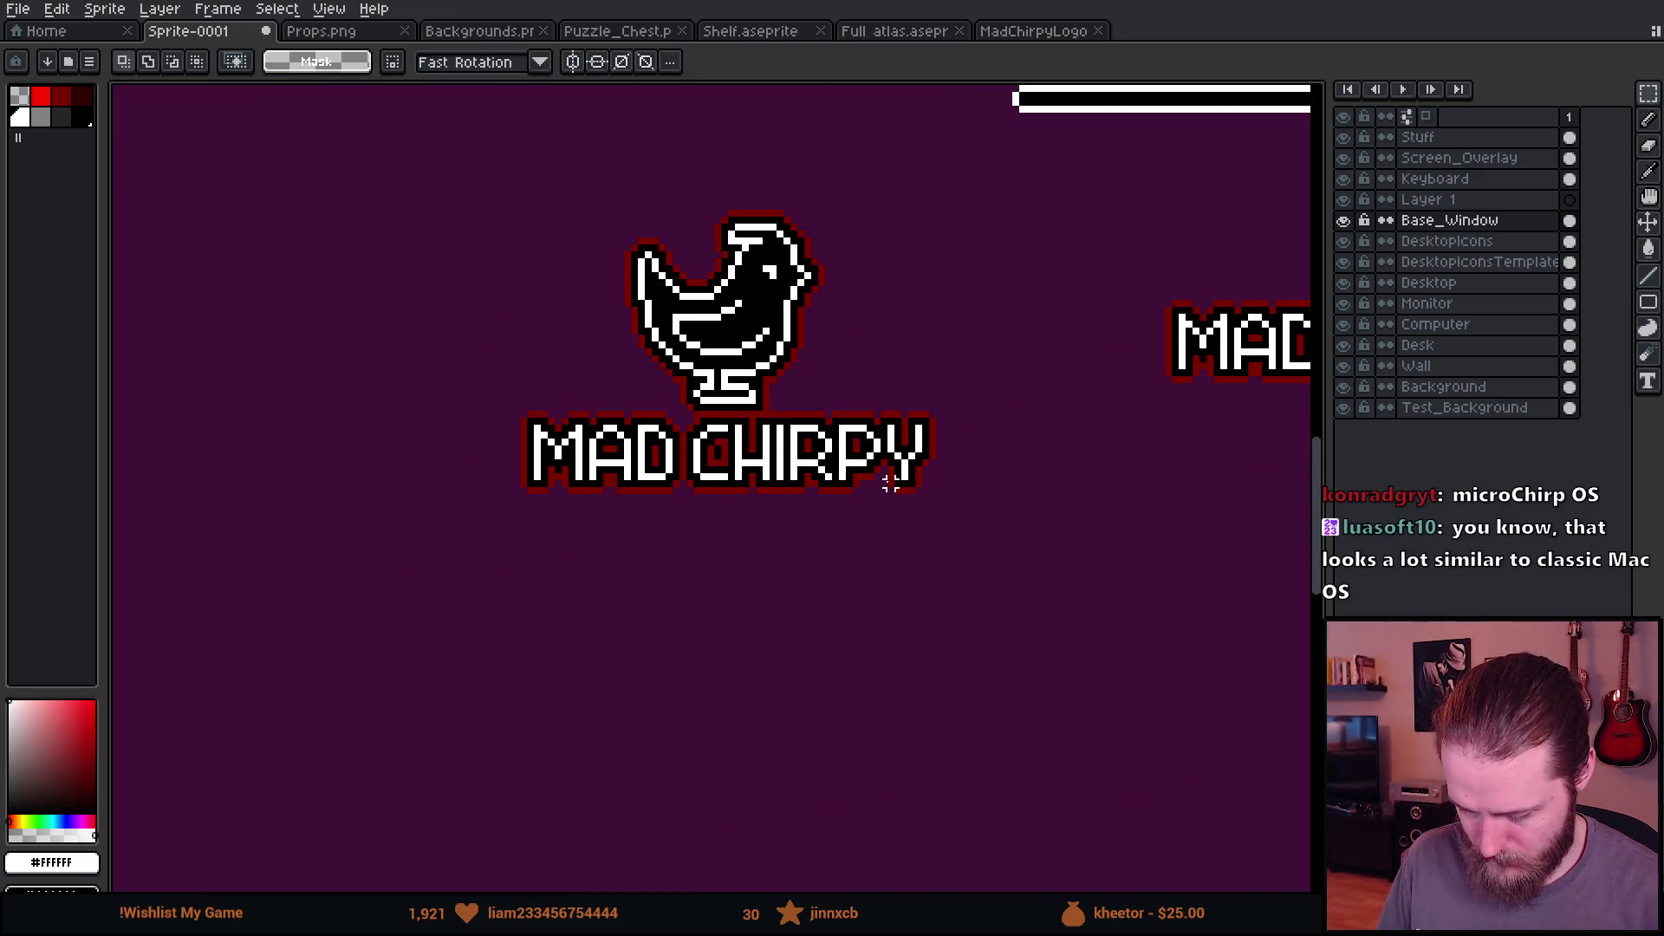
{"action": "scroll", "coordinate": [756, 491], "scroll_direction": "up", "scroll_amount": 1}
{"action": "scroll", "coordinate": [743, 492], "scroll_direction": "up", "scroll_amount": 1}
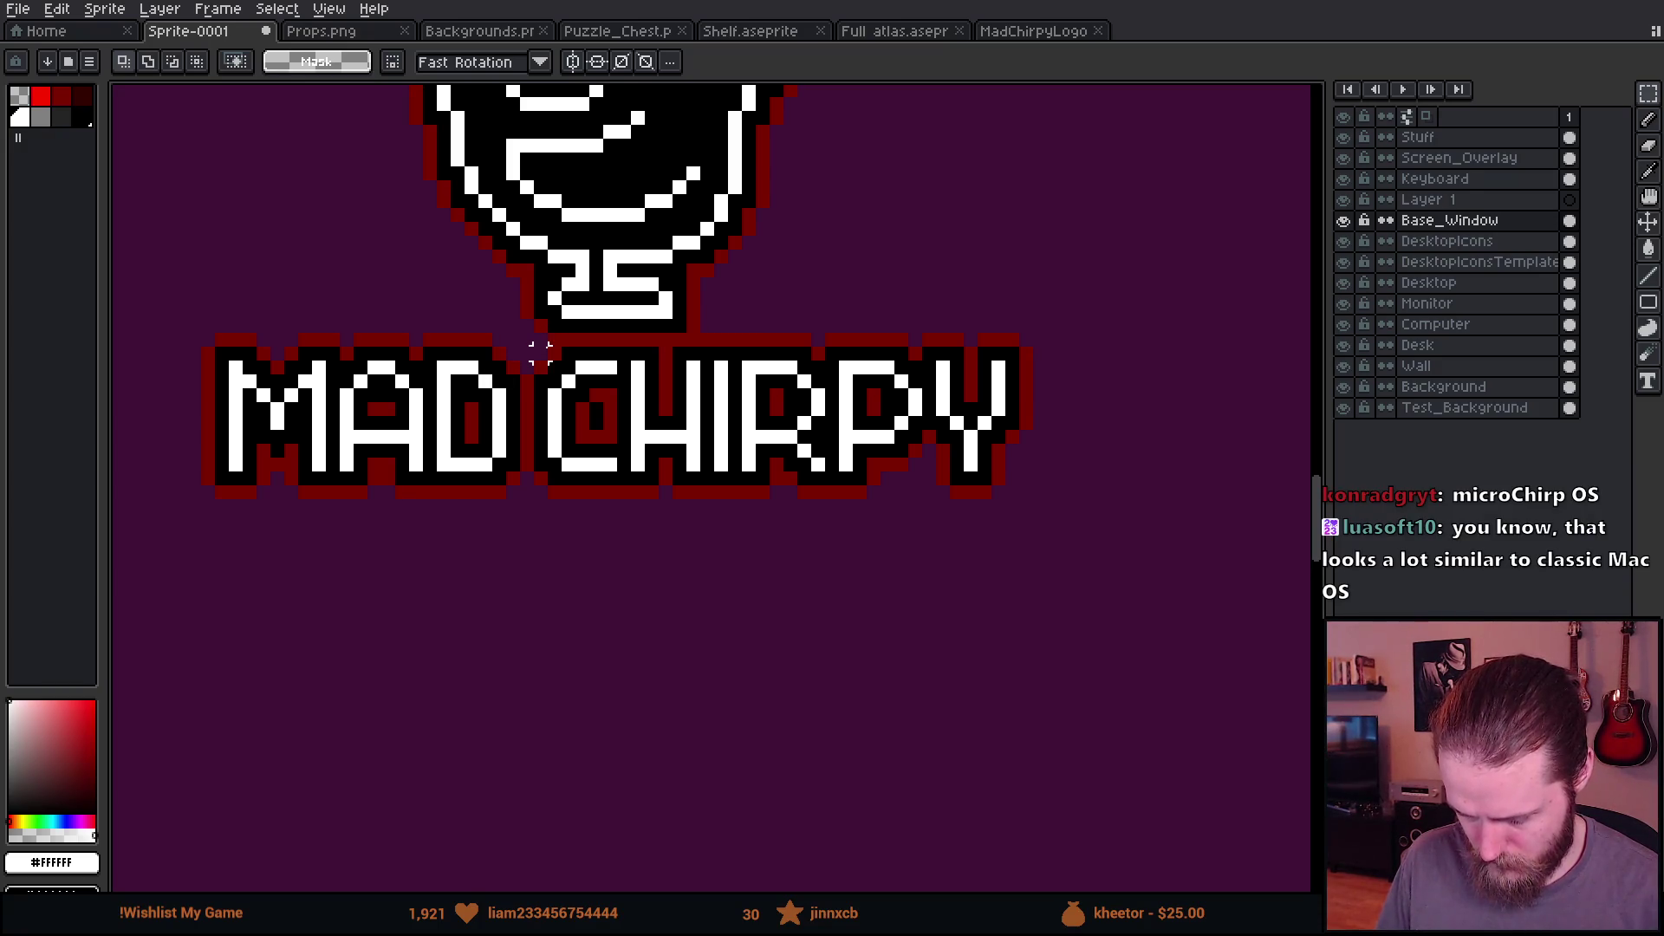
Step: Duplicate the CHIRPY lettering and place the copy below the logo
{"action": "left_click_drag", "start_coordinate": [539, 339], "coordinate": [1186, 639]}
{"action": "mouse_move", "coordinate": [821, 606]}
{"action": "left_mouse_down"}
{"action": "mouse_move", "coordinate": [818, 351]}
{"action": "mouse_move", "coordinate": [742, 668]}
{"action": "mouse_move", "coordinate": [702, 546]}
{"action": "left_mouse_up"}
{"action": "key", "text": "Return"}
{"action": "left_click_drag", "start_coordinate": [884, 512], "coordinate": [564, 480]}
{"action": "scroll", "coordinate": [514, 533], "scroll_direction": "up", "scroll_amount": 2}
{"action": "scroll", "coordinate": [483, 521], "scroll_direction": "down", "scroll_amount": 5}
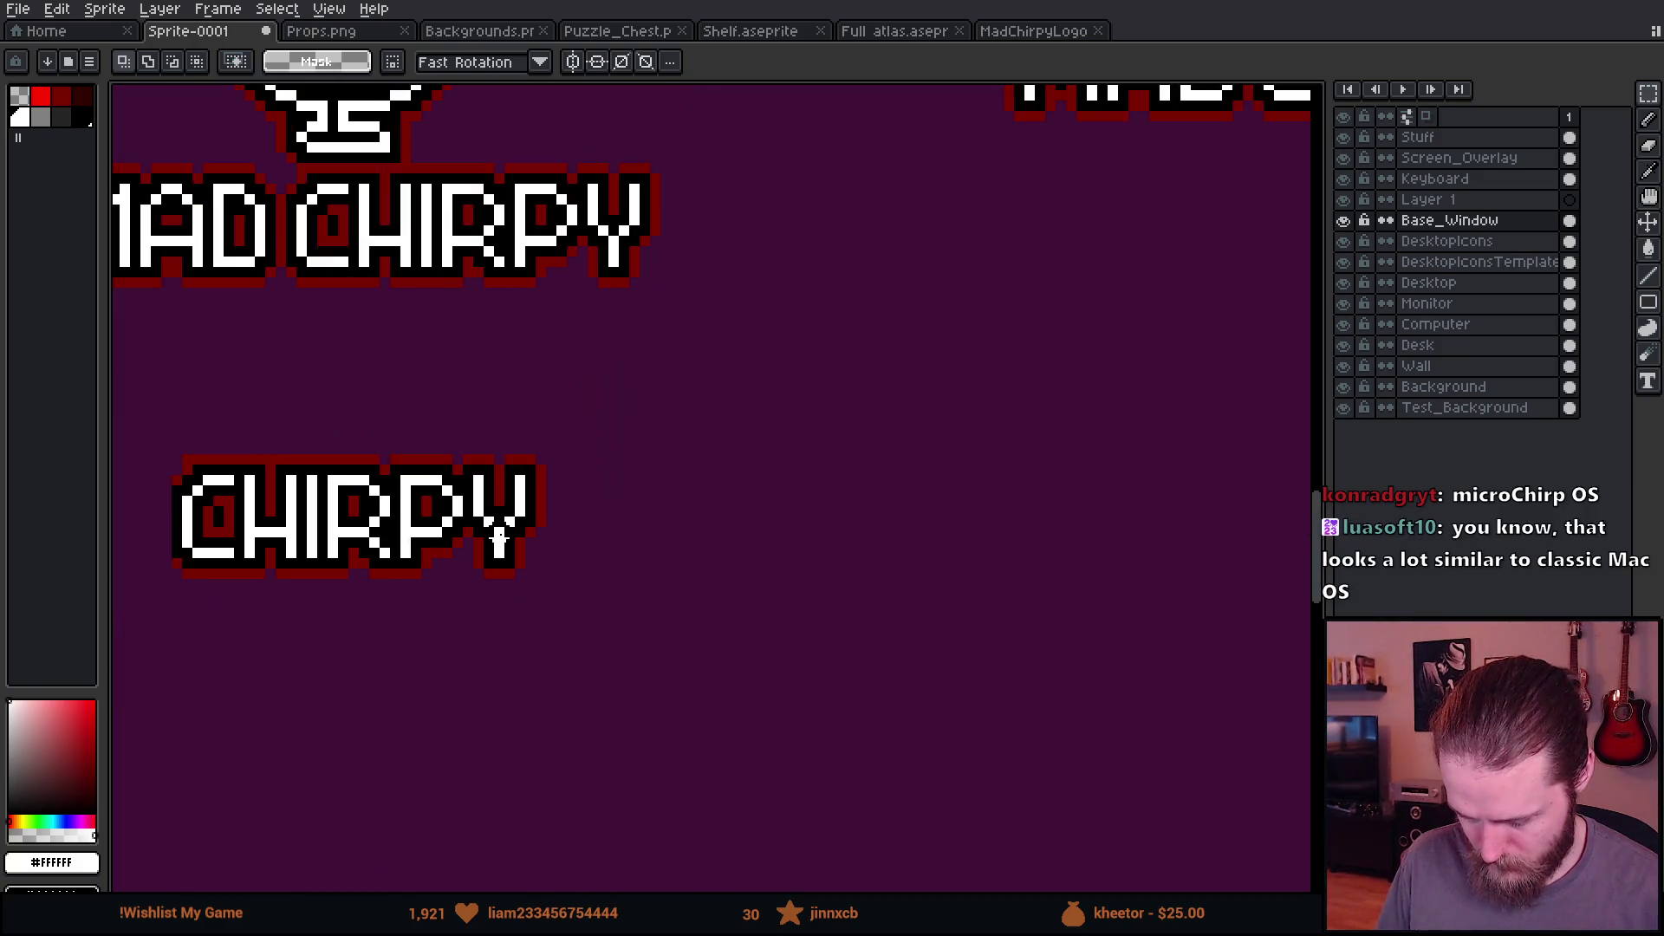
{"action": "left_click_drag", "start_coordinate": [179, 485], "coordinate": [417, 485]}
{"action": "scroll", "coordinate": [417, 485], "scroll_direction": "up", "scroll_amount": 5}
{"action": "scroll", "coordinate": [333, 350], "scroll_direction": "down", "scroll_amount": 4}
{"action": "left_click_drag", "start_coordinate": [726, 366], "coordinate": [733, 434]}
{"action": "scroll", "coordinate": [733, 433], "scroll_direction": "up", "scroll_amount": 1}
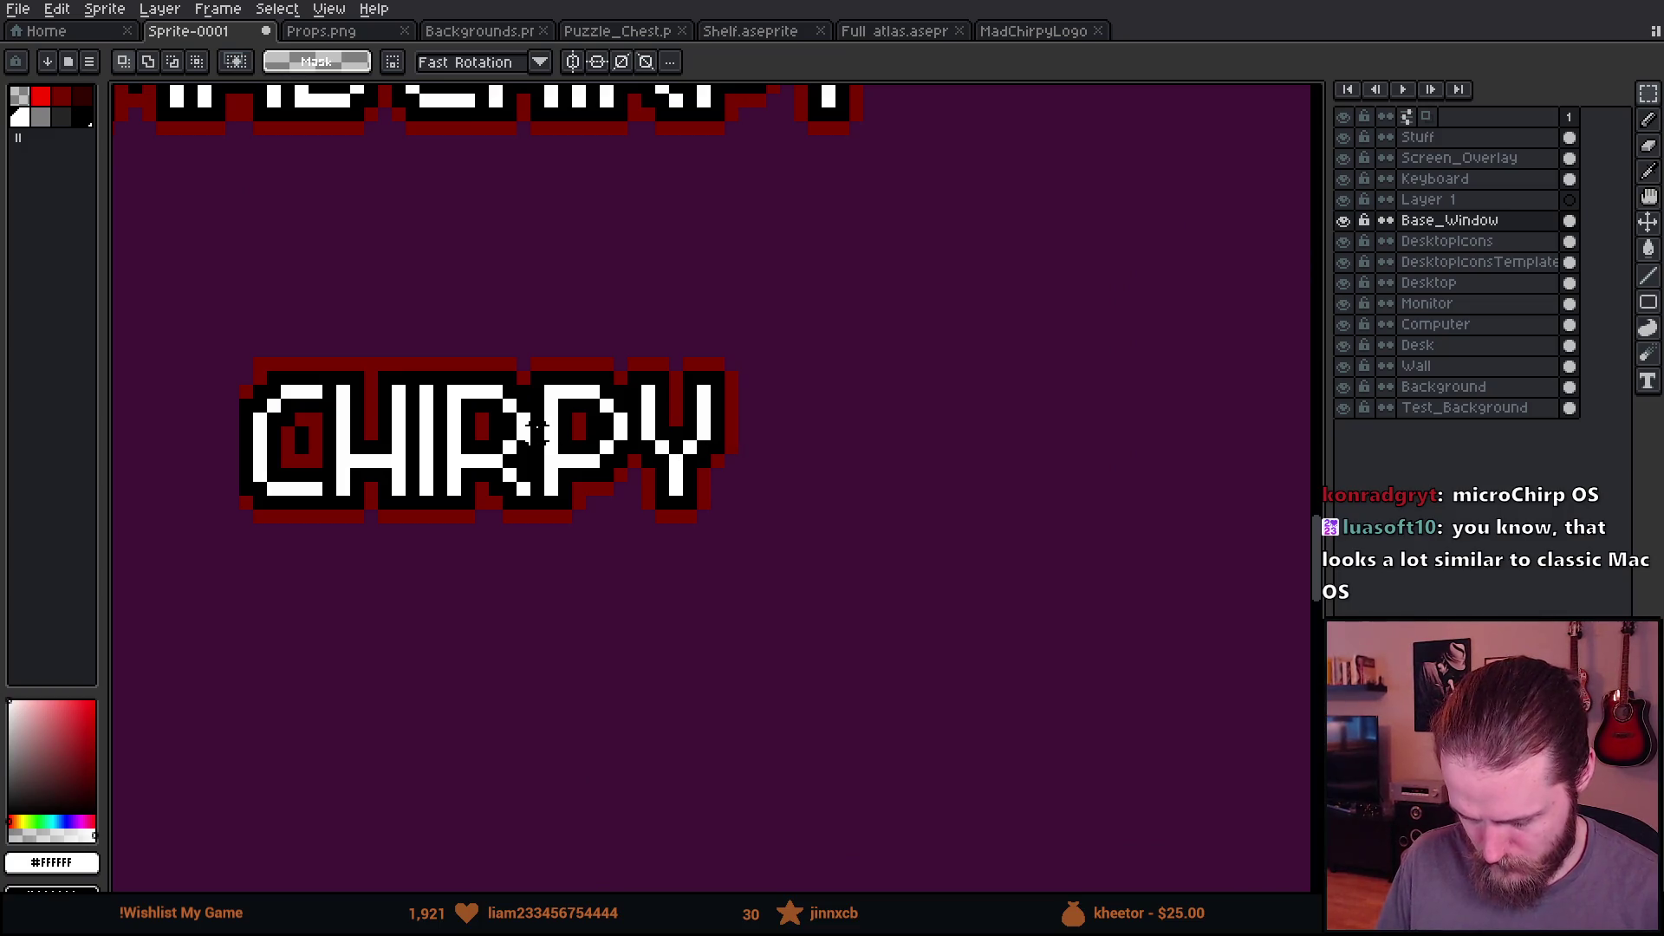
Step: Sample the lettering's white and draw a vertical Pencil stroke after the CHIRPY copy
{"action": "key", "text": "i"}
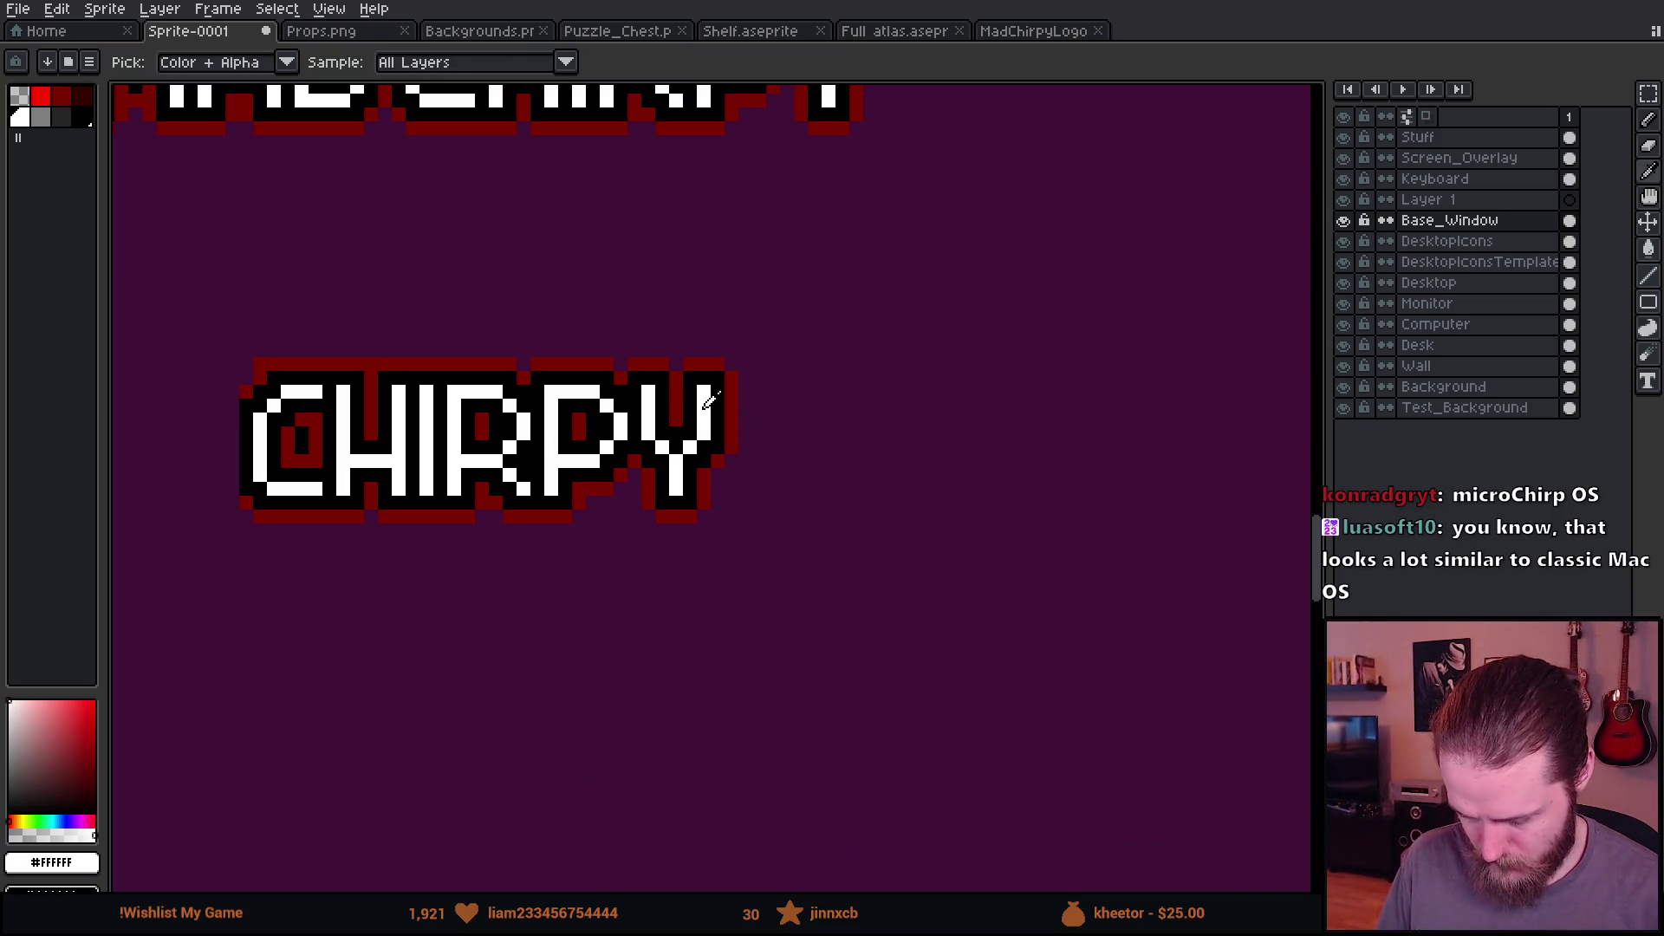
{"action": "key", "text": "m"}
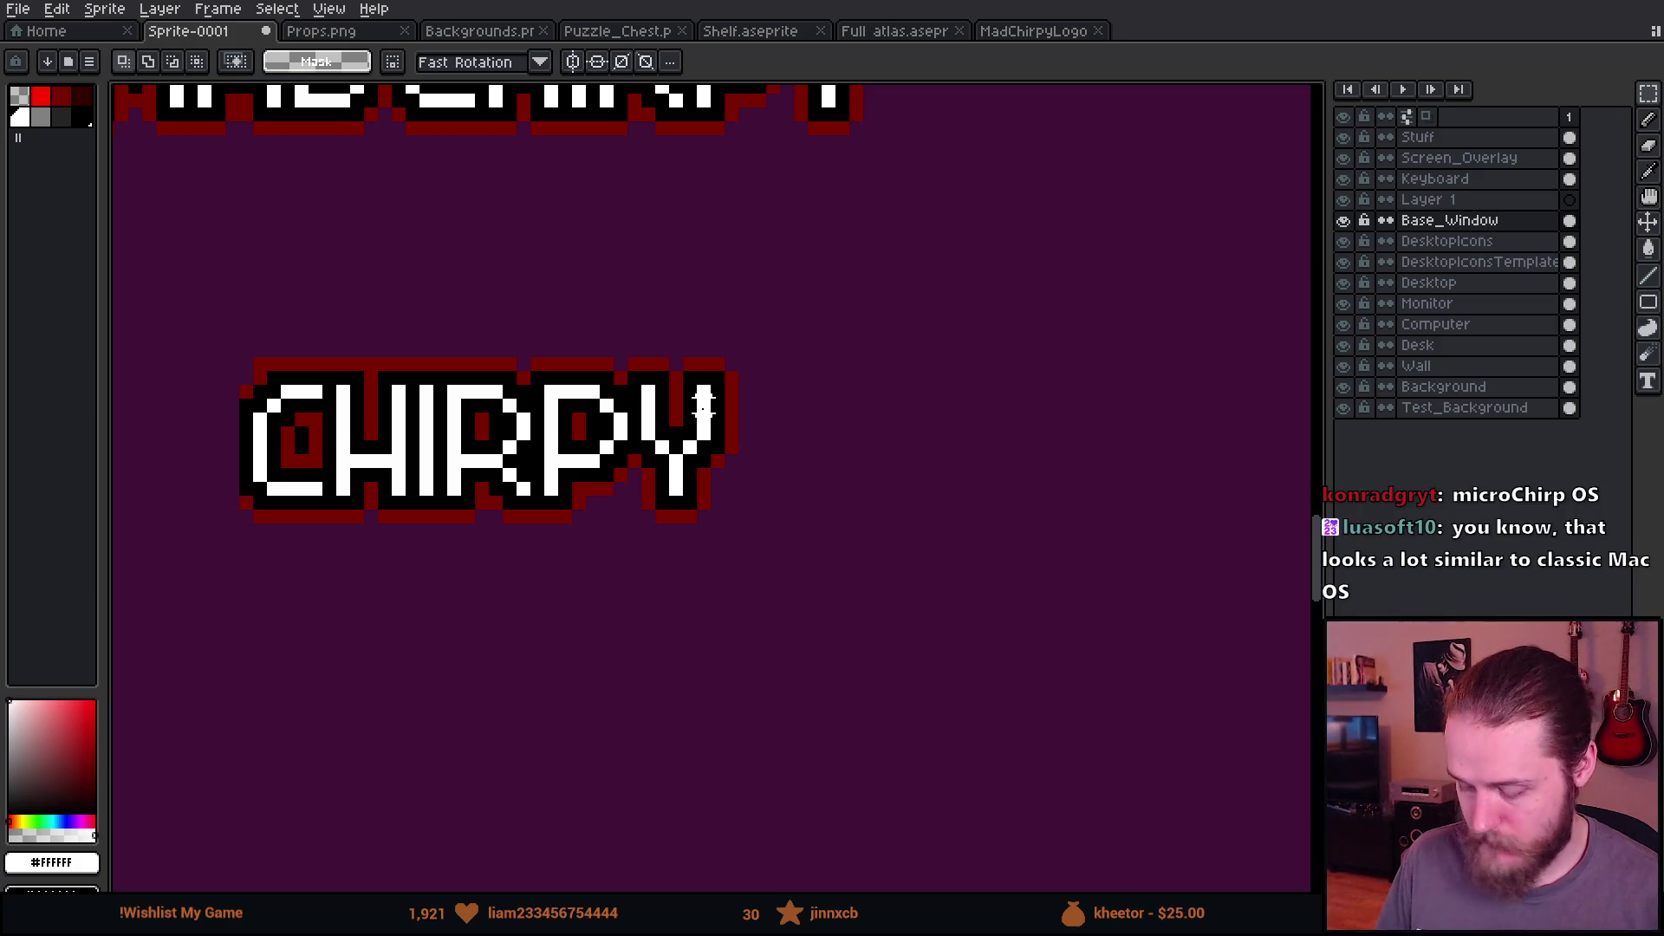
{"action": "scroll", "coordinate": [704, 408], "scroll_direction": "down", "scroll_amount": 3}
{"action": "left_click_drag", "start_coordinate": [704, 416], "coordinate": [663, 520]}
{"action": "scroll", "coordinate": [670, 535], "scroll_direction": "up", "scroll_amount": 4}
{"action": "key", "text": "b"}
{"action": "scroll", "coordinate": [670, 535], "scroll_direction": "up", "scroll_amount": 1}
{"action": "scroll", "coordinate": [640, 456], "scroll_direction": "down", "scroll_amount": 1}
{"action": "scroll", "coordinate": [640, 456], "scroll_direction": "down", "scroll_amount": 2}
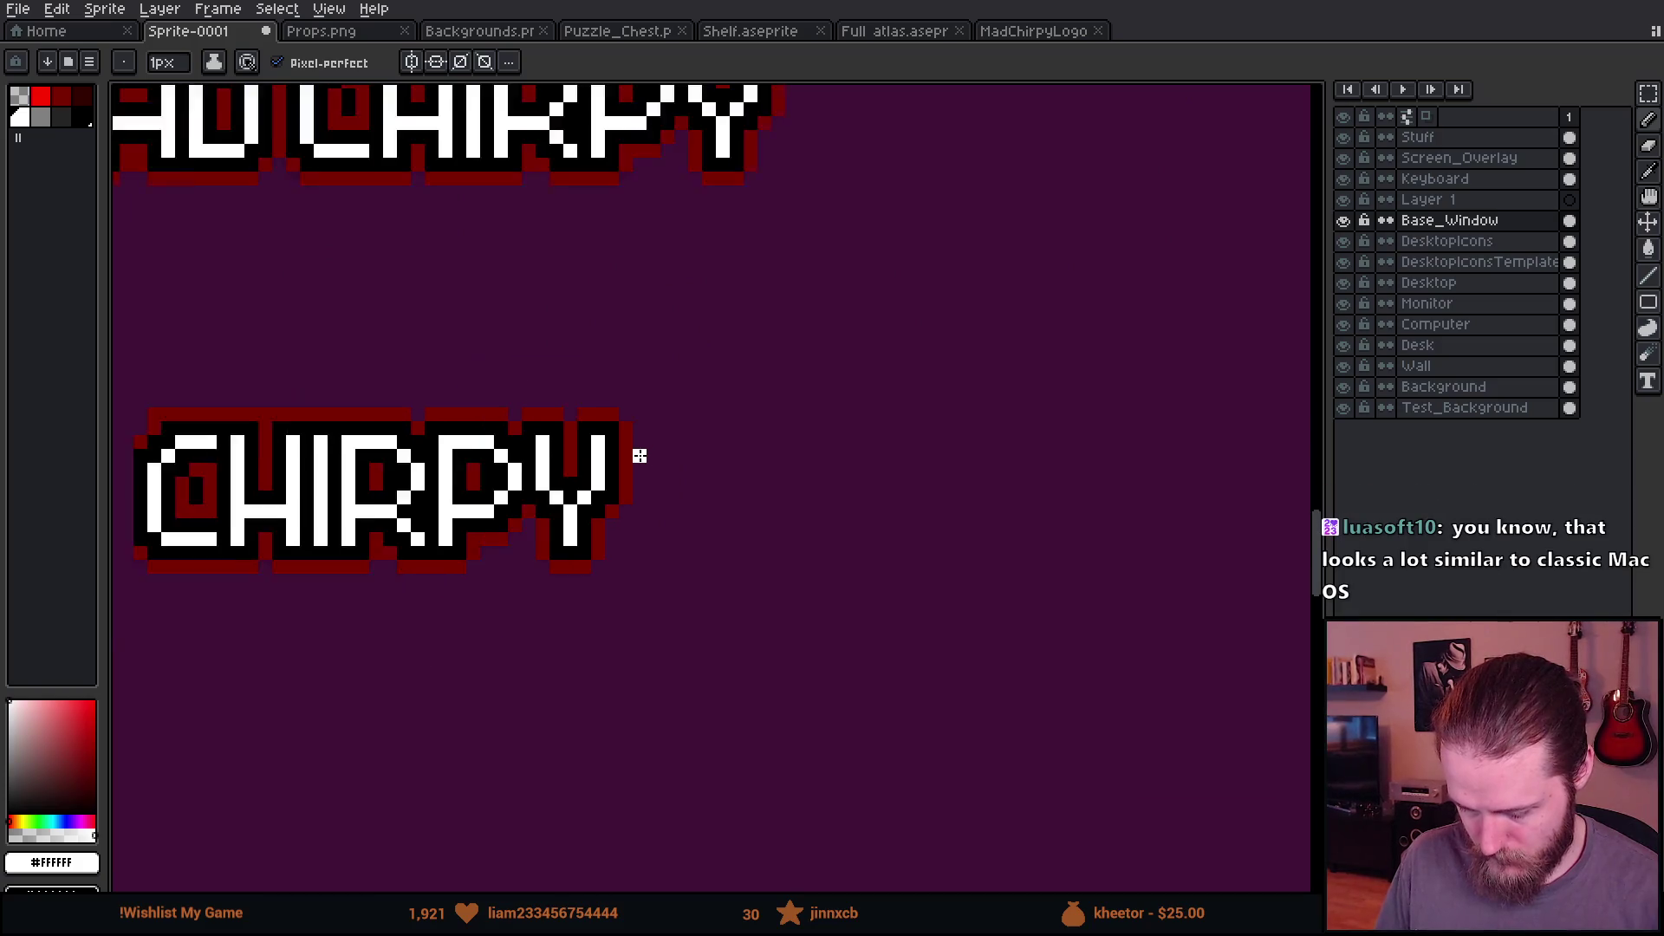
{"action": "scroll", "coordinate": [640, 456], "scroll_direction": "up", "scroll_amount": 1}
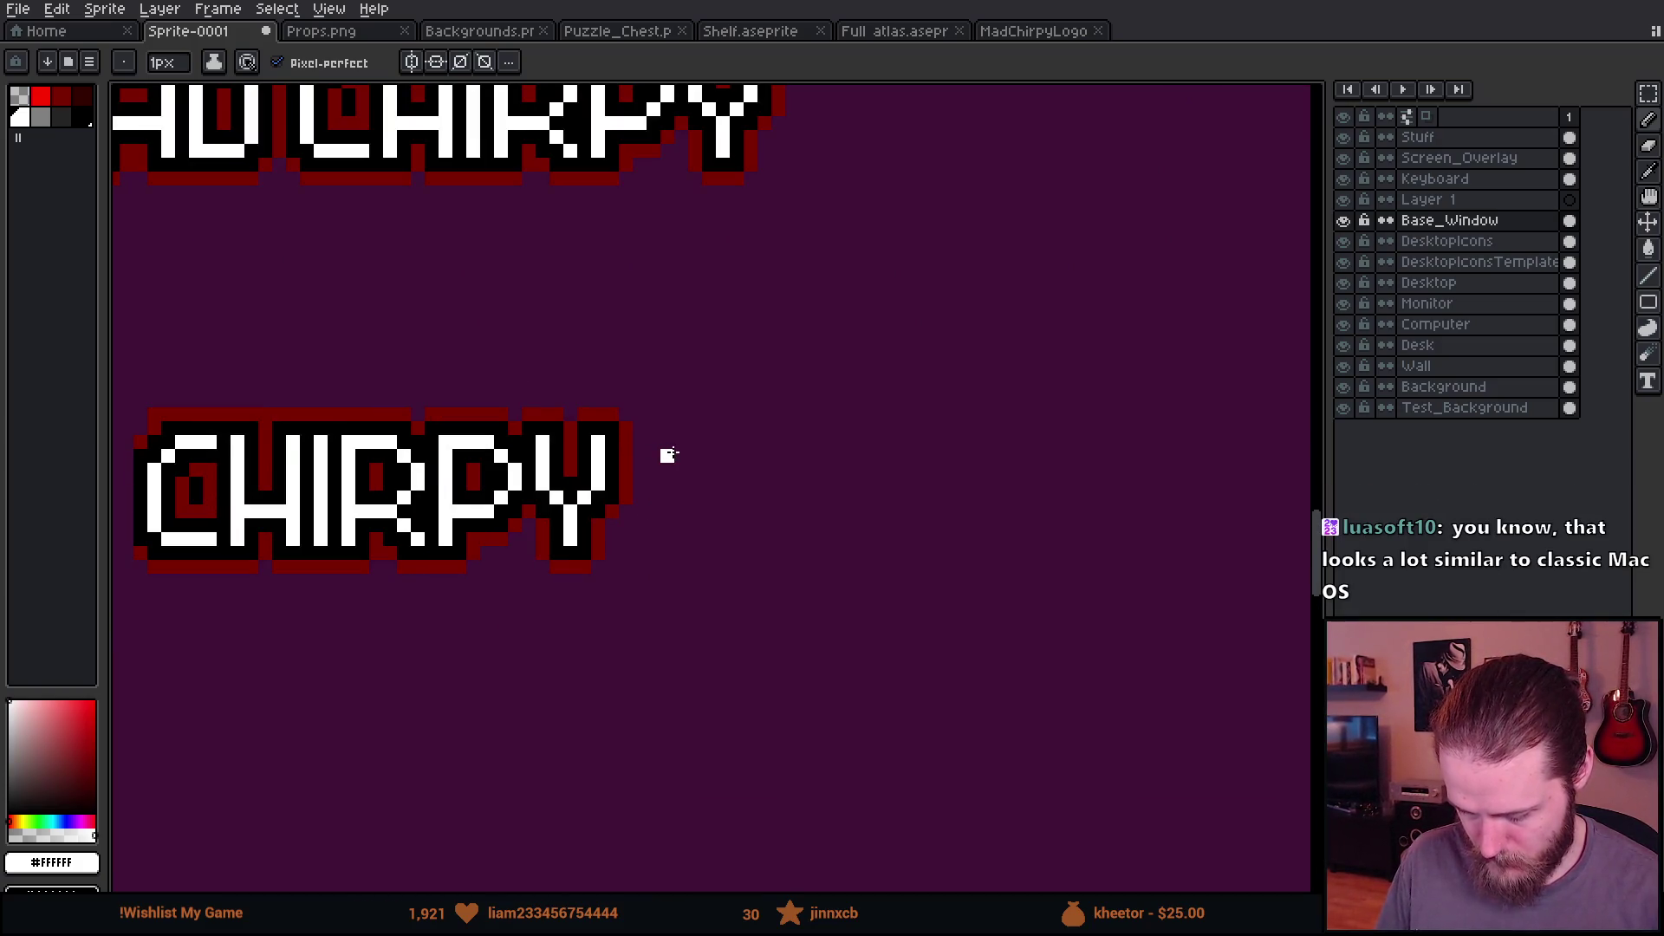
{"action": "scroll", "coordinate": [668, 455], "scroll_direction": "up", "scroll_amount": 1}
{"action": "left_click_drag", "start_coordinate": [685, 458], "coordinate": [687, 569]}
Step: Draw the O's lower curve and right side in white pixels
{"action": "scroll", "coordinate": [687, 570], "scroll_direction": "left", "scroll_amount": 3}
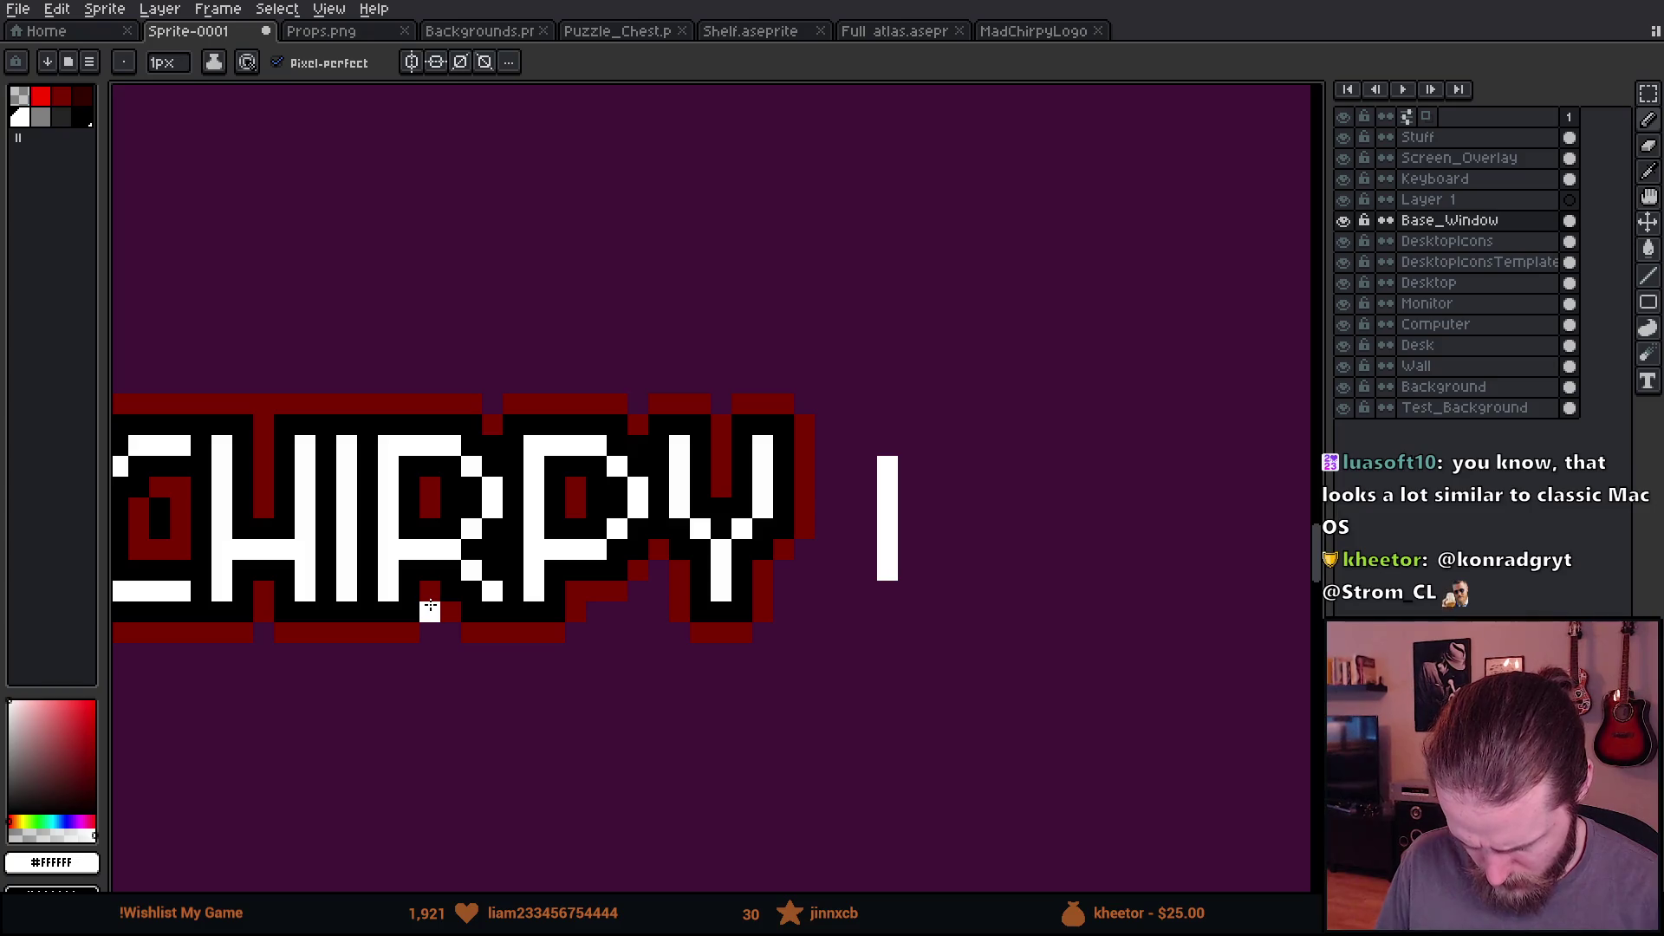
{"action": "scroll", "coordinate": [454, 593], "scroll_direction": "left", "scroll_amount": 3}
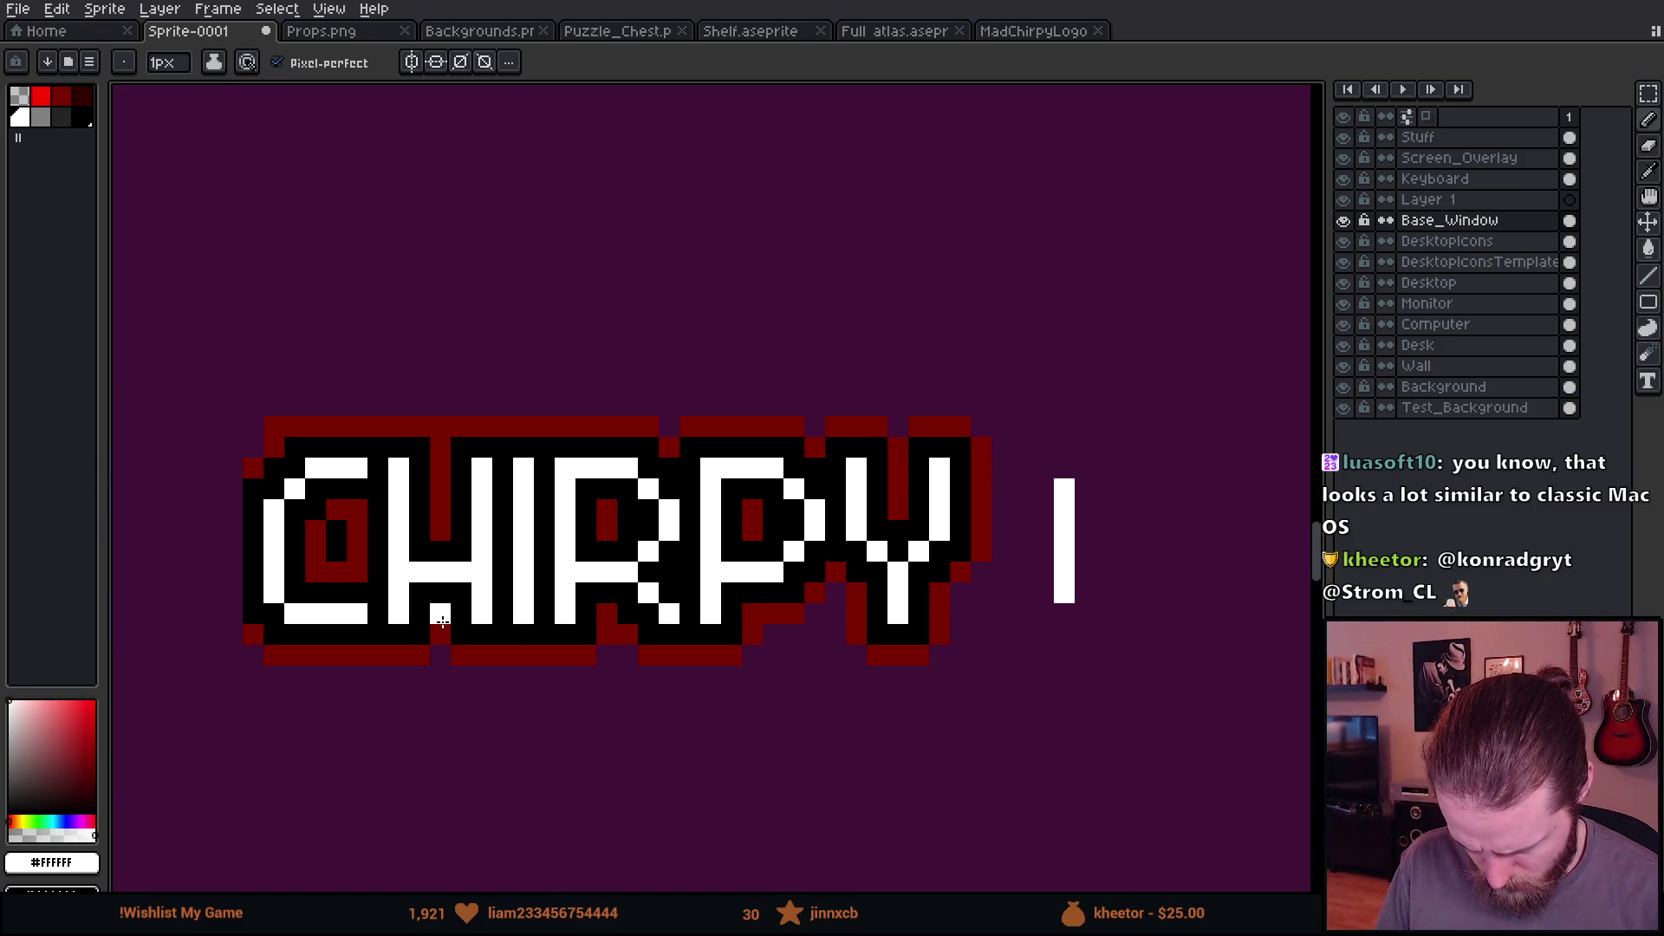
{"action": "scroll", "coordinate": [442, 620], "scroll_direction": "up", "scroll_amount": 2}
{"action": "scroll", "coordinate": [451, 611], "scroll_direction": "down", "scroll_amount": 2}
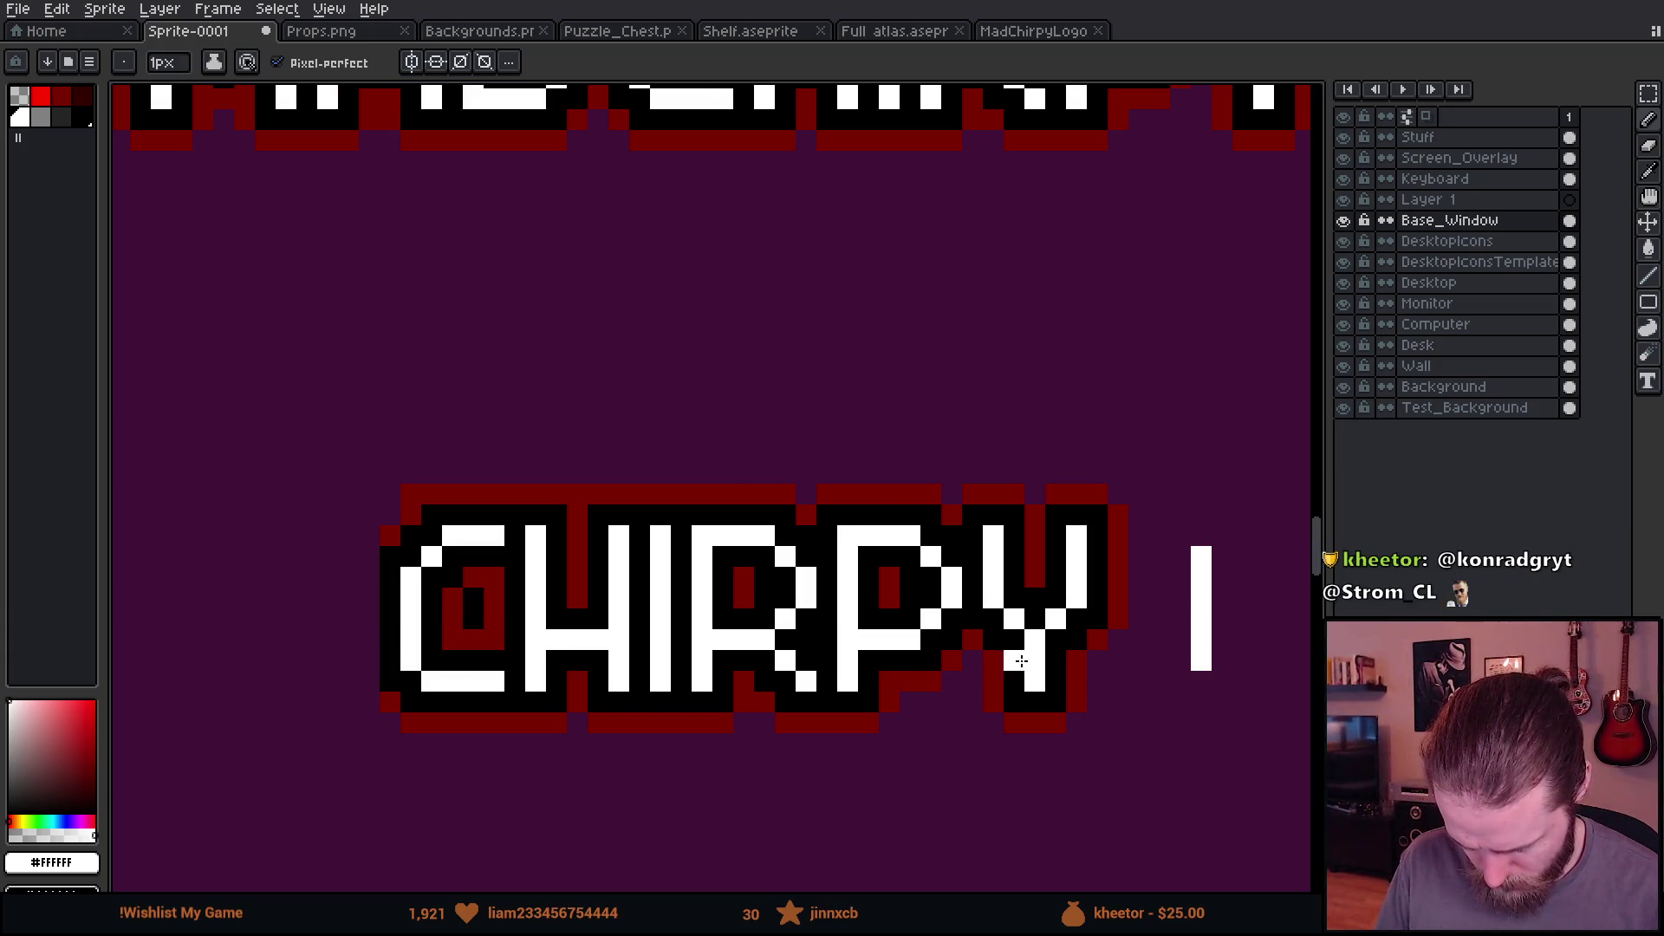
{"action": "scroll", "coordinate": [713, 559], "scroll_direction": "up", "scroll_amount": 3}
{"action": "left_click", "coordinate": [632, 653]}
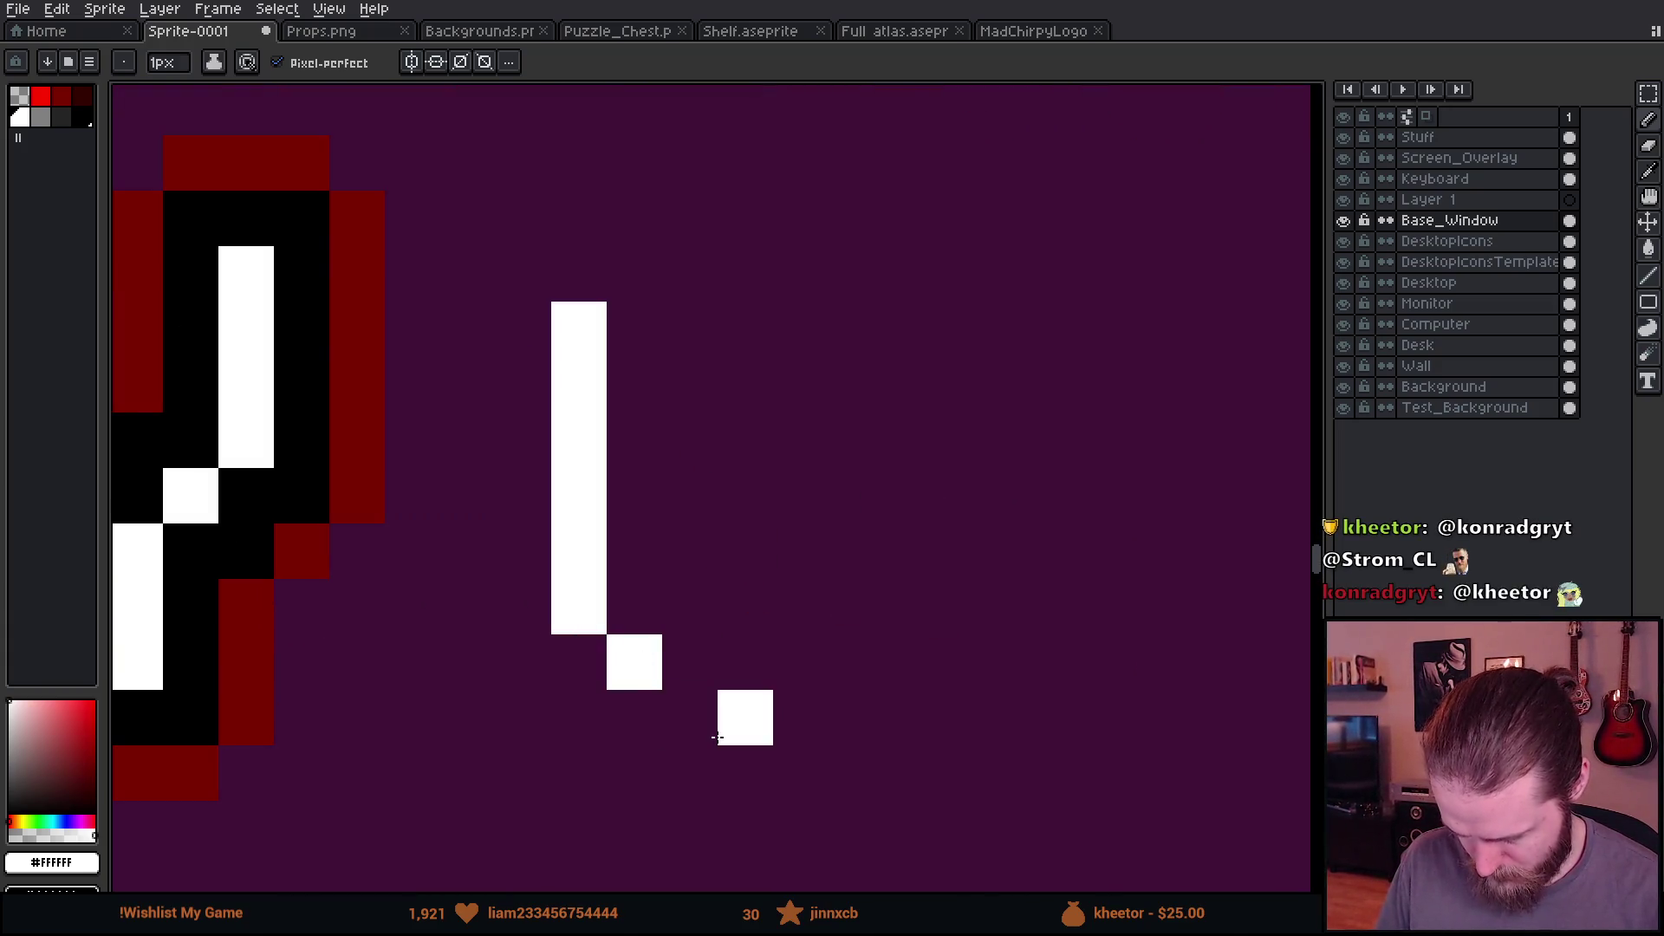
{"action": "left_click", "coordinate": [699, 741]}
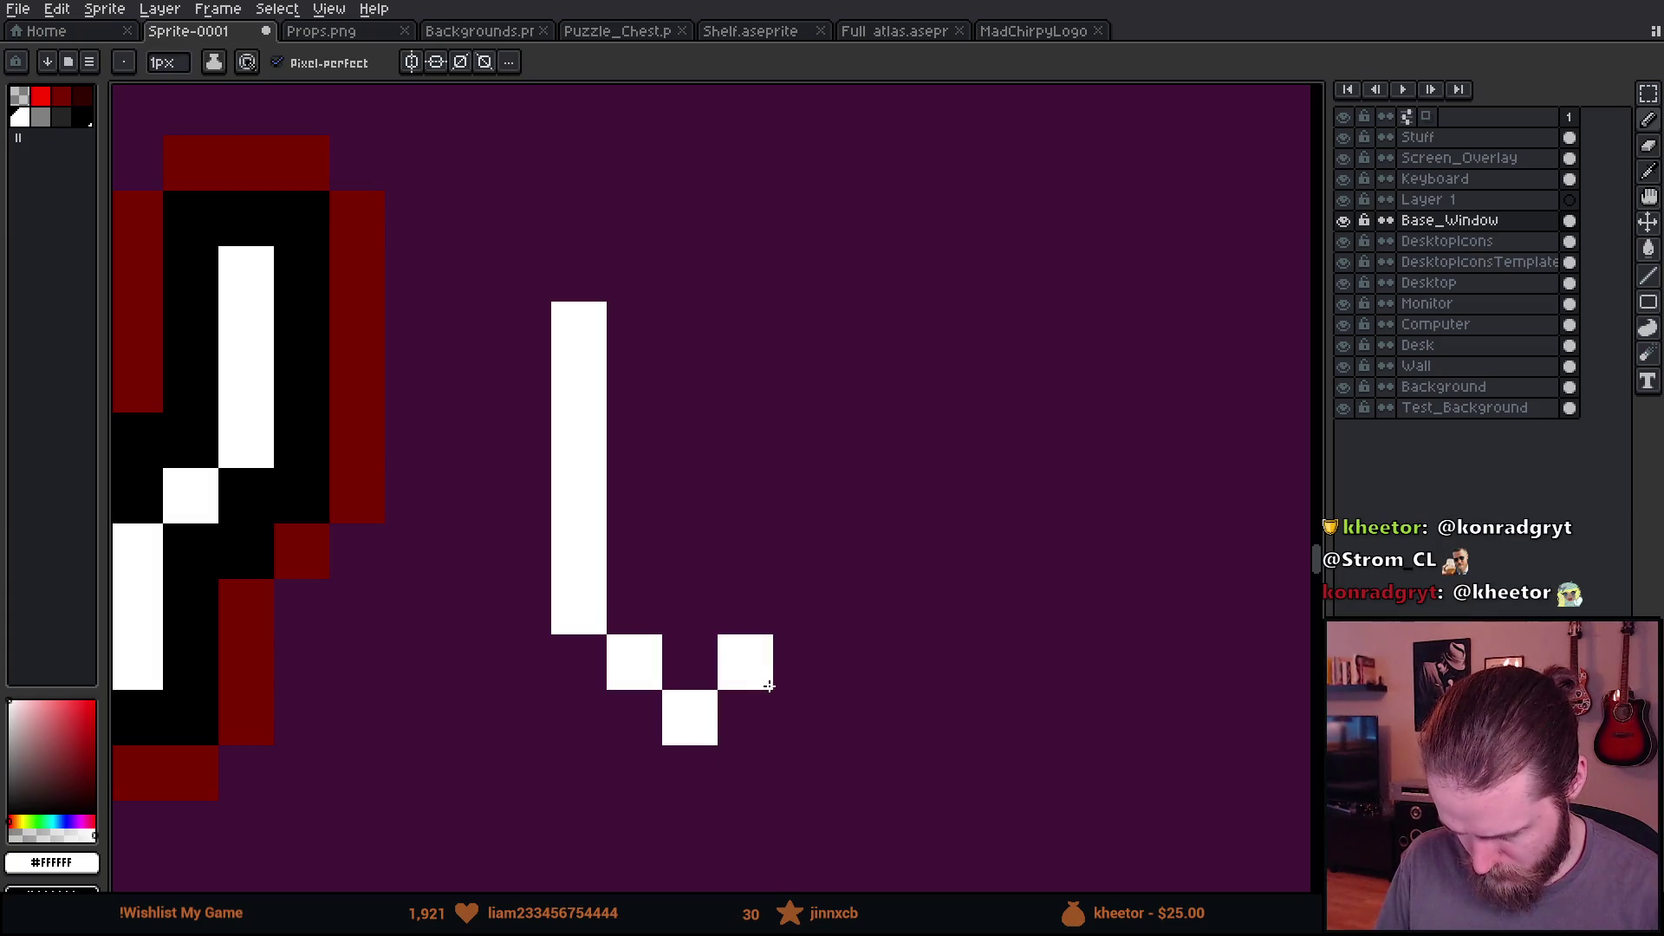
{"action": "left_click", "coordinate": [732, 711]}
{"action": "left_click", "coordinate": [790, 679]}
{"action": "mouse_move", "coordinate": [840, 603]}
{"action": "left_mouse_down"}
{"action": "mouse_move", "coordinate": [879, 453]}
{"action": "mouse_move", "coordinate": [879, 335]}
{"action": "mouse_move", "coordinate": [802, 265]}
{"action": "mouse_move", "coordinate": [673, 226]}
{"action": "mouse_move", "coordinate": [624, 260]}
{"action": "left_mouse_up"}
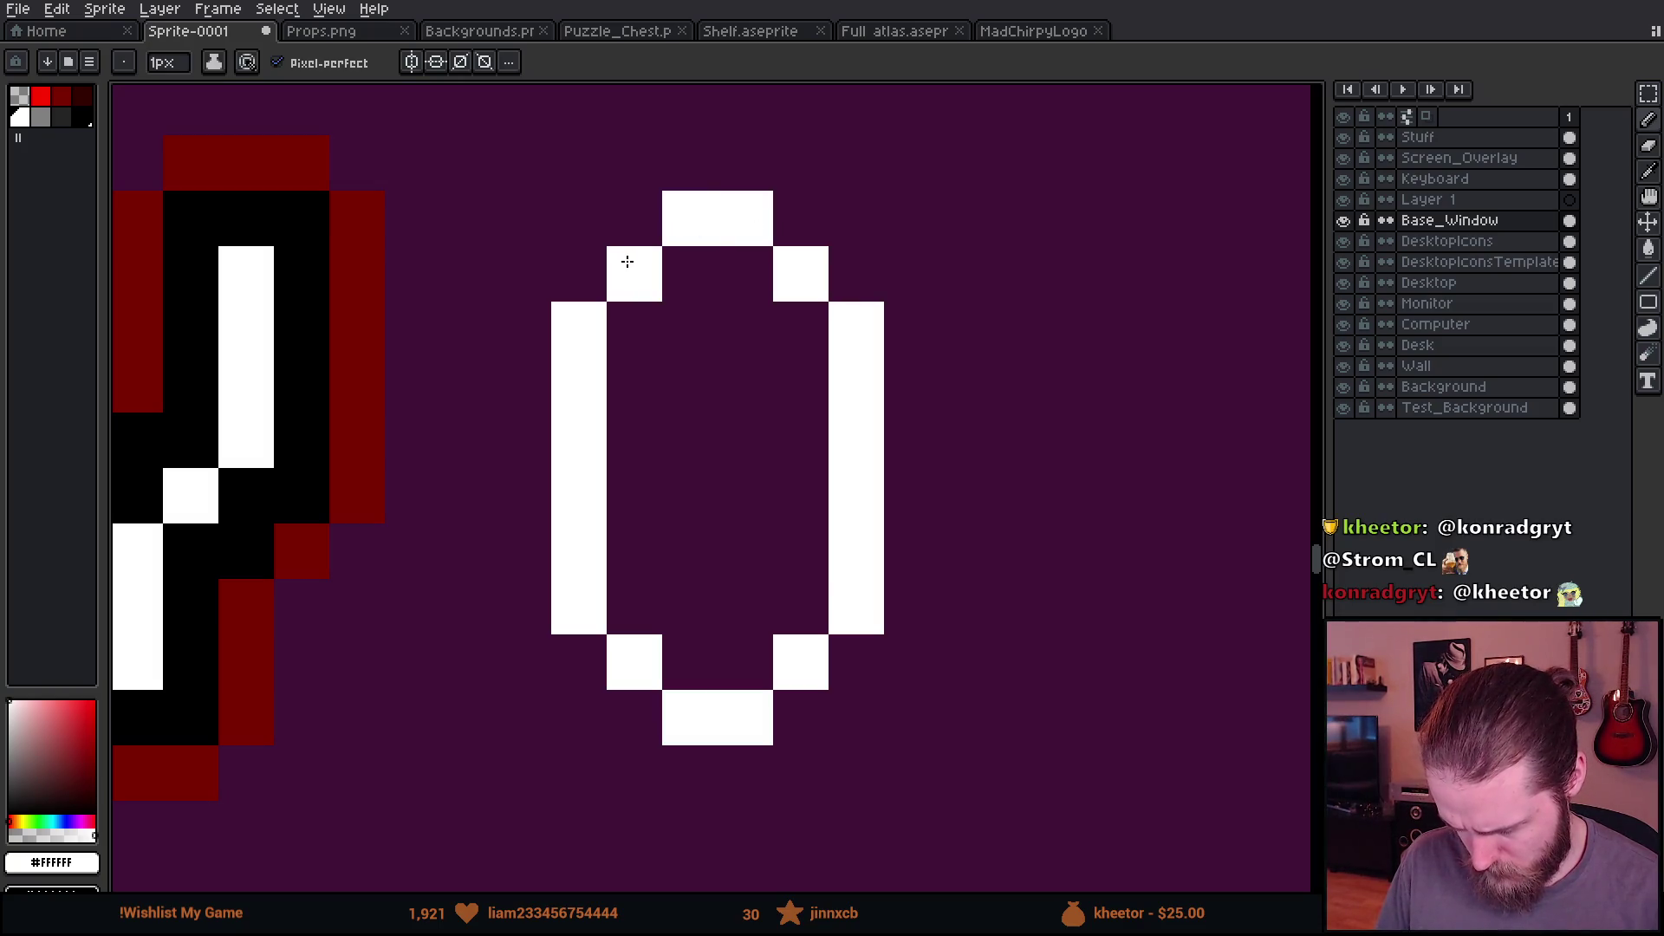
Step: Draw the S's top stroke and curve, then select the O to lower it one pixel
{"action": "scroll", "coordinate": [755, 494], "scroll_direction": "down", "scroll_amount": 3}
{"action": "left_click_drag", "start_coordinate": [702, 459], "coordinate": [663, 581]}
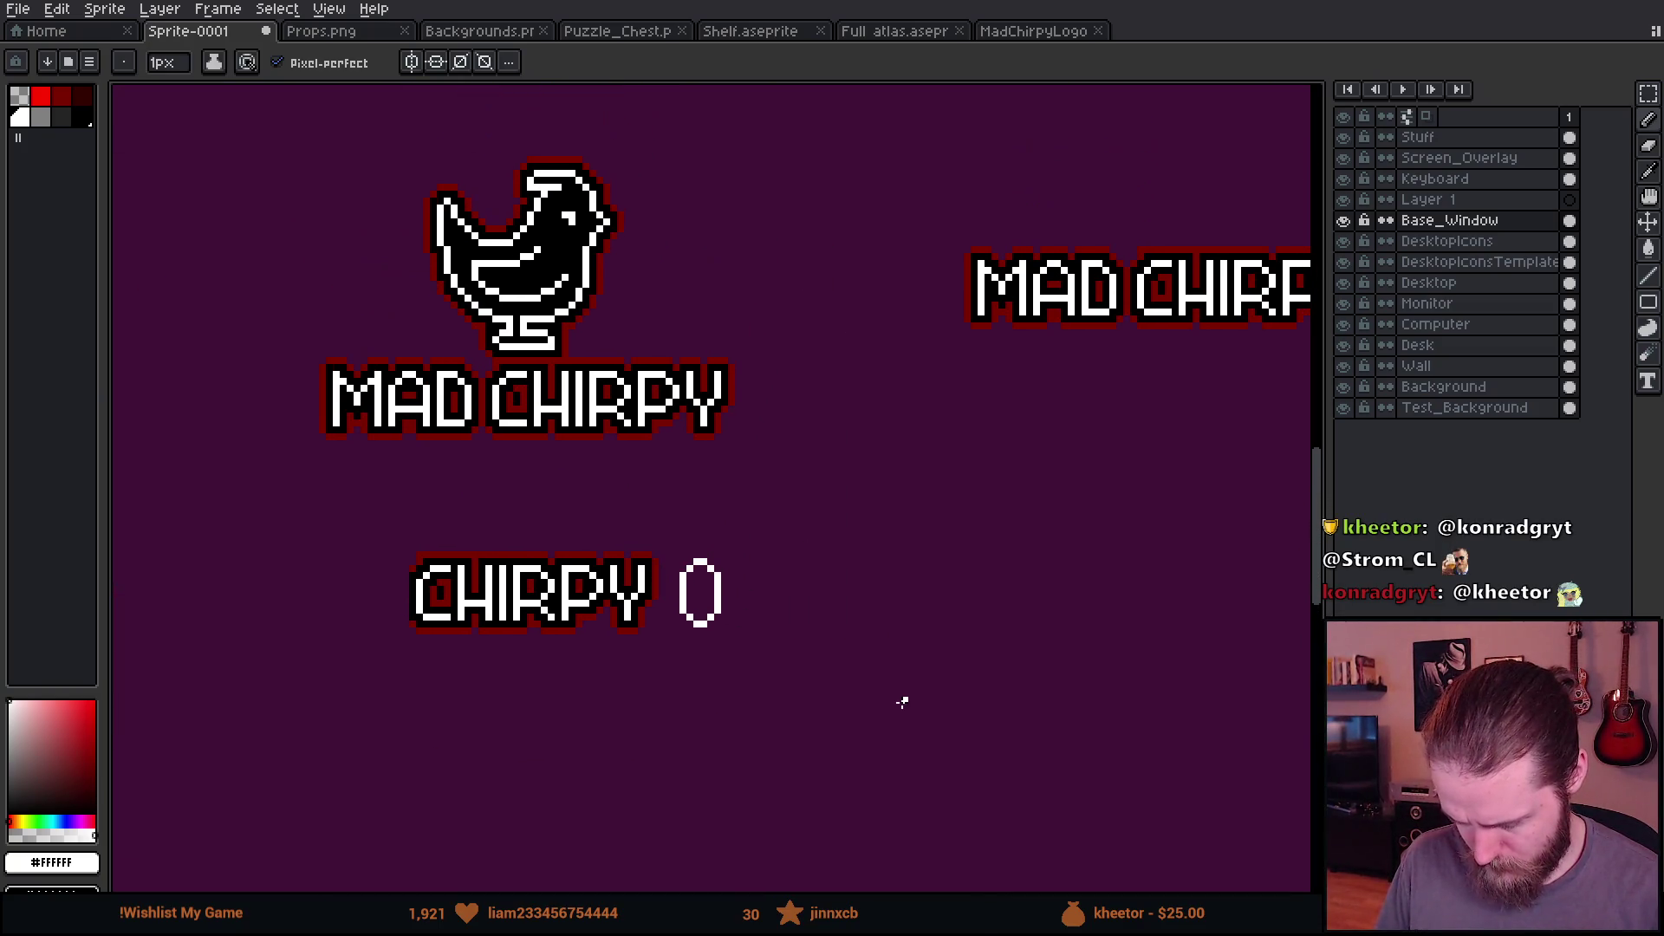
{"action": "scroll", "coordinate": [599, 548], "scroll_direction": "up", "scroll_amount": 1}
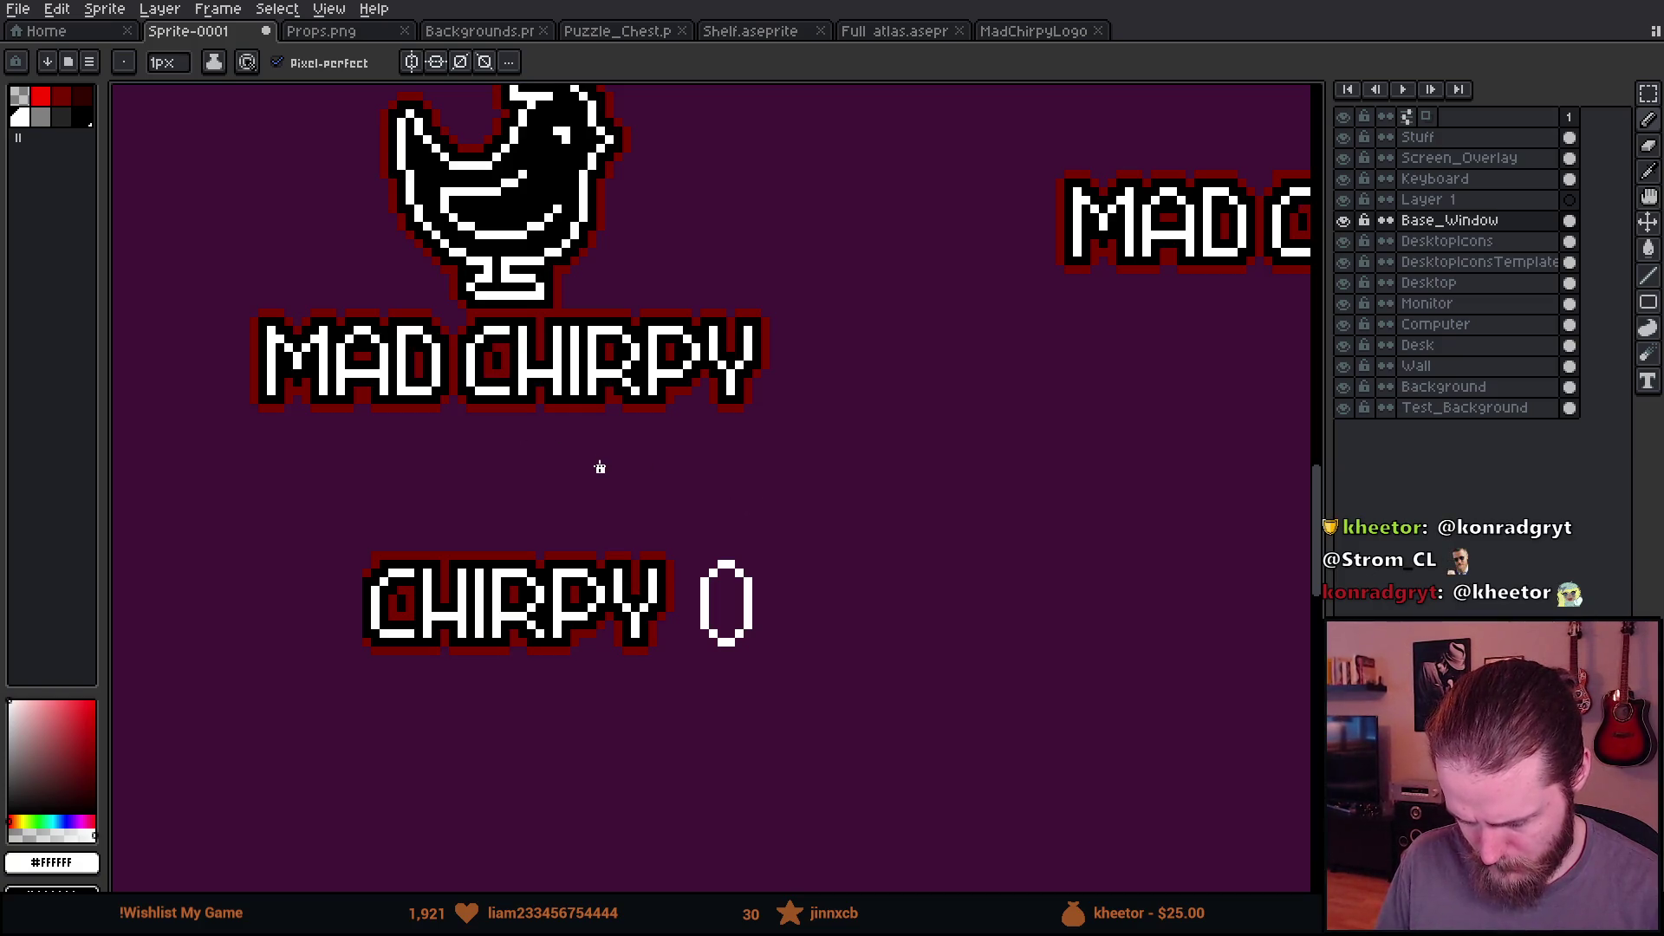
{"action": "scroll", "coordinate": [895, 677], "scroll_direction": "up", "scroll_amount": 4}
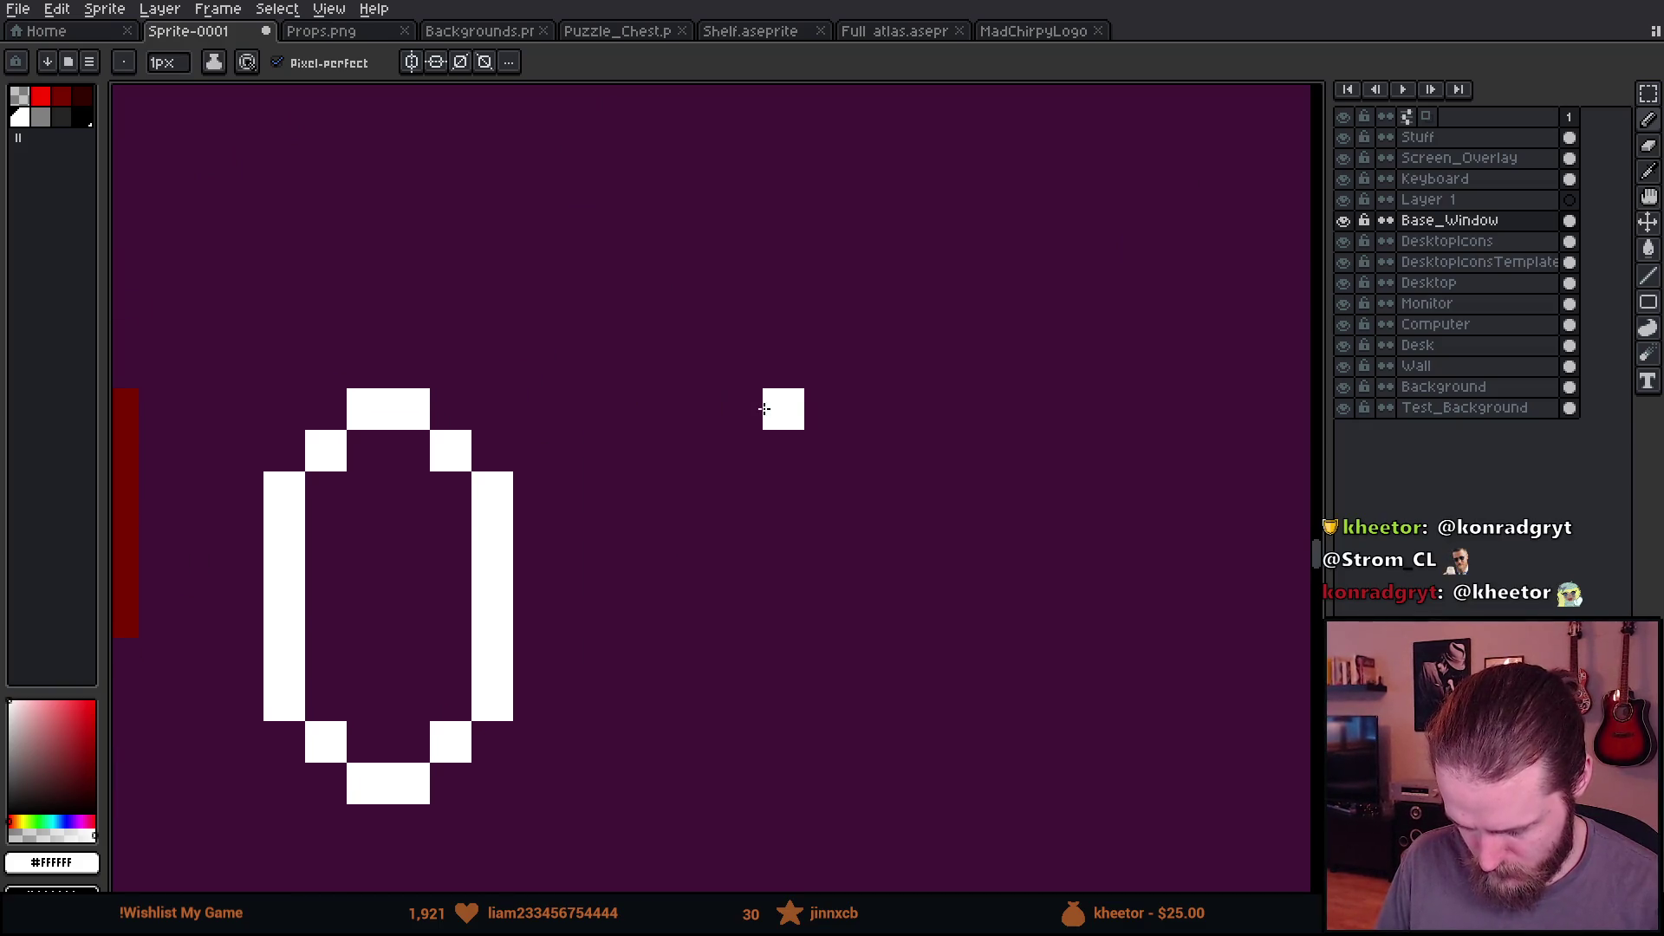
{"action": "mouse_move", "coordinate": [762, 402]}
{"action": "left_mouse_down"}
{"action": "mouse_move", "coordinate": [706, 408]}
{"action": "mouse_move", "coordinate": [613, 531]}
{"action": "mouse_move", "coordinate": [701, 617]}
{"action": "mouse_move", "coordinate": [787, 644]}
{"action": "left_mouse_up"}
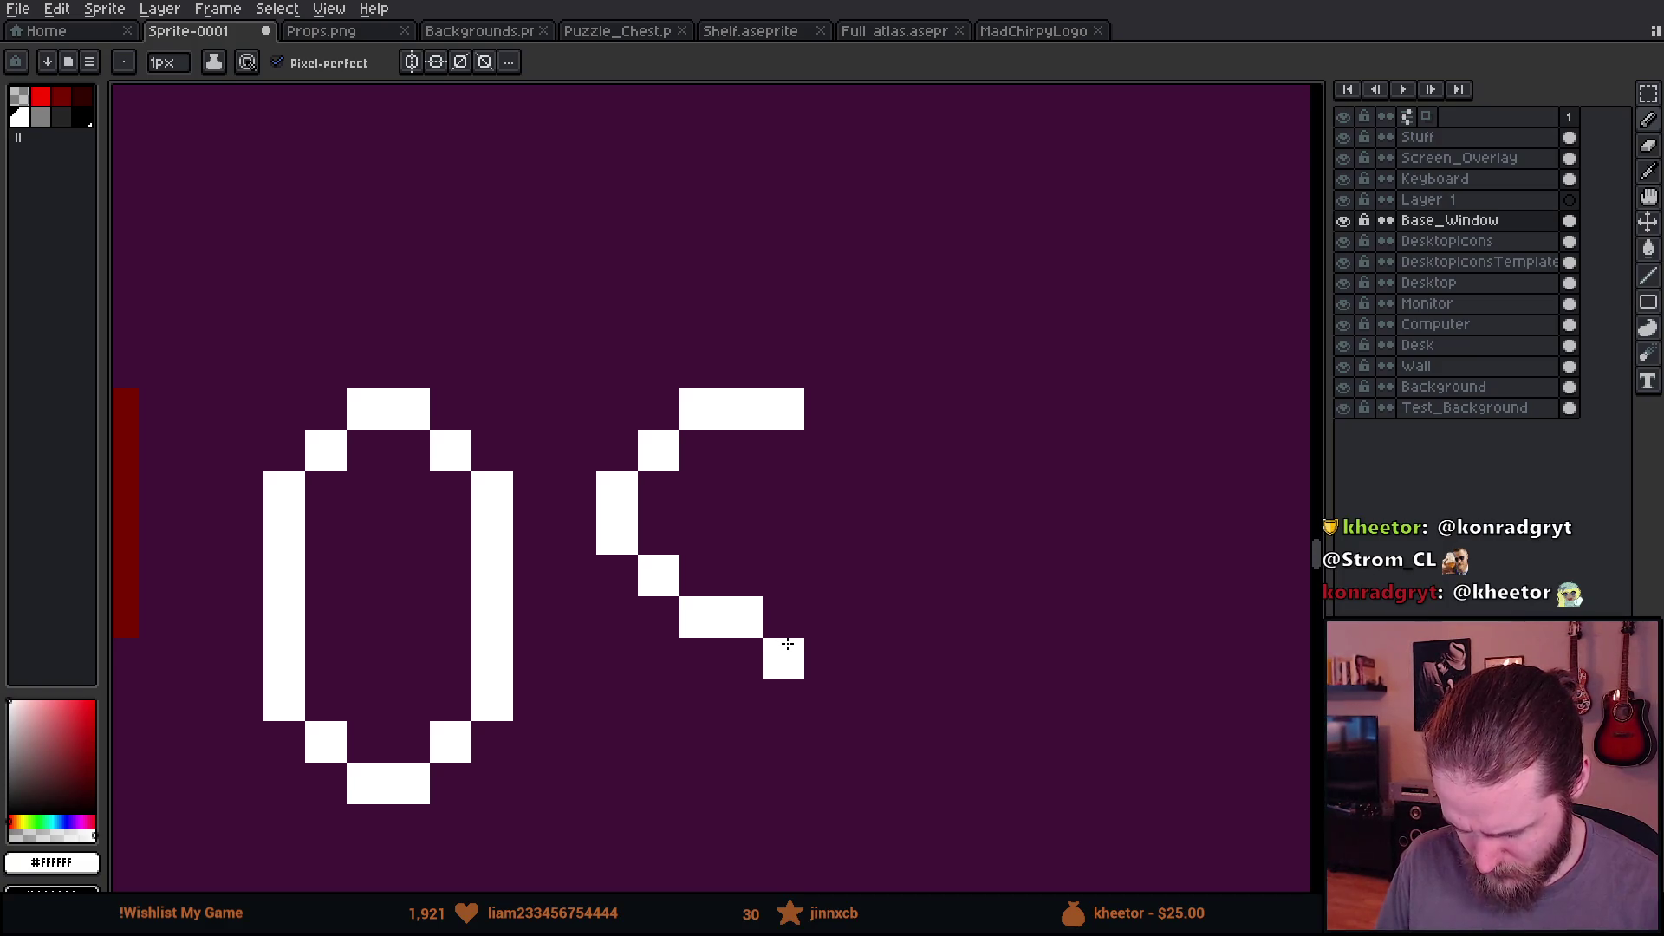
{"action": "scroll", "coordinate": [787, 643], "scroll_direction": "down", "scroll_amount": 2}
{"action": "left_click", "coordinate": [789, 591]}
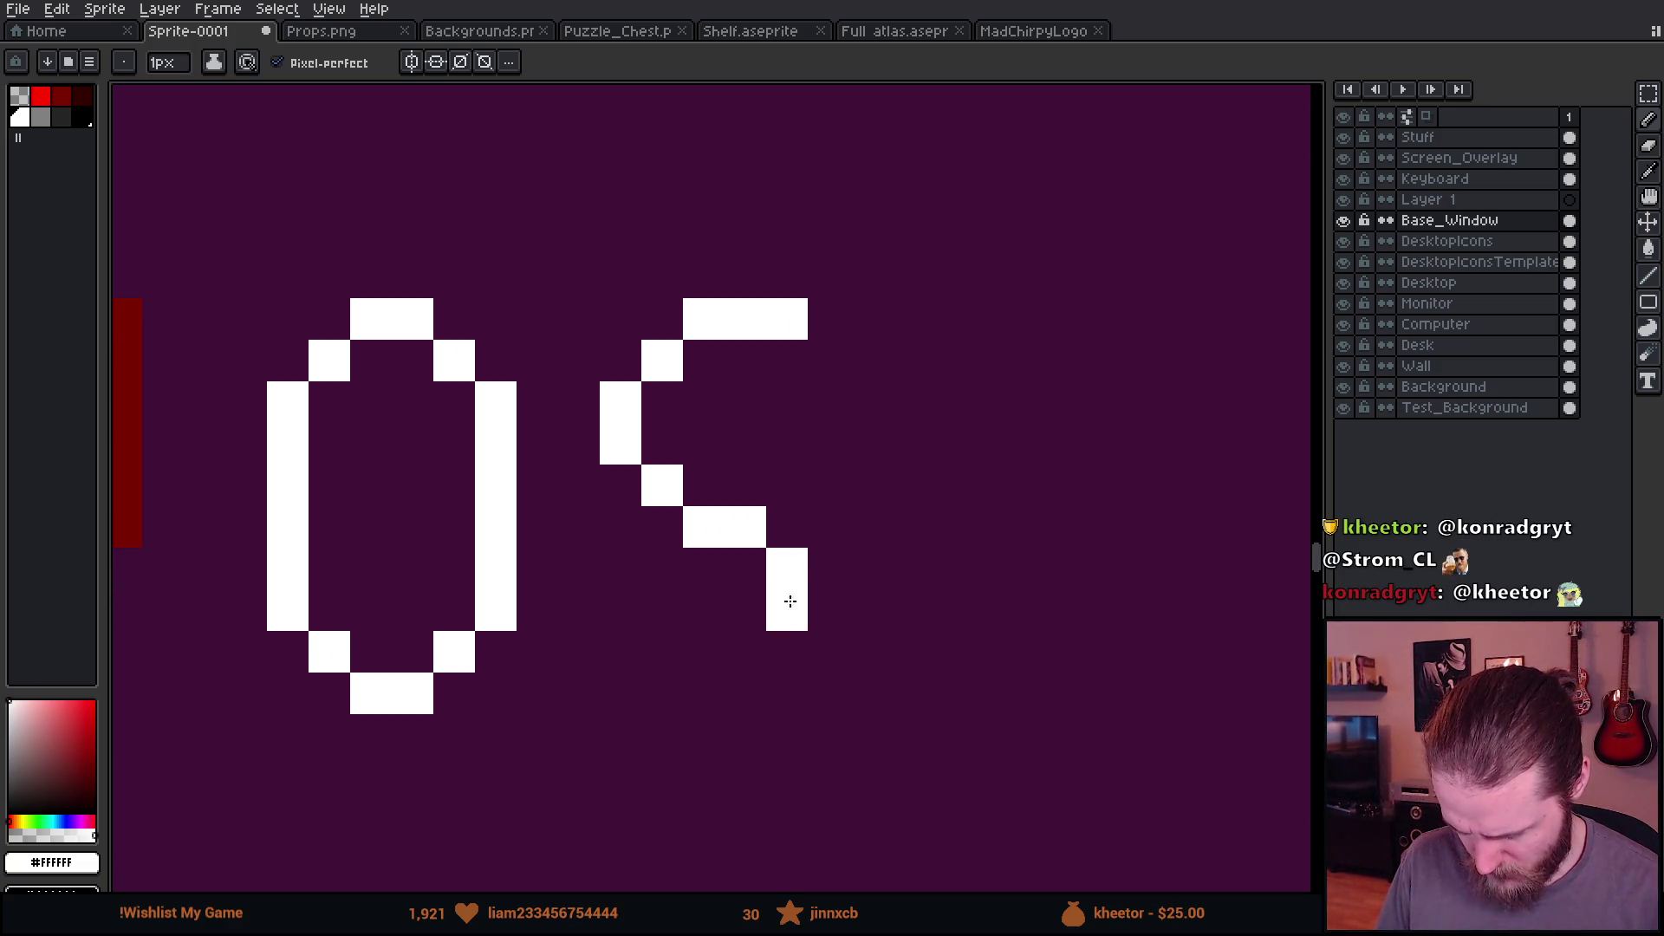
{"action": "left_click_drag", "start_coordinate": [788, 622], "coordinate": [784, 660]}
{"action": "key", "text": "ctrl+z"}
{"action": "key", "text": "ctrl+z"}
{"action": "scroll", "coordinate": [788, 611], "scroll_direction": "down", "scroll_amount": 3}
{"action": "scroll", "coordinate": [629, 528], "scroll_direction": "up", "scroll_amount": 1}
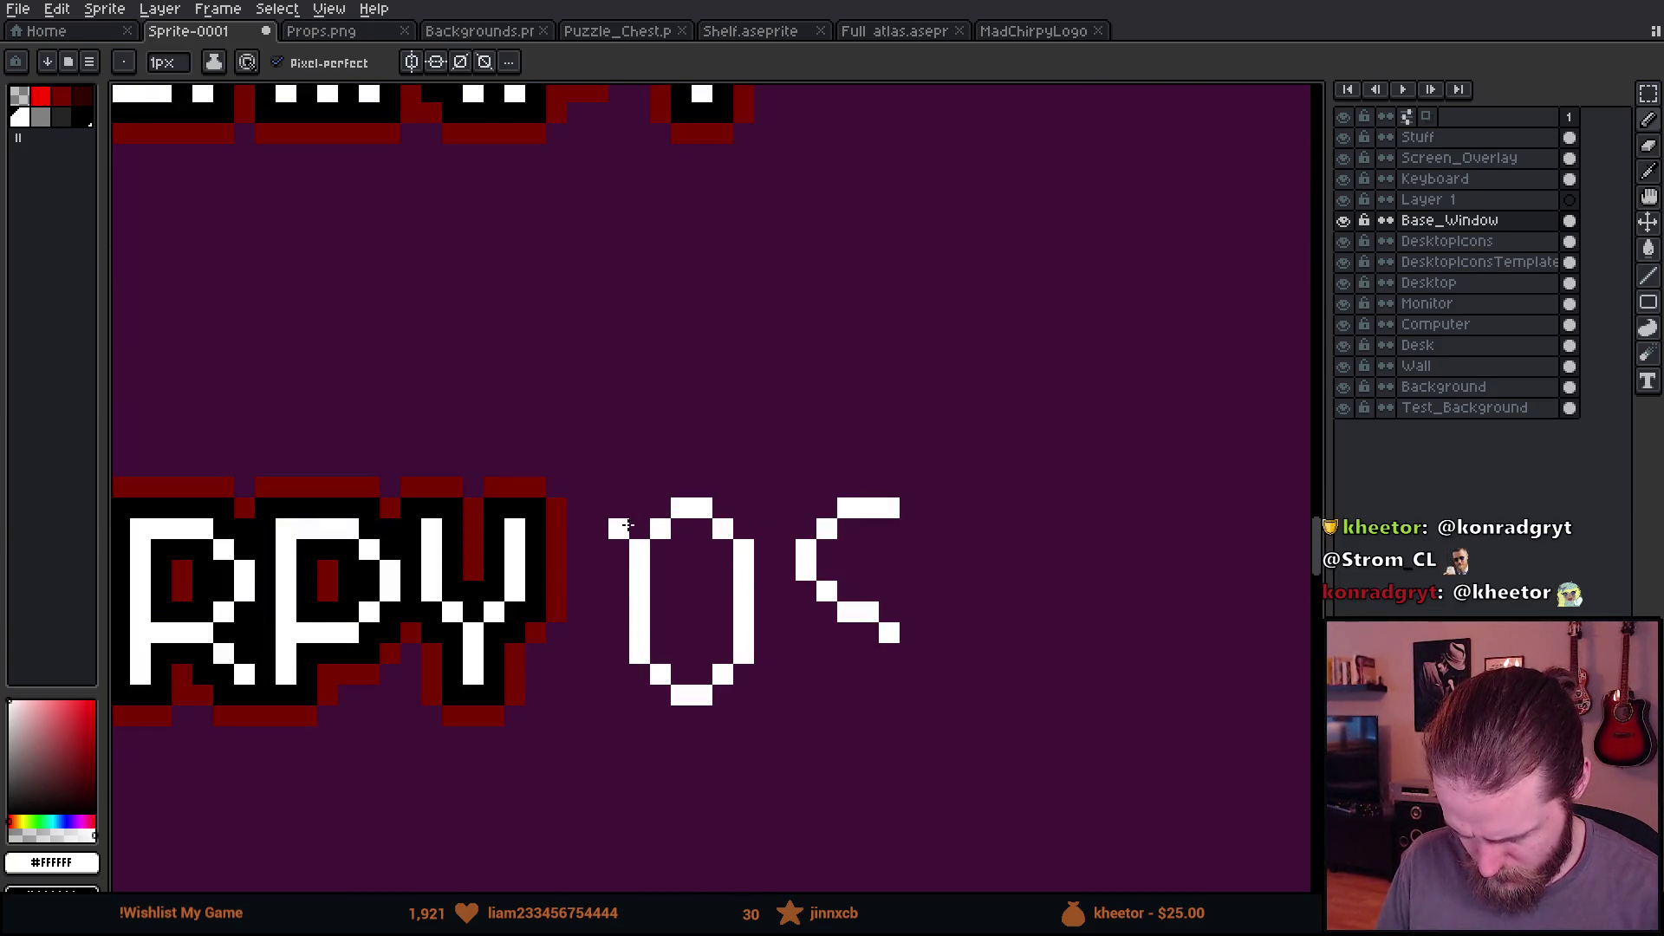
{"action": "key", "text": "m"}
{"action": "mouse_move", "coordinate": [624, 472]}
{"action": "left_mouse_down"}
{"action": "mouse_move", "coordinate": [780, 648]}
{"action": "mouse_move", "coordinate": [758, 633]}
{"action": "left_mouse_up"}
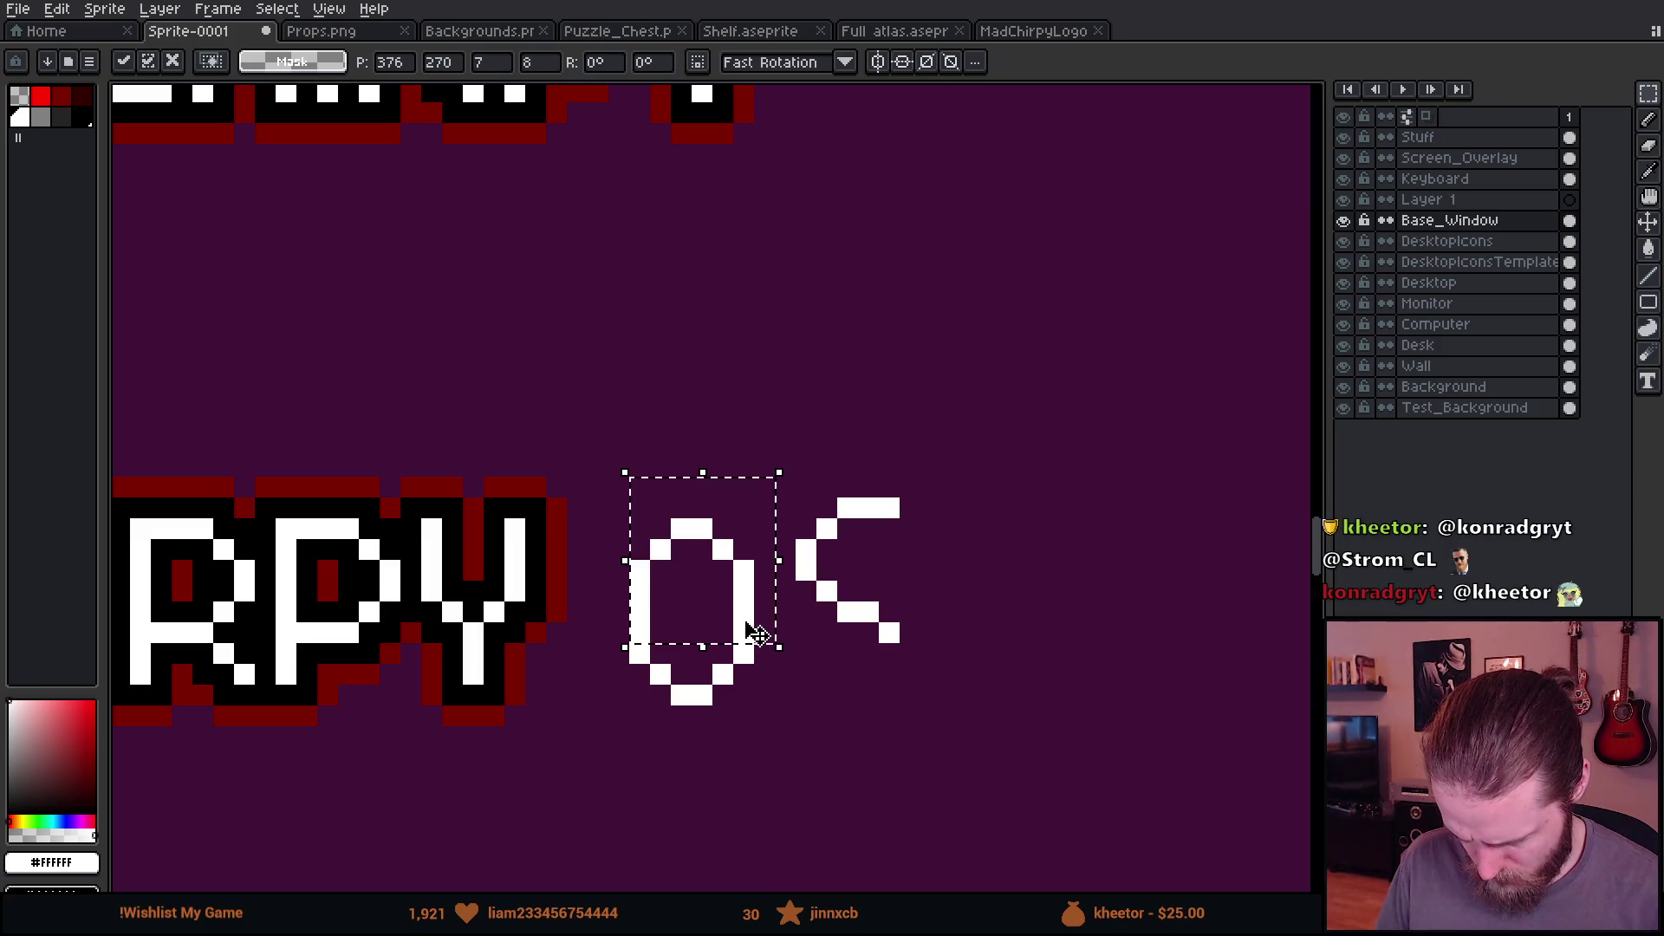
Step: Commit the O's new position and move the partial S one pixel left and down
{"action": "left_click", "coordinate": [866, 716]}
{"action": "left_click_drag", "start_coordinate": [792, 474], "coordinate": [1007, 731]}
{"action": "left_click_drag", "start_coordinate": [926, 656], "coordinate": [905, 677]}
{"action": "left_click", "coordinate": [515, 572]}
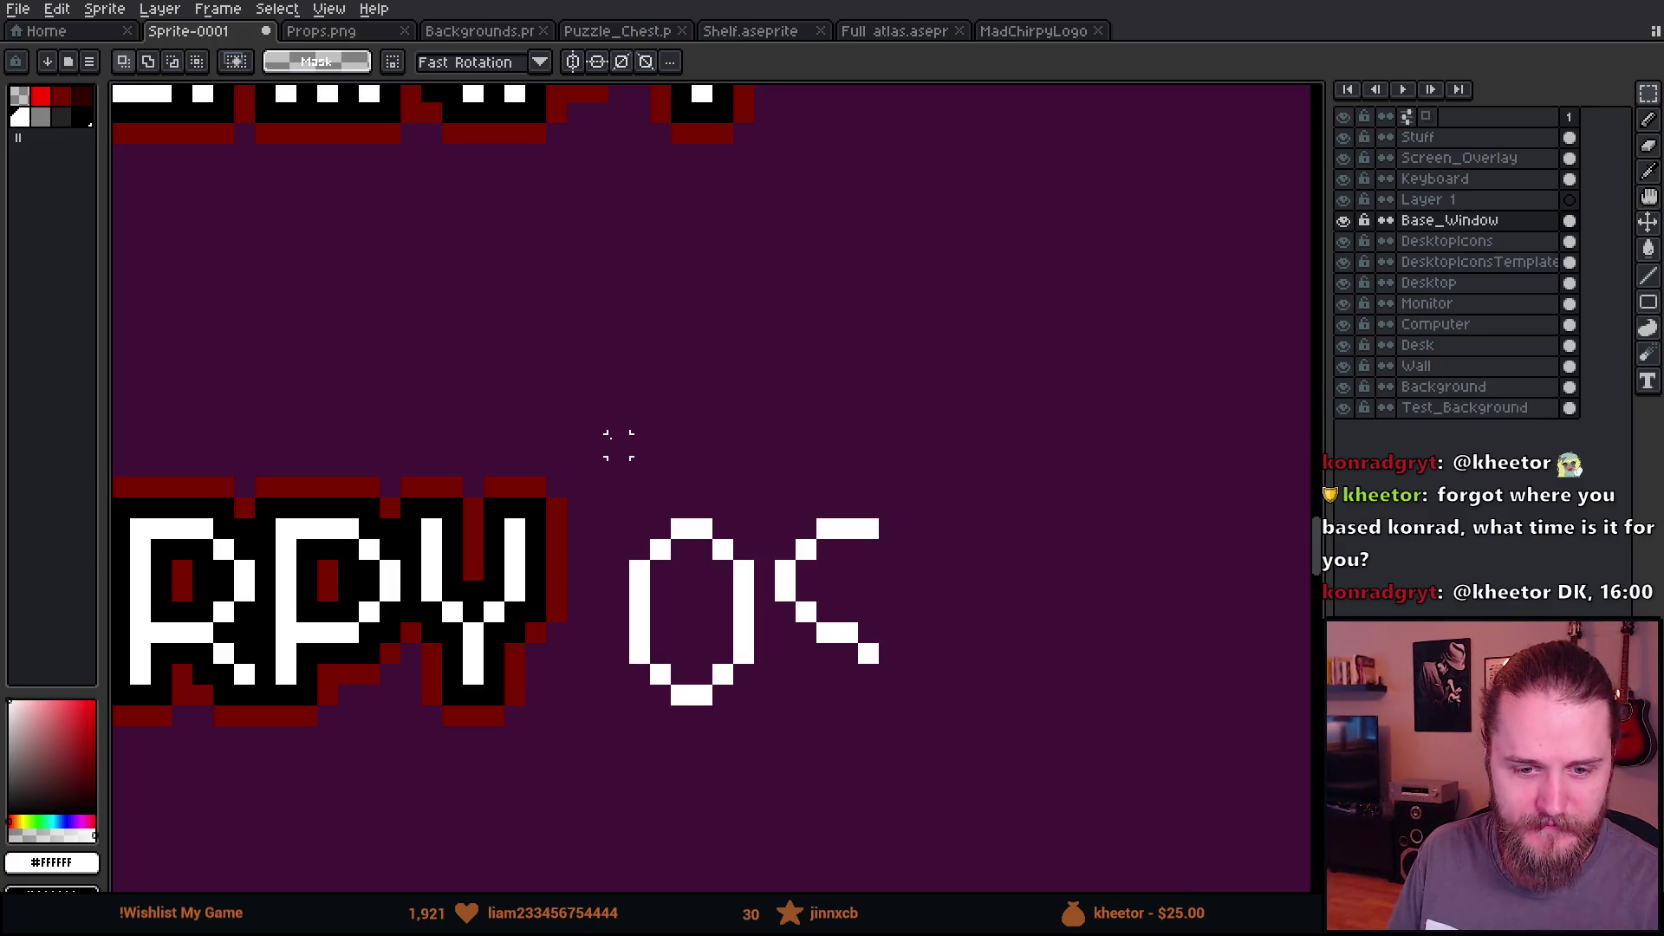
Step: Draw the S's bottom row of white pixels
{"action": "scroll", "coordinate": [618, 444], "scroll_direction": "down", "scroll_amount": 1}
{"action": "scroll", "coordinate": [629, 470], "scroll_direction": "up", "scroll_amount": 3}
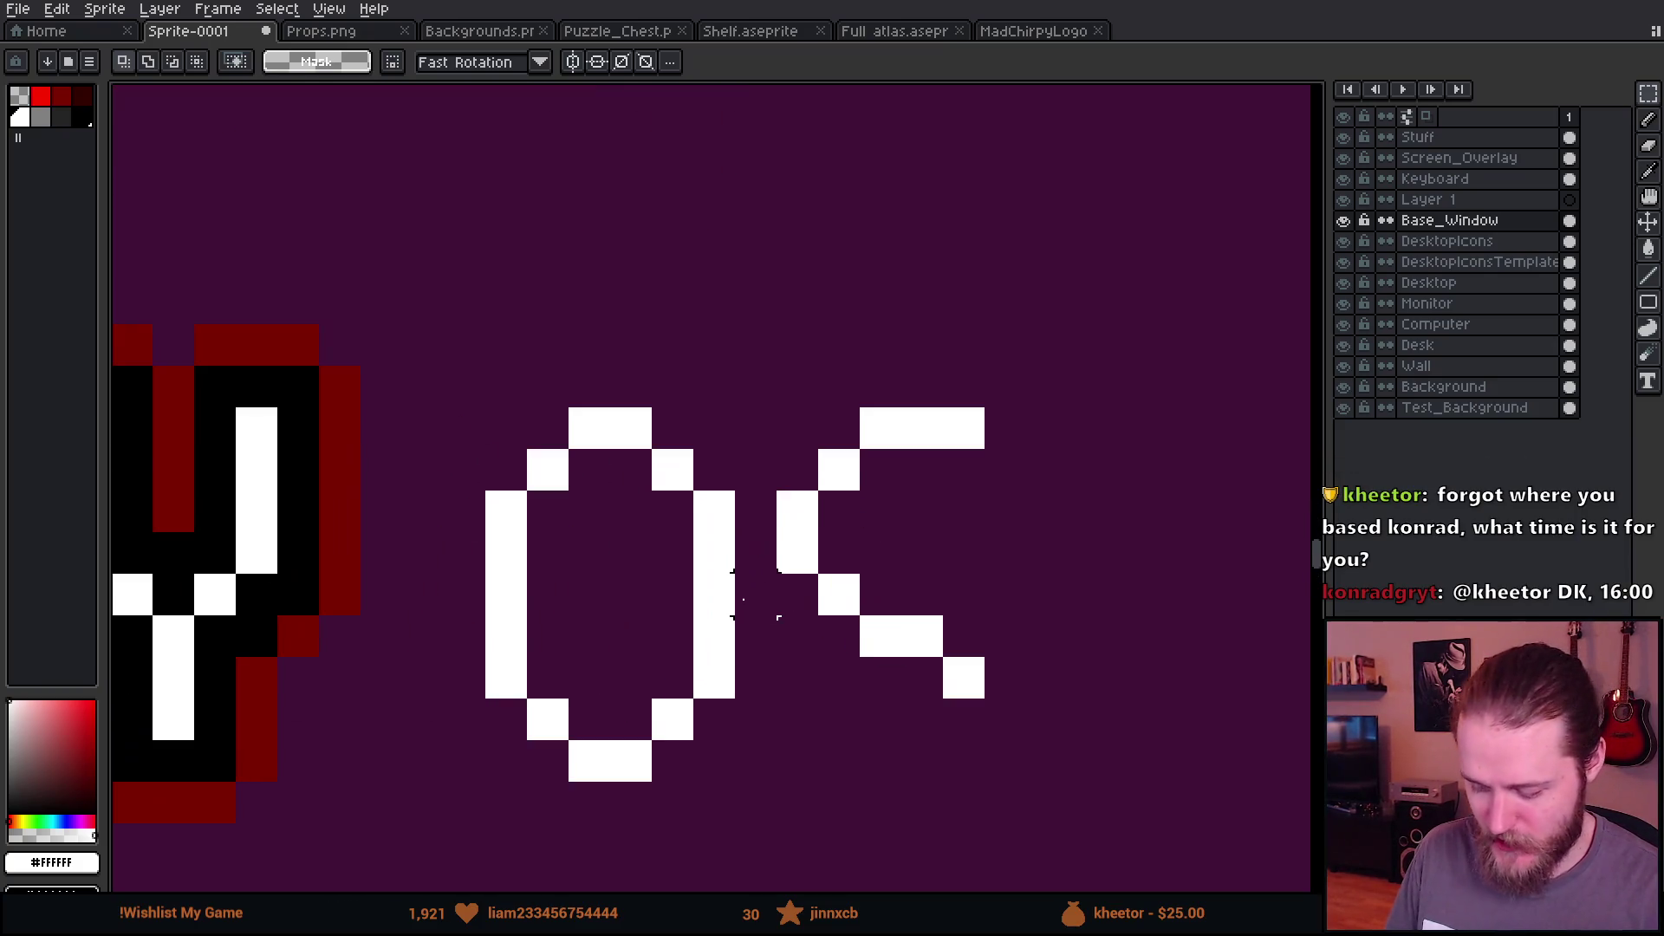
{"action": "key", "text": "b"}
{"action": "left_click", "coordinate": [917, 609]}
{"action": "scroll", "coordinate": [917, 609], "scroll_direction": "up", "scroll_amount": 1}
{"action": "key", "text": "ctrl+z"}
{"action": "mouse_move", "coordinate": [941, 528]}
{"action": "left_mouse_down"}
{"action": "mouse_move", "coordinate": [866, 613]}
{"action": "mouse_move", "coordinate": [694, 624]}
{"action": "mouse_move", "coordinate": [643, 623]}
{"action": "mouse_move", "coordinate": [605, 531]}
{"action": "left_mouse_up"}
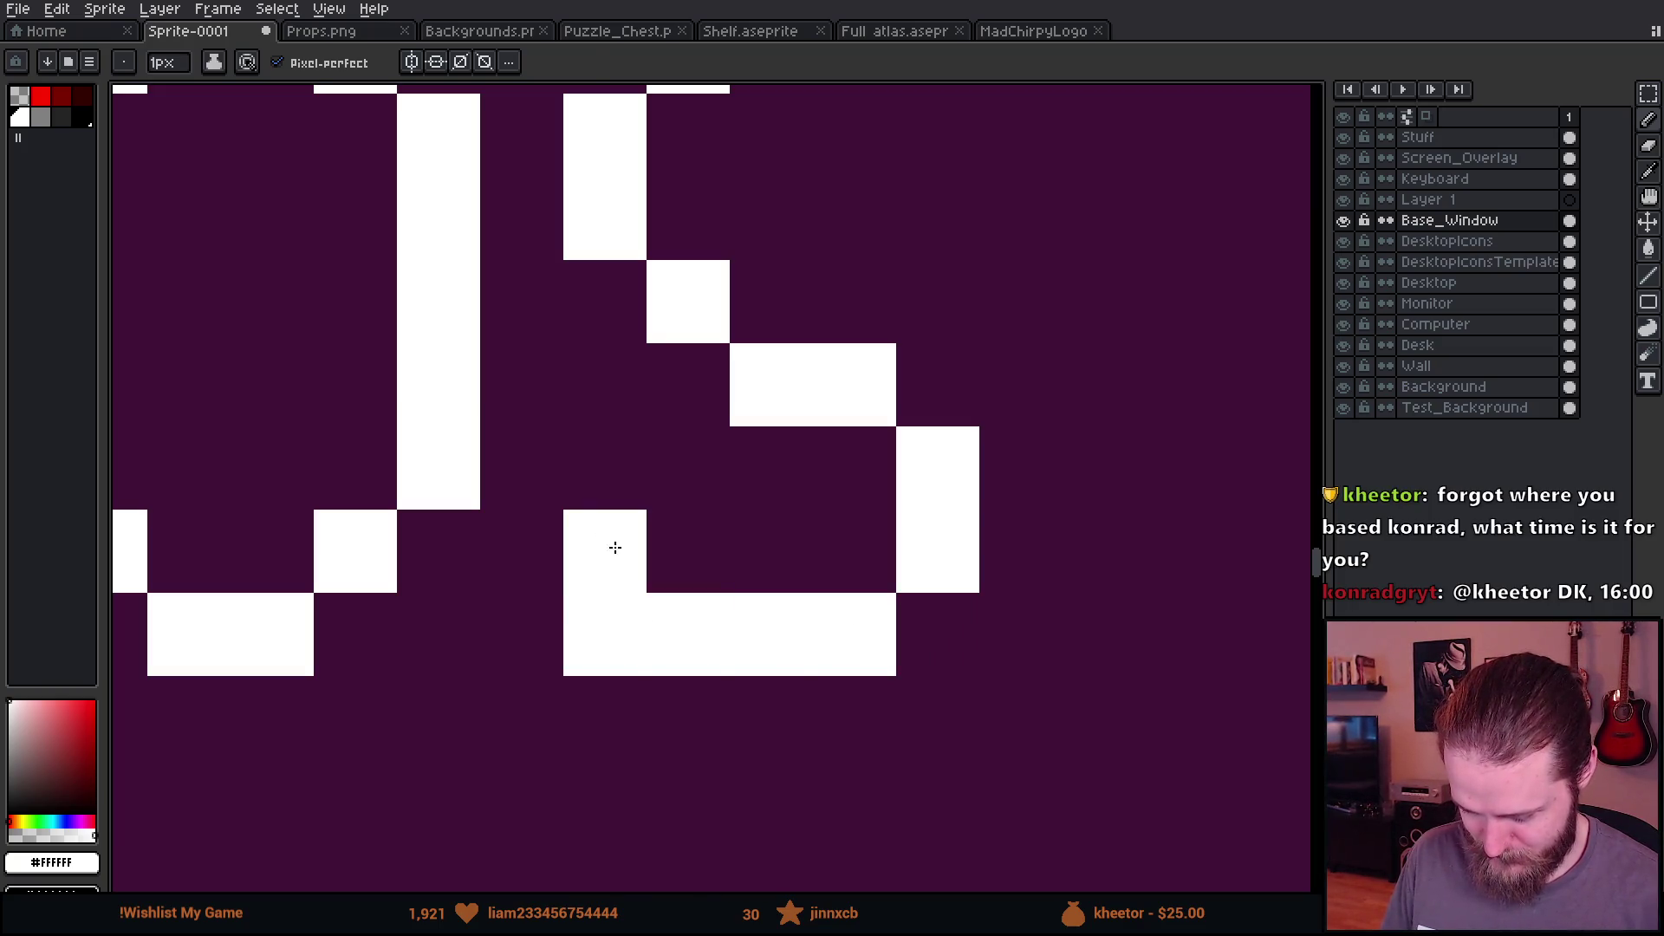
Step: Fill in the S's middle row and erase stray lower-middle pixels to complete the S
{"action": "key", "text": "e"}
{"action": "left_click", "coordinate": [607, 637]}
{"action": "scroll", "coordinate": [632, 631], "scroll_direction": "down", "scroll_amount": 8}
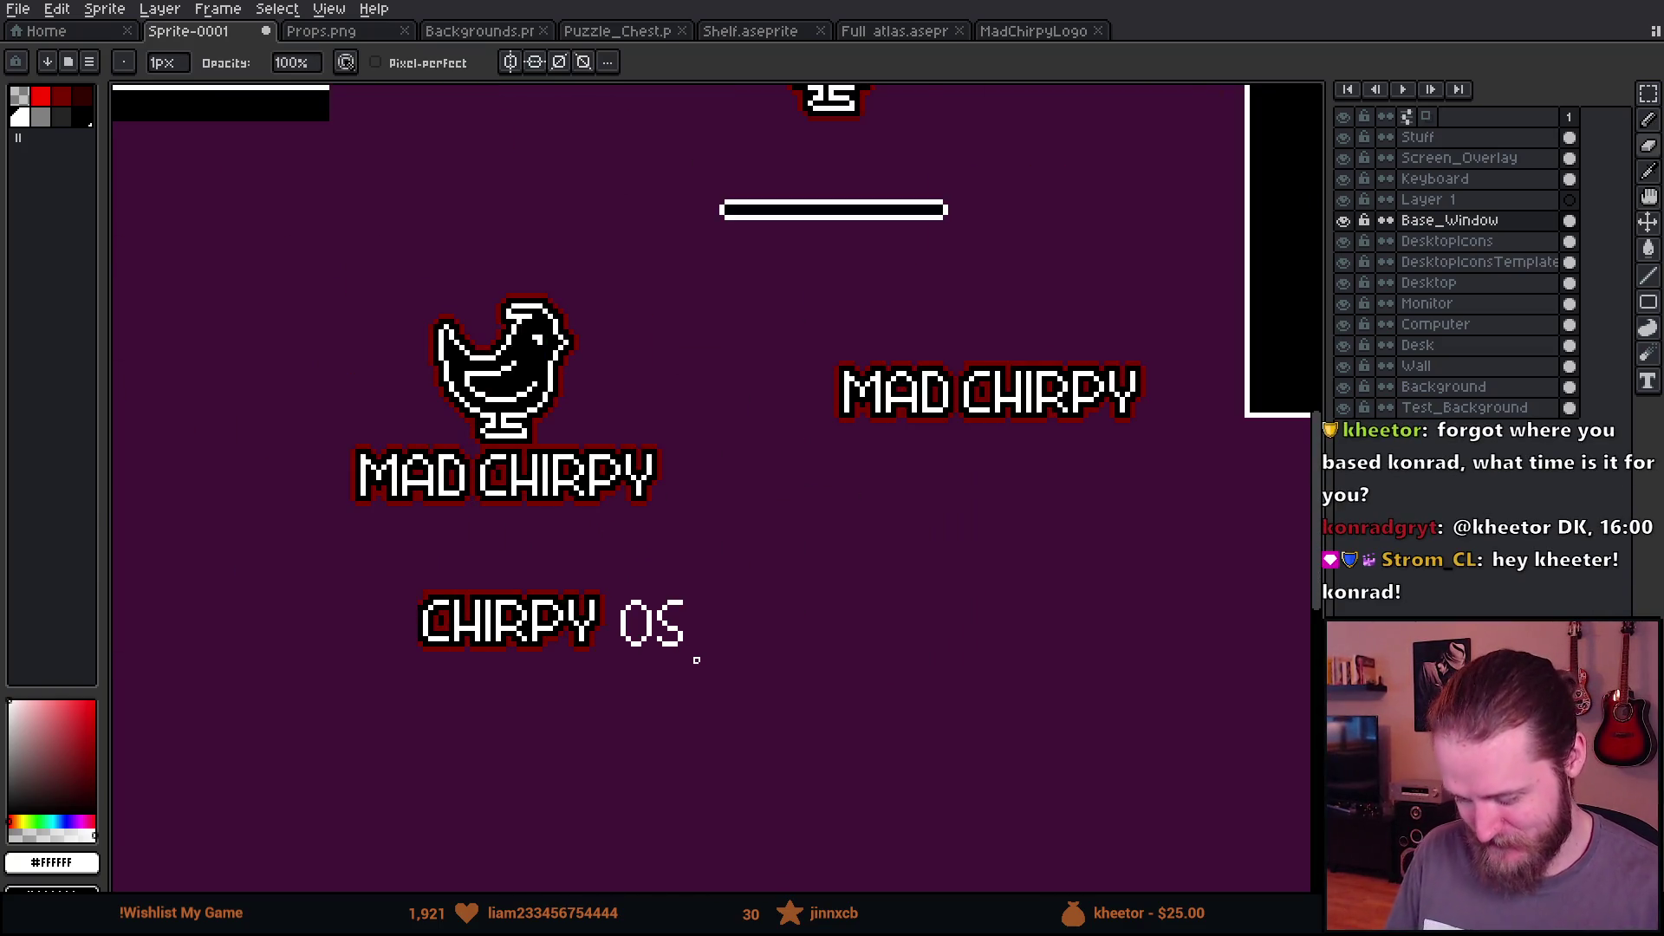
{"action": "scroll", "coordinate": [696, 660], "scroll_direction": "up", "scroll_amount": 4}
{"action": "scroll", "coordinate": [725, 612], "scroll_direction": "up", "scroll_amount": 2}
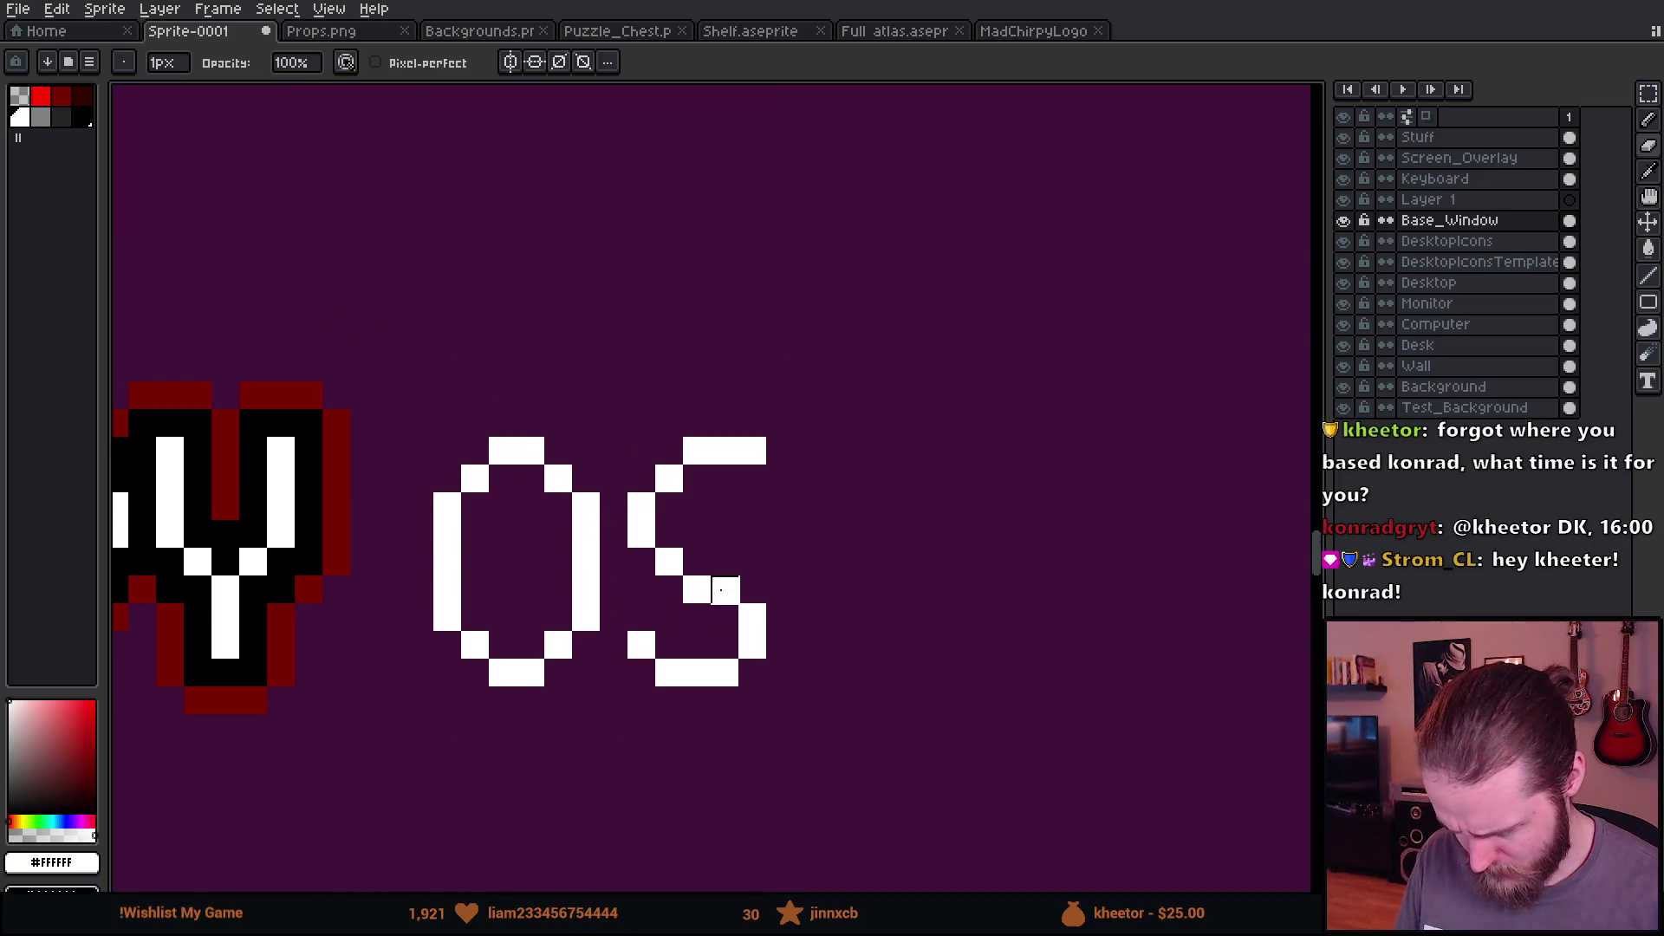
{"action": "key", "text": "b"}
{"action": "left_click", "coordinate": [685, 547]}
{"action": "left_click", "coordinate": [726, 548]}
{"action": "left_click", "coordinate": [767, 590]}
{"action": "key", "text": "e"}
{"action": "left_click_drag", "start_coordinate": [727, 590], "coordinate": [679, 583]}
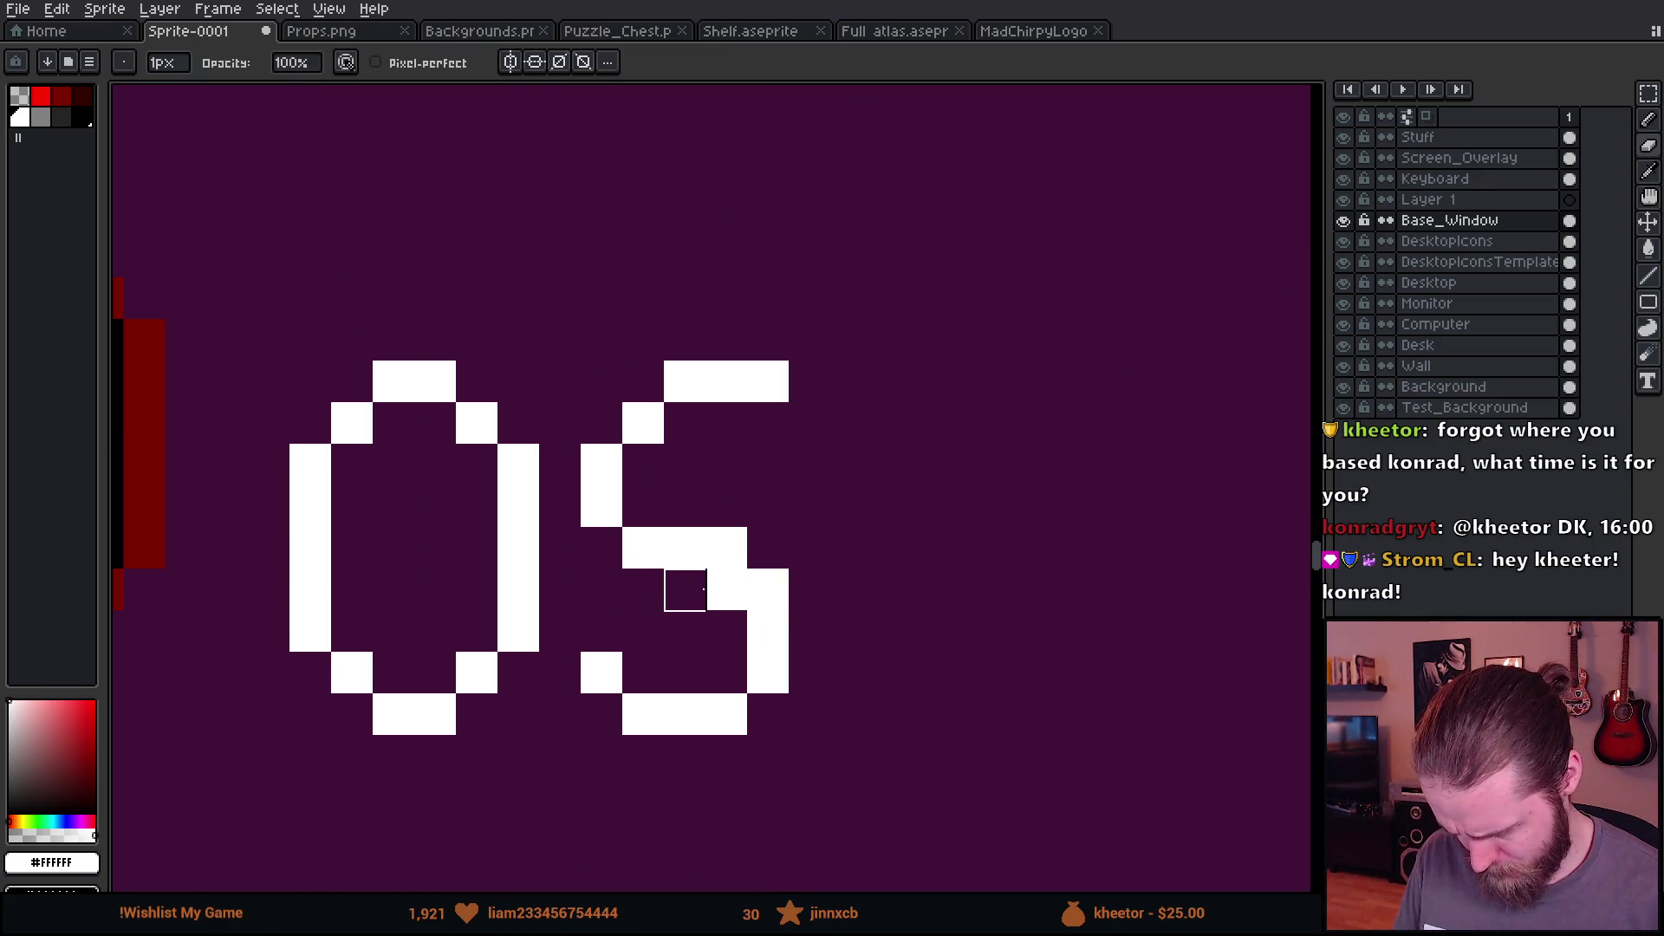
{"action": "left_click", "coordinate": [761, 583]}
{"action": "key", "text": "b"}
{"action": "scroll", "coordinate": [741, 705], "scroll_direction": "down", "scroll_amount": 3}
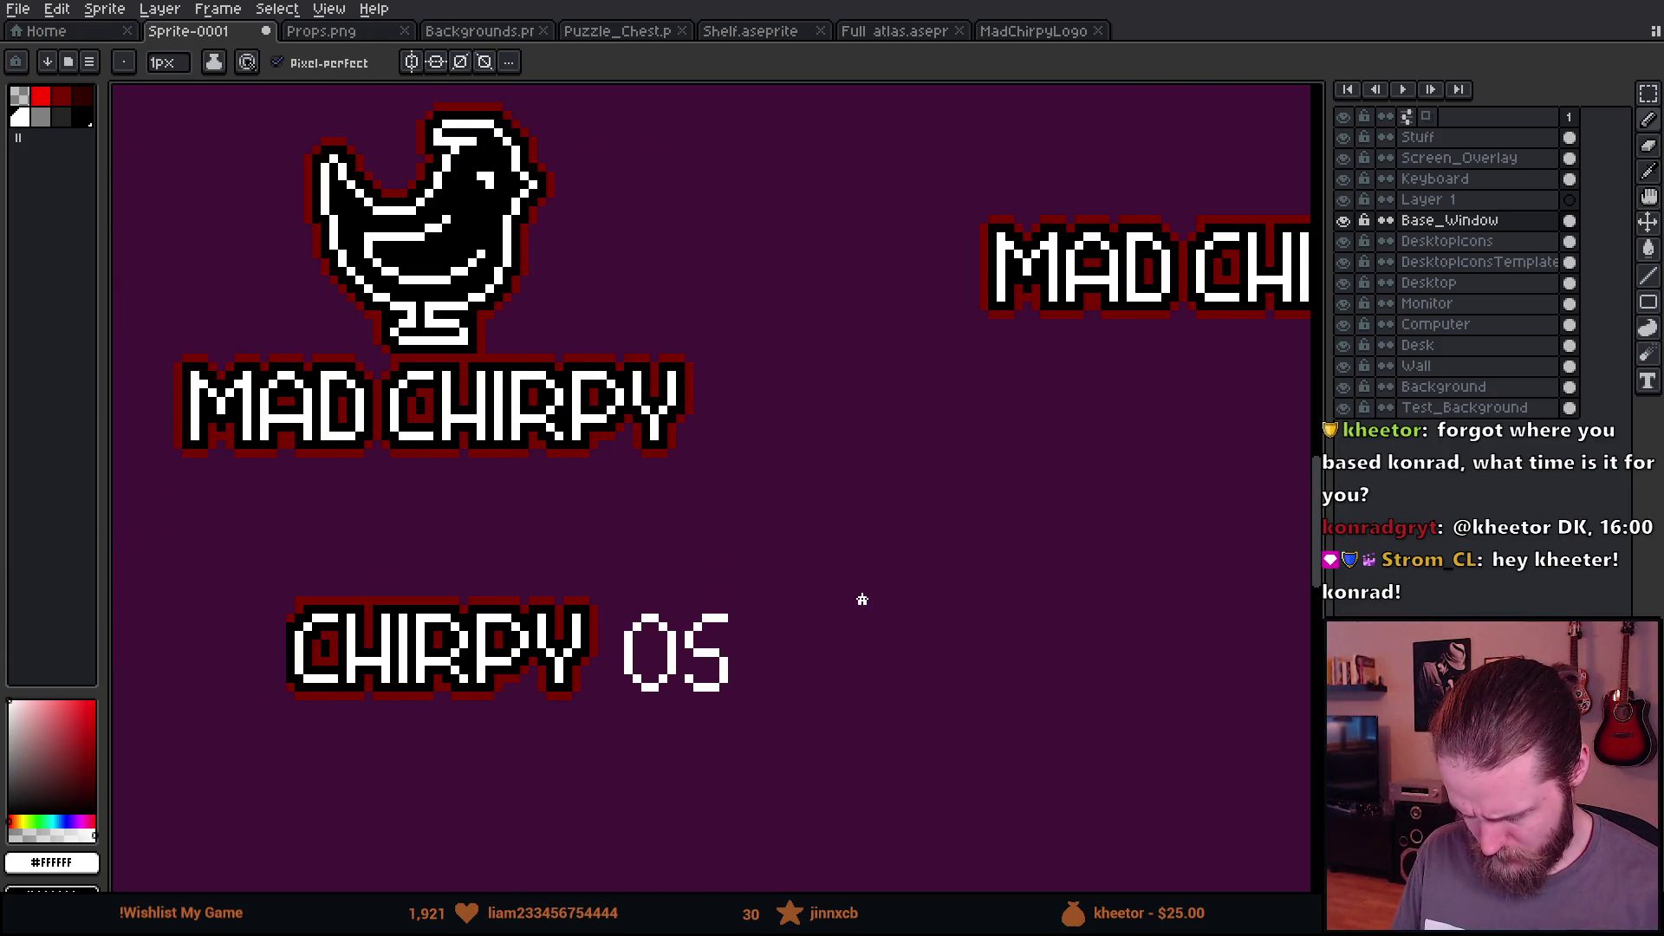
Step: Reshape the S's middle row and erase its top-right pixel
{"action": "scroll", "coordinate": [823, 638], "scroll_direction": "down", "scroll_amount": 1}
{"action": "scroll", "coordinate": [522, 648], "scroll_direction": "up", "scroll_amount": 5}
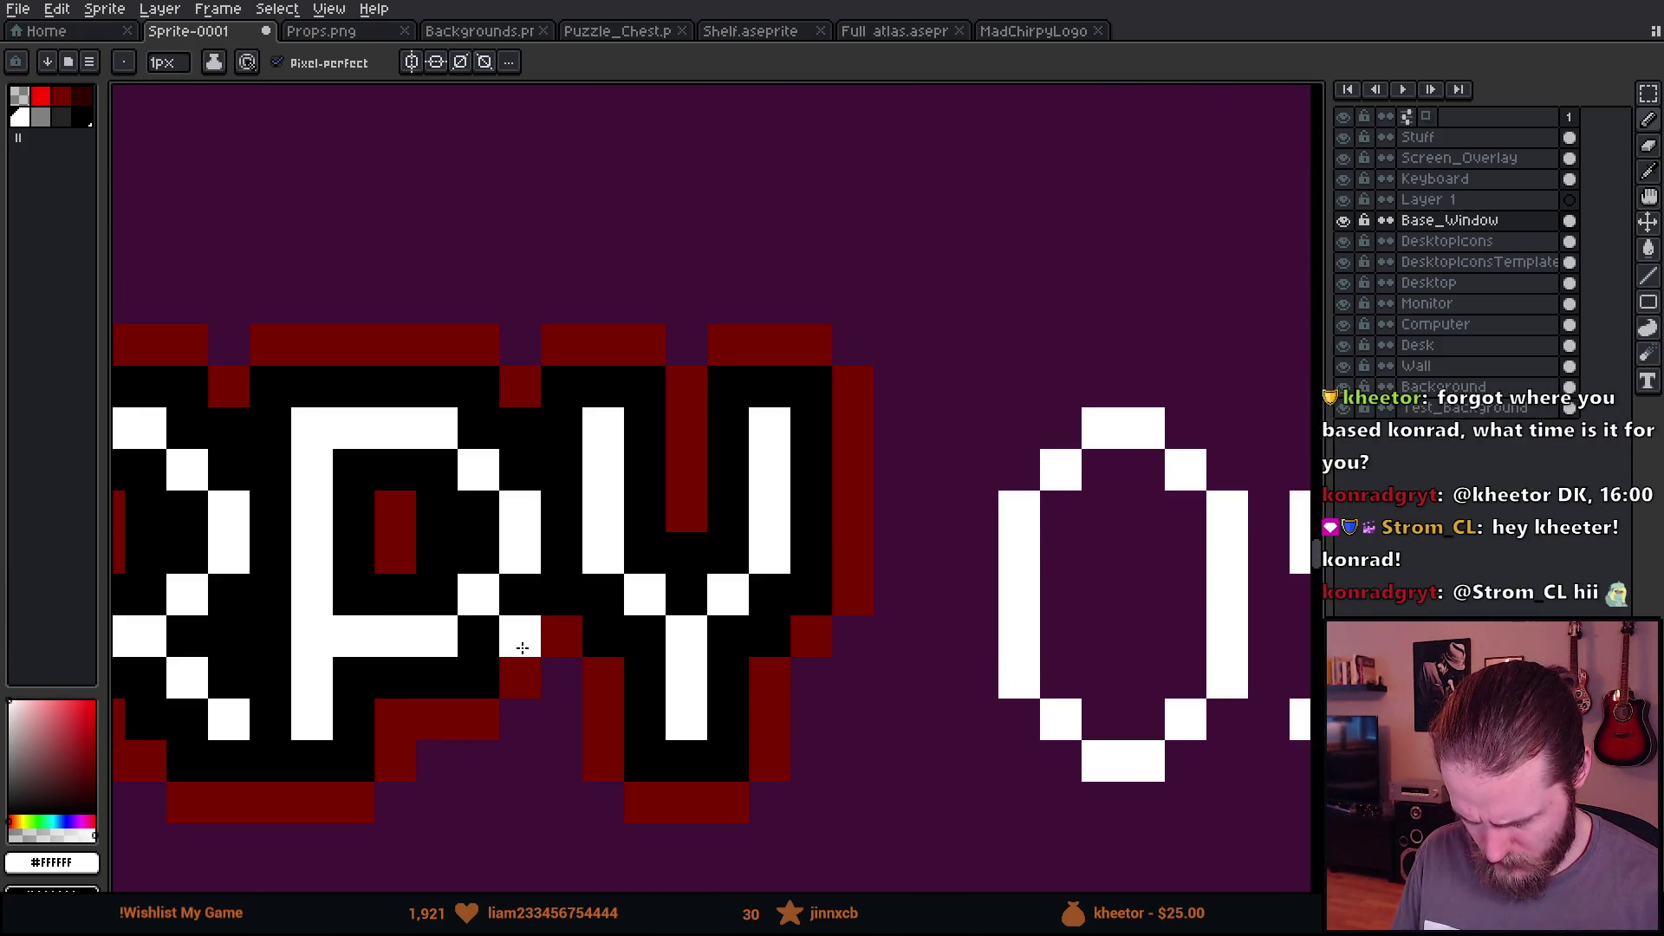
{"action": "scroll", "coordinate": [523, 649], "scroll_direction": "down", "scroll_amount": 2}
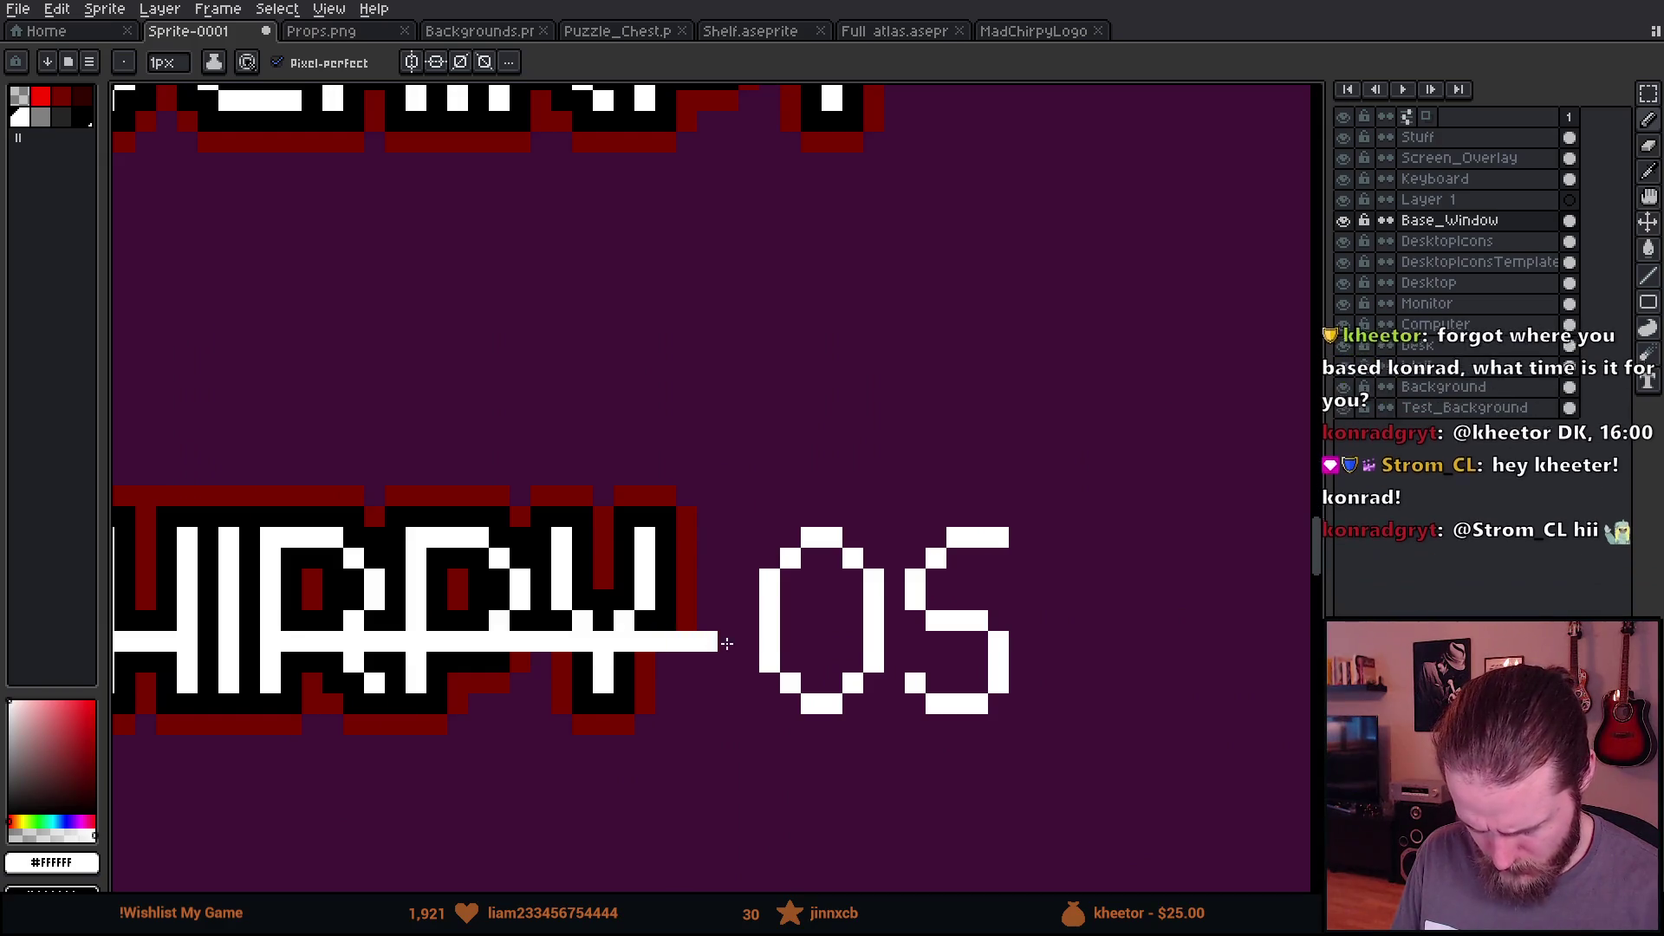
{"action": "scroll", "coordinate": [960, 641], "scroll_direction": "up", "scroll_amount": 5}
{"action": "mouse_move", "coordinate": [872, 638]}
{"action": "left_mouse_down"}
{"action": "mouse_move", "coordinate": [1025, 639]}
{"action": "mouse_move", "coordinate": [1025, 549]}
{"action": "mouse_move", "coordinate": [939, 547]}
{"action": "left_mouse_up"}
{"action": "key", "text": "e"}
{"action": "key", "text": "b"}
{"action": "scroll", "coordinate": [858, 606], "scroll_direction": "down", "scroll_amount": 6}
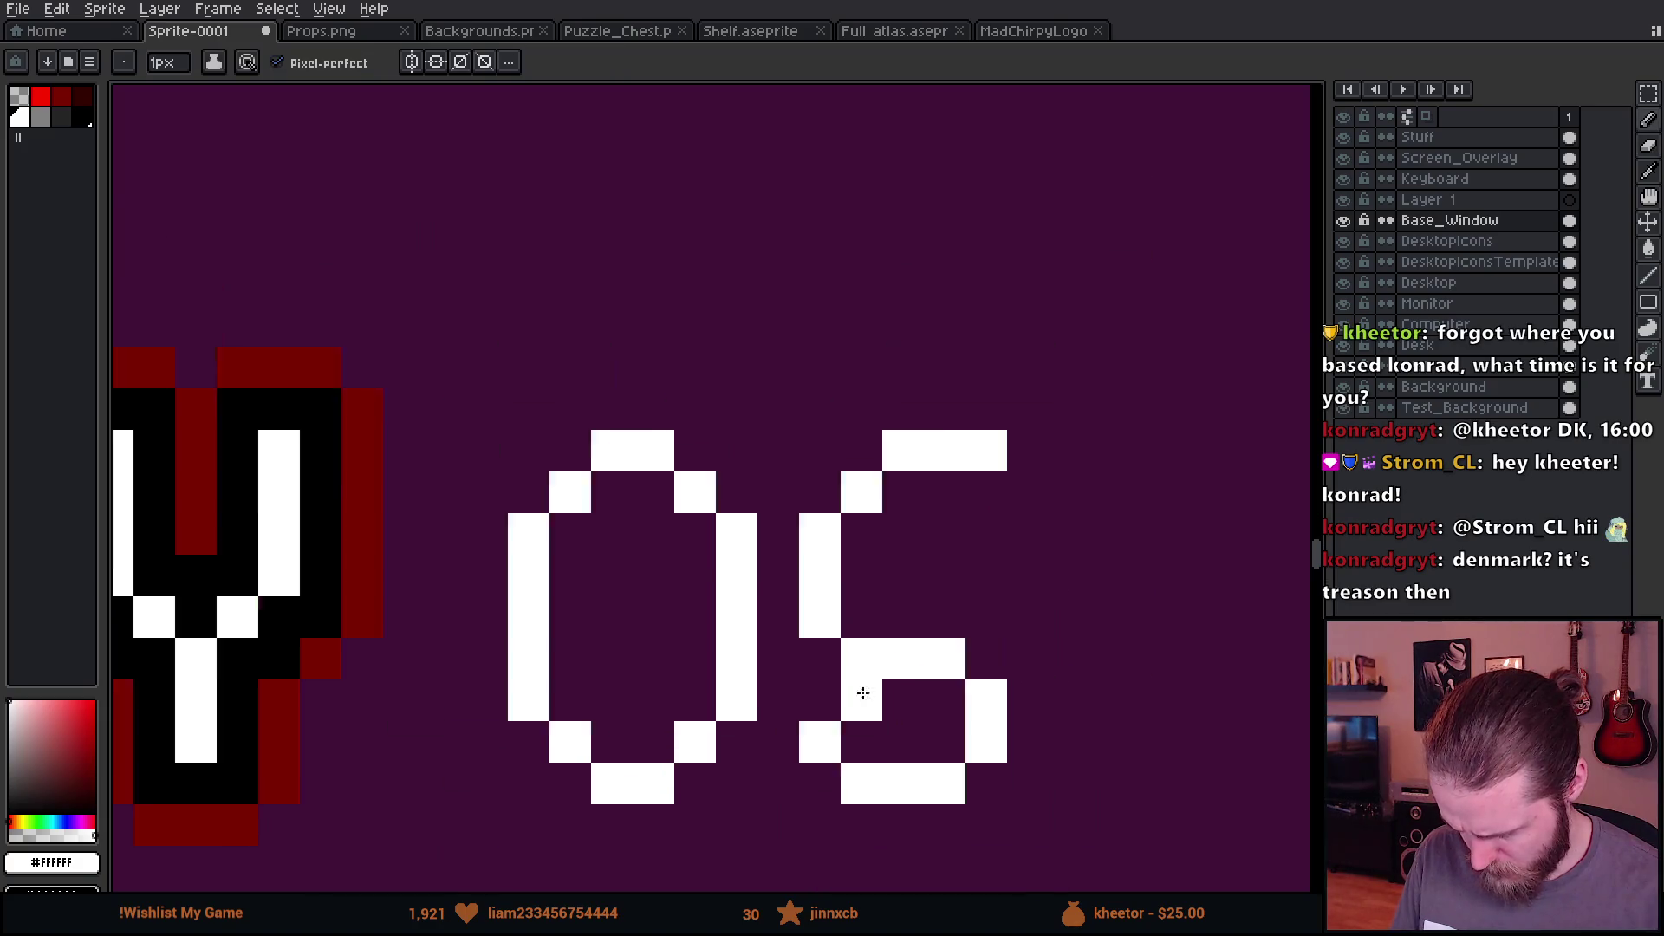
{"action": "scroll", "coordinate": [871, 554], "scroll_direction": "up", "scroll_amount": 5}
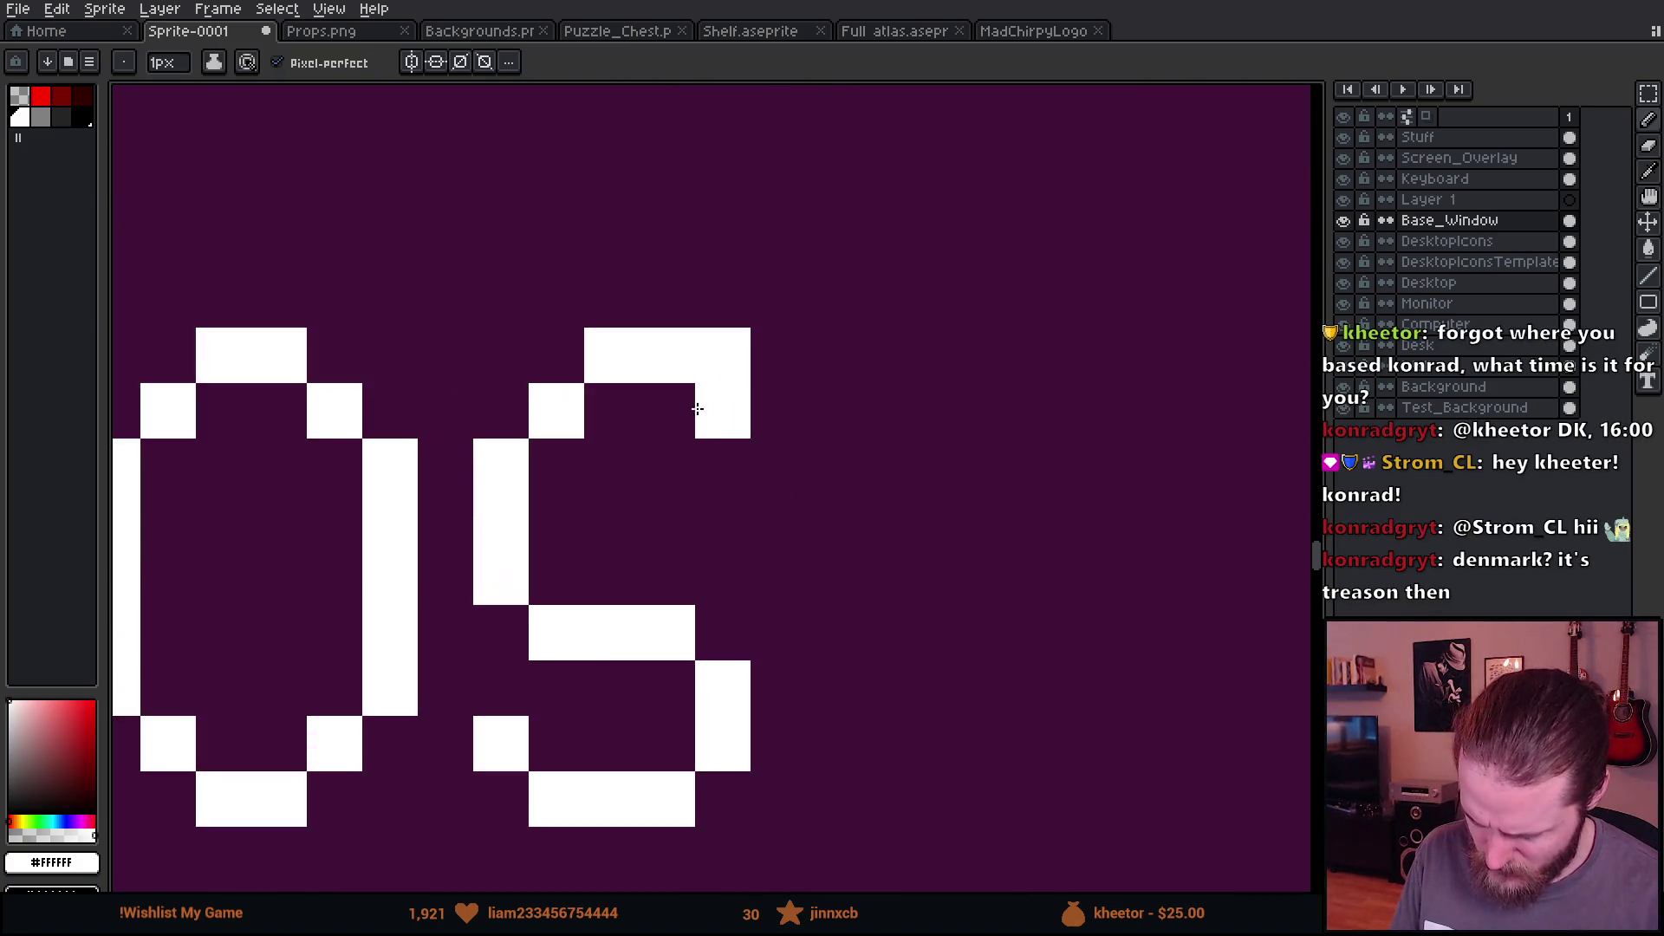
{"action": "key", "text": "e"}
{"action": "left_click", "coordinate": [723, 356]}
Step: Add a white pixel at the S's top-left
{"action": "scroll", "coordinate": [936, 464], "scroll_direction": "down", "scroll_amount": 3}
{"action": "scroll", "coordinate": [936, 463], "scroll_direction": "down", "scroll_amount": 2}
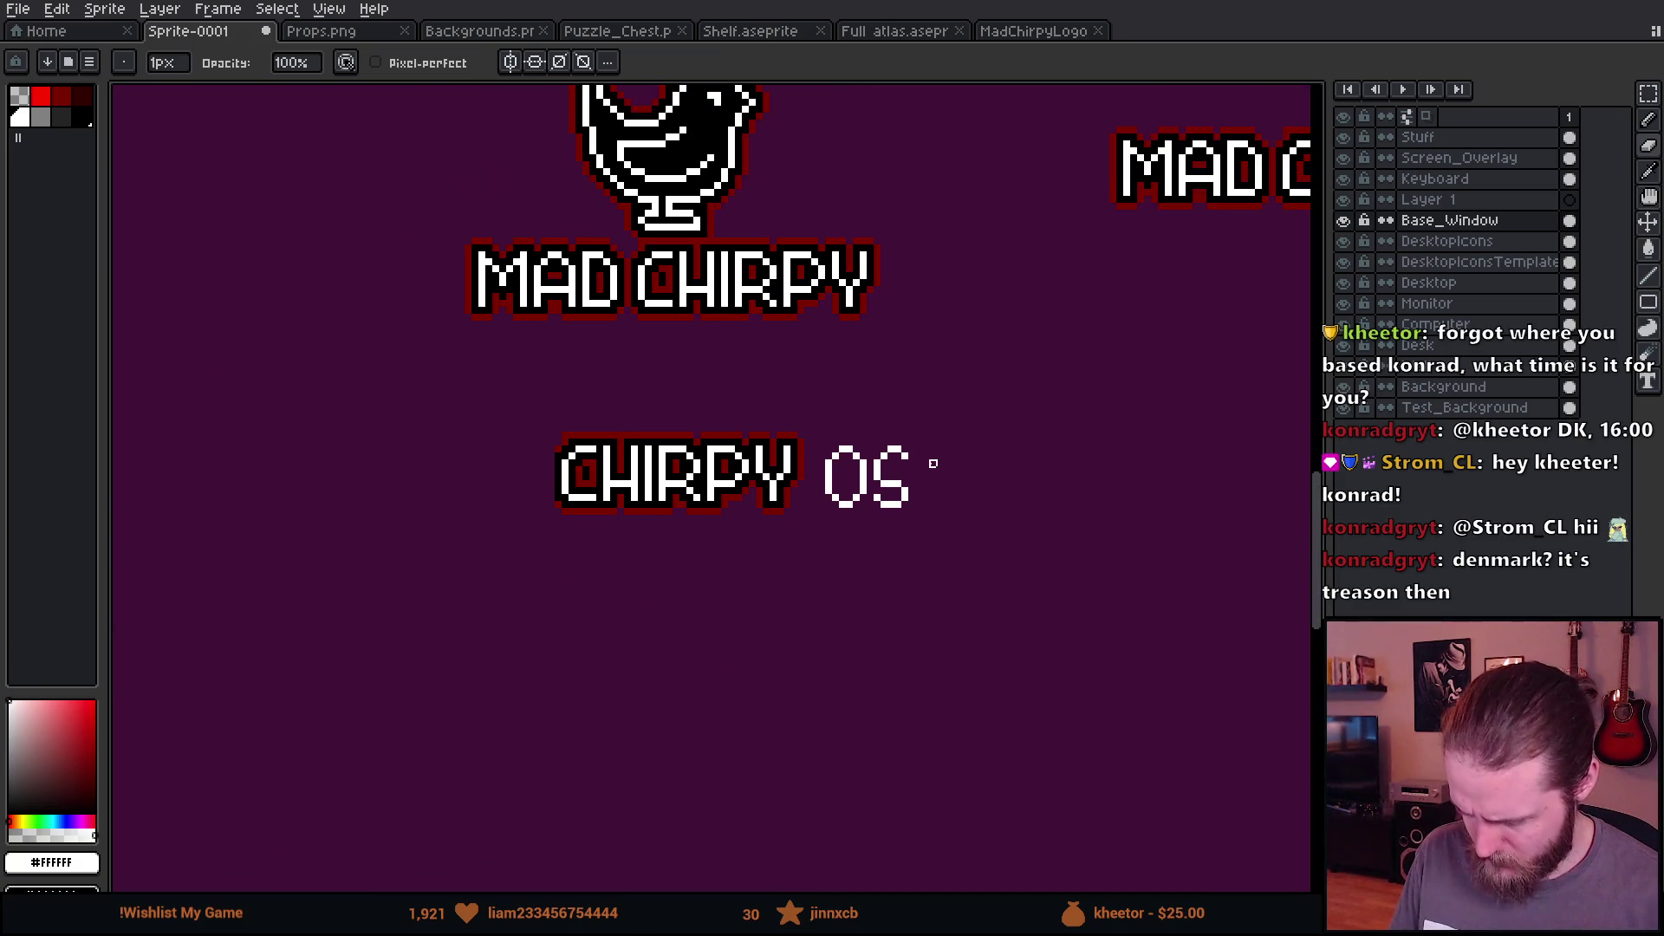
{"action": "scroll", "coordinate": [954, 483], "scroll_direction": "down", "scroll_amount": 2}
{"action": "scroll", "coordinate": [847, 513], "scroll_direction": "up", "scroll_amount": 4}
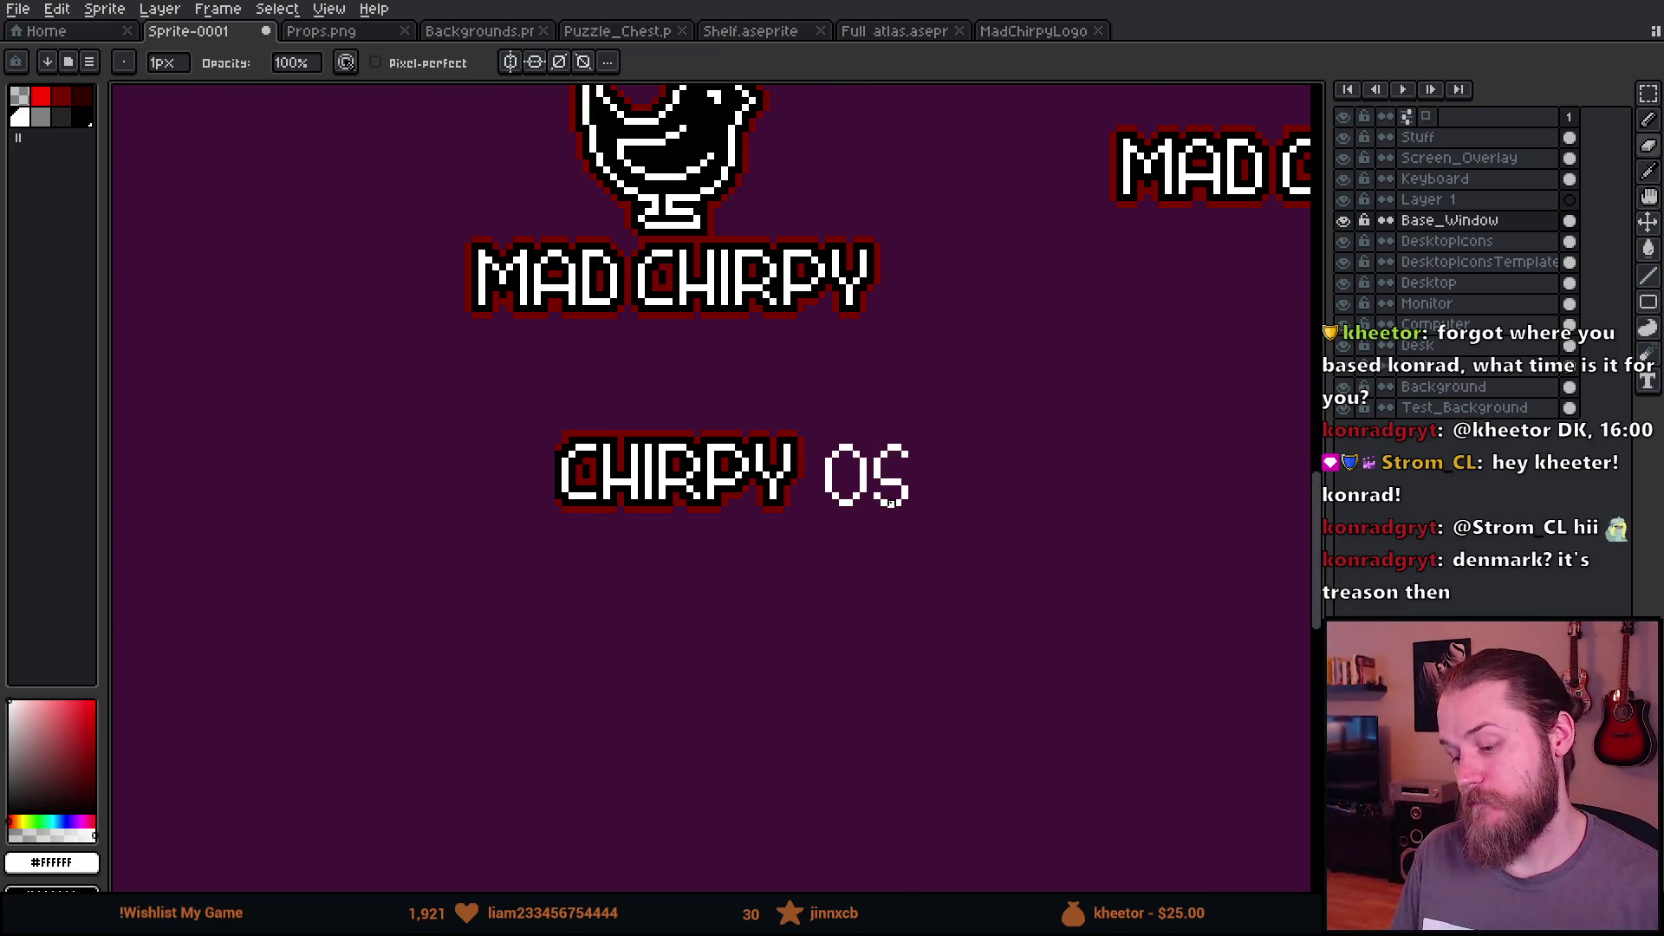
{"action": "scroll", "coordinate": [848, 513], "scroll_direction": "up", "scroll_amount": 1}
{"action": "scroll", "coordinate": [866, 549], "scroll_direction": "down", "scroll_amount": 2}
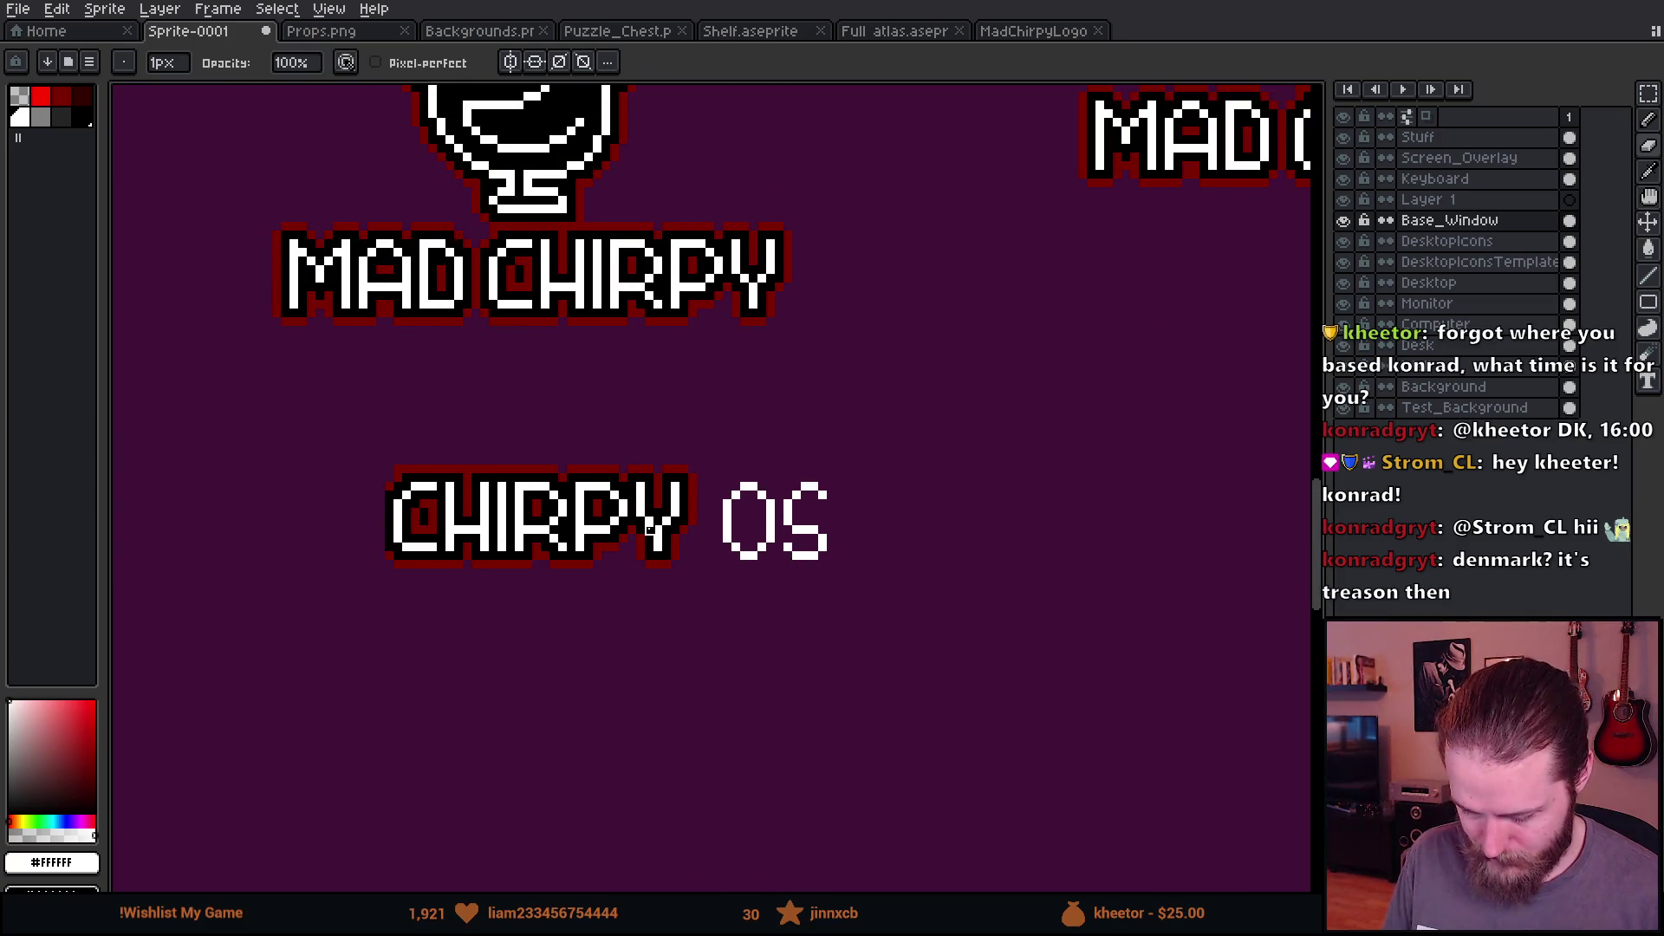
{"action": "scroll", "coordinate": [606, 537], "scroll_direction": "up", "scroll_amount": 1}
{"action": "scroll", "coordinate": [577, 532], "scroll_direction": "up", "scroll_amount": 1}
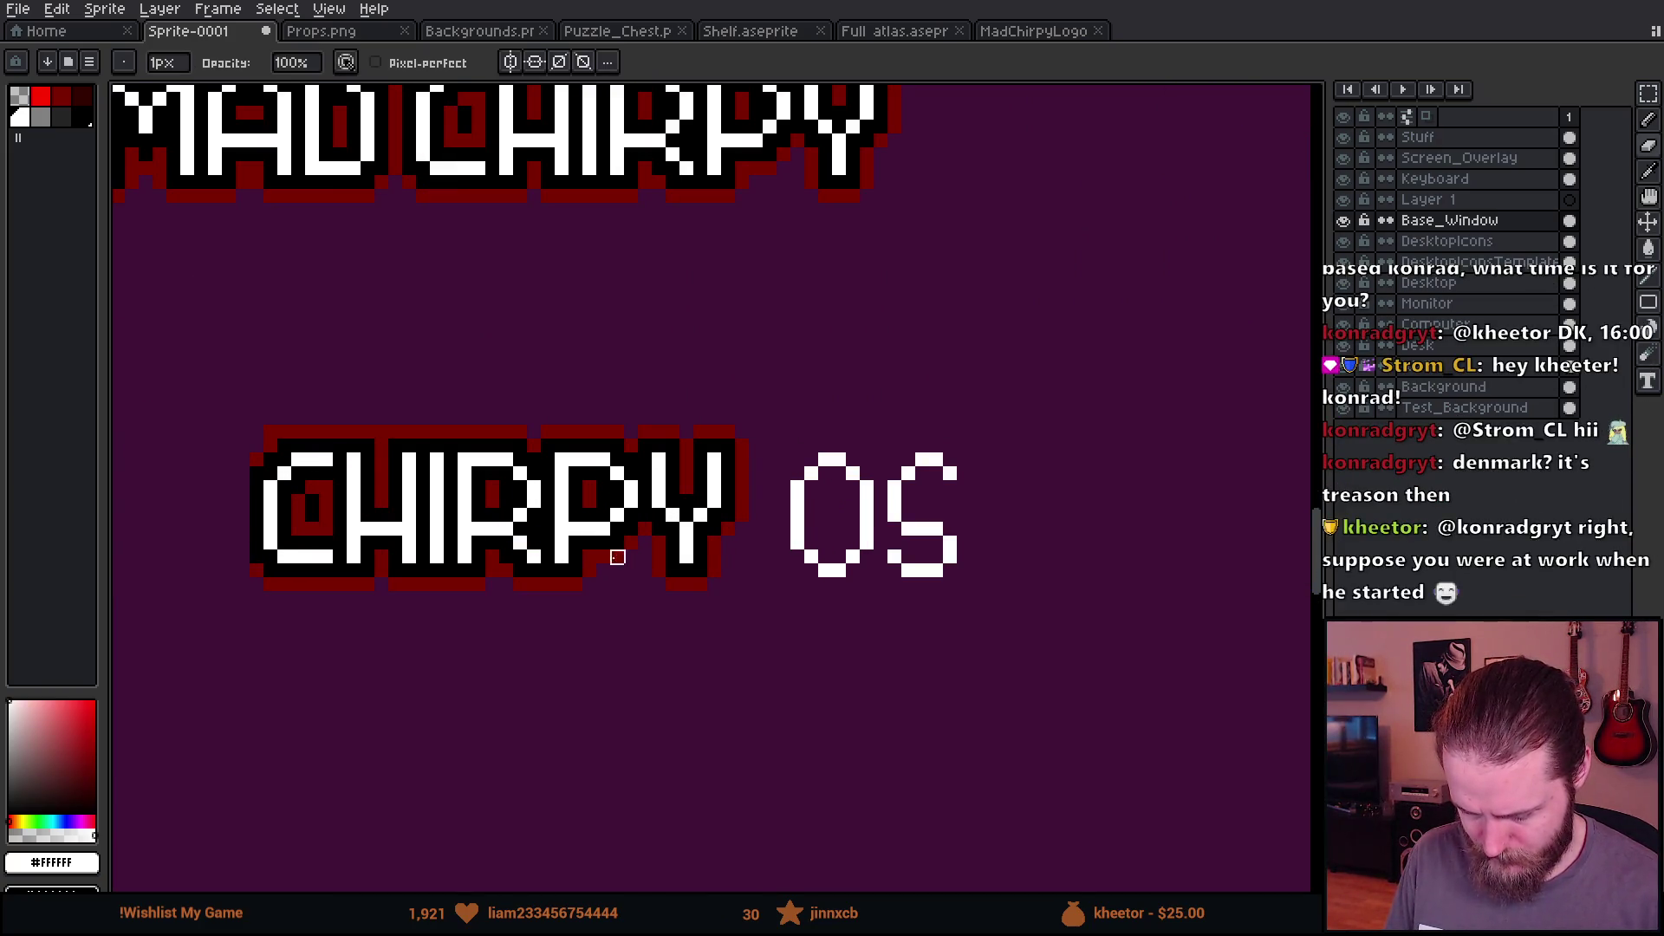
{"action": "left_click_drag", "start_coordinate": [736, 587], "coordinate": [645, 639]}
{"action": "scroll", "coordinate": [750, 570], "scroll_direction": "up", "scroll_amount": 1}
{"action": "scroll", "coordinate": [749, 569], "scroll_direction": "down", "scroll_amount": 1}
{"action": "scroll", "coordinate": [748, 572], "scroll_direction": "down", "scroll_amount": 1}
{"action": "scroll", "coordinate": [724, 607], "scroll_direction": "down", "scroll_amount": 1}
{"action": "scroll", "coordinate": [709, 615], "scroll_direction": "up", "scroll_amount": 1}
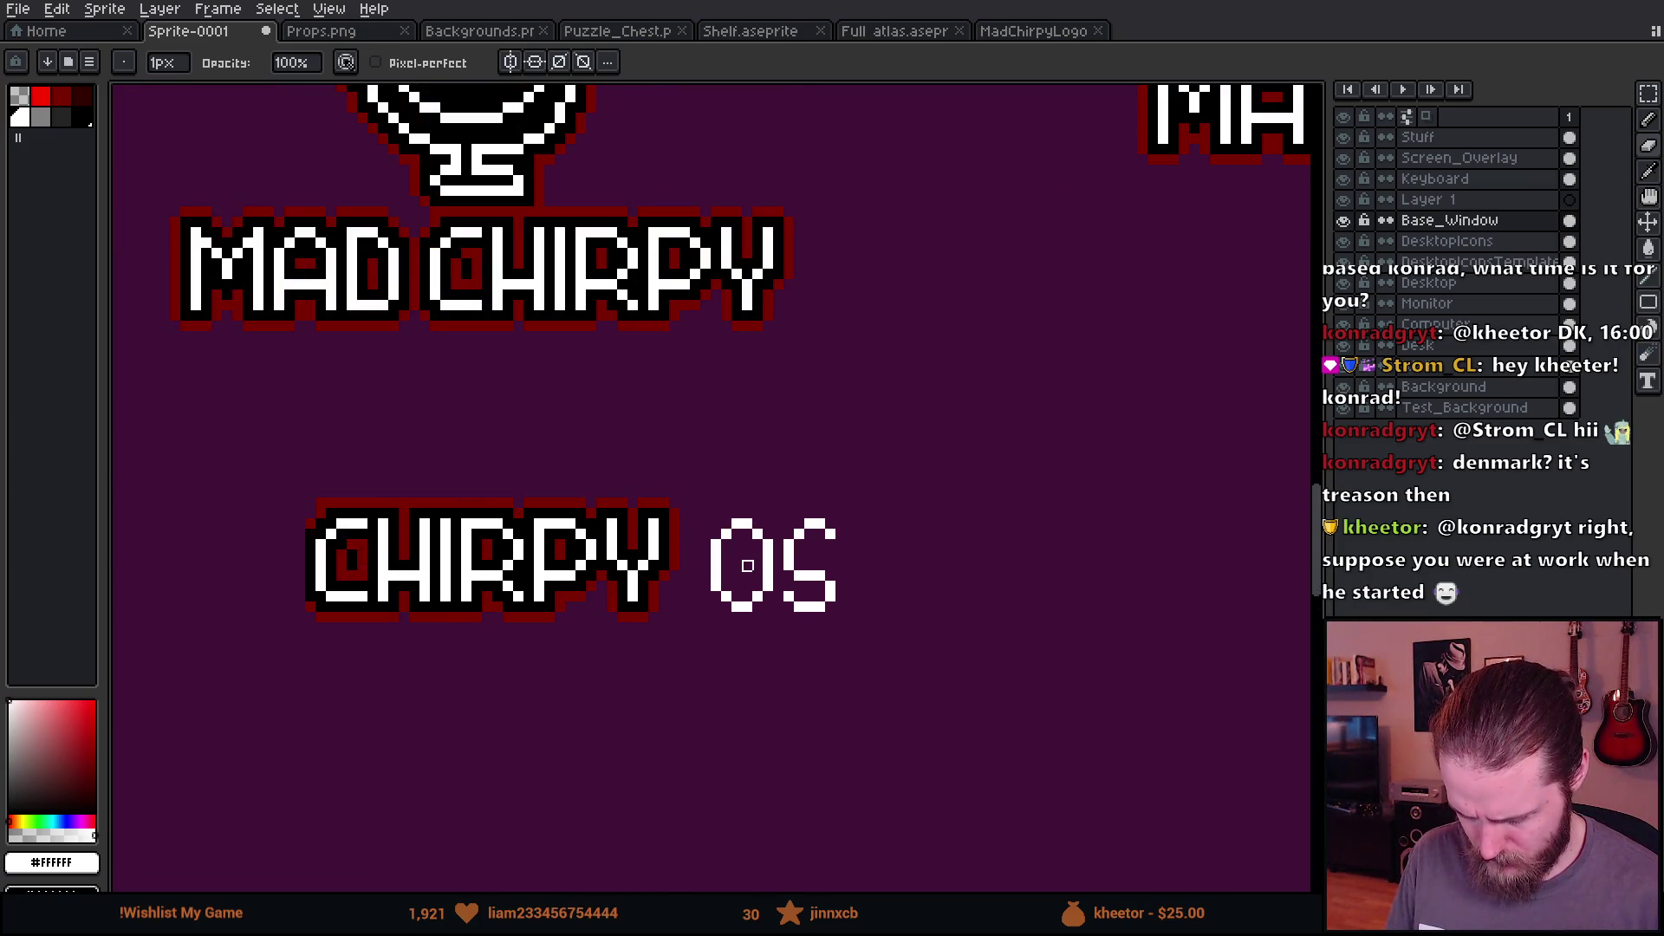
{"action": "scroll", "coordinate": [644, 659], "scroll_direction": "down", "scroll_amount": 1}
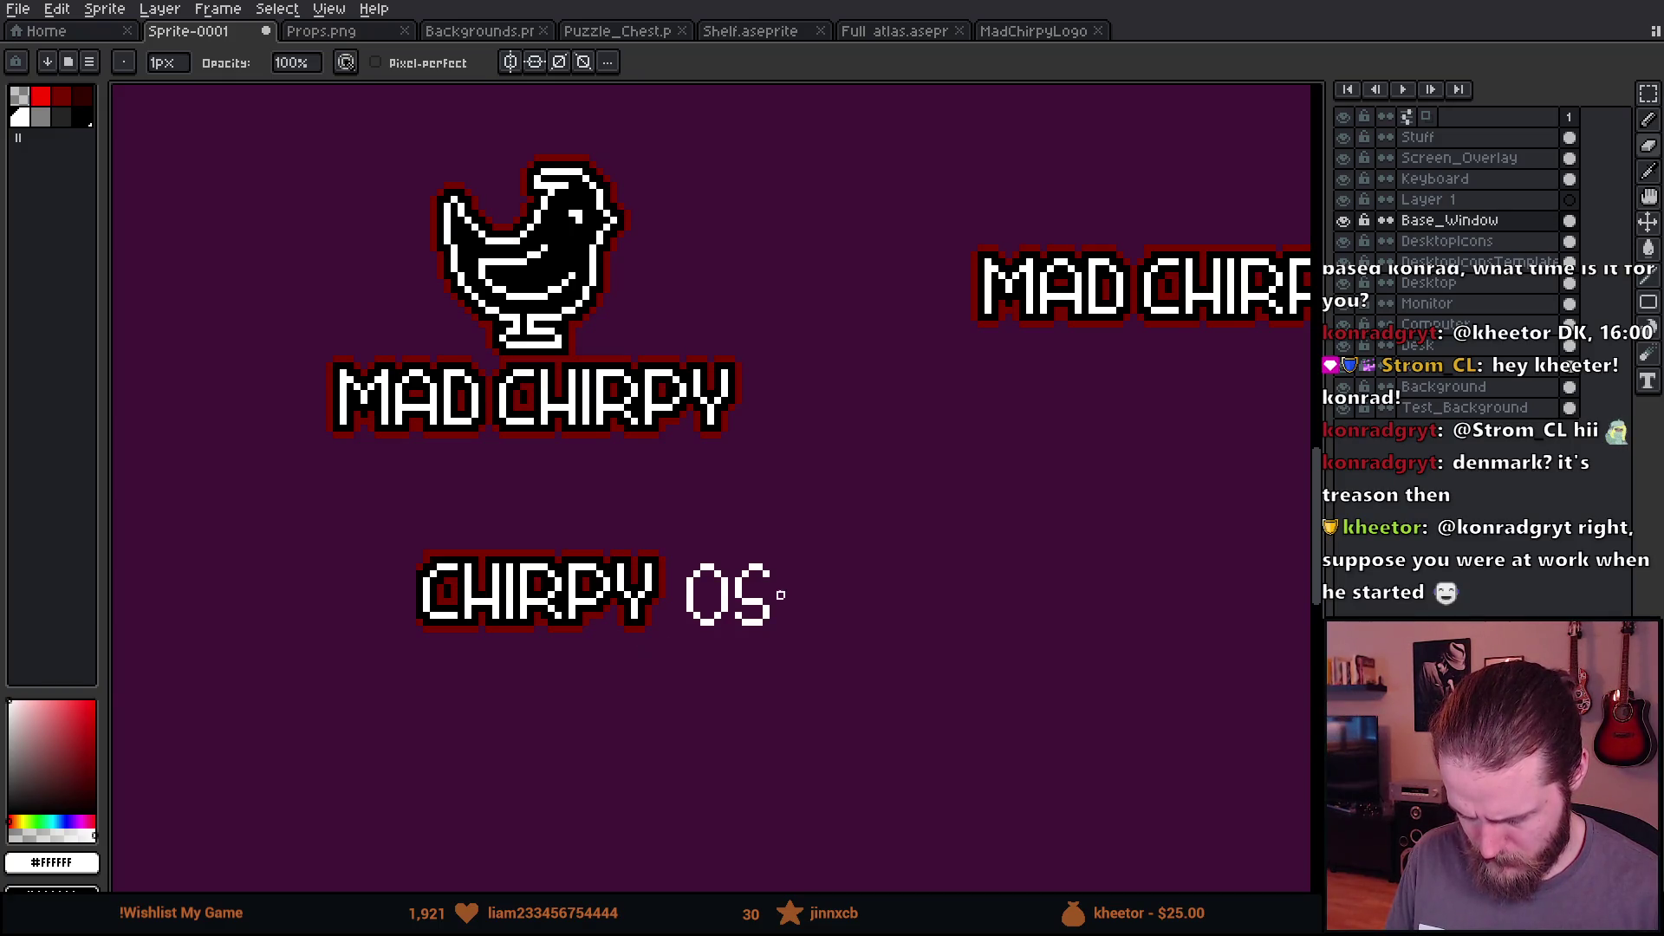
{"action": "scroll", "coordinate": [774, 595], "scroll_direction": "up", "scroll_amount": 3}
{"action": "key", "text": "b"}
{"action": "left_click", "coordinate": [622, 526]}
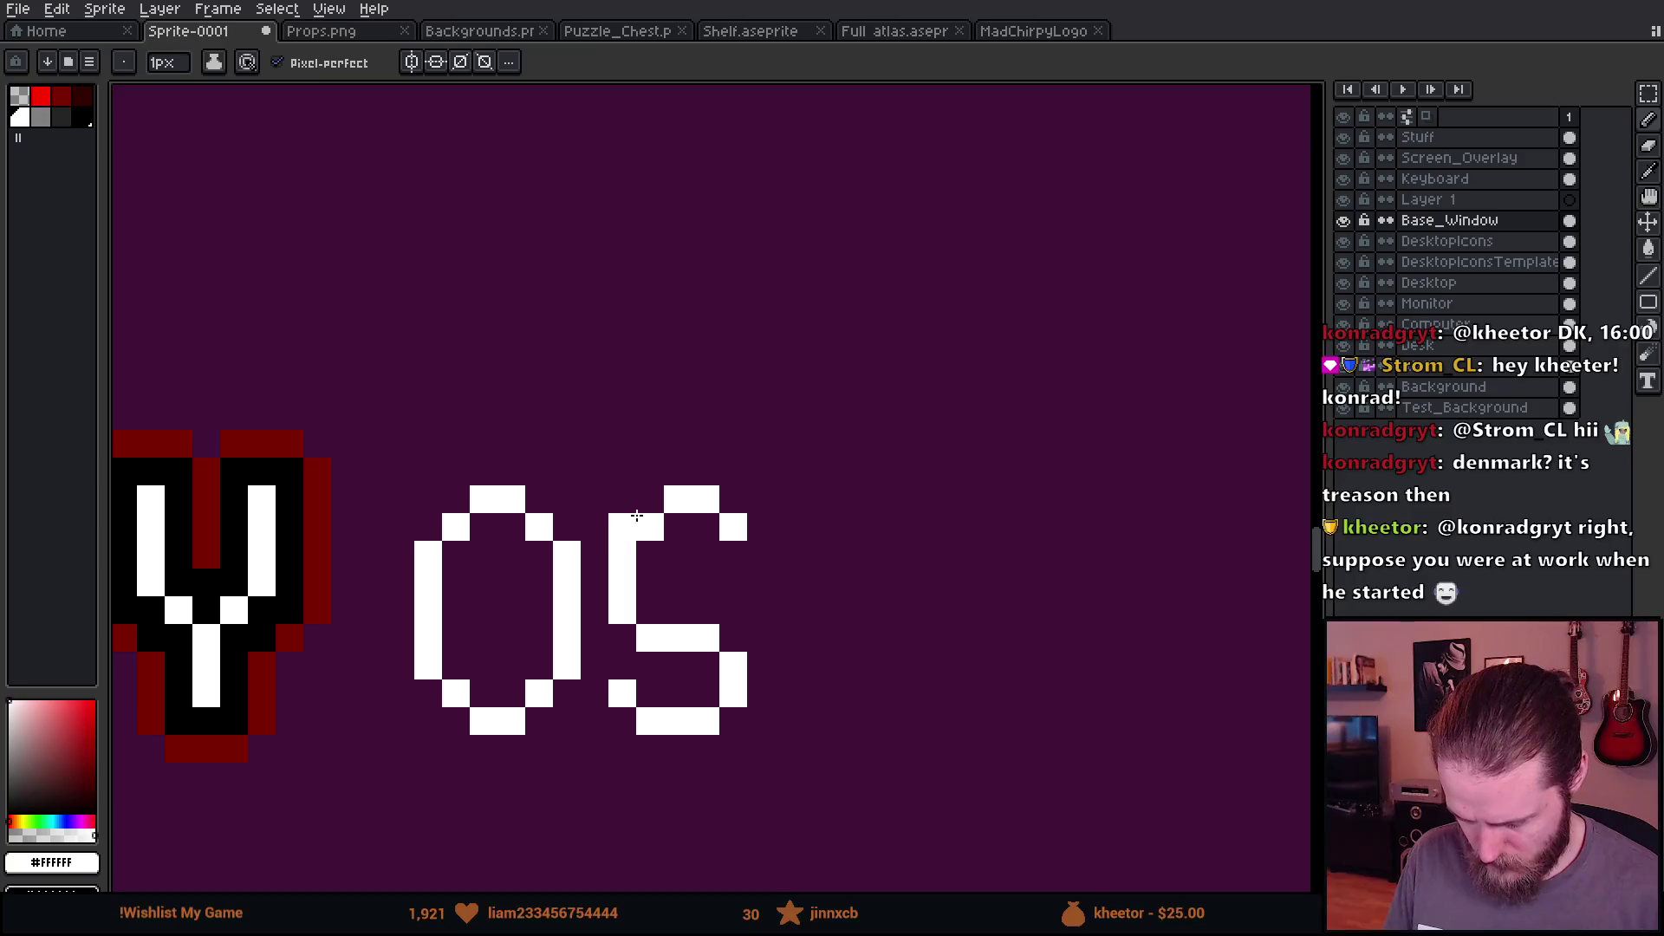
{"action": "key", "text": "b"}
Step: Fill the missing bottom-left pixel of the S
{"action": "scroll", "coordinate": [819, 702], "scroll_direction": "down", "scroll_amount": 4}
{"action": "left_click_drag", "start_coordinate": [824, 735], "coordinate": [942, 672]}
{"action": "scroll", "coordinate": [943, 672], "scroll_direction": "up", "scroll_amount": 1}
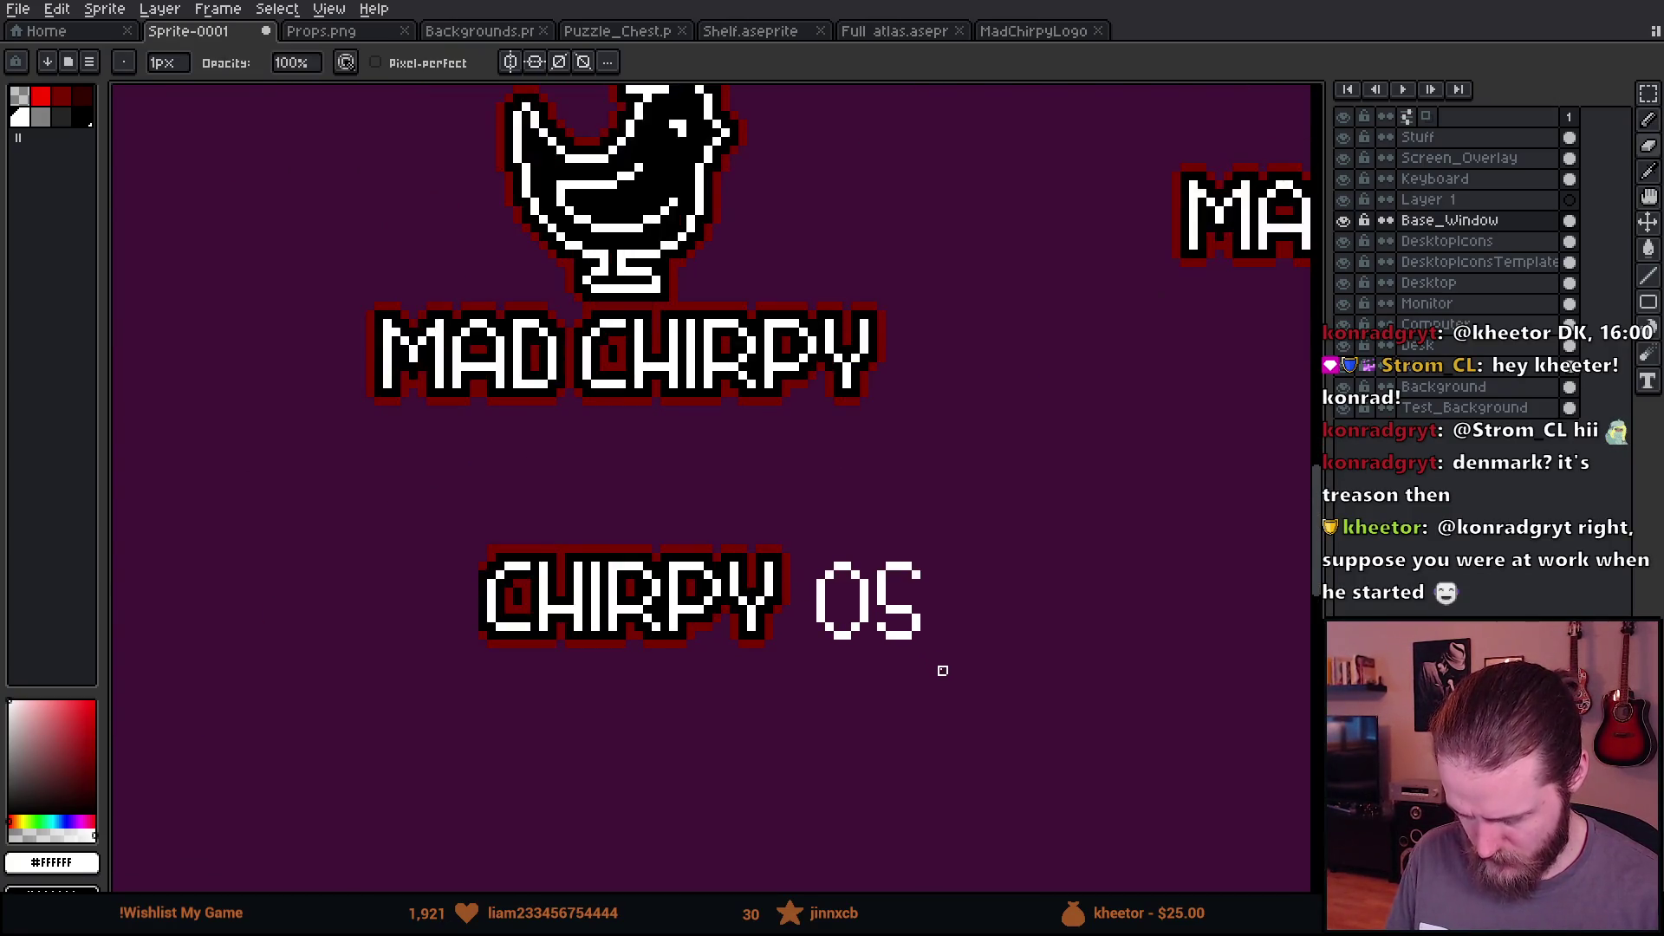
{"action": "scroll", "coordinate": [941, 669], "scroll_direction": "down", "scroll_amount": 1}
{"action": "scroll", "coordinate": [942, 669], "scroll_direction": "up", "scroll_amount": 1}
{"action": "scroll", "coordinate": [492, 579], "scroll_direction": "up", "scroll_amount": 2}
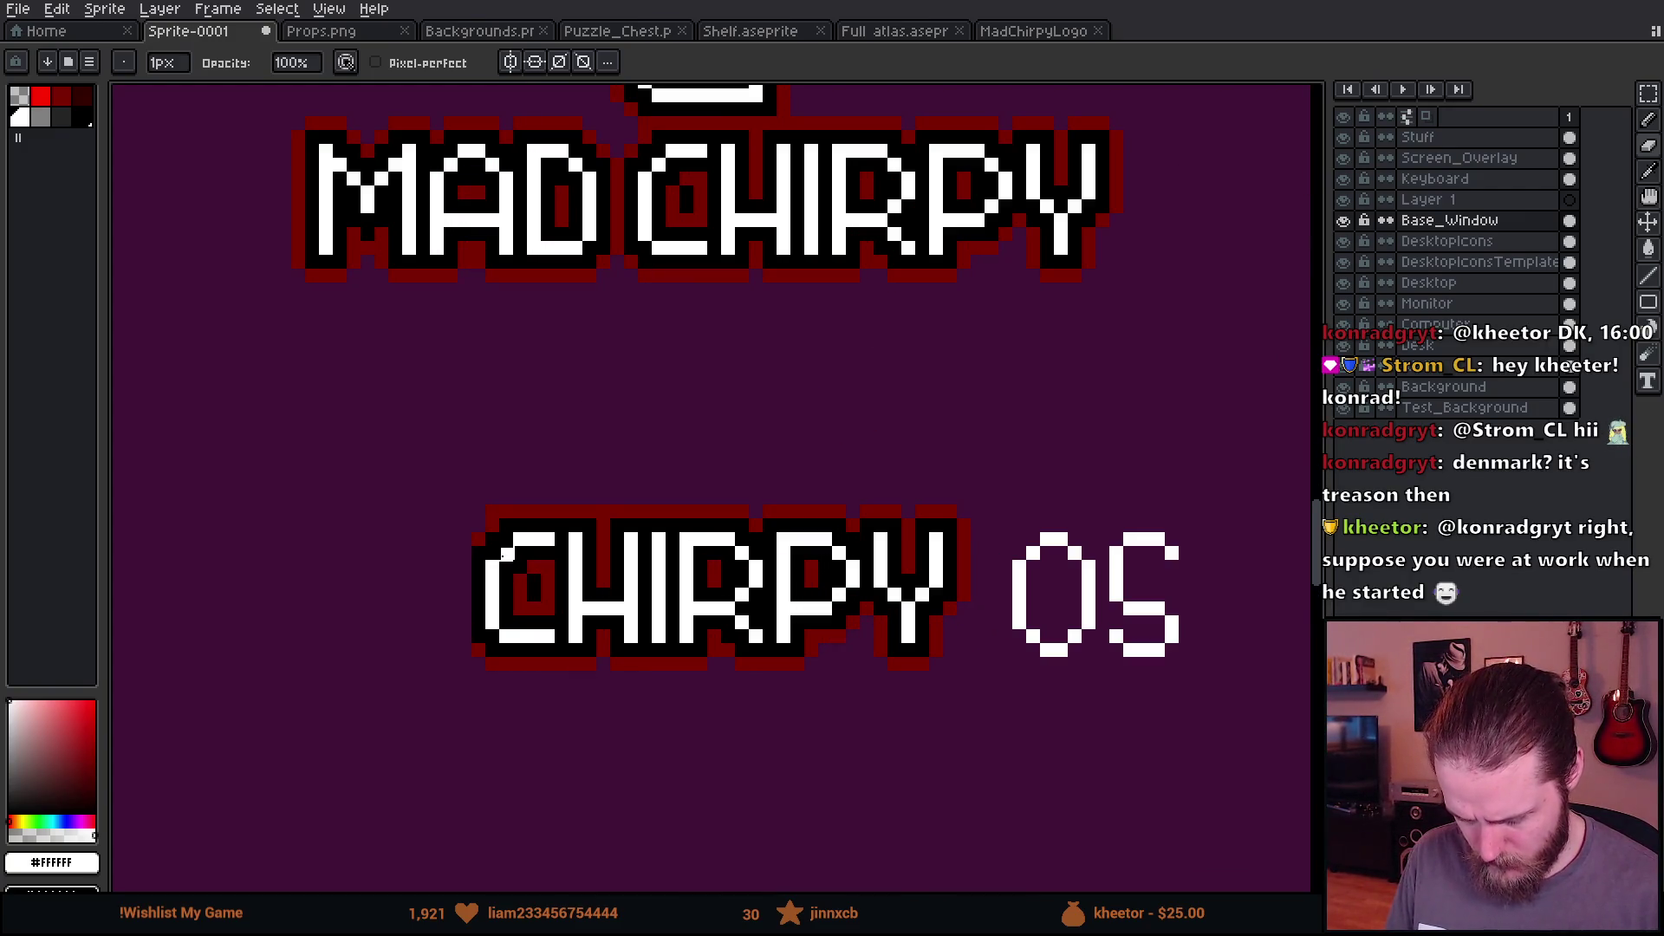
{"action": "left_click_drag", "start_coordinate": [562, 679], "coordinate": [409, 700]}
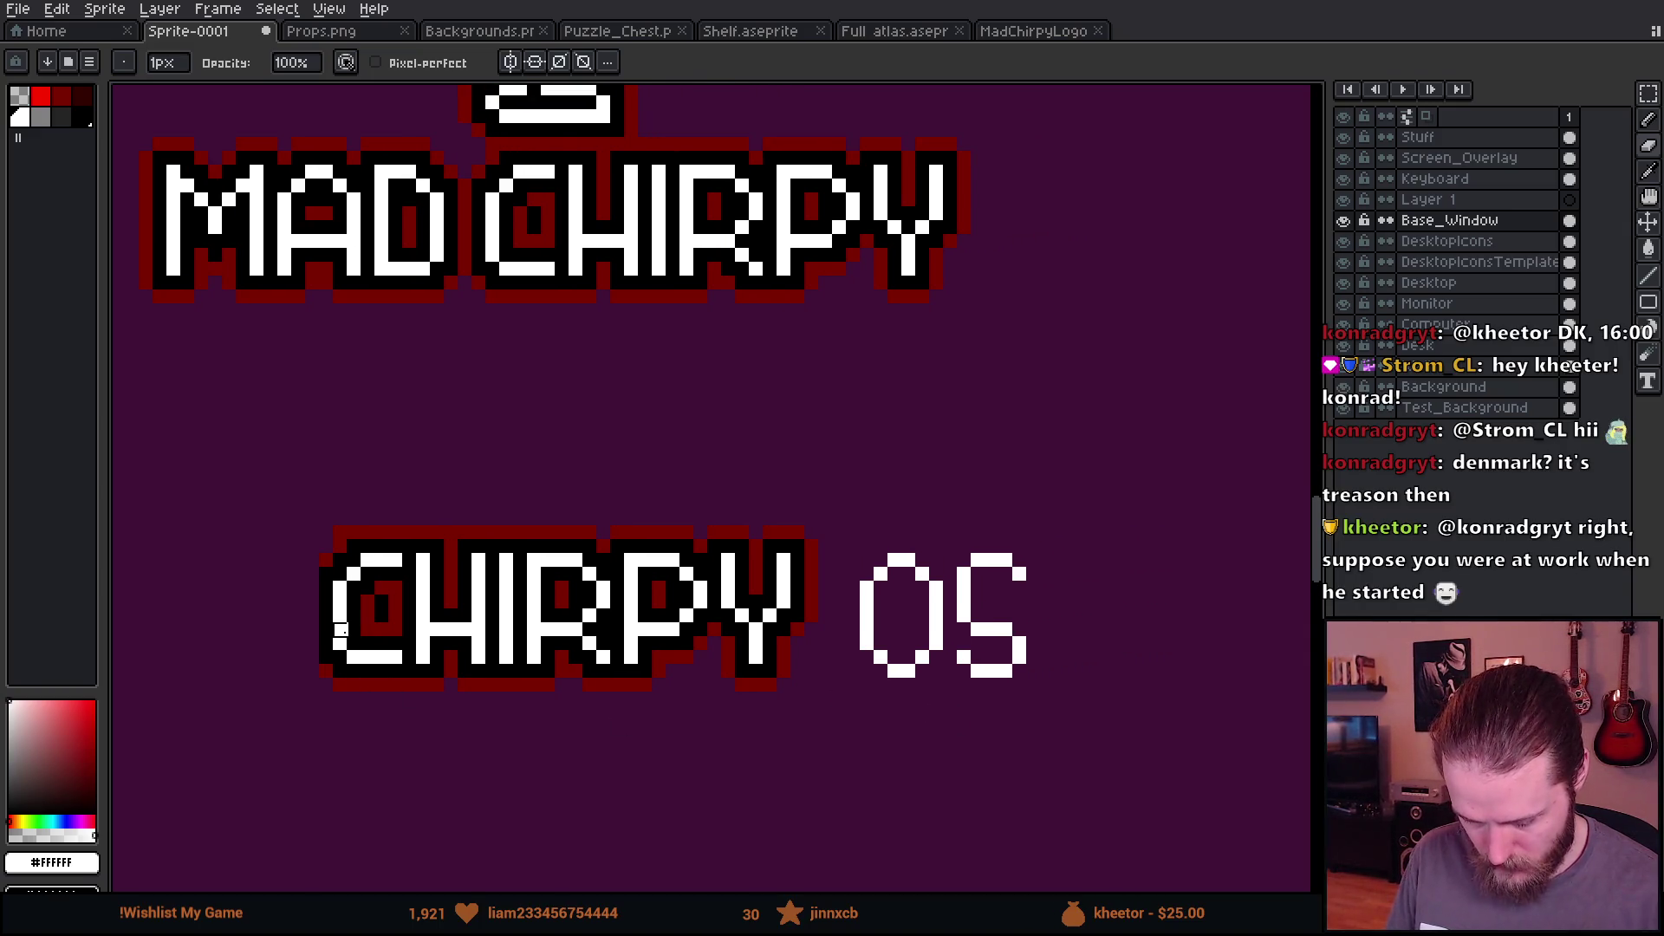
{"action": "scroll", "coordinate": [978, 546], "scroll_direction": "up", "scroll_amount": 5}
{"action": "key", "text": "b"}
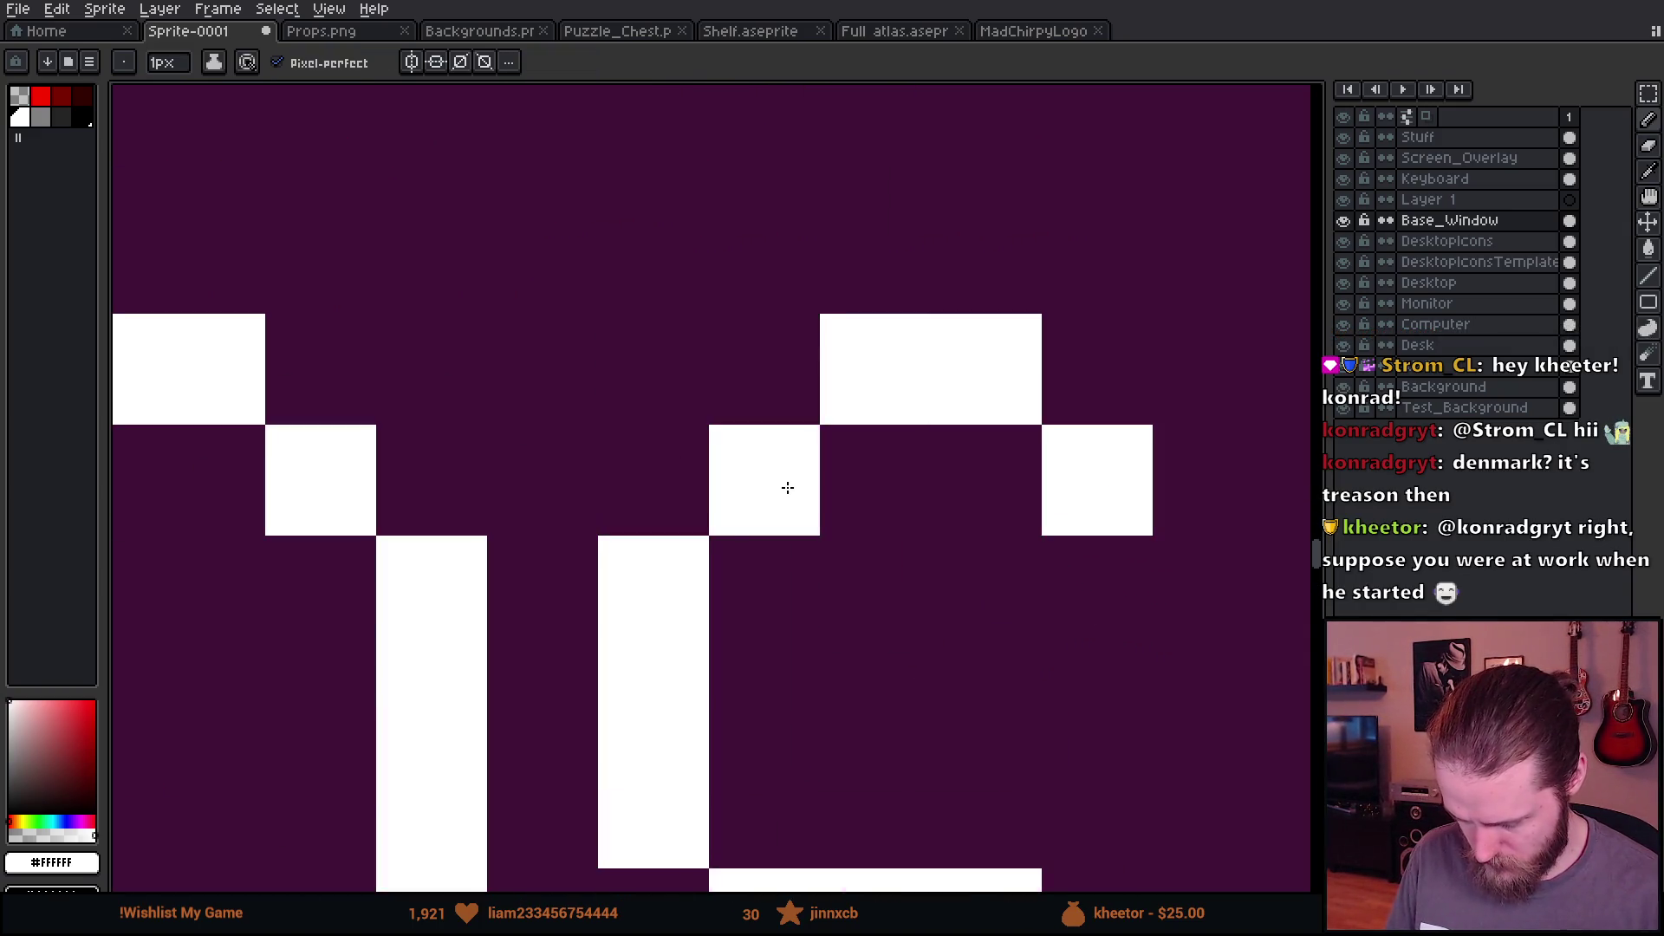
{"action": "scroll", "coordinate": [785, 489], "scroll_direction": "down", "scroll_amount": 5}
{"action": "left_click_drag", "start_coordinate": [692, 707], "coordinate": [830, 668]}
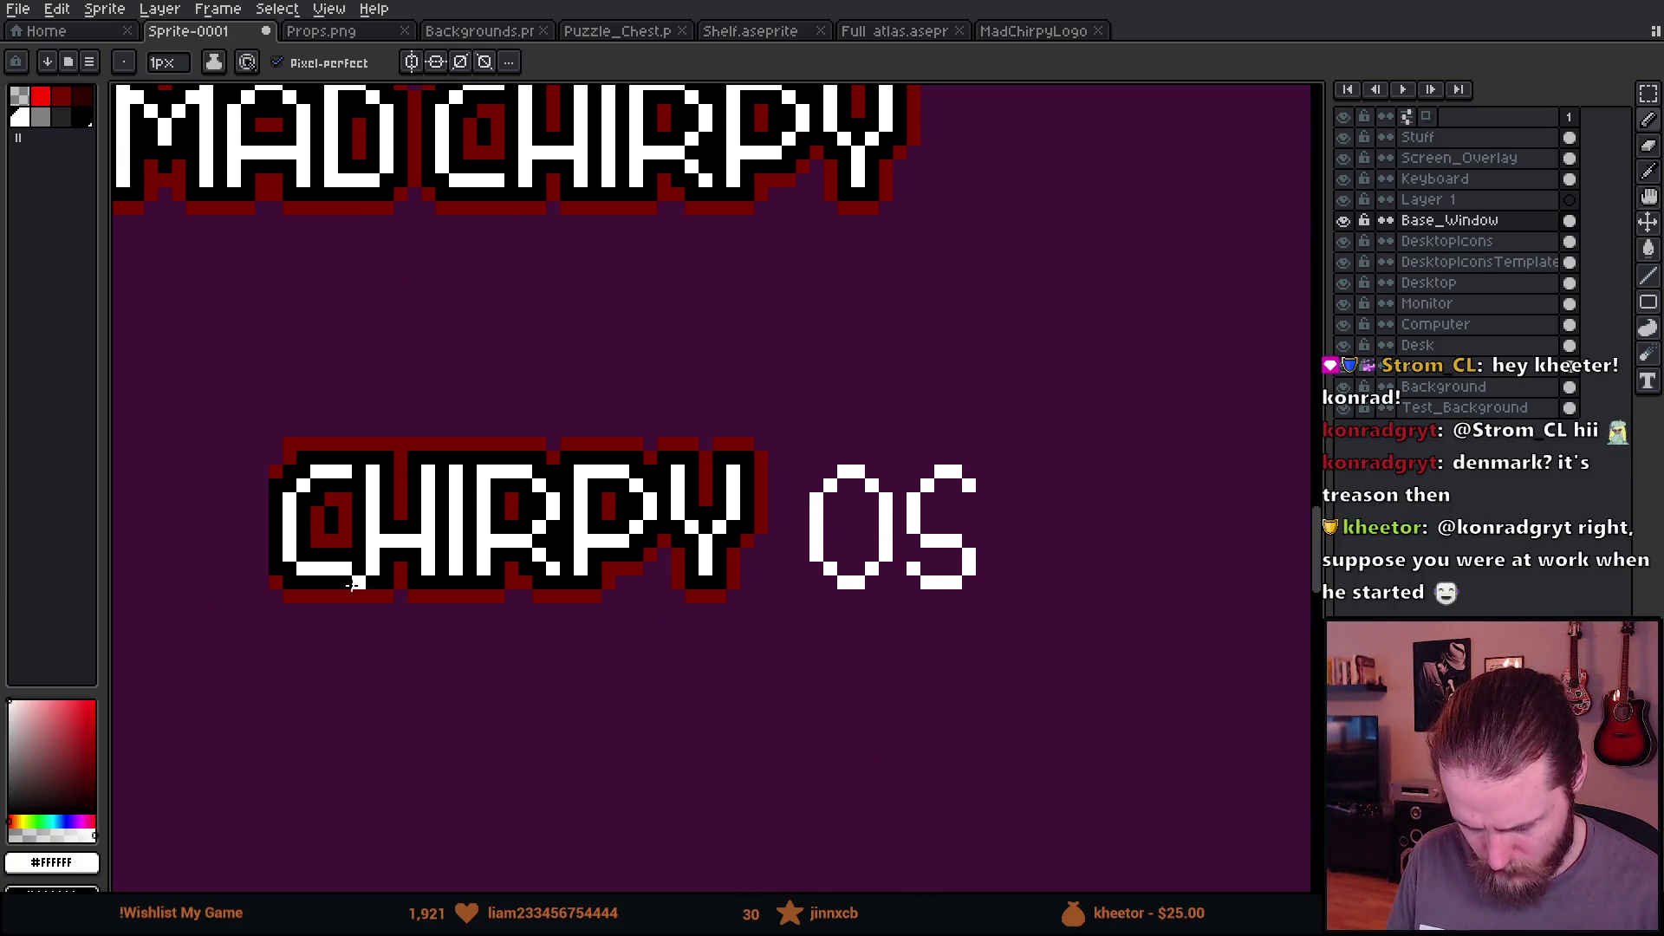
{"action": "scroll", "coordinate": [884, 620], "scroll_direction": "down", "scroll_amount": 2}
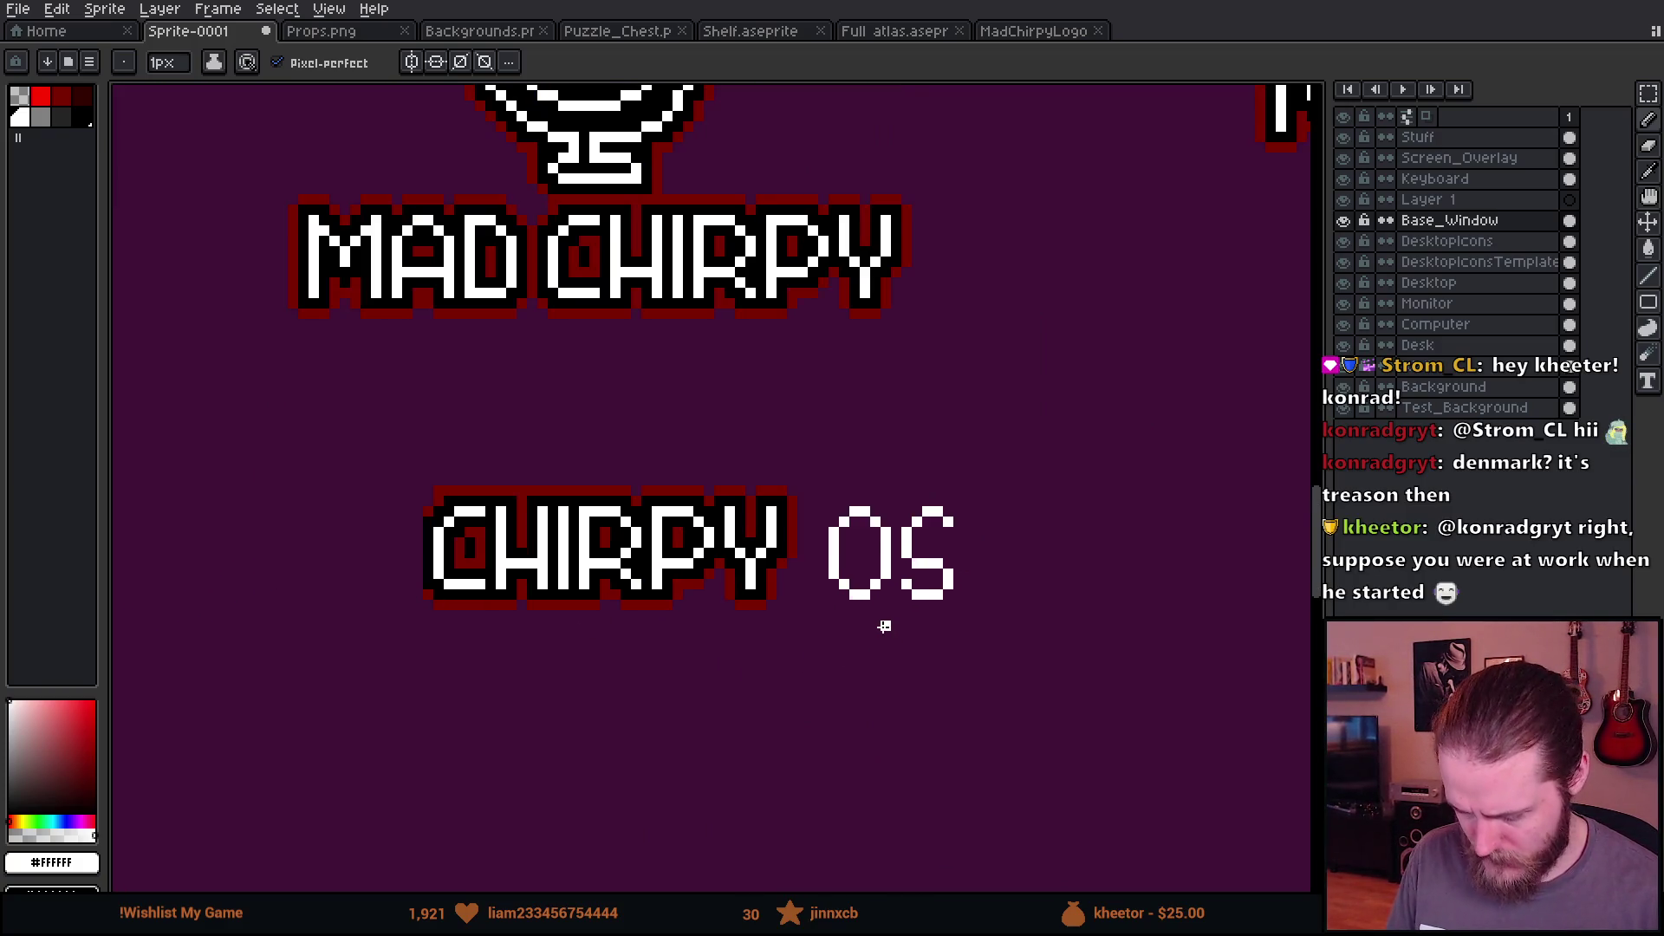
{"action": "scroll", "coordinate": [884, 607], "scroll_direction": "up", "scroll_amount": 4}
{"action": "key", "text": "e"}
{"action": "left_click", "coordinate": [840, 484]}
Step: Marquee-select the area around the CHIRPY word
{"action": "scroll", "coordinate": [867, 572], "scroll_direction": "down", "scroll_amount": 4}
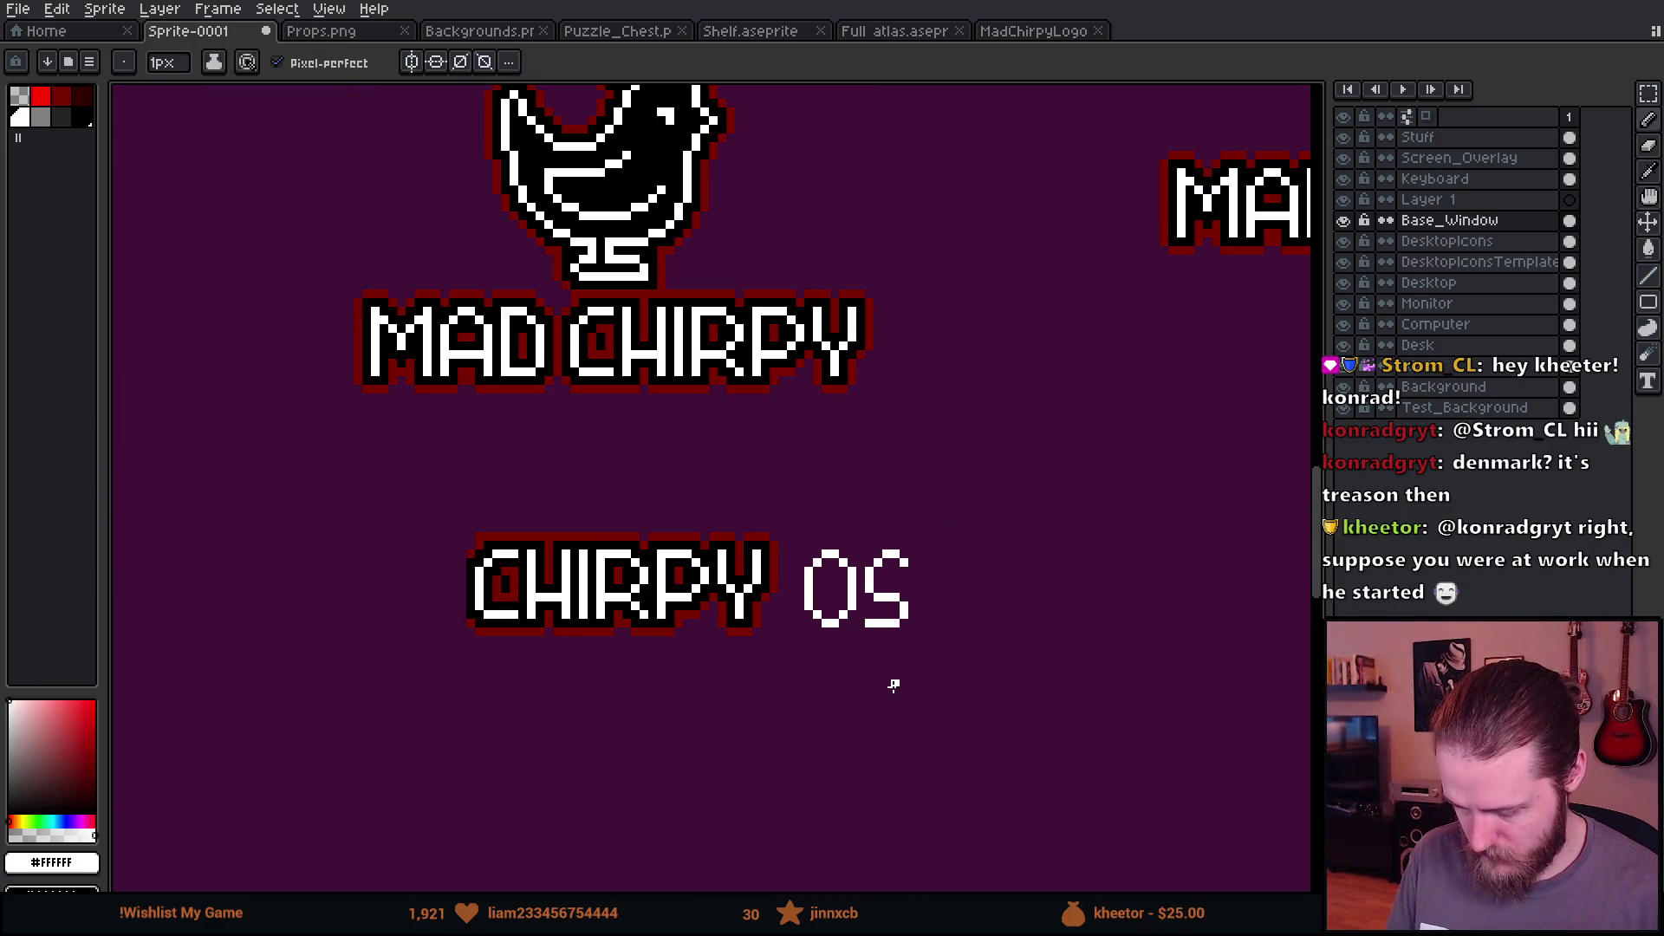
{"action": "key", "text": "ctrl"}
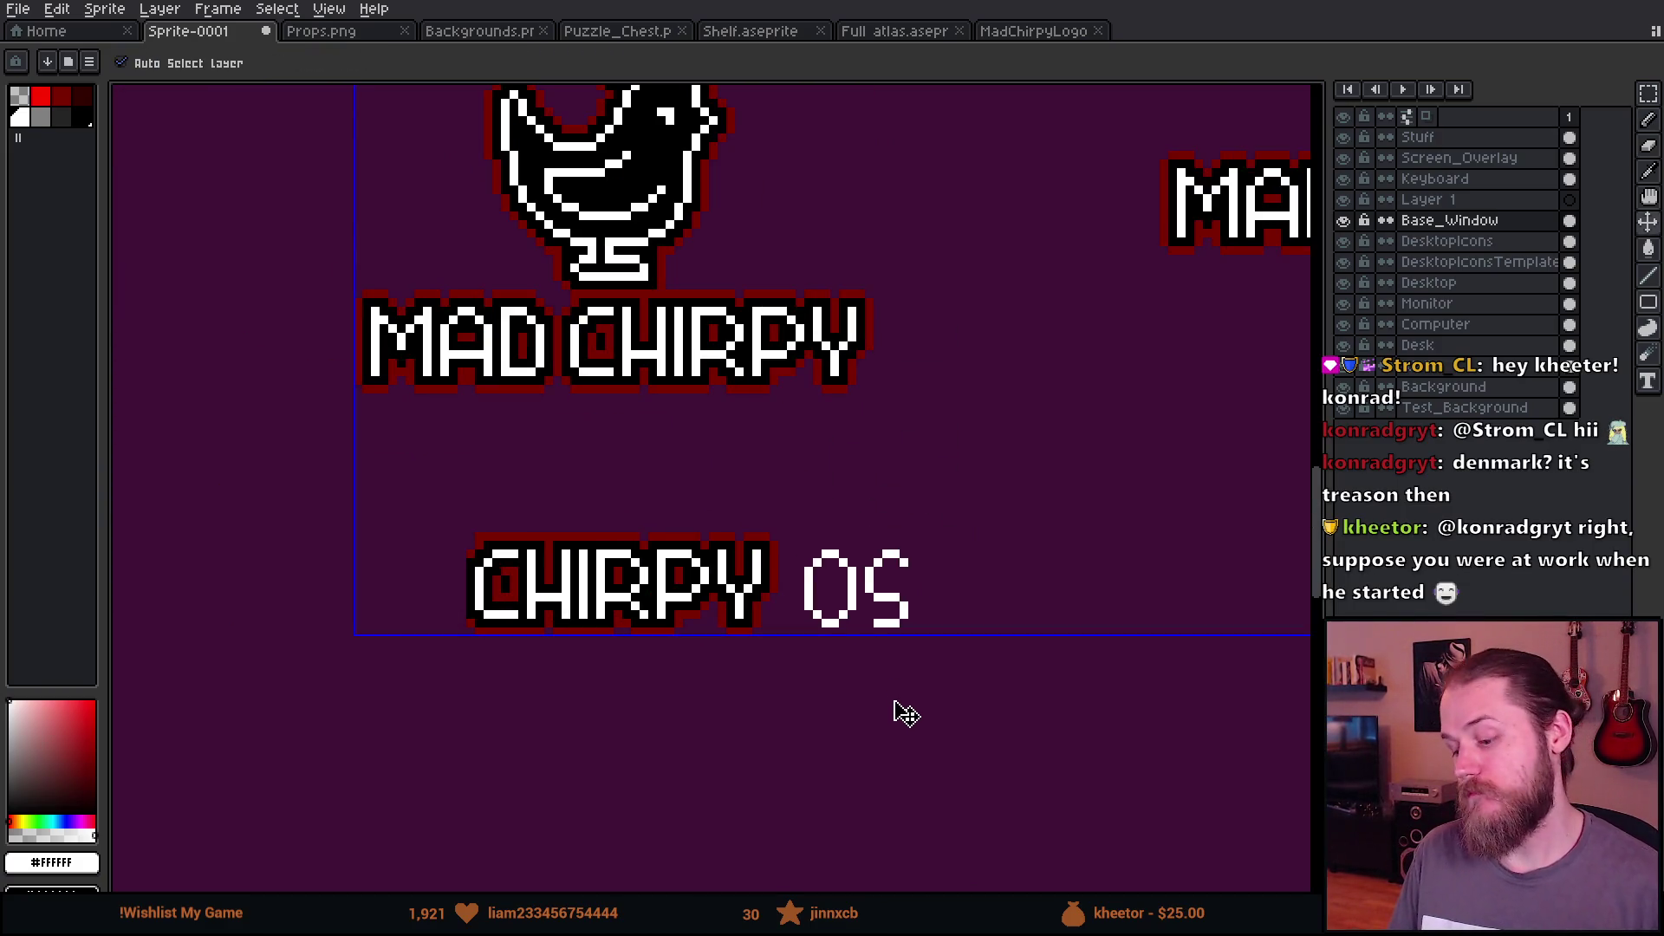
{"action": "key", "text": "b"}
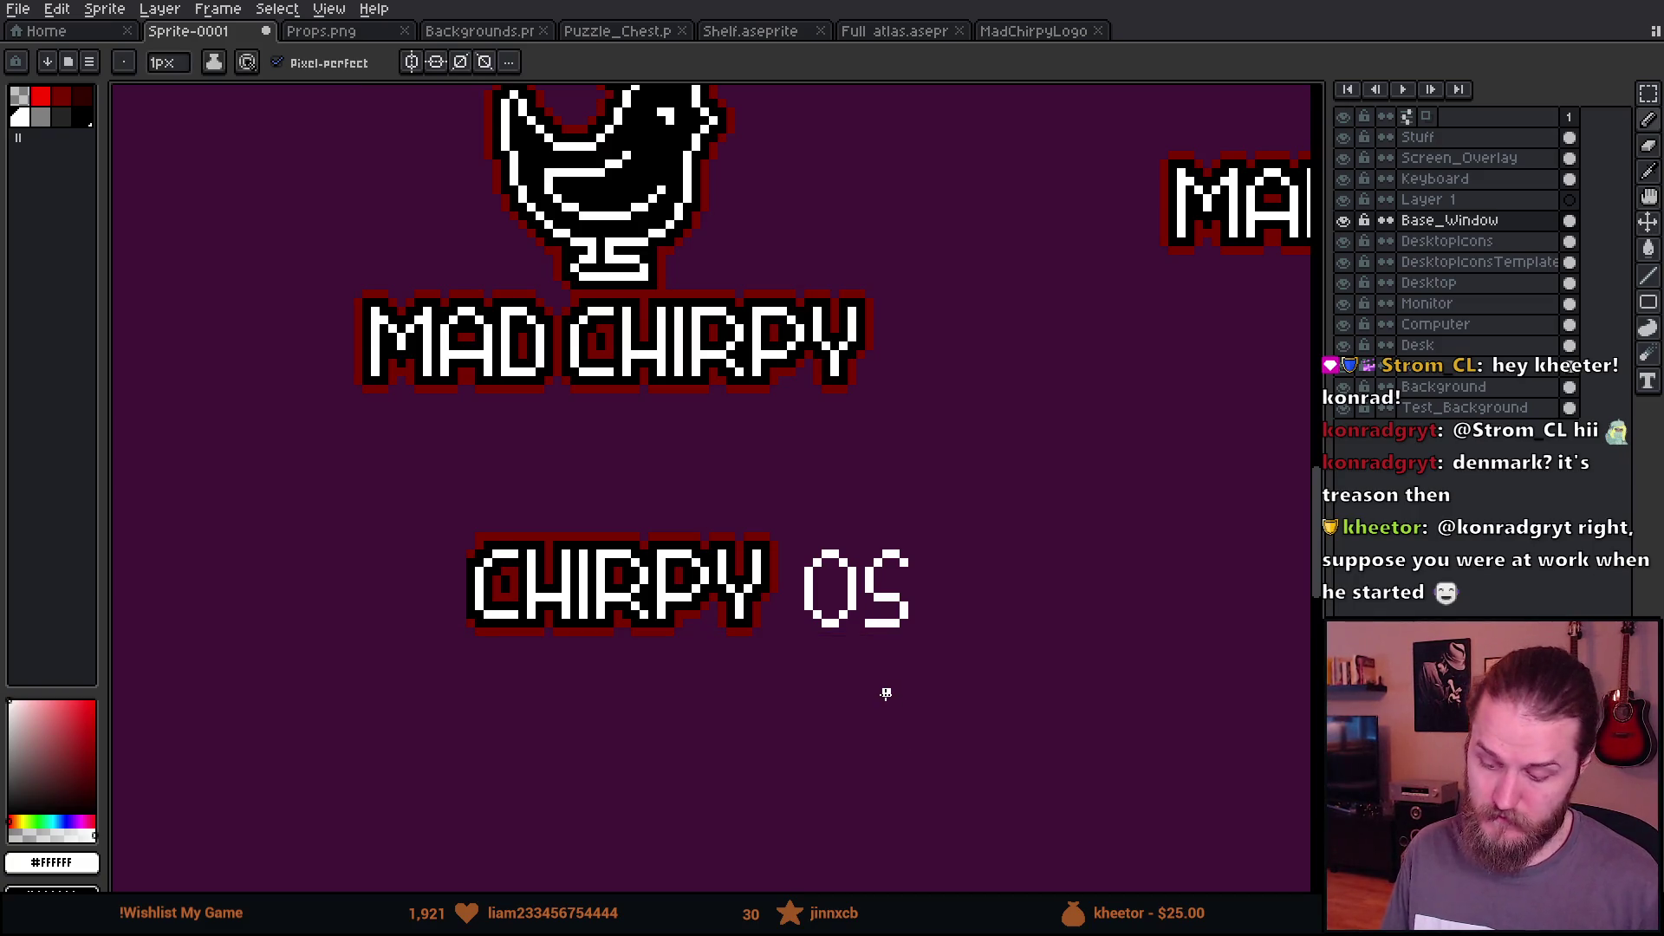
{"action": "scroll", "coordinate": [886, 693], "scroll_direction": "down", "scroll_amount": 2}
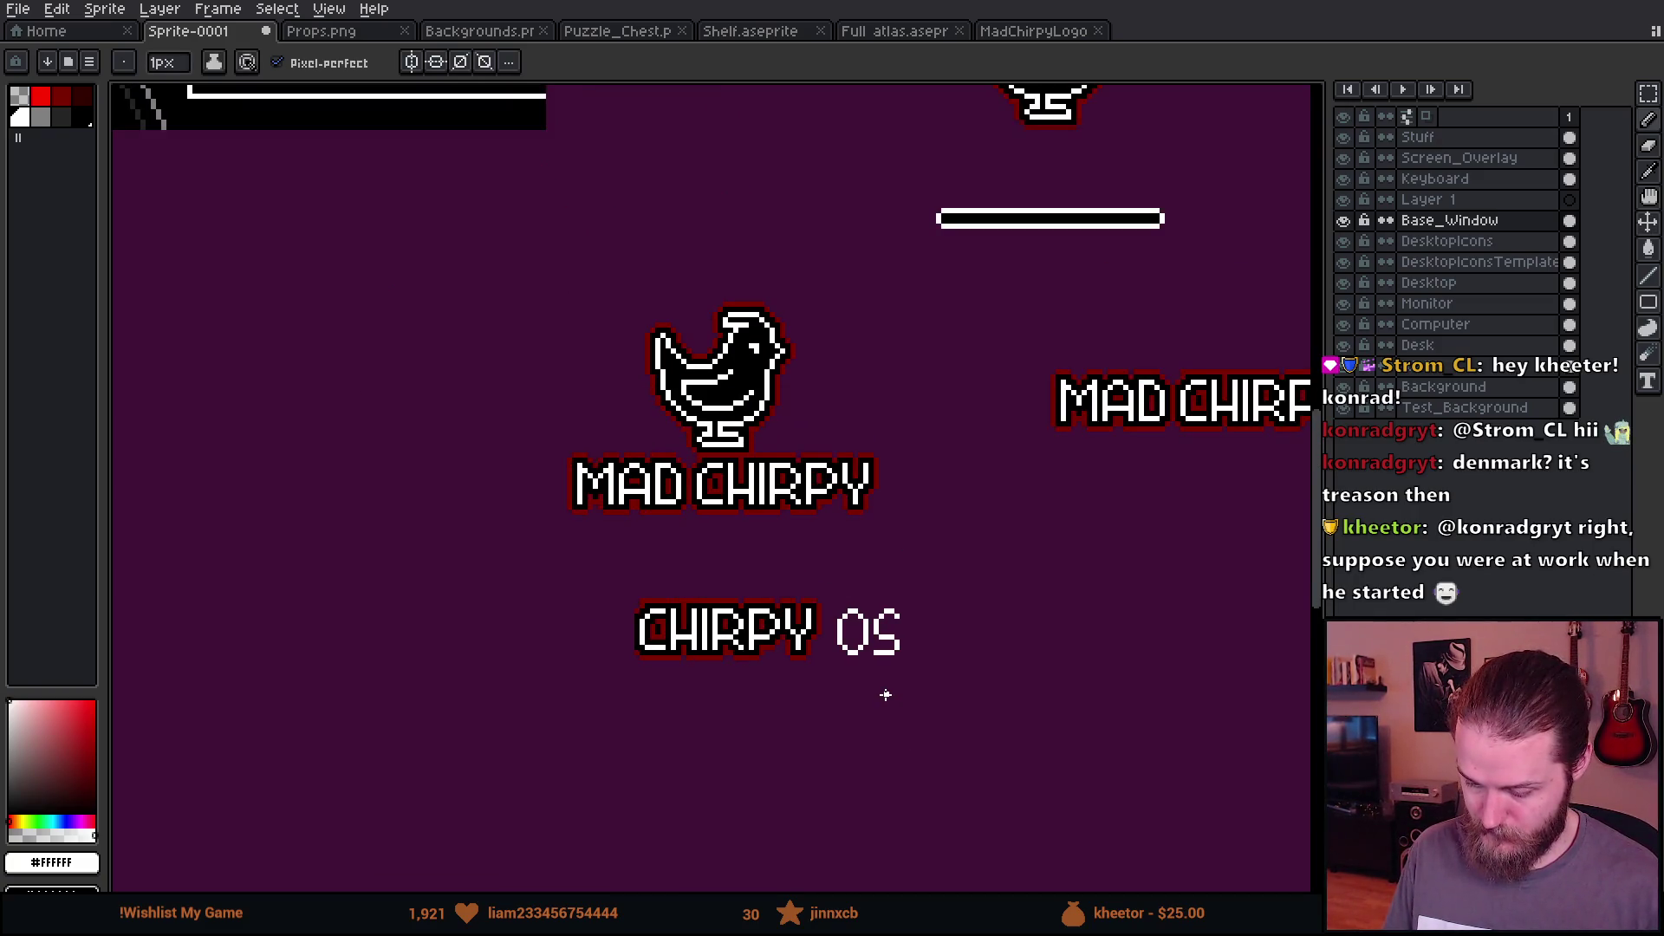
{"action": "scroll", "coordinate": [873, 666], "scroll_direction": "up", "scroll_amount": 4}
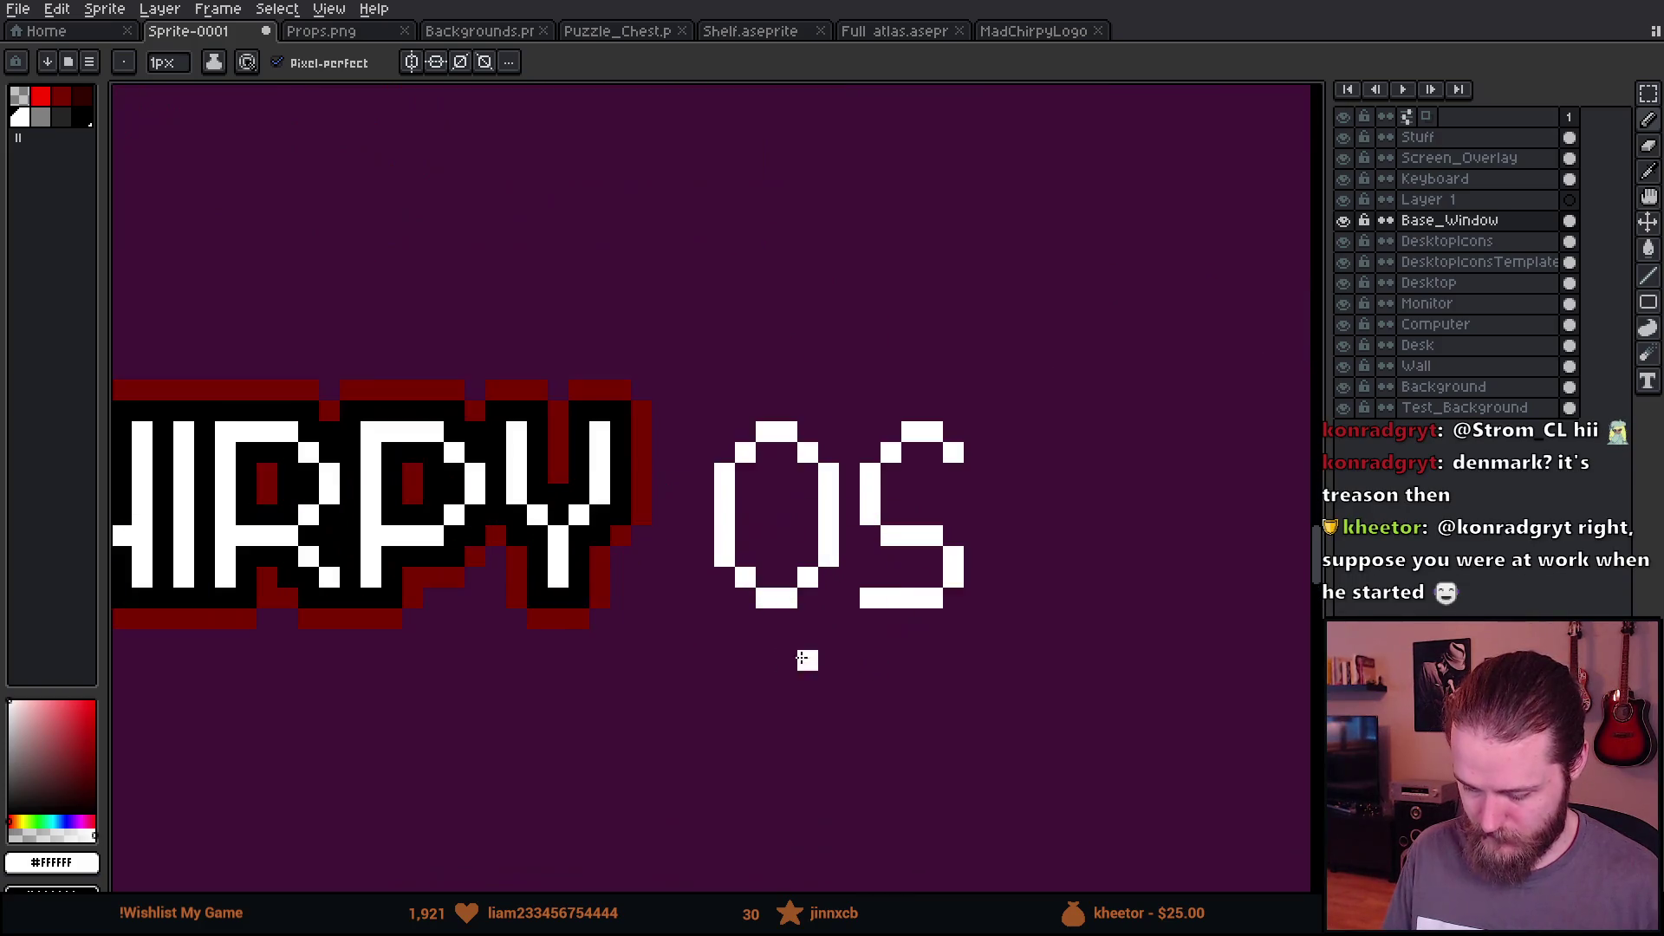
{"action": "scroll", "coordinate": [806, 659], "scroll_direction": "down", "scroll_amount": 3}
{"action": "scroll", "coordinate": [793, 594], "scroll_direction": "up", "scroll_amount": 2}
{"action": "key", "text": "m"}
{"action": "left_click_drag", "start_coordinate": [303, 419], "coordinate": [889, 752]}
Step: Bucket-fill CHIRPY's red band, black outline and shadow with purple, with Contiguous turned off
{"action": "key", "text": "g"}
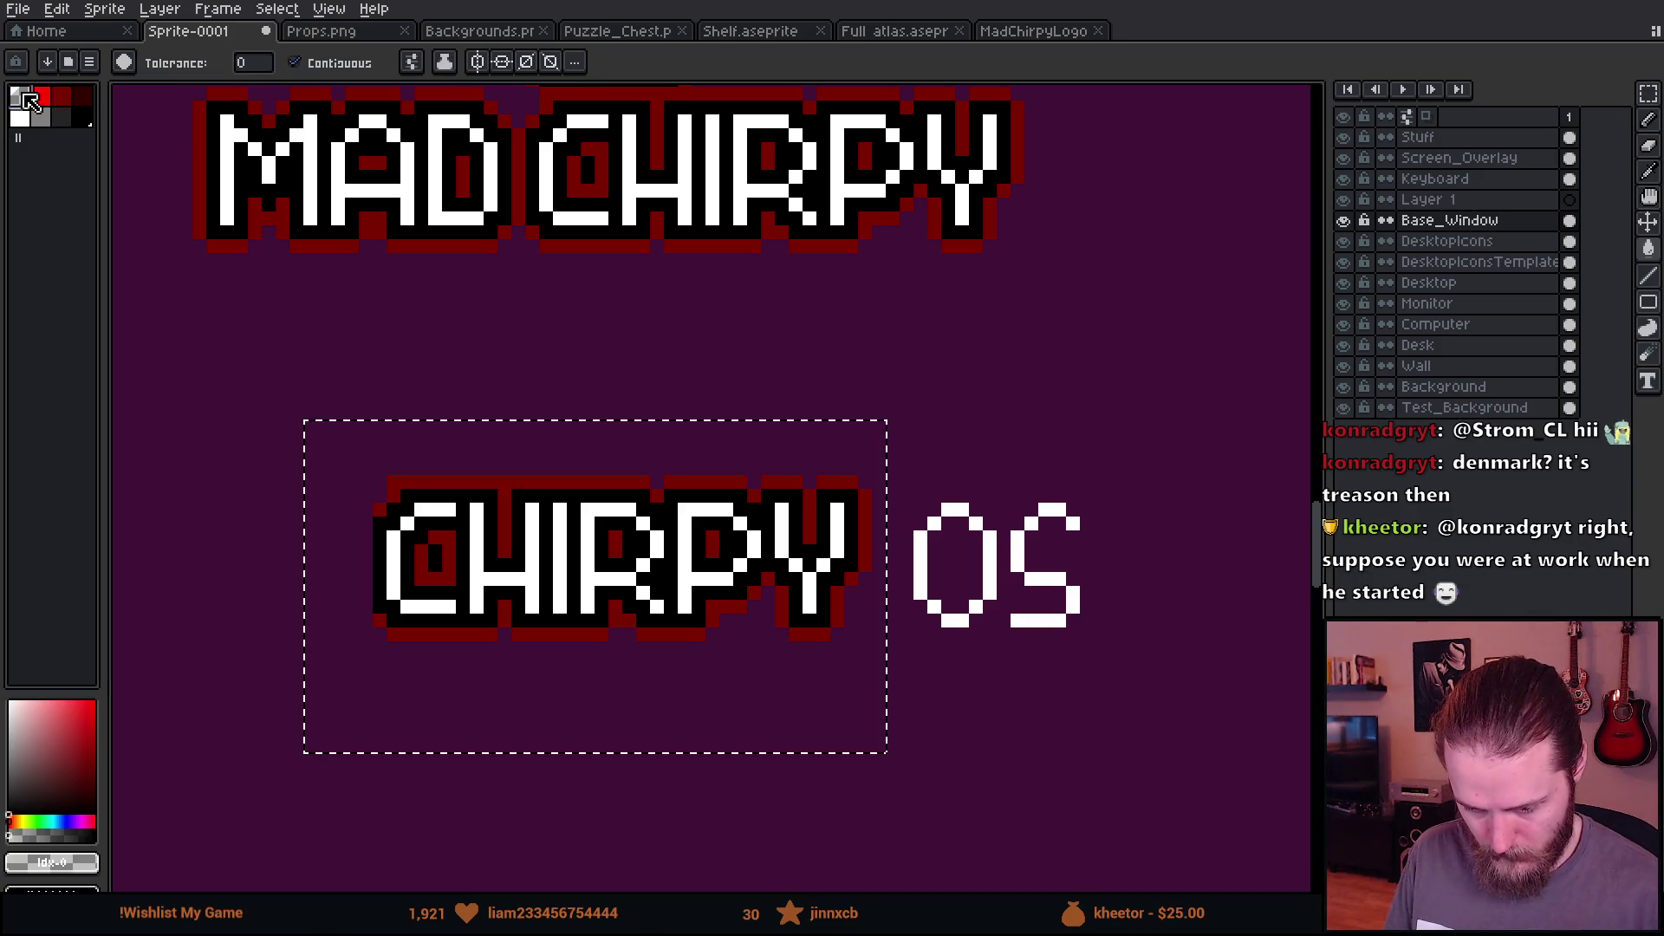
{"action": "left_click", "coordinate": [630, 496]}
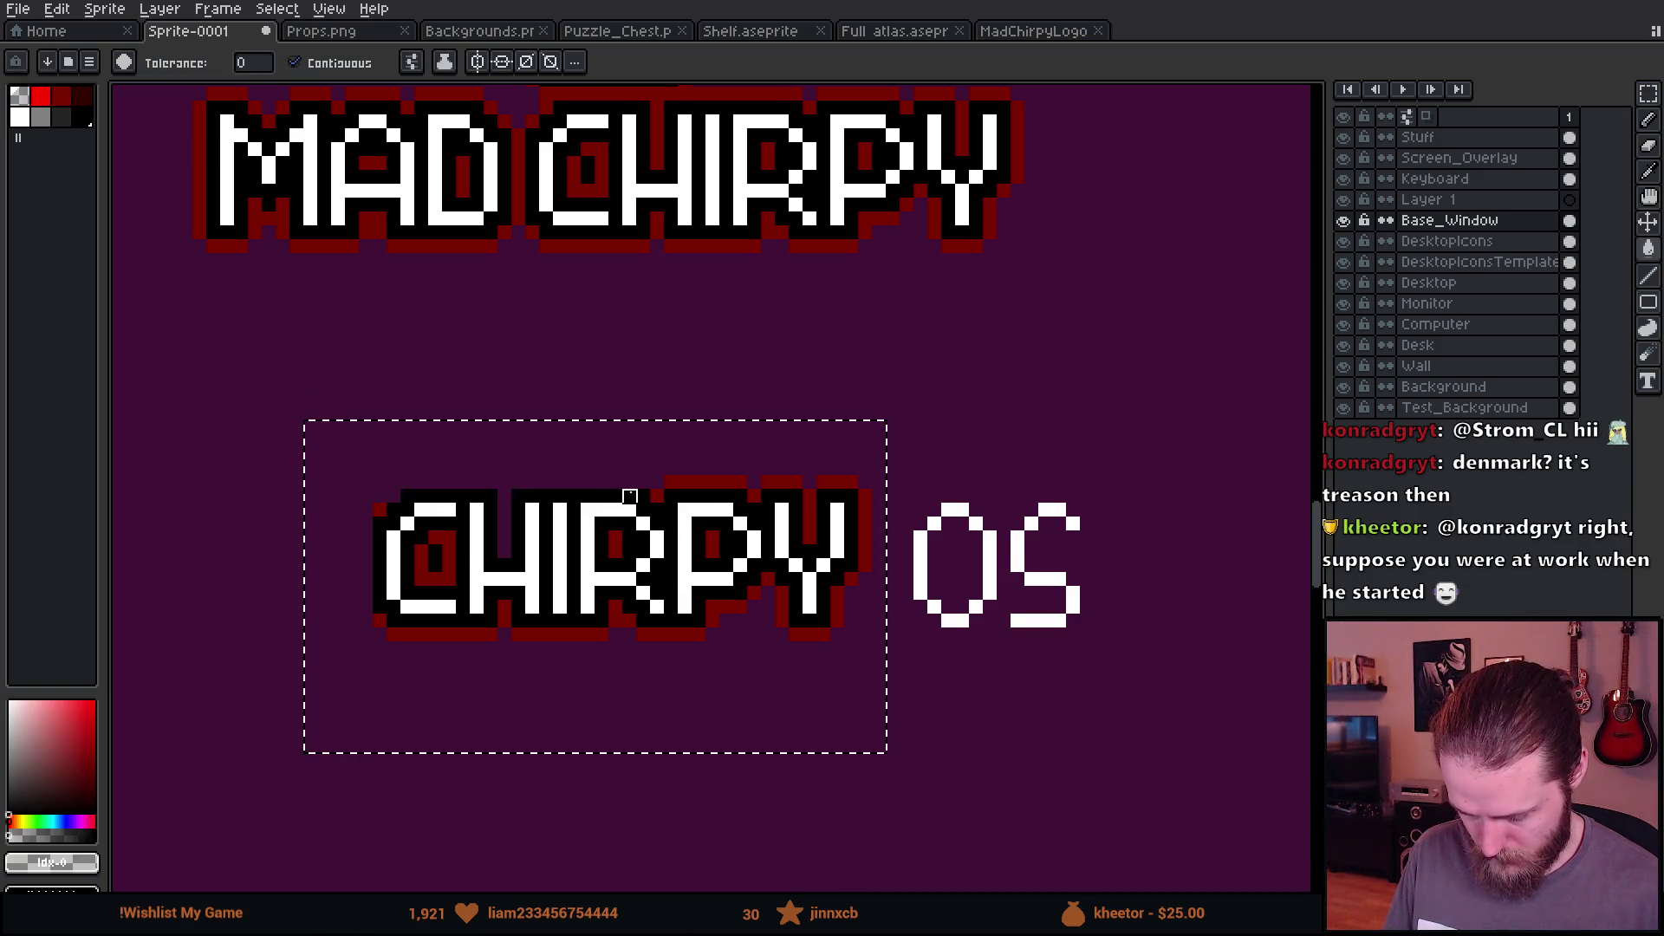
{"action": "left_click", "coordinate": [294, 62]}
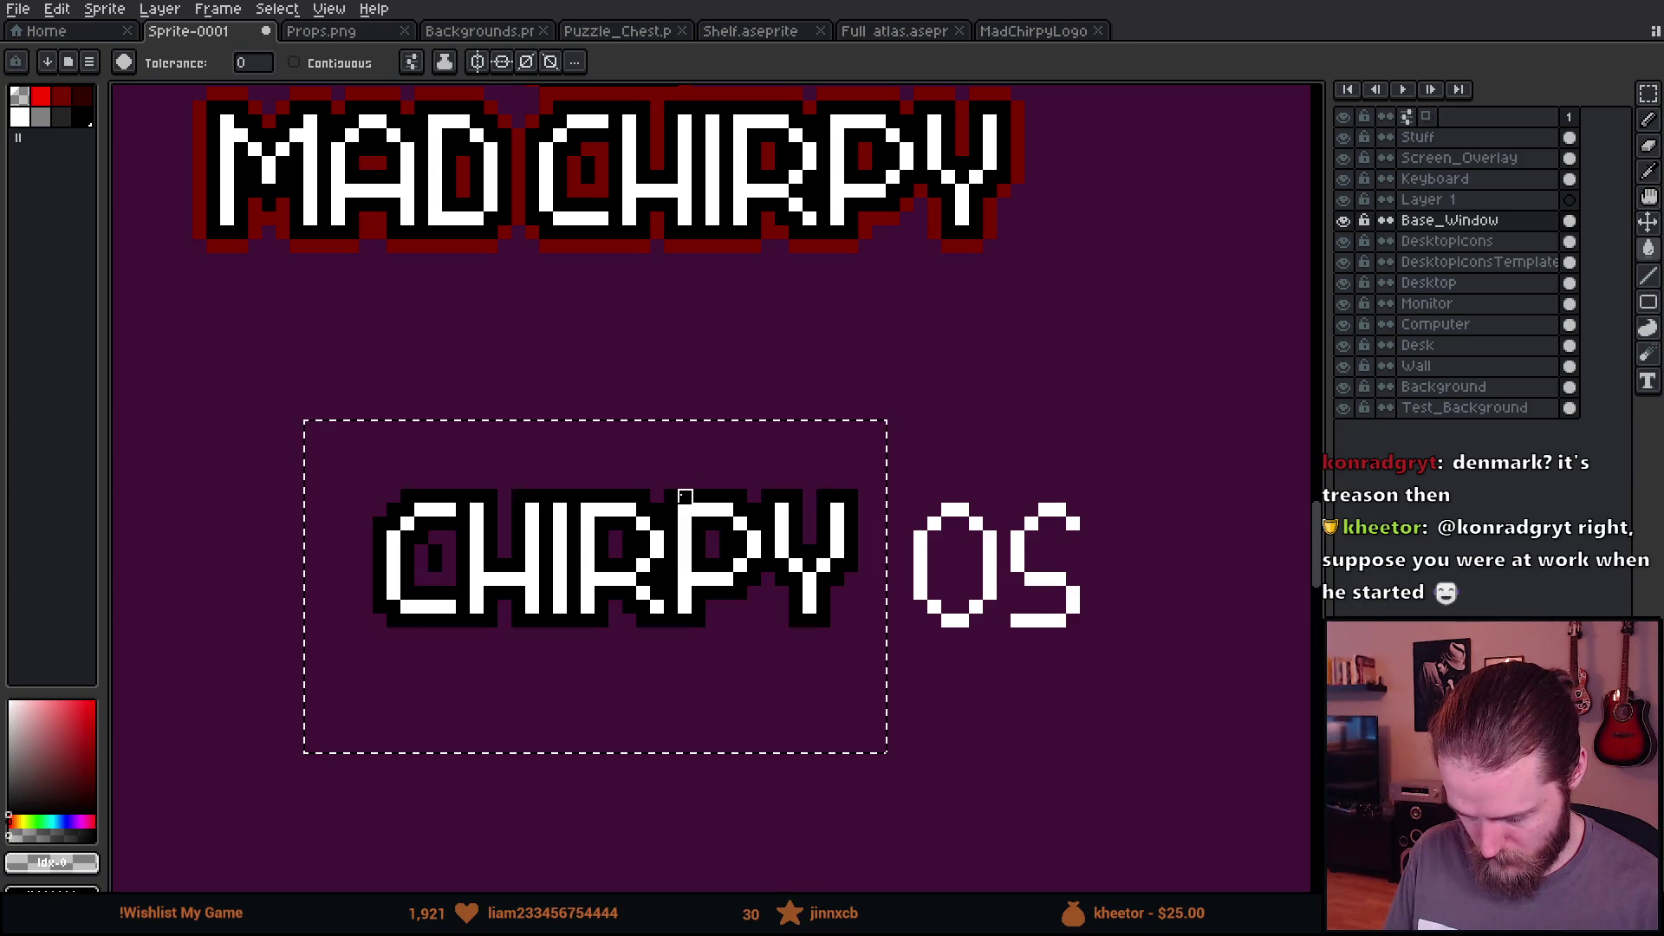
{"action": "left_click", "coordinate": [687, 494]}
Step: Select the OS letters and move them left to close the gap after CHIRPY
{"action": "key", "text": "m"}
{"action": "scroll", "coordinate": [1059, 648], "scroll_direction": "up", "scroll_amount": 1}
{"action": "left_click_drag", "start_coordinate": [854, 415], "coordinate": [1222, 839]}
{"action": "left_click_drag", "start_coordinate": [1121, 746], "coordinate": [1014, 737]}
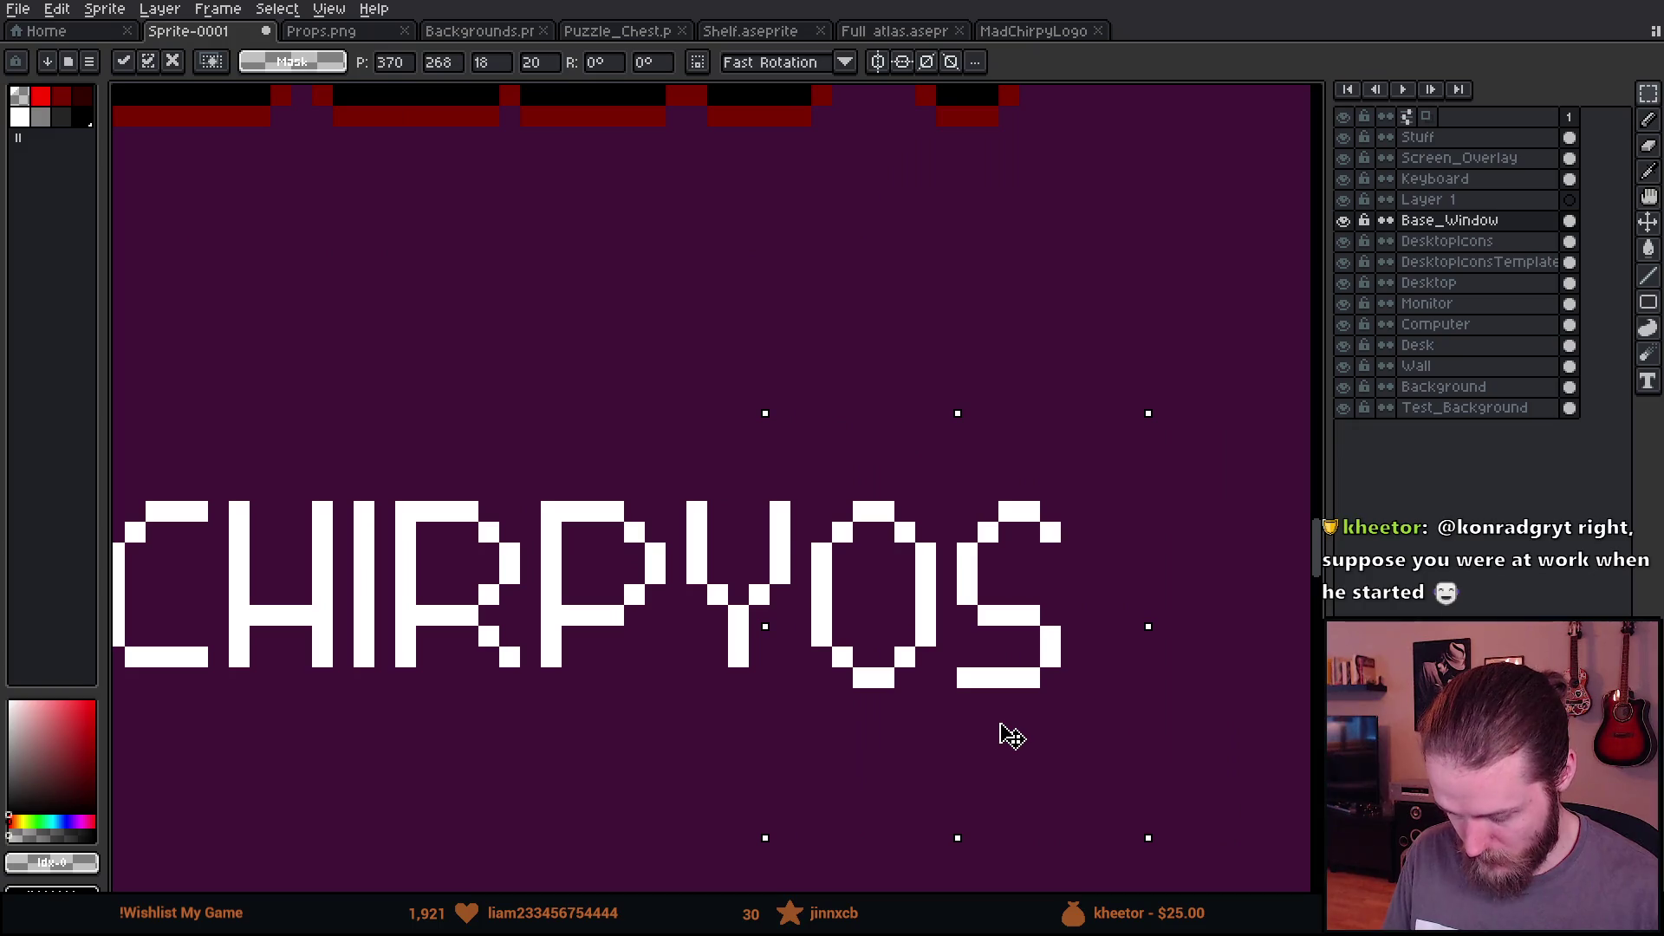
{"action": "left_click", "coordinate": [632, 758]}
Step: Reselect OS, nudge it one pixel up and one pixel right, then commit
{"action": "left_click_drag", "start_coordinate": [822, 597], "coordinate": [1127, 795]}
{"action": "left_click_drag", "start_coordinate": [800, 469], "coordinate": [1168, 775]}
{"action": "left_click_drag", "start_coordinate": [1089, 732], "coordinate": [1094, 718]}
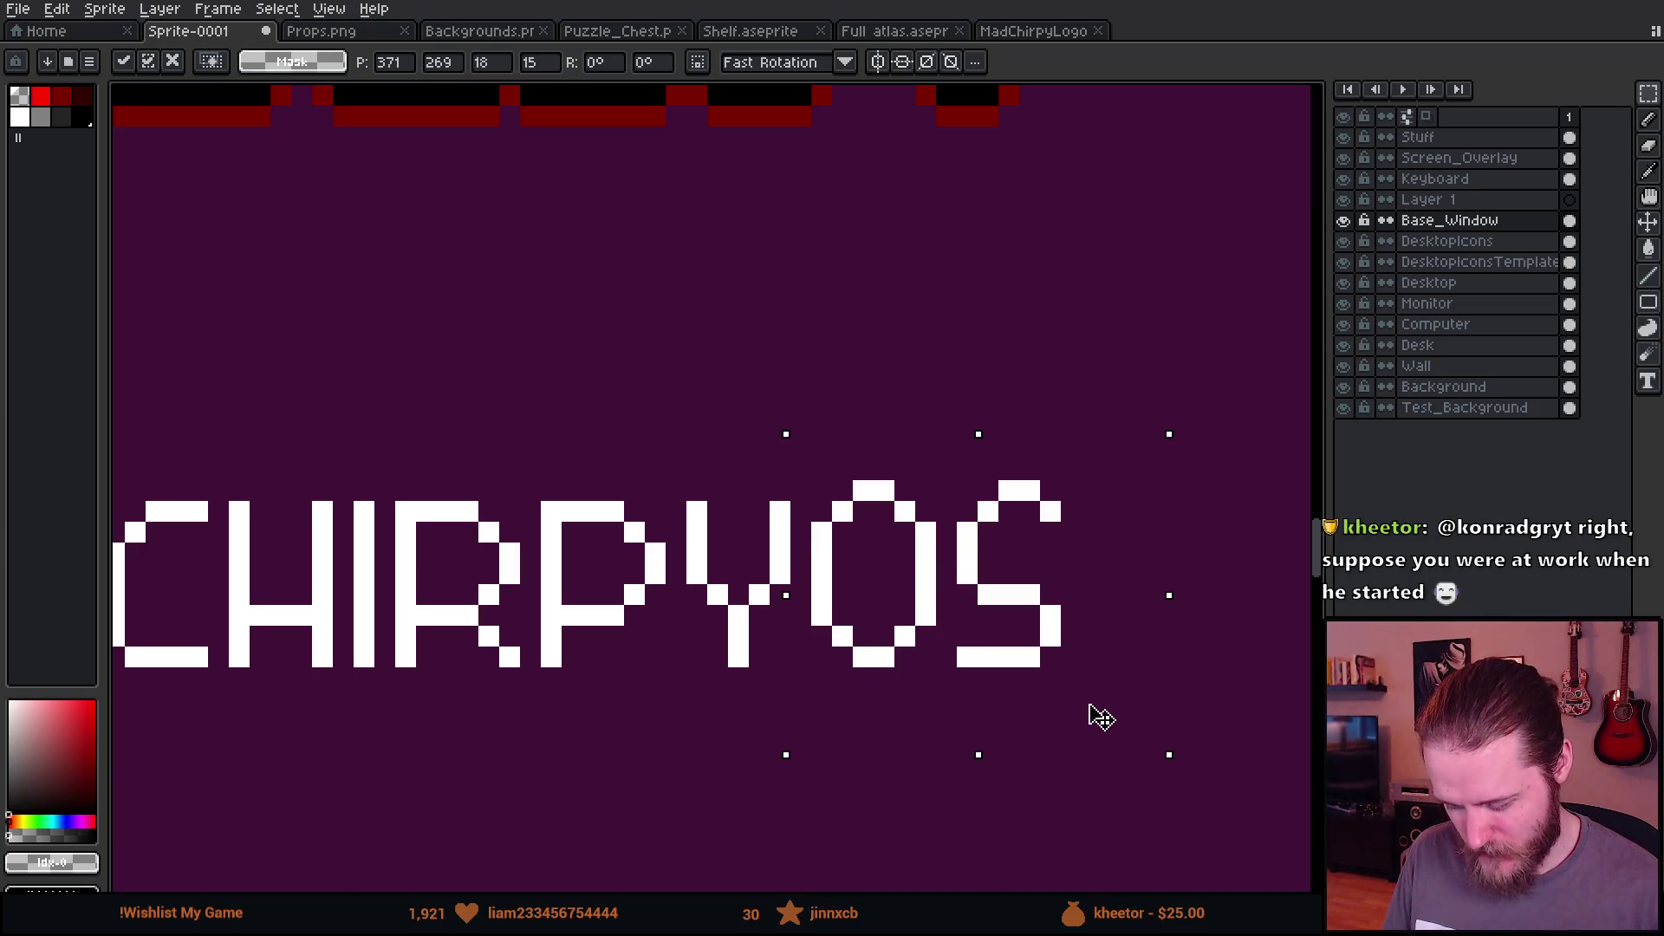
{"action": "key", "text": "Right"}
{"action": "scroll", "coordinate": [1101, 715], "scroll_direction": "down", "scroll_amount": 4}
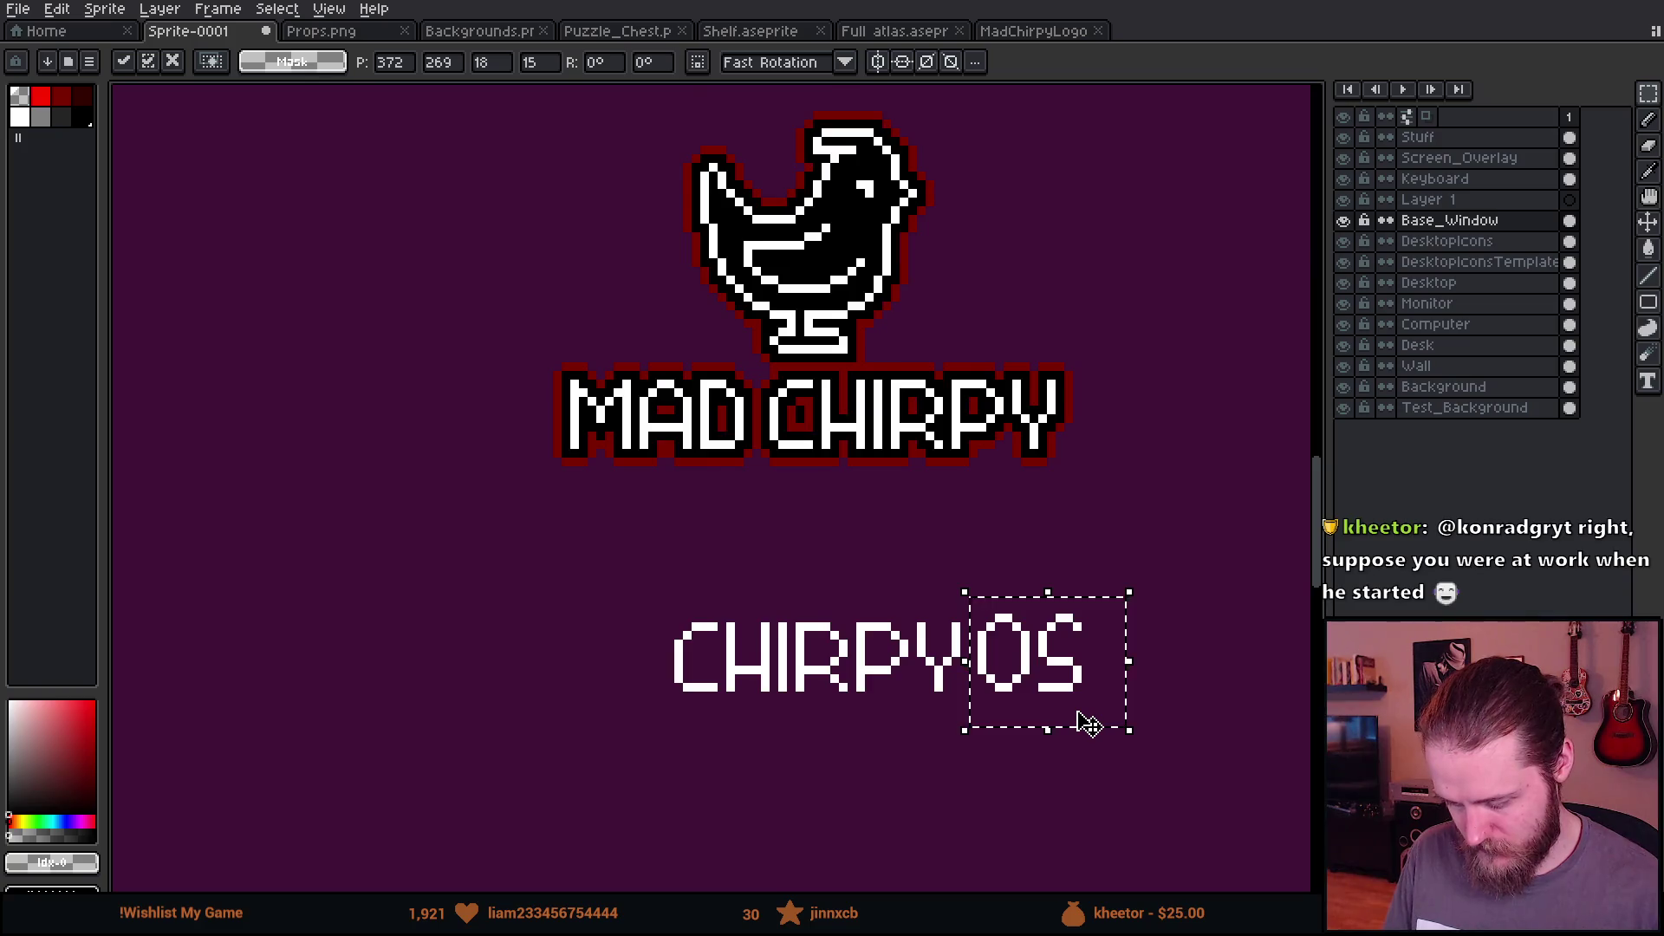
{"action": "scroll", "coordinate": [1090, 724], "scroll_direction": "up", "scroll_amount": 2}
{"action": "scroll", "coordinate": [1089, 723], "scroll_direction": "up", "scroll_amount": 1}
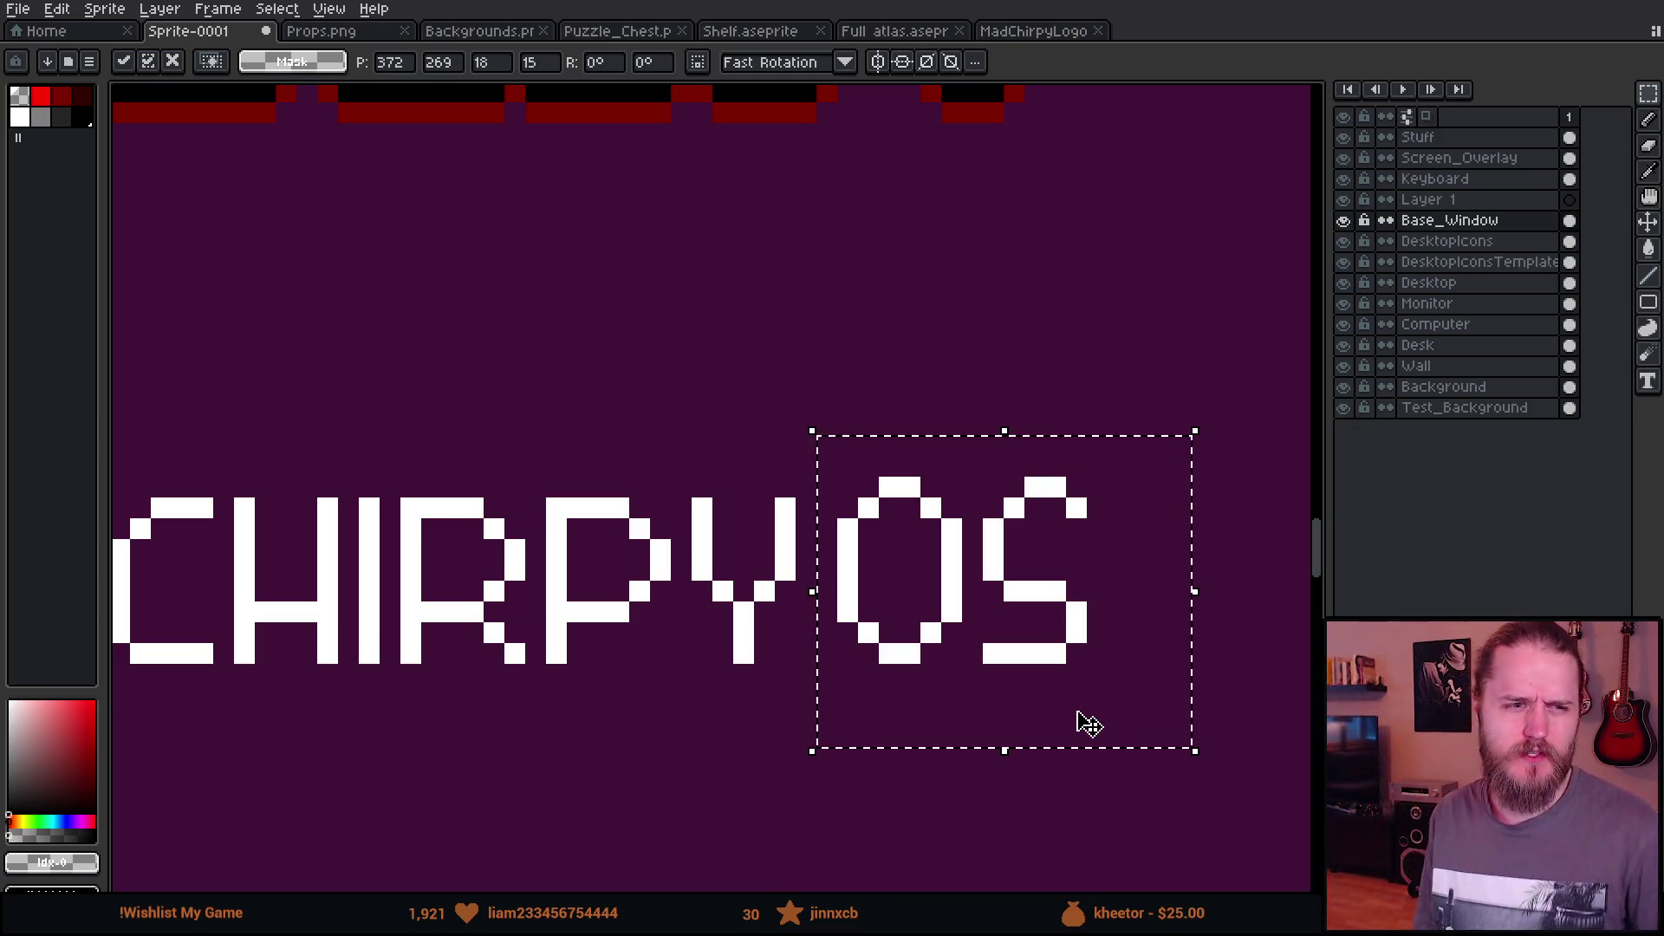
{"action": "scroll", "coordinate": [806, 462], "scroll_direction": "down", "scroll_amount": 3}
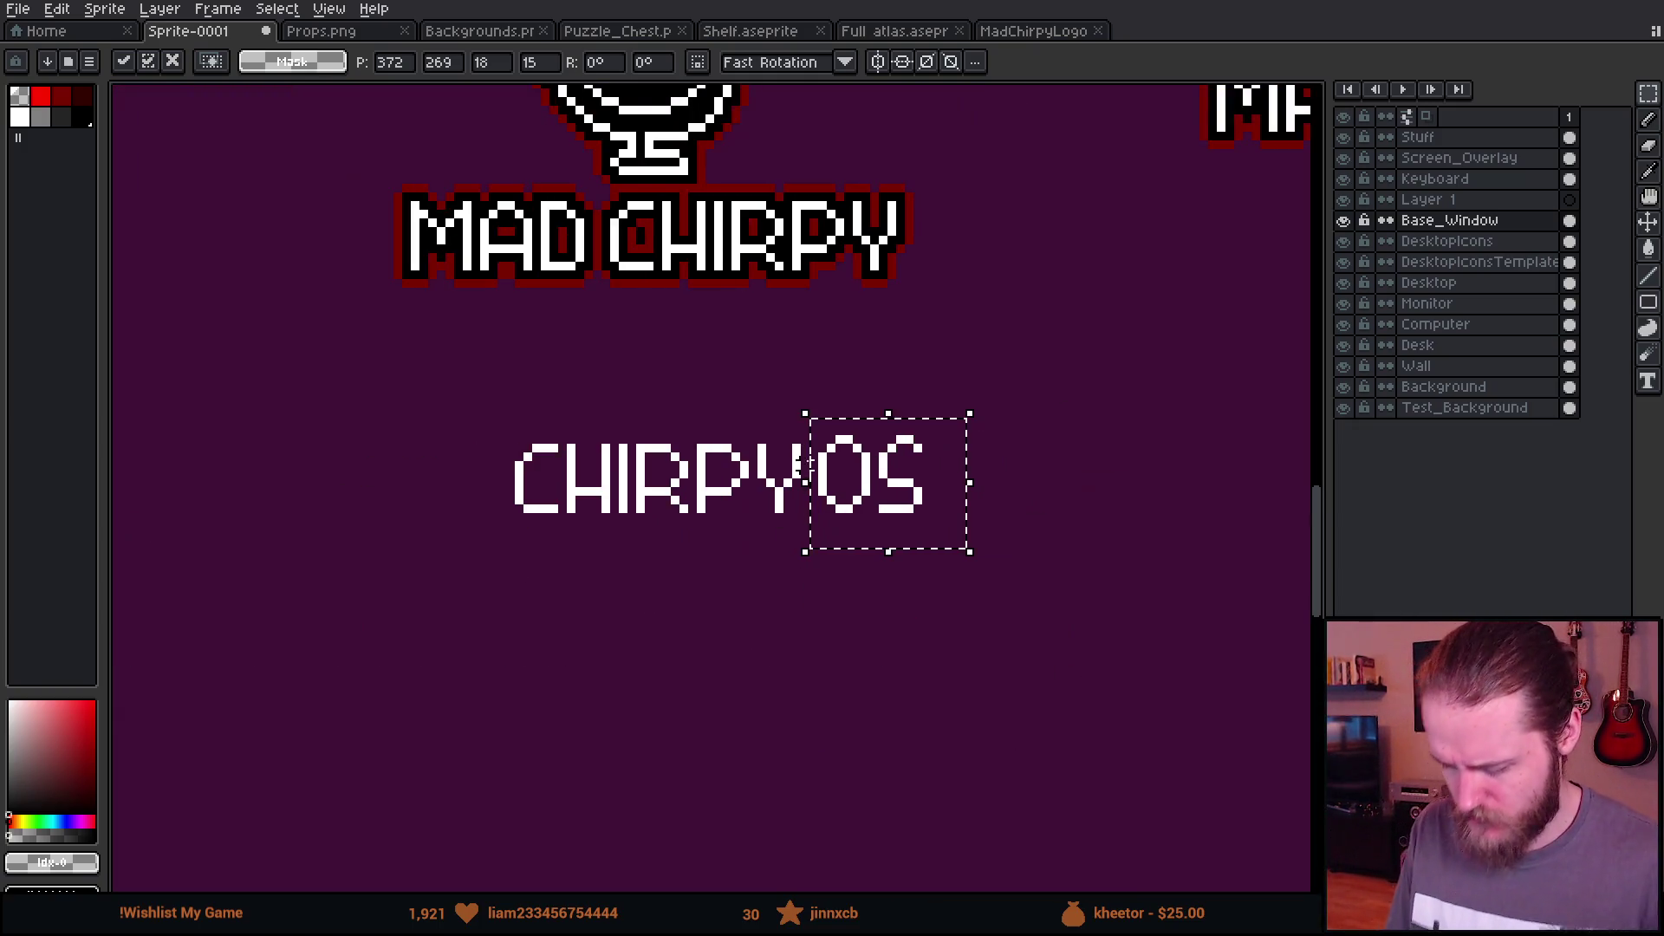
{"action": "scroll", "coordinate": [817, 627], "scroll_direction": "up", "scroll_amount": 5}
{"action": "key", "text": "ctrl+d"}
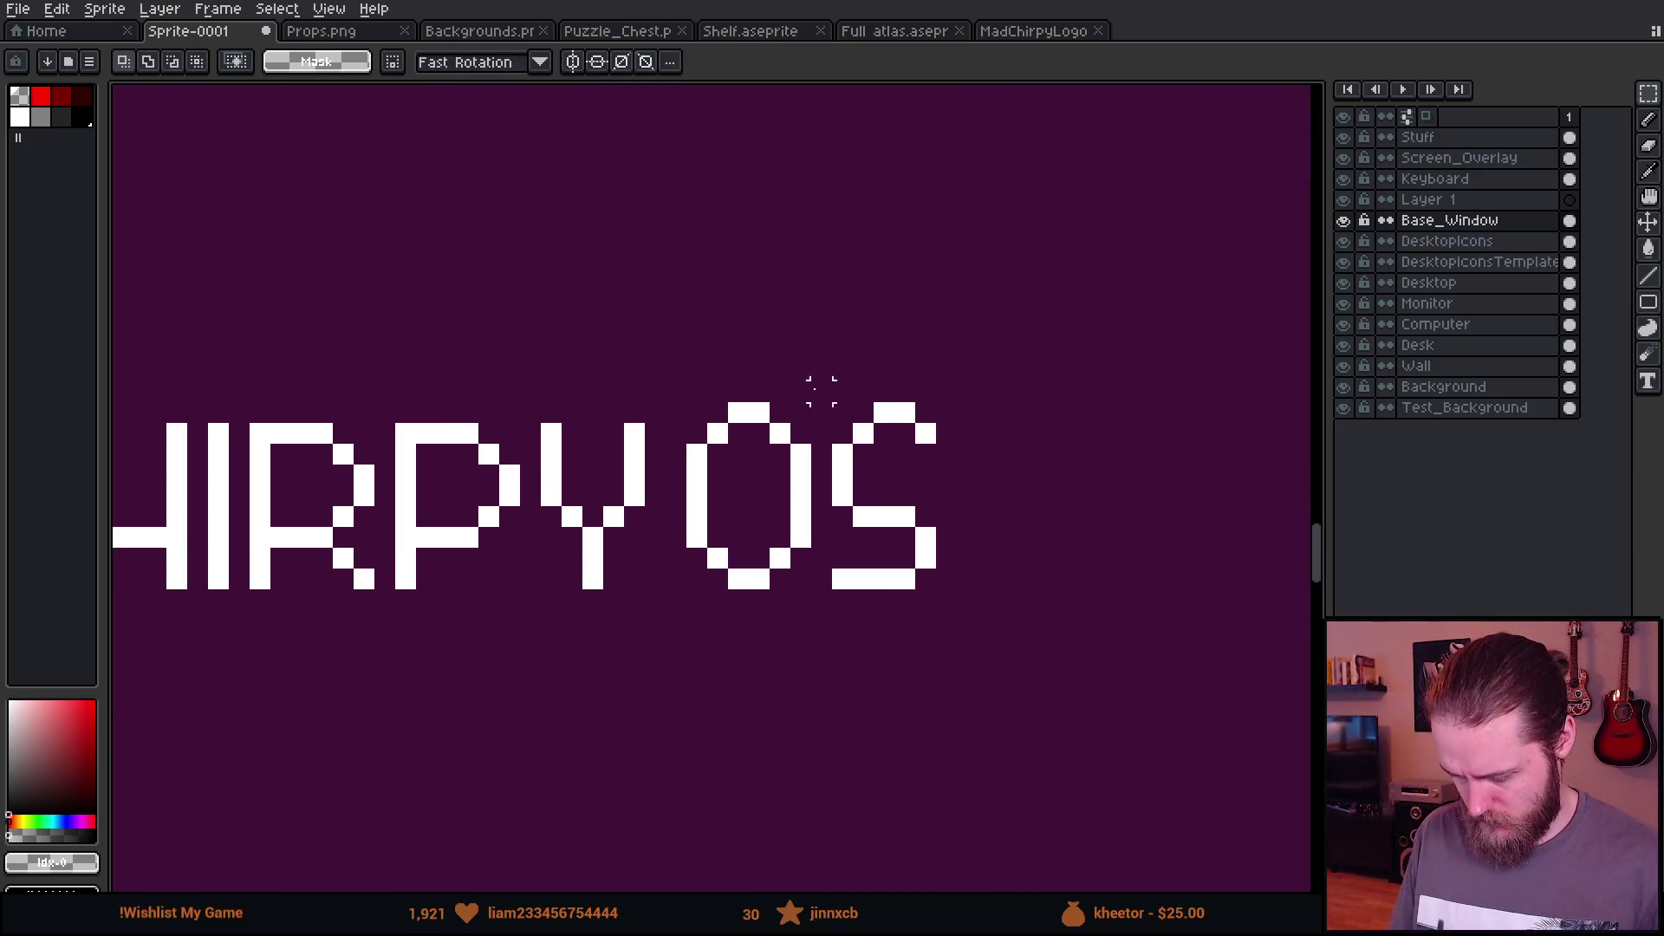
Step: Raise the top of the OS letters and stretch their one-pixel middle row to two pixels
{"action": "mouse_move", "coordinate": [583, 288]}
{"action": "left_mouse_down"}
{"action": "mouse_move", "coordinate": [1170, 632]}
{"action": "mouse_move", "coordinate": [1258, 714]}
{"action": "left_mouse_up"}
{"action": "left_click_drag", "start_coordinate": [1089, 680], "coordinate": [1084, 637]}
{"action": "key", "text": "Return"}
{"action": "key", "text": "ctrl+d"}
{"action": "mouse_move", "coordinate": [625, 622]}
{"action": "left_mouse_down"}
{"action": "mouse_move", "coordinate": [659, 646]}
{"action": "mouse_move", "coordinate": [1118, 656]}
{"action": "left_mouse_up"}
{"action": "left_click_drag", "start_coordinate": [879, 670], "coordinate": [879, 712]}
{"action": "key", "text": "Return"}
Step: Shift the OS letters one more pixel right, opening space after CHIRPY
{"action": "scroll", "coordinate": [941, 854], "scroll_direction": "down", "scroll_amount": 5}
{"action": "scroll", "coordinate": [864, 805], "scroll_direction": "up", "scroll_amount": 2}
{"action": "scroll", "coordinate": [864, 805], "scroll_direction": "up", "scroll_amount": 1}
{"action": "scroll", "coordinate": [847, 680], "scroll_direction": "up", "scroll_amount": 2}
{"action": "left_click_drag", "start_coordinate": [821, 368], "coordinate": [1223, 884]}
{"action": "left_click_drag", "start_coordinate": [1094, 727], "coordinate": [1107, 720]}
{"action": "key", "text": "ctrl+d"}
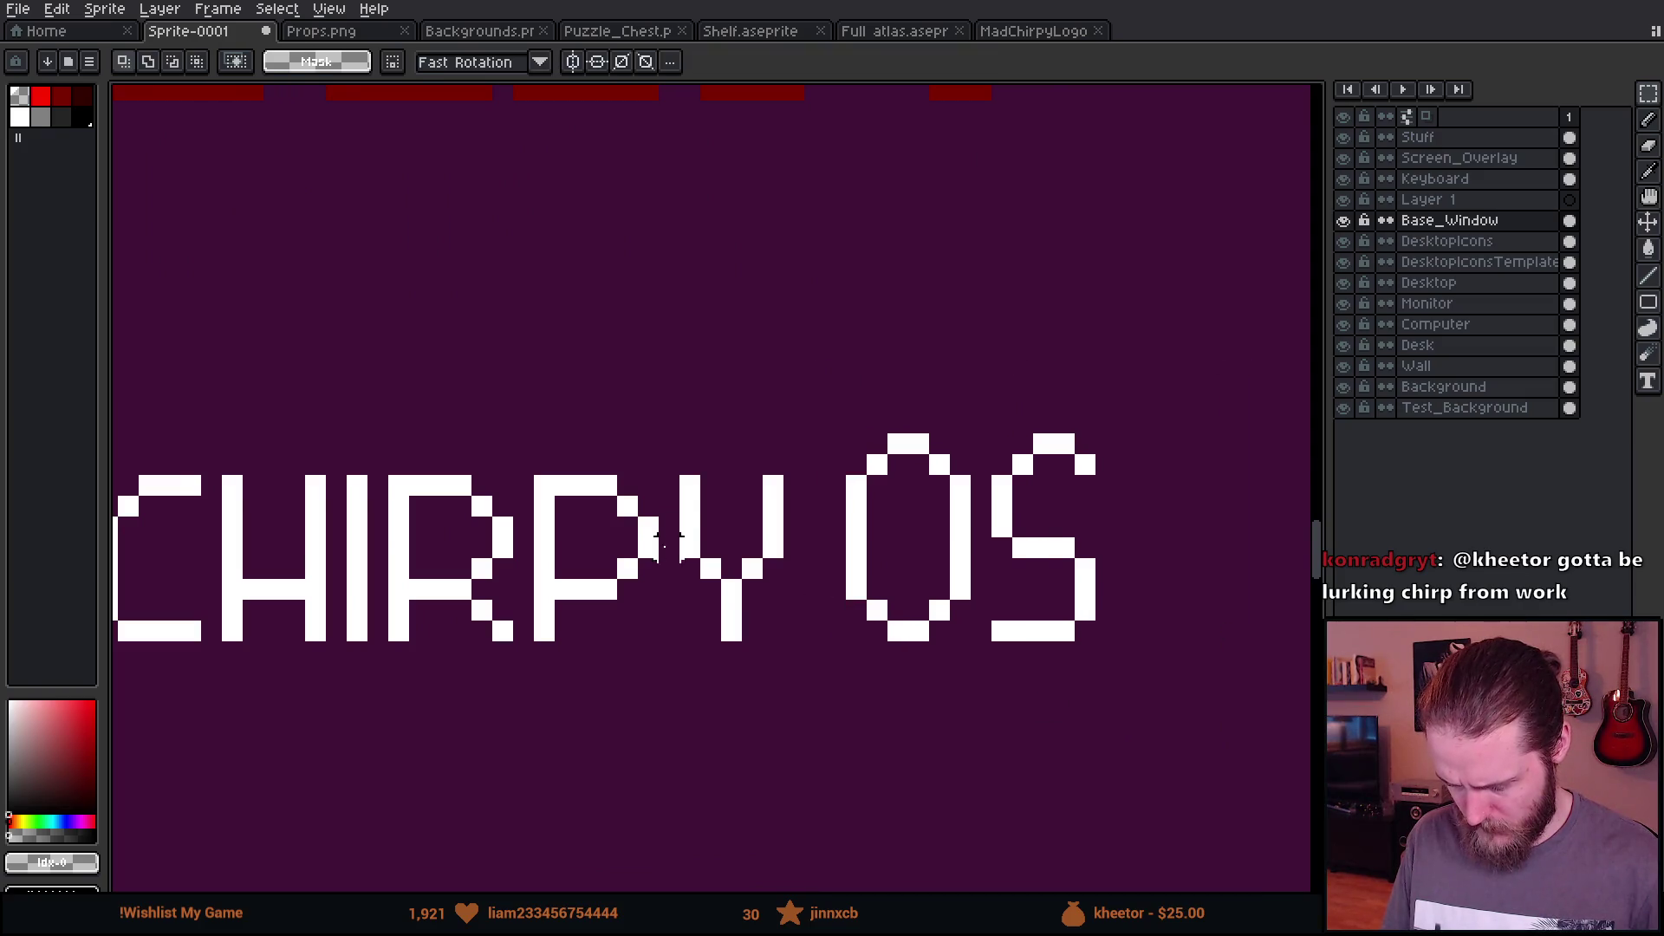
{"action": "left_click_drag", "start_coordinate": [732, 506], "coordinate": [762, 730]}
{"action": "scroll", "coordinate": [945, 420], "scroll_direction": "up", "scroll_amount": 3}
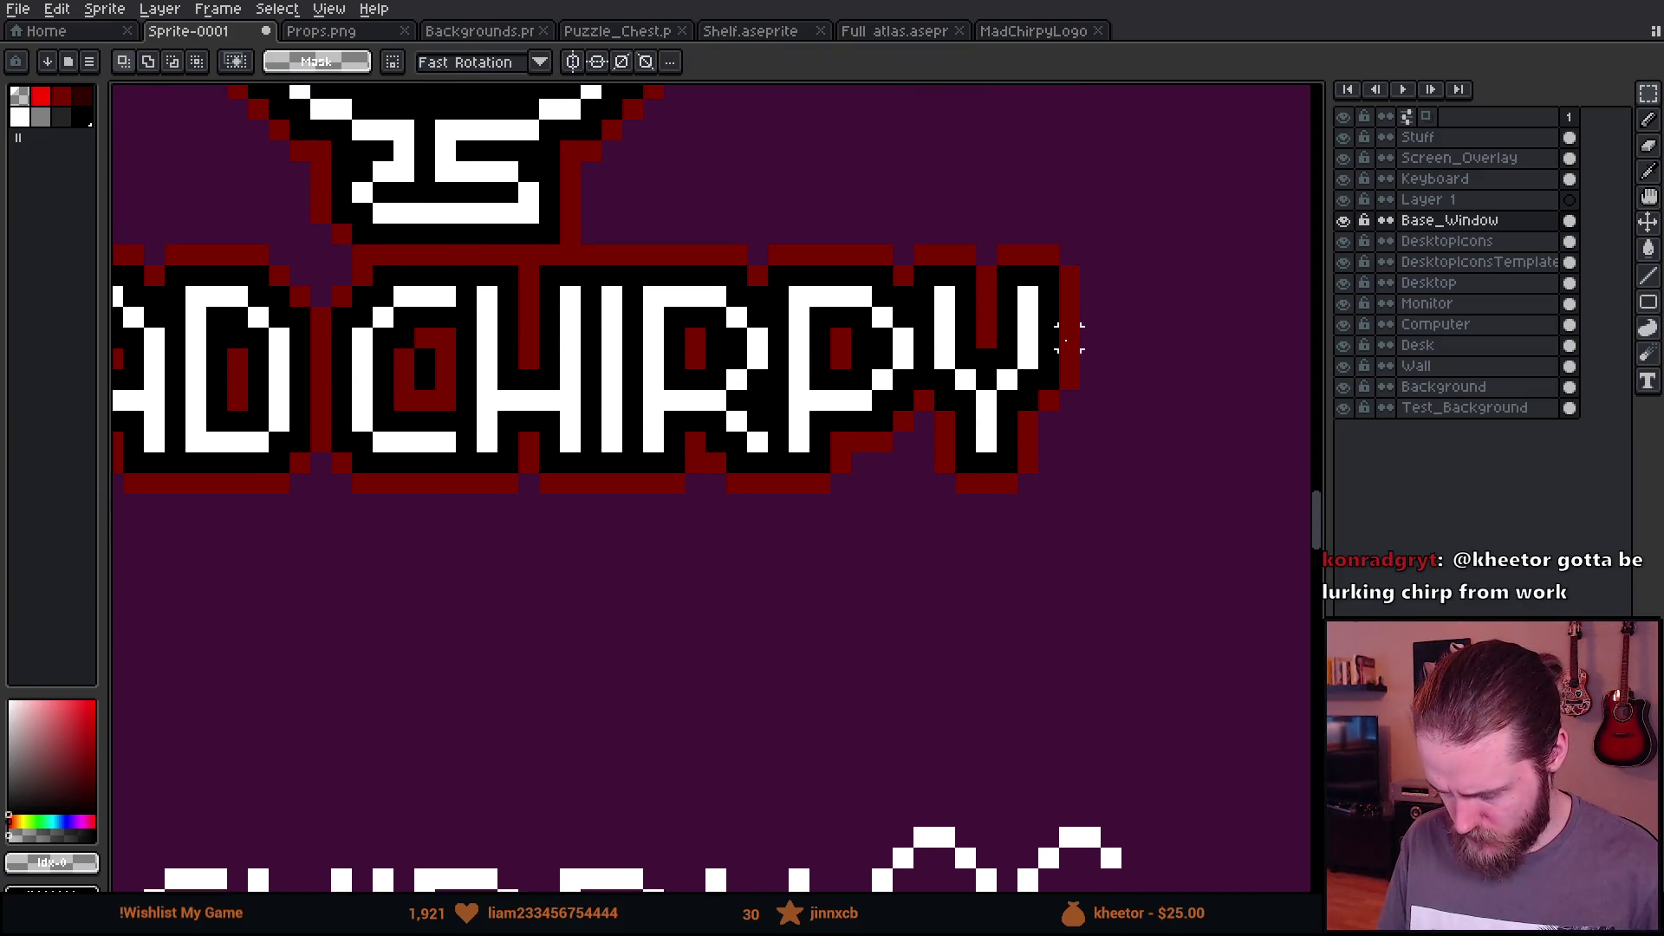
{"action": "scroll", "coordinate": [1068, 338], "scroll_direction": "down", "scroll_amount": 3}
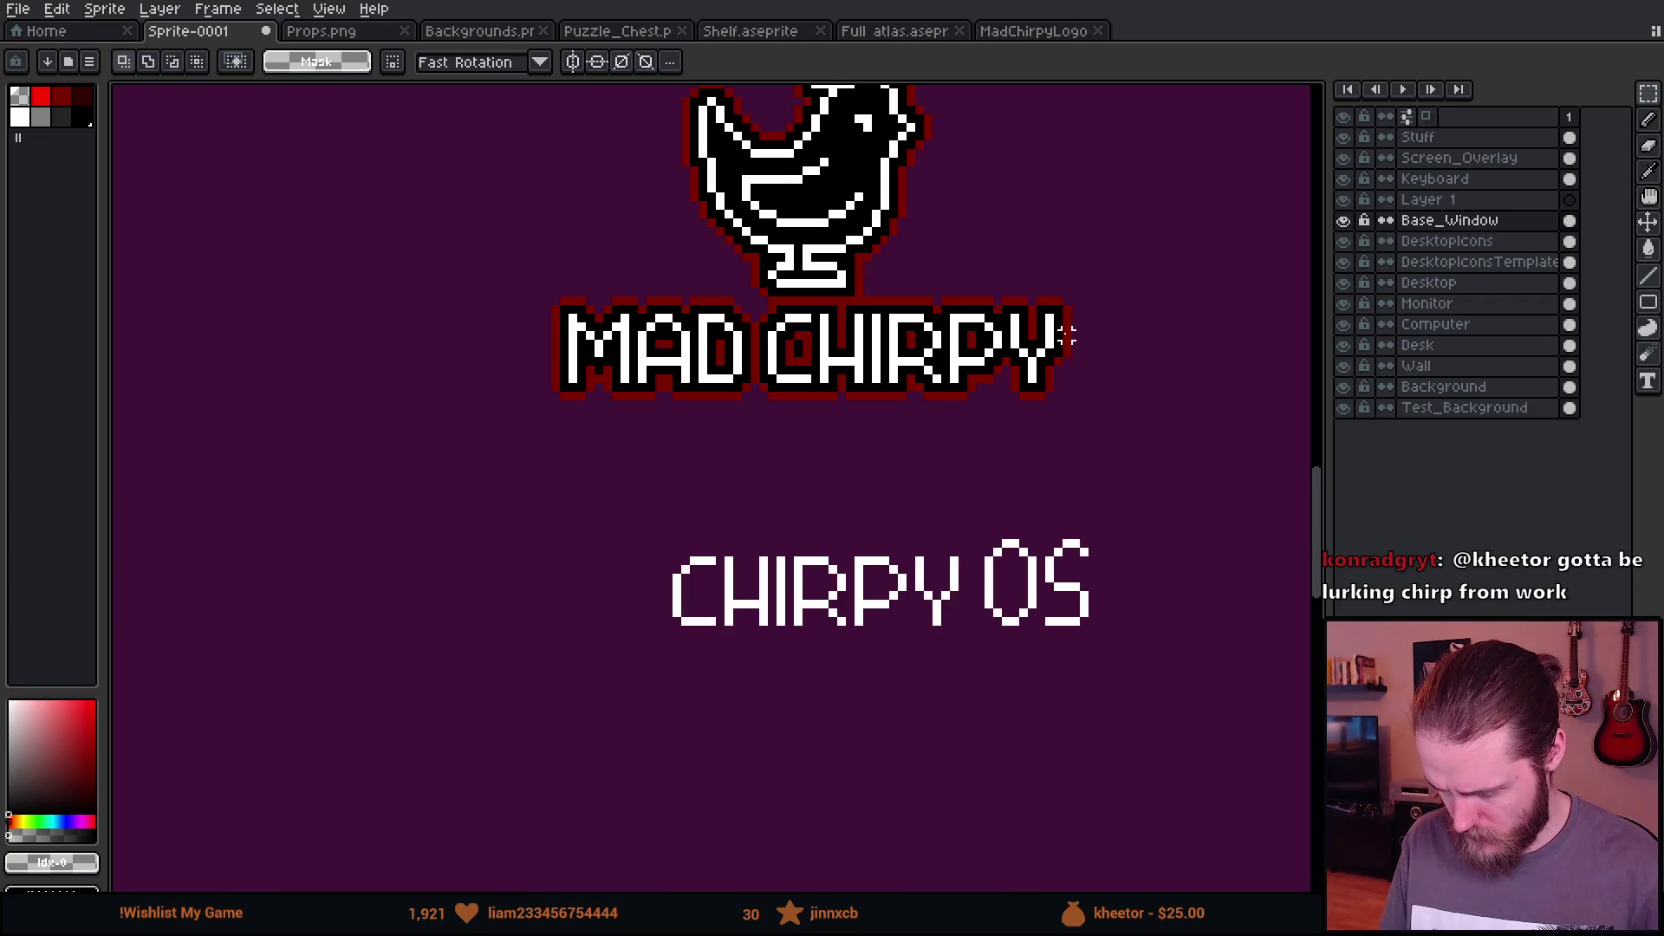
{"action": "scroll", "coordinate": [1031, 567], "scroll_direction": "up", "scroll_amount": 1}
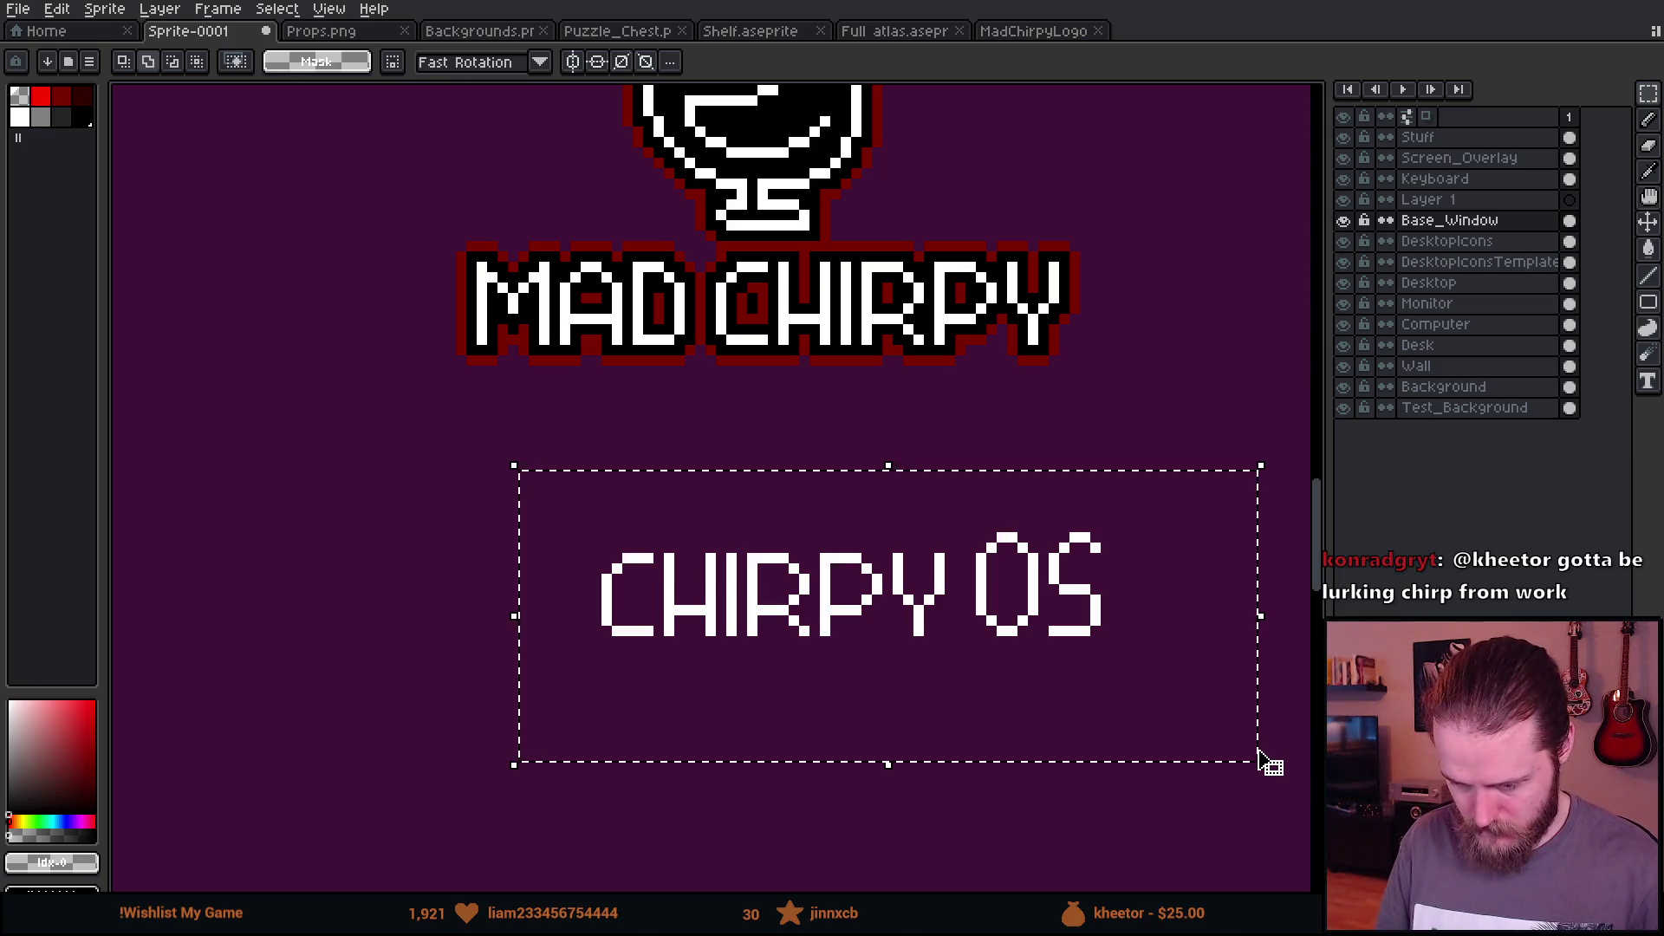
Step: Apply a black, square-cornered outline to CHIRPY OS
{"action": "key", "text": "shift+o"}
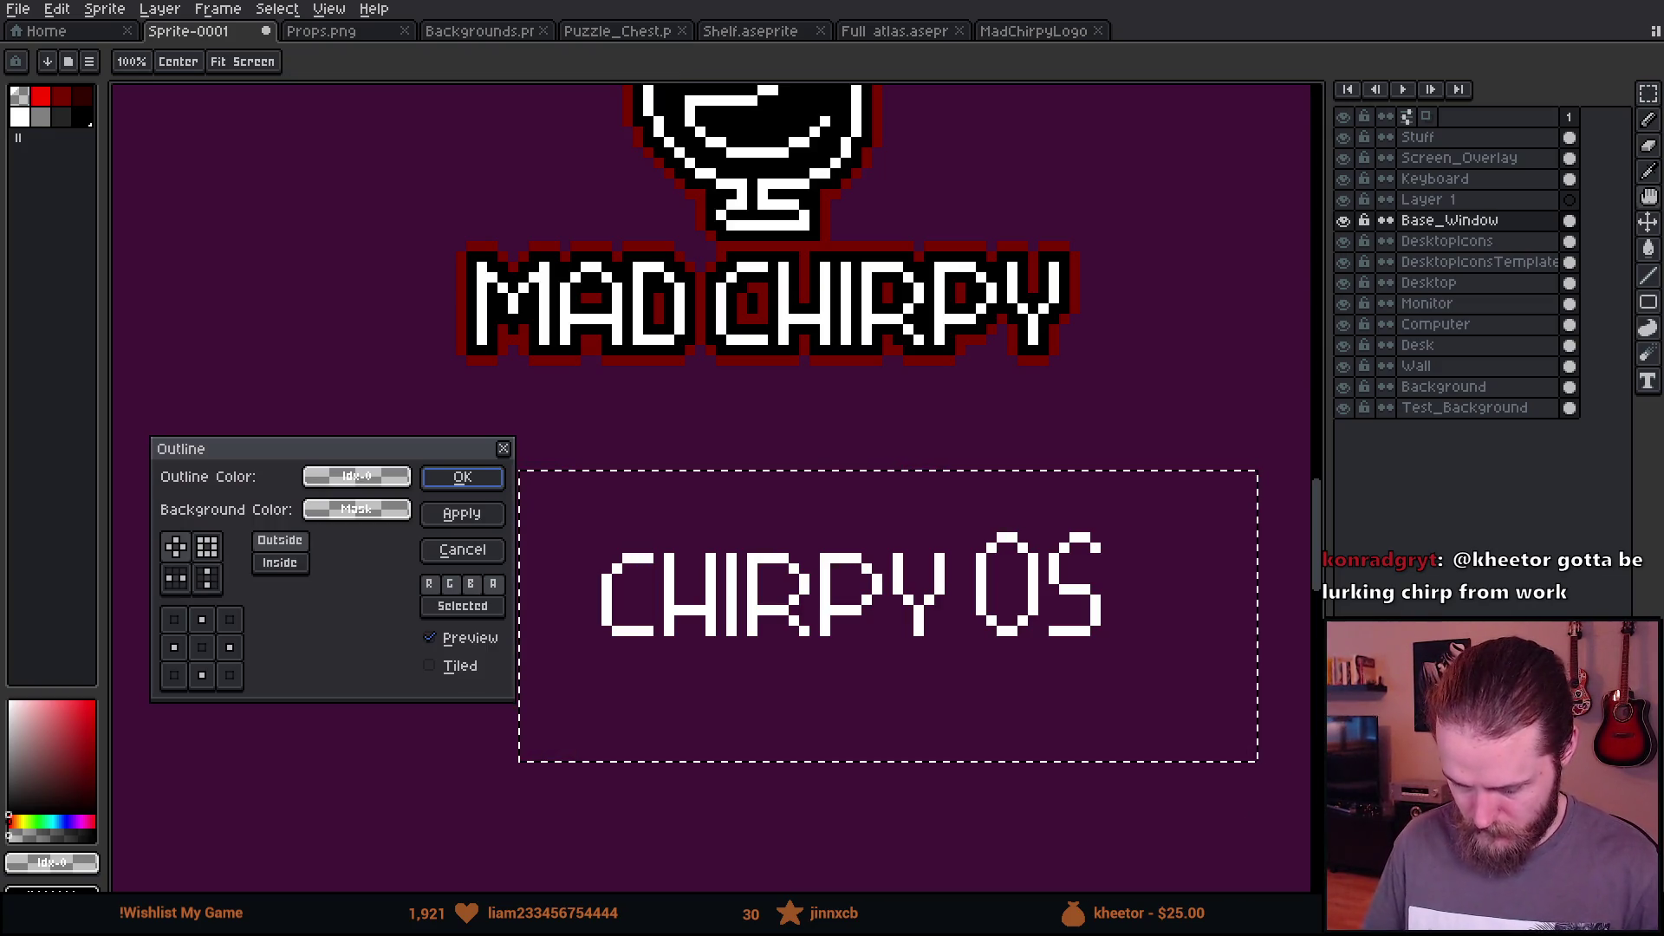
{"action": "left_click", "coordinate": [385, 478]}
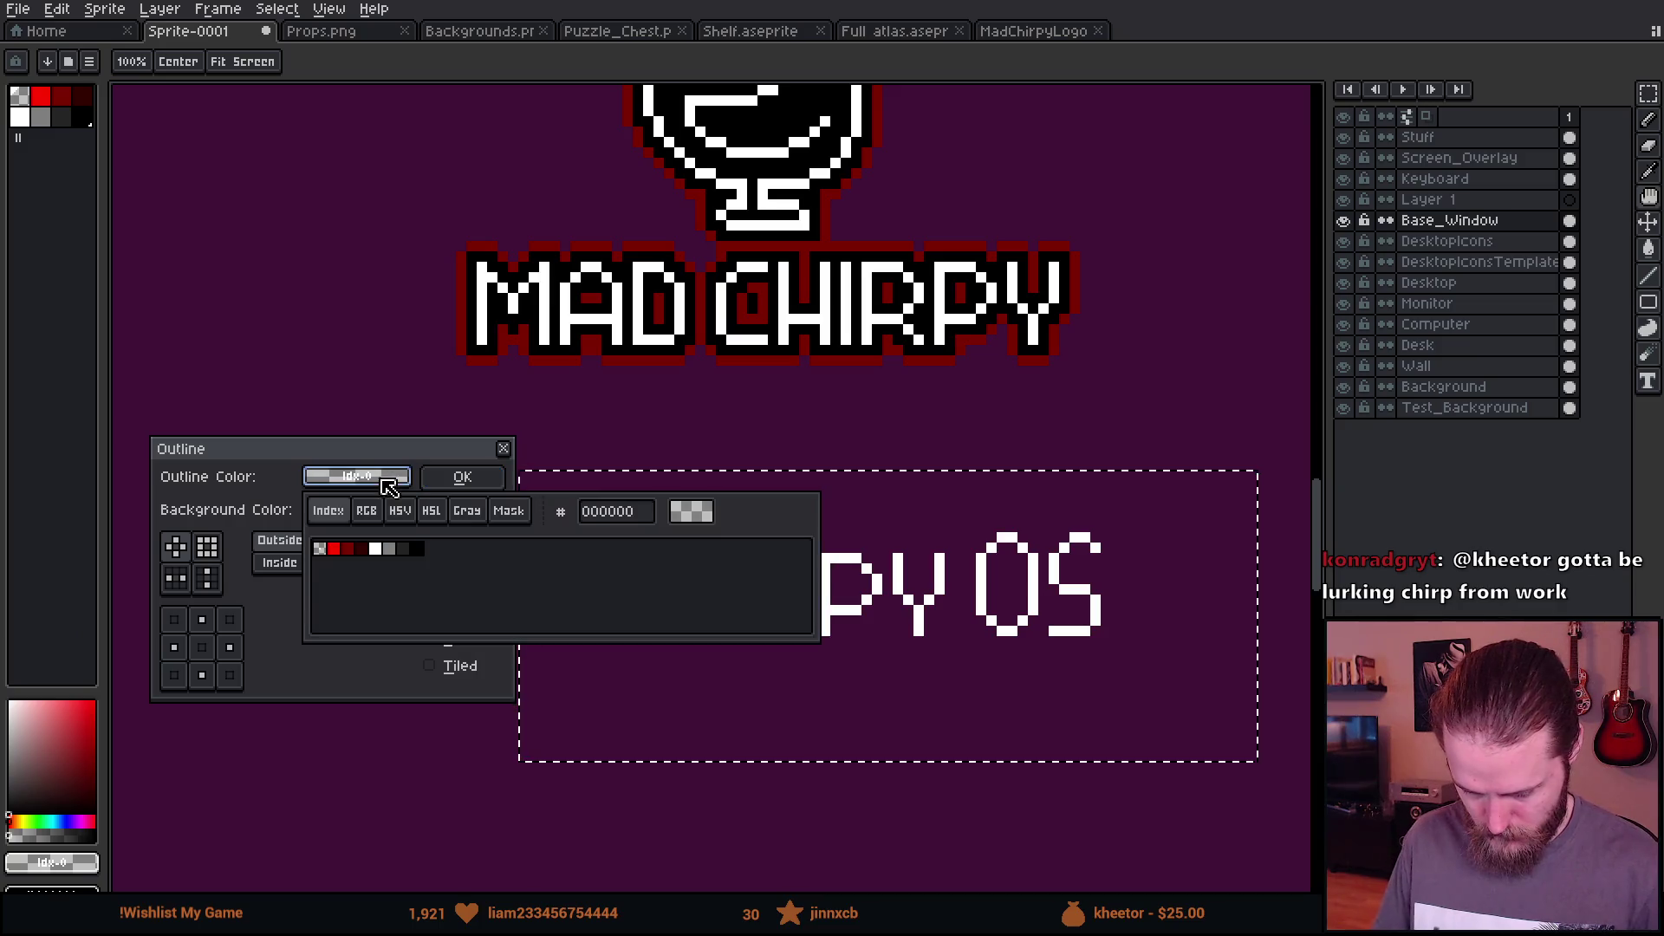
{"action": "left_click", "coordinate": [419, 552]}
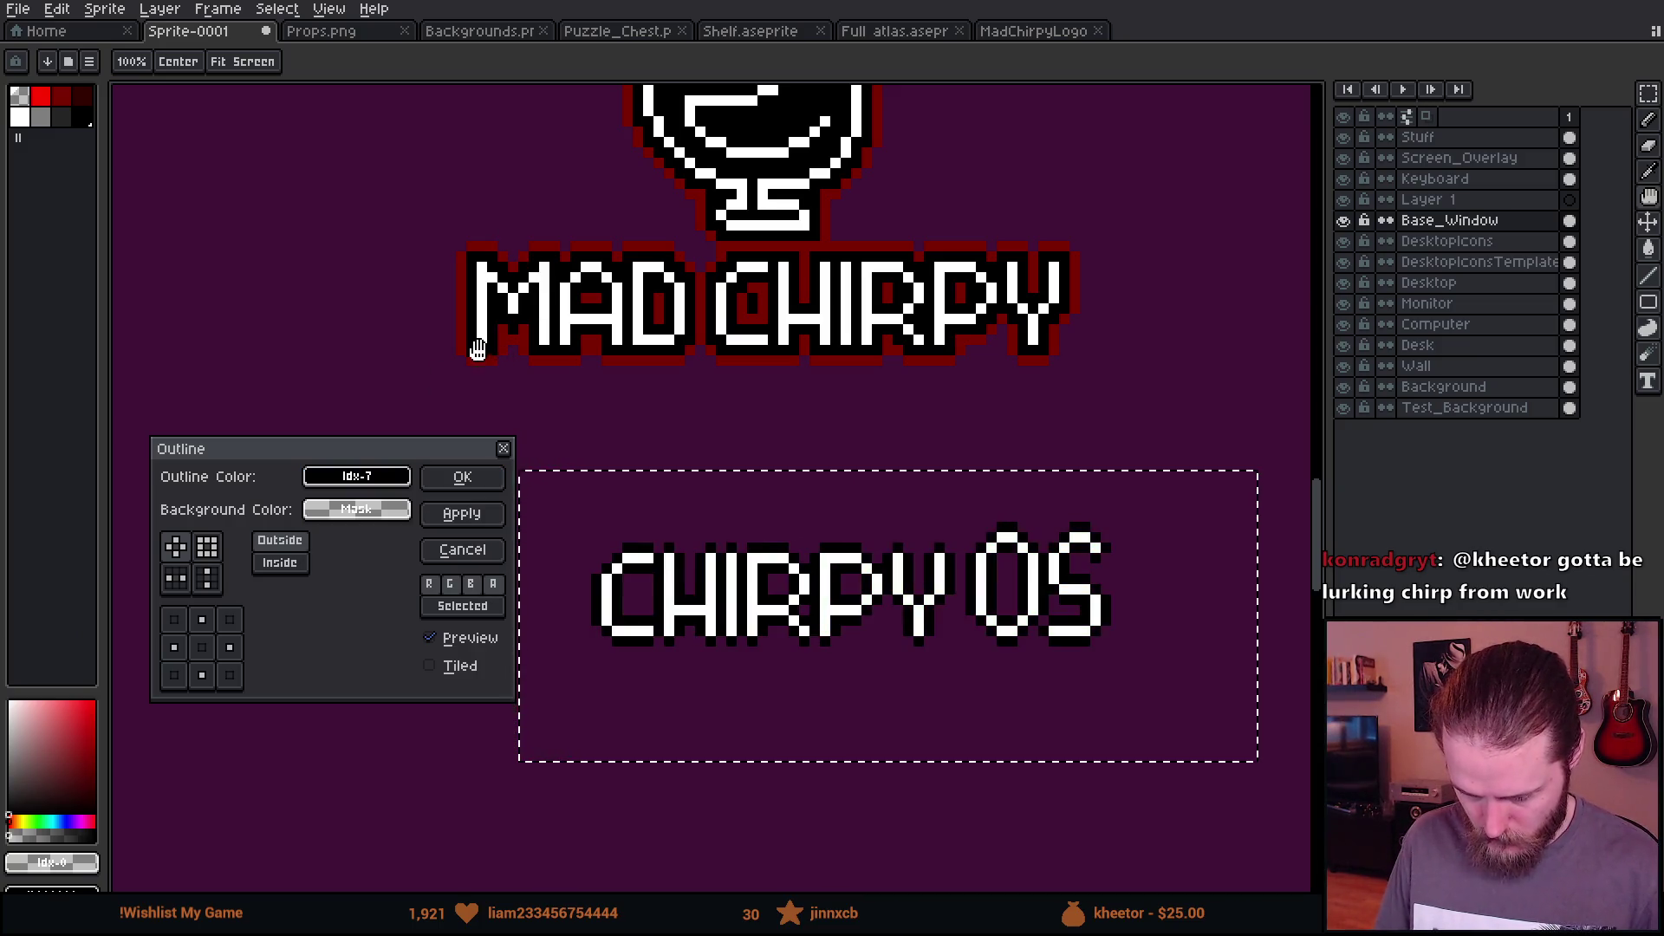
{"action": "left_click", "coordinate": [206, 552]}
{"action": "left_click", "coordinate": [462, 477]}
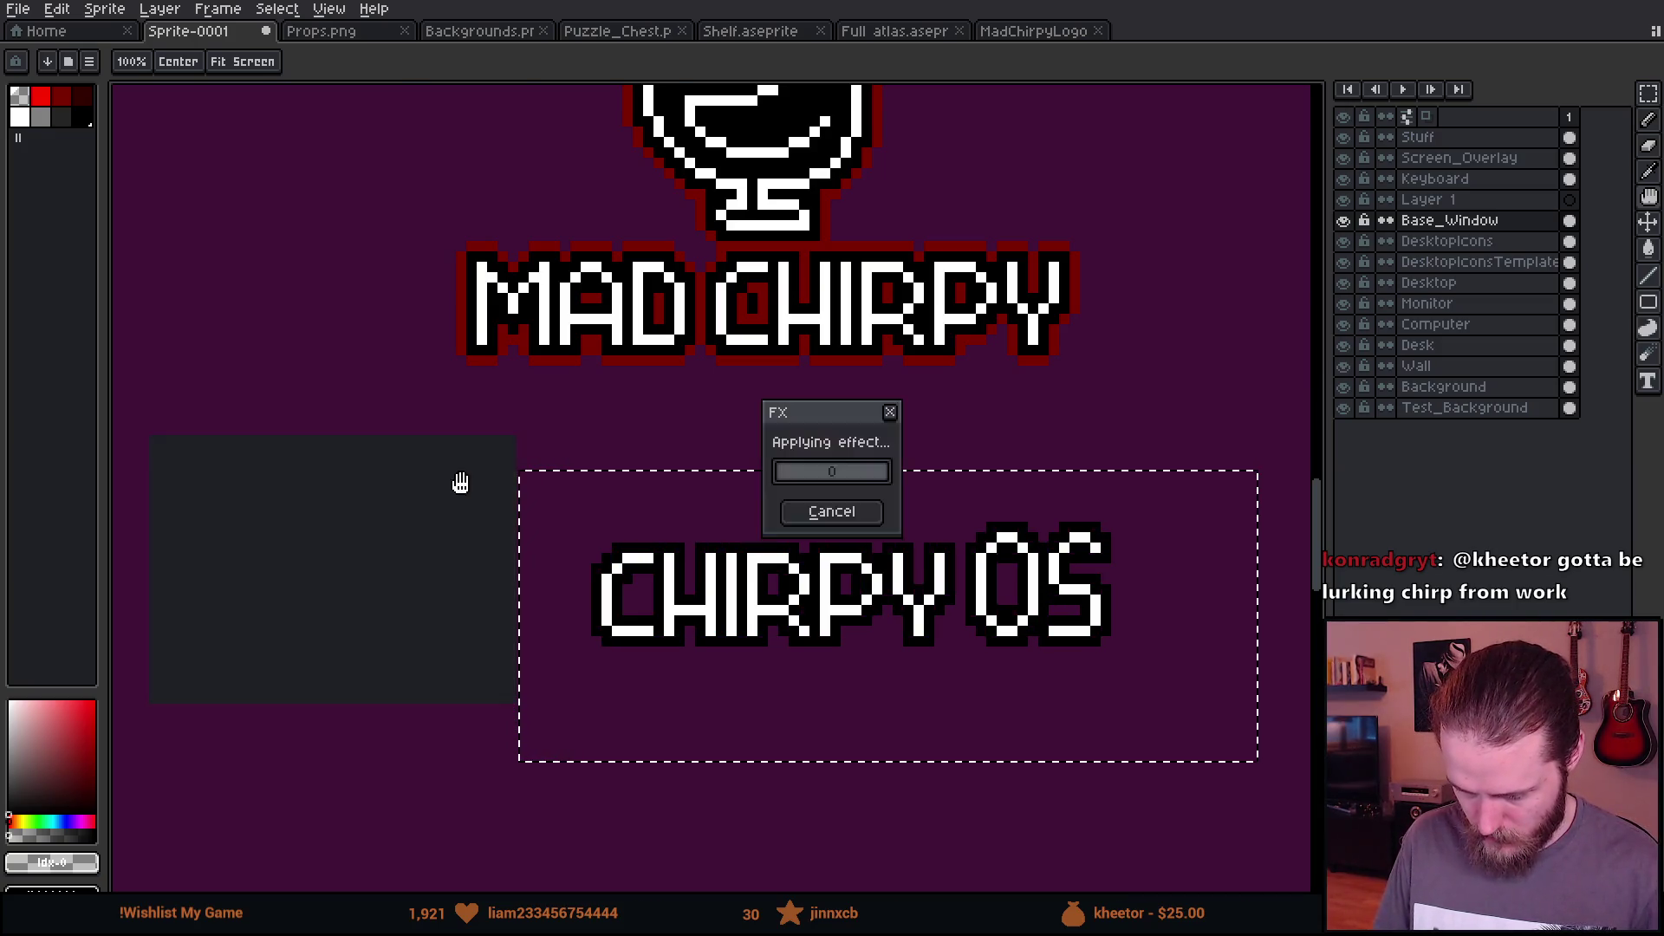
Step: Add an outer dark red outline using the rounded, cornerless plus-shaped matrix
{"action": "key", "text": "shift+o"}
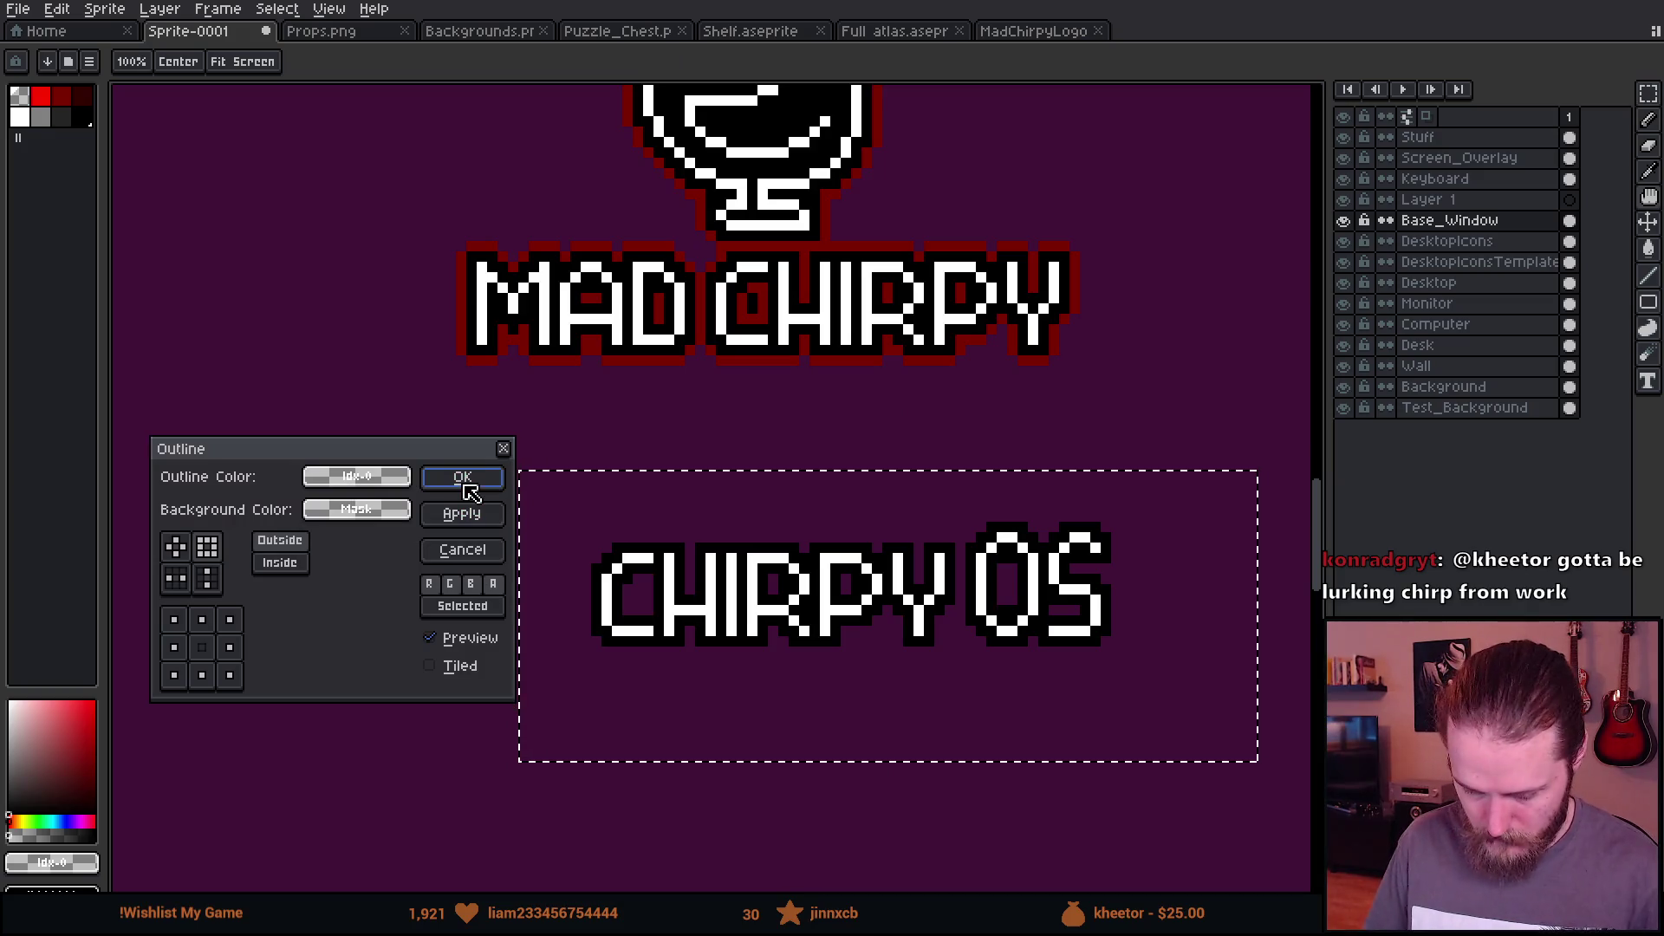
{"action": "left_click", "coordinate": [357, 476]}
{"action": "left_click", "coordinate": [348, 552]}
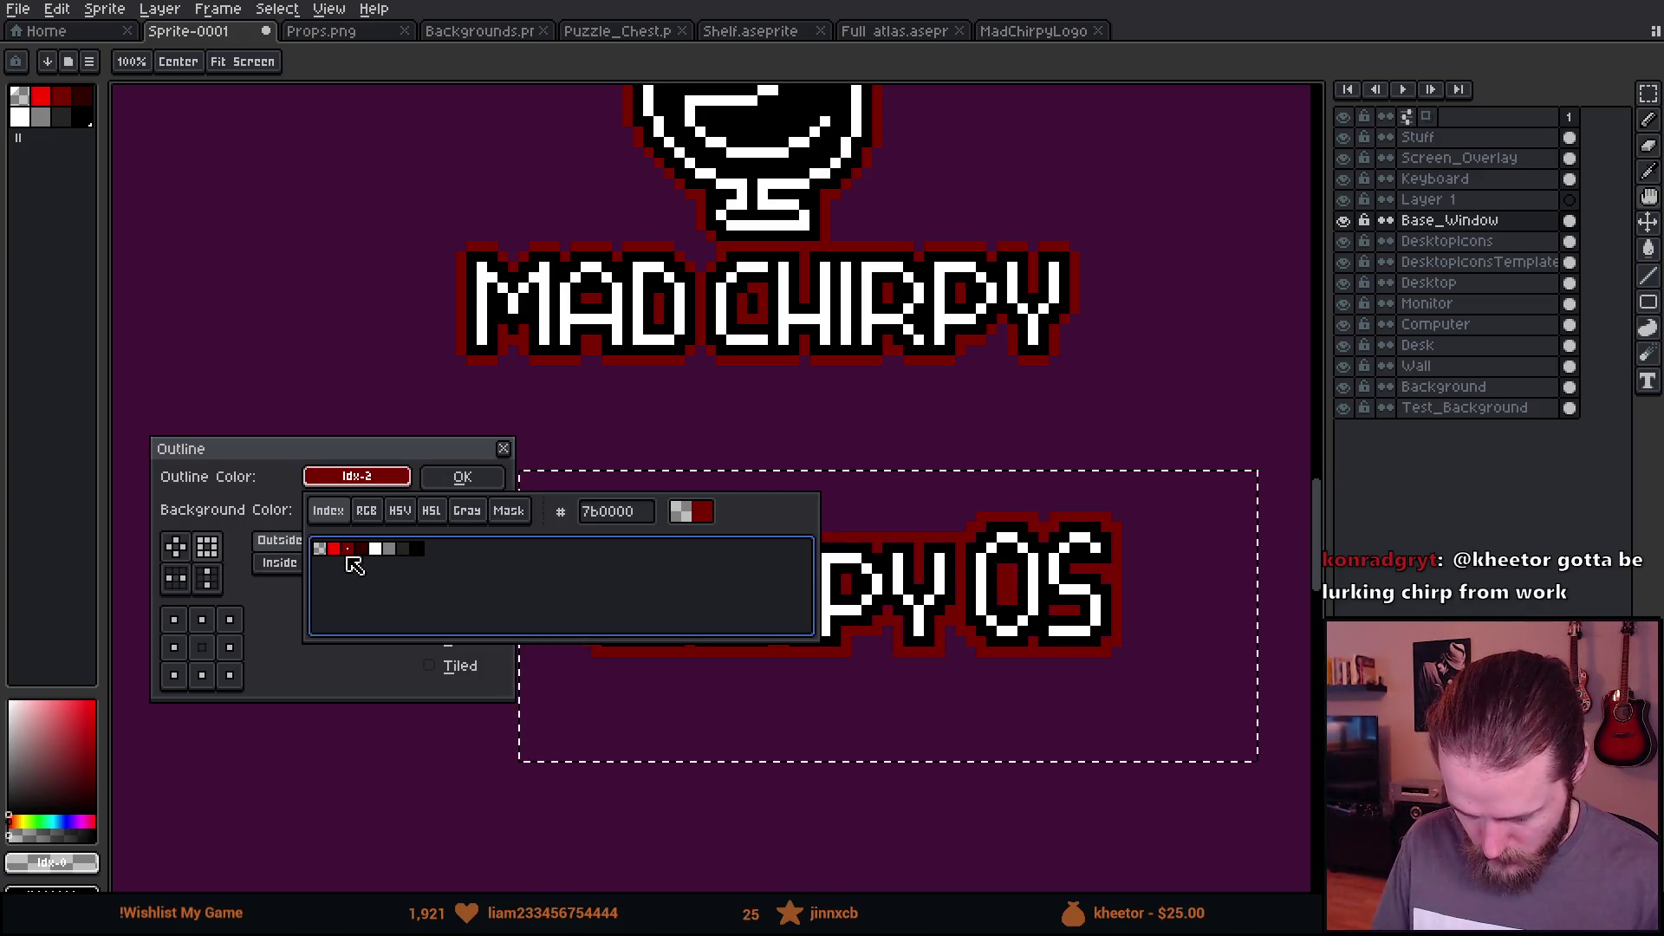
{"action": "left_click", "coordinate": [175, 546]}
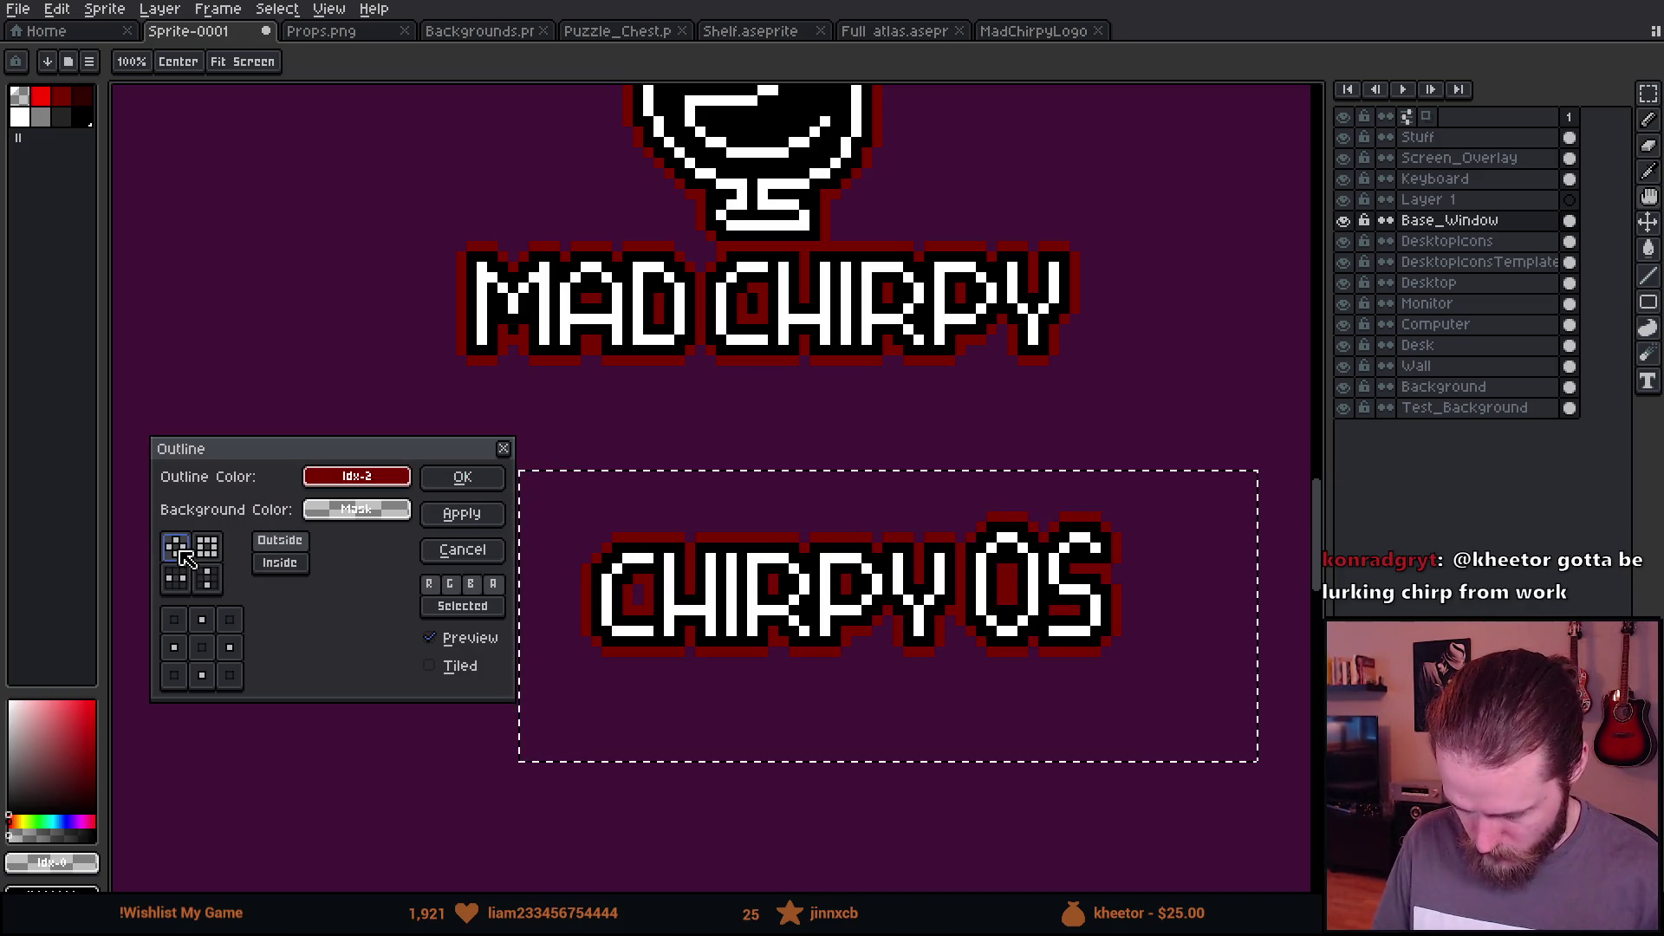
{"action": "left_click", "coordinate": [486, 479]}
{"action": "scroll", "coordinate": [965, 632], "scroll_direction": "down", "scroll_amount": 4}
{"action": "scroll", "coordinate": [996, 662], "scroll_direction": "up", "scroll_amount": 3}
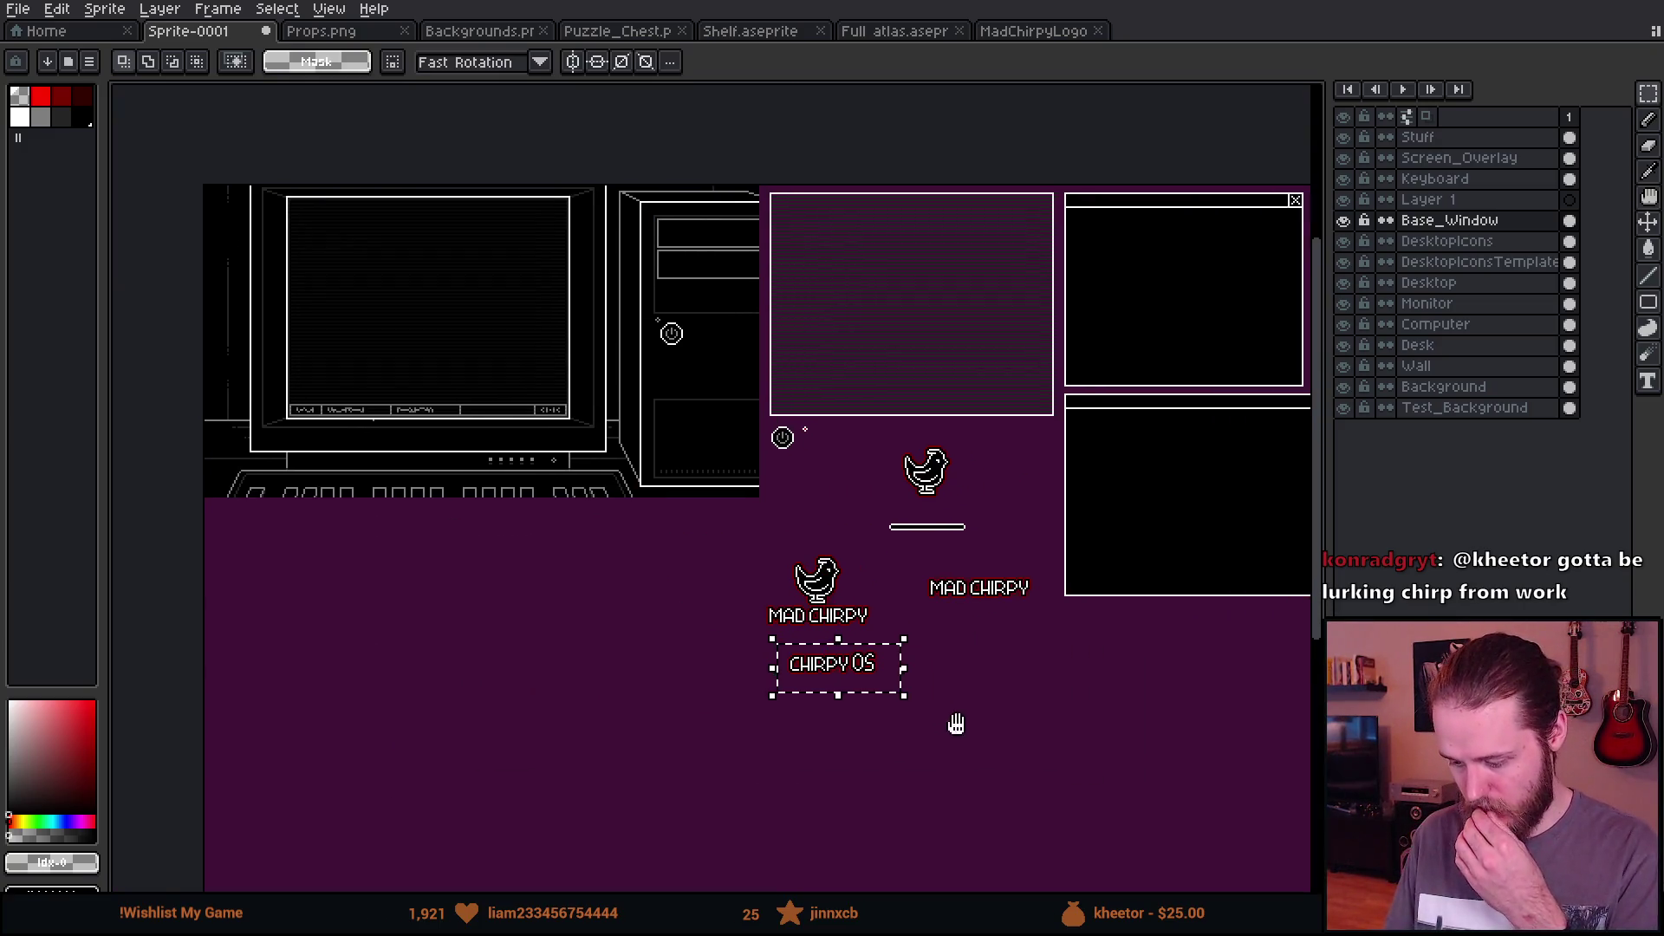
{"action": "left_click", "coordinate": [1013, 637]}
{"action": "scroll", "coordinate": [912, 608], "scroll_direction": "up", "scroll_amount": 1}
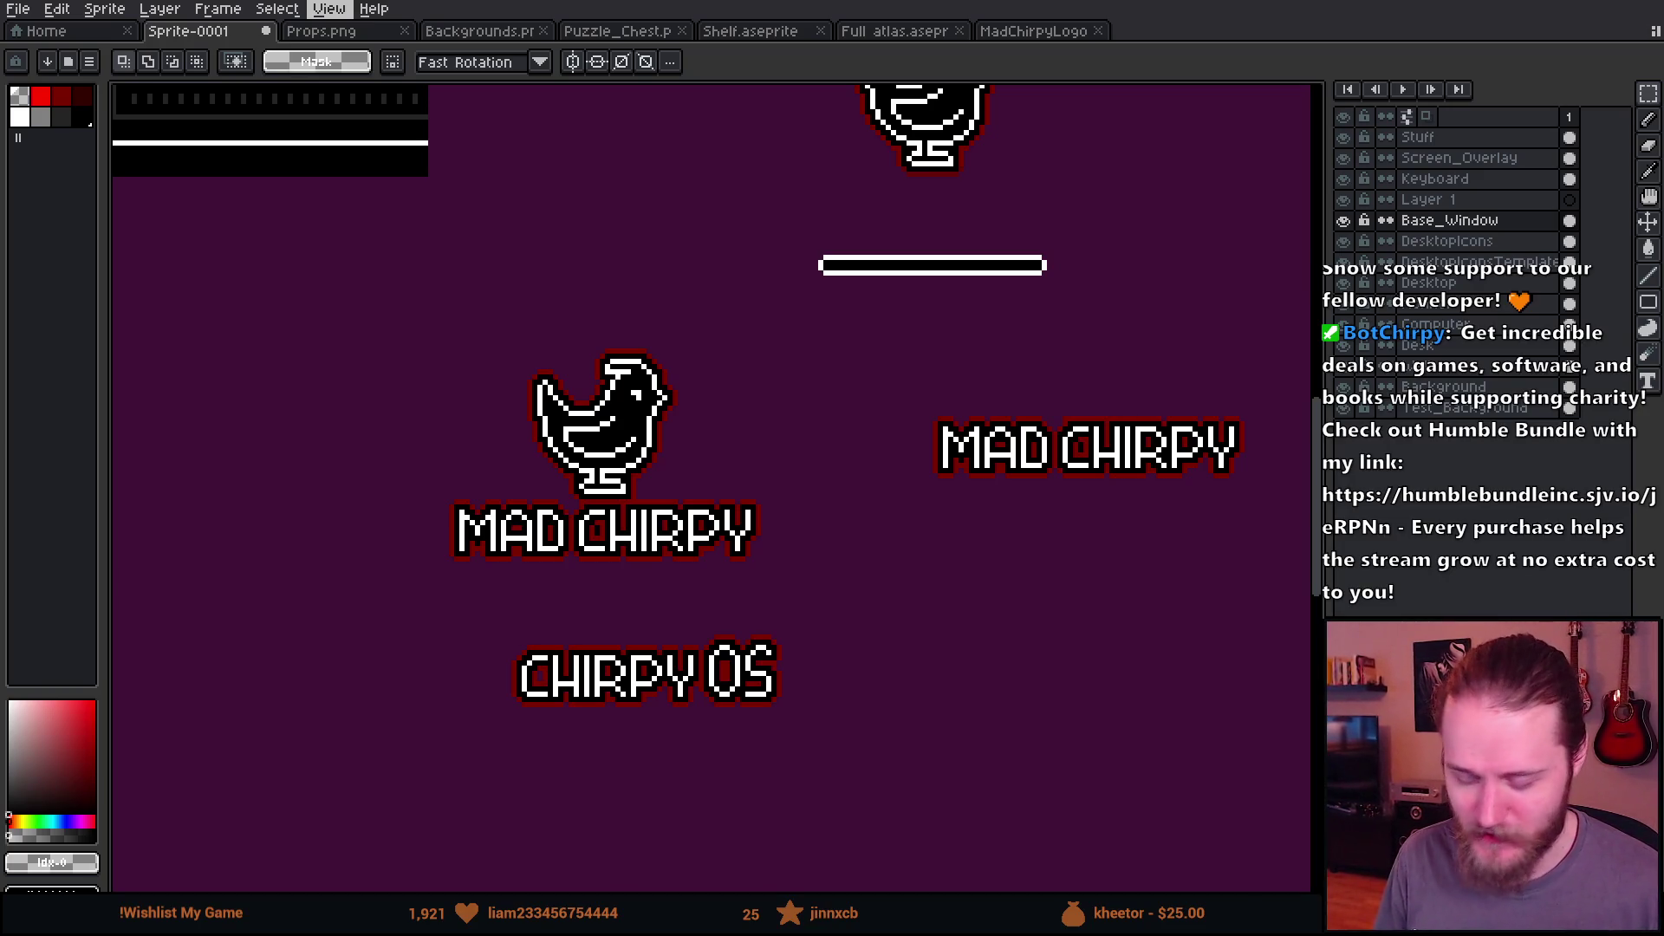
{"action": "scroll", "coordinate": [617, 569], "scroll_direction": "up", "scroll_amount": 2}
{"action": "scroll", "coordinate": [382, 518], "scroll_direction": "up", "scroll_amount": 2}
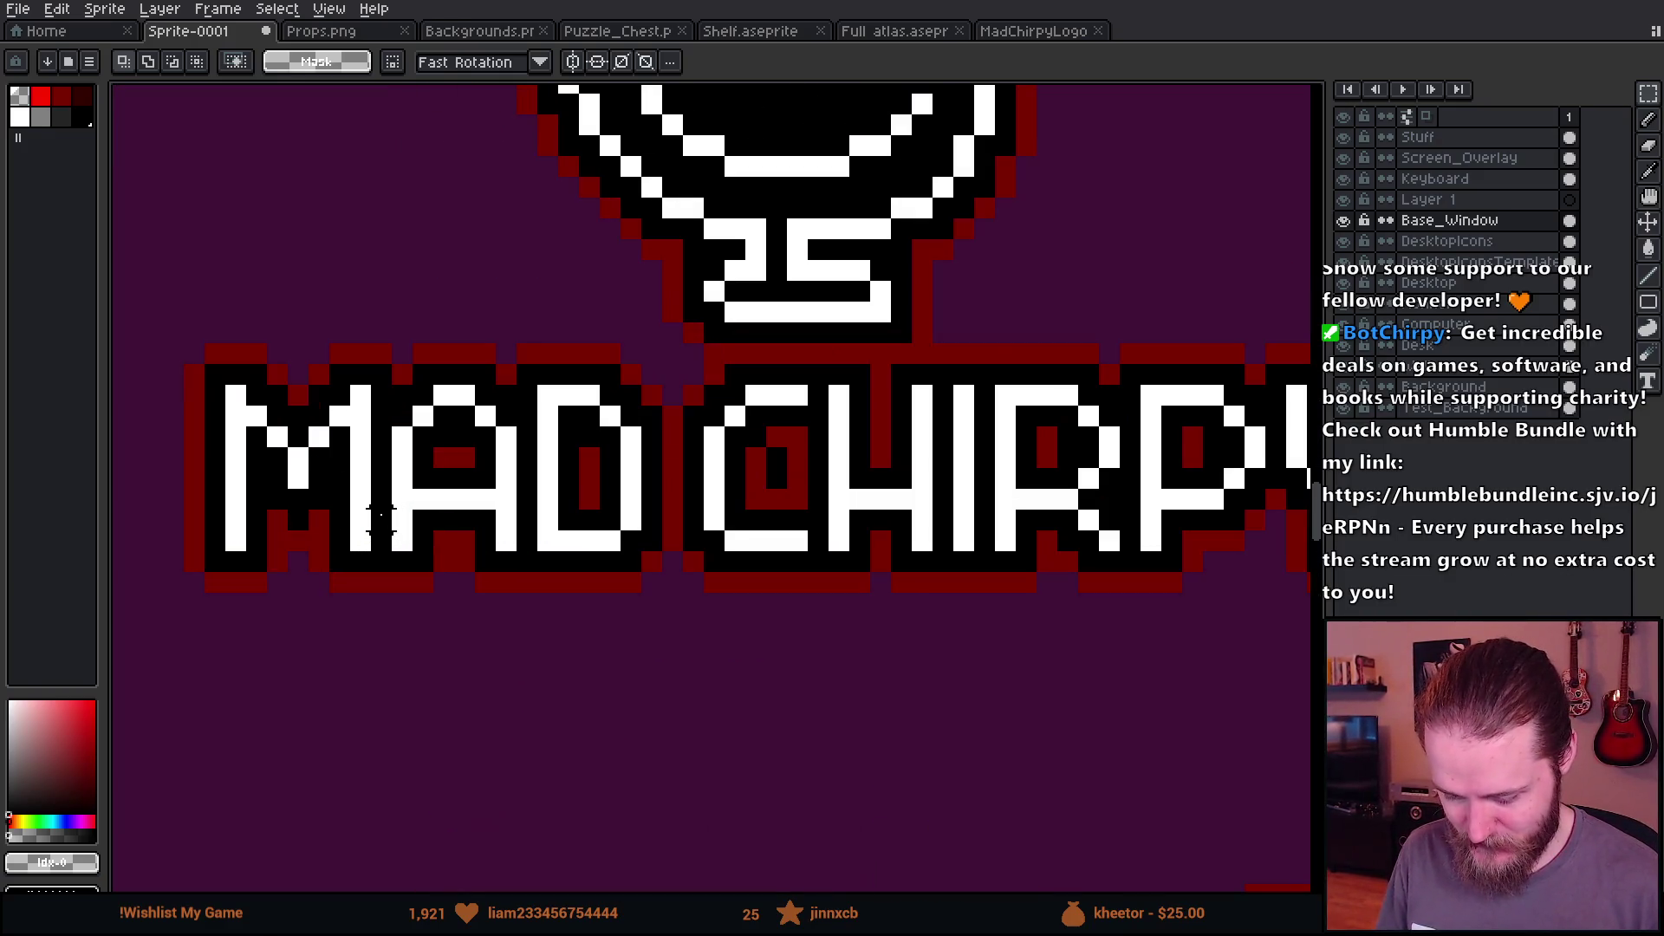
Step: Delete the MAD CHIRPY lettering and add a dark red pixel below the 25
{"action": "left_click_drag", "start_coordinate": [193, 353], "coordinate": [1308, 719]}
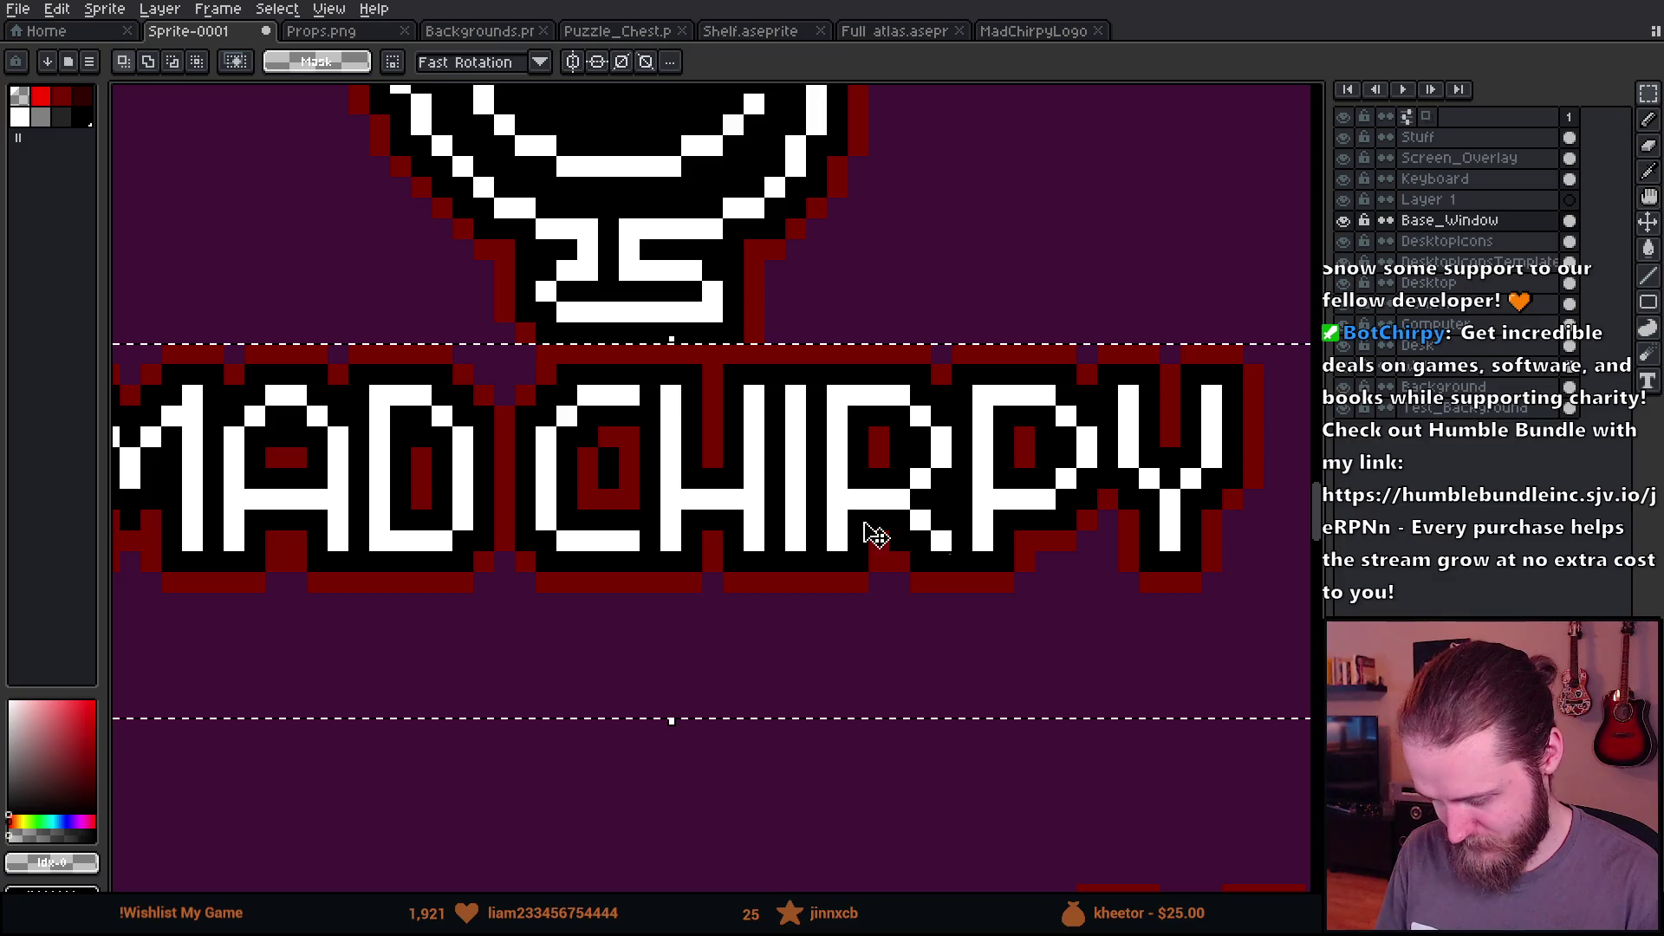
{"action": "key", "text": "Delete"}
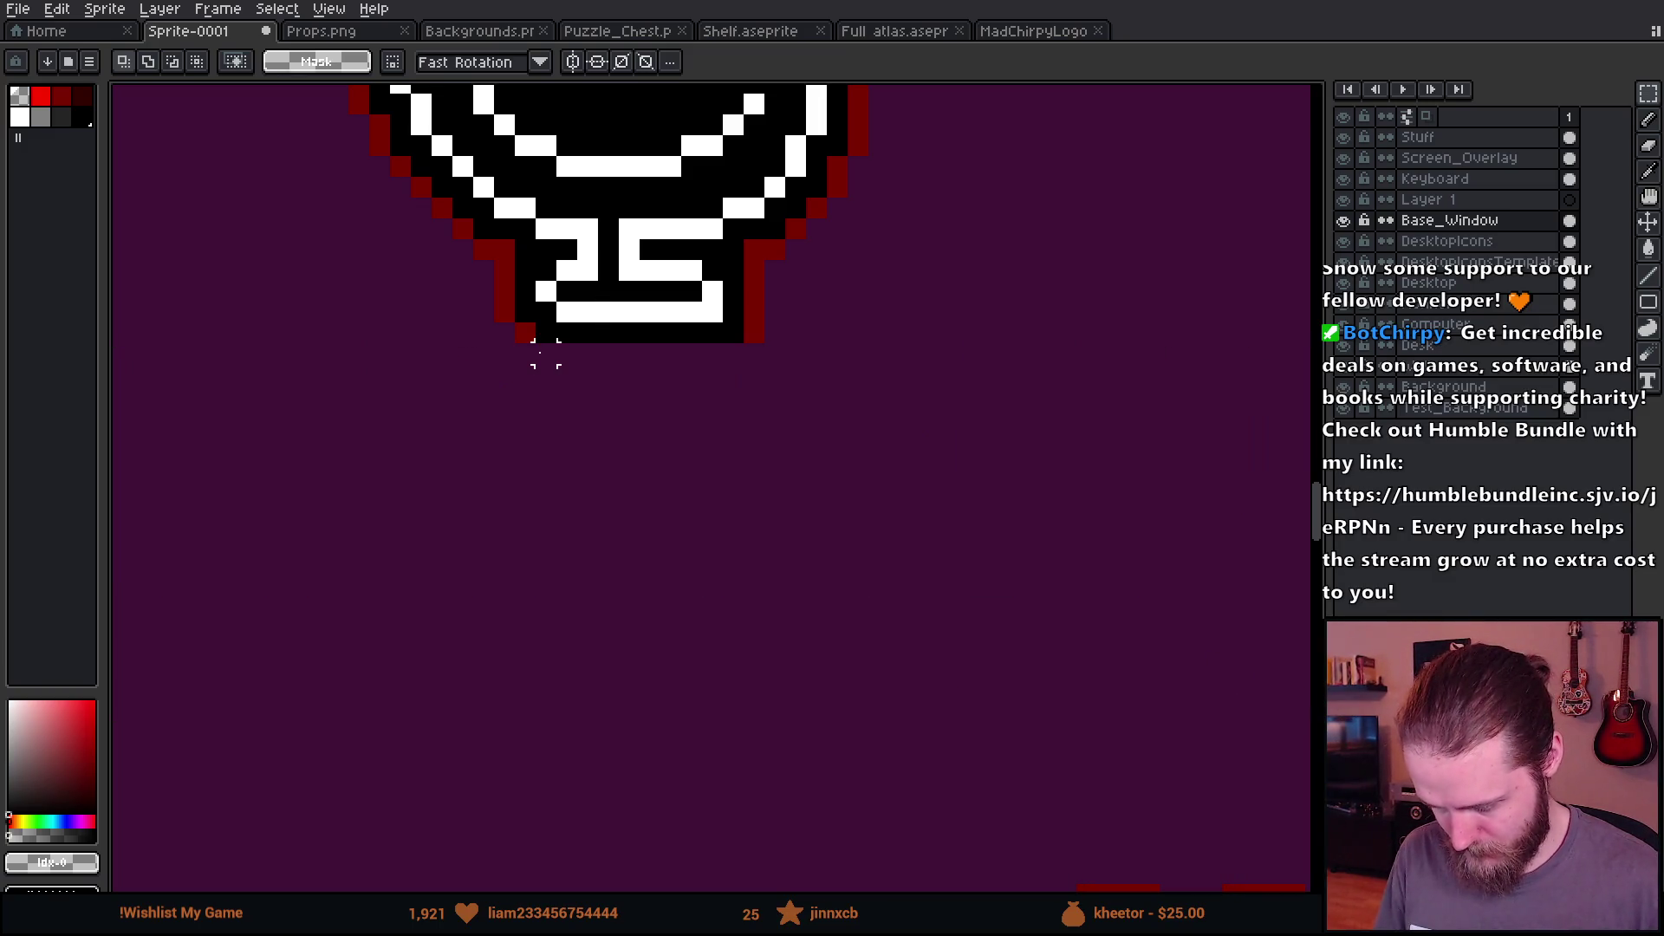
{"action": "scroll", "coordinate": [545, 354], "scroll_direction": "up", "scroll_amount": 2}
{"action": "left_click", "coordinate": [531, 318], "text": "alt"}
{"action": "left_click", "coordinate": [581, 371]}
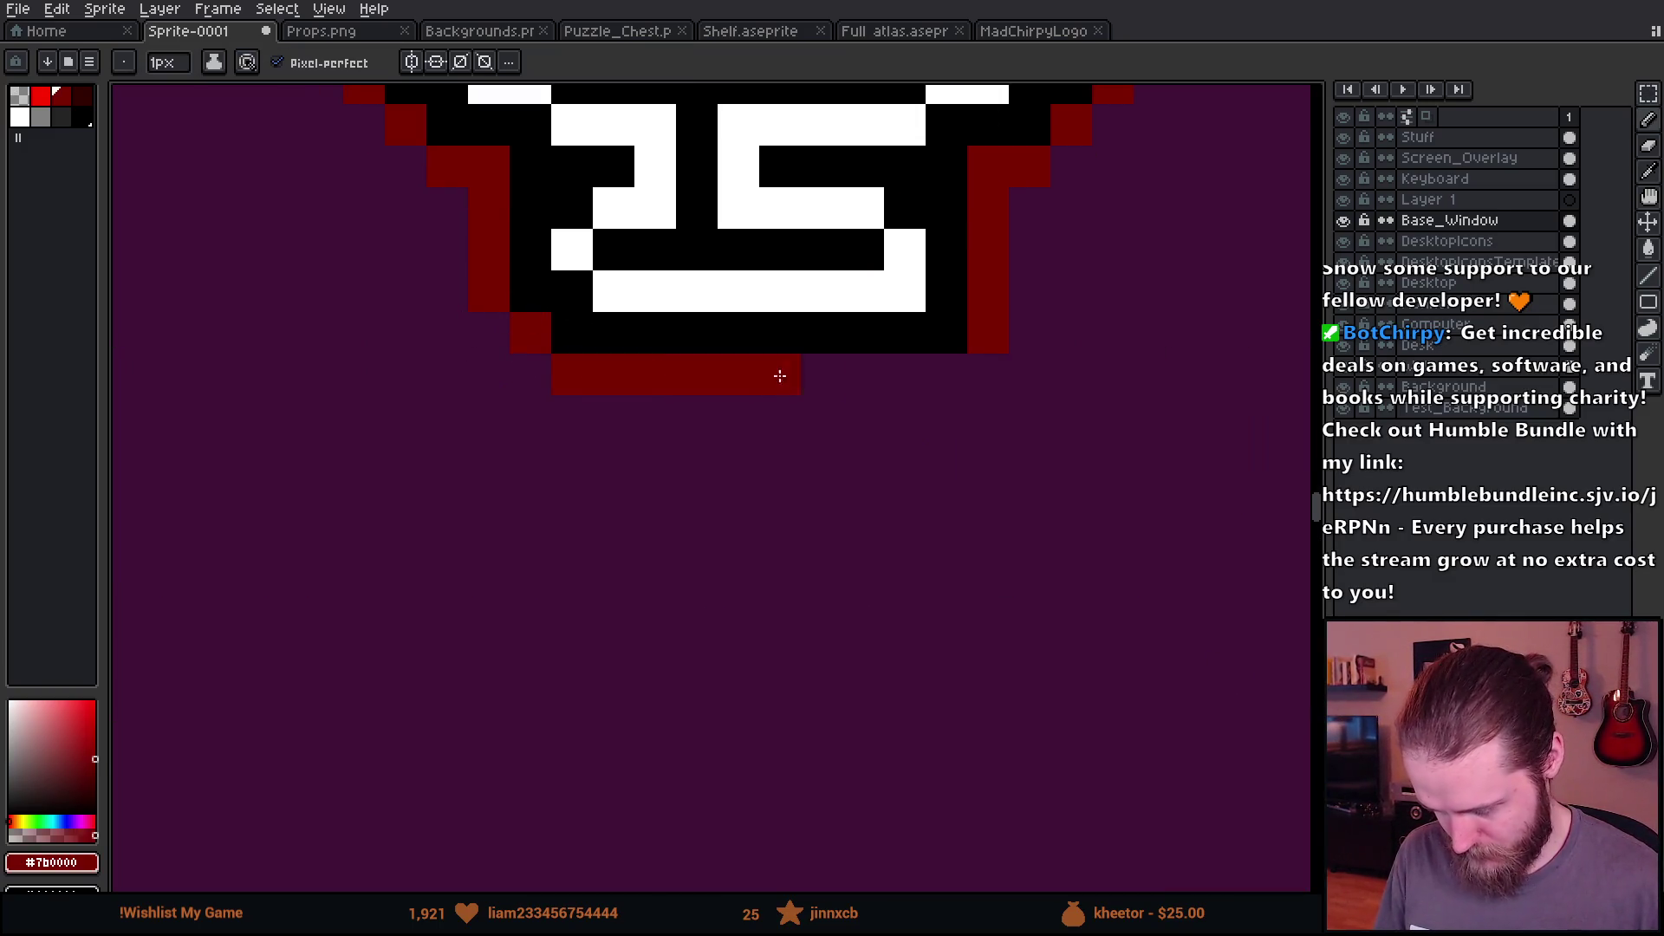
{"action": "scroll", "coordinate": [946, 382], "scroll_direction": "down", "scroll_amount": 4}
{"action": "scroll", "coordinate": [780, 398], "scroll_direction": "right", "scroll_amount": 3}
{"action": "scroll", "coordinate": [564, 453], "scroll_direction": "up", "scroll_amount": 1}
Step: Move the CHIRPY OS text up to sit under the chick
{"action": "key", "text": "m"}
{"action": "left_click_drag", "start_coordinate": [409, 427], "coordinate": [1090, 732]}
{"action": "mouse_move", "coordinate": [869, 572]}
{"action": "left_mouse_down"}
{"action": "mouse_move", "coordinate": [788, 335]}
{"action": "mouse_move", "coordinate": [792, 558]}
{"action": "left_mouse_up"}
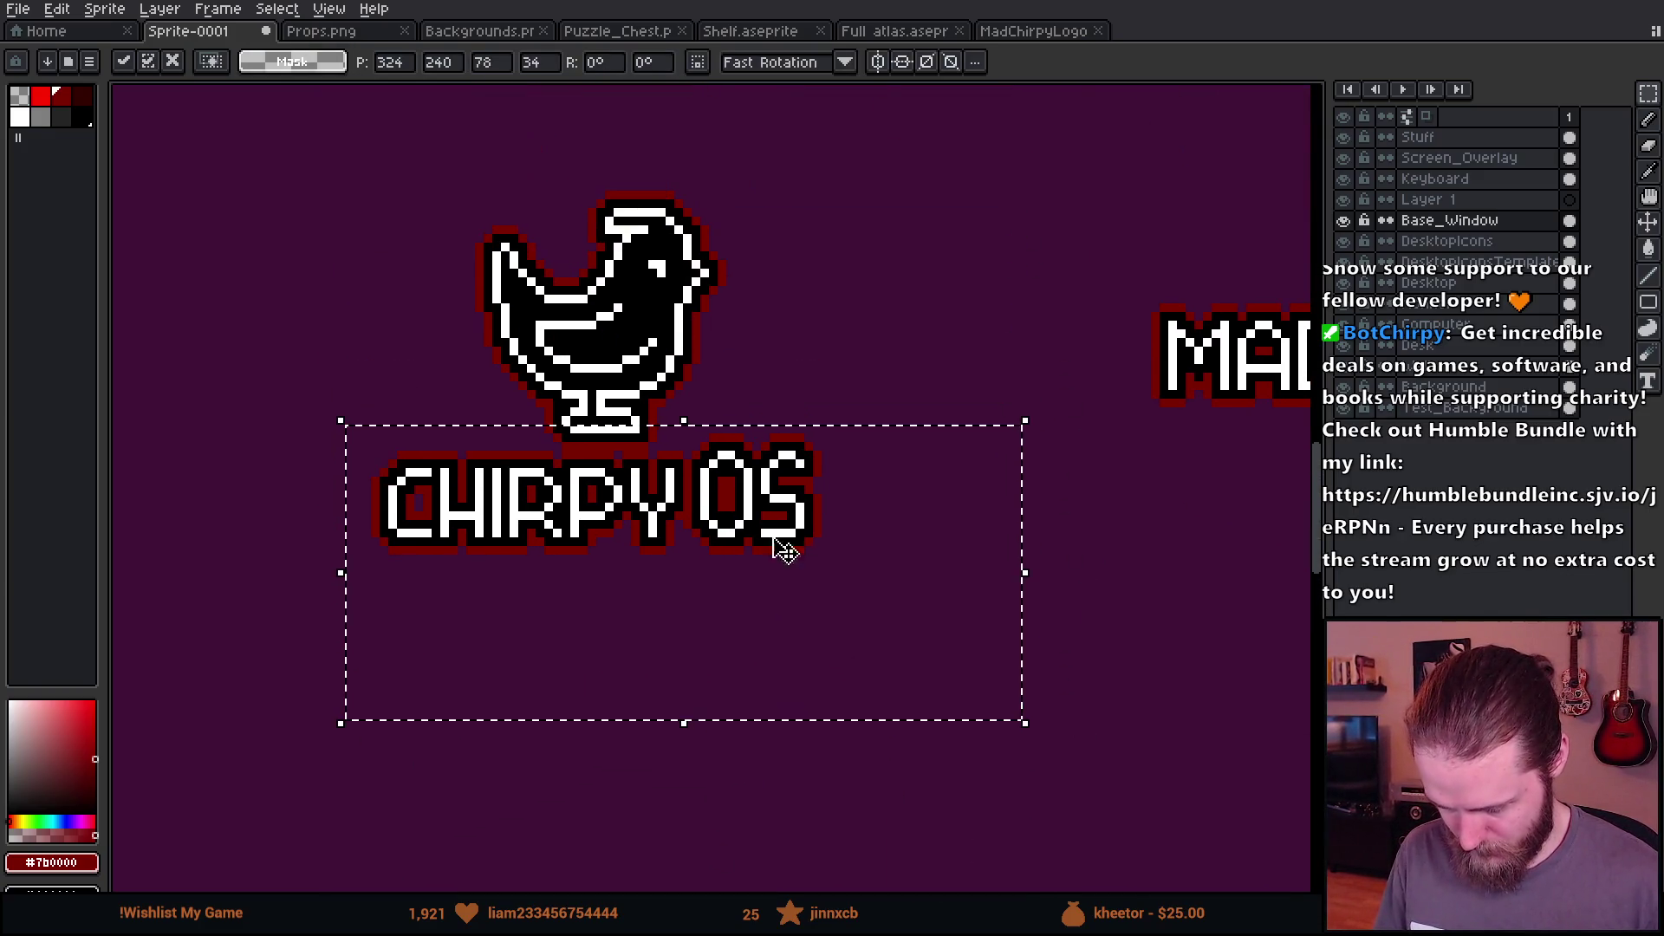
{"action": "left_click_drag", "start_coordinate": [691, 557], "coordinate": [705, 661]}
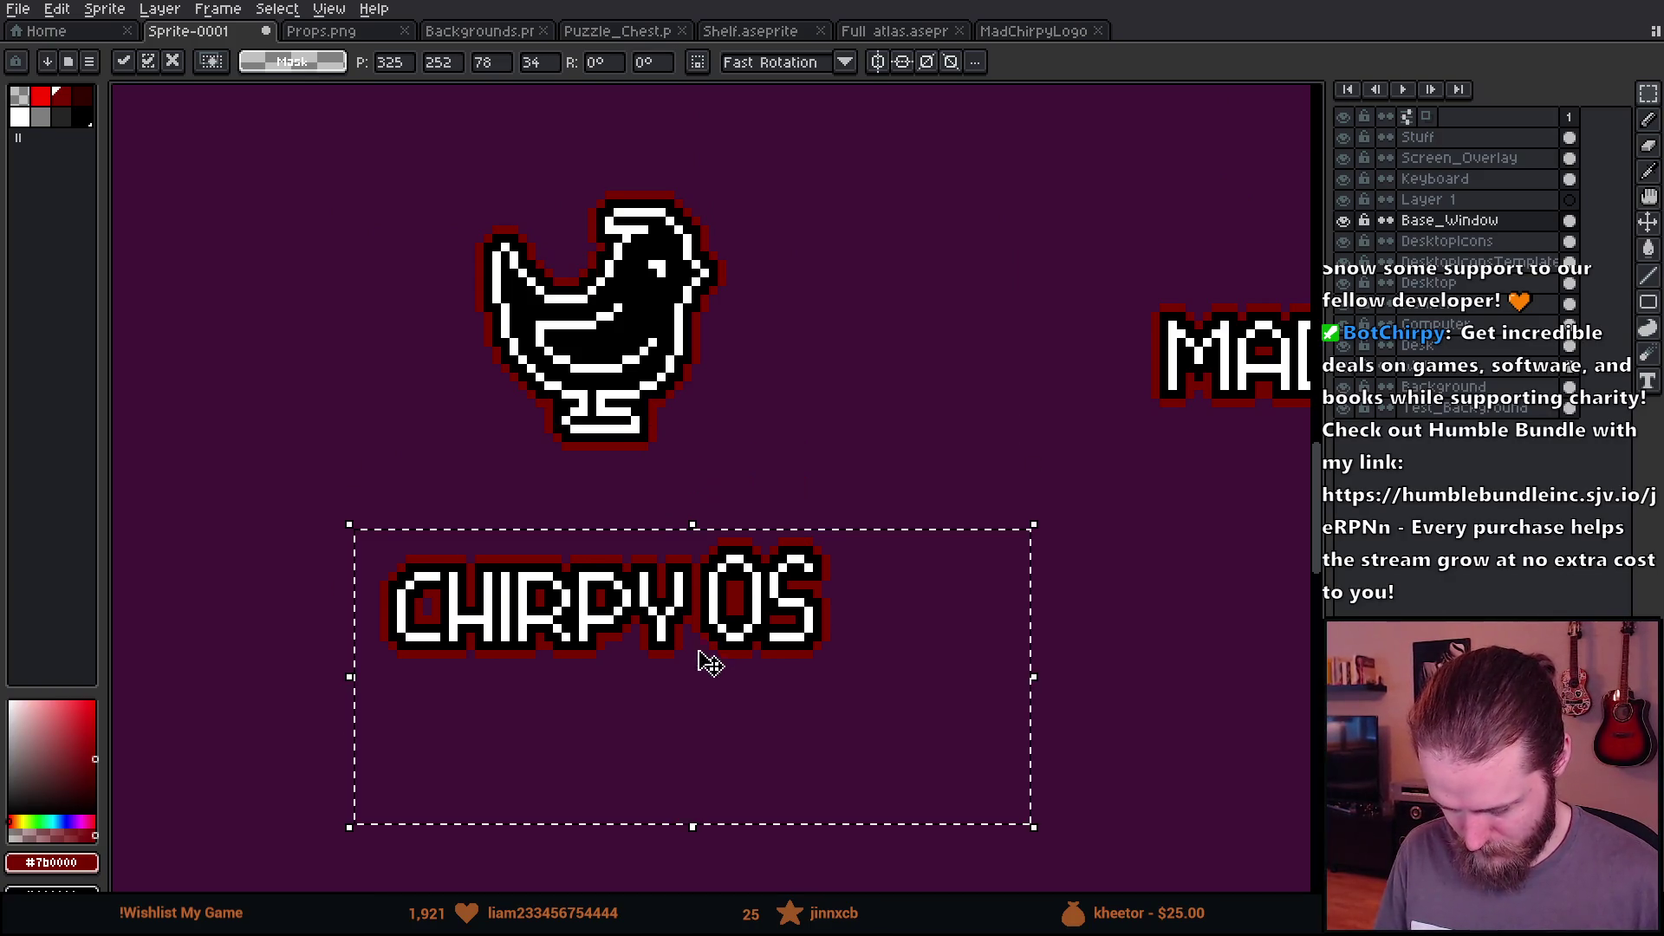
{"action": "key", "text": "ctrl+d"}
Step: Cut CHIRPY OS and paste it onto new Layer 2, positioned under the chick
{"action": "left_click_drag", "start_coordinate": [353, 538], "coordinate": [989, 747]}
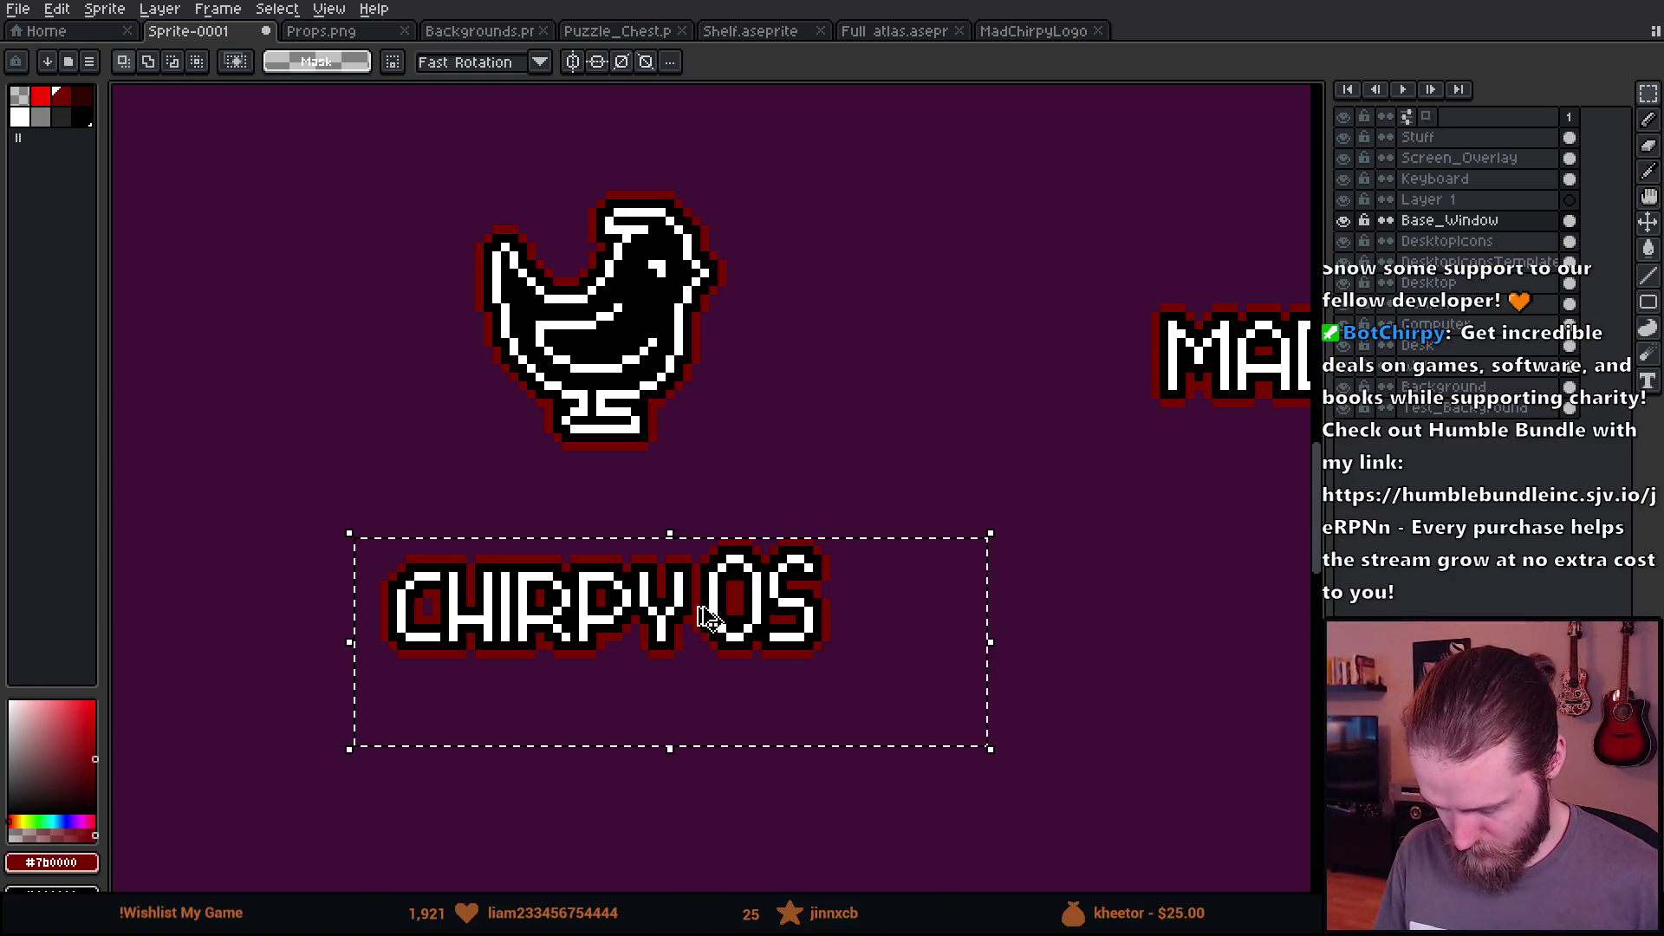
{"action": "key", "text": "ctrl+x"}
{"action": "key", "text": "shift+n"}
{"action": "key", "text": "ctrl+v"}
{"action": "left_click_drag", "start_coordinate": [707, 619], "coordinate": [706, 507]}
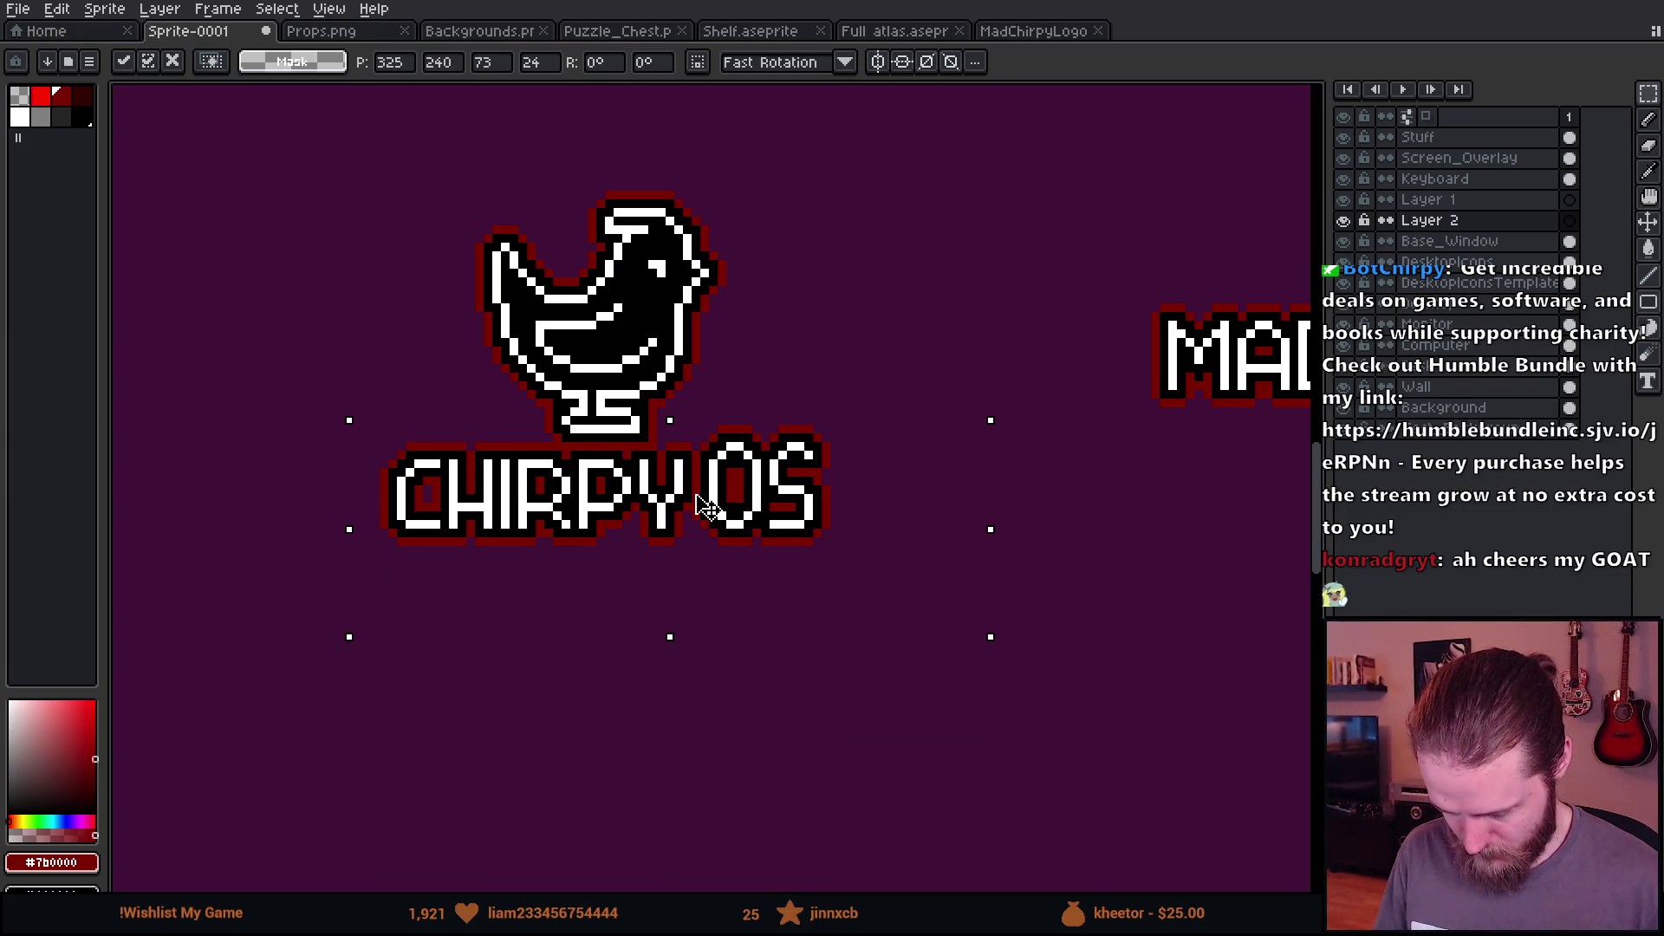
{"action": "key", "text": "Return"}
{"action": "scroll", "coordinate": [705, 513], "scroll_direction": "down", "scroll_amount": 2}
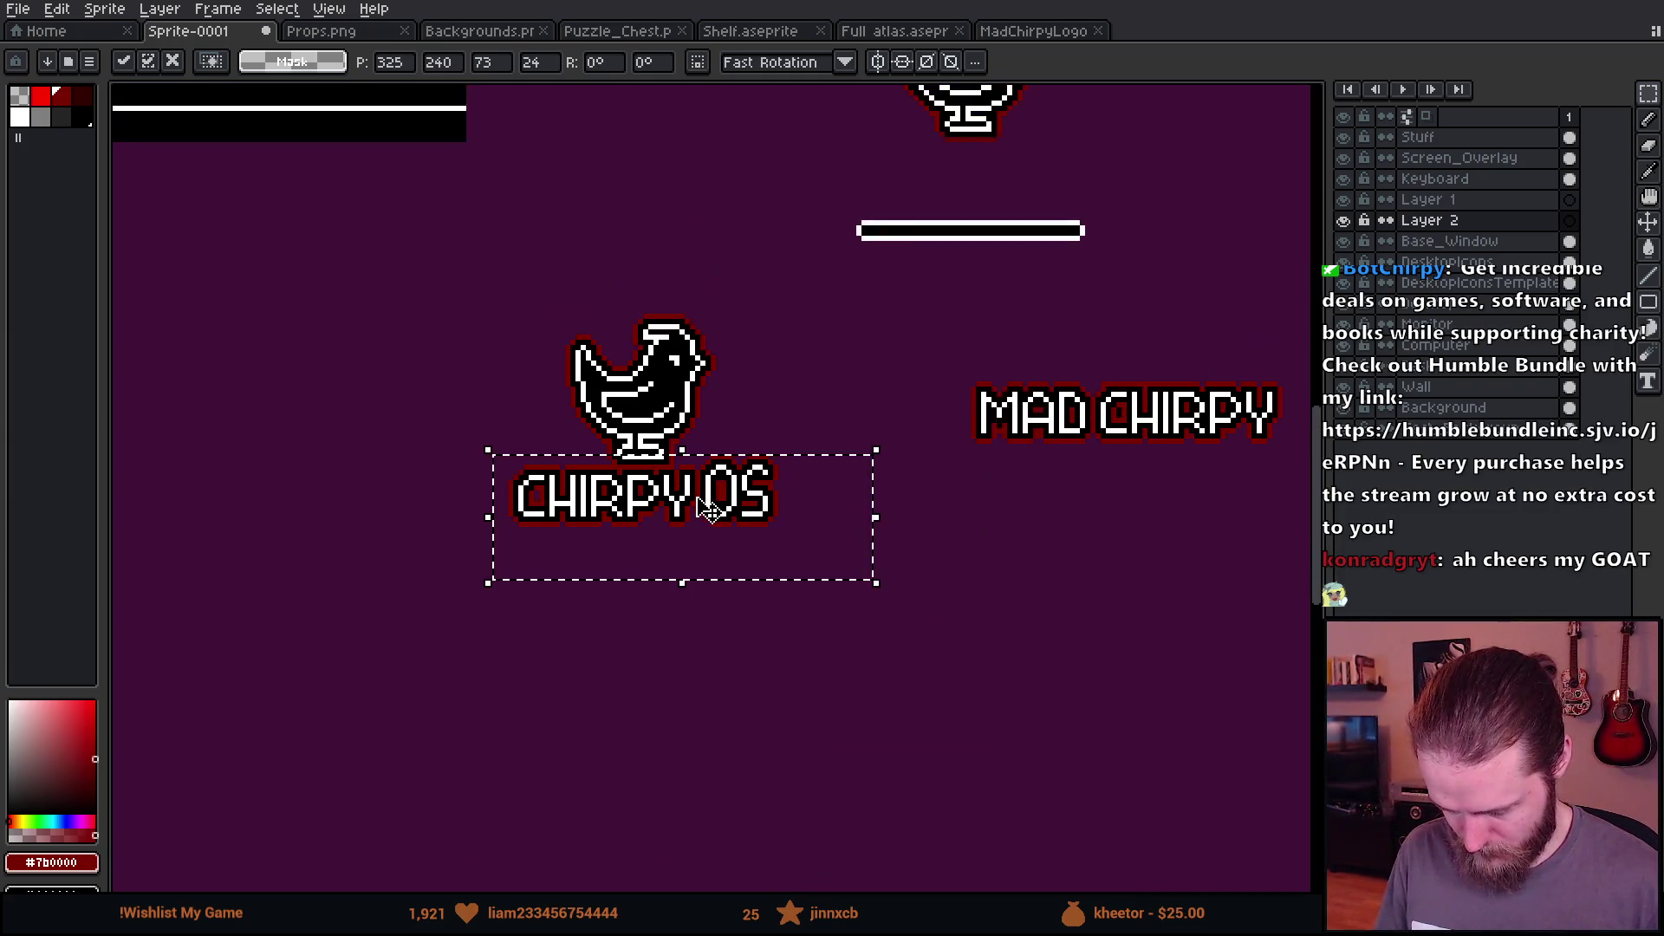
{"action": "scroll", "coordinate": [828, 490], "scroll_direction": "up", "scroll_amount": 3}
{"action": "scroll", "coordinate": [828, 490], "scroll_direction": "down", "scroll_amount": 2}
Step: Compare against the MadChirpyLogo sprite, then recheck the CHIRPY OS placement in Sprite-0001
{"action": "left_click", "coordinate": [1032, 30]}
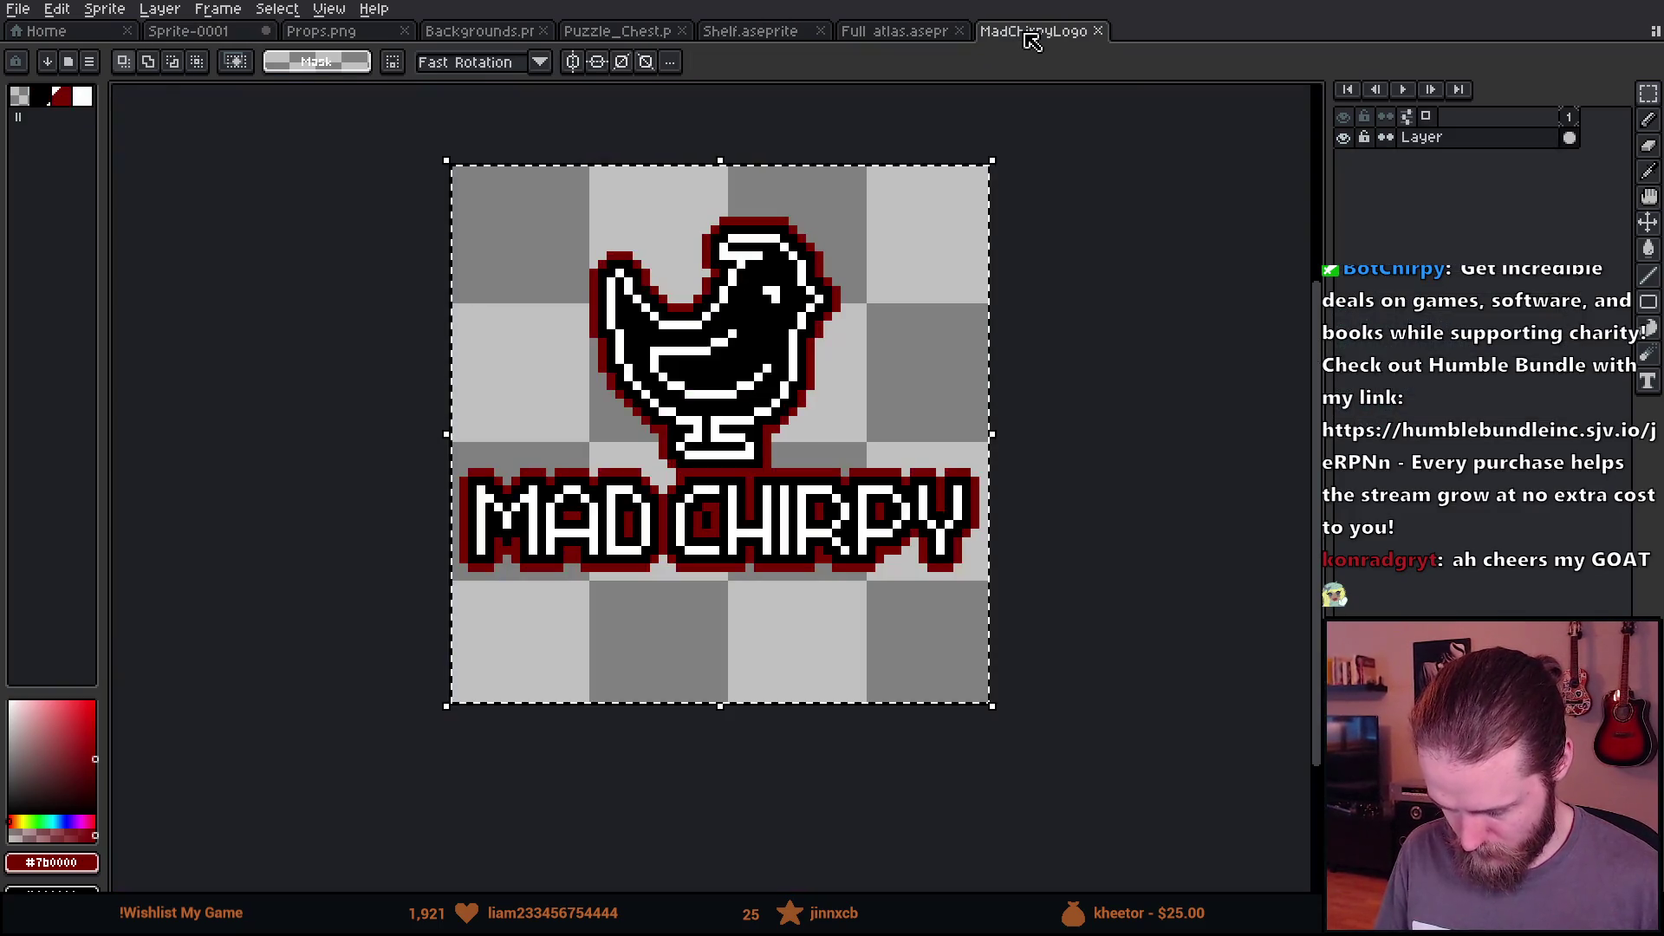
{"action": "left_click", "coordinate": [164, 31]}
{"action": "left_click_drag", "start_coordinate": [414, 426], "coordinate": [714, 222]}
{"action": "key", "text": "ctrl+d"}
{"action": "scroll", "coordinate": [714, 222], "scroll_direction": "up", "scroll_amount": 1}
{"action": "scroll", "coordinate": [714, 222], "scroll_direction": "down", "scroll_amount": 1}
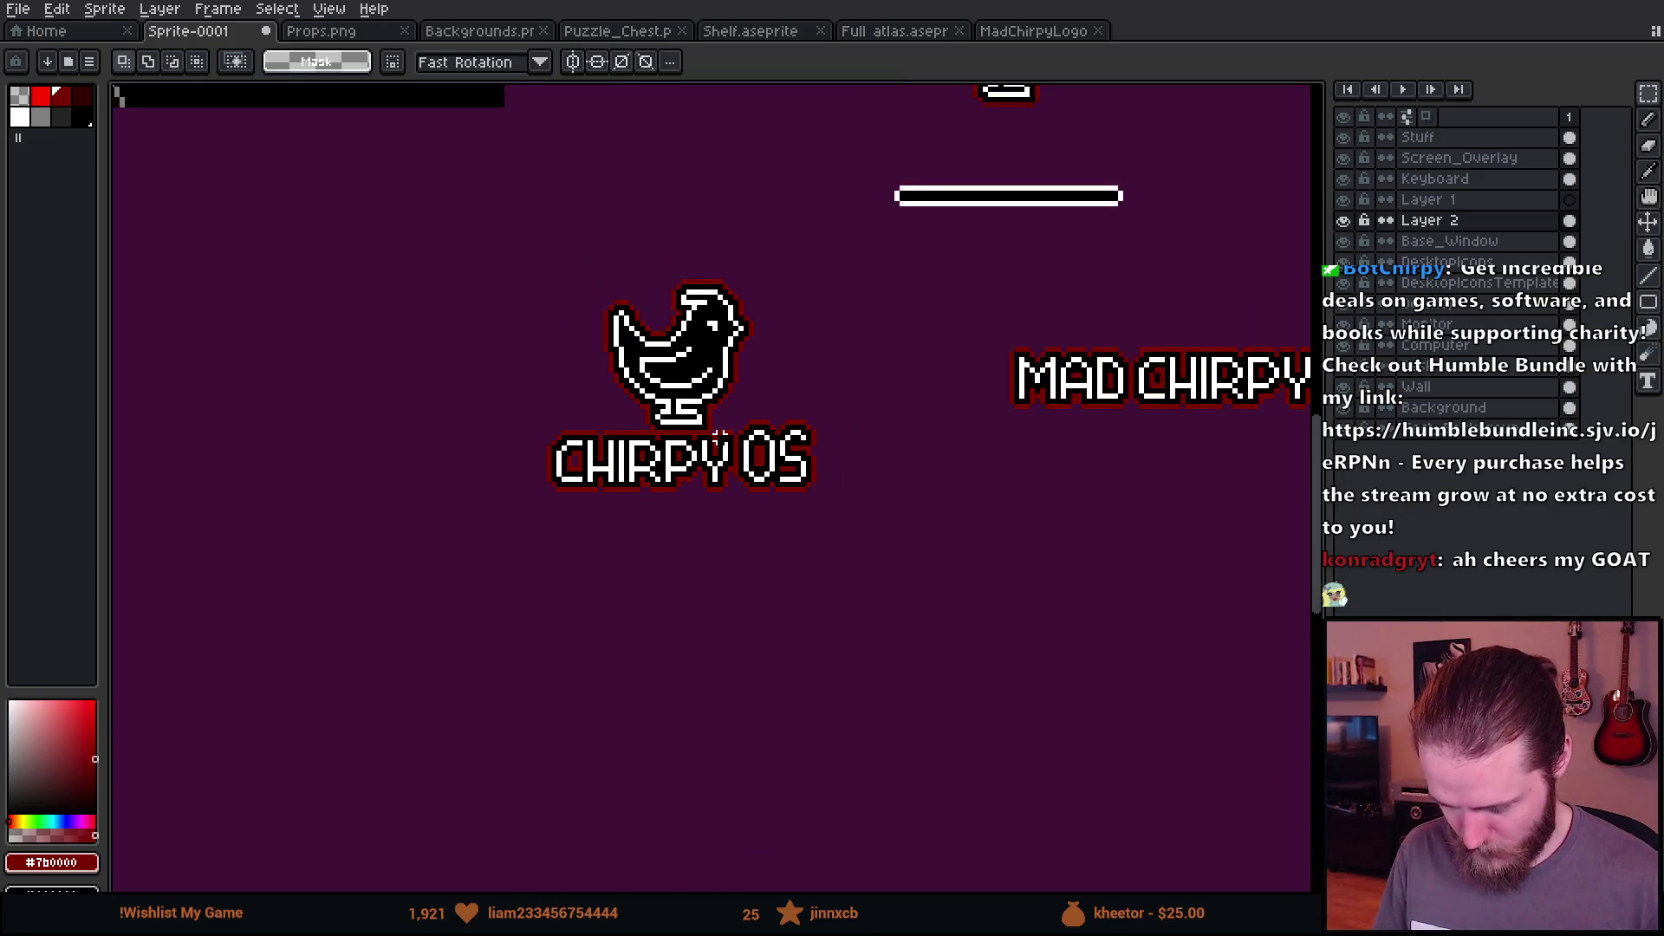
{"action": "scroll", "coordinate": [771, 373], "scroll_direction": "down", "scroll_amount": 2}
{"action": "scroll", "coordinate": [771, 372], "scroll_direction": "up", "scroll_amount": 4}
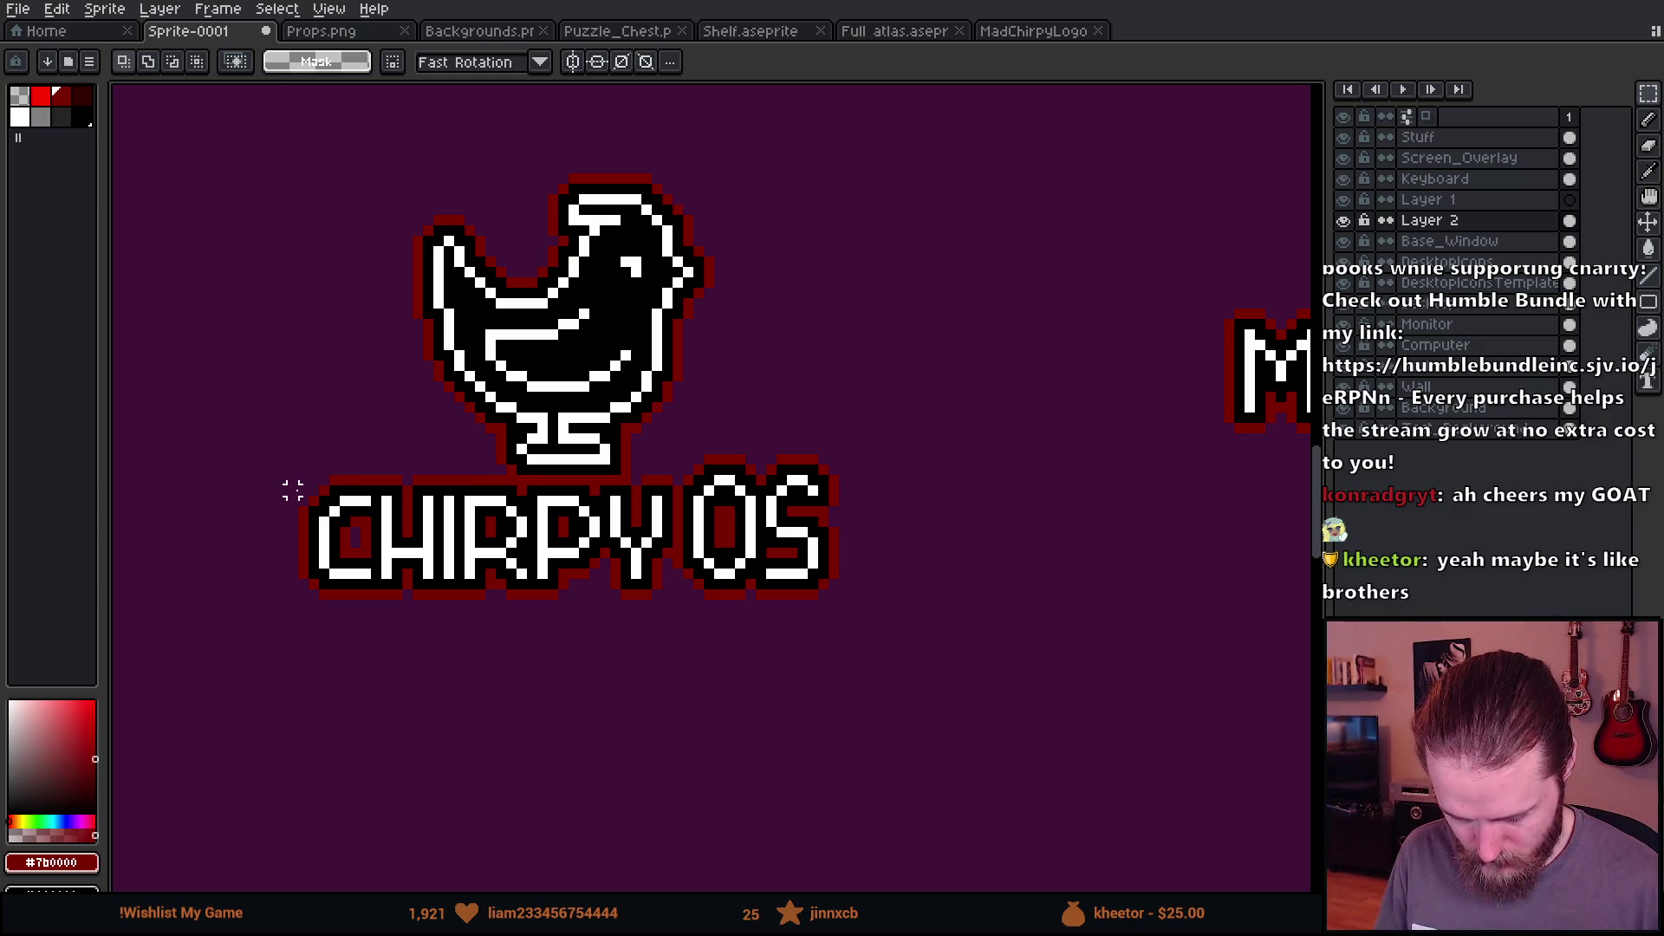
{"action": "mouse_move", "coordinate": [302, 490]}
{"action": "left_mouse_down"}
{"action": "mouse_move", "coordinate": [438, 341]}
{"action": "mouse_move", "coordinate": [393, 275]}
{"action": "mouse_move", "coordinate": [414, 267]}
{"action": "left_mouse_up"}
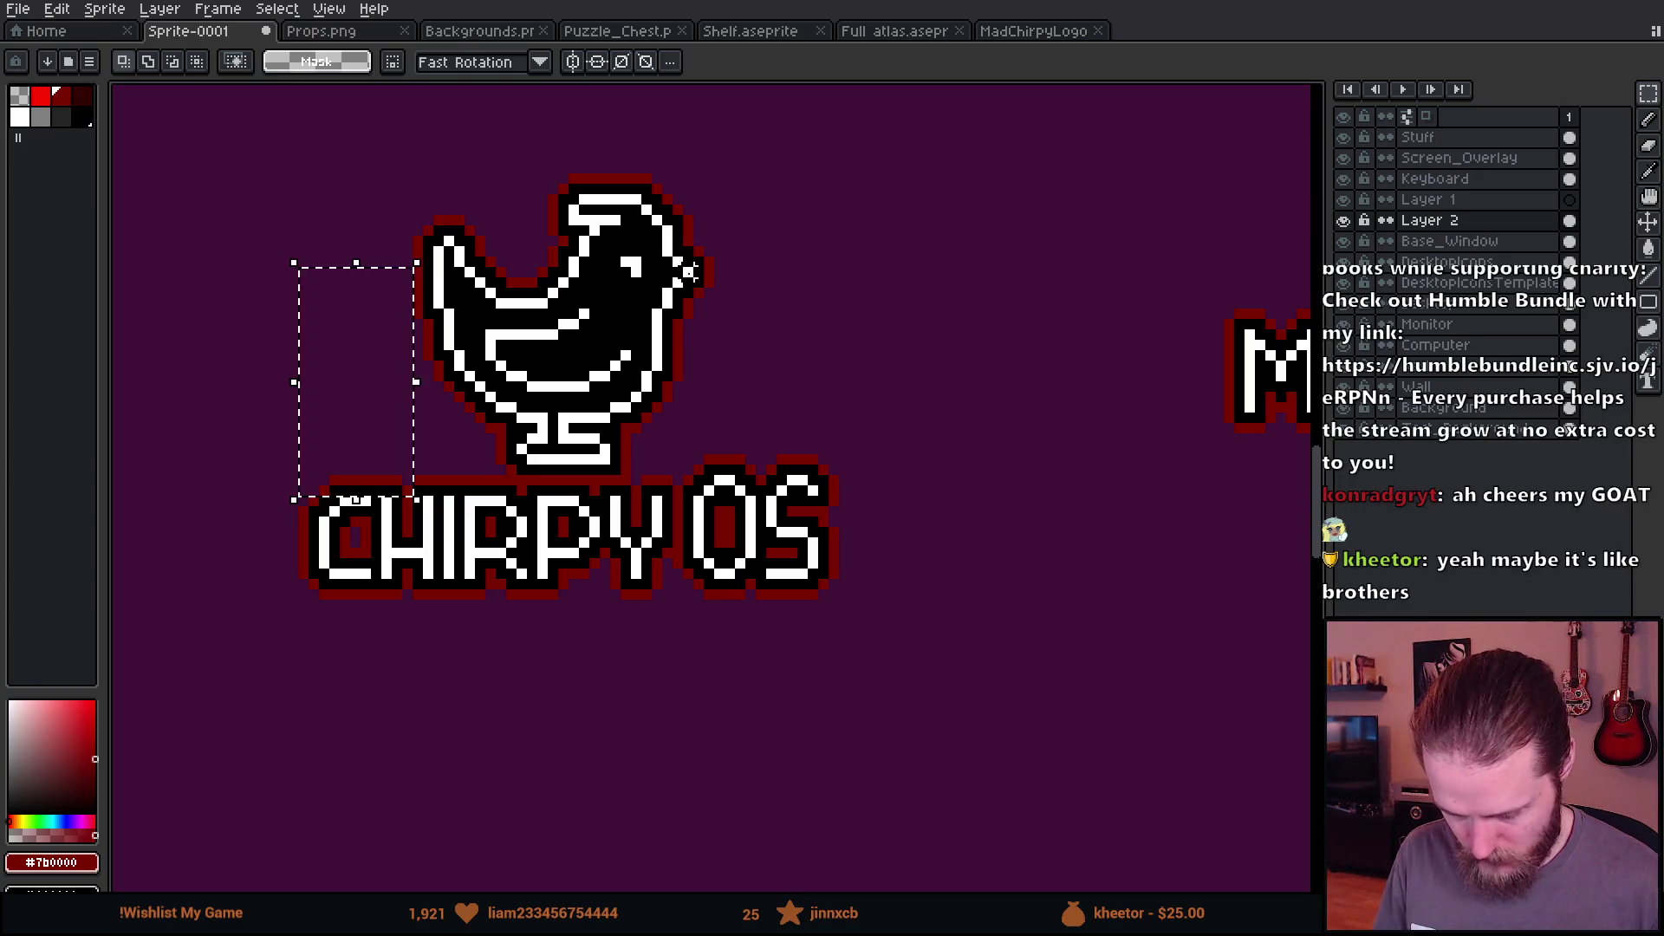
Step: Select the whole chick and CHIRPY OS logo
{"action": "mouse_move", "coordinate": [715, 258]}
{"action": "left_mouse_down"}
{"action": "mouse_move", "coordinate": [780, 407]}
{"action": "mouse_move", "coordinate": [847, 501]}
{"action": "left_mouse_up"}
{"action": "key", "text": "ctrl+d"}
{"action": "scroll", "coordinate": [778, 625], "scroll_direction": "down", "scroll_amount": 3}
{"action": "scroll", "coordinate": [779, 625], "scroll_direction": "down", "scroll_amount": 3}
{"action": "scroll", "coordinate": [779, 626], "scroll_direction": "up", "scroll_amount": 3}
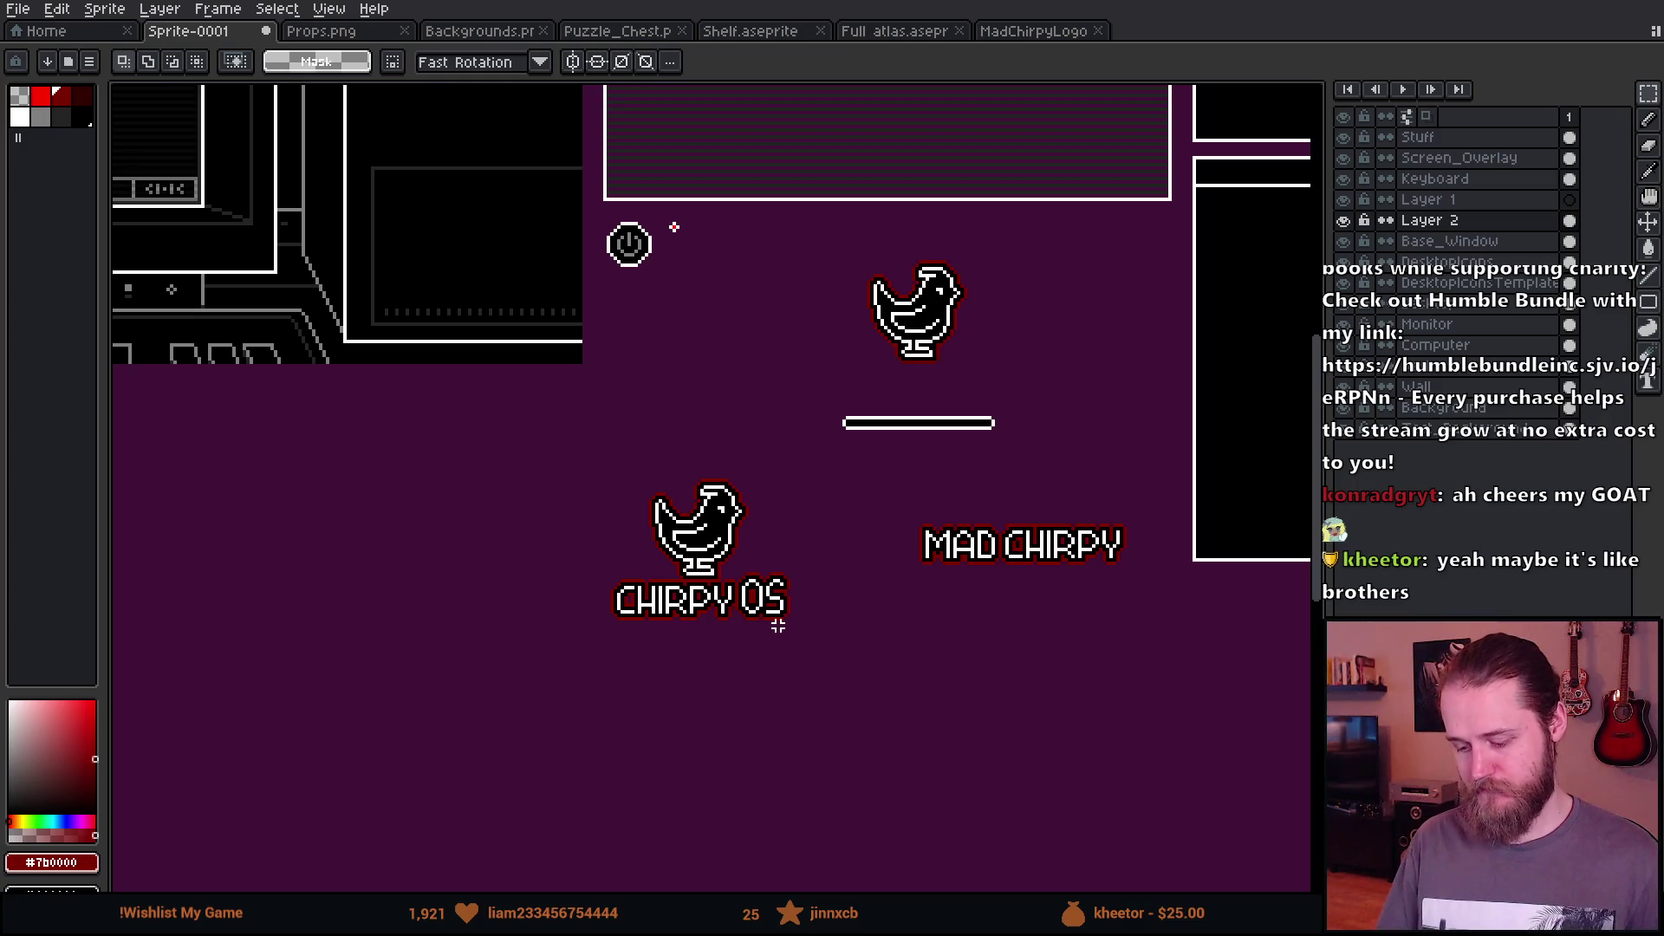
{"action": "mouse_move", "coordinate": [573, 463]}
{"action": "left_mouse_down"}
{"action": "mouse_move", "coordinate": [827, 681]}
{"action": "mouse_move", "coordinate": [815, 710]}
{"action": "left_mouse_up"}
{"action": "left_click_drag", "start_coordinate": [733, 631], "coordinate": [1112, 768]}
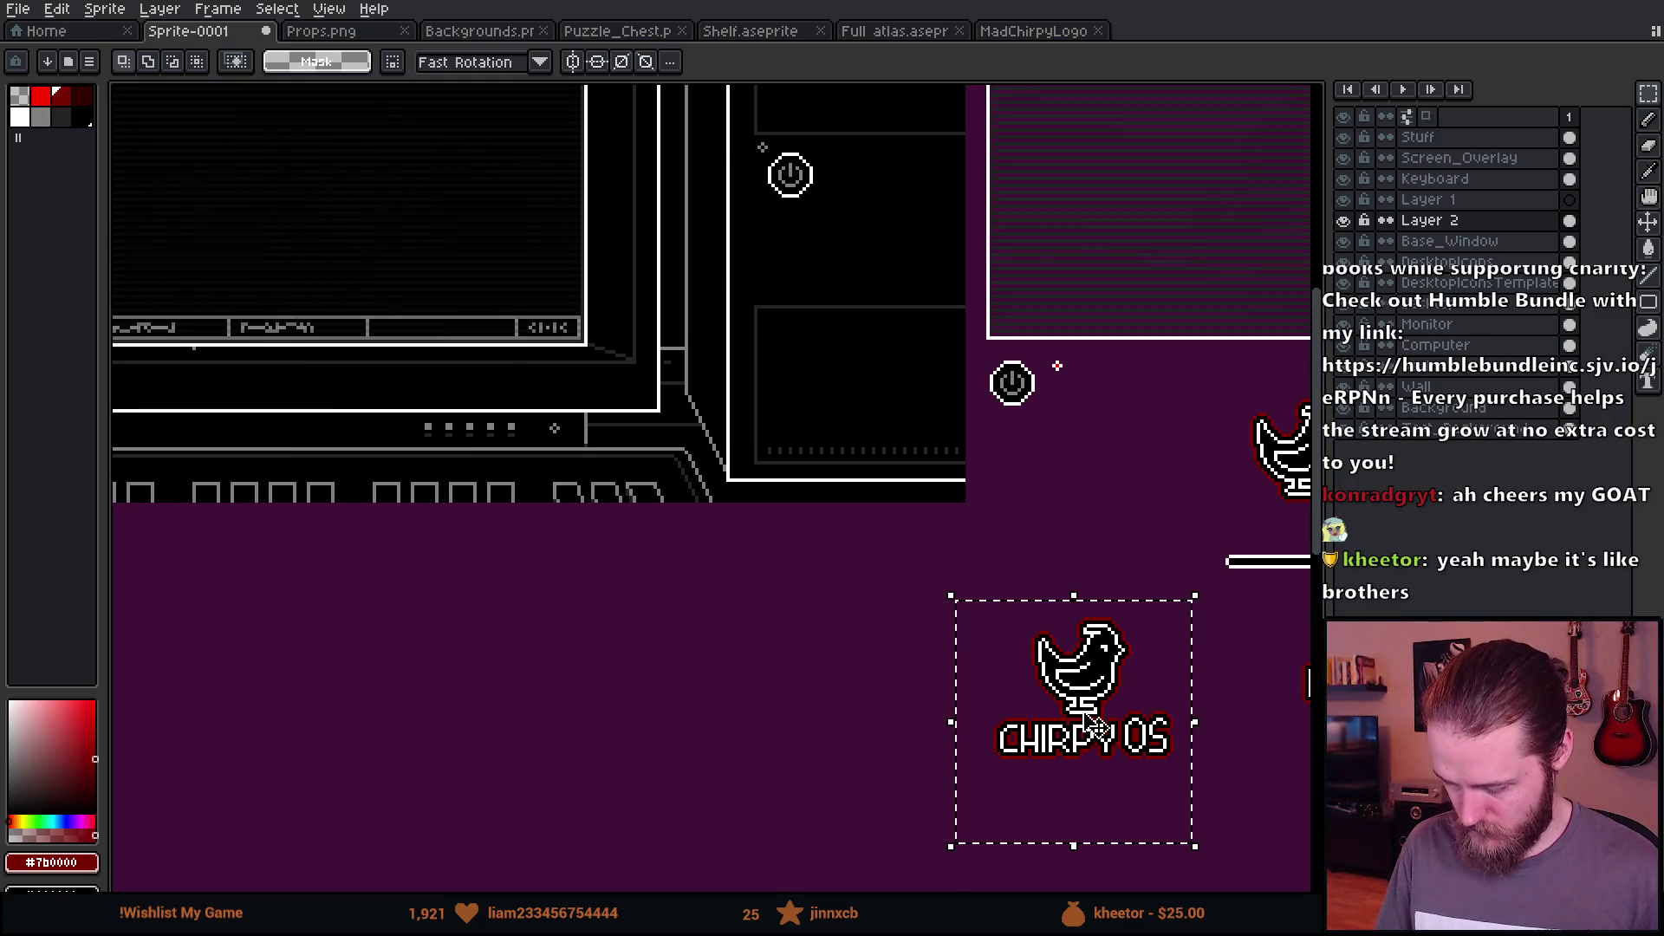
Step: Merge Layer 2 down into Base_Window, checking layer visibility before and after
{"action": "left_click", "coordinate": [1342, 220]}
{"action": "left_click", "coordinate": [1342, 220]}
{"action": "right_click", "coordinate": [1456, 229]}
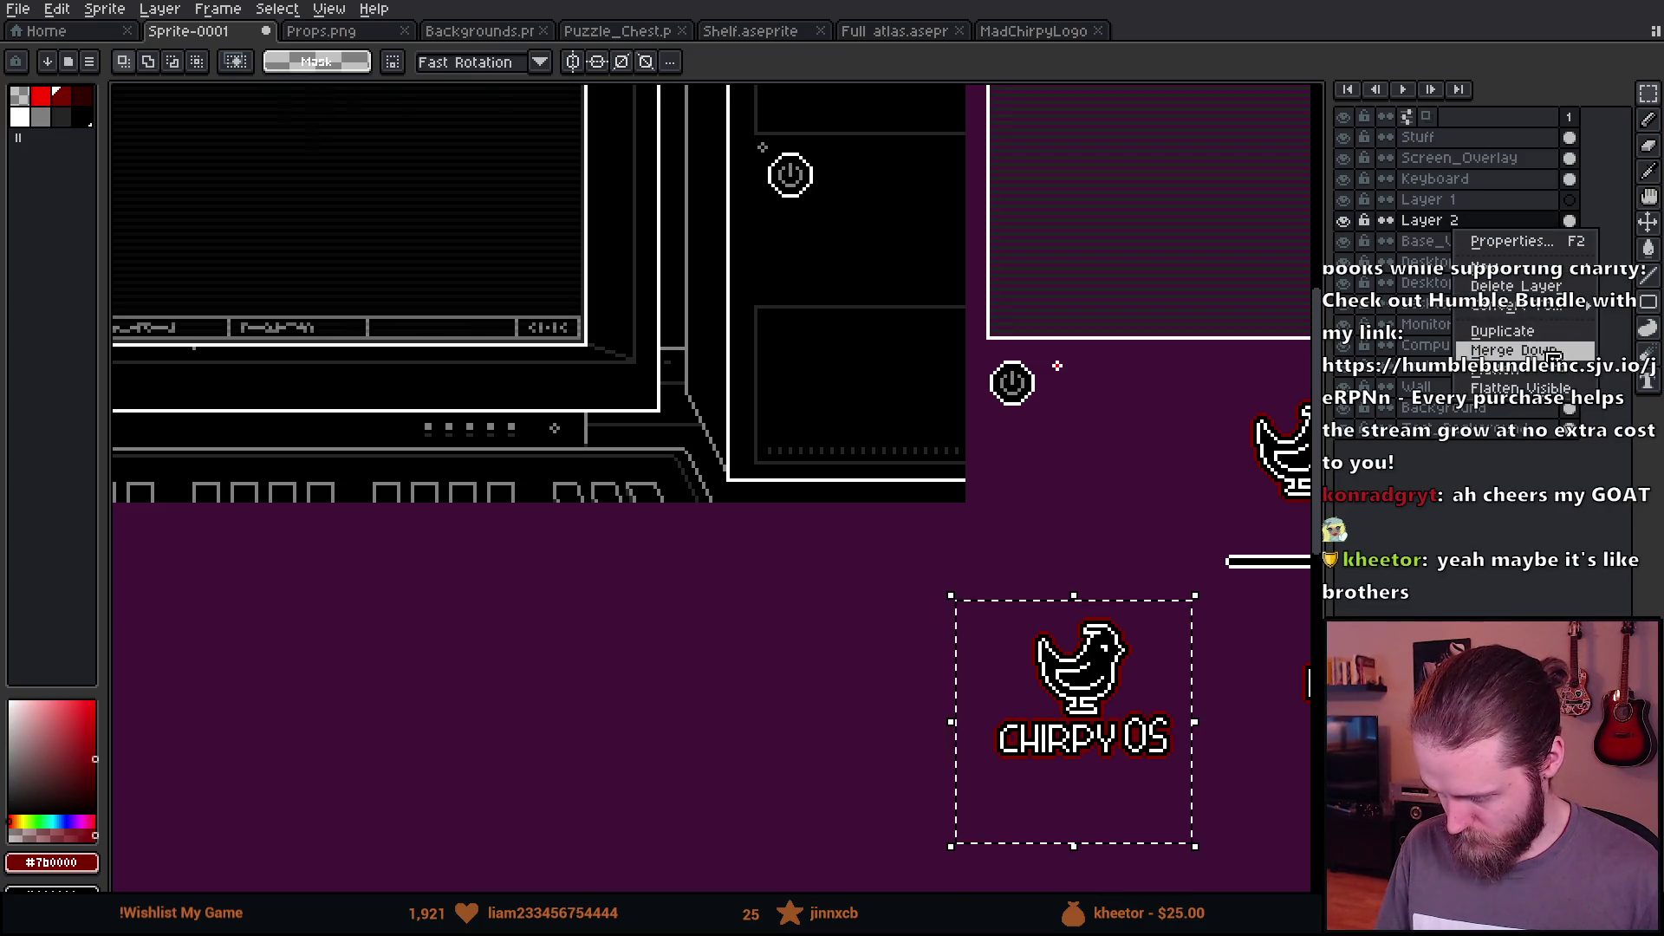
{"action": "left_click", "coordinate": [1526, 350]}
{"action": "left_click", "coordinate": [1342, 221]}
{"action": "left_click", "coordinate": [1343, 220]}
{"action": "left_click", "coordinate": [1343, 221]}
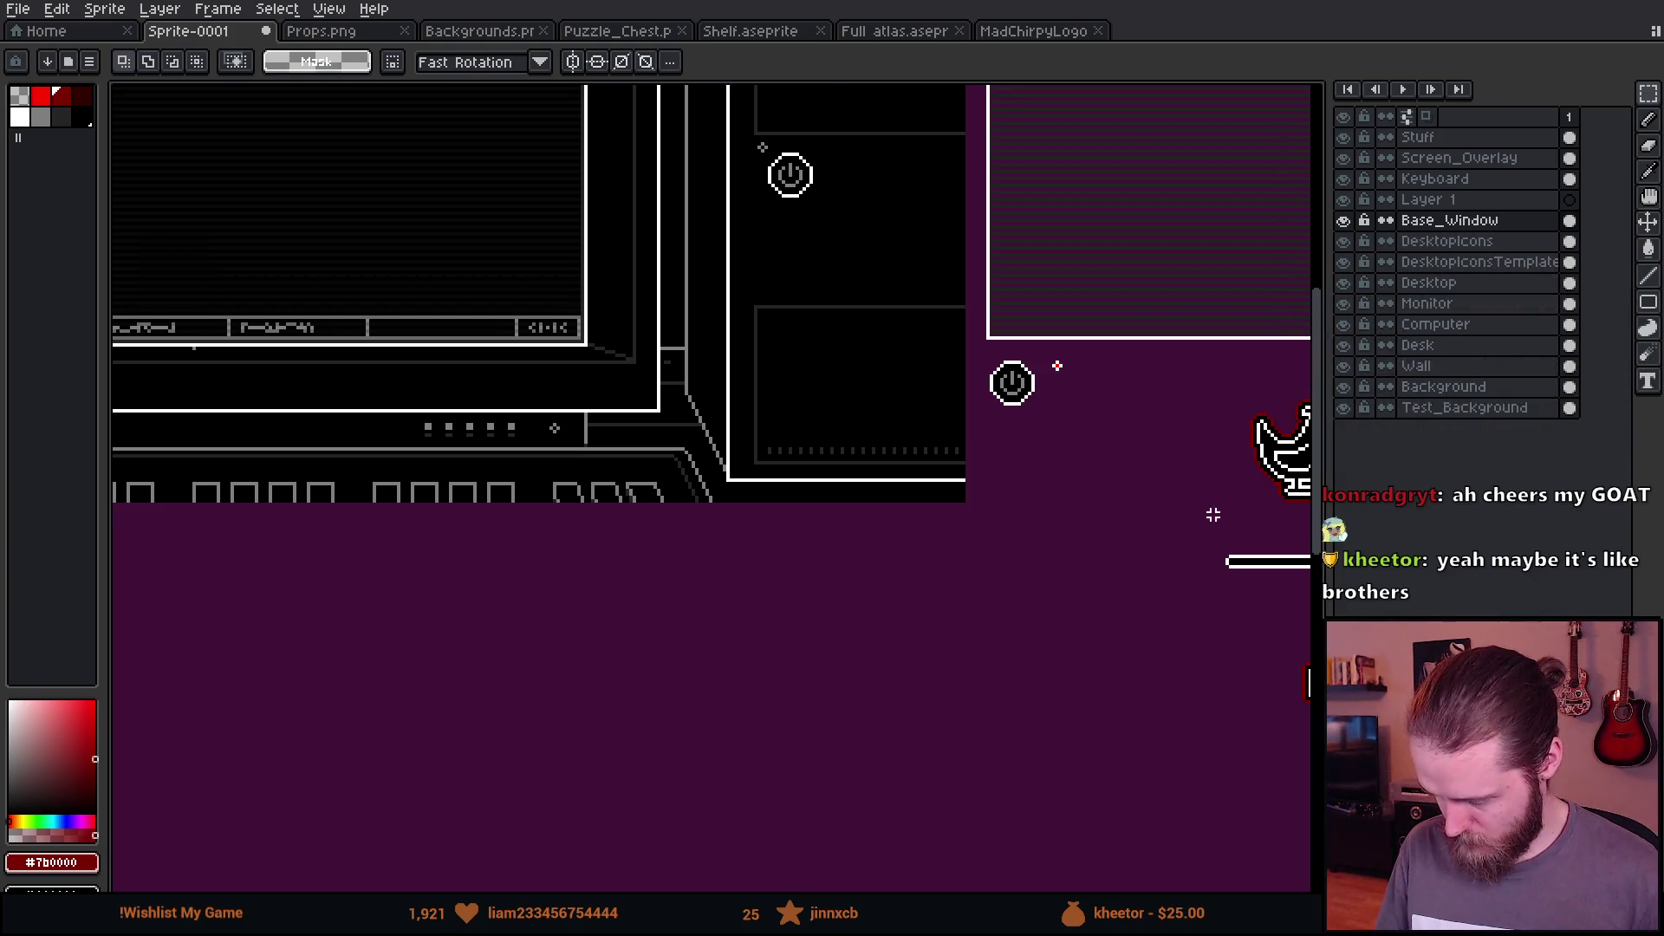
Step: Paste the chick logo and center it on the monitor screen as a preview
{"action": "key", "text": "ctrl+v"}
{"action": "left_click_drag", "start_coordinate": [1142, 760], "coordinate": [438, 234]}
{"action": "left_click_drag", "start_coordinate": [693, 390], "coordinate": [843, 398]}
{"action": "left_click", "coordinate": [859, 513]}
{"action": "scroll", "coordinate": [859, 513], "scroll_direction": "down", "scroll_amount": 2}
{"action": "scroll", "coordinate": [875, 443], "scroll_direction": "up", "scroll_amount": 2}
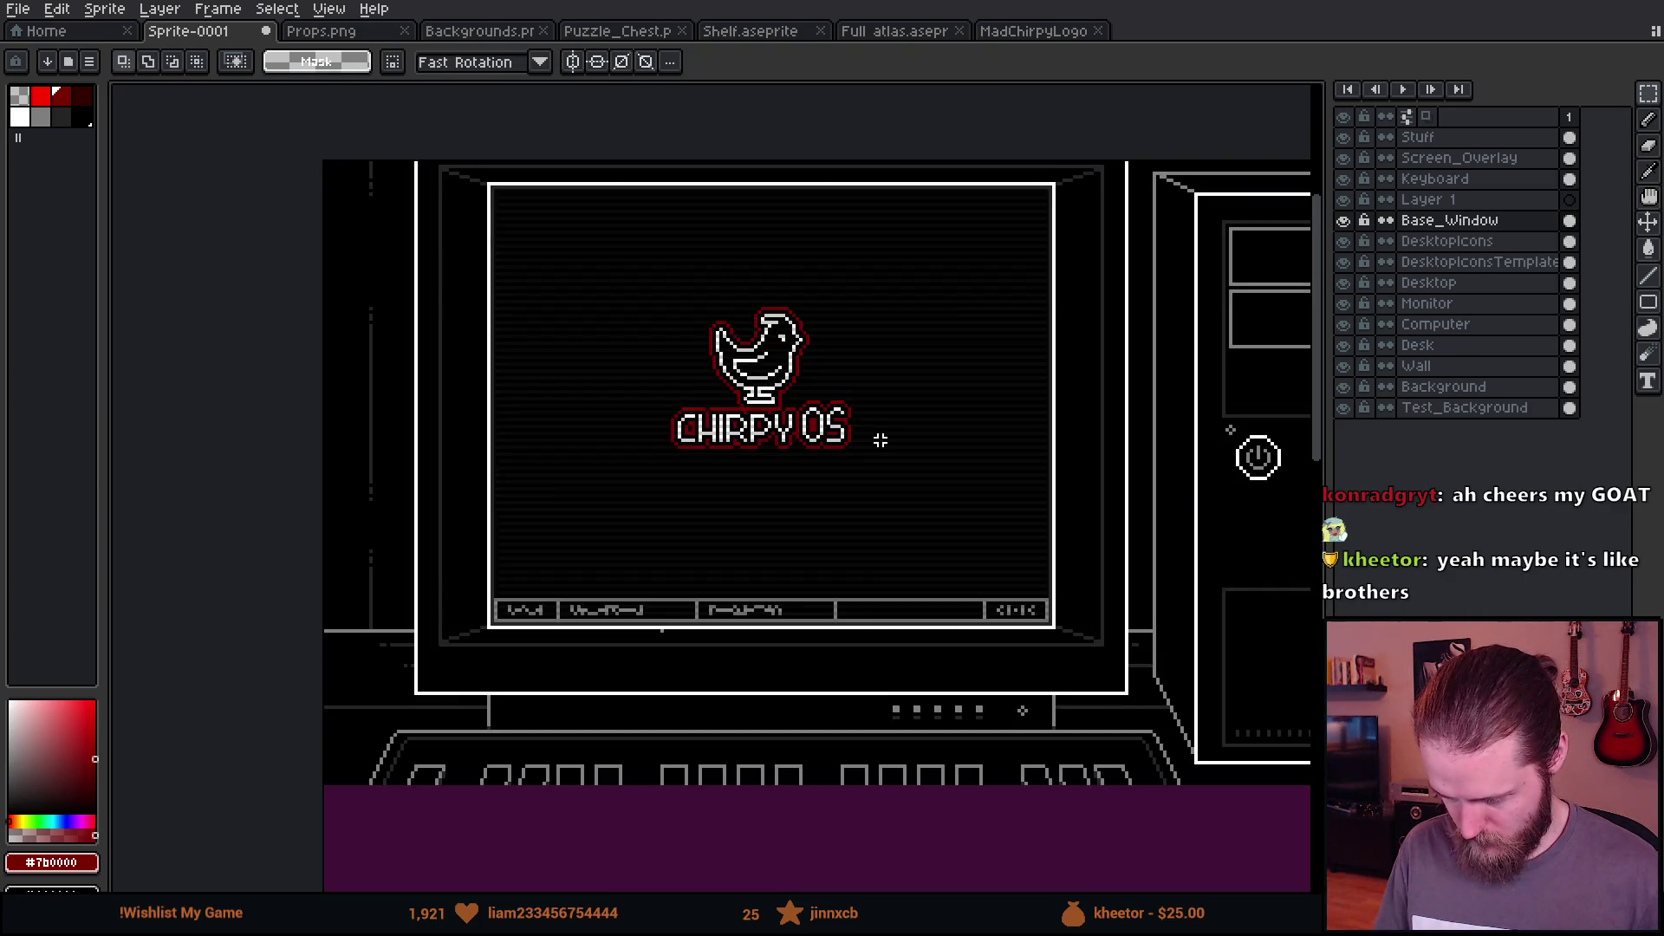
{"action": "left_click_drag", "start_coordinate": [1004, 551], "coordinate": [804, 456]}
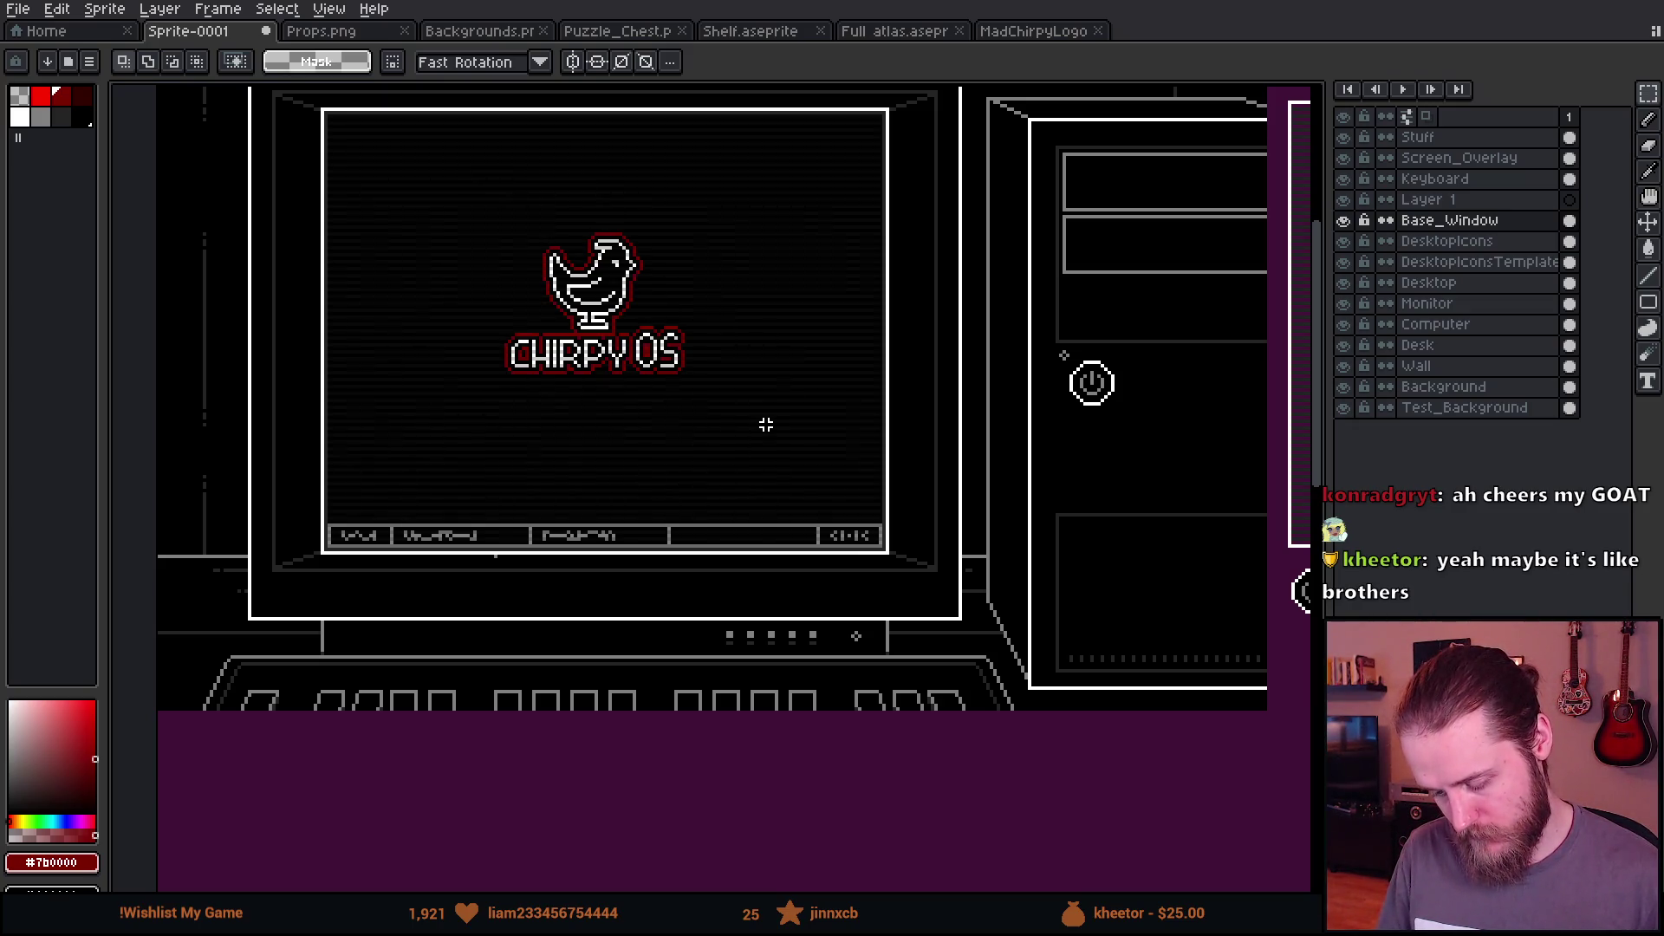
Step: Move the logo off the monitor back onto the purple sheet area
{"action": "scroll", "coordinate": [766, 424], "scroll_direction": "down", "scroll_amount": 2}
{"action": "mouse_move", "coordinate": [598, 275]}
{"action": "left_mouse_down"}
{"action": "mouse_move", "coordinate": [772, 472]}
{"action": "mouse_move", "coordinate": [1024, 637]}
{"action": "mouse_move", "coordinate": [1162, 791]}
{"action": "mouse_move", "coordinate": [691, 538]}
{"action": "mouse_move", "coordinate": [706, 616]}
{"action": "mouse_move", "coordinate": [509, 381]}
{"action": "left_mouse_up"}
{"action": "scroll", "coordinate": [706, 616], "scroll_direction": "up", "scroll_amount": 3}
{"action": "key", "text": "Return"}
Step: Delete the MAD CHIRPY text, the top-right bird and leftover pixels
{"action": "left_click_drag", "start_coordinate": [754, 260], "coordinate": [1092, 434]}
{"action": "key", "text": "Delete"}
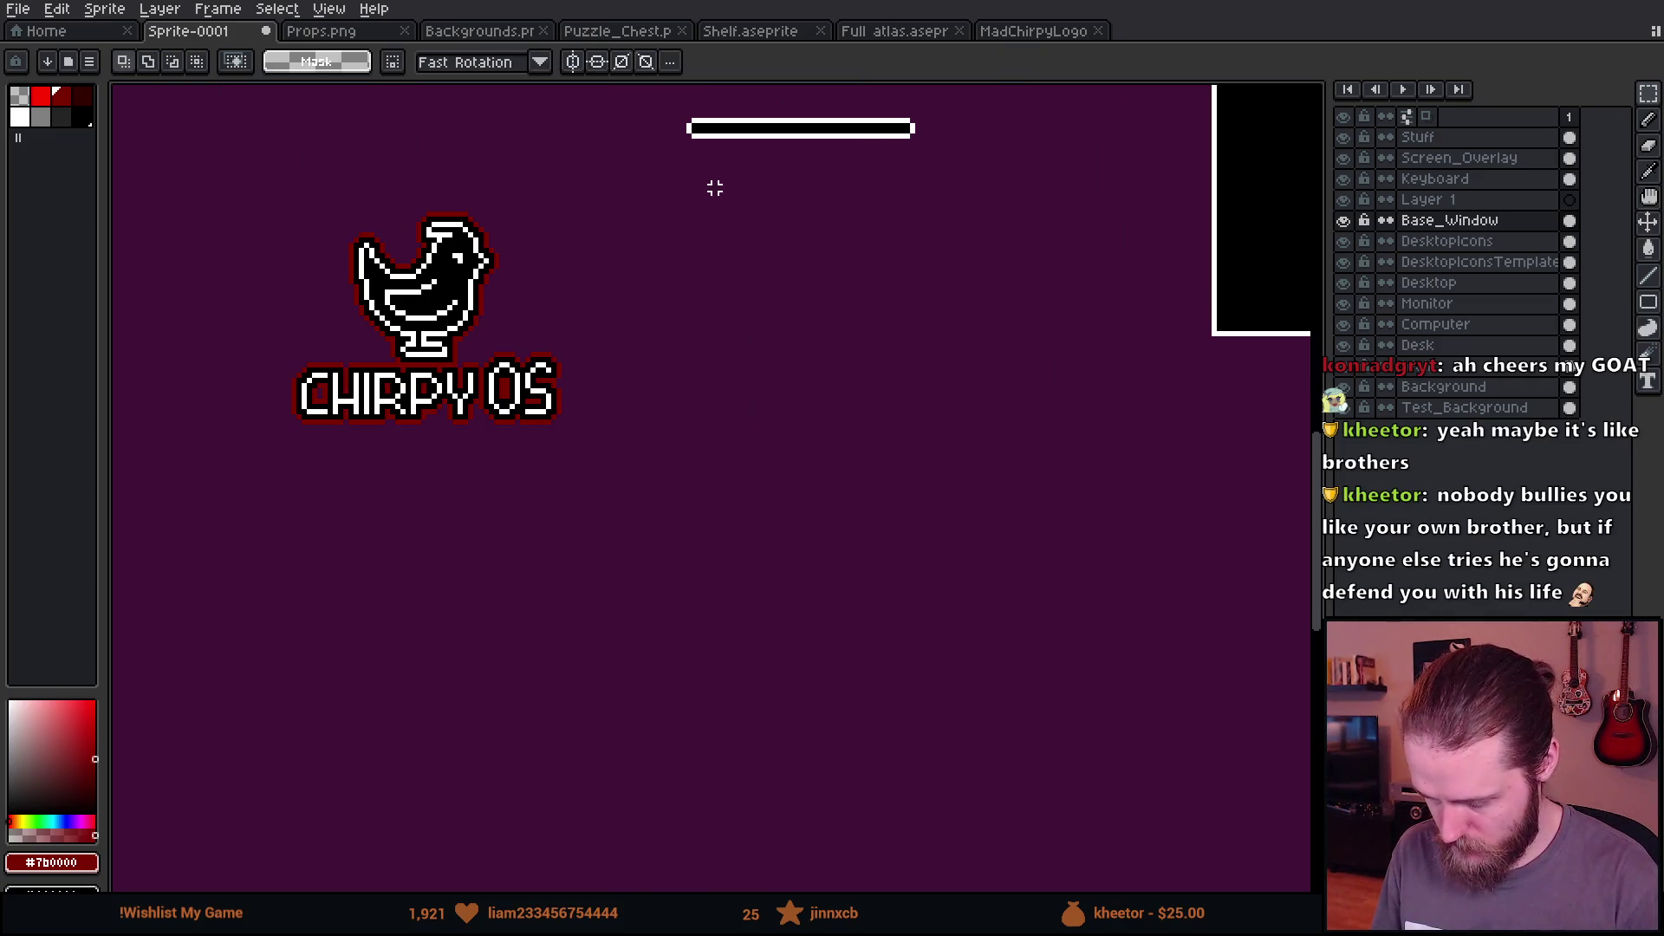
{"action": "scroll", "coordinate": [870, 212], "scroll_direction": "up", "scroll_amount": 3}
{"action": "left_click_drag", "start_coordinate": [801, 165], "coordinate": [1127, 312]}
{"action": "key", "text": "Delete"}
{"action": "left_click_drag", "start_coordinate": [899, 115], "coordinate": [1092, 260]}
{"action": "key", "text": "Delete"}
Step: Nudge the CHIRPY OS logo slightly down-right onto the bar
{"action": "mouse_move", "coordinate": [416, 457]}
{"action": "left_mouse_down"}
{"action": "mouse_move", "coordinate": [790, 795]}
{"action": "mouse_move", "coordinate": [892, 471]}
{"action": "mouse_move", "coordinate": [1122, 431]}
{"action": "left_mouse_up"}
{"action": "scroll", "coordinate": [828, 515], "scroll_direction": "up", "scroll_amount": 1}
{"action": "scroll", "coordinate": [827, 514], "scroll_direction": "up", "scroll_amount": 1}
{"action": "left_click_drag", "start_coordinate": [791, 569], "coordinate": [813, 584]}
{"action": "key", "text": "Return"}
{"action": "left_click", "coordinate": [382, 795]}
{"action": "scroll", "coordinate": [361, 618], "scroll_direction": "up", "scroll_amount": 1}
Step: Move the bar's left end further left and stretch a bar slice to fill the gap
{"action": "left_click_drag", "start_coordinate": [382, 578], "coordinate": [522, 699]}
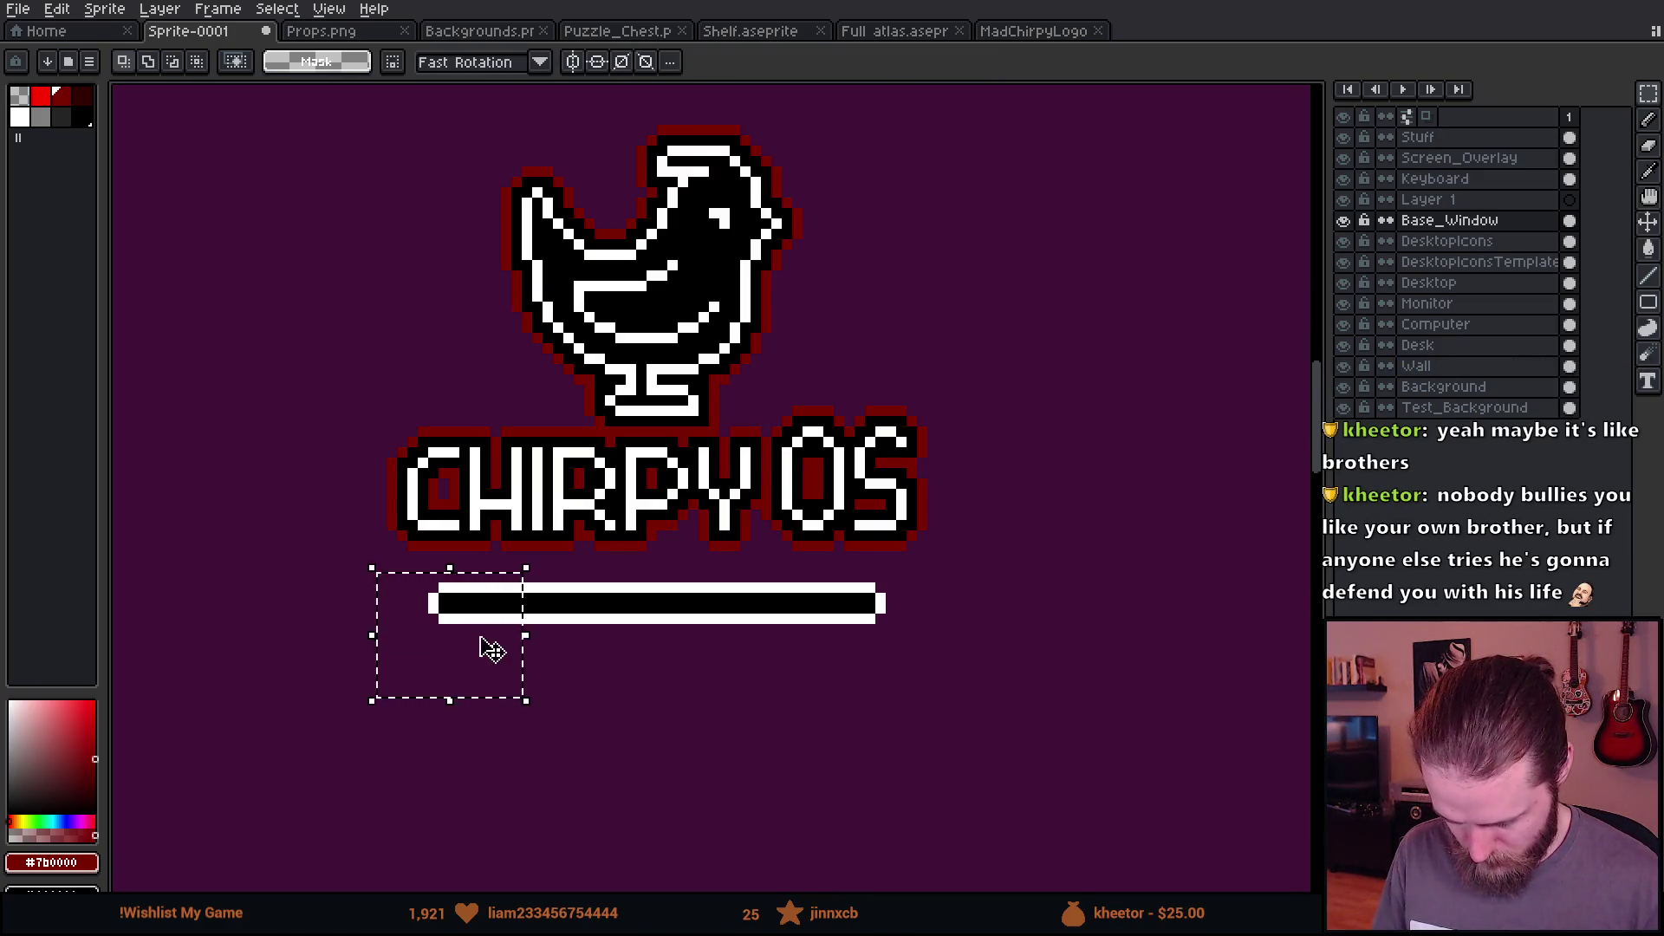
{"action": "scroll", "coordinate": [486, 646], "scroll_direction": "up", "scroll_amount": 2}
{"action": "left_click_drag", "start_coordinate": [460, 650], "coordinate": [311, 652]}
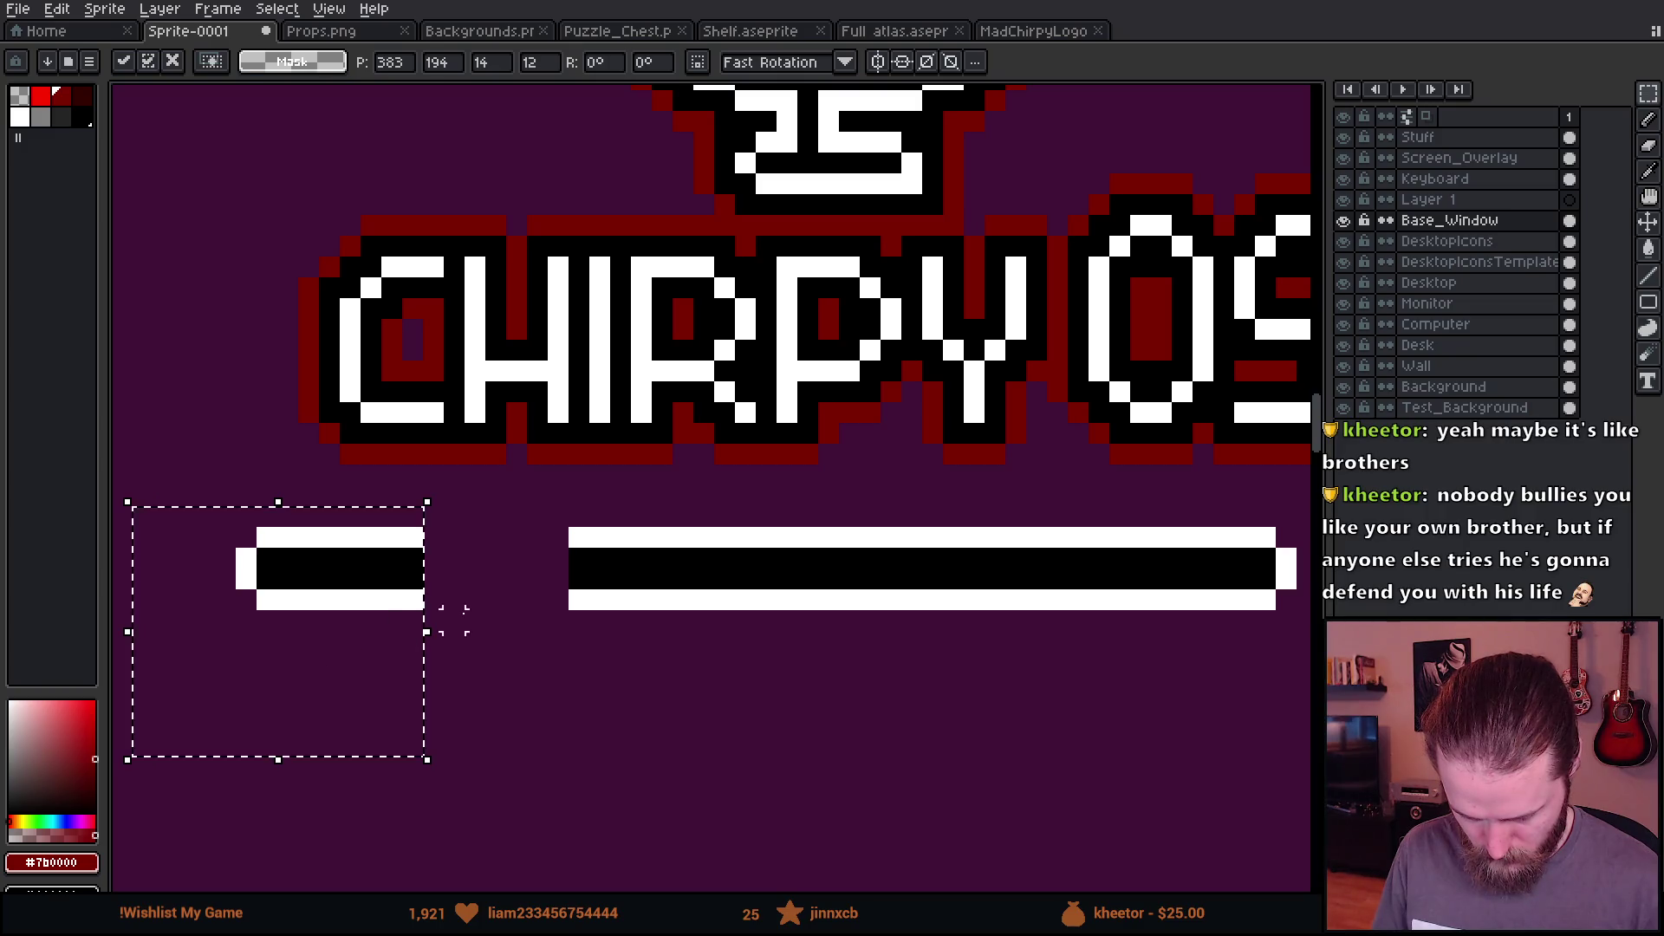
{"action": "key", "text": "Return"}
{"action": "scroll", "coordinate": [409, 566], "scroll_direction": "down", "scroll_amount": 3}
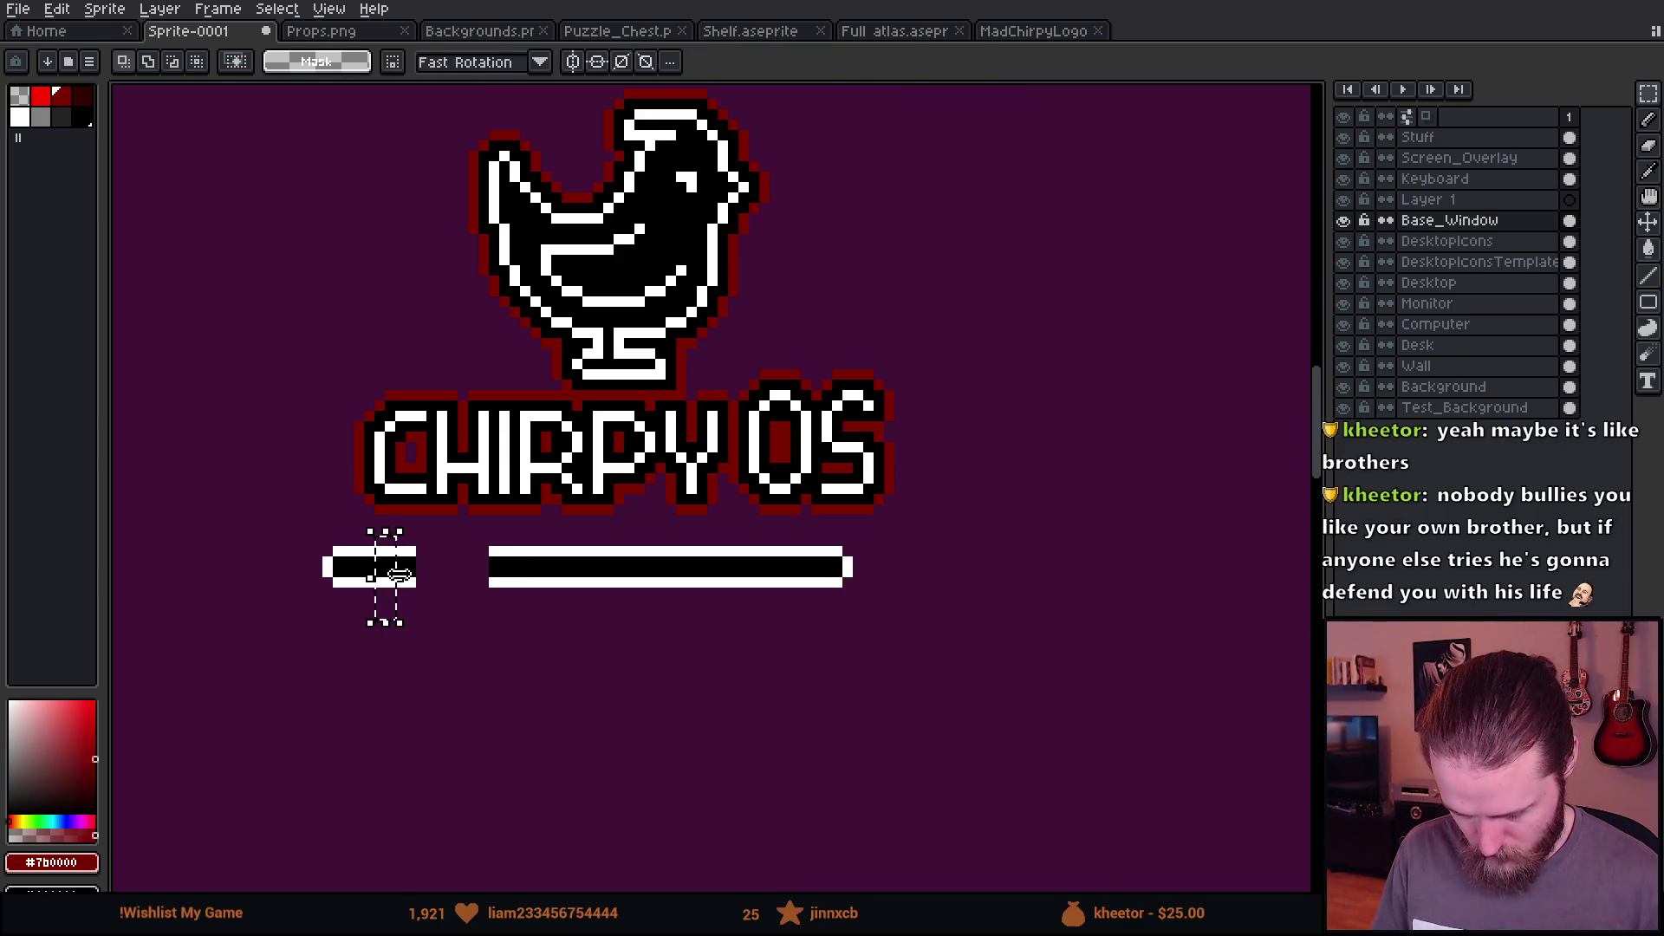
{"action": "left_click_drag", "start_coordinate": [395, 596], "coordinate": [646, 598]}
{"action": "key", "text": "Return"}
Step: Move the bar's right end further to the right
{"action": "scroll", "coordinate": [717, 533], "scroll_direction": "up", "scroll_amount": 1}
{"action": "left_click_drag", "start_coordinate": [710, 513], "coordinate": [977, 710]}
{"action": "left_click_drag", "start_coordinate": [811, 632], "coordinate": [969, 650]}
{"action": "left_click", "coordinate": [537, 619]}
Step: Compare margins beside CHIRPY and OS, then stretch the bar's right piece left to rejoin it
{"action": "mouse_move", "coordinate": [191, 522]}
{"action": "left_mouse_down"}
{"action": "mouse_move", "coordinate": [170, 519]}
{"action": "mouse_move", "coordinate": [152, 414]}
{"action": "left_mouse_up"}
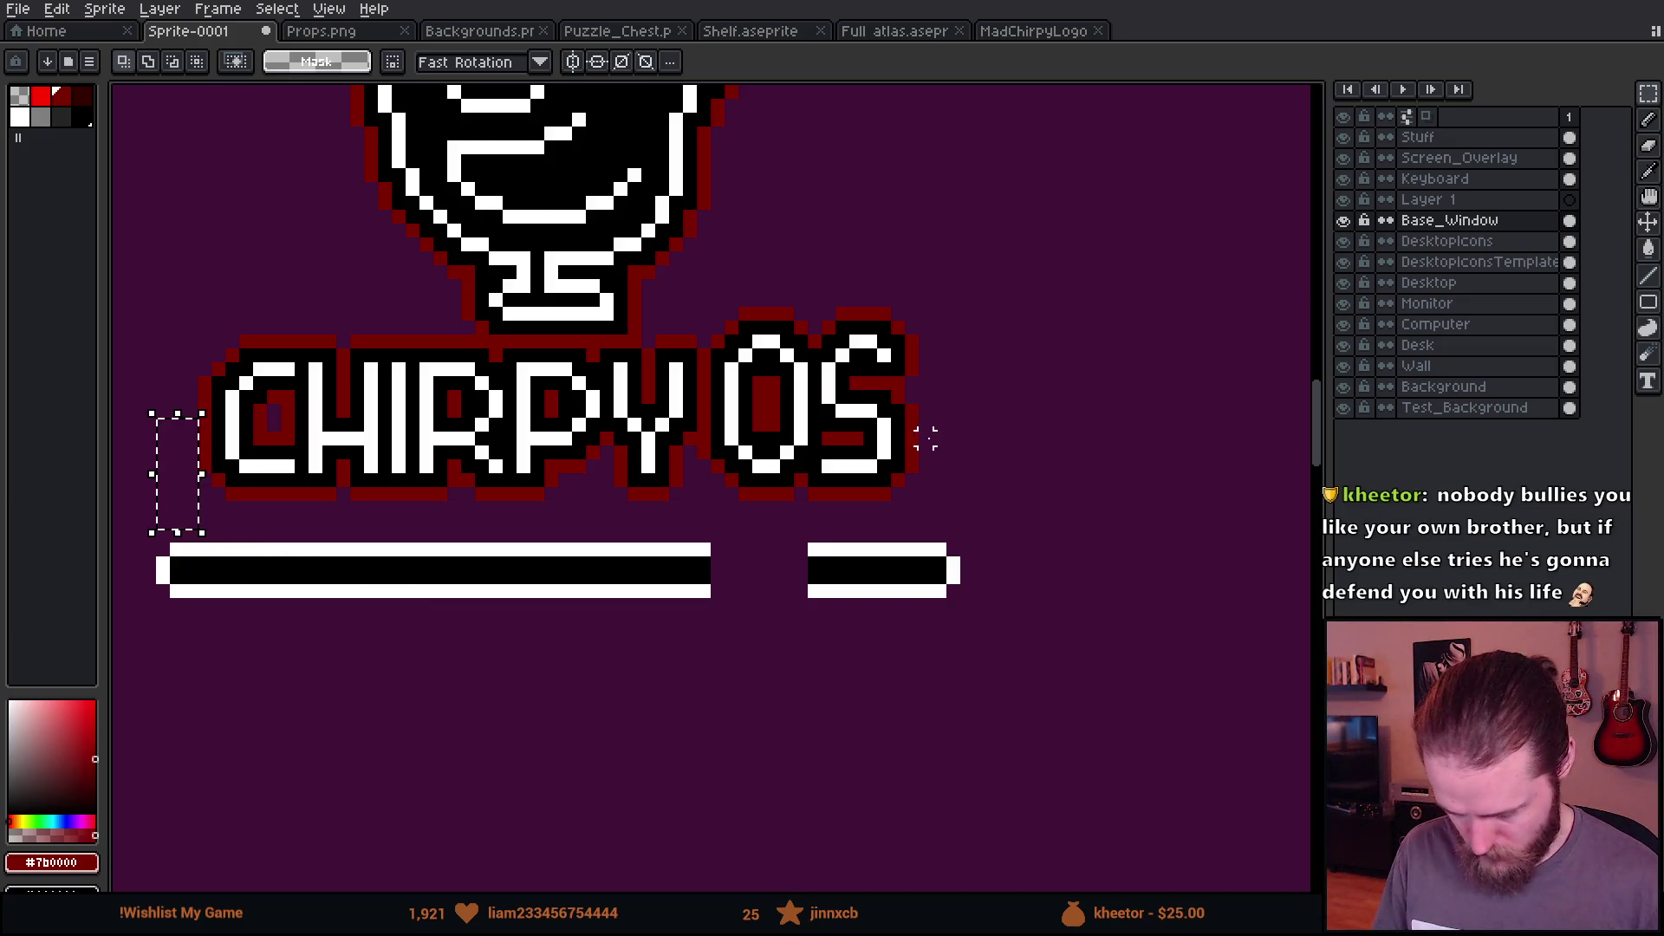
{"action": "left_click_drag", "start_coordinate": [919, 430], "coordinate": [965, 534]}
{"action": "left_click", "coordinate": [952, 699]}
{"action": "left_click_drag", "start_coordinate": [799, 548], "coordinate": [868, 641]}
{"action": "left_click_drag", "start_coordinate": [813, 593], "coordinate": [646, 607]}
{"action": "left_click", "coordinate": [718, 689]}
{"action": "scroll", "coordinate": [719, 690], "scroll_direction": "down", "scroll_amount": 4}
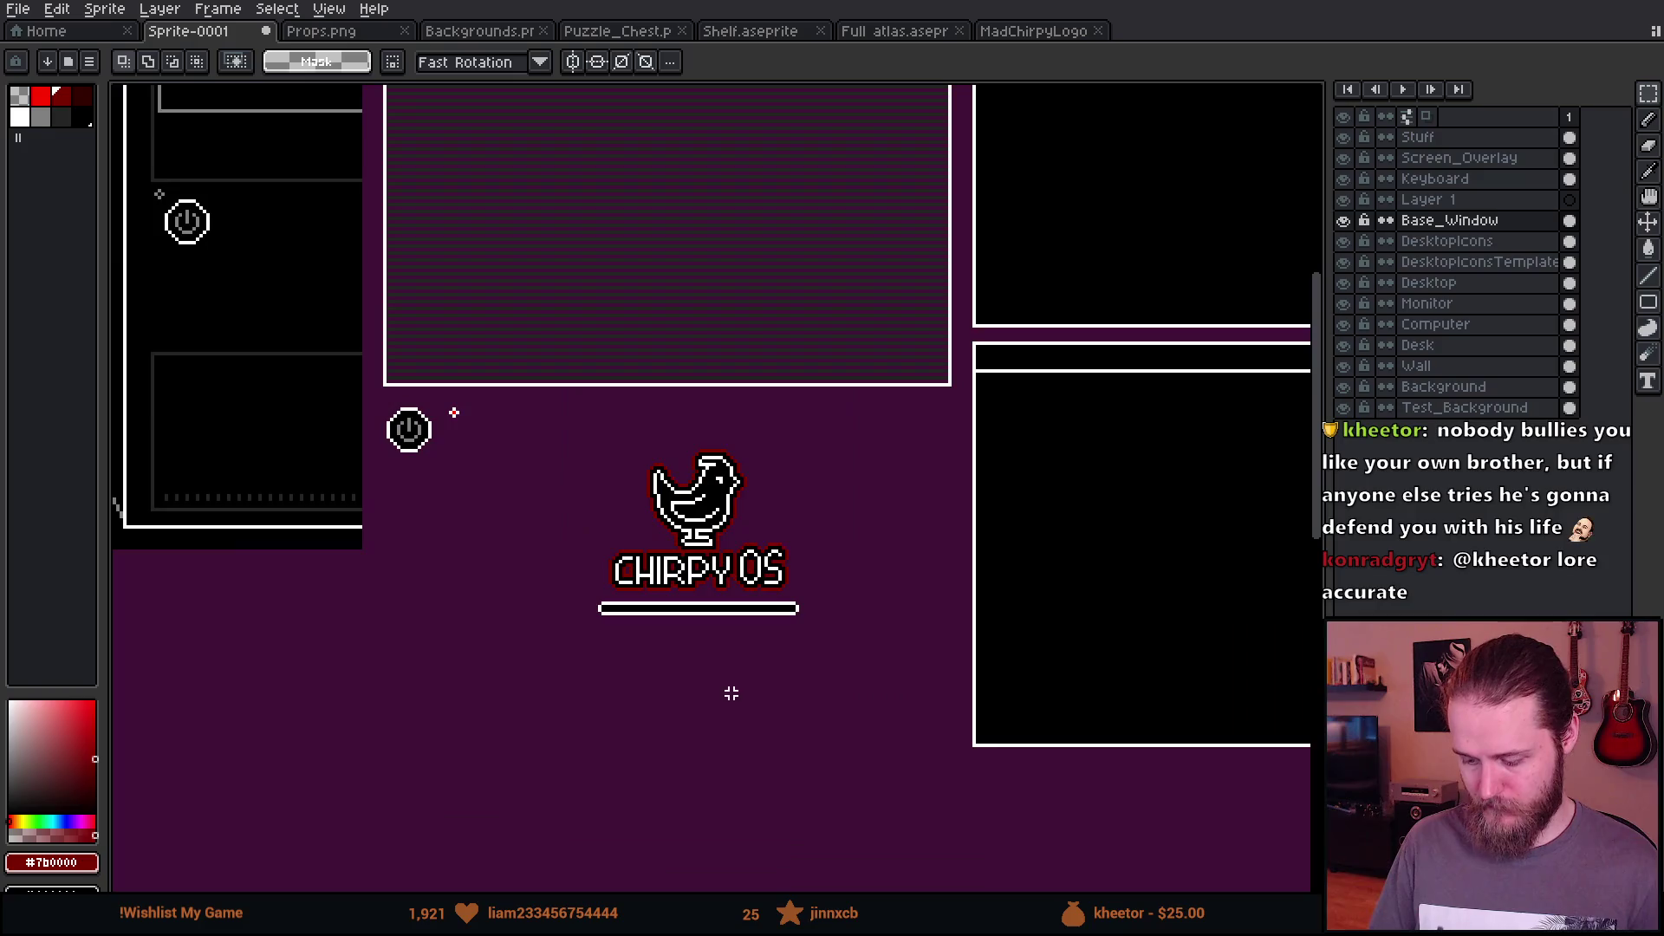
Step: Move the loading bar about 16 pixels lower beneath the CHIRPY OS logo
{"action": "scroll", "coordinate": [730, 693], "scroll_direction": "up", "scroll_amount": 2}
{"action": "left_click_drag", "start_coordinate": [448, 562], "coordinate": [970, 770]}
{"action": "left_click_drag", "start_coordinate": [791, 672], "coordinate": [796, 689]}
{"action": "key", "text": "Return"}
Step: Try the whole CHIRPY OS splash on the monitor screen, then drop it back on the purple area
{"action": "scroll", "coordinate": [836, 390], "scroll_direction": "down", "scroll_amount": 3}
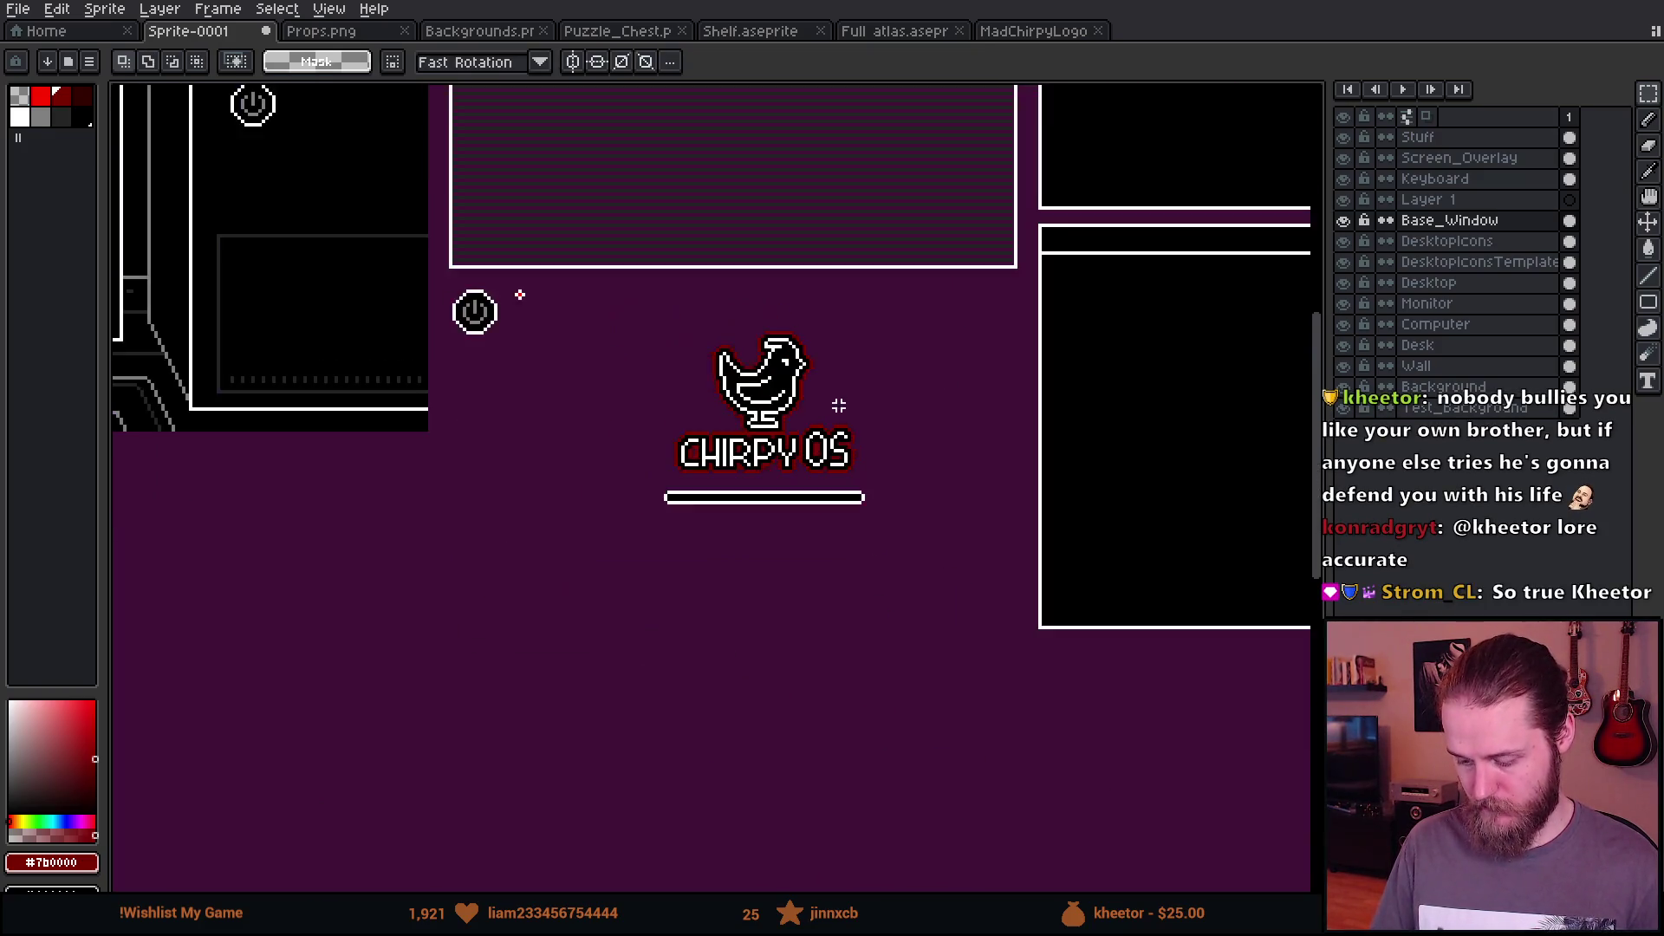
{"action": "left_click_drag", "start_coordinate": [610, 312], "coordinate": [929, 613]}
{"action": "scroll", "coordinate": [929, 613], "scroll_direction": "down", "scroll_amount": 3}
{"action": "mouse_move", "coordinate": [754, 565]}
{"action": "left_mouse_down"}
{"action": "mouse_move", "coordinate": [1007, 650]}
{"action": "mouse_move", "coordinate": [368, 413]}
{"action": "mouse_move", "coordinate": [1133, 661]}
{"action": "mouse_move", "coordinate": [947, 531]}
{"action": "mouse_move", "coordinate": [975, 573]}
{"action": "left_mouse_up"}
{"action": "scroll", "coordinate": [1007, 650], "scroll_direction": "up", "scroll_amount": 3}
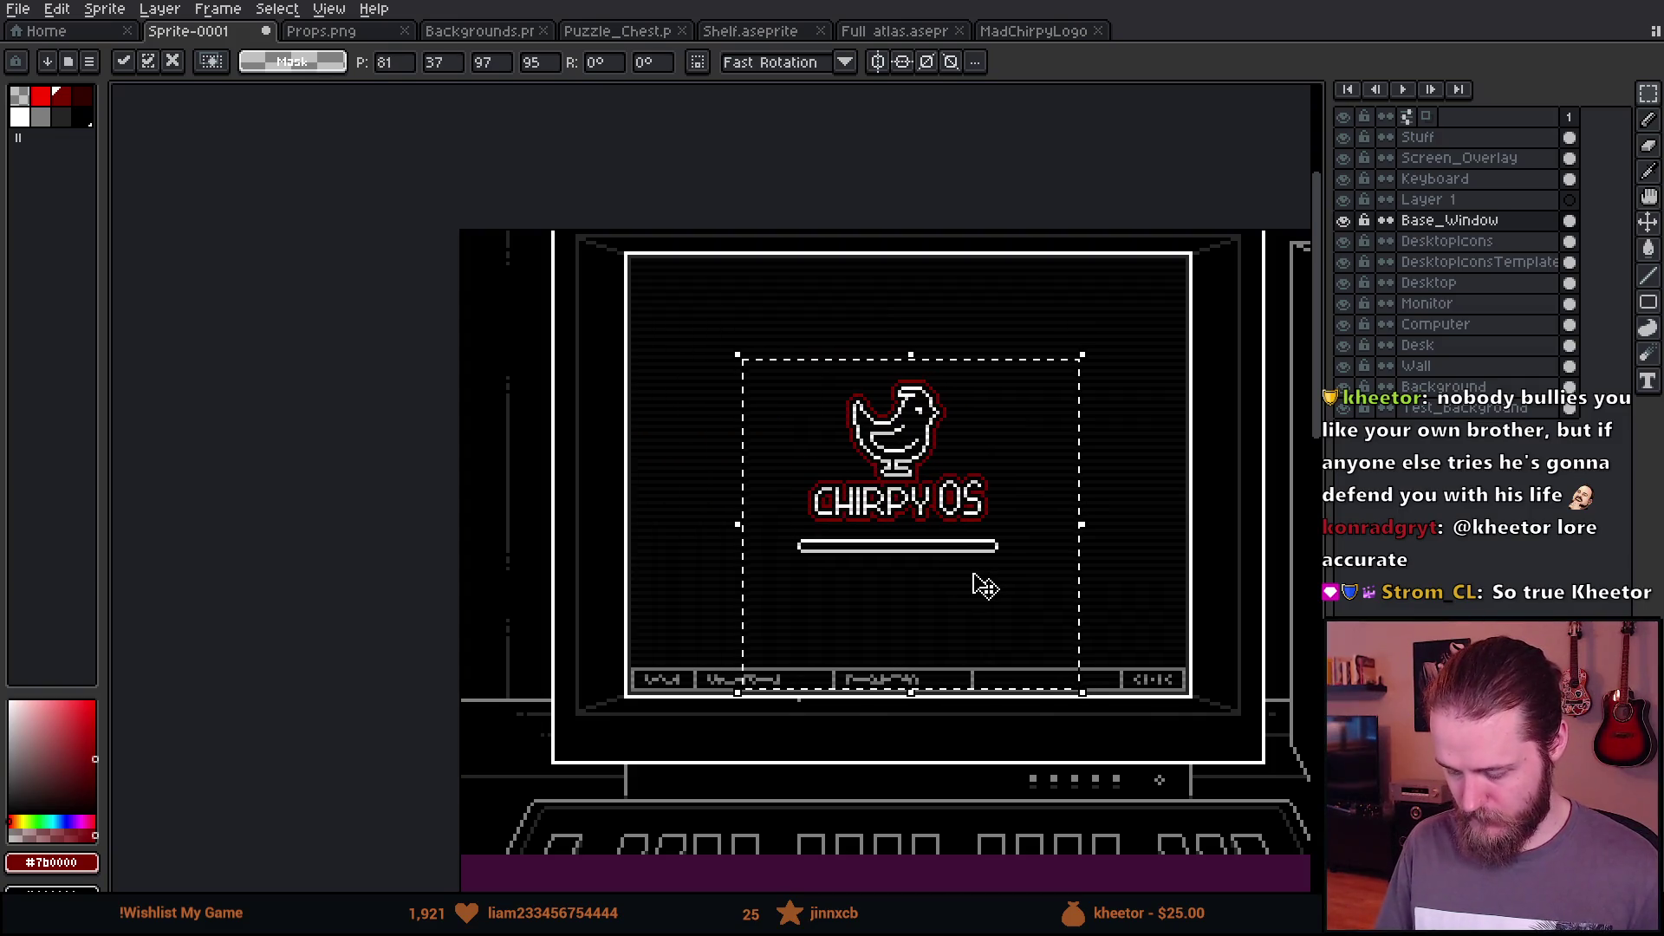
{"action": "scroll", "coordinate": [971, 594], "scroll_direction": "down", "scroll_amount": 2}
{"action": "scroll", "coordinate": [886, 637], "scroll_direction": "up", "scroll_amount": 2}
{"action": "left_click_drag", "start_coordinate": [1051, 624], "coordinate": [813, 639]}
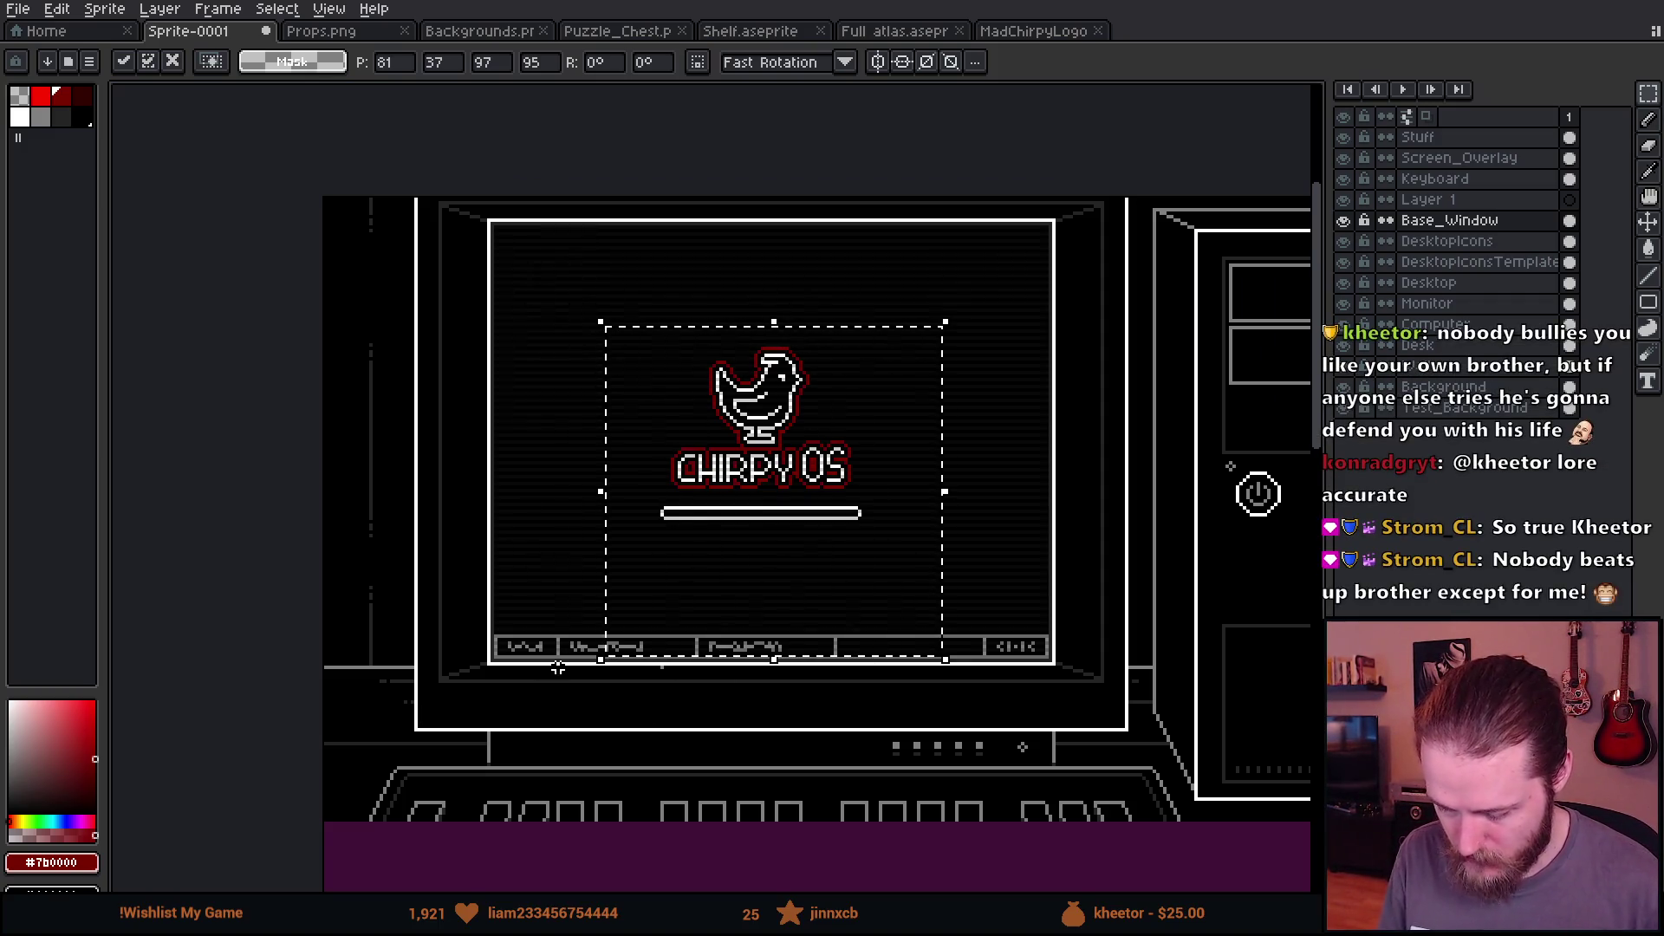
{"action": "key", "text": "Escape"}
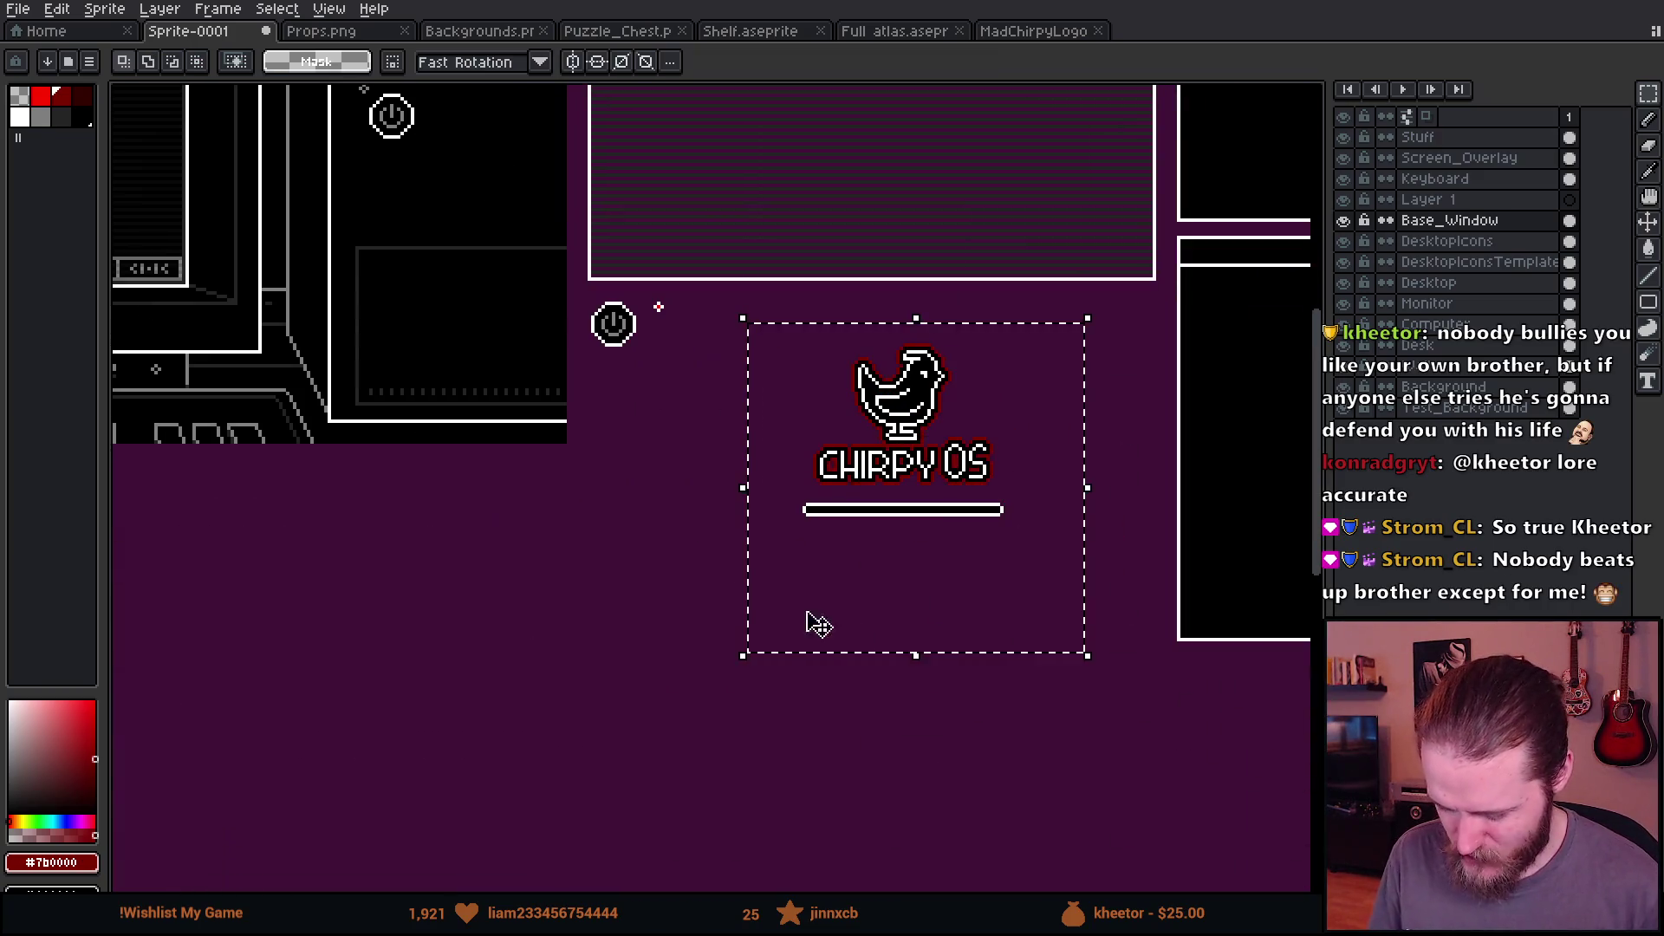
{"action": "key", "text": "ctrl+d"}
{"action": "scroll", "coordinate": [925, 531], "scroll_direction": "down", "scroll_amount": 1}
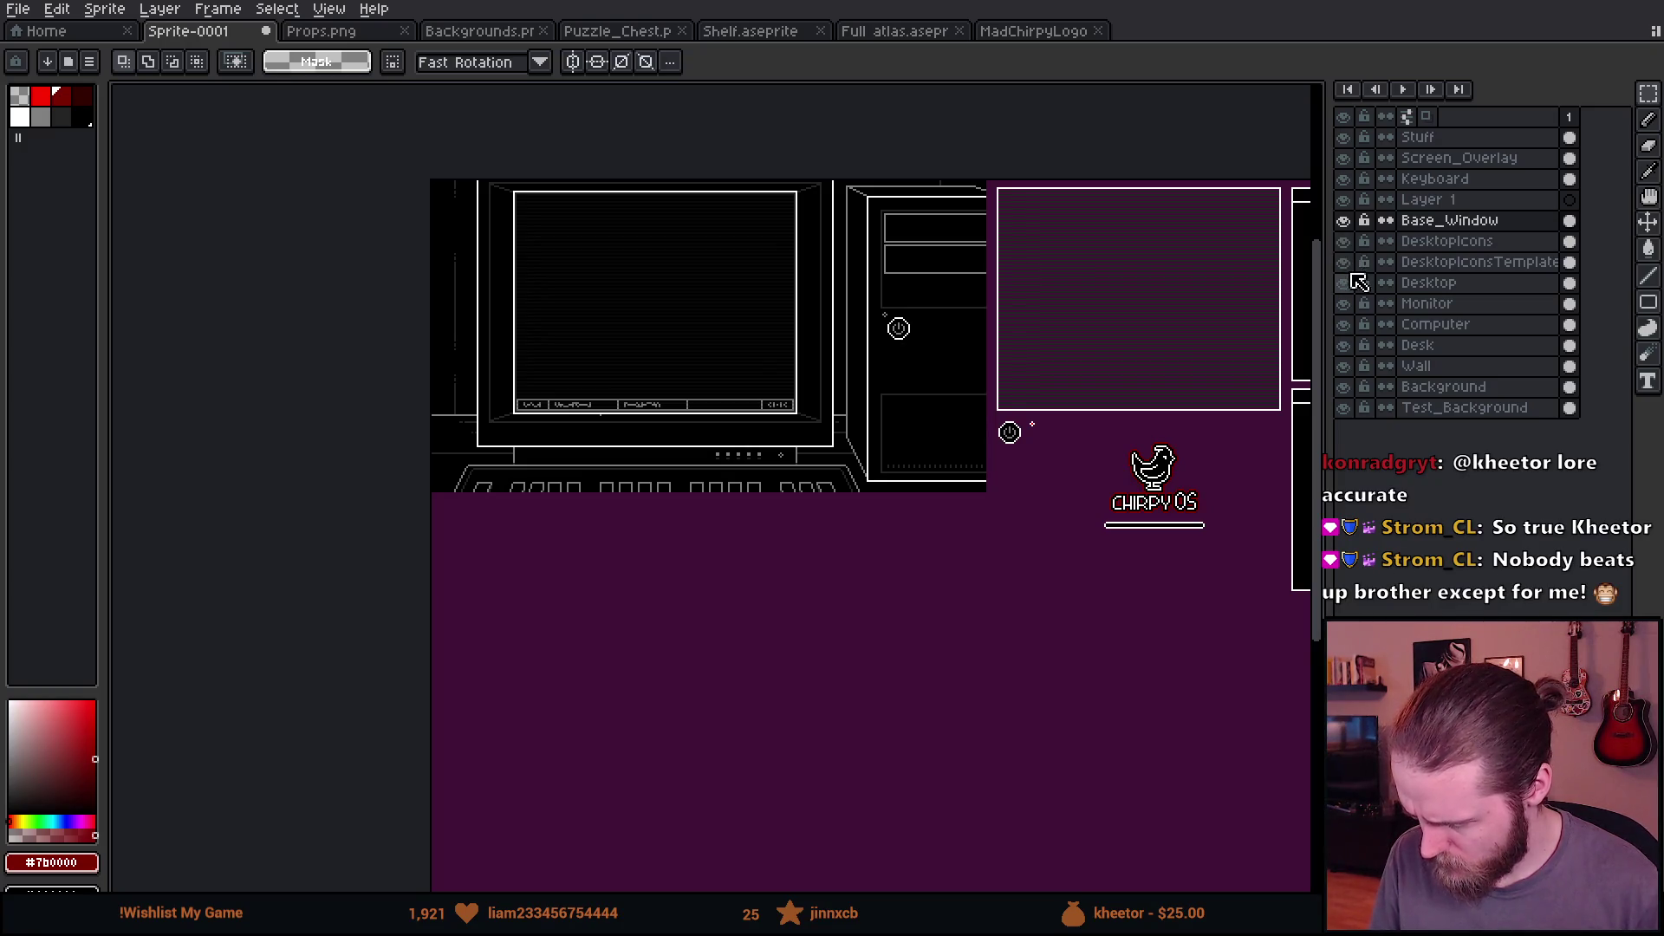
Step: On the Desktop layer, cut the taskbar strip out of the monitor screen
{"action": "left_click", "coordinate": [1493, 284]}
{"action": "scroll", "coordinate": [785, 348], "scroll_direction": "up", "scroll_amount": 2}
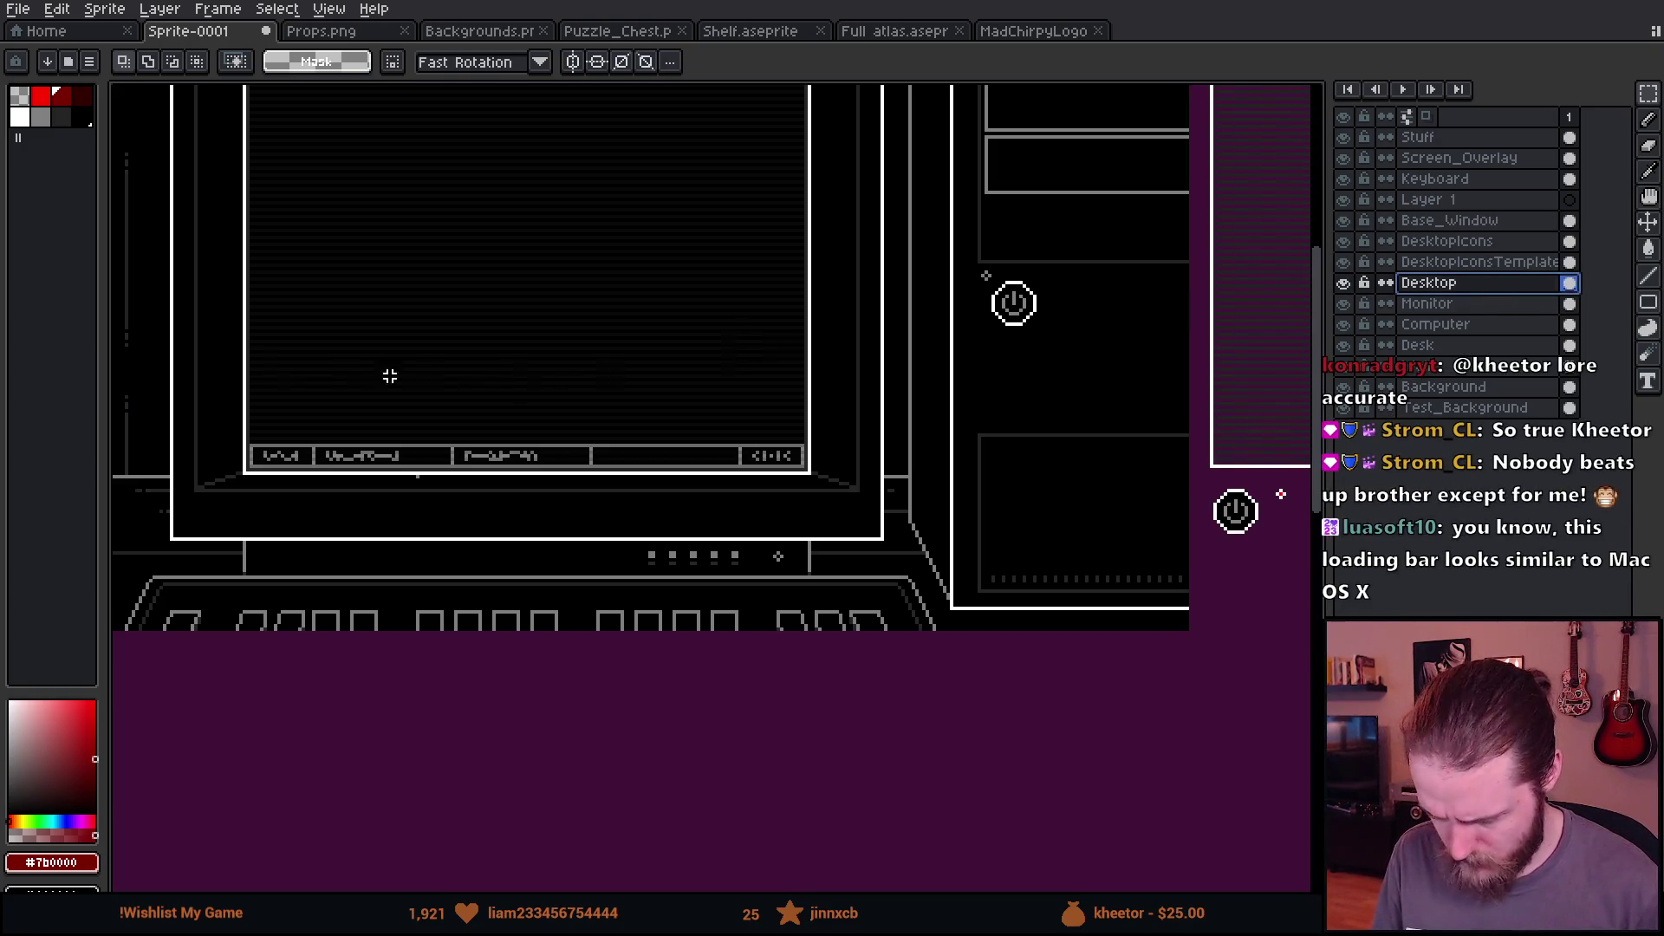
{"action": "mouse_move", "coordinate": [185, 167]}
{"action": "left_mouse_down"}
{"action": "mouse_move", "coordinate": [632, 538]}
{"action": "mouse_move", "coordinate": [810, 576]}
{"action": "left_mouse_up"}
{"action": "key", "text": "Delete"}
{"action": "key", "text": "ctrl+d"}
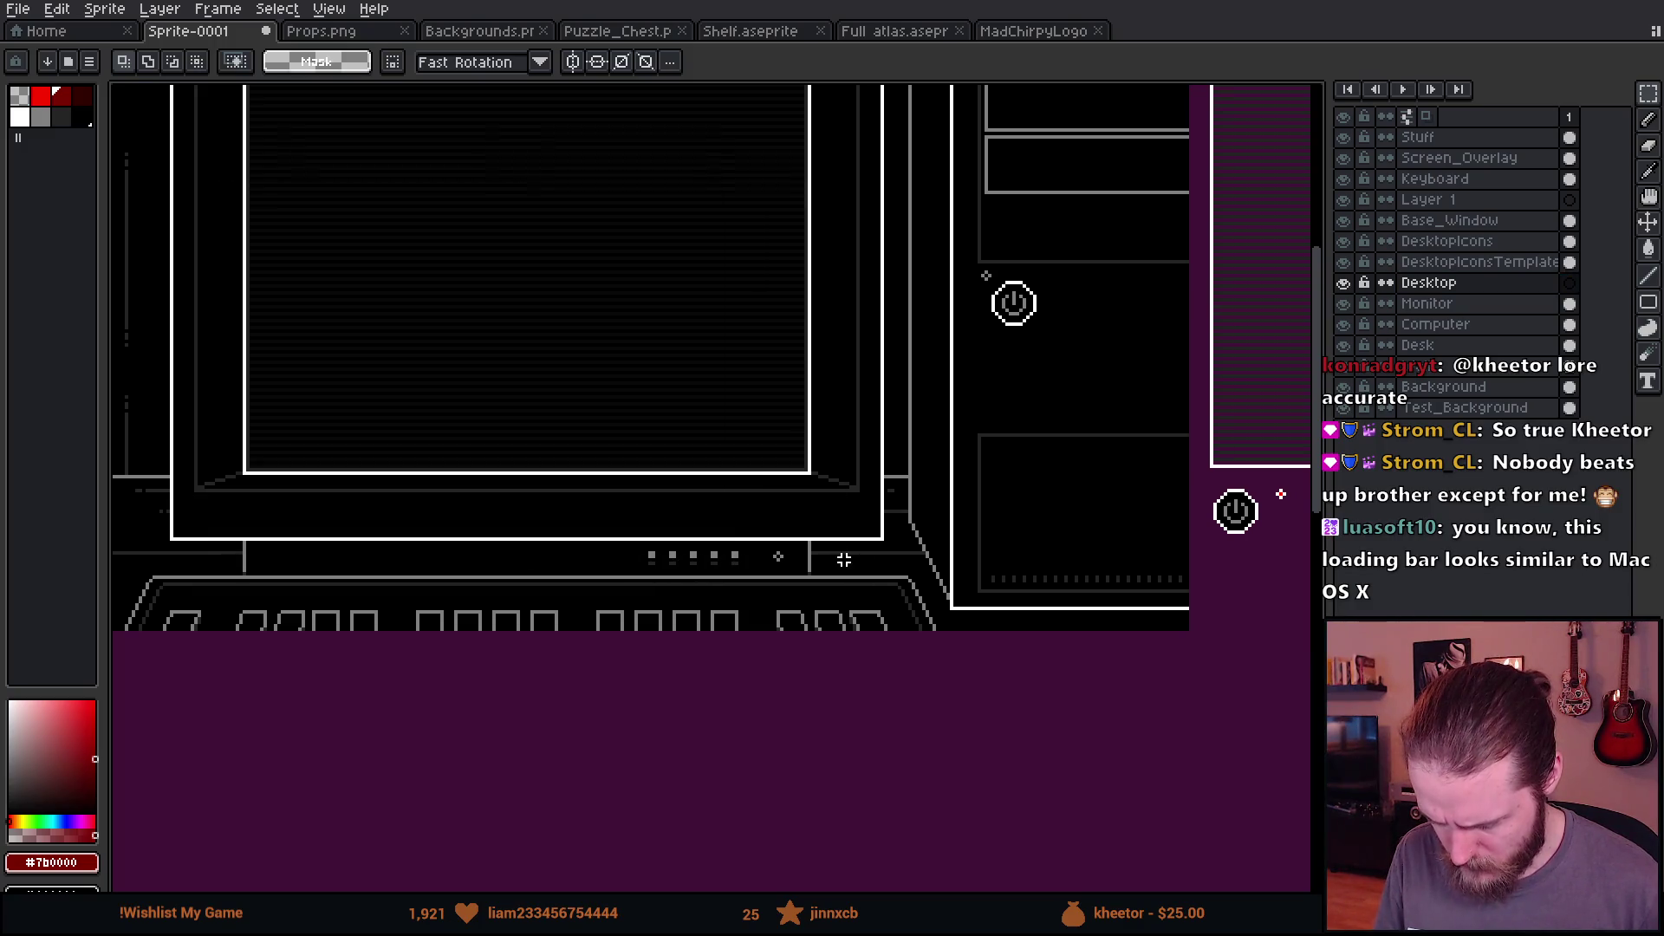
{"action": "scroll", "coordinate": [1014, 617], "scroll_direction": "down", "scroll_amount": 3}
Step: Paste the taskbar strip below the CHIRPY OS logo
{"action": "scroll", "coordinate": [672, 494], "scroll_direction": "up", "scroll_amount": 1}
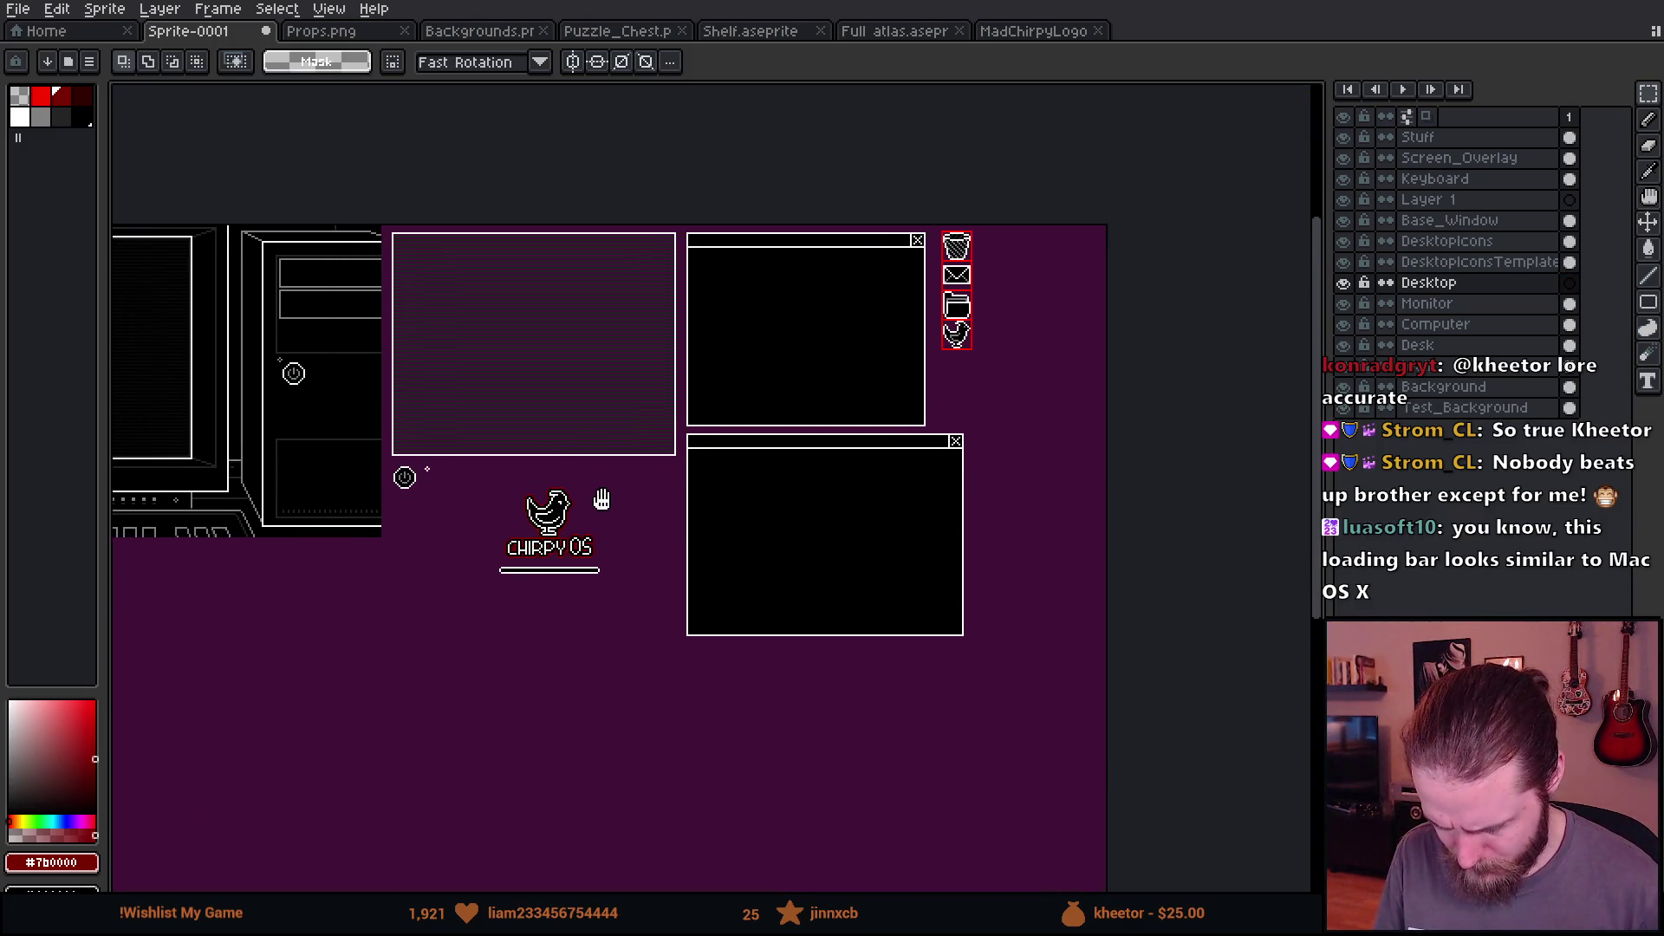
{"action": "left_click_drag", "start_coordinate": [602, 494], "coordinate": [797, 427]}
{"action": "scroll", "coordinate": [744, 454], "scroll_direction": "up", "scroll_amount": 1}
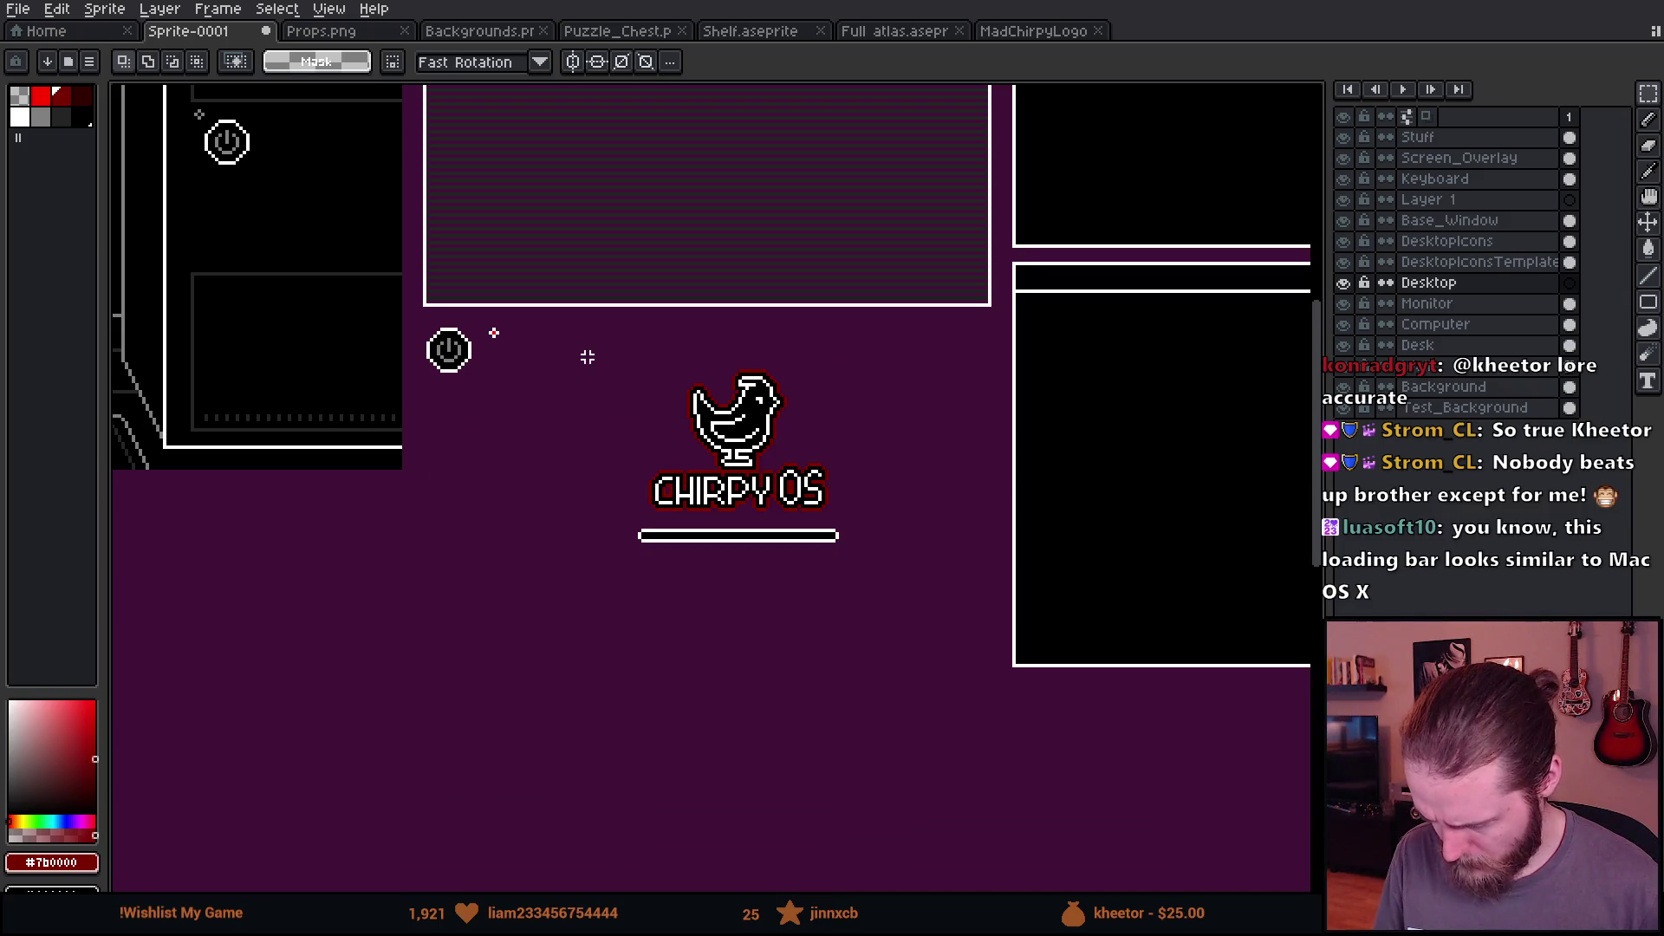
{"action": "scroll", "coordinate": [792, 694], "scroll_direction": "down", "scroll_amount": 3}
{"action": "key", "text": "ctrl+v"}
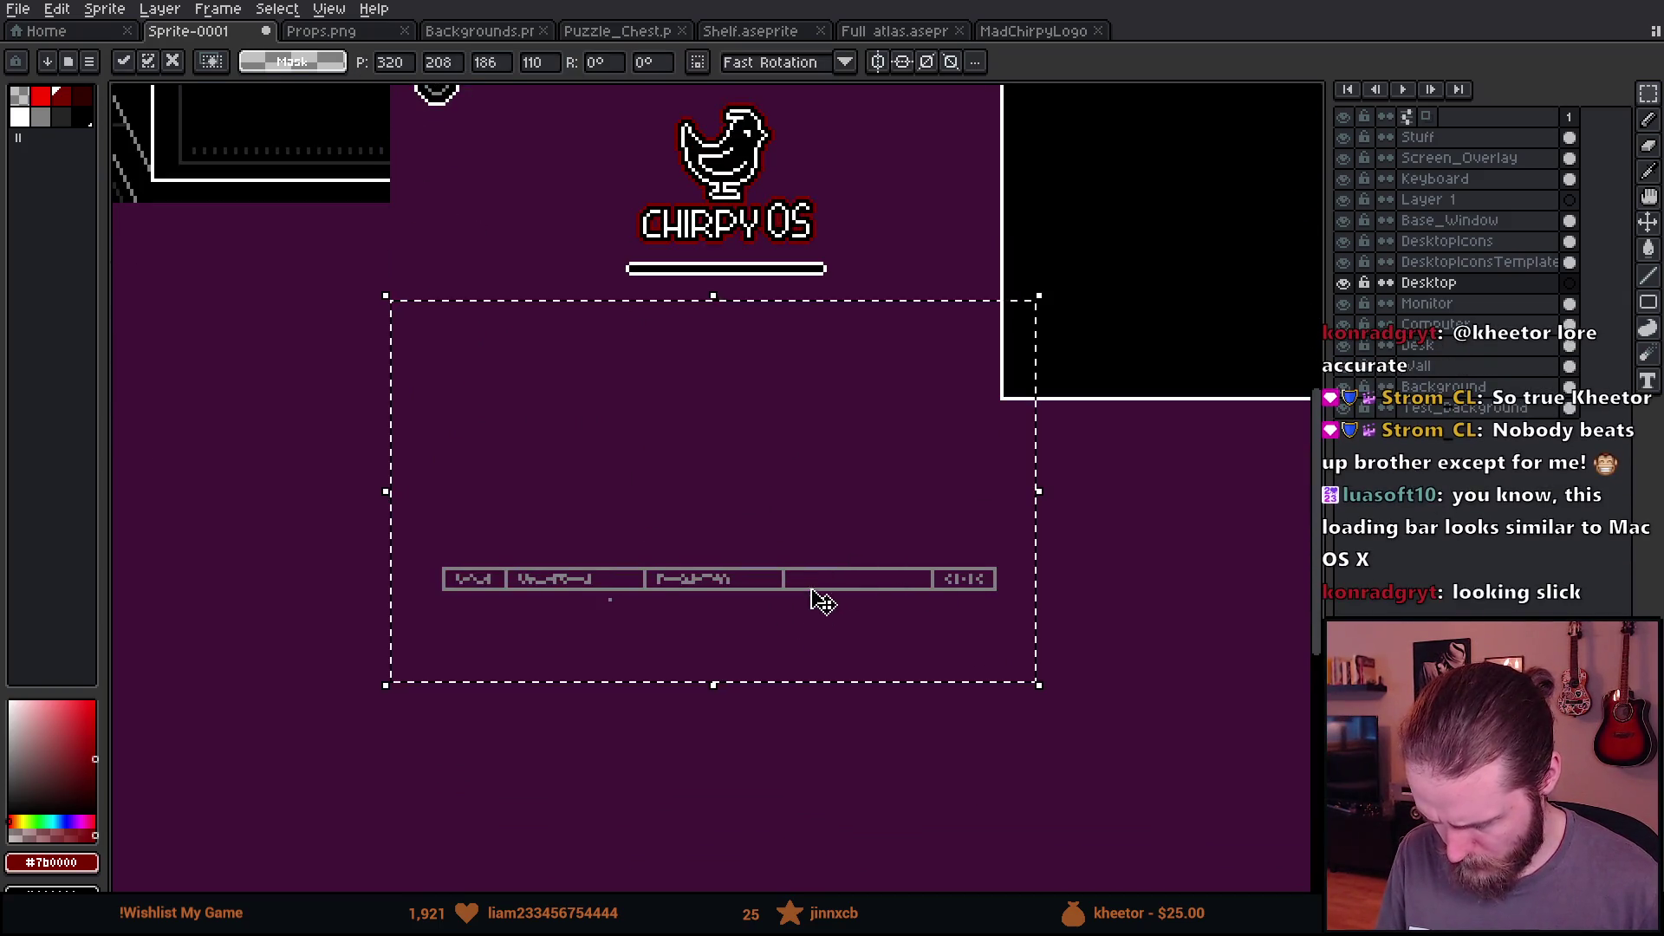
{"action": "left_click_drag", "start_coordinate": [825, 595], "coordinate": [729, 450]}
{"action": "key", "text": "Return"}
Step: Fill the taskbar's inner cells with black using a magic-wand selection
{"action": "scroll", "coordinate": [925, 340], "scroll_direction": "up", "scroll_amount": 1}
{"action": "left_click", "coordinate": [1004, 372], "text": "alt"}
{"action": "scroll", "coordinate": [365, 382], "scroll_direction": "up", "scroll_amount": 2}
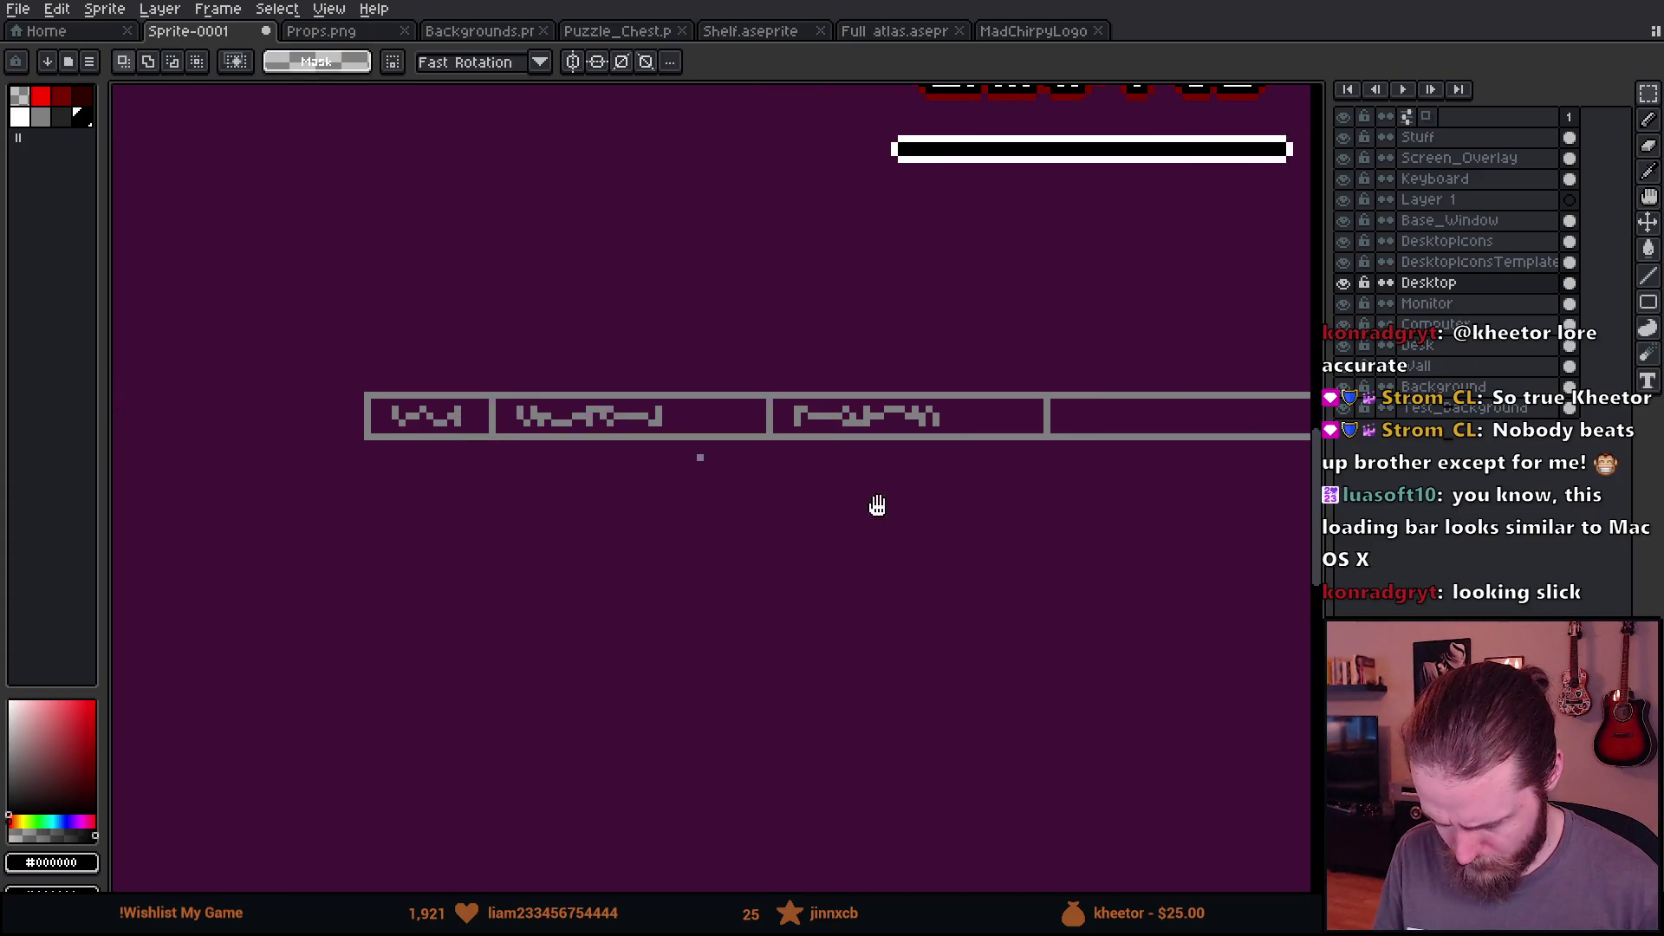
{"action": "mouse_move", "coordinate": [365, 381]}
{"action": "left_mouse_down"}
{"action": "mouse_move", "coordinate": [858, 472]}
{"action": "mouse_move", "coordinate": [1300, 439]}
{"action": "mouse_move", "coordinate": [974, 469]}
{"action": "left_mouse_up"}
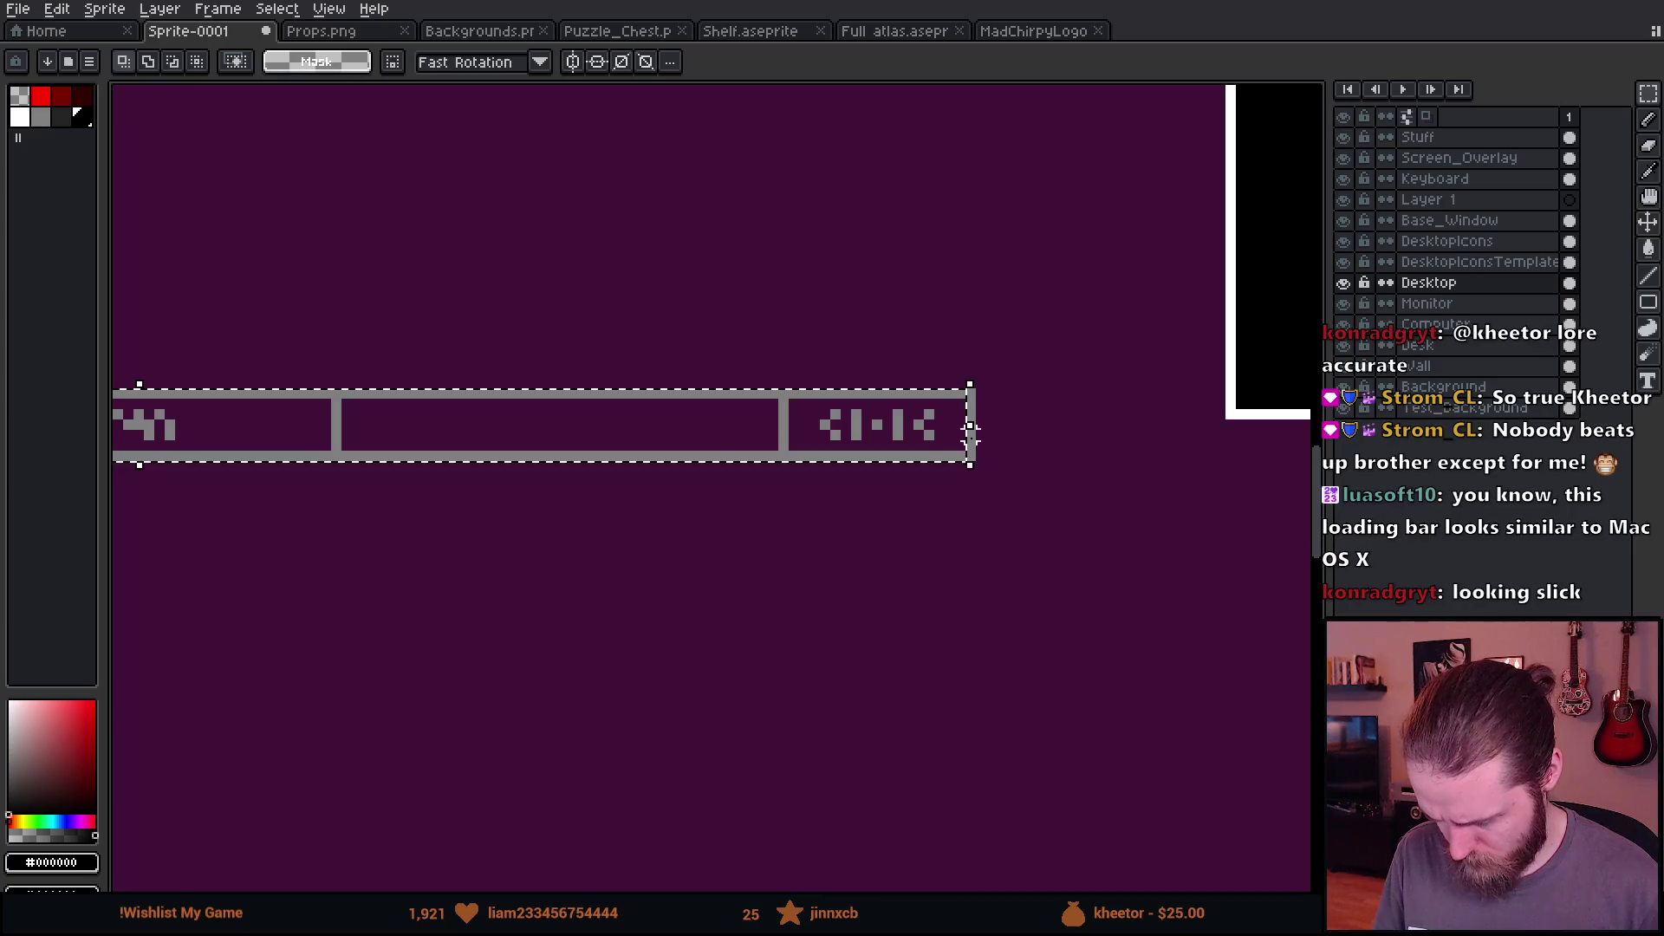
{"action": "key", "text": "w"}
{"action": "left_click", "coordinate": [483, 435]}
{"action": "scroll", "coordinate": [587, 602], "scroll_direction": "down", "scroll_amount": 1}
{"action": "key", "text": "m"}
Step: Reposition the CHIRPY OS logo and loading bar together
{"action": "scroll", "coordinate": [557, 582], "scroll_direction": "down", "scroll_amount": 2}
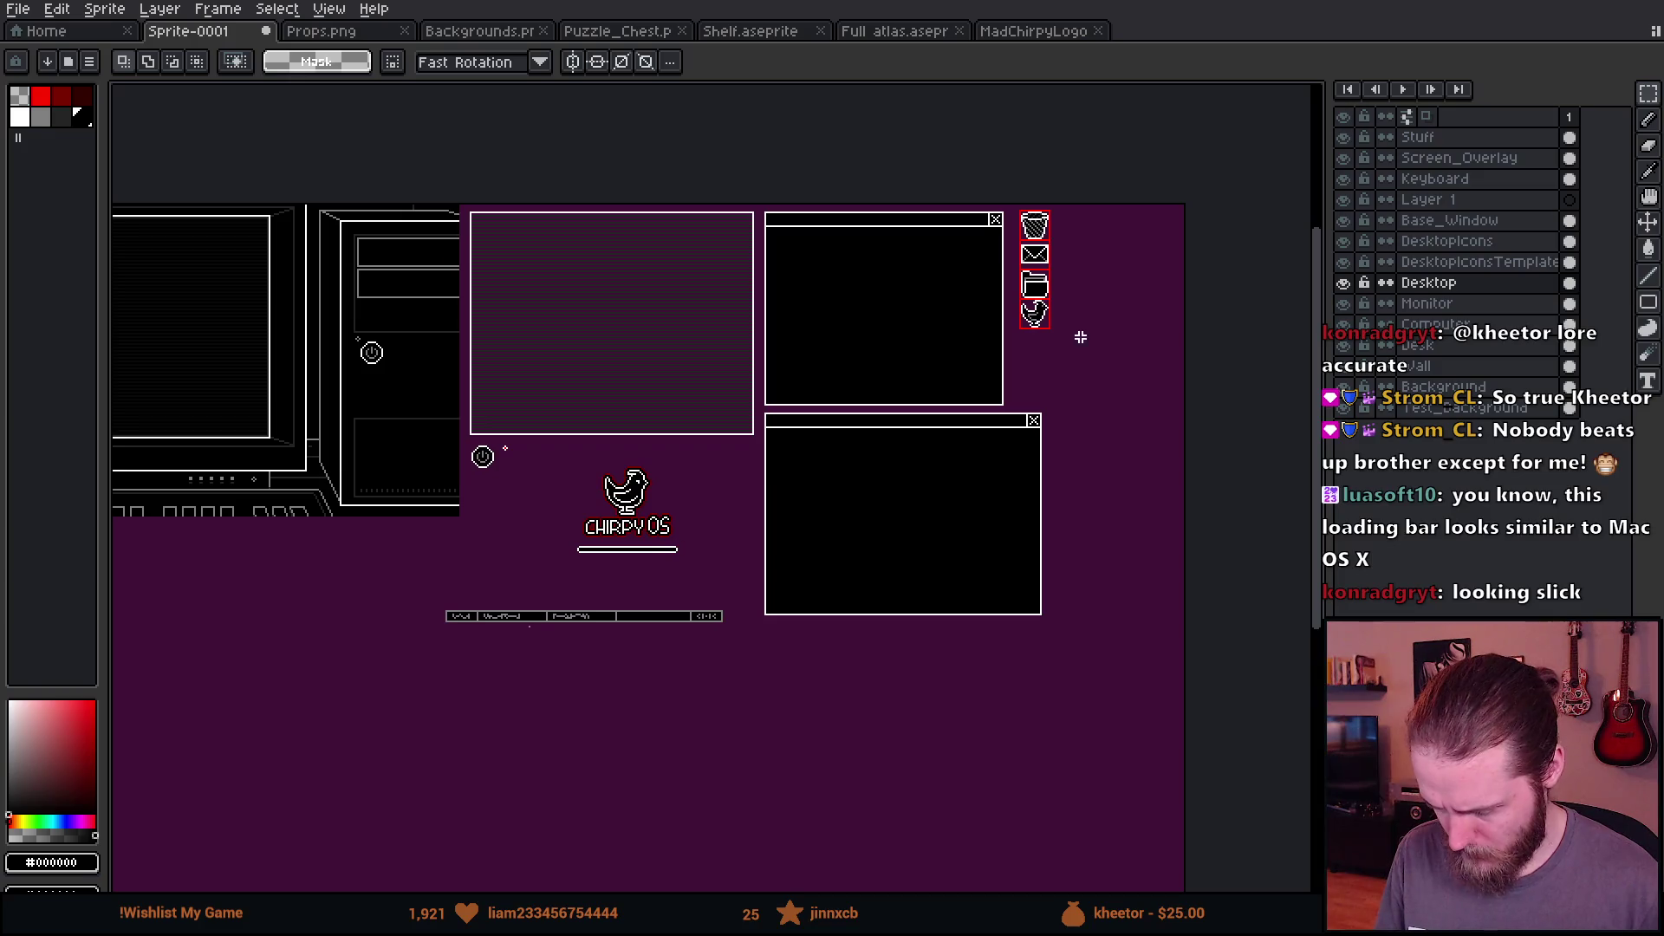
{"action": "scroll", "coordinate": [621, 541], "scroll_direction": "up", "scroll_amount": 2}
{"action": "left_click_drag", "start_coordinate": [319, 343], "coordinate": [741, 663]}
{"action": "left_click", "coordinate": [546, 559]}
{"action": "key", "text": "Return"}
Step: Place the taskbar strip just beneath the monitor and keyboard
{"action": "scroll", "coordinate": [832, 583], "scroll_direction": "down", "scroll_amount": 3}
{"action": "scroll", "coordinate": [953, 585], "scroll_direction": "up", "scroll_amount": 1}
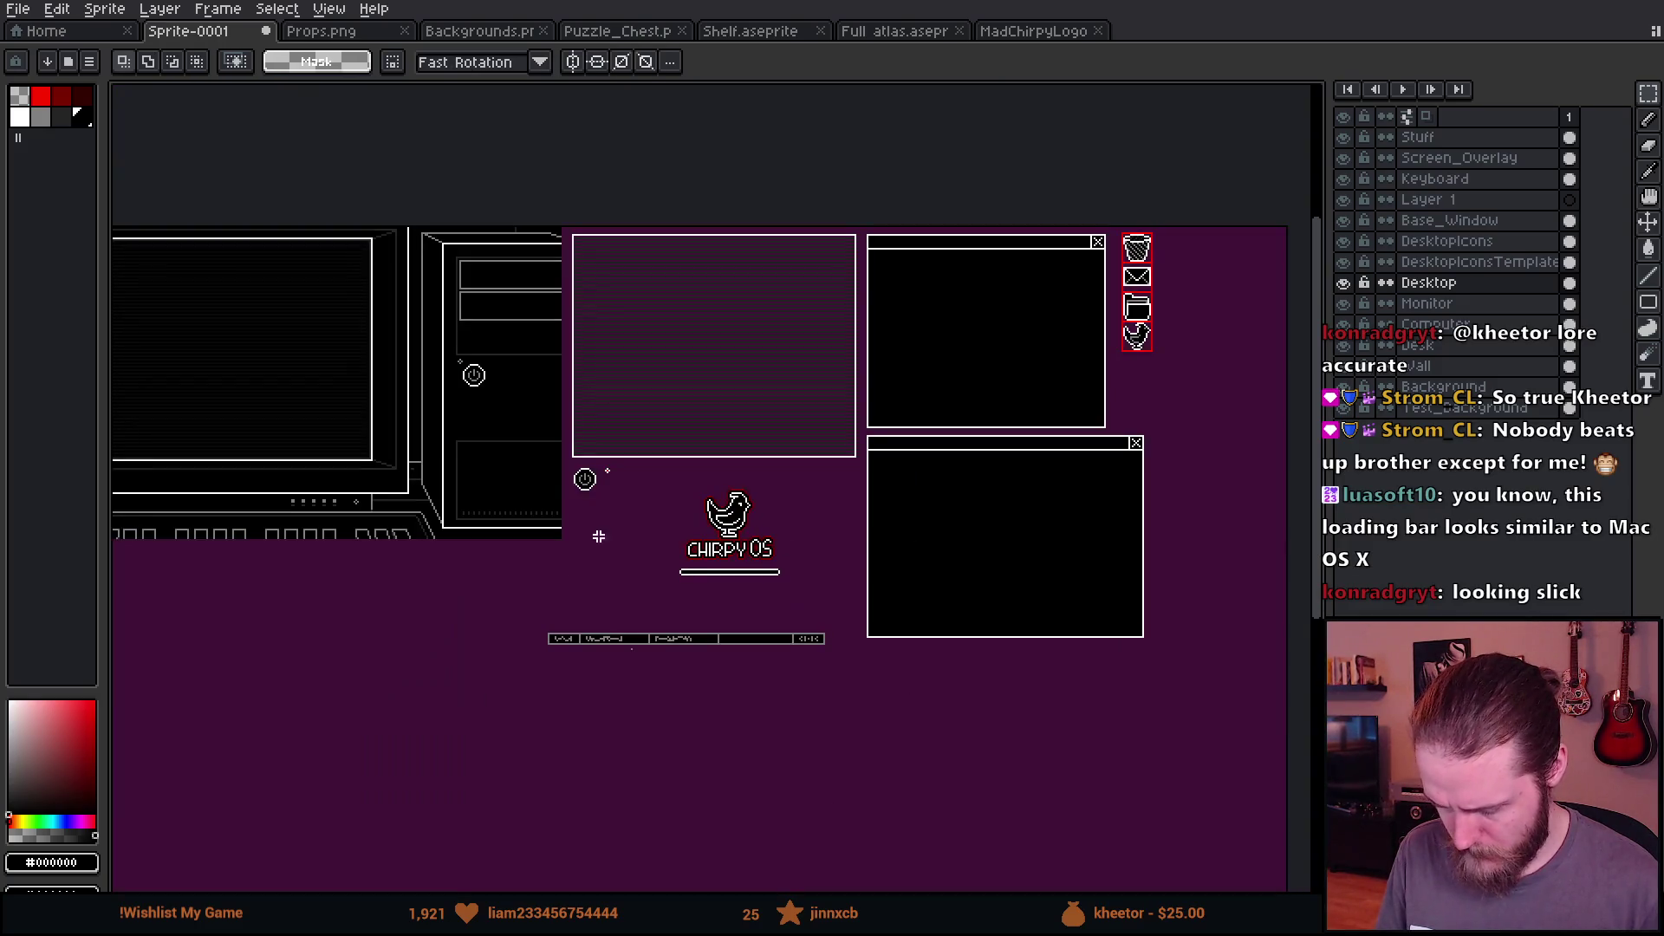
{"action": "left_click_drag", "start_coordinate": [519, 615], "coordinate": [847, 764]}
{"action": "scroll", "coordinate": [738, 732], "scroll_direction": "up", "scroll_amount": 1}
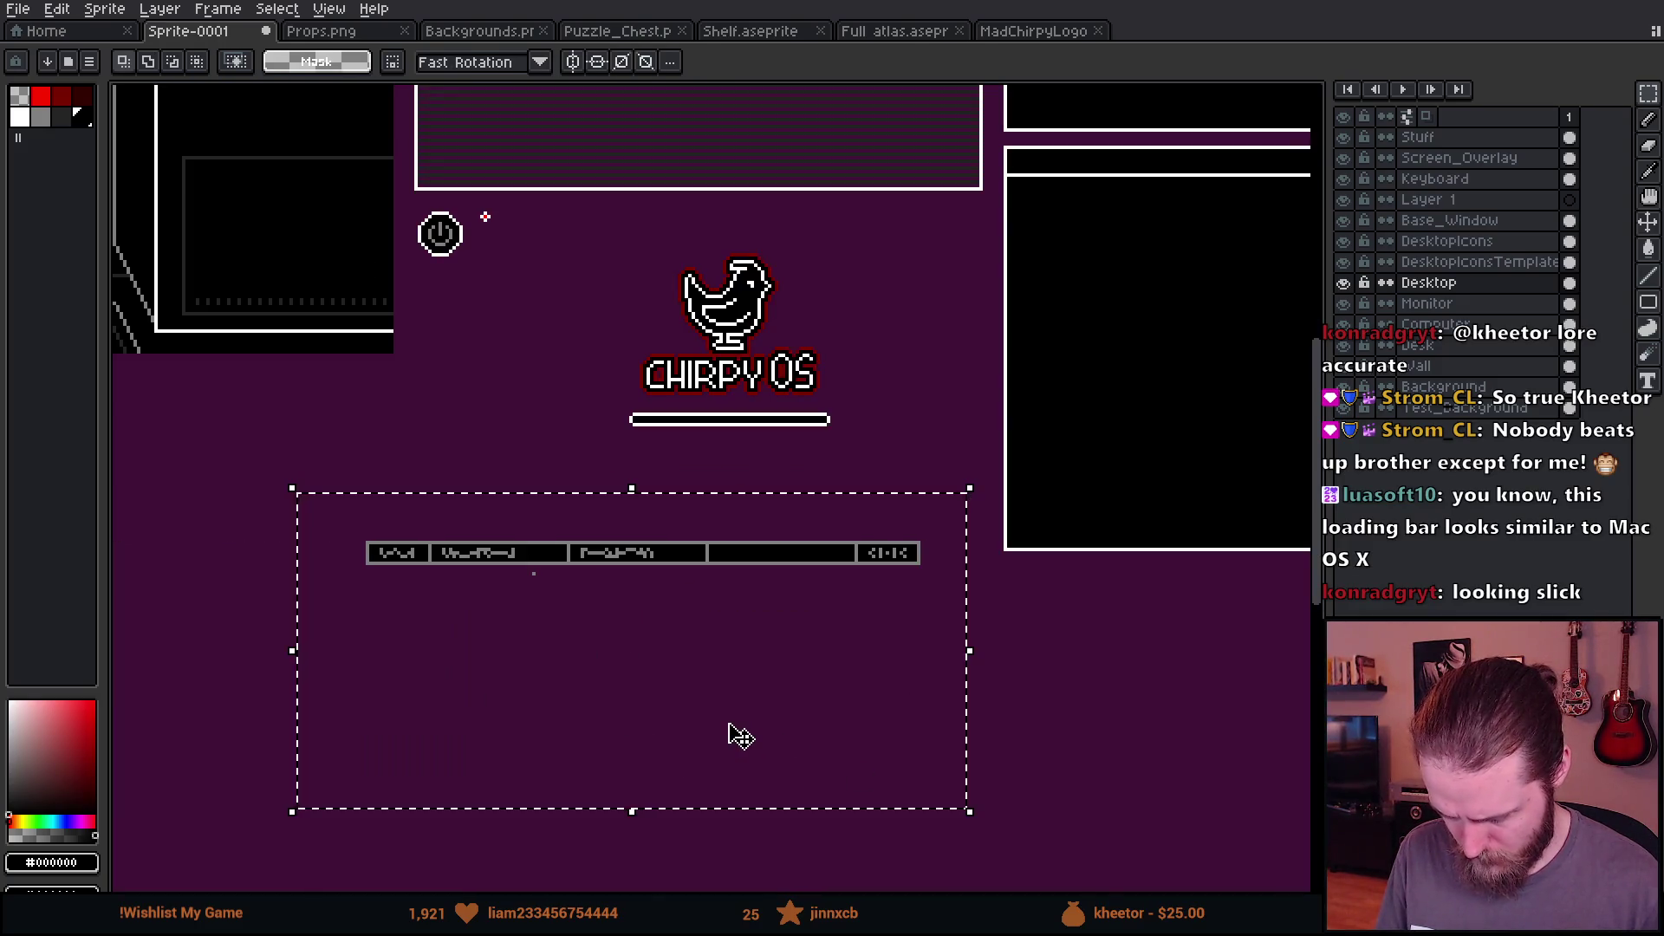
{"action": "left_click_drag", "start_coordinate": [736, 731], "coordinate": [484, 679]}
{"action": "mouse_move", "coordinate": [302, 596]}
{"action": "left_mouse_down"}
{"action": "mouse_move", "coordinate": [1107, 729]}
{"action": "mouse_move", "coordinate": [854, 668]}
{"action": "mouse_move", "coordinate": [769, 613]}
{"action": "left_mouse_up"}
{"action": "key", "text": "Return"}
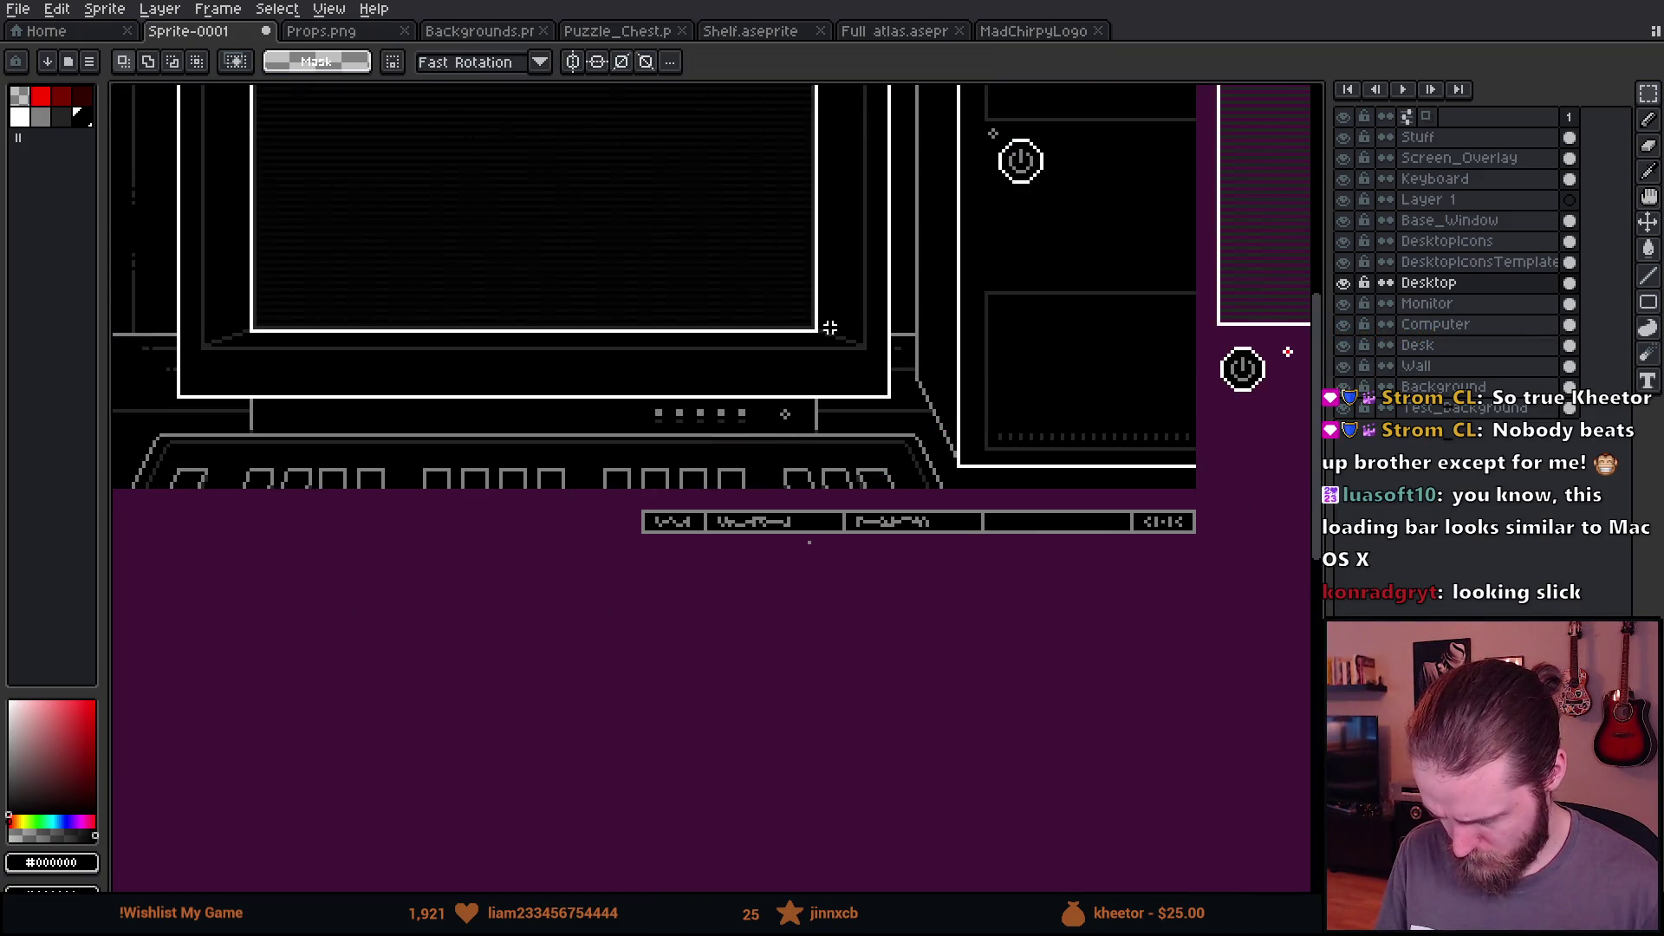
{"action": "scroll", "coordinate": [763, 589], "scroll_direction": "up", "scroll_amount": 2}
{"action": "key", "text": "b"}
{"action": "scroll", "coordinate": [709, 555], "scroll_direction": "down", "scroll_amount": 5}
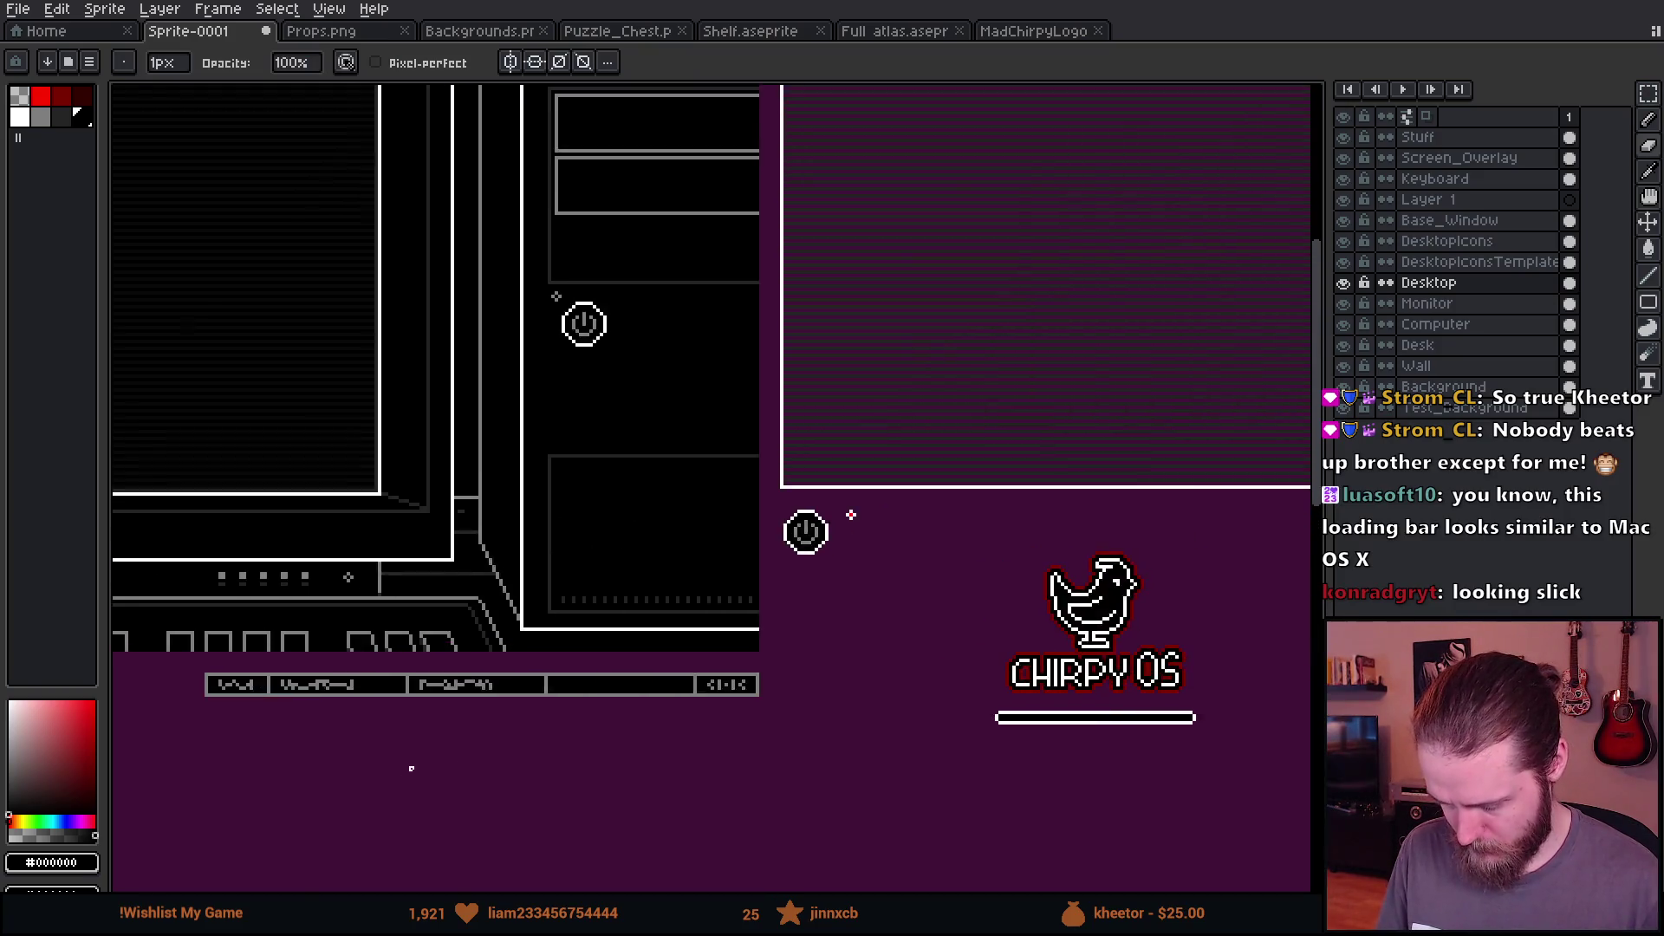
{"action": "scroll", "coordinate": [532, 731], "scroll_direction": "up", "scroll_amount": 2}
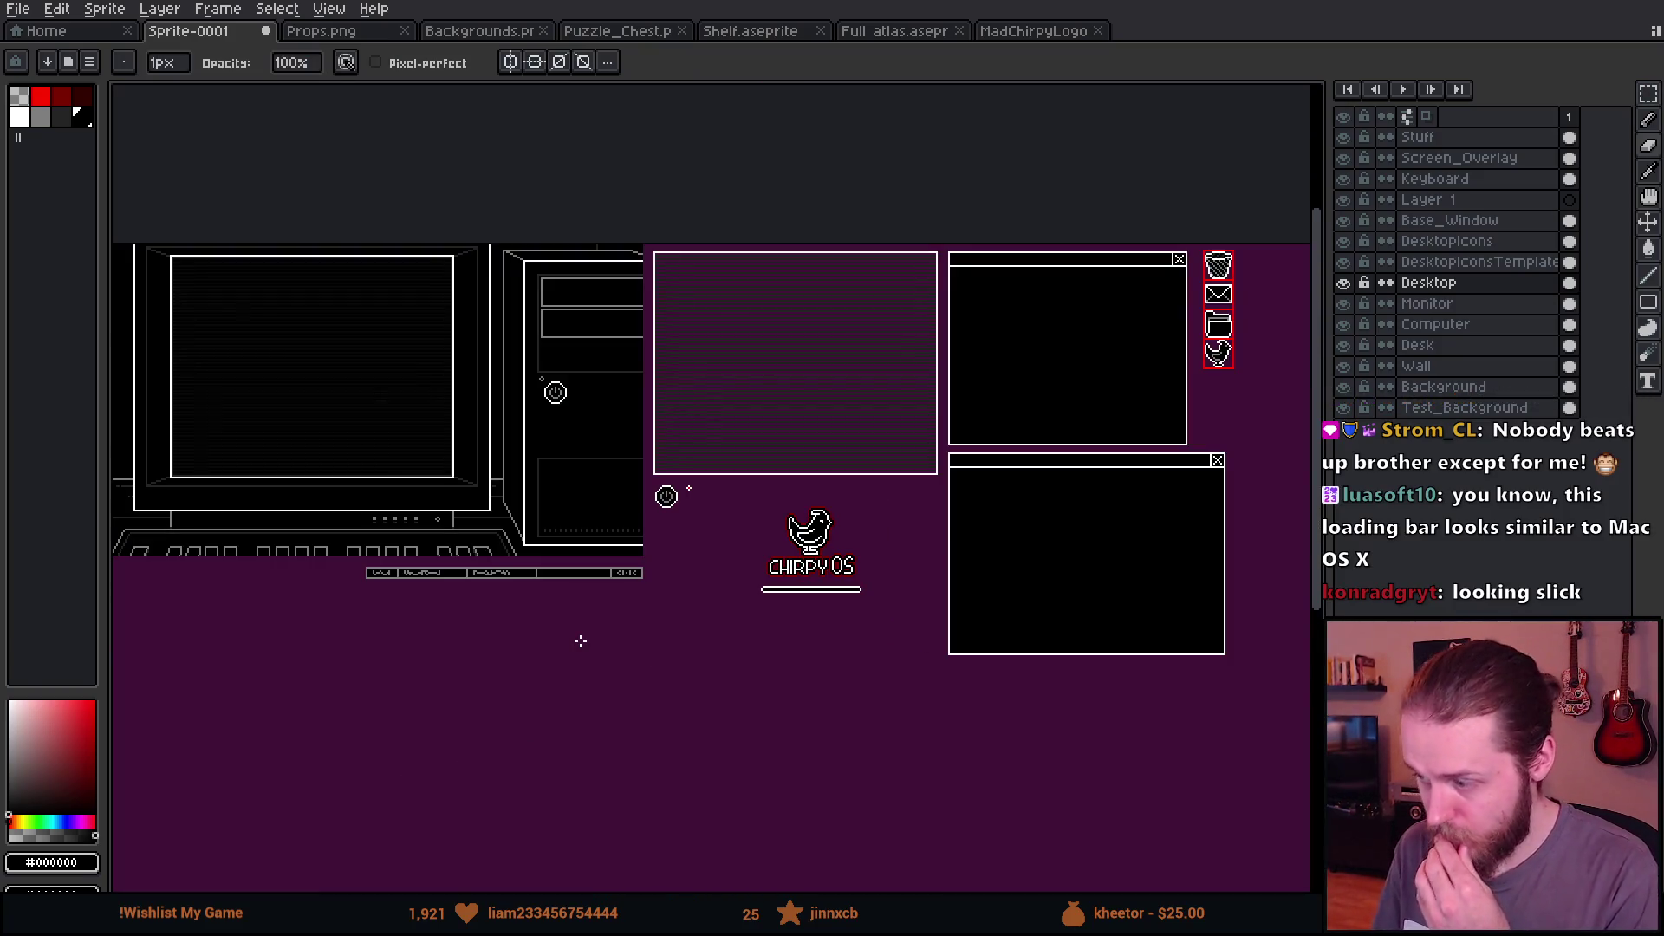
{"action": "scroll", "coordinate": [733, 656], "scroll_direction": "down", "scroll_amount": 1}
{"action": "scroll", "coordinate": [733, 656], "scroll_direction": "up", "scroll_amount": 1}
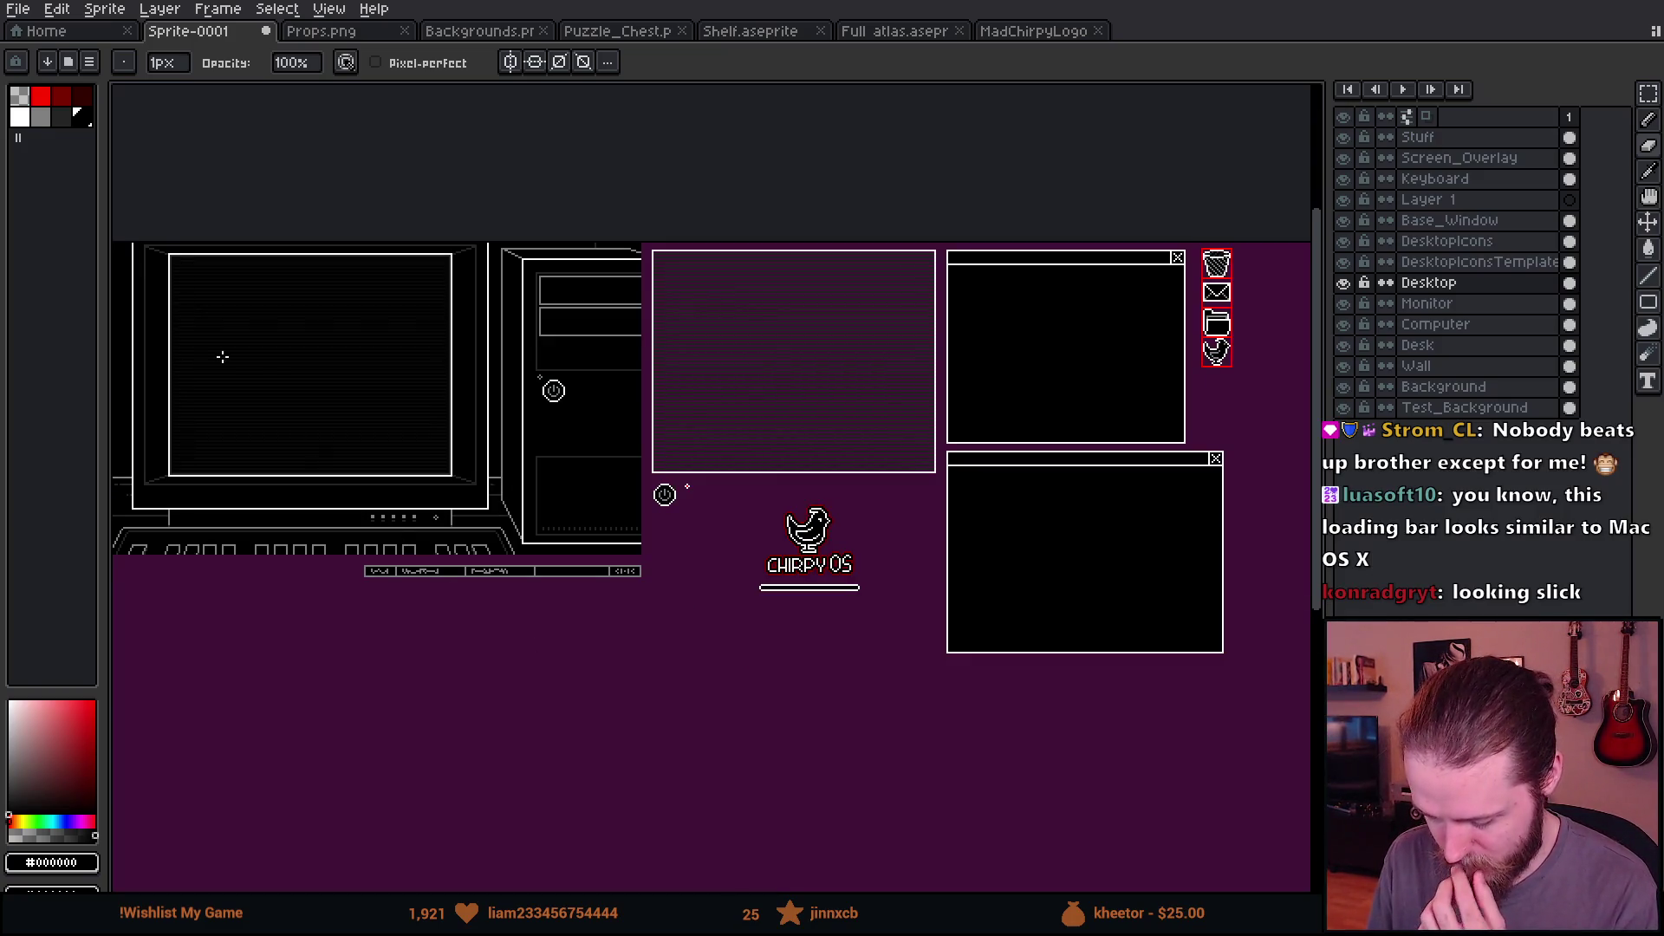
{"action": "left_click_drag", "start_coordinate": [406, 482], "coordinate": [557, 462]}
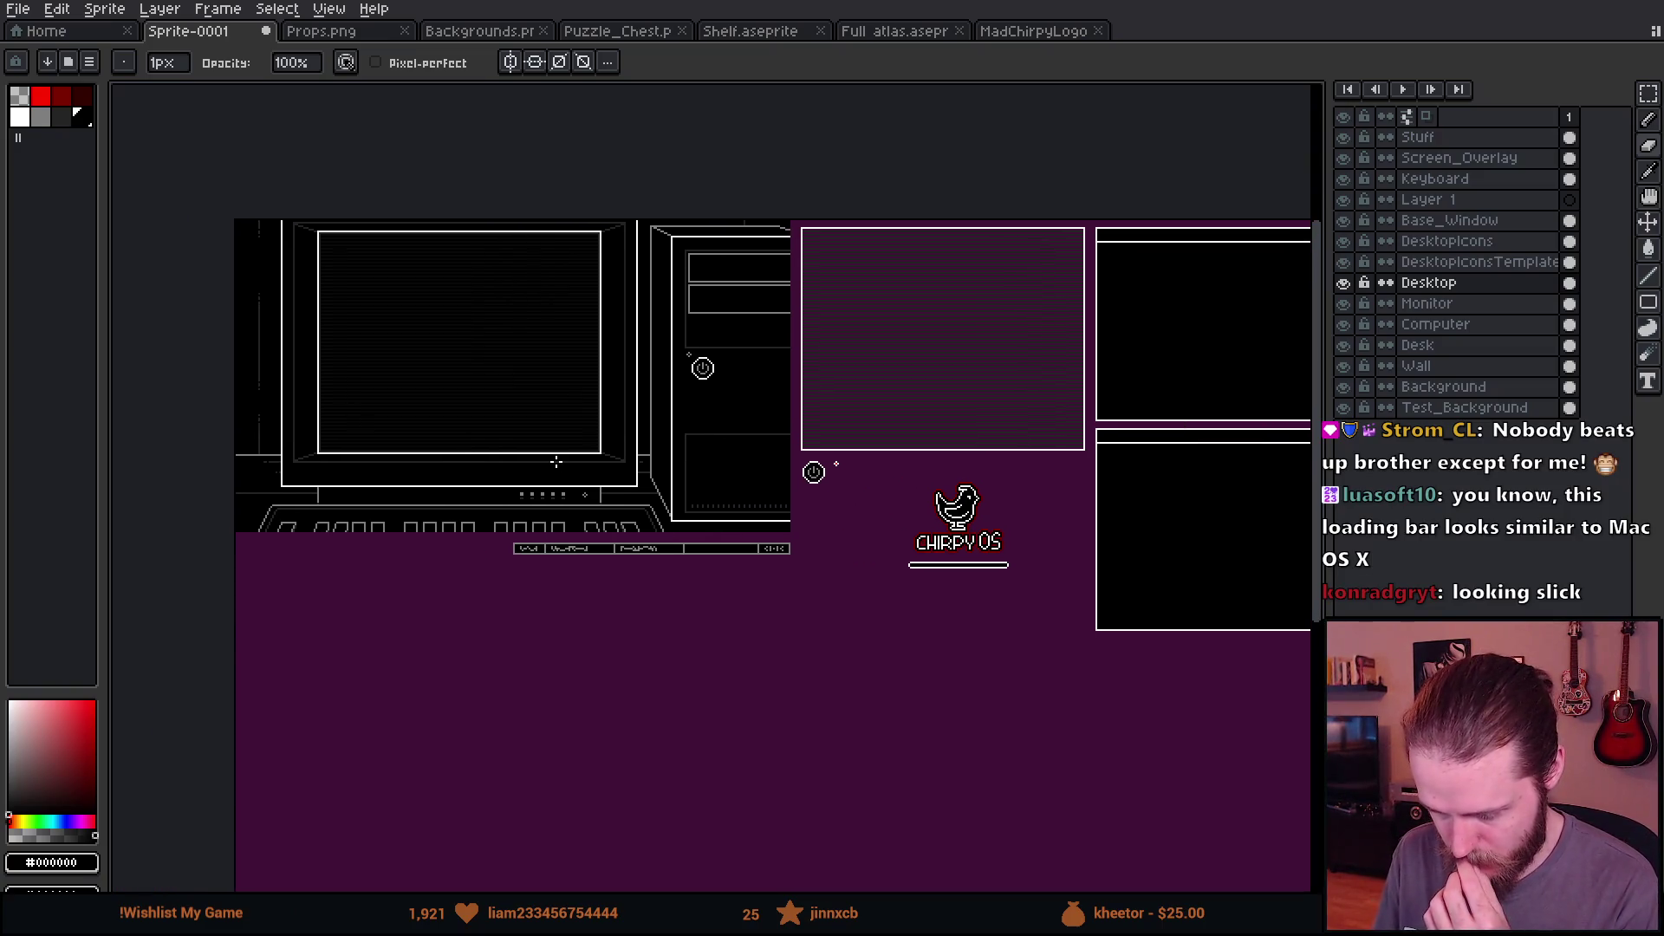
{"action": "left_click_drag", "start_coordinate": [839, 572], "coordinate": [661, 553]}
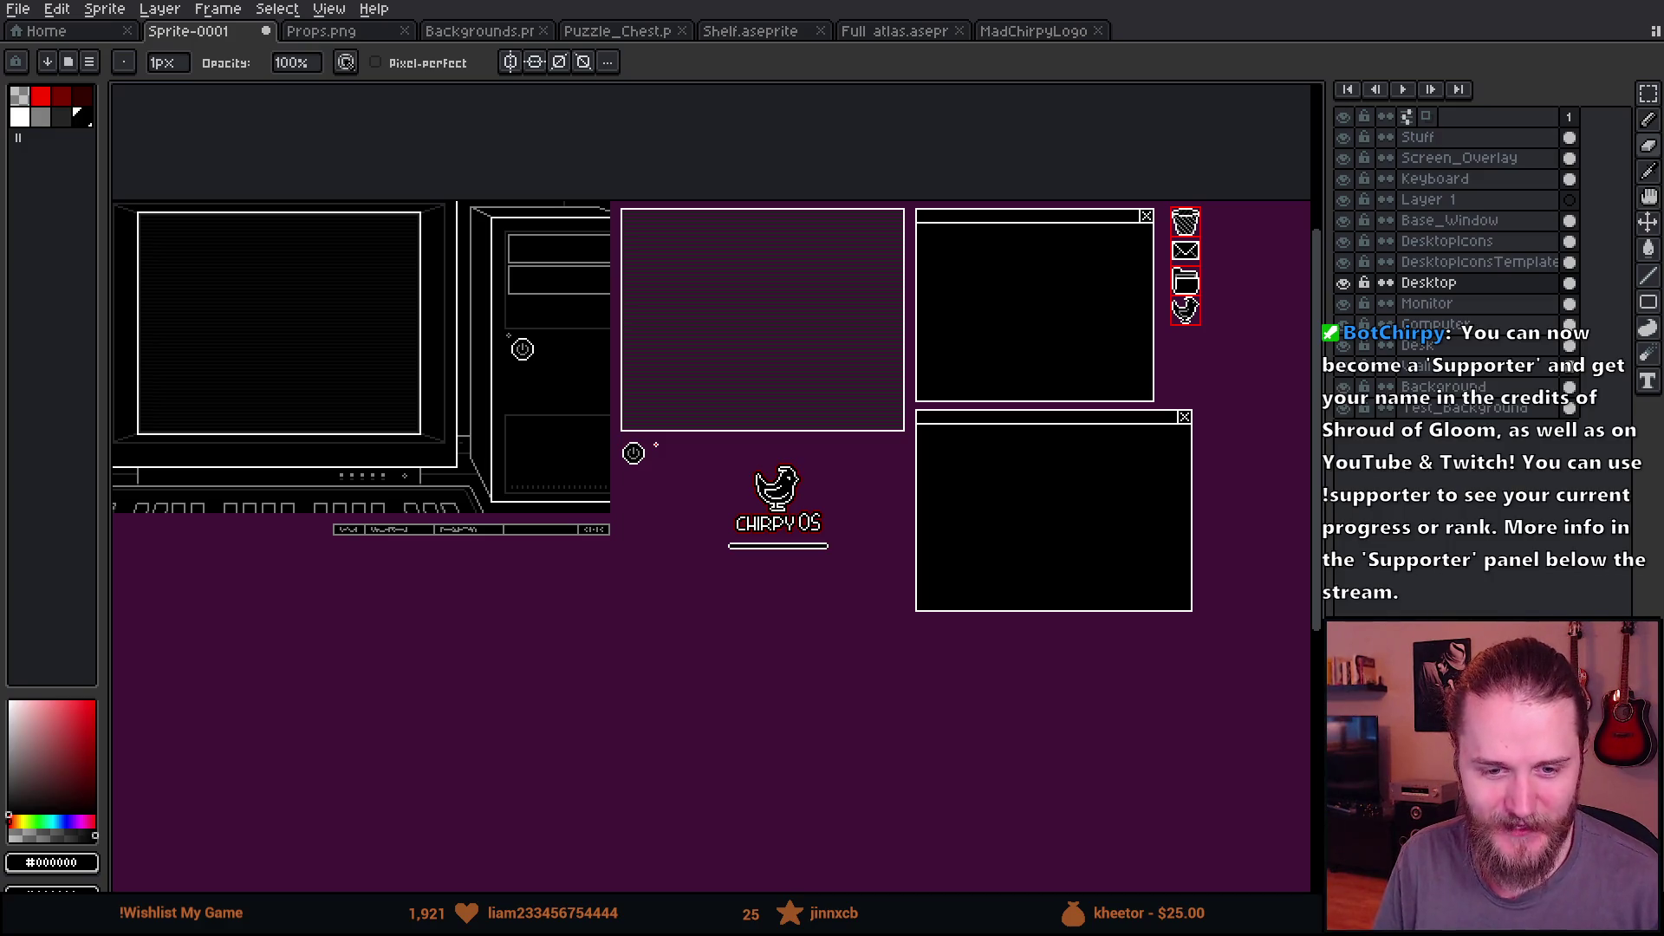
Step: Cut the CHIRPY OS logo out of the Base_Window layer
{"action": "scroll", "coordinate": [612, 572], "scroll_direction": "down", "scroll_amount": 1}
{"action": "scroll", "coordinate": [773, 482], "scroll_direction": "up", "scroll_amount": 2}
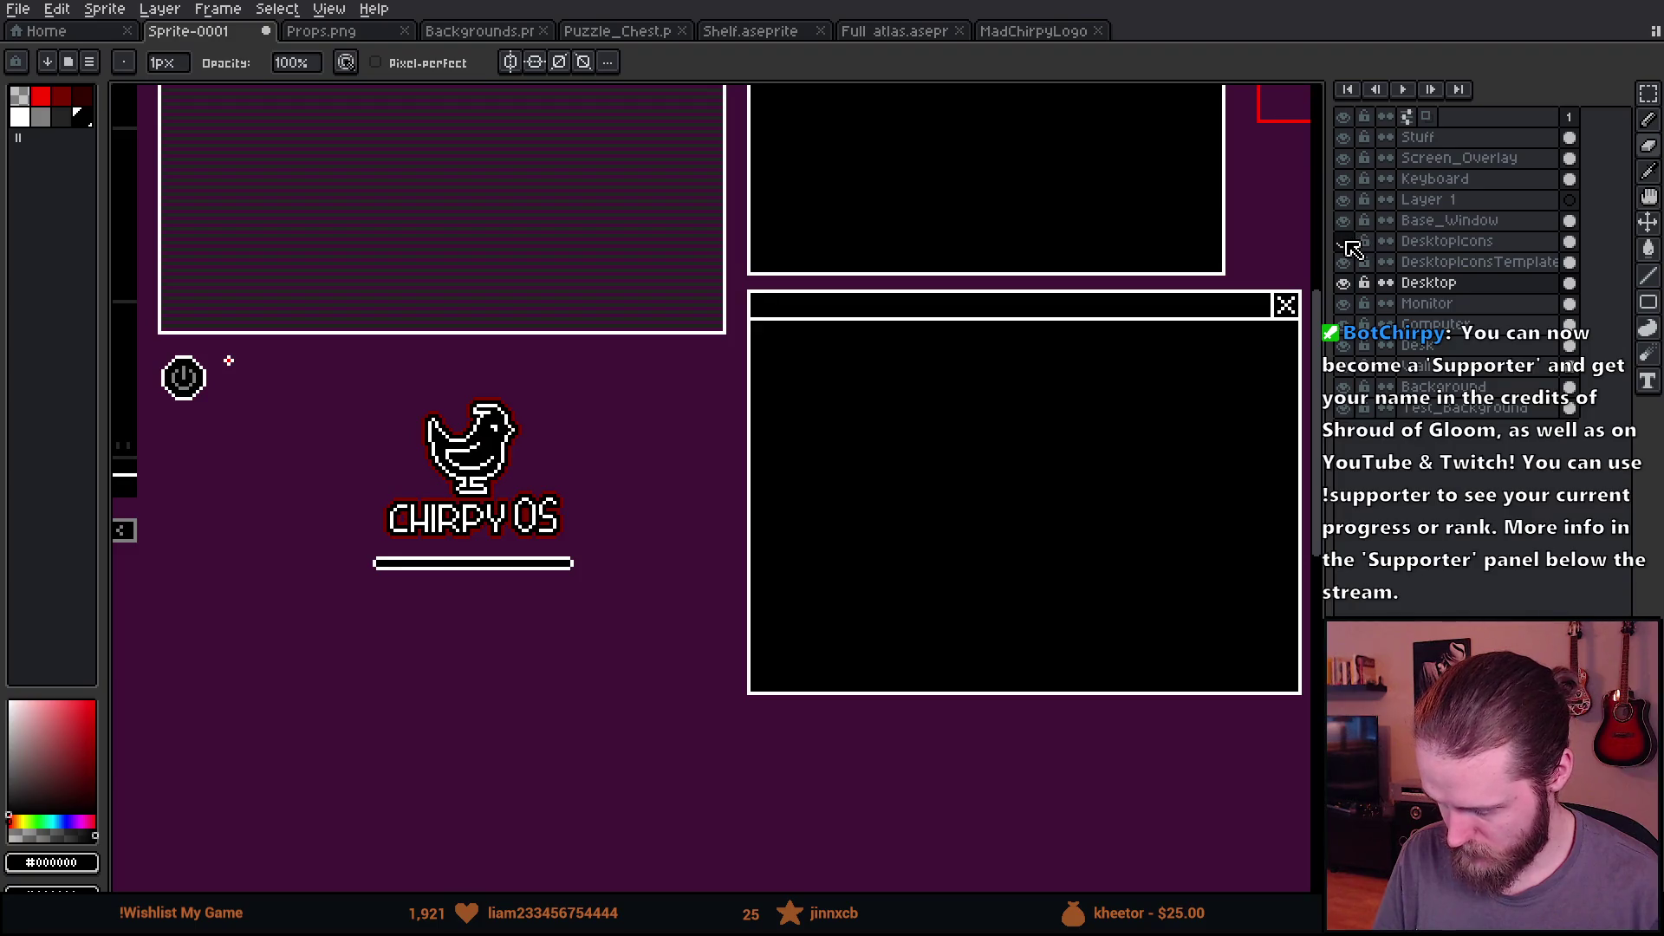
{"action": "left_click", "coordinate": [1344, 222]}
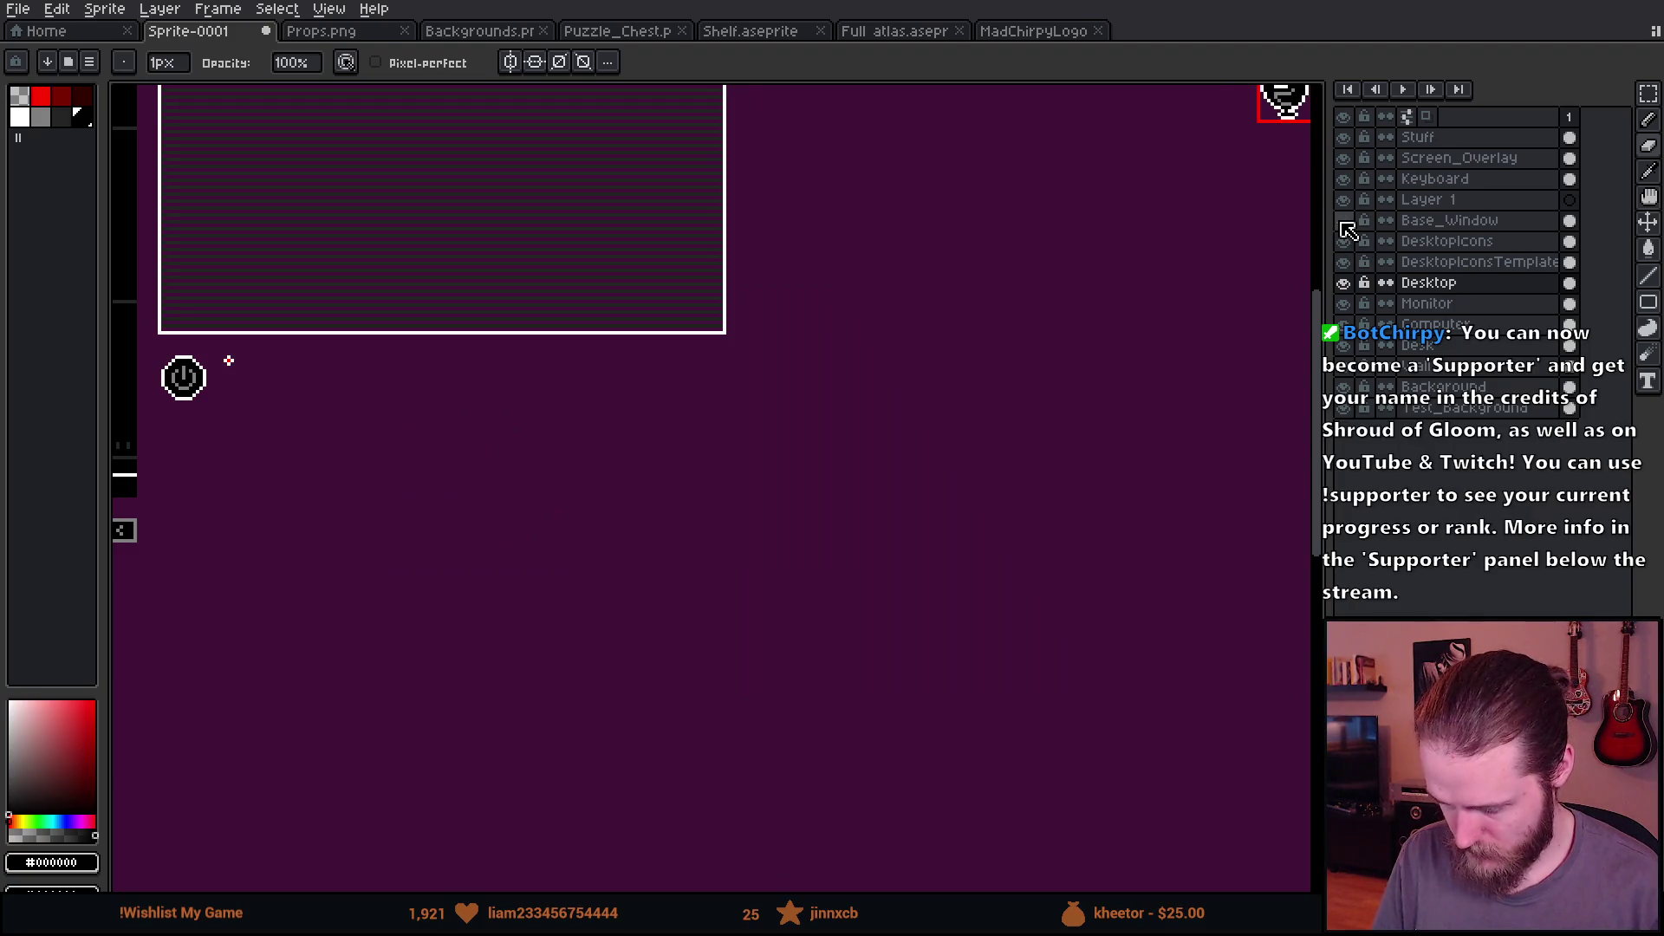
{"action": "left_click", "coordinate": [1343, 222]}
{"action": "key", "text": "m"}
{"action": "left_click_drag", "start_coordinate": [322, 377], "coordinate": [680, 676]}
{"action": "key", "text": "Delete"}
Step: Paste the logo onto Layer 1 and rename that layer Splash_Screen
{"action": "left_click", "coordinate": [1486, 199]}
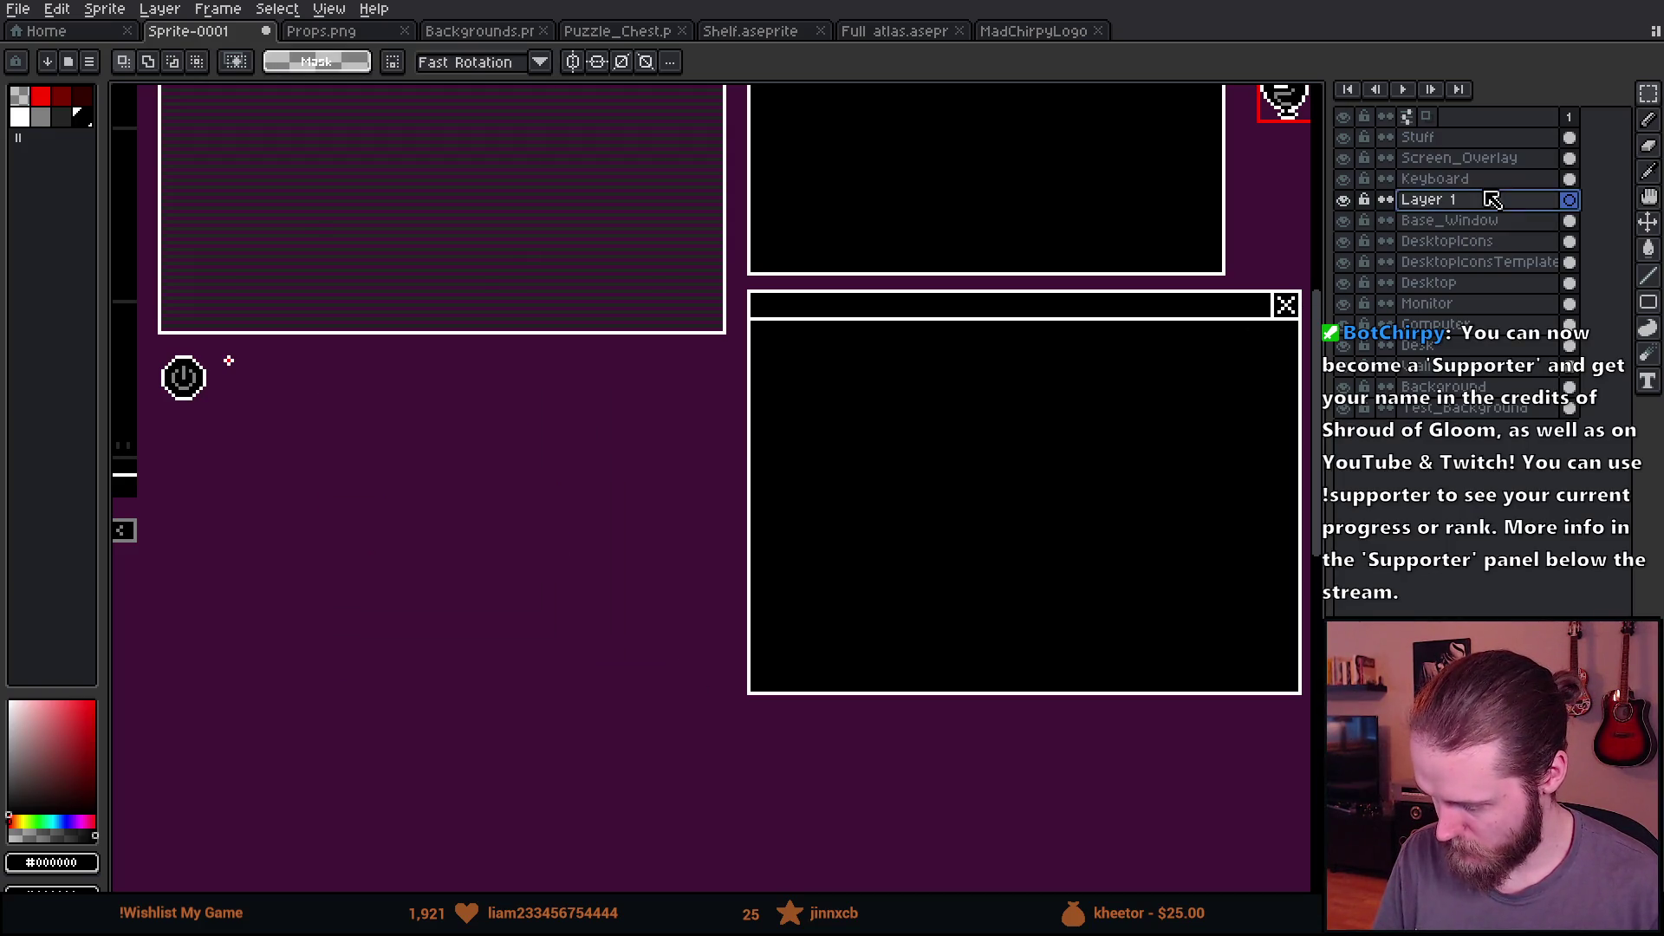
{"action": "key", "text": "ctrl+v"}
{"action": "left_click", "coordinate": [1099, 431]}
{"action": "double_click", "coordinate": [1456, 199]}
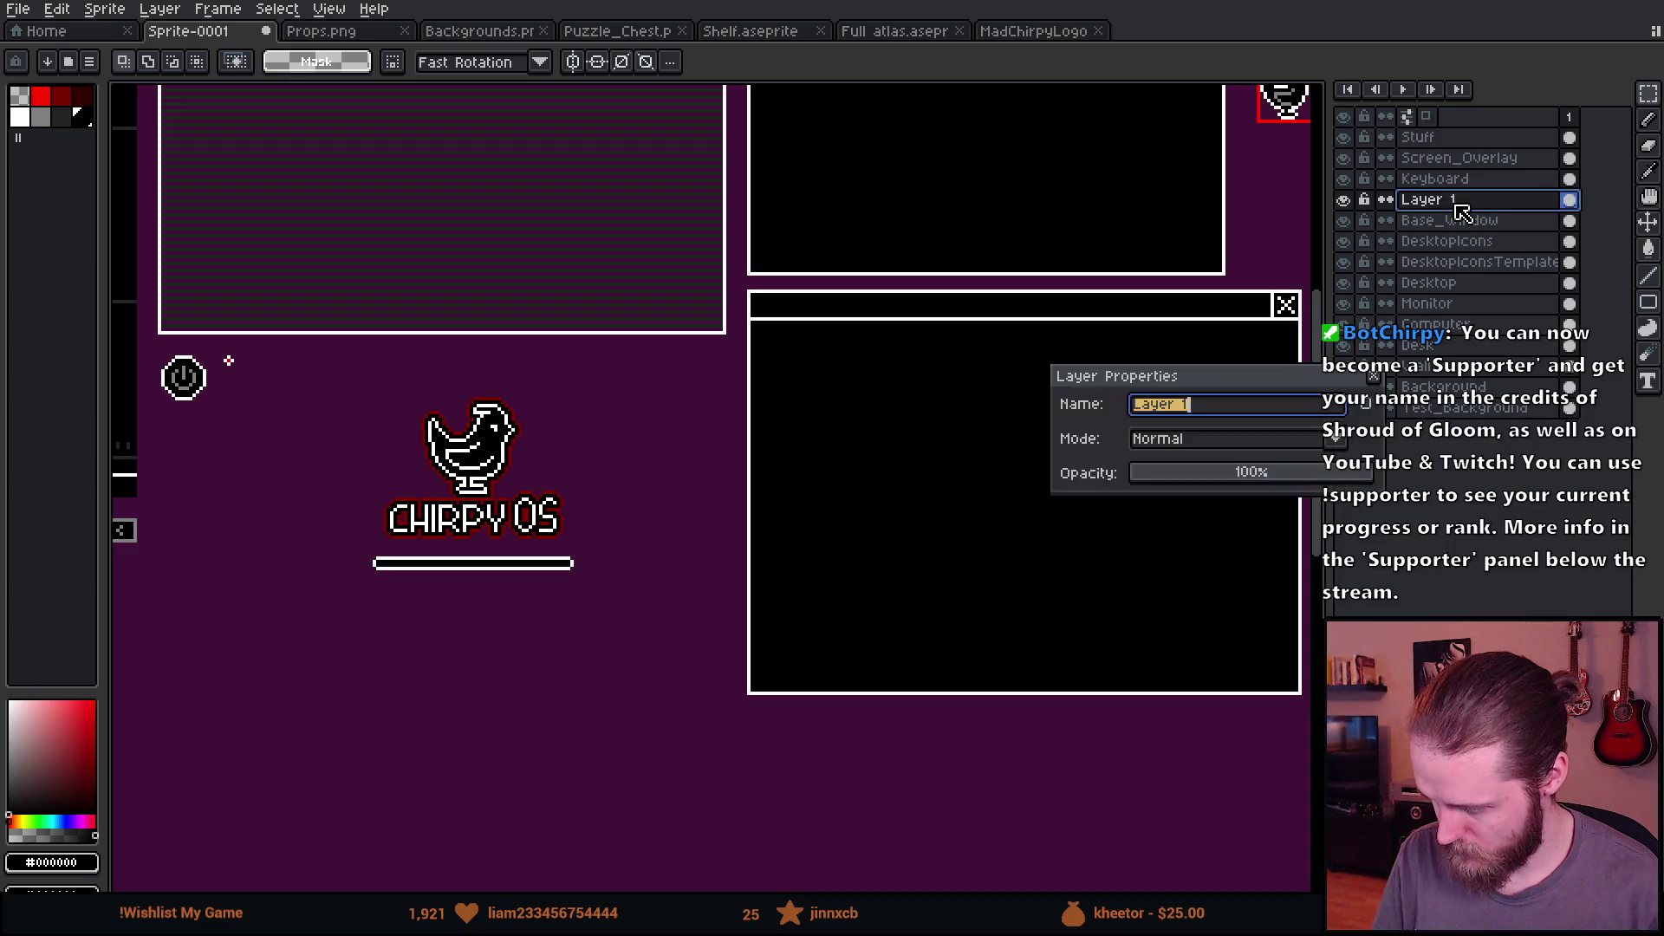
{"action": "type", "text": "Splash"}
{"action": "type", "text": "_Scree"}
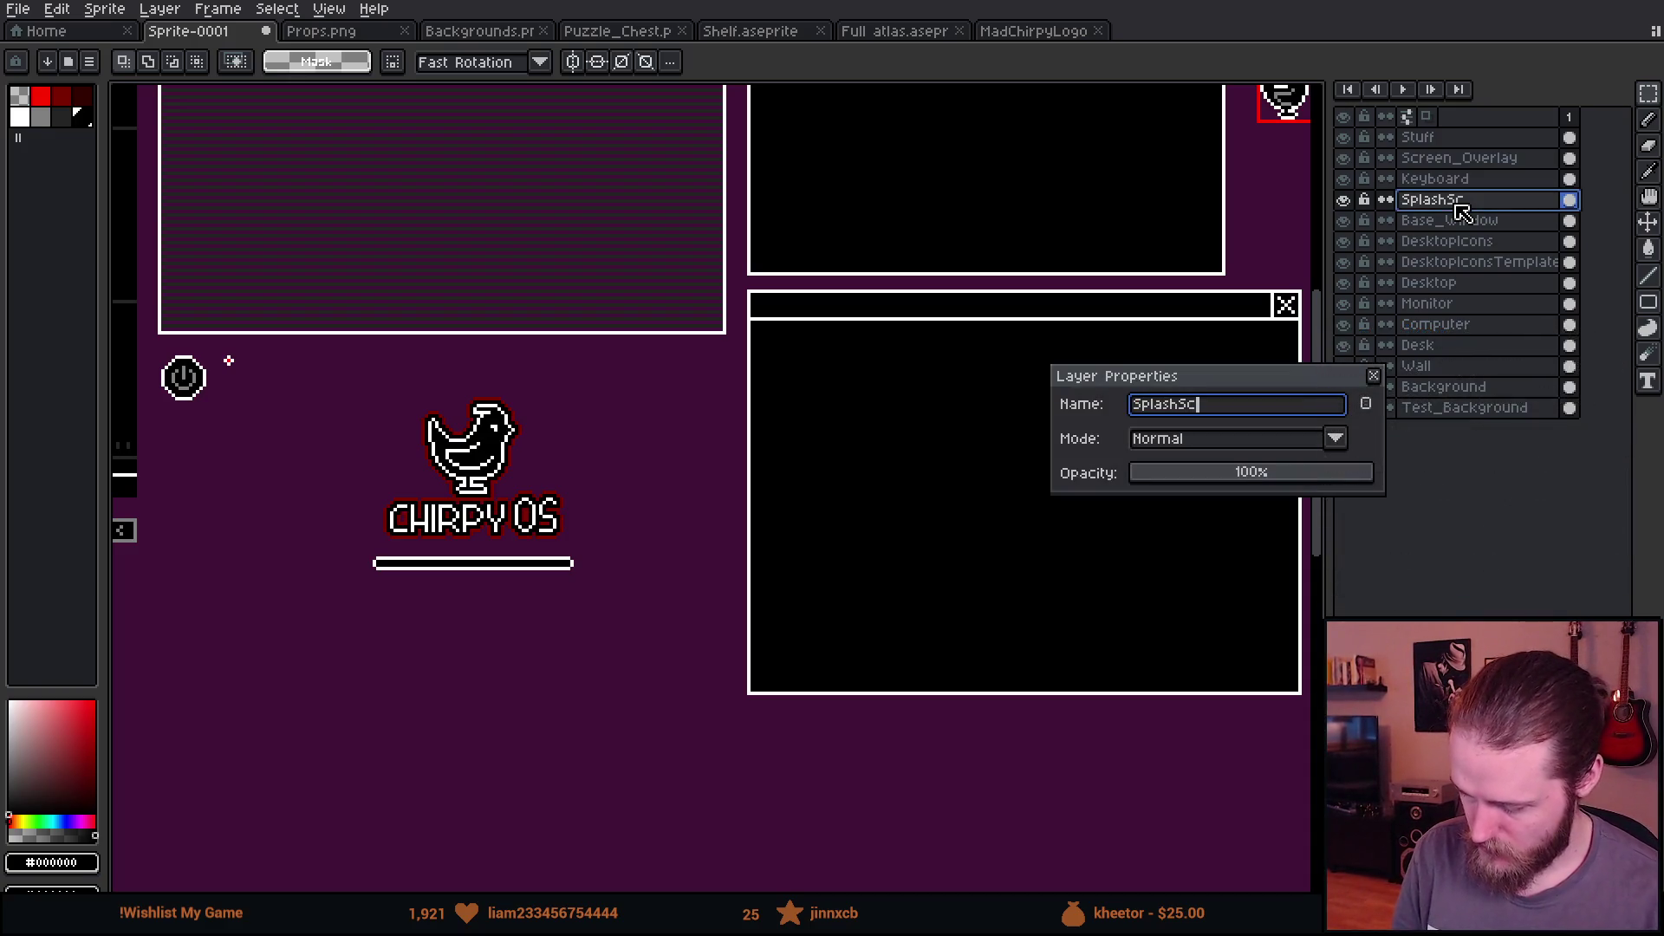
{"action": "type", "text": "n"}
{"action": "key", "text": "Return"}
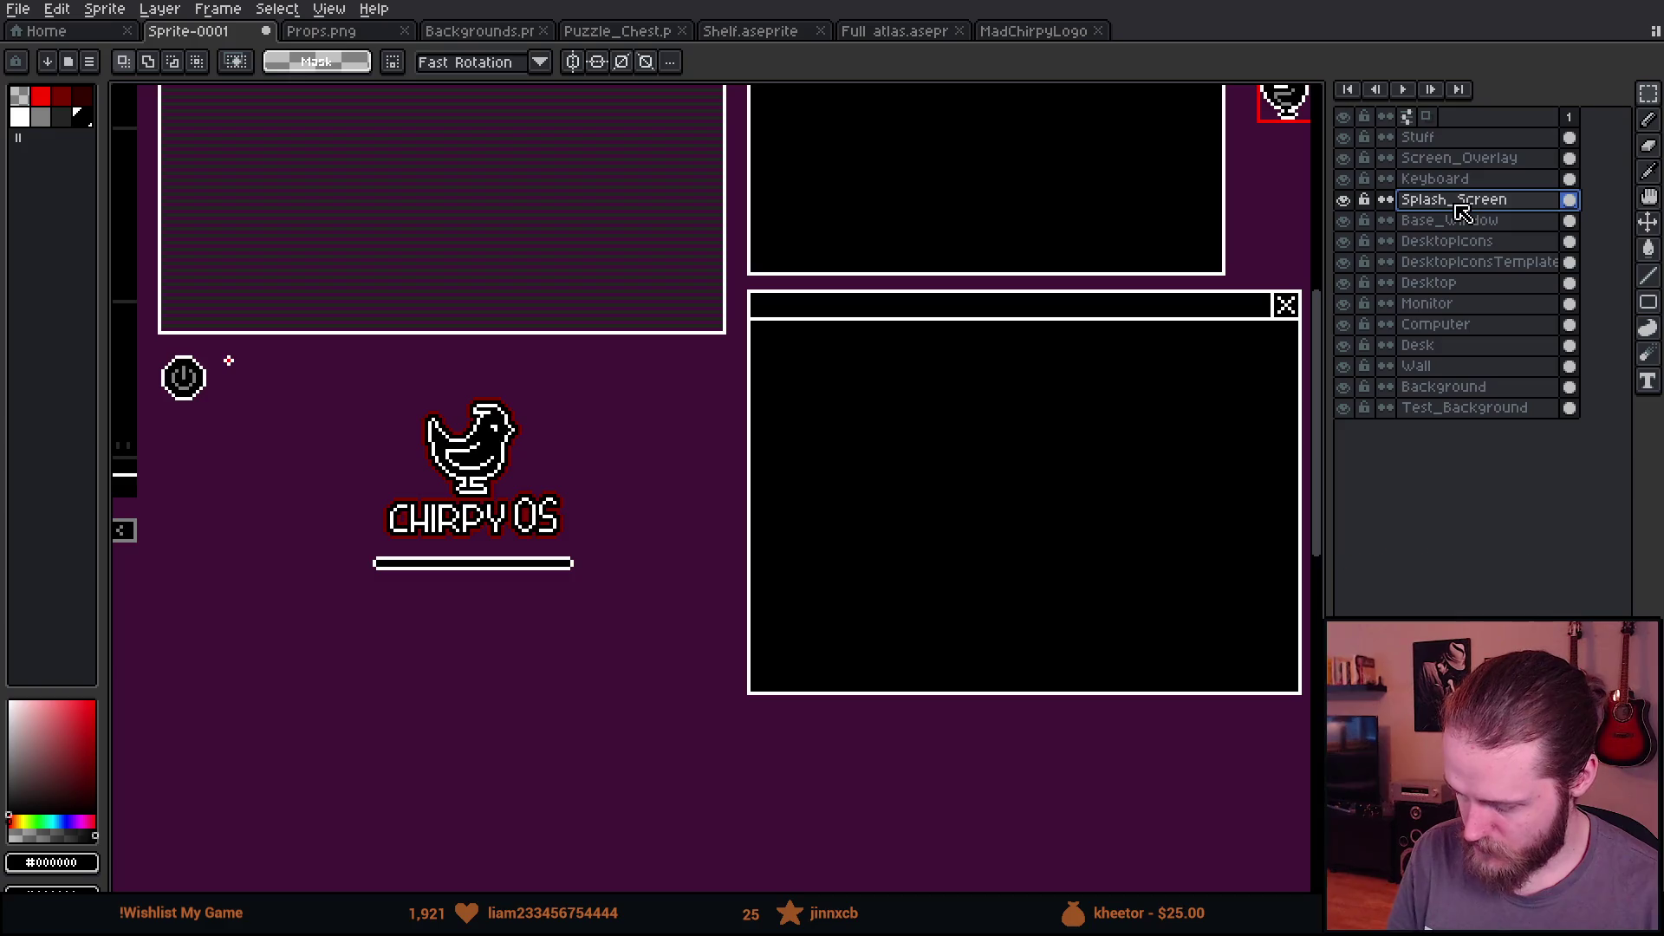
Step: Rename the Desktop layer to Task_Bar
{"action": "scroll", "coordinate": [641, 363], "scroll_direction": "down", "scroll_amount": 1}
{"action": "mouse_move", "coordinate": [618, 399]}
{"action": "left_mouse_down"}
{"action": "mouse_move", "coordinate": [858, 438]}
{"action": "mouse_move", "coordinate": [846, 460]}
{"action": "left_mouse_up"}
{"action": "left_click", "coordinate": [1345, 242]}
{"action": "left_click", "coordinate": [1345, 242]}
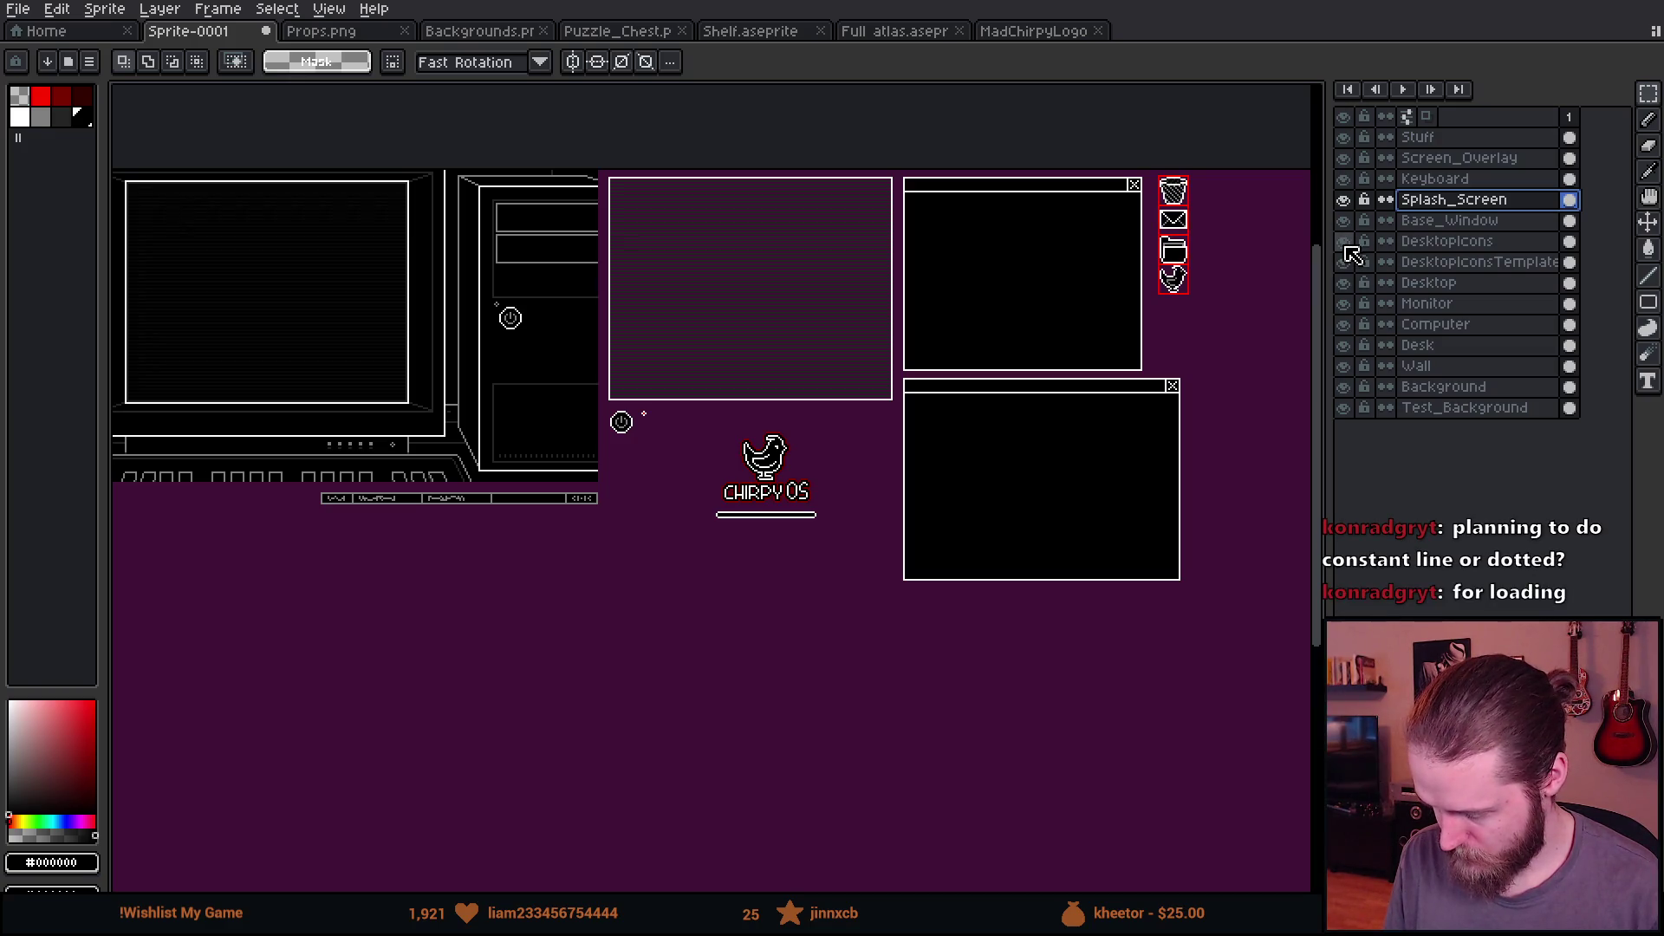
{"action": "left_click", "coordinate": [1346, 284]}
{"action": "left_click", "coordinate": [1346, 285]}
{"action": "left_click", "coordinate": [1346, 284]}
{"action": "left_click", "coordinate": [1352, 287]}
{"action": "left_click", "coordinate": [1352, 287]}
{"action": "left_click", "coordinate": [1352, 287]}
{"action": "double_click", "coordinate": [1430, 284]}
{"action": "type", "text": "Task_Bar"}
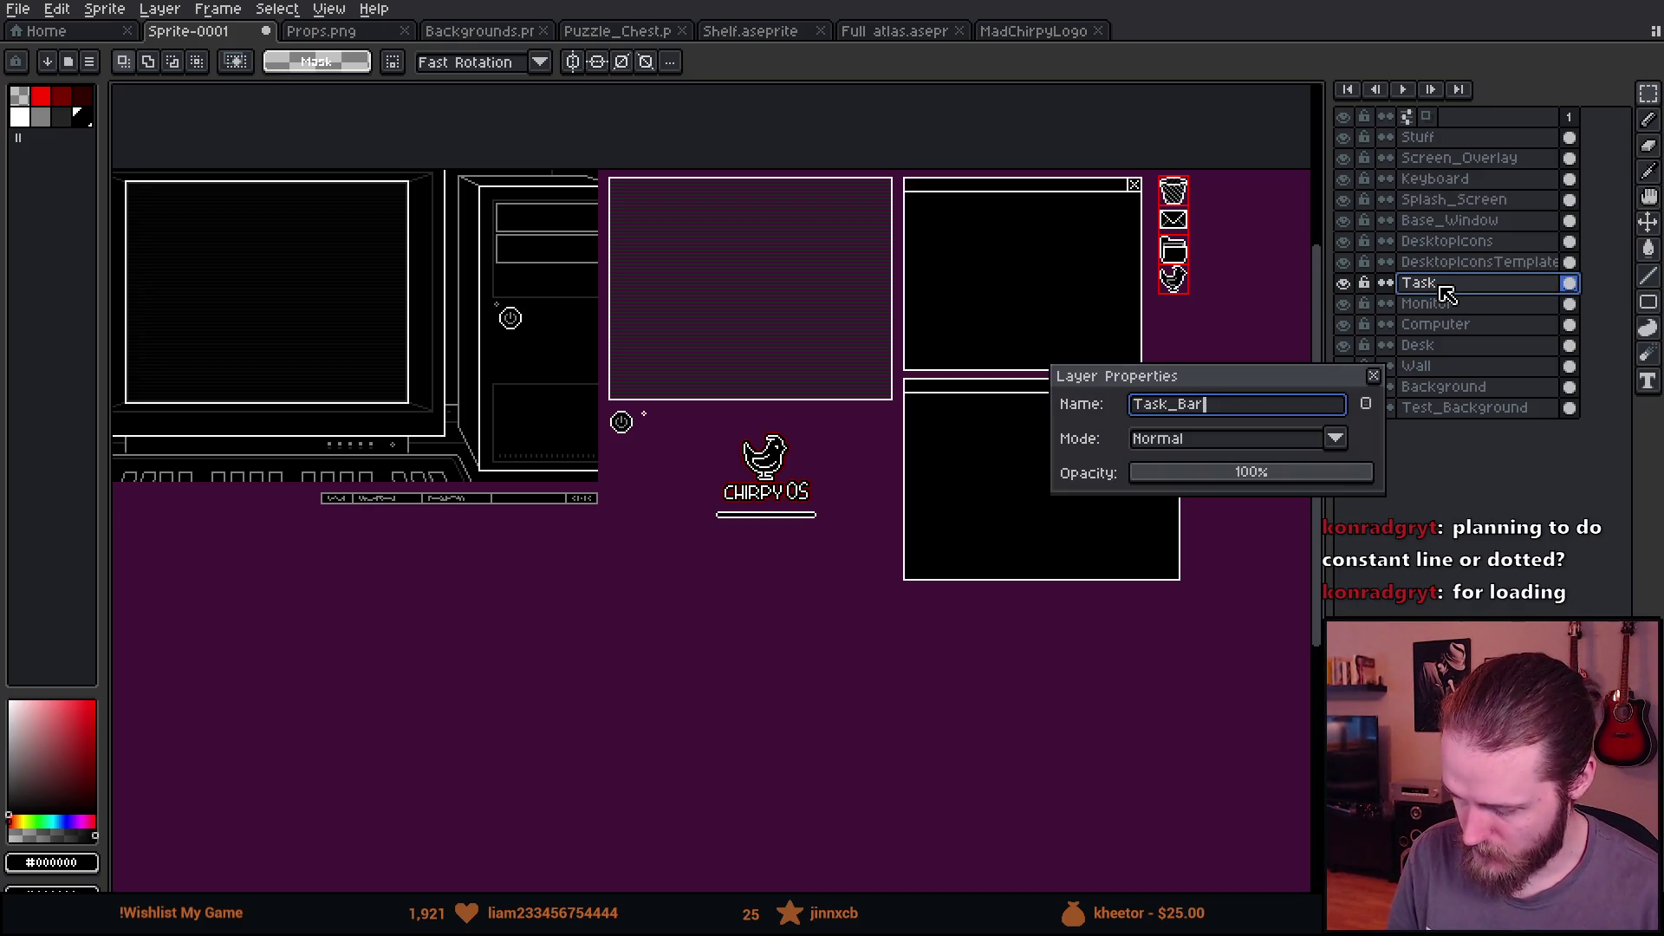
{"action": "key", "text": "Return"}
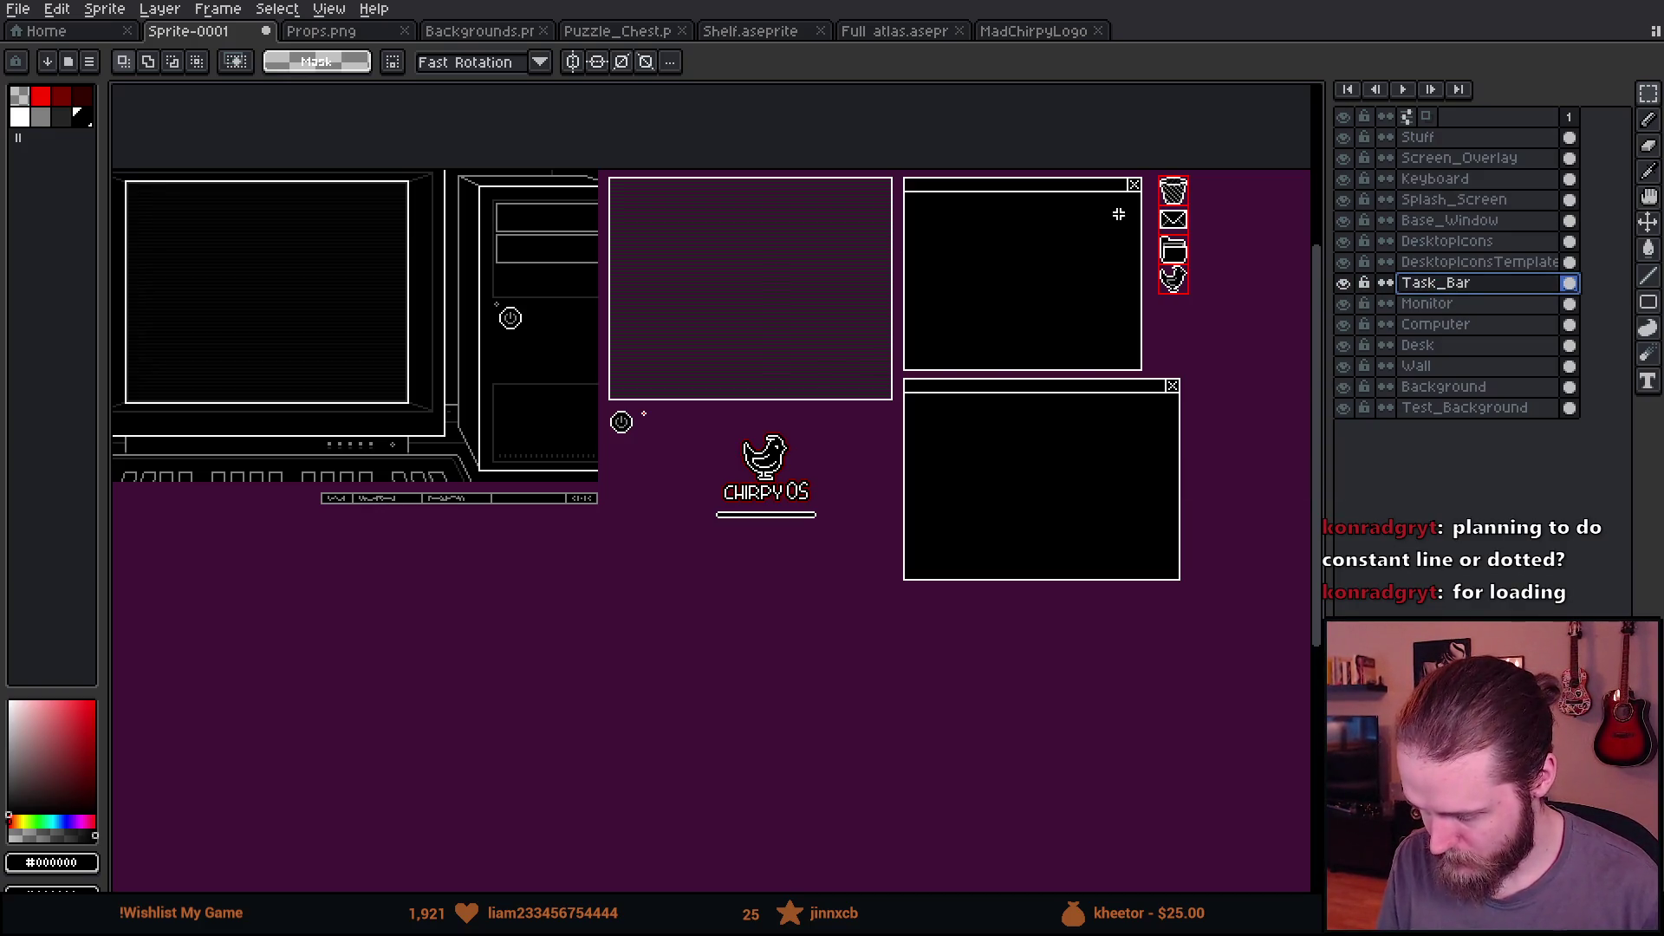
{"action": "scroll", "coordinate": [1155, 164], "scroll_direction": "up", "scroll_amount": 5}
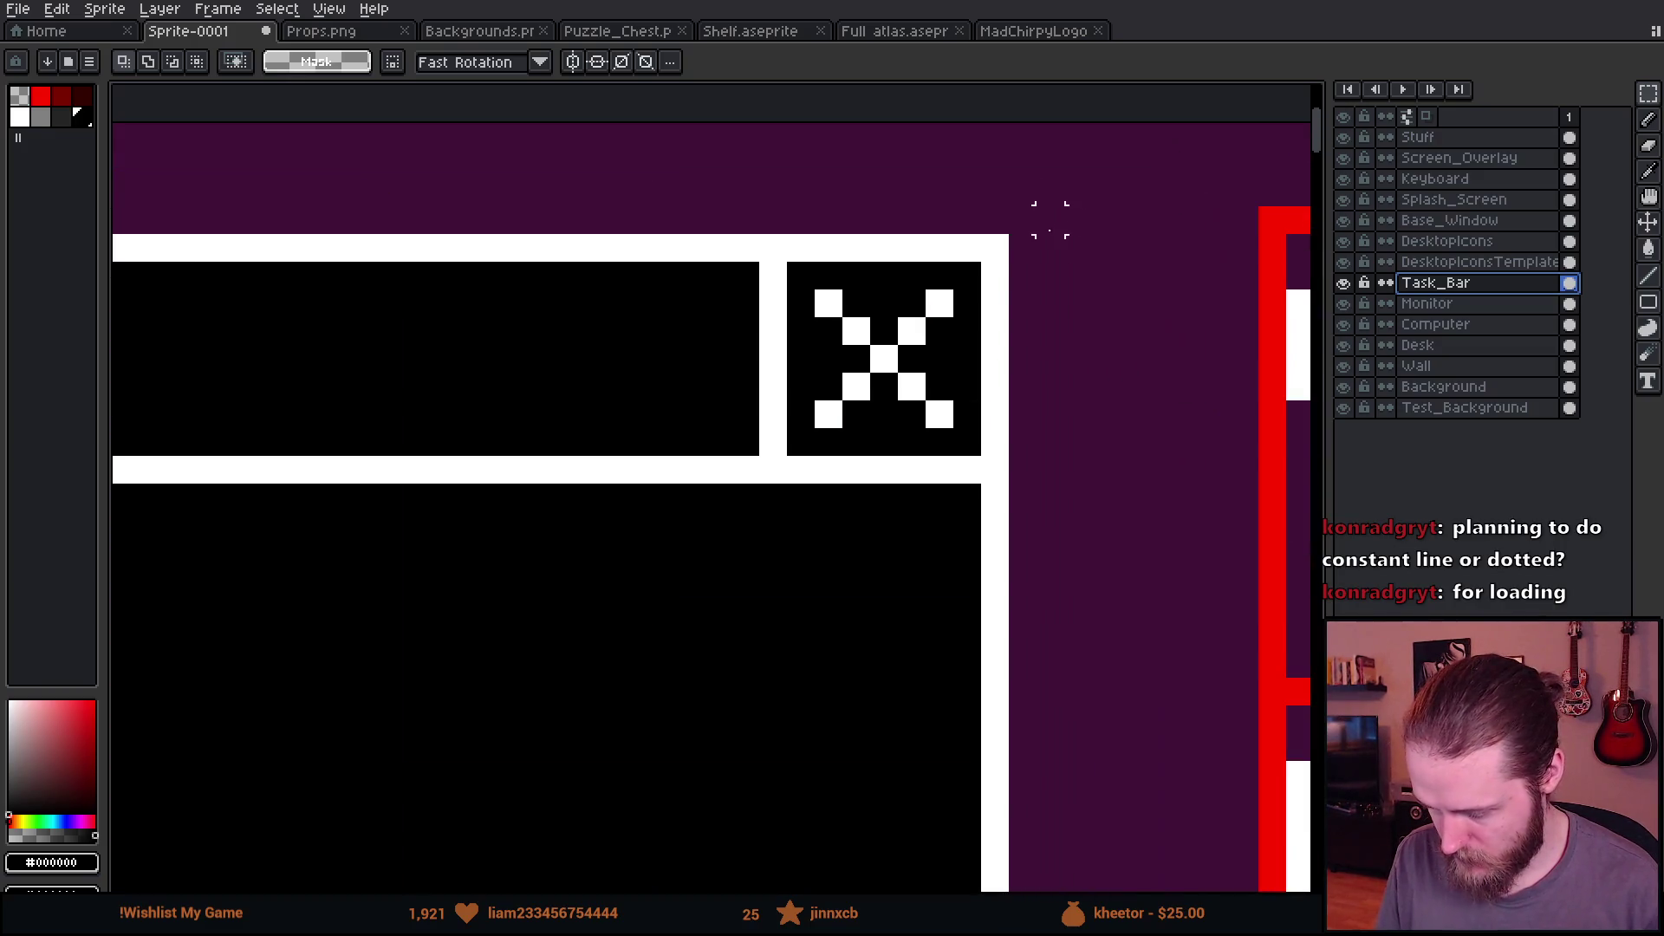
{"action": "left_click", "coordinate": [83, 99]}
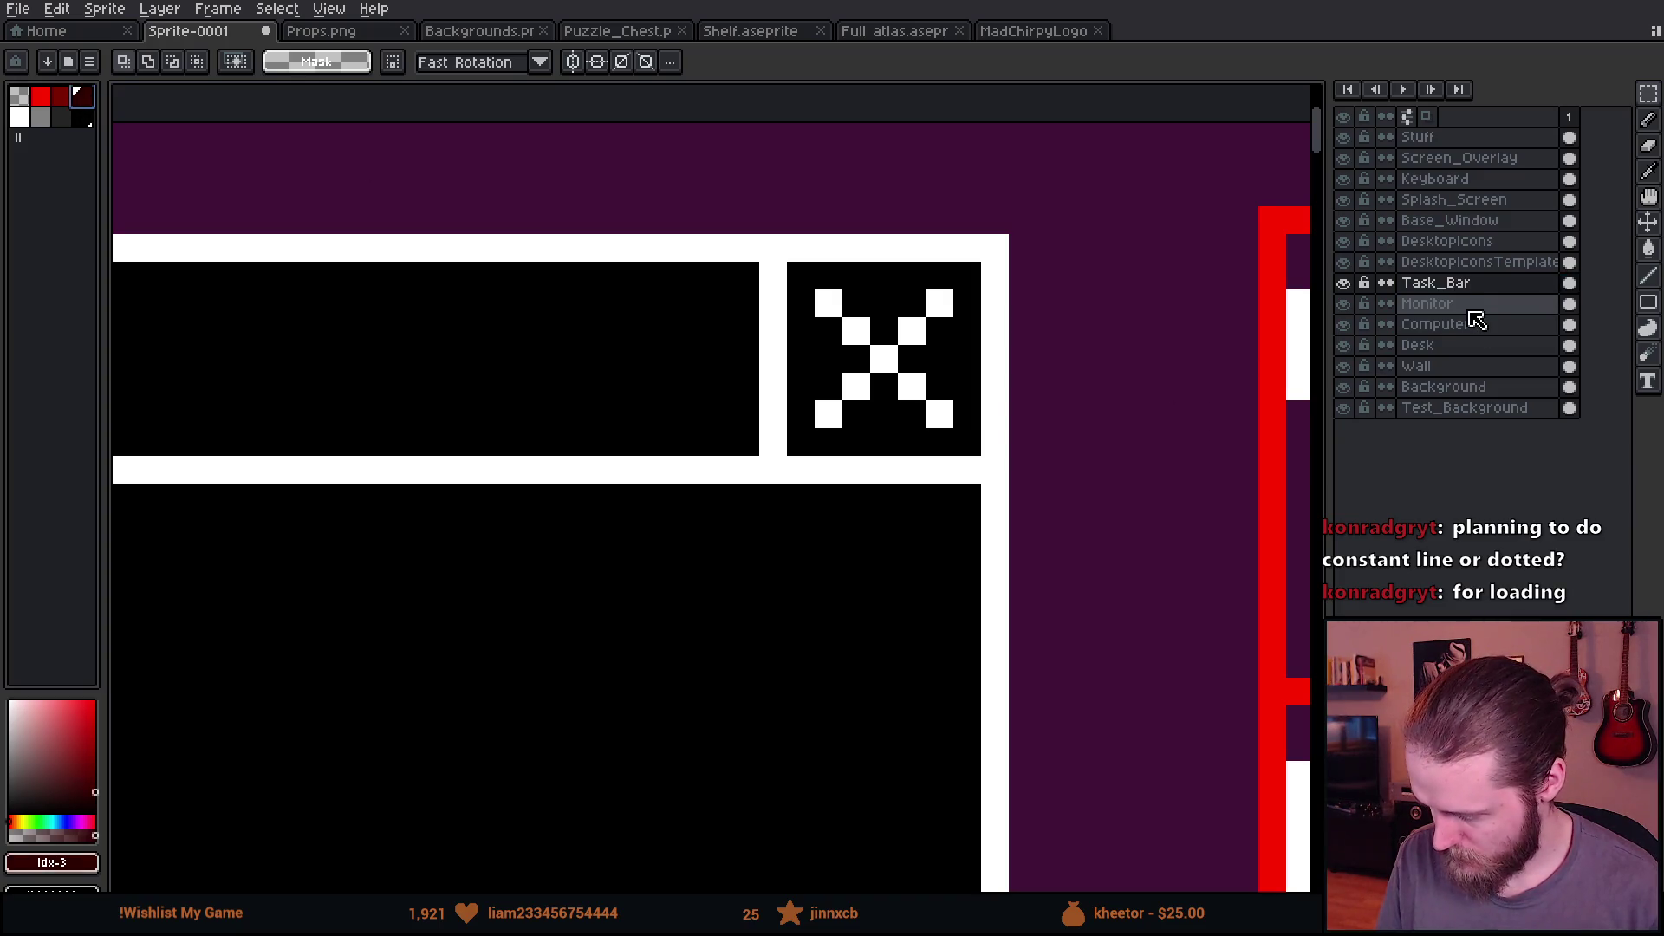
Step: On Base_Window, draw a dark-red pencil border around the close box
{"action": "left_click", "coordinate": [1474, 221]}
{"action": "scroll", "coordinate": [1047, 353], "scroll_direction": "up", "scroll_amount": 1}
{"action": "key", "text": "b"}
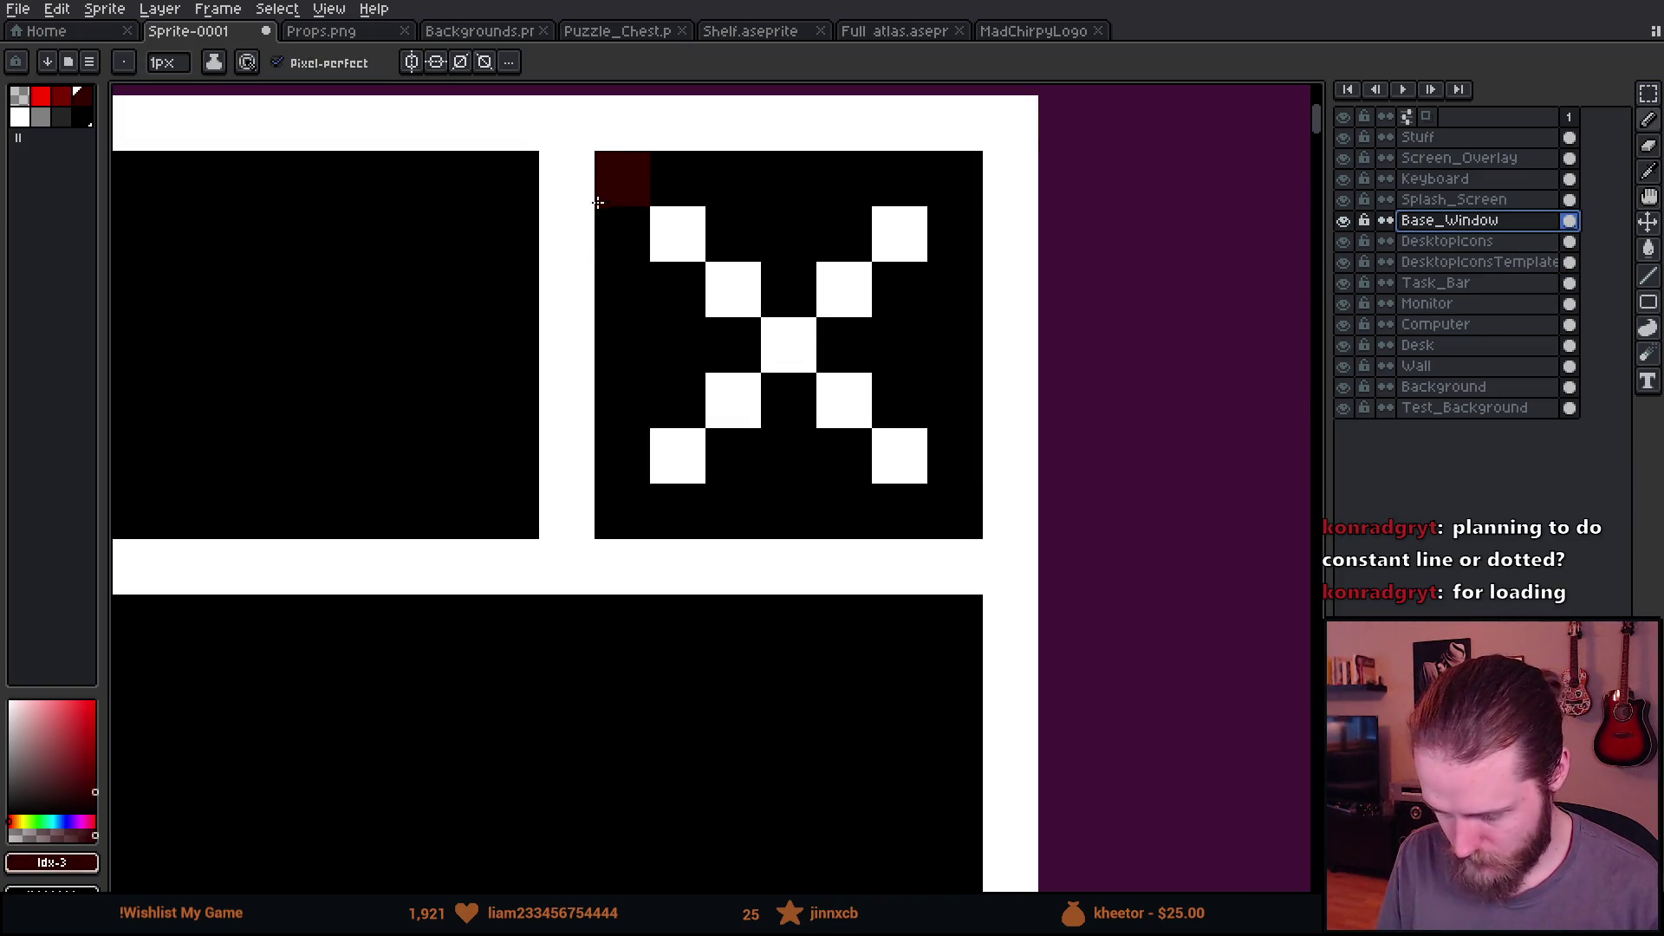
{"action": "mouse_move", "coordinate": [625, 178]}
{"action": "left_mouse_down"}
{"action": "mouse_move", "coordinate": [621, 495]}
{"action": "mouse_move", "coordinate": [1003, 507]}
{"action": "mouse_move", "coordinate": [954, 419]}
{"action": "mouse_move", "coordinate": [725, 181]}
{"action": "mouse_move", "coordinate": [678, 179]}
{"action": "mouse_move", "coordinate": [874, 424]}
{"action": "left_mouse_up"}
{"action": "left_click", "coordinate": [41, 95]}
{"action": "key", "text": "ctrl+z"}
Step: Repaint the X's cells in dark red
{"action": "left_click", "coordinate": [62, 95]}
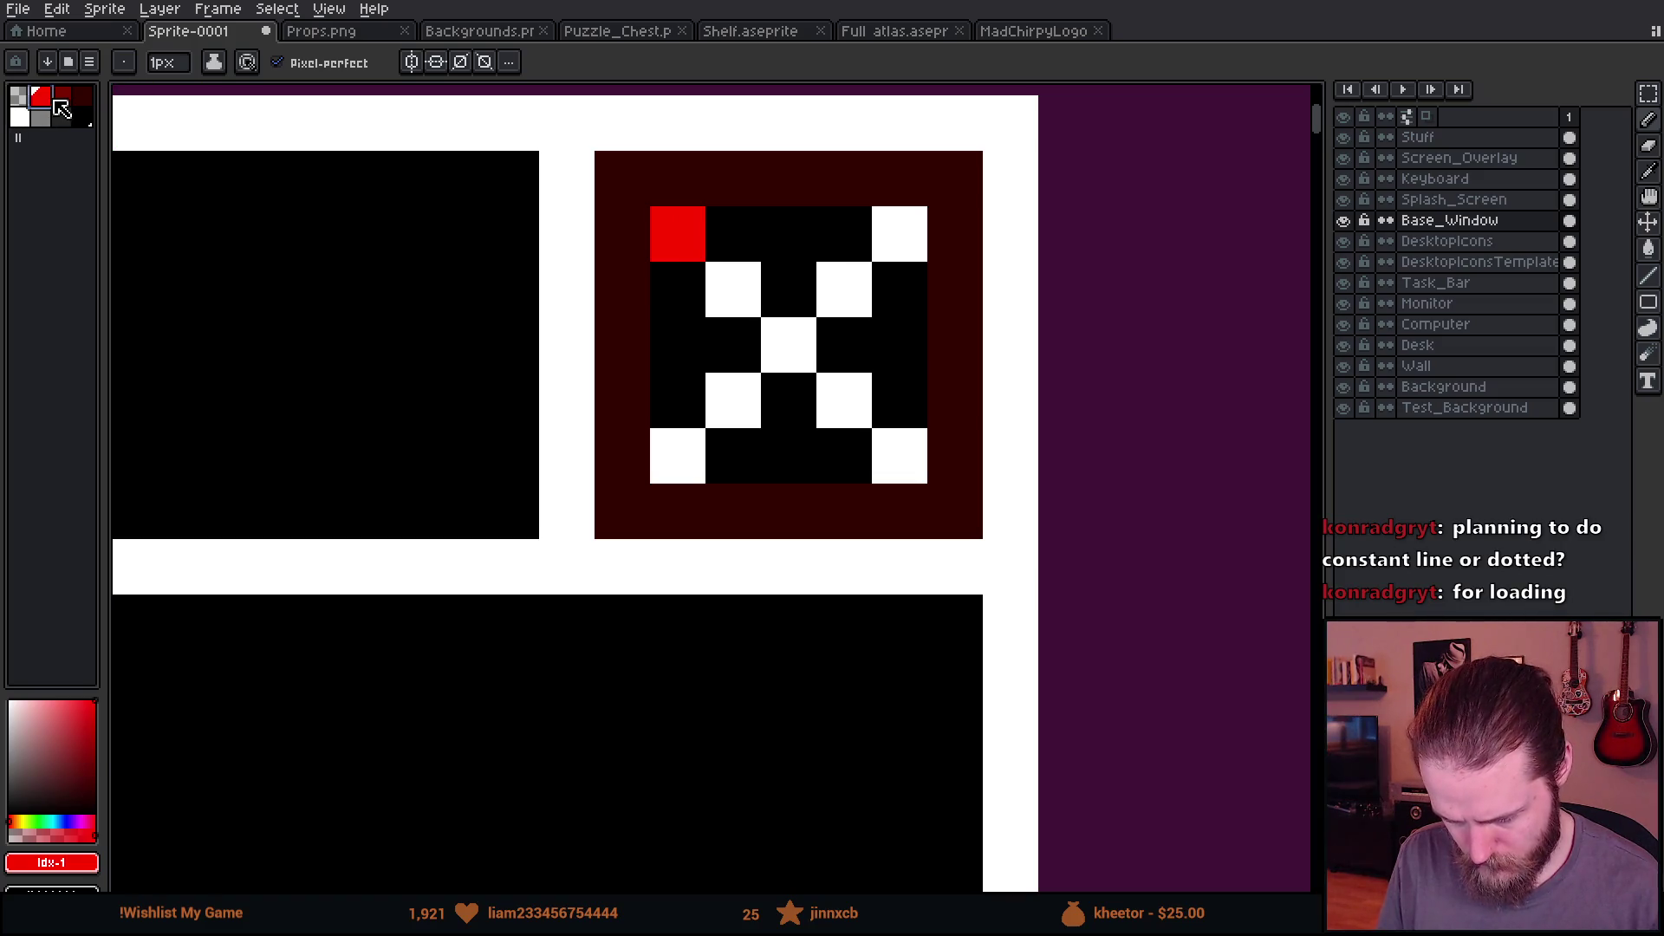
{"action": "left_click", "coordinate": [879, 318]}
{"action": "left_click", "coordinate": [687, 230]}
{"action": "left_click", "coordinate": [892, 445], "text": "shift"}
{"action": "left_click", "coordinate": [680, 450]}
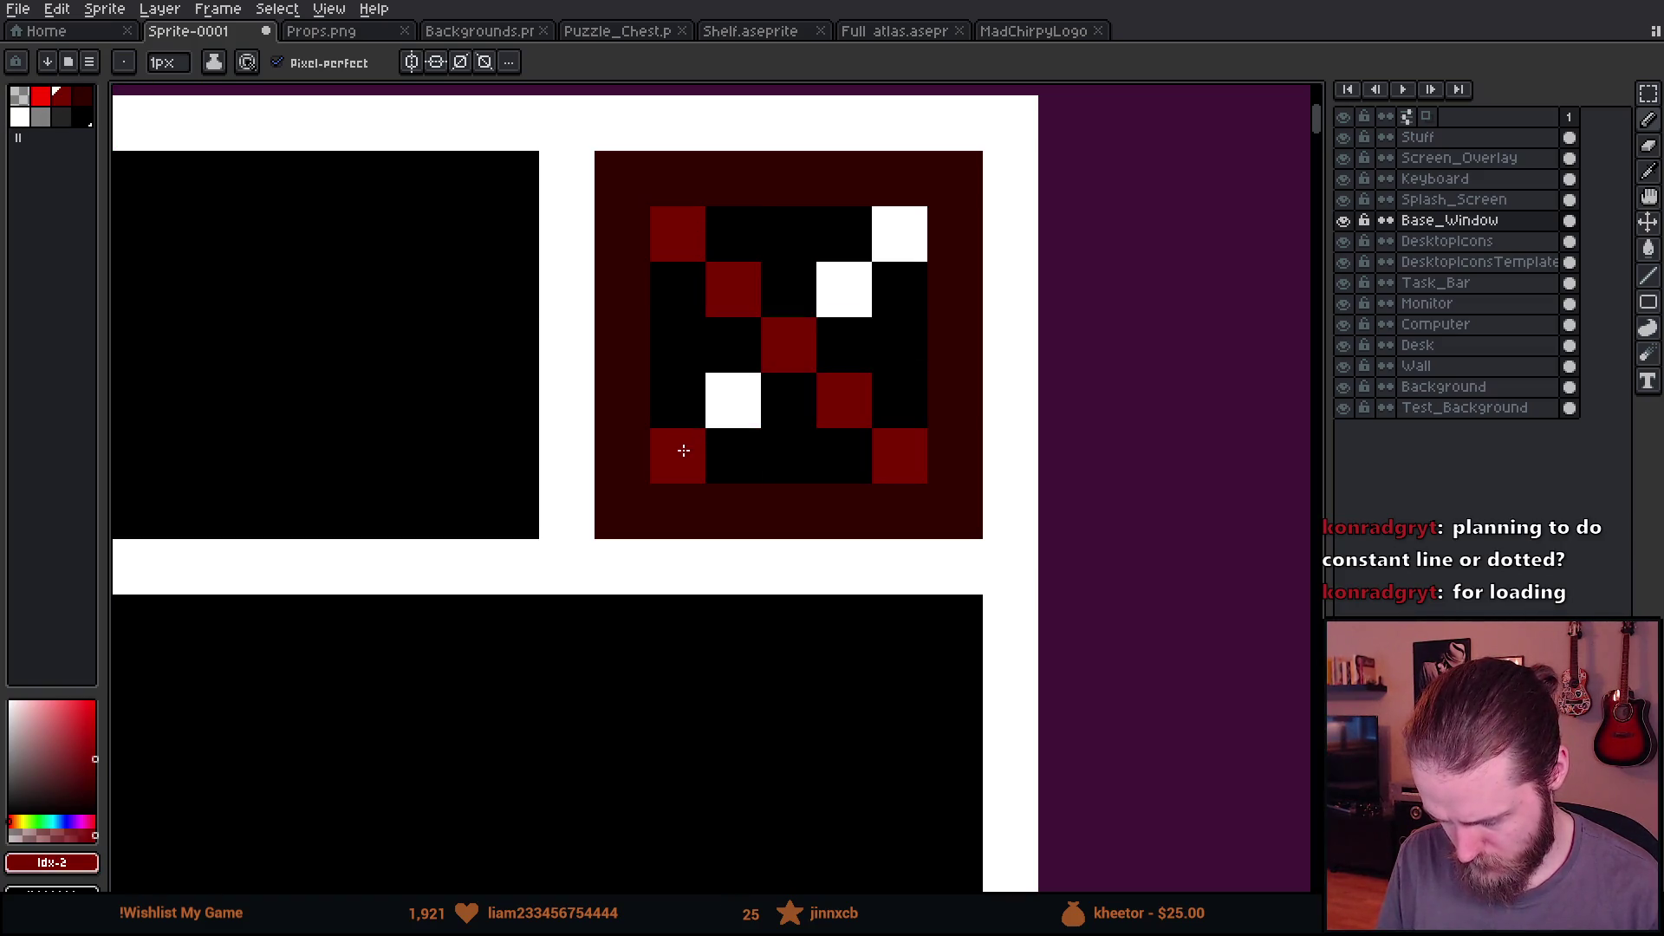
{"action": "left_click", "coordinate": [913, 229], "text": "shift"}
{"action": "scroll", "coordinate": [912, 230], "scroll_direction": "down", "scroll_amount": 3}
{"action": "scroll", "coordinate": [603, 416], "scroll_direction": "up", "scroll_amount": 2}
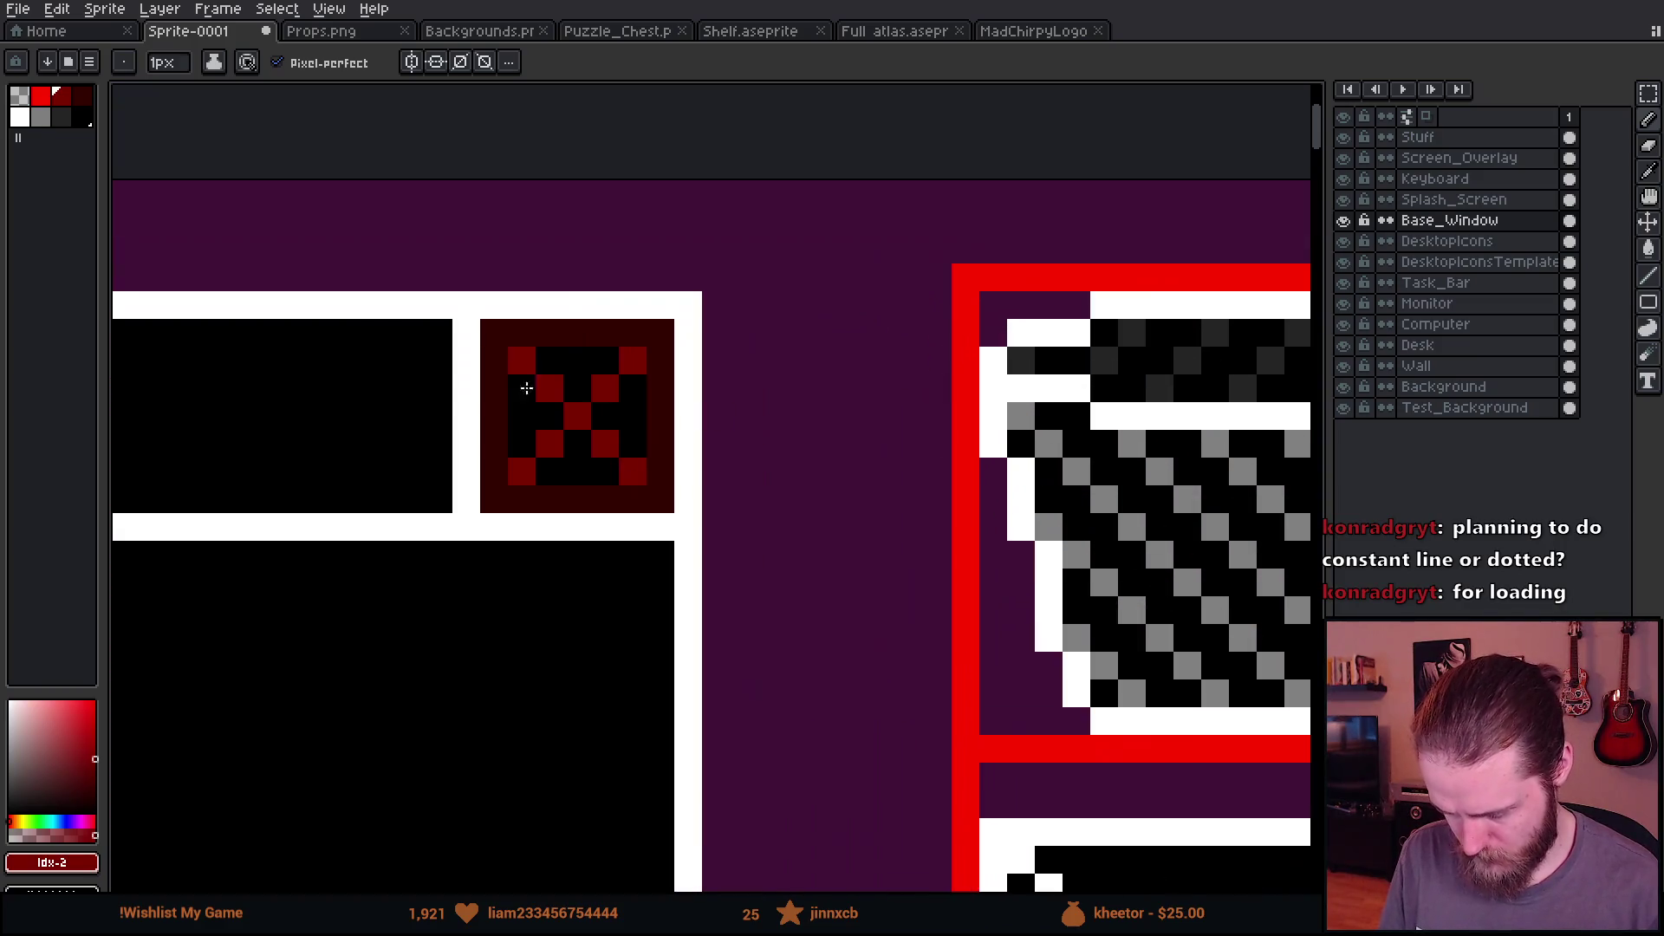
Step: Repaint the X's diagonals and corner cells in bright red
{"action": "scroll", "coordinate": [539, 425], "scroll_direction": "up", "scroll_amount": 2}
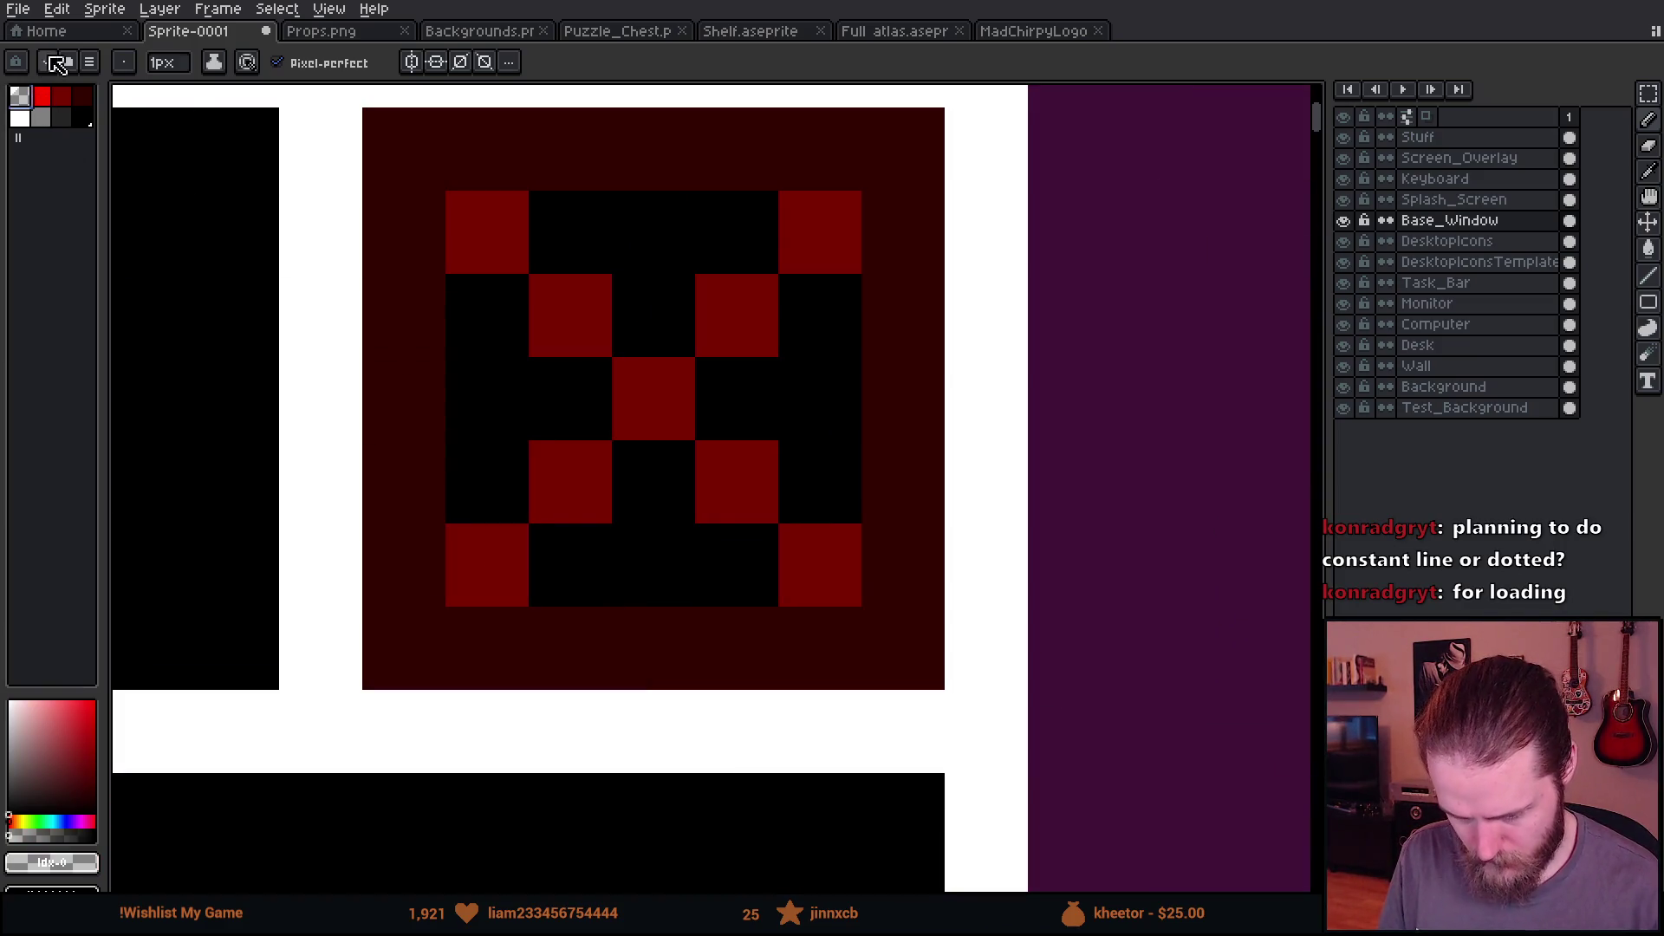
{"action": "left_click", "coordinate": [42, 98]}
{"action": "left_click", "coordinate": [485, 563]}
{"action": "left_click", "coordinate": [843, 233], "text": "shift"}
{"action": "left_click", "coordinate": [502, 228]}
{"action": "left_click", "coordinate": [813, 562], "text": "shift"}
{"action": "scroll", "coordinate": [813, 563], "scroll_direction": "down", "scroll_amount": 5}
{"action": "scroll", "coordinate": [988, 346], "scroll_direction": "down", "scroll_amount": 2}
{"action": "scroll", "coordinate": [988, 346], "scroll_direction": "up", "scroll_amount": 5}
Step: Move the red X close box to the window's corner
{"action": "key", "text": "m"}
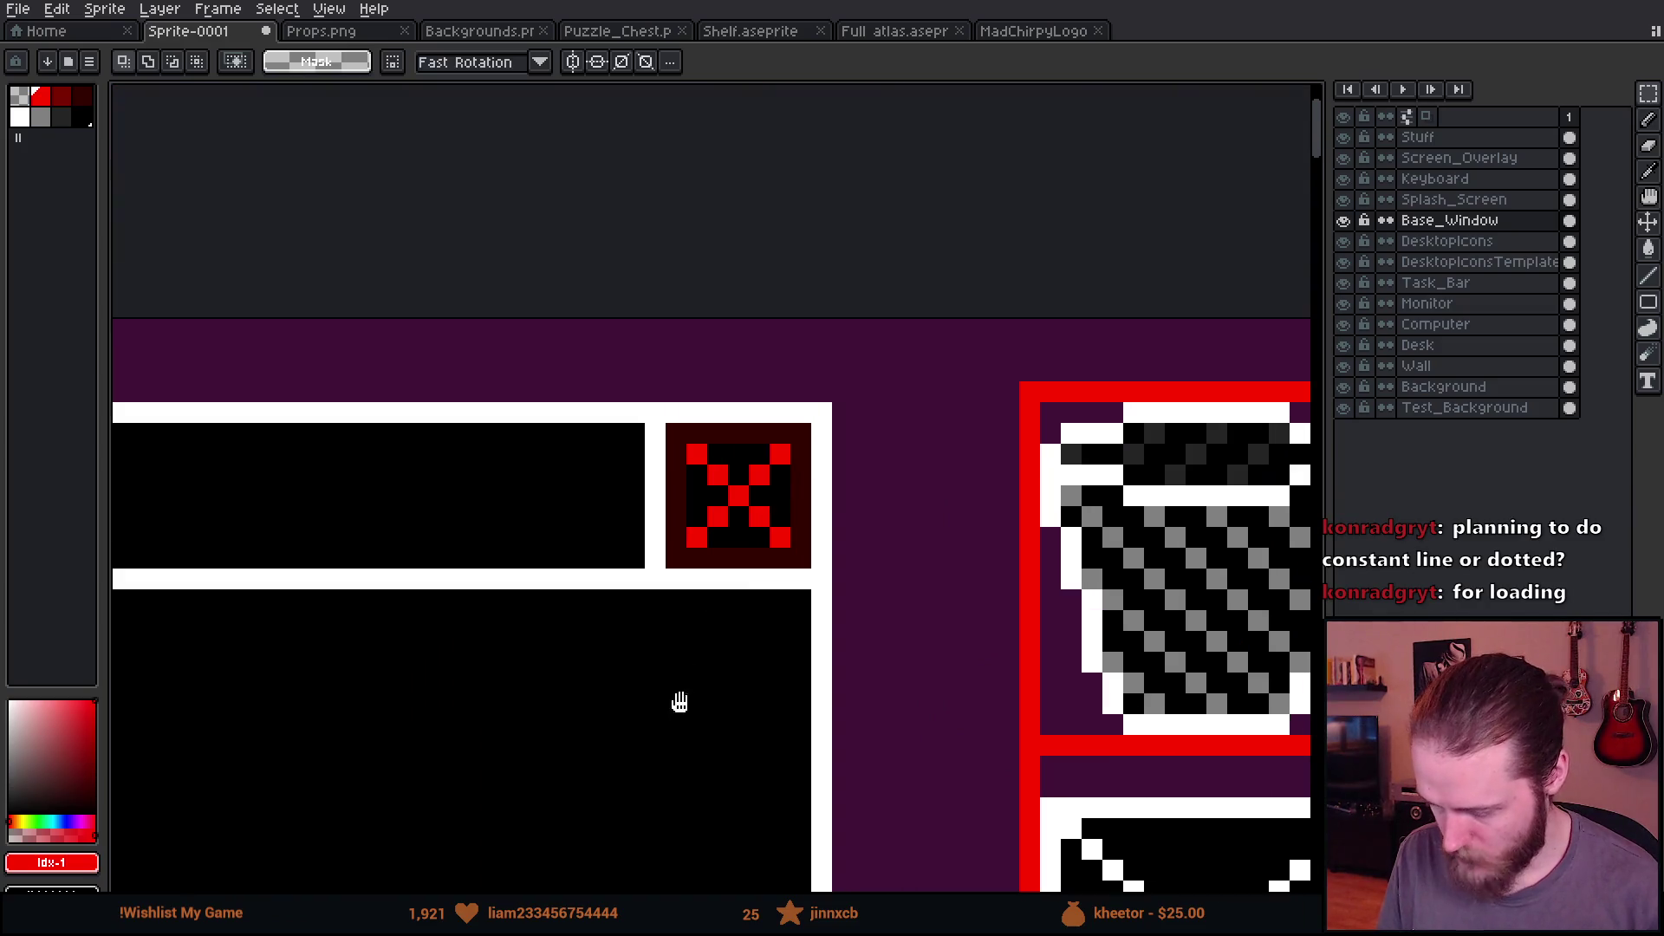
{"action": "scroll", "coordinate": [679, 687], "scroll_direction": "up", "scroll_amount": 1}
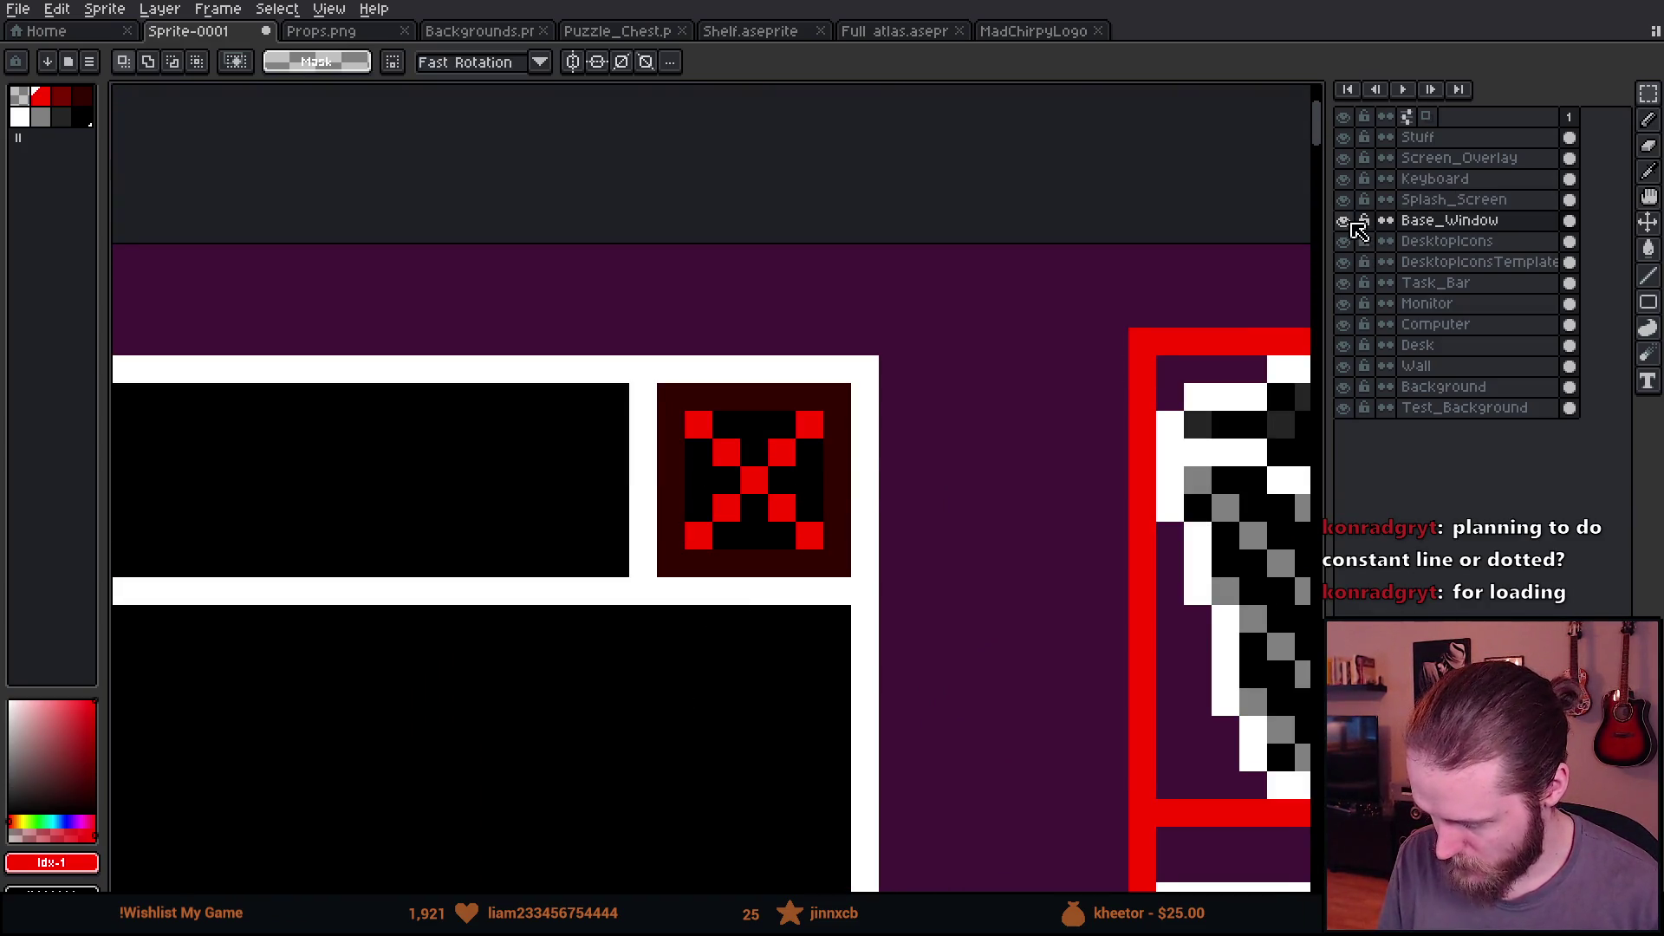
{"action": "scroll", "coordinate": [663, 451], "scroll_direction": "up", "scroll_amount": 1}
{"action": "mouse_move", "coordinate": [644, 371]}
{"action": "left_mouse_down"}
{"action": "mouse_move", "coordinate": [762, 583]}
{"action": "mouse_move", "coordinate": [936, 661]}
{"action": "mouse_move", "coordinate": [921, 595]}
{"action": "left_mouse_up"}
{"action": "scroll", "coordinate": [921, 595], "scroll_direction": "down", "scroll_amount": 4}
{"action": "scroll", "coordinate": [922, 741], "scroll_direction": "up", "scroll_amount": 5}
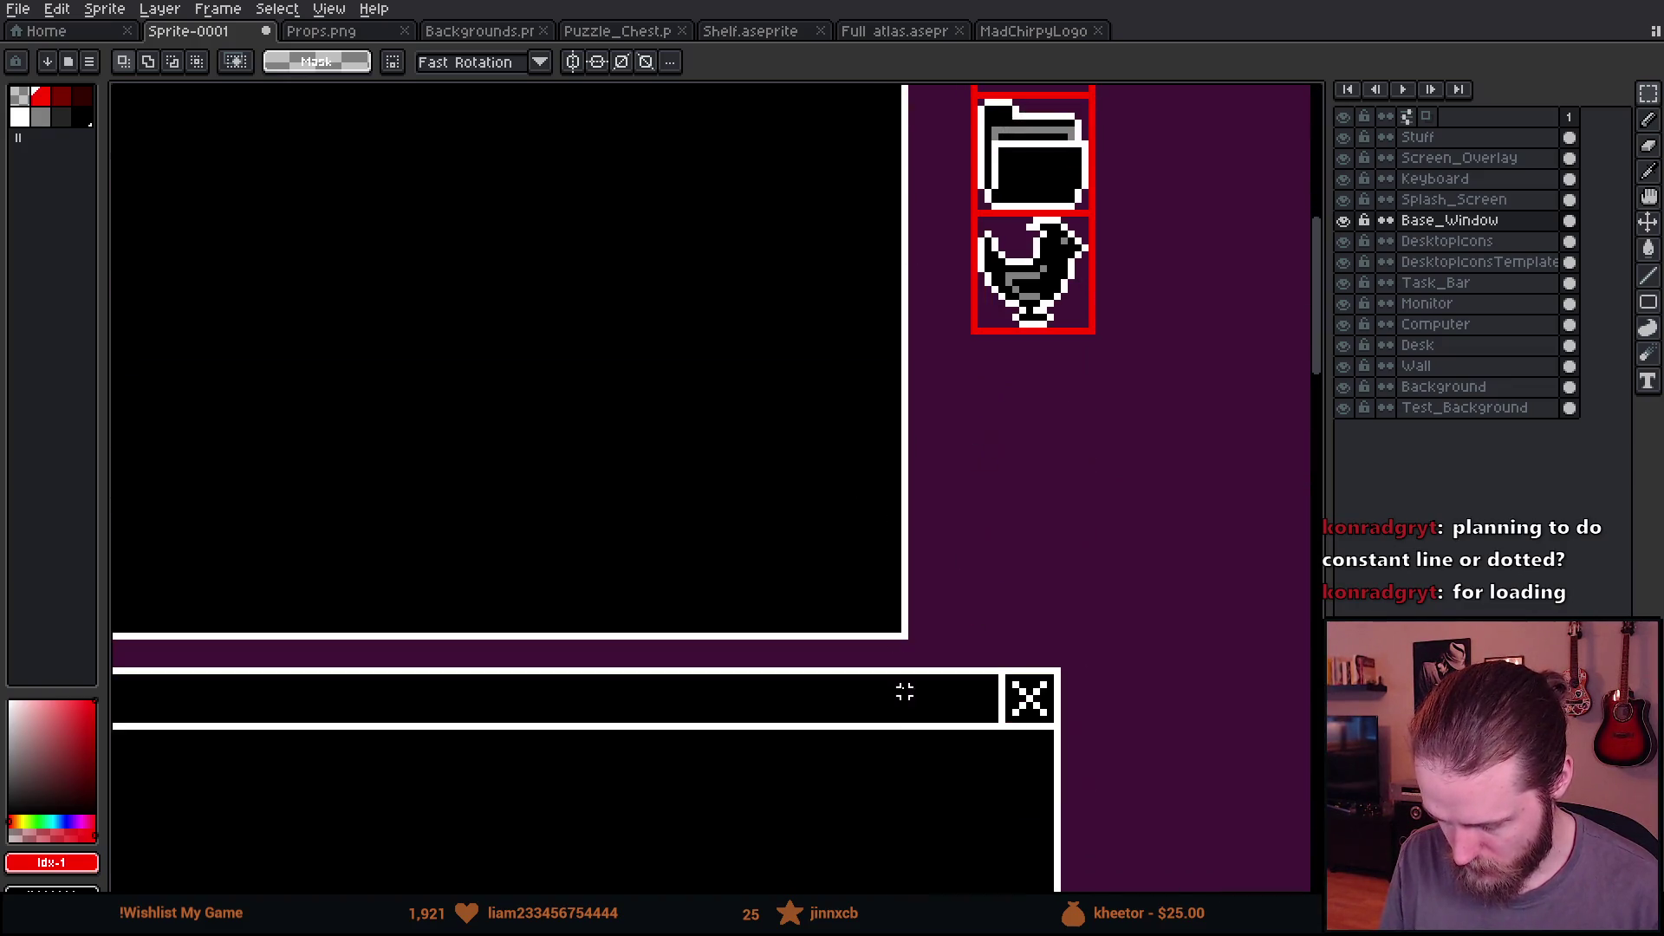
{"action": "scroll", "coordinate": [743, 528], "scroll_direction": "down", "scroll_amount": 1}
{"action": "left_click_drag", "start_coordinate": [743, 528], "coordinate": [832, 446]}
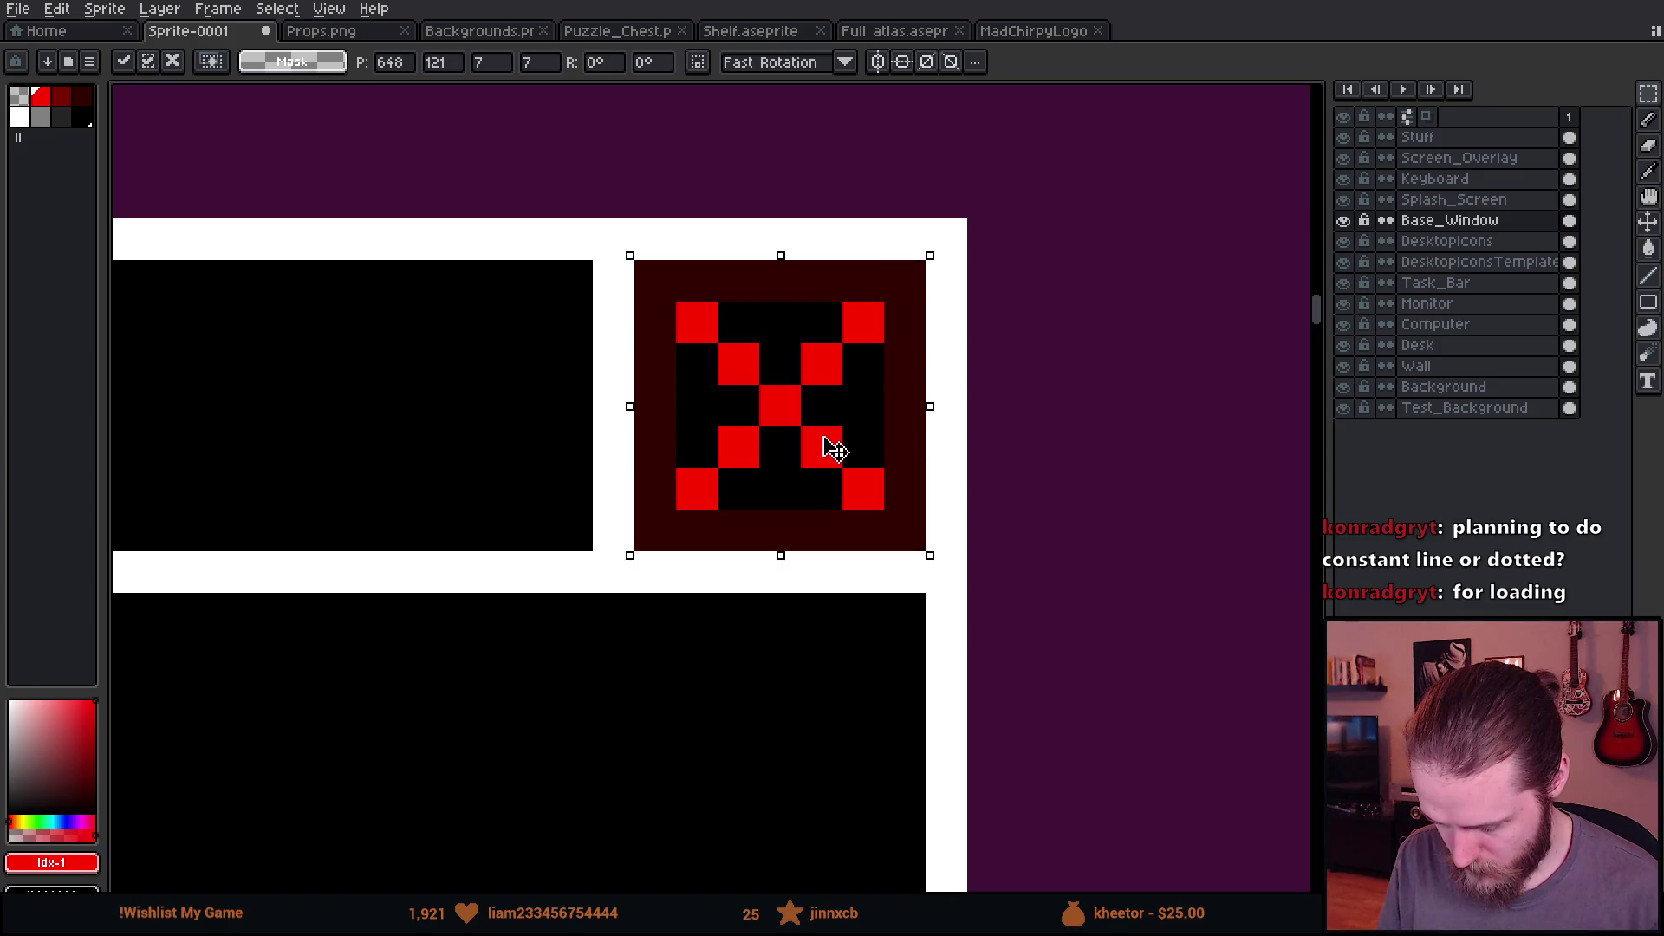
Step: Paste a copy of the red X box just below the power icon
{"action": "scroll", "coordinate": [825, 435], "scroll_direction": "down", "scroll_amount": 4}
{"action": "scroll", "coordinate": [1058, 342], "scroll_direction": "down", "scroll_amount": 3}
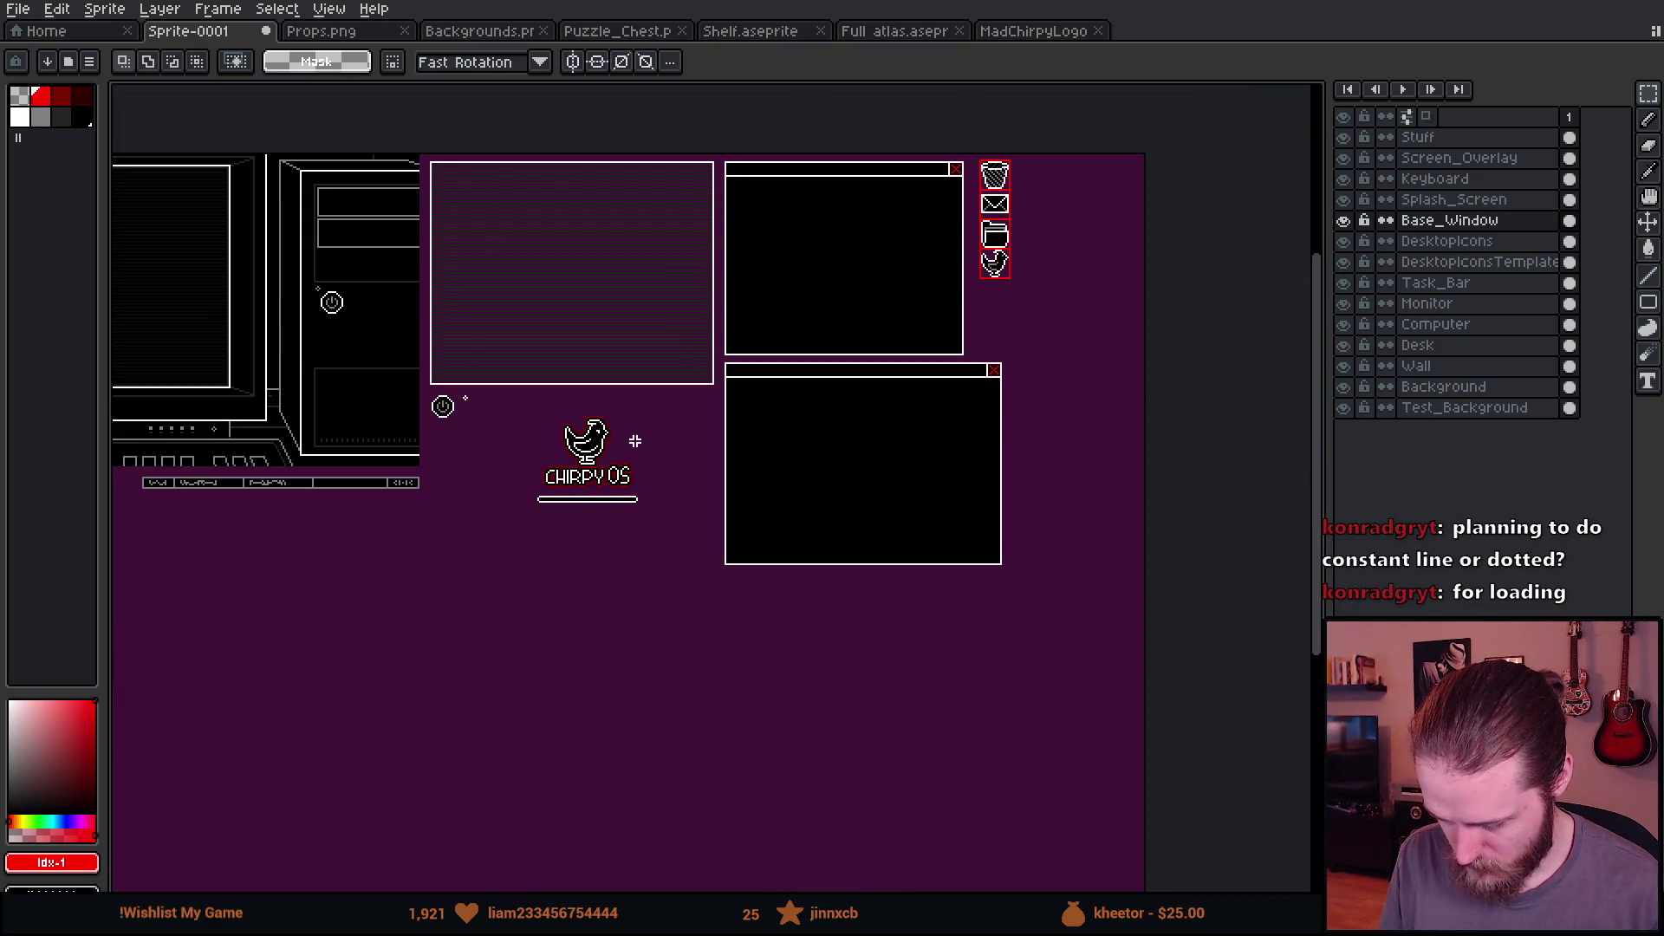
{"action": "scroll", "coordinate": [445, 408], "scroll_direction": "up", "scroll_amount": 3}
{"action": "scroll", "coordinate": [584, 577], "scroll_direction": "down", "scroll_amount": 1}
{"action": "scroll", "coordinate": [584, 576], "scroll_direction": "down", "scroll_amount": 2}
{"action": "scroll", "coordinate": [825, 278], "scroll_direction": "up", "scroll_amount": 5}
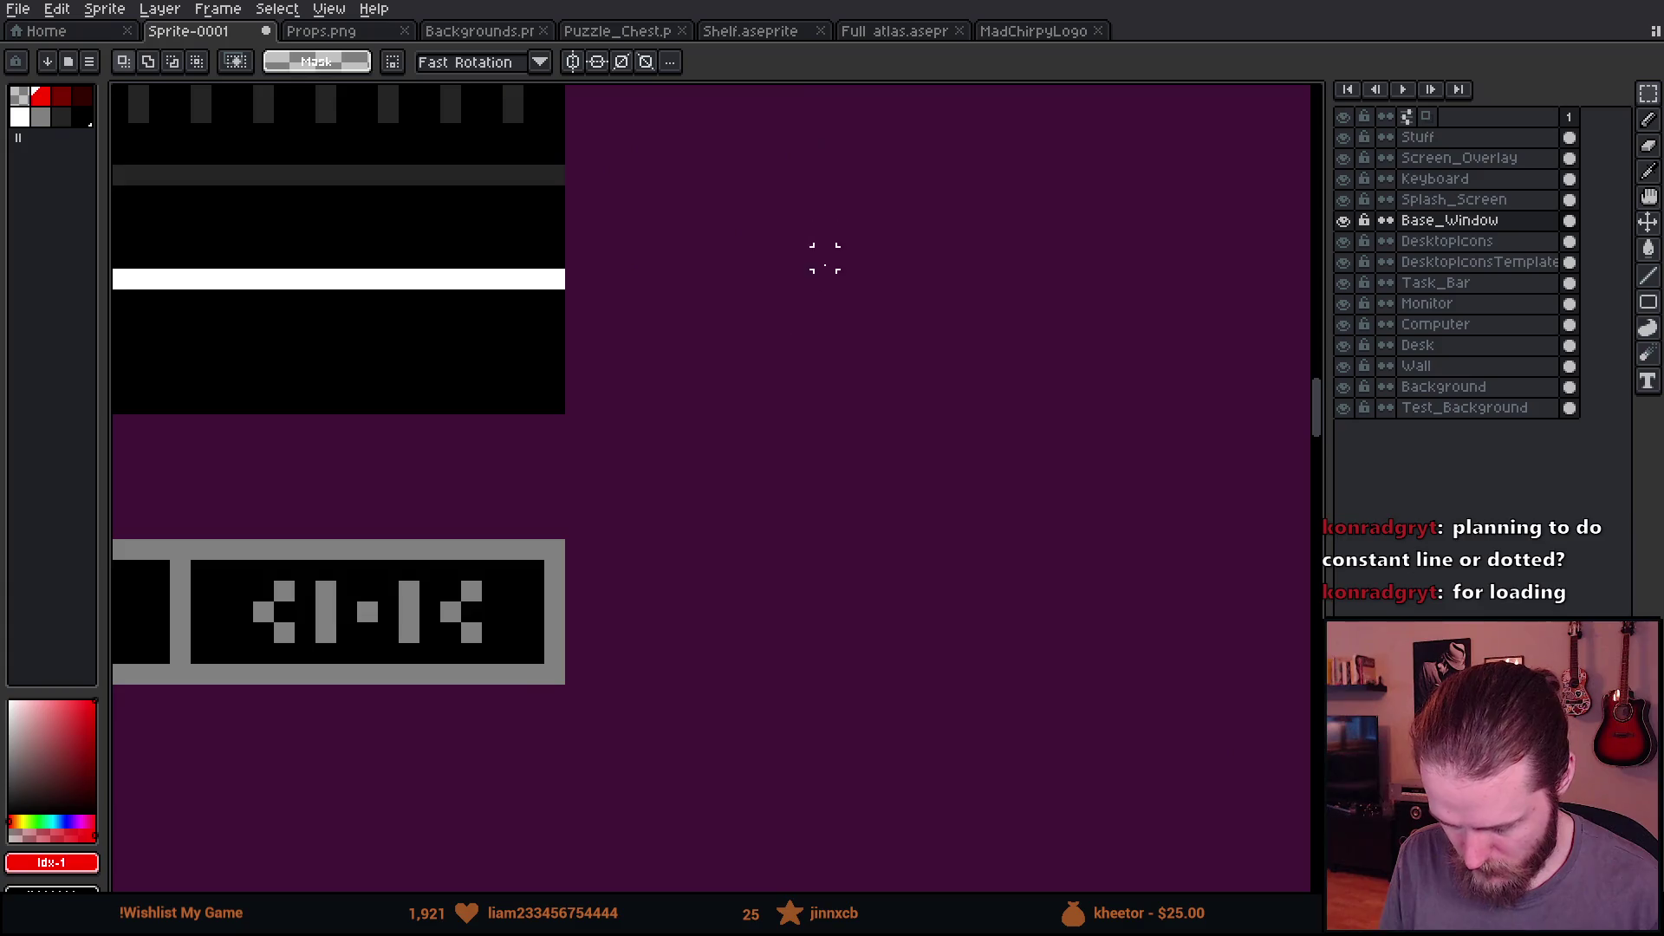
{"action": "left_click_drag", "start_coordinate": [826, 278], "coordinate": [780, 569]}
{"action": "key", "text": "ctrl+v"}
{"action": "mouse_move", "coordinate": [762, 504]}
{"action": "left_mouse_down"}
{"action": "mouse_move", "coordinate": [733, 353]}
{"action": "mouse_move", "coordinate": [773, 395]}
{"action": "left_mouse_up"}
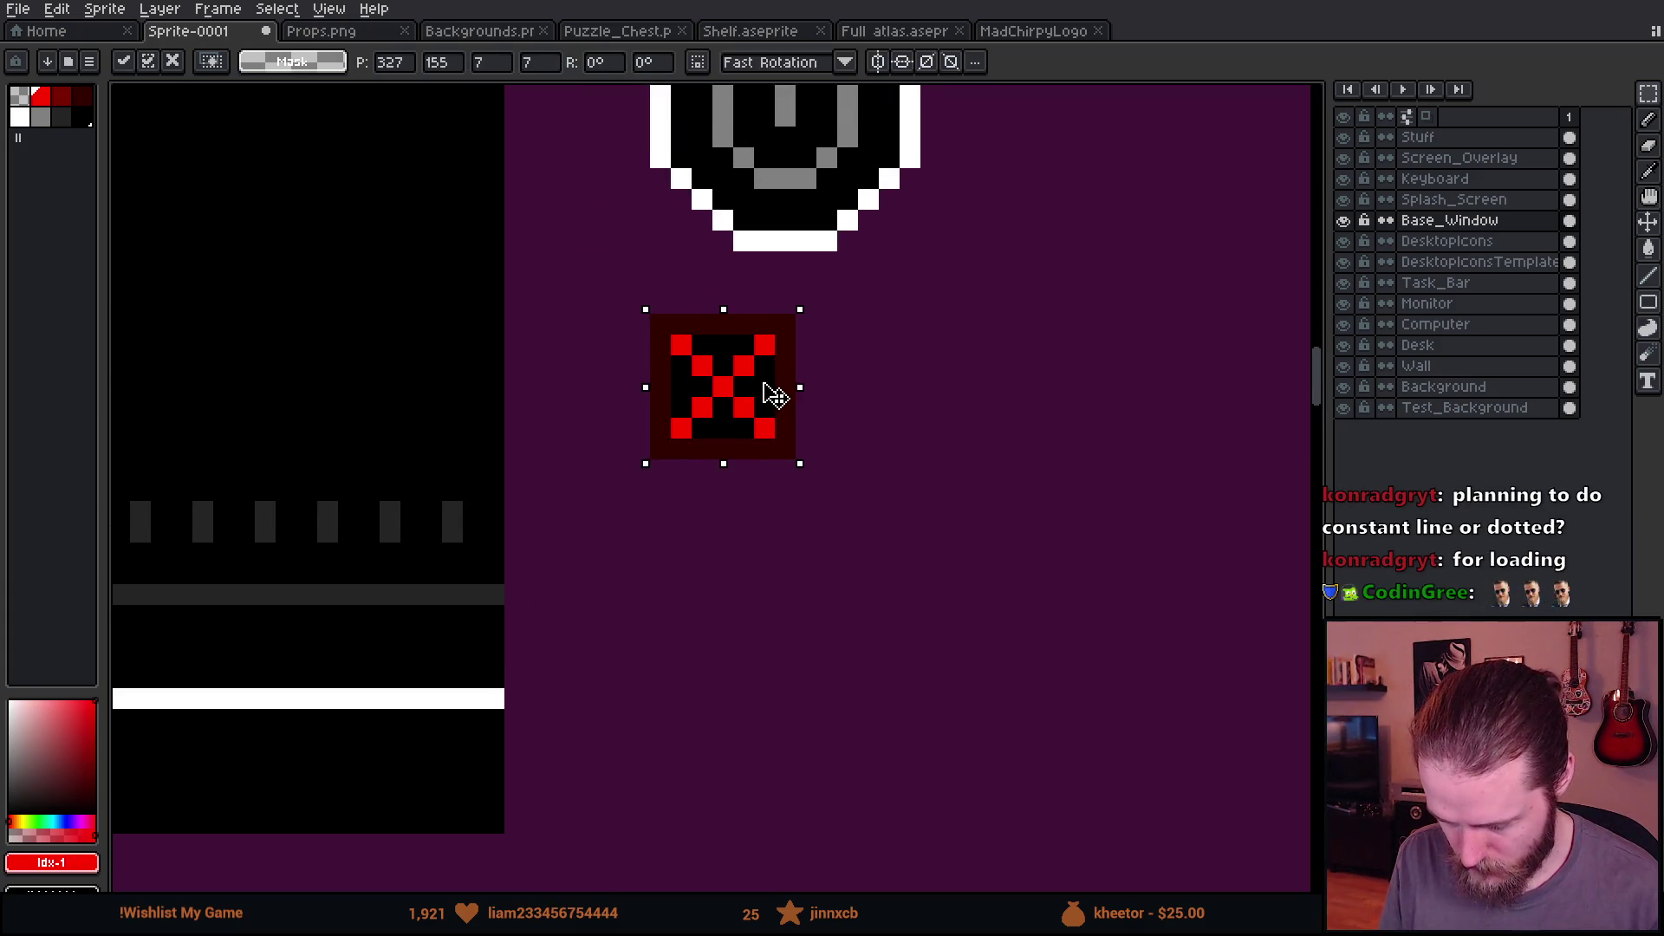
{"action": "key", "text": "Return"}
Step: Make trial selections of the strip below the keyboard, clearing each
{"action": "scroll", "coordinate": [1084, 420], "scroll_direction": "down", "scroll_amount": 2}
{"action": "scroll", "coordinate": [691, 531], "scroll_direction": "down", "scroll_amount": 2}
{"action": "scroll", "coordinate": [695, 532], "scroll_direction": "down", "scroll_amount": 1}
{"action": "mouse_move", "coordinate": [949, 565]}
{"action": "left_mouse_down"}
{"action": "mouse_move", "coordinate": [739, 590]}
{"action": "mouse_move", "coordinate": [1017, 586]}
{"action": "left_mouse_up"}
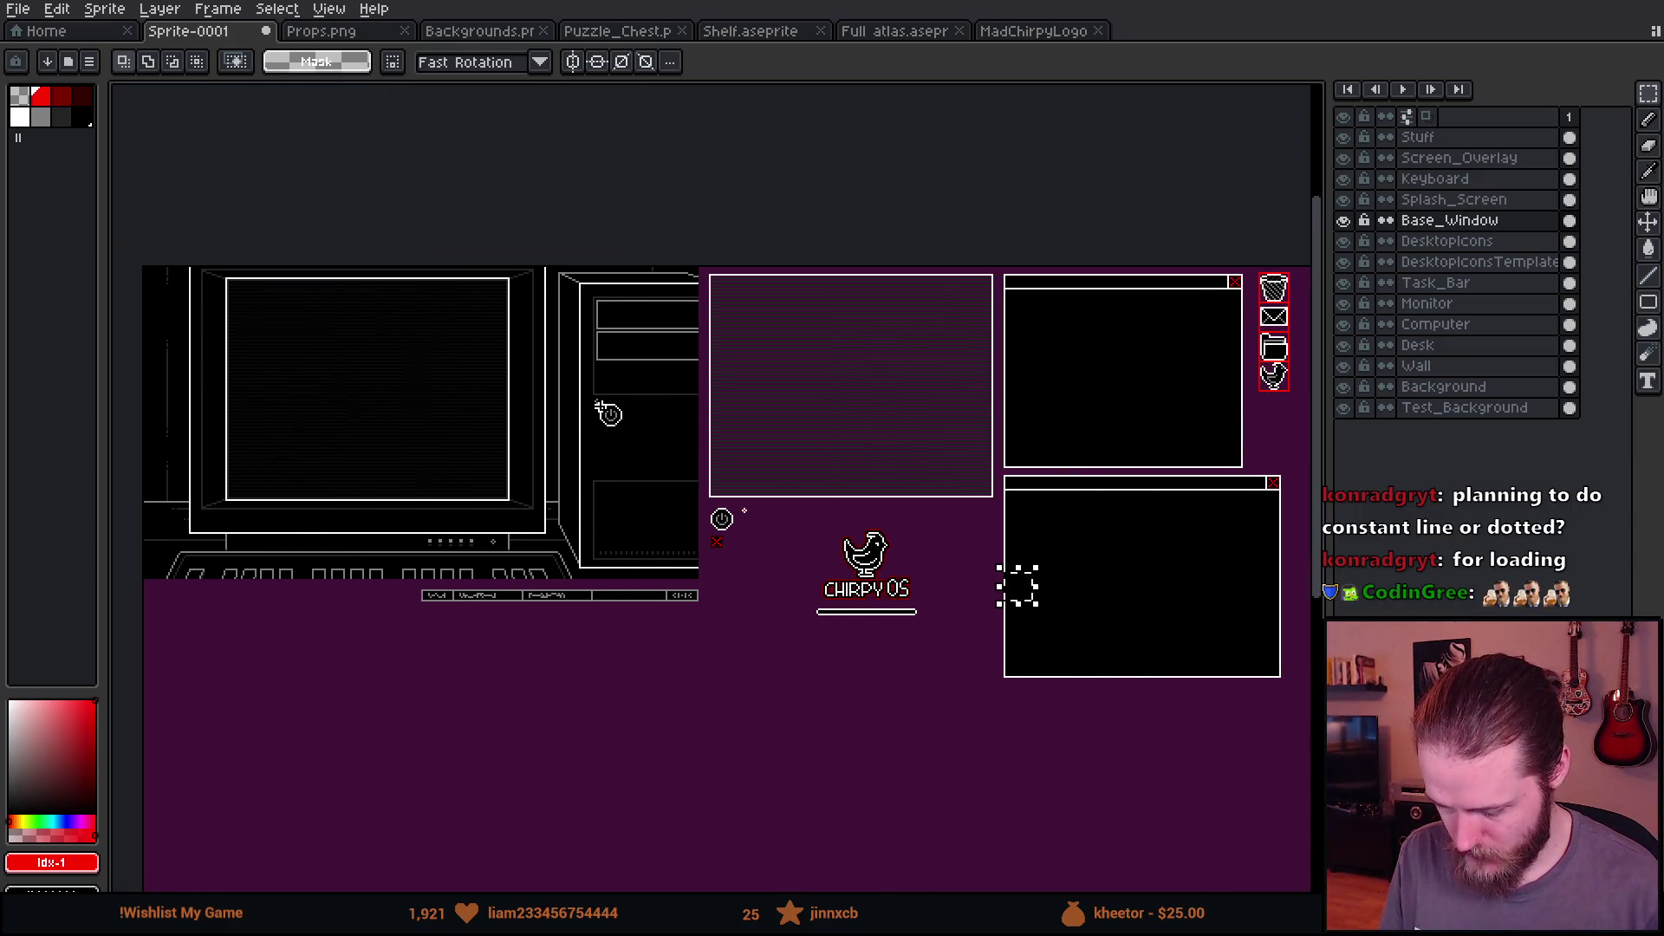
{"action": "left_click_drag", "start_coordinate": [416, 564], "coordinate": [728, 706]}
{"action": "left_click", "coordinate": [991, 789]}
{"action": "left_click_drag", "start_coordinate": [1070, 720], "coordinate": [785, 725]}
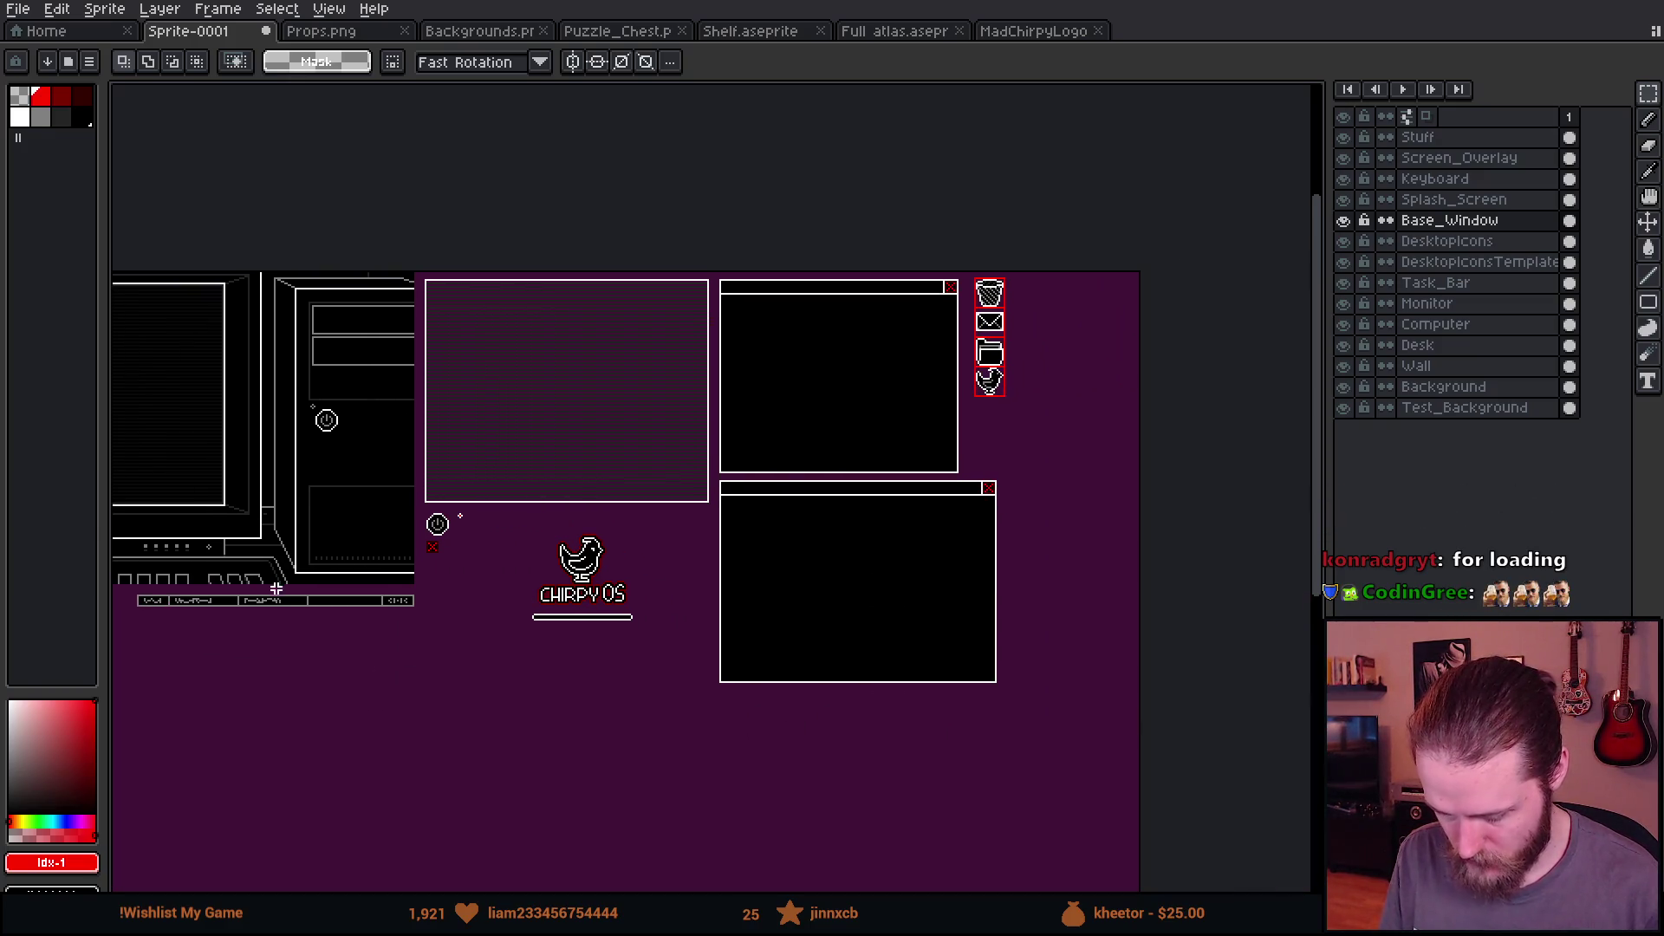
{"action": "left_click_drag", "start_coordinate": [147, 574], "coordinate": [422, 662]}
{"action": "left_click", "coordinate": [565, 791]}
Step: Make trial selections over the desktop icons and windows, clearing each
{"action": "left_click_drag", "start_coordinate": [971, 267], "coordinate": [1070, 444]}
{"action": "left_click", "coordinate": [1015, 520]}
{"action": "left_click_drag", "start_coordinate": [960, 258], "coordinate": [1083, 468]}
{"action": "left_click", "coordinate": [957, 276]}
{"action": "mouse_move", "coordinate": [729, 268]}
{"action": "left_mouse_down"}
{"action": "mouse_move", "coordinate": [803, 407]}
{"action": "mouse_move", "coordinate": [947, 537]}
{"action": "left_mouse_up"}
{"action": "left_click", "coordinate": [976, 514]}
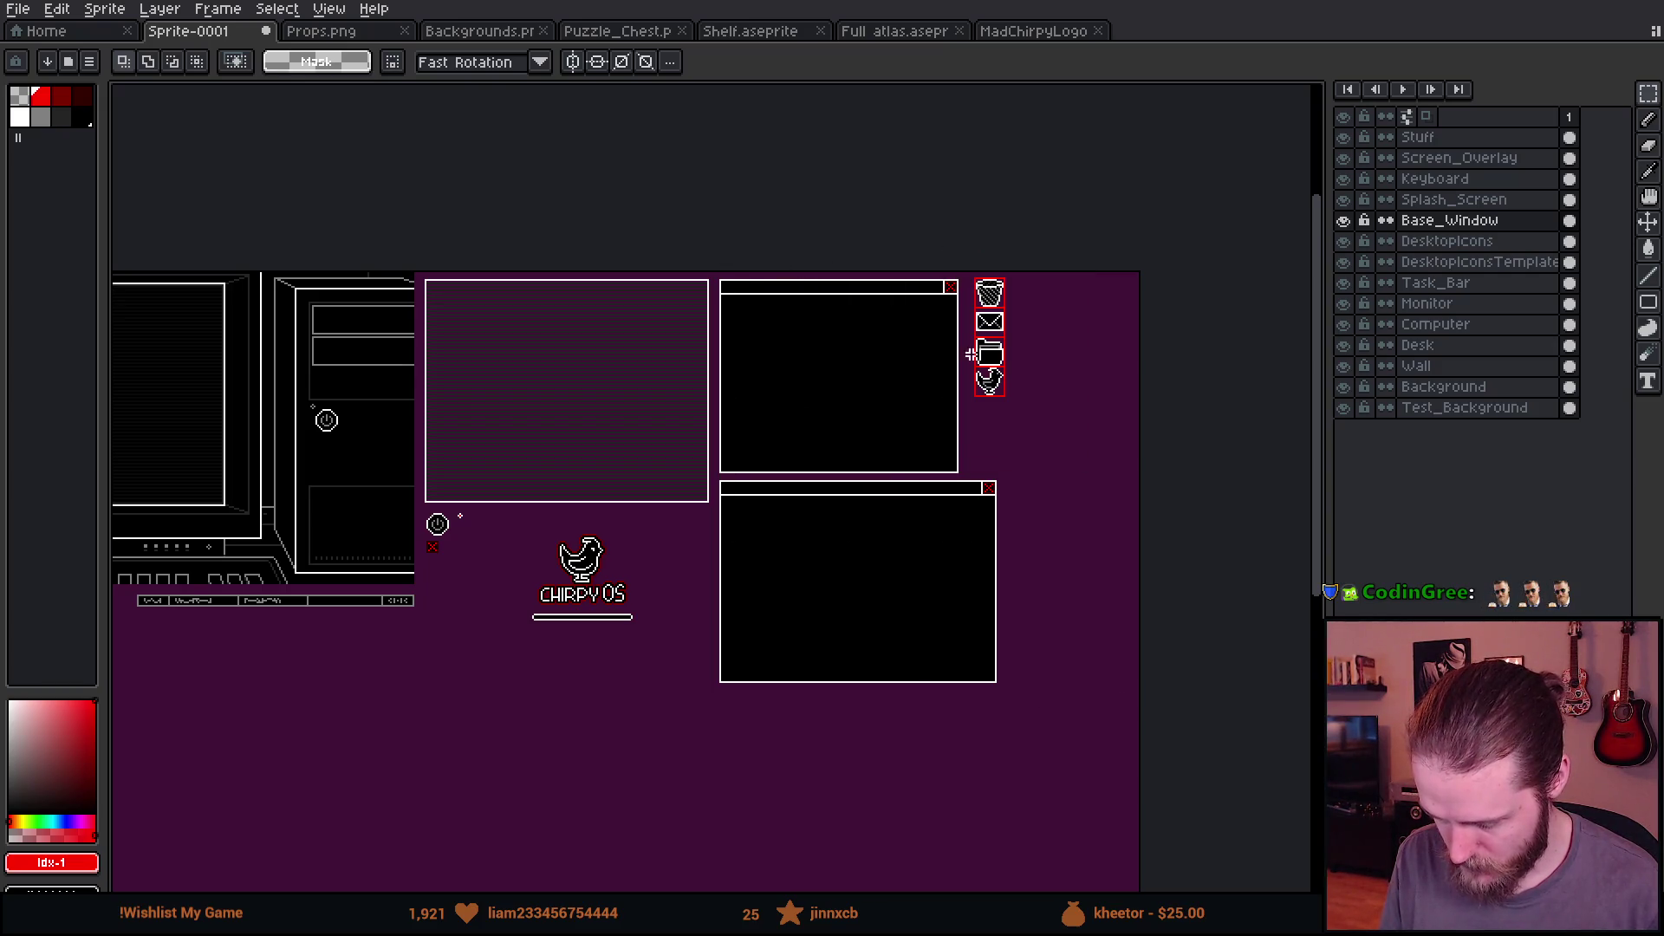
{"action": "scroll", "coordinate": [396, 605], "scroll_direction": "left", "scroll_amount": 5}
{"action": "scroll", "coordinate": [985, 444], "scroll_direction": "down", "scroll_amount": 1}
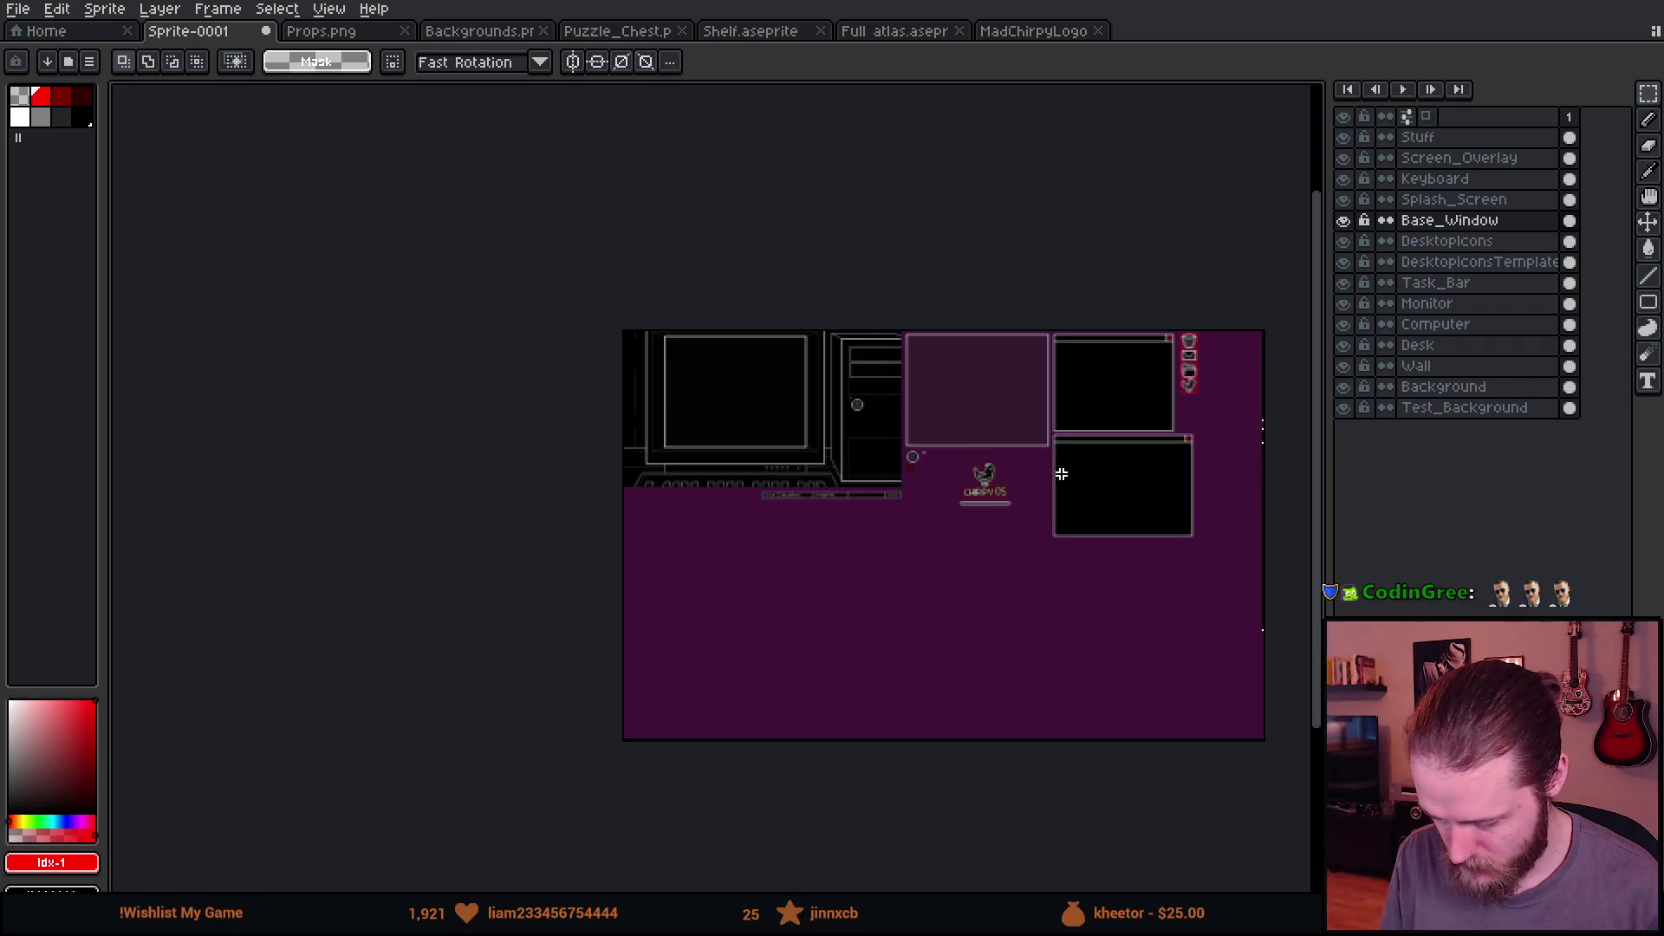
Step: Resize the canvas to 672×246 through Sprite > Canvas Size
{"action": "scroll", "coordinate": [1179, 512], "scroll_direction": "up", "scroll_amount": 1}
{"action": "left_click", "coordinate": [105, 9]}
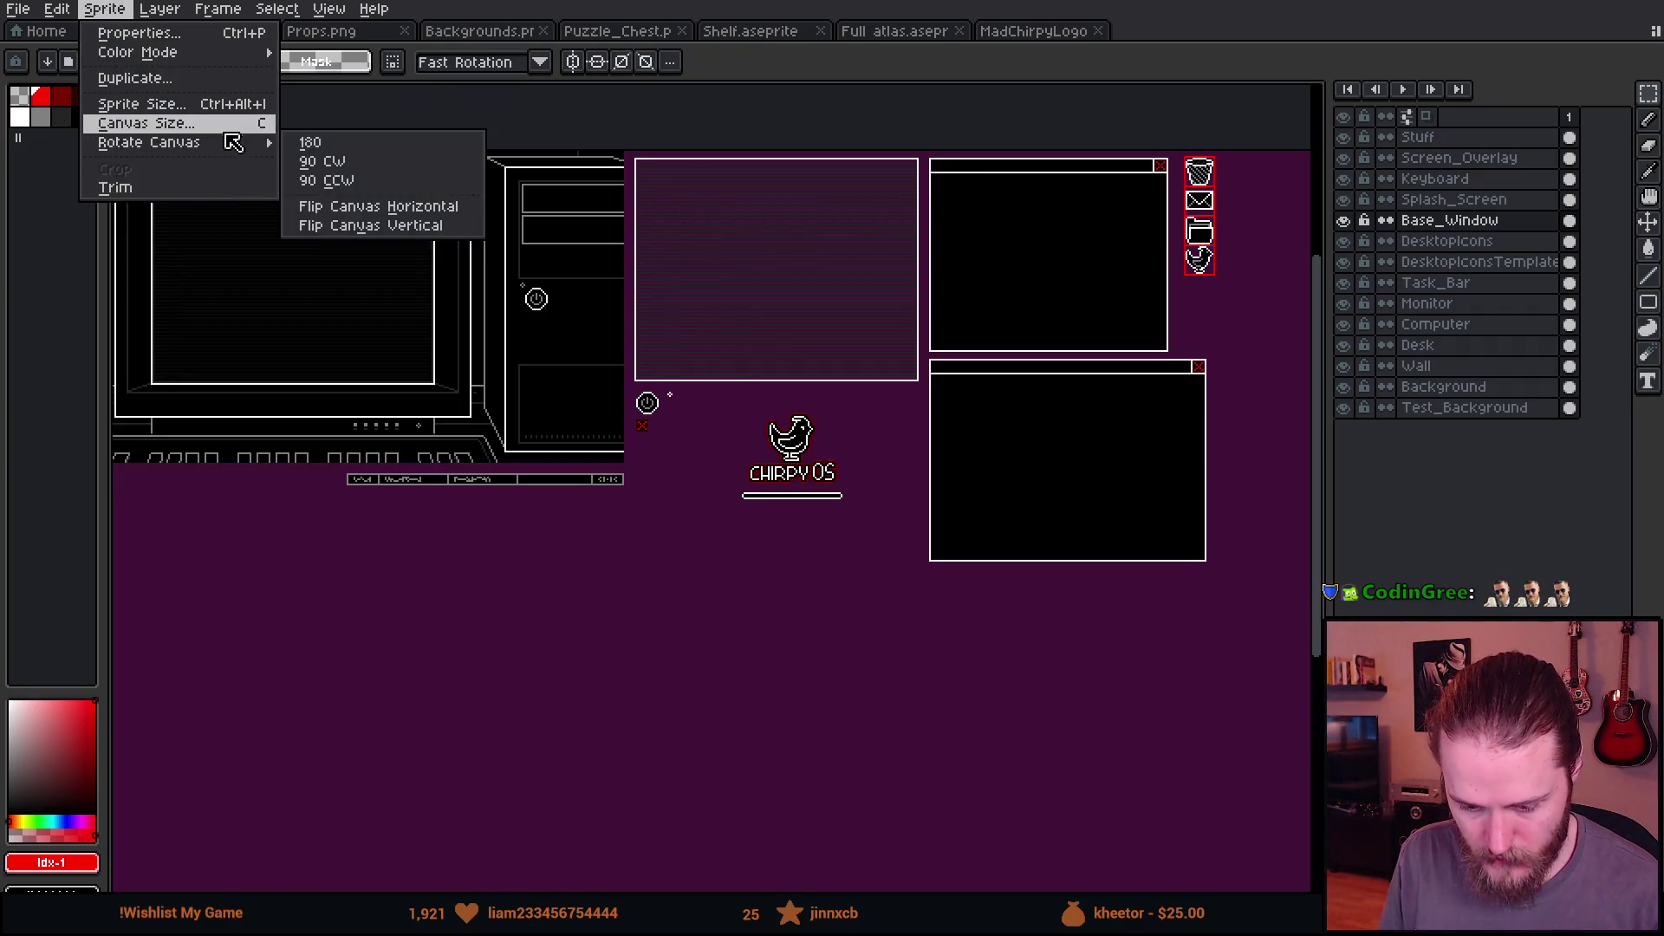
{"action": "left_click", "coordinate": [130, 119]}
{"action": "scroll", "coordinate": [576, 476], "scroll_direction": "down", "scroll_amount": 1}
{"action": "left_click_drag", "start_coordinate": [767, 733], "coordinate": [769, 542]}
{"action": "left_click_drag", "start_coordinate": [962, 446], "coordinate": [912, 438]}
{"action": "scroll", "coordinate": [875, 451], "scroll_direction": "up", "scroll_amount": 1}
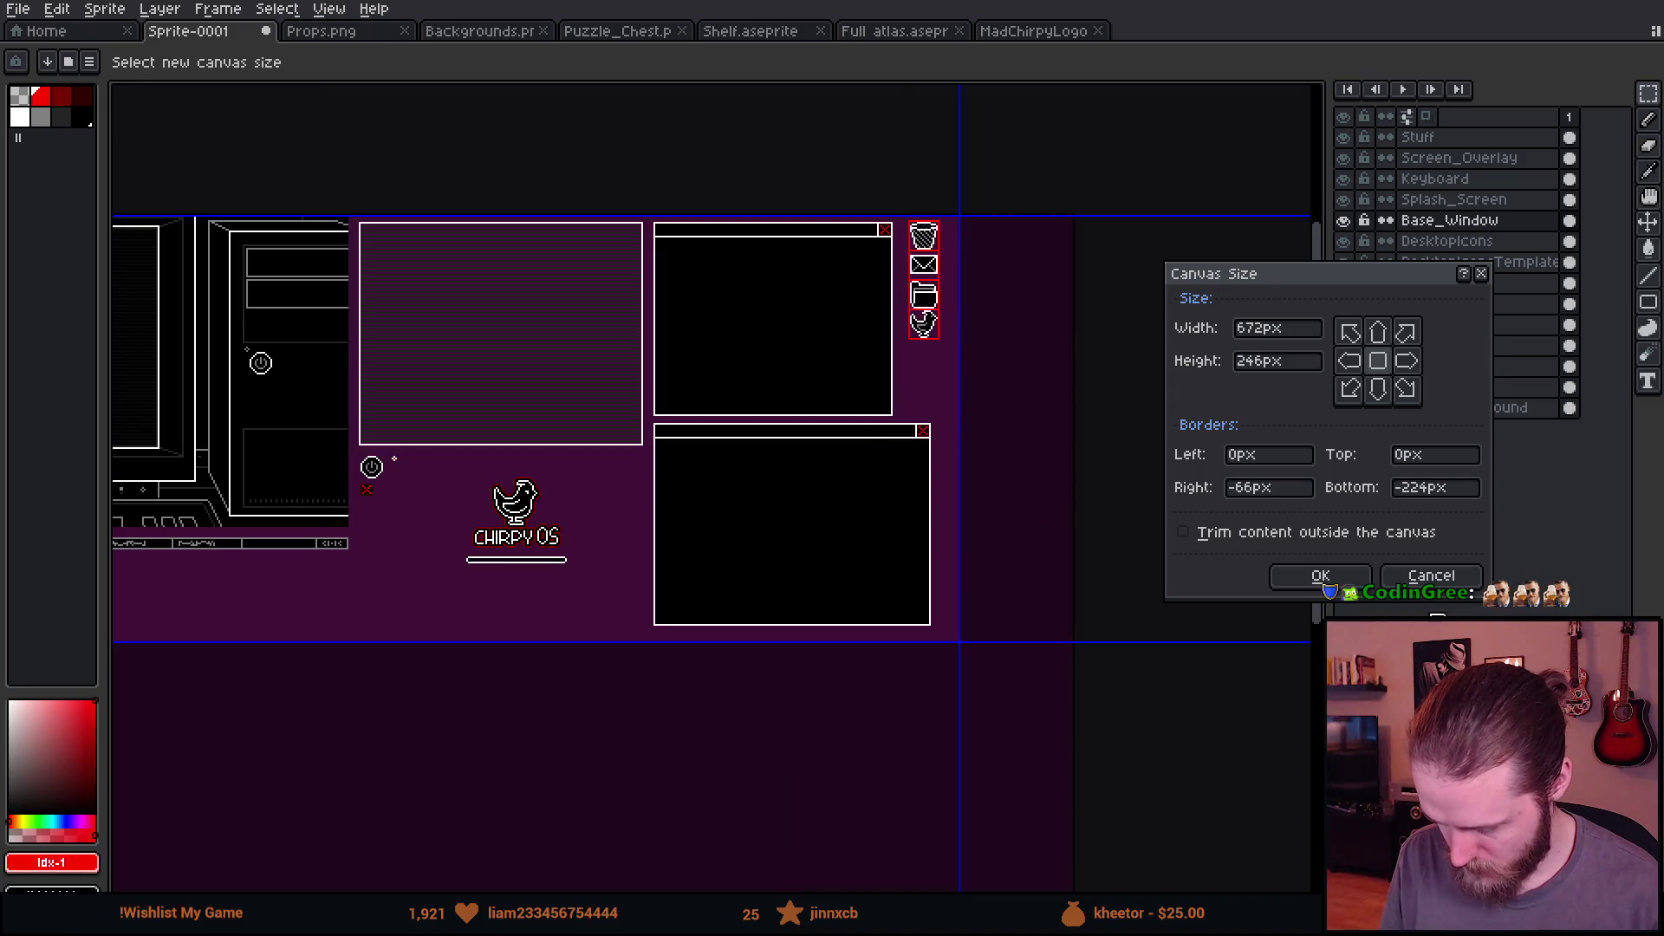
{"action": "left_click", "coordinate": [1320, 576]}
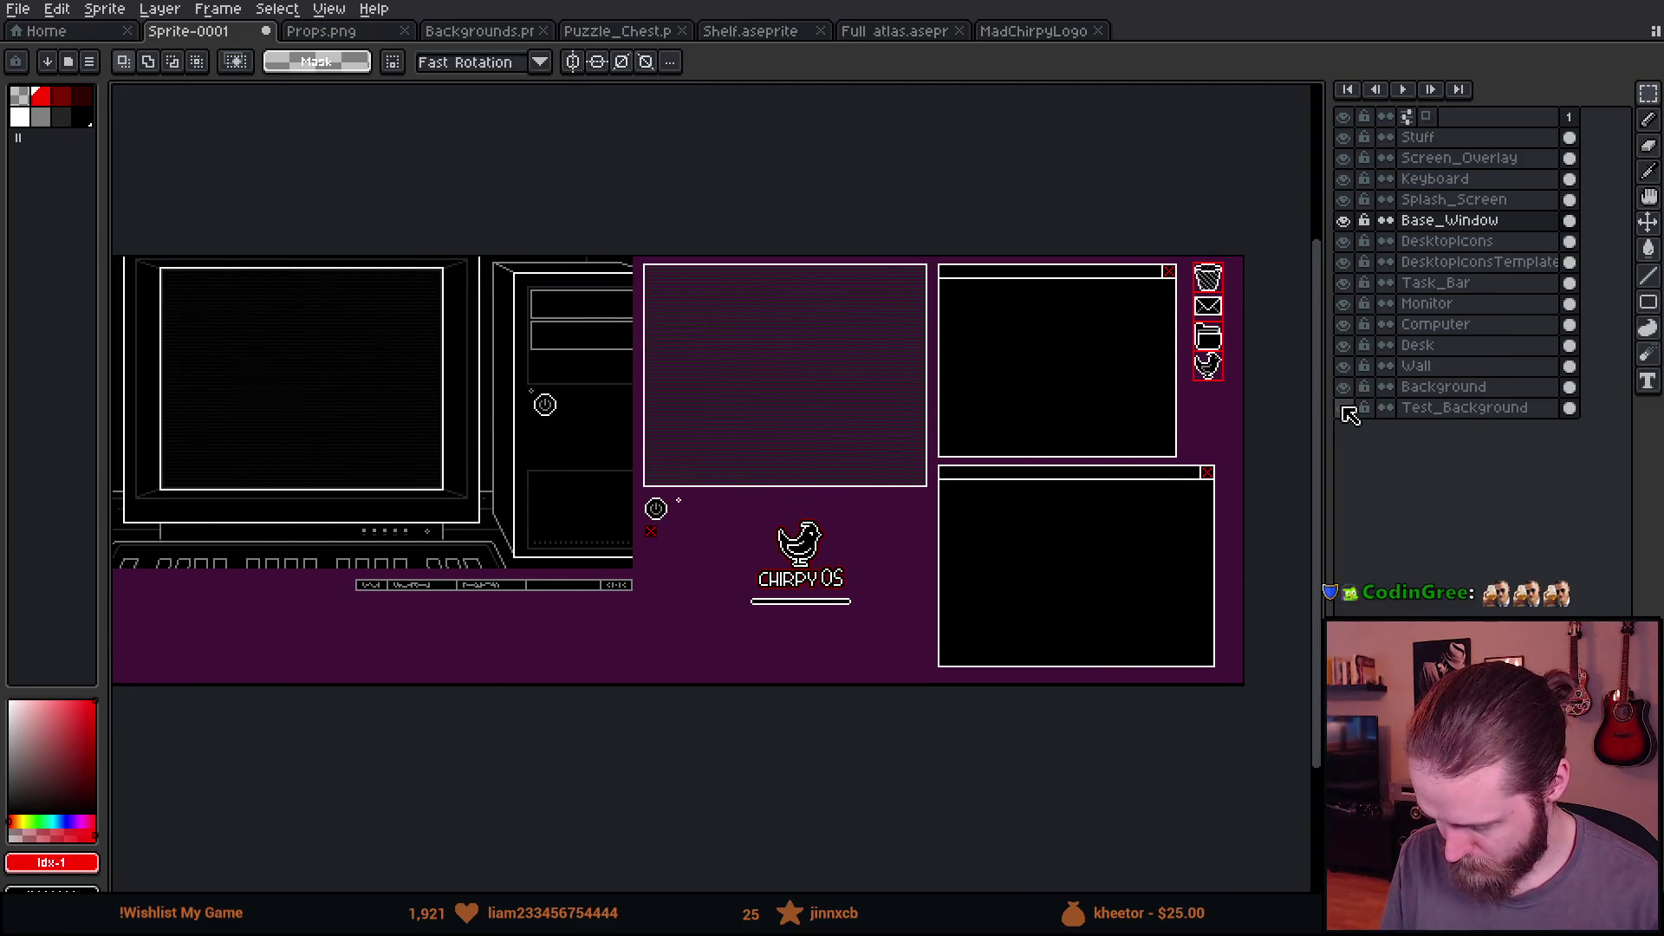
Step: Hide the Test_Background layer and bring up the single-image Export As settings for Sprite-0001.png
{"action": "left_click", "coordinate": [1343, 407]}
{"action": "mouse_move", "coordinate": [542, 463]}
{"action": "left_mouse_down"}
{"action": "mouse_move", "coordinate": [595, 451]}
{"action": "mouse_move", "coordinate": [682, 466]}
{"action": "left_mouse_up"}
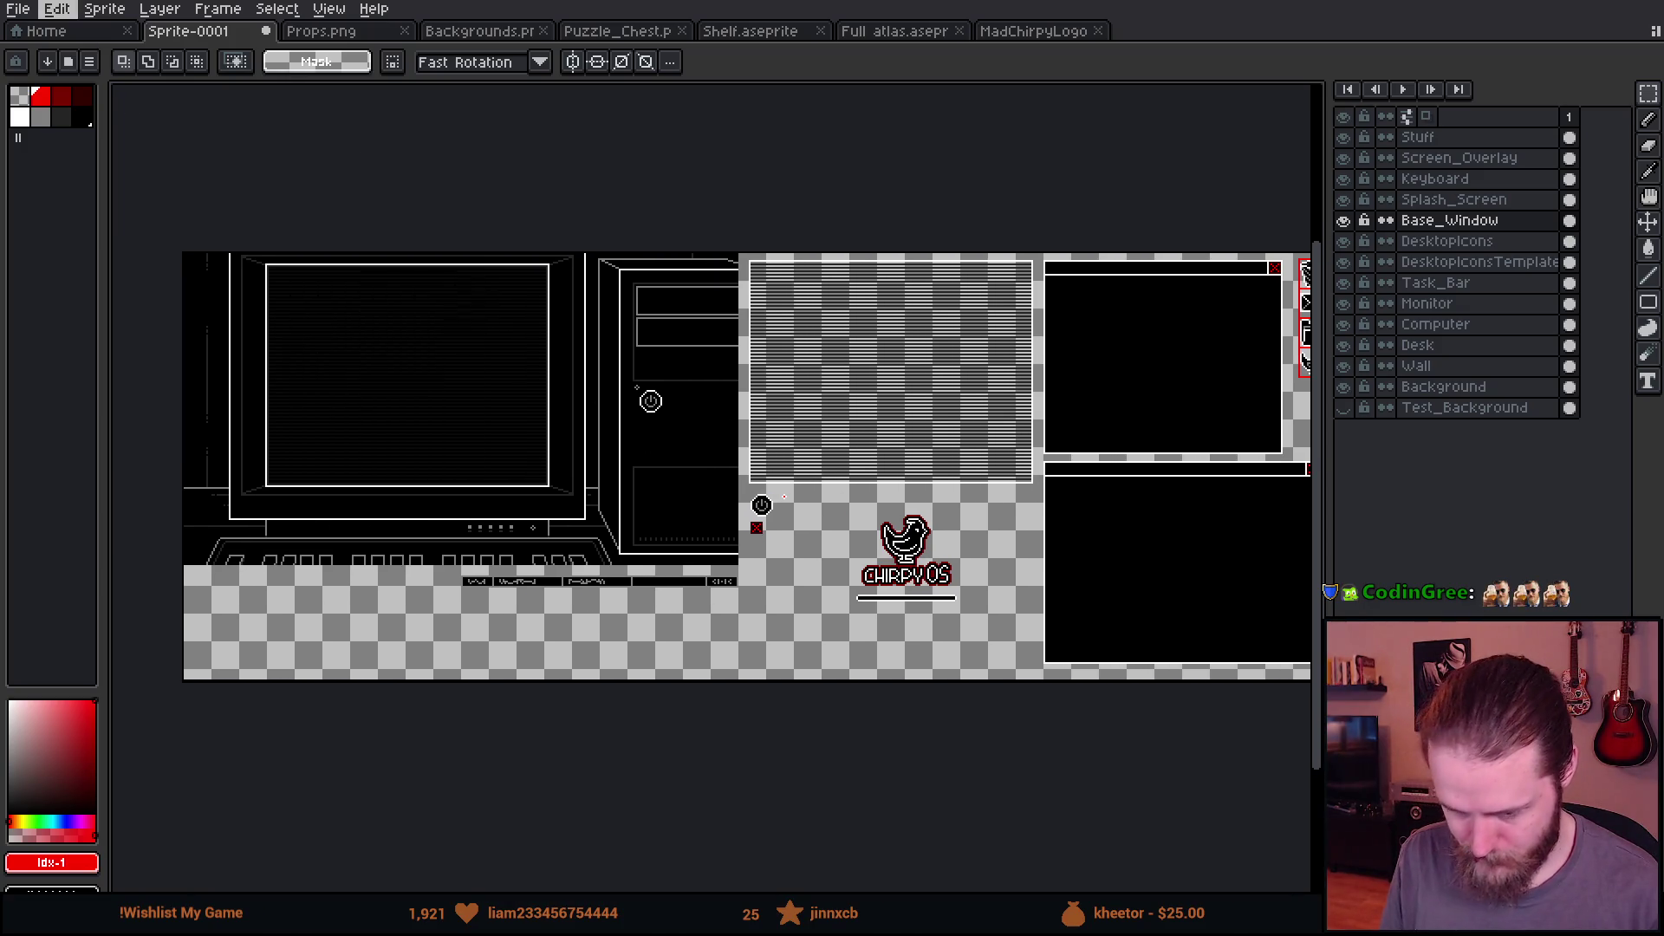
{"action": "left_click", "coordinate": [18, 9]}
{"action": "mouse_move", "coordinate": [156, 184]}
{"action": "left_click", "coordinate": [269, 196]}
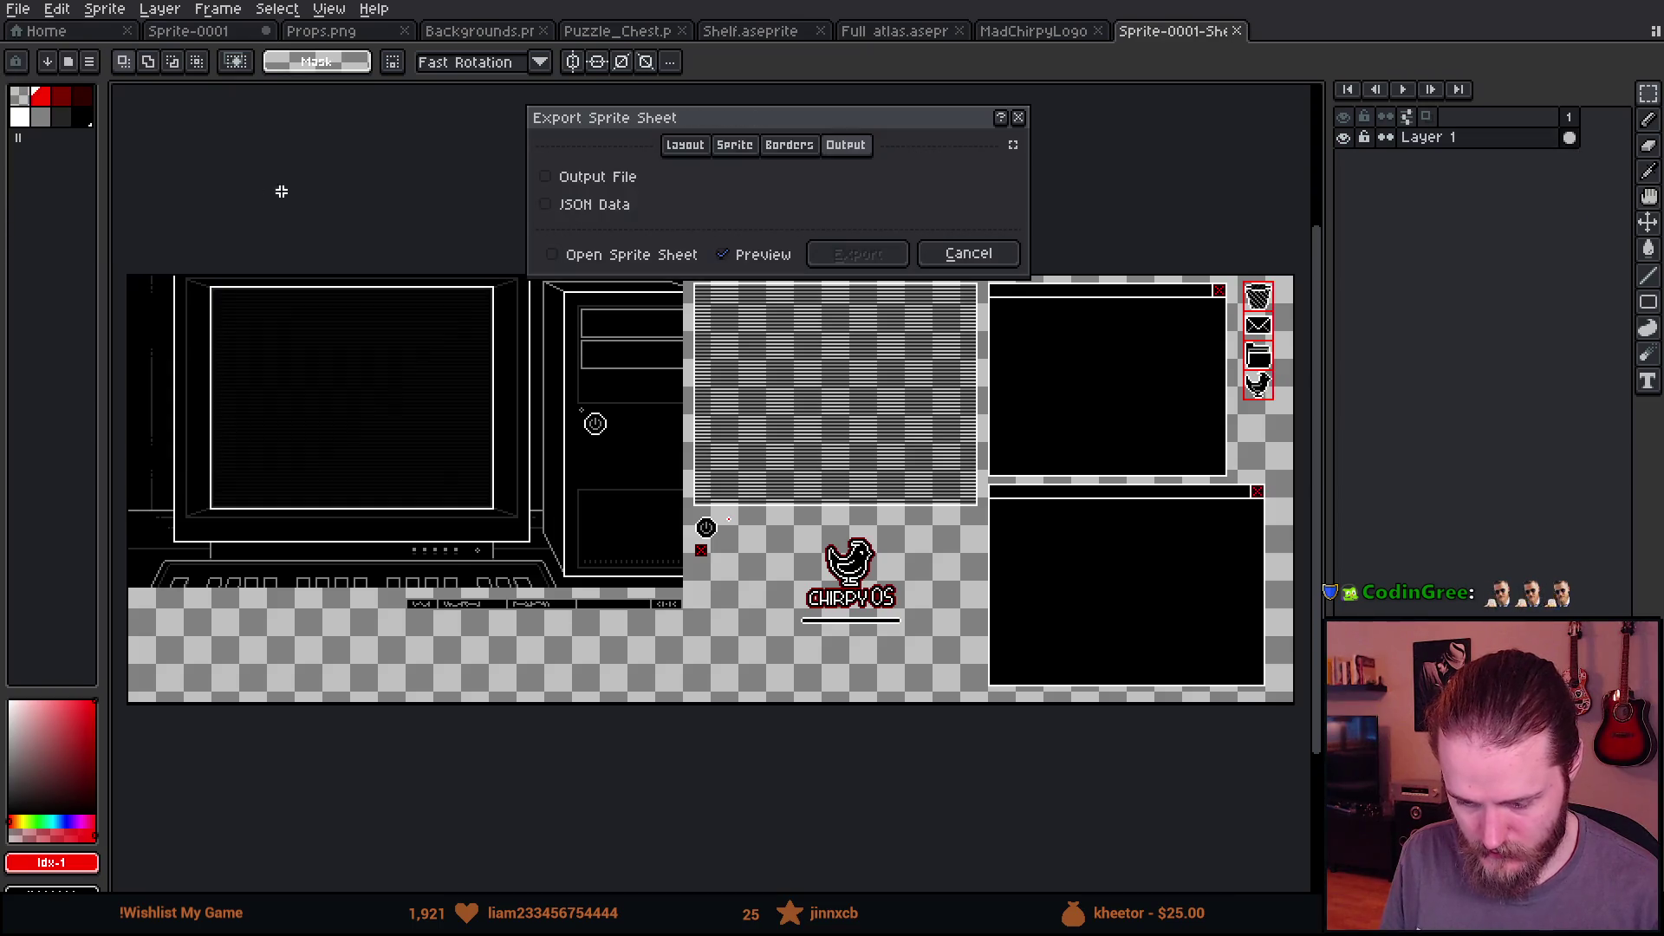
{"action": "left_click", "coordinate": [933, 247]}
{"action": "left_click", "coordinate": [29, 8]}
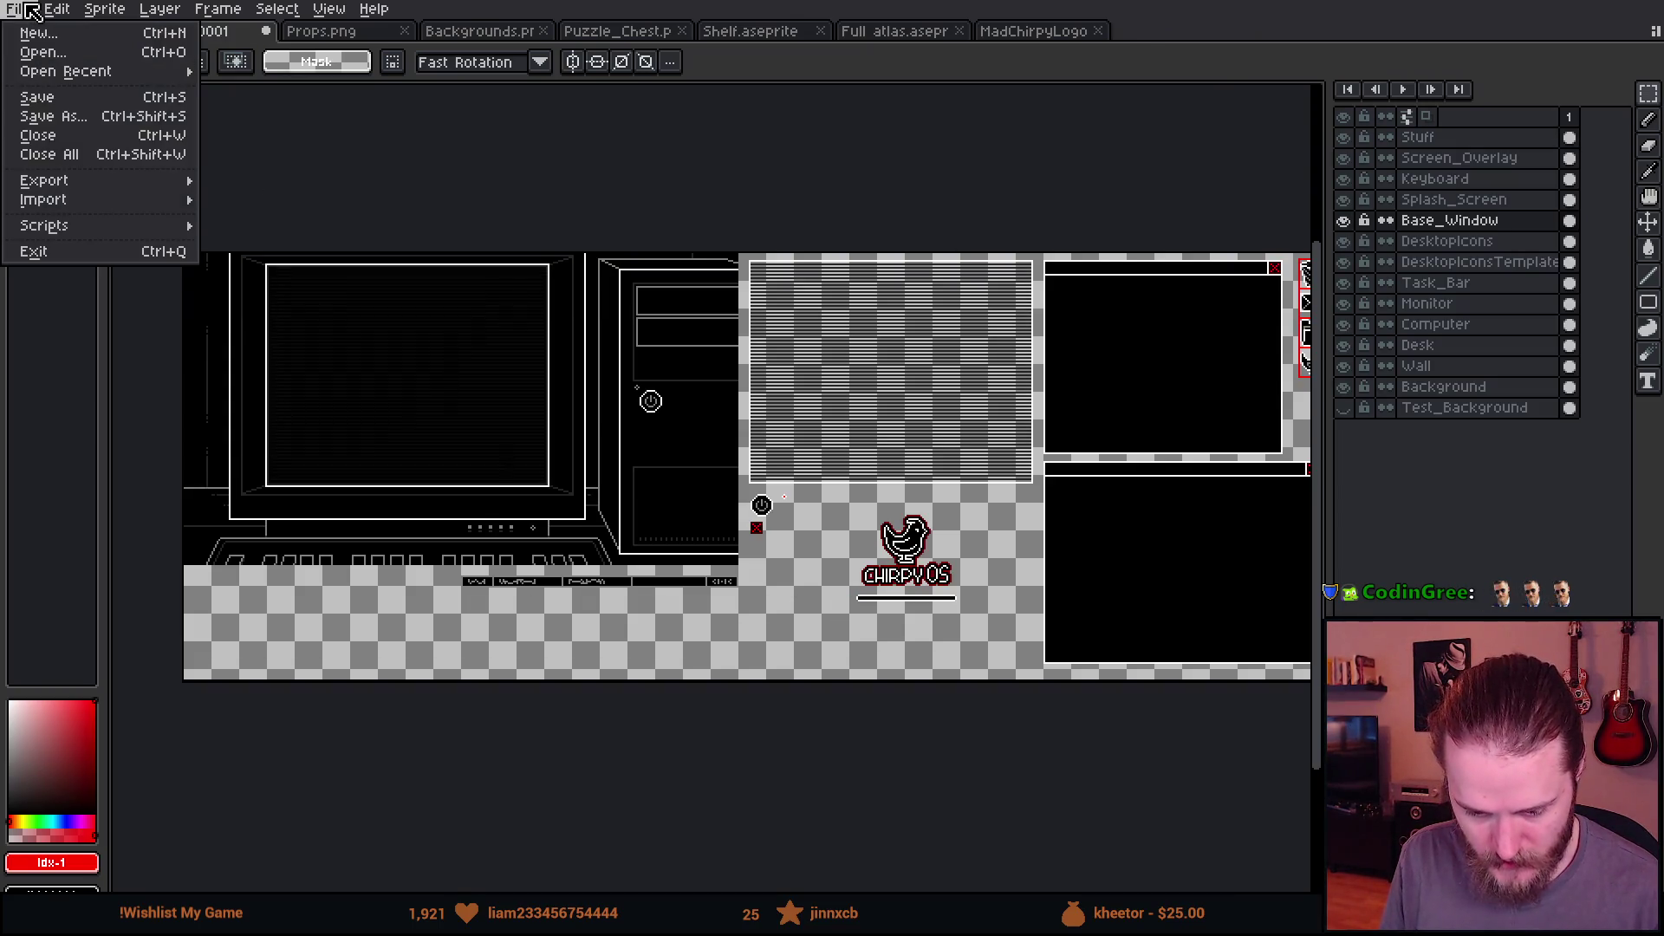
{"action": "mouse_move", "coordinate": [87, 179]}
{"action": "left_click", "coordinate": [243, 175]}
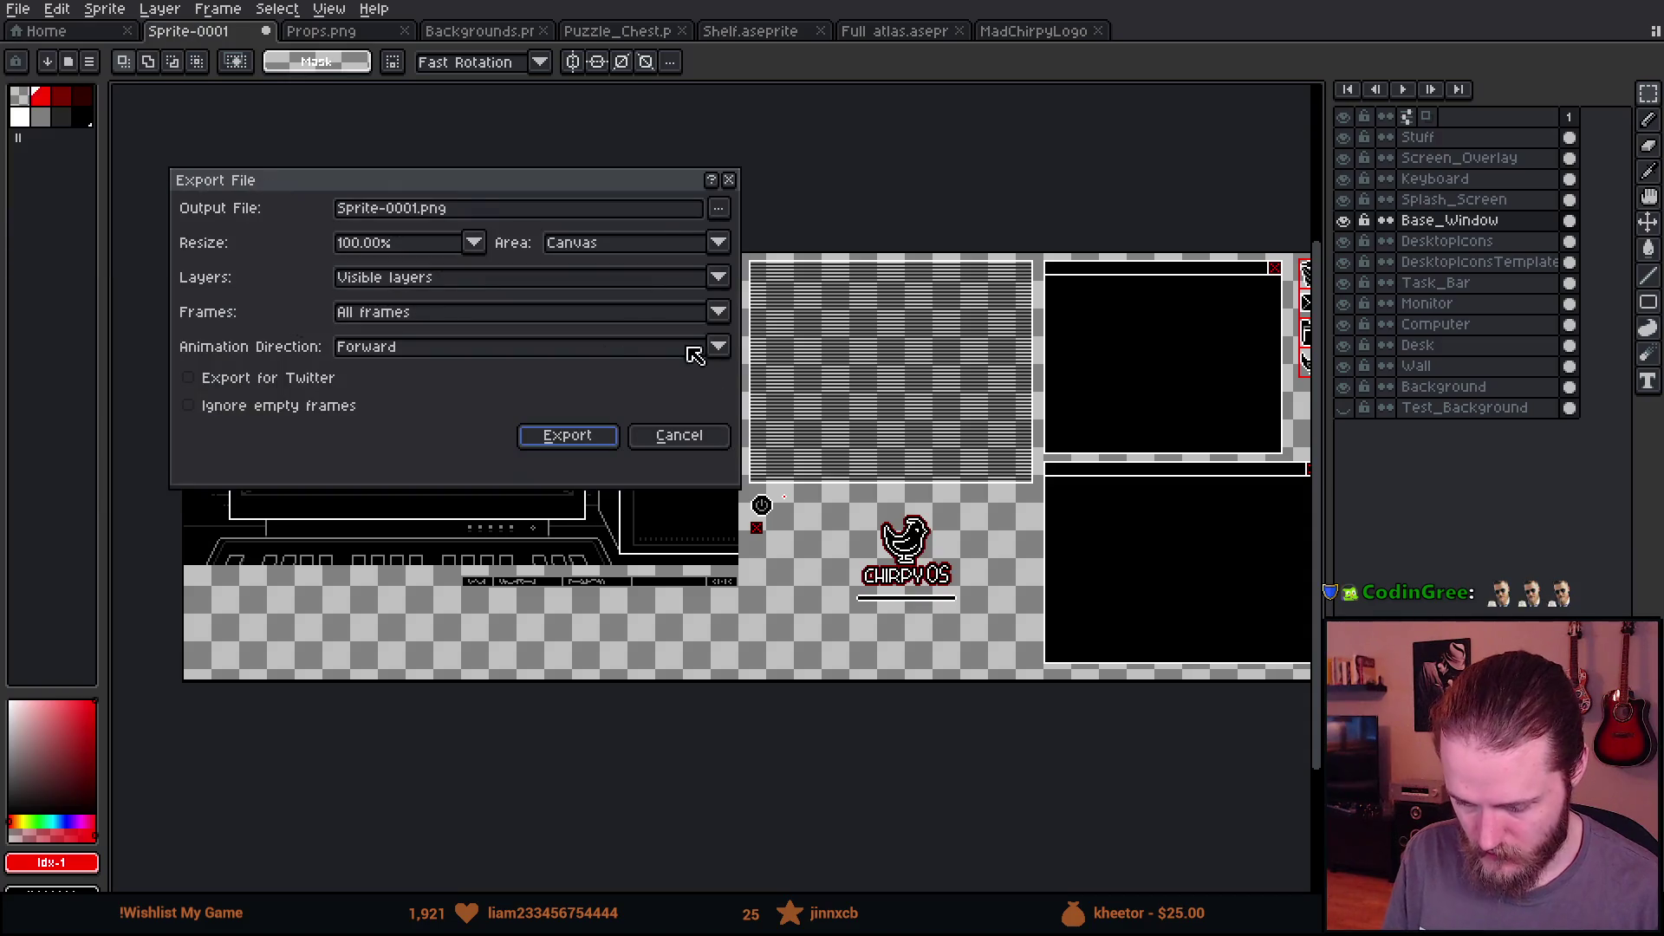
{"action": "left_click", "coordinate": [718, 209]}
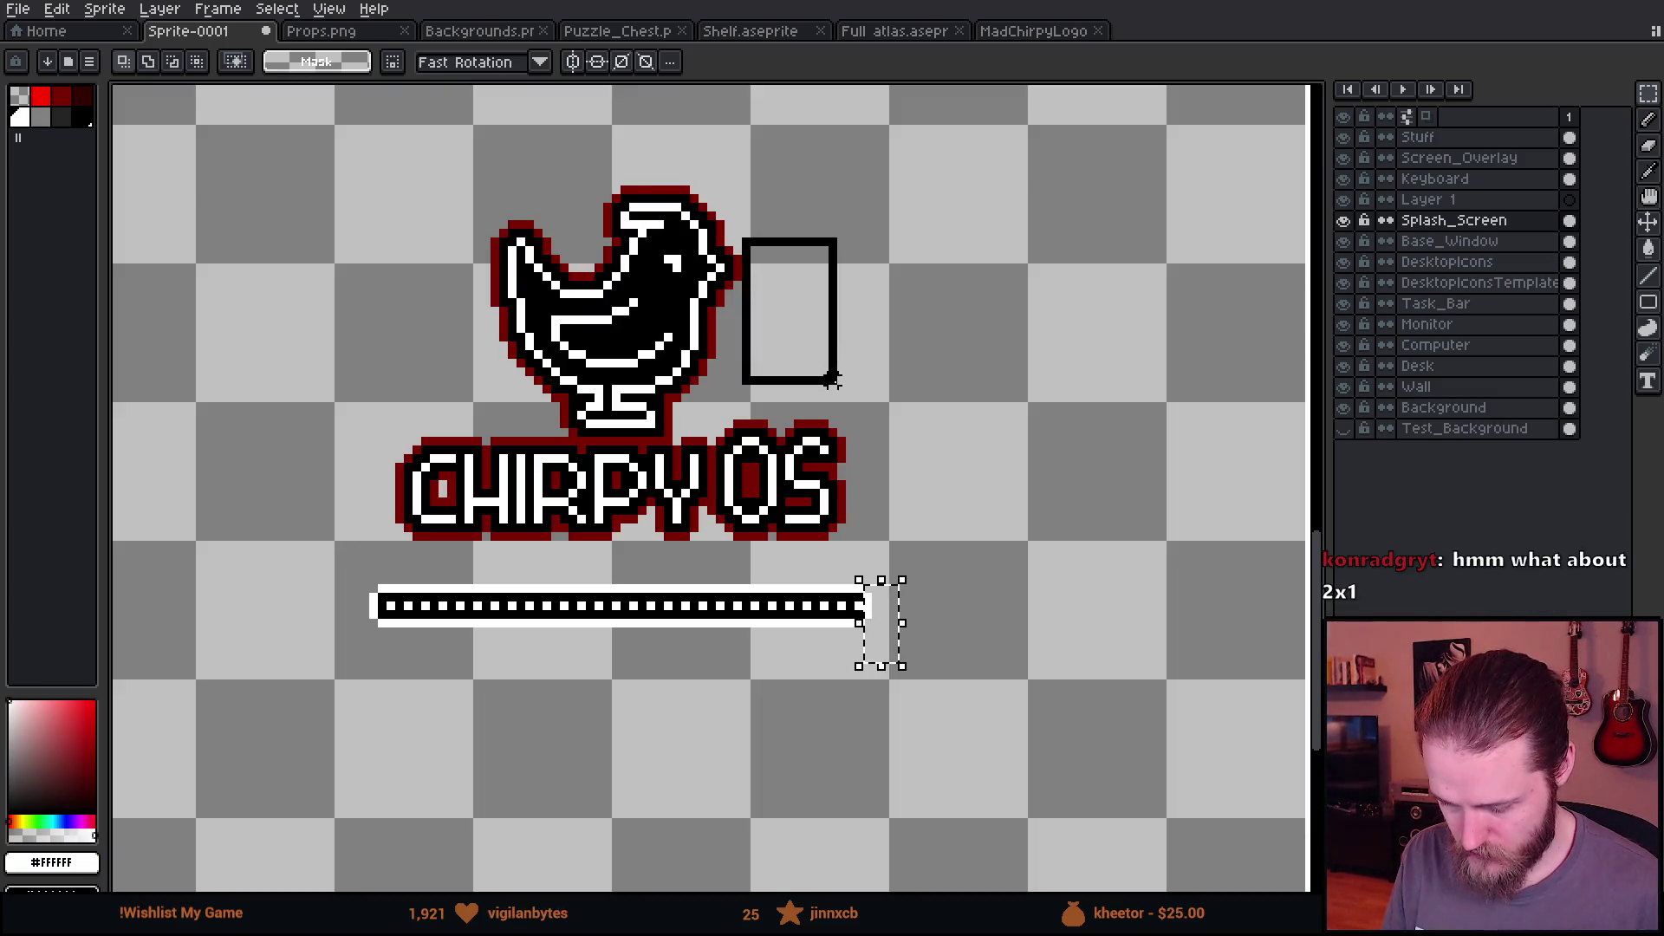
Step: Lengthen the loading bar under the CHIRPY OS logo by shifting its right end and stretching a column
{"action": "left_click_drag", "start_coordinate": [405, 227], "coordinate": [485, 379]}
{"action": "left_click", "coordinate": [416, 500]}
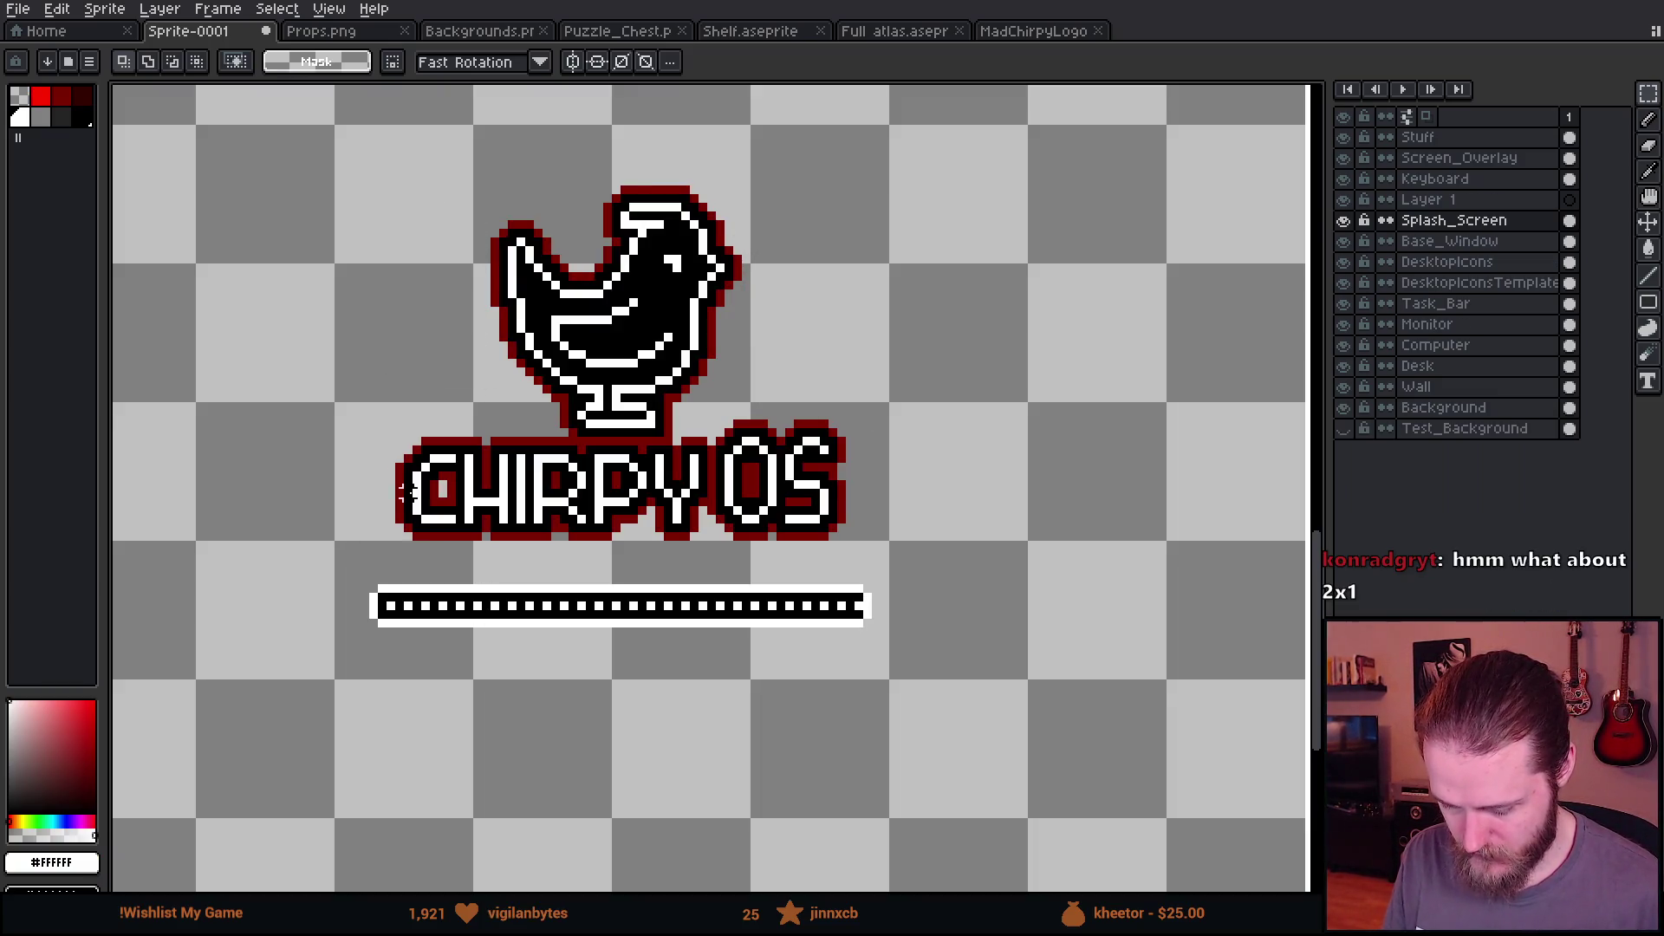
{"action": "left_click_drag", "start_coordinate": [399, 441], "coordinate": [842, 528]}
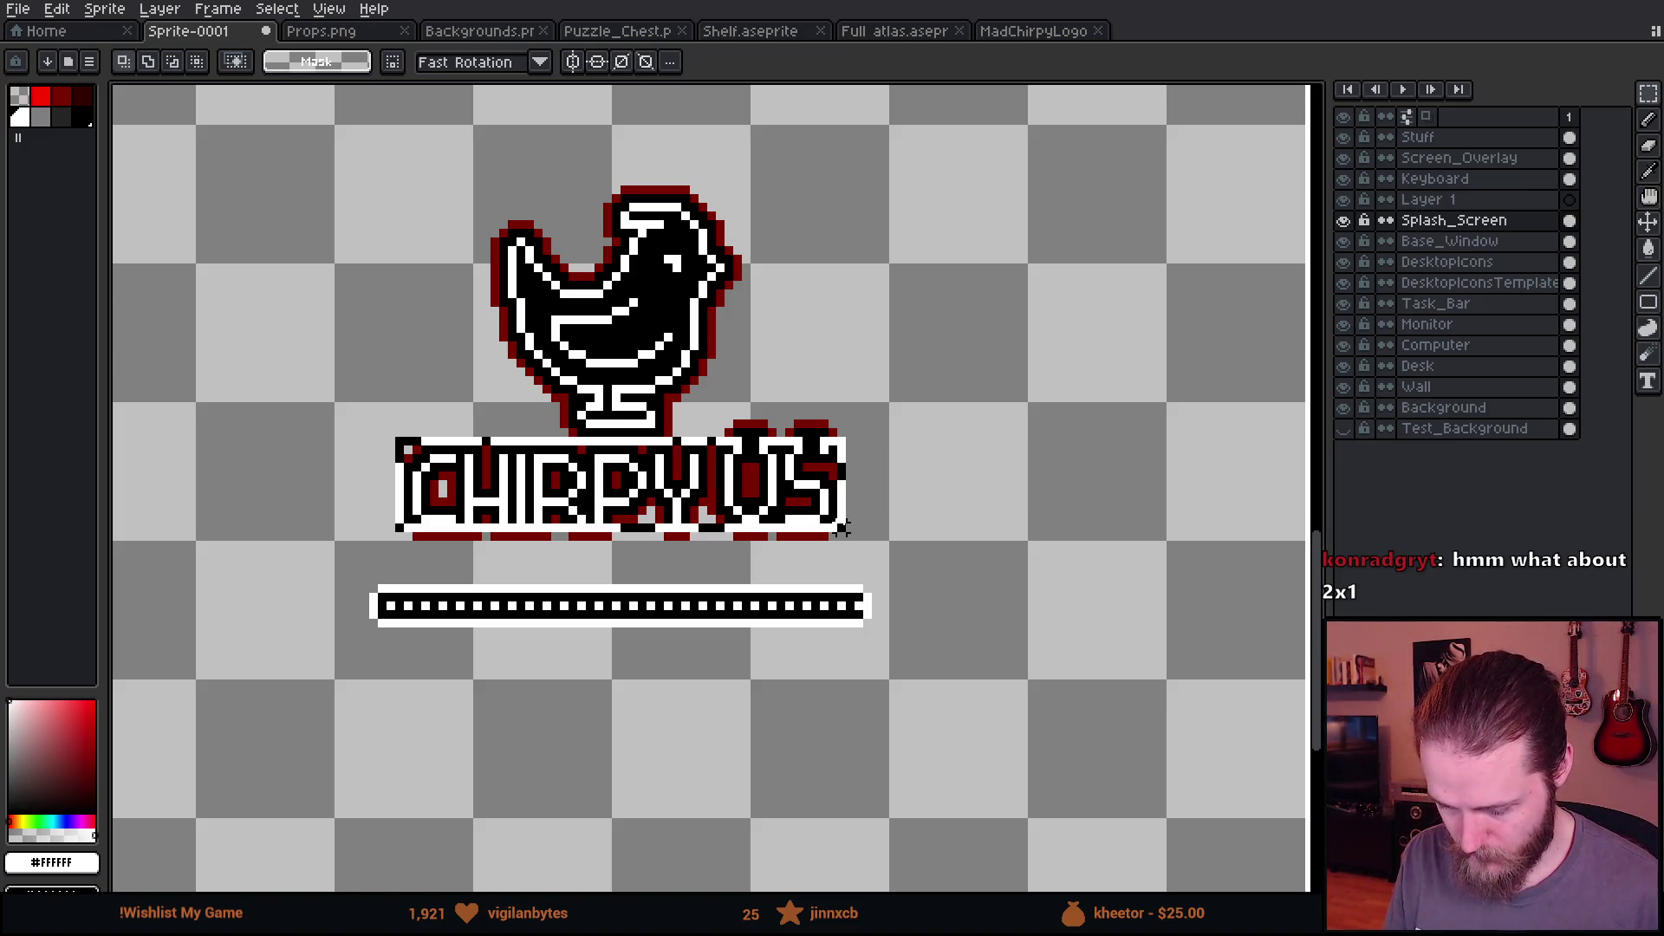
{"action": "scroll", "coordinate": [876, 601], "scroll_direction": "up", "scroll_amount": 2}
{"action": "left_click_drag", "start_coordinate": [824, 523], "coordinate": [943, 682]}
{"action": "left_click_drag", "start_coordinate": [885, 624], "coordinate": [905, 625]}
{"action": "scroll", "coordinate": [836, 610], "scroll_direction": "up", "scroll_amount": 1}
{"action": "left_click_drag", "start_coordinate": [800, 414], "coordinate": [753, 713]}
{"action": "left_click_drag", "start_coordinate": [804, 564], "coordinate": [860, 572]}
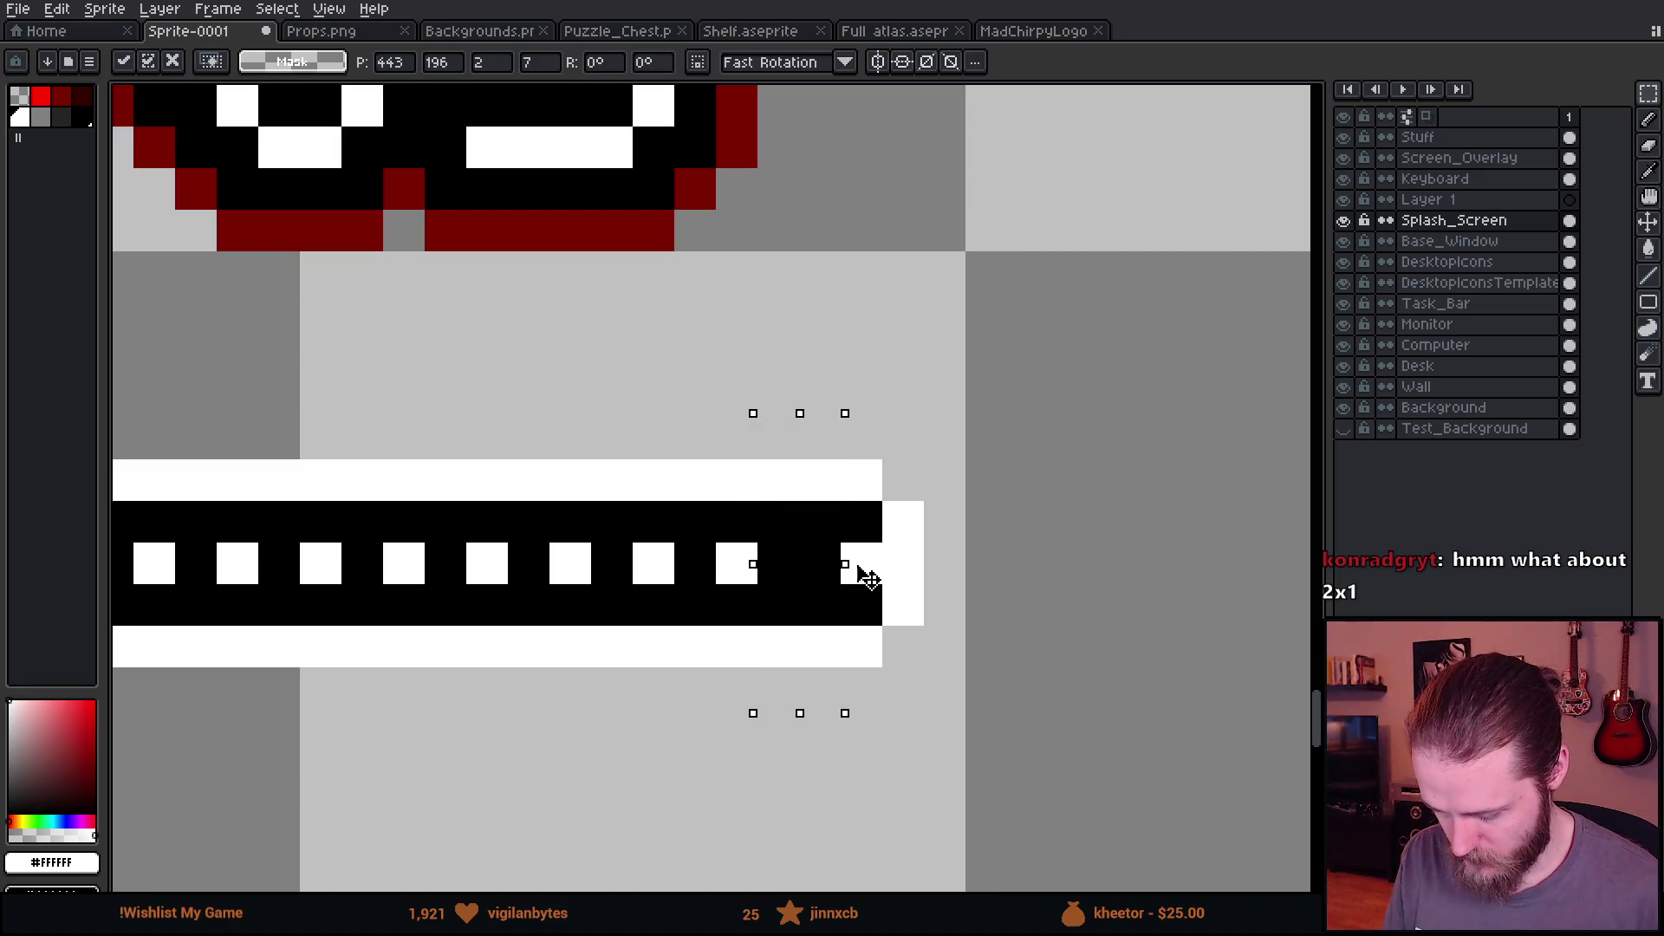
{"action": "key", "text": "b"}
Step: Pick black and zoom in and out to check the loading bar
{"action": "left_click", "coordinate": [861, 517], "text": "alt"}
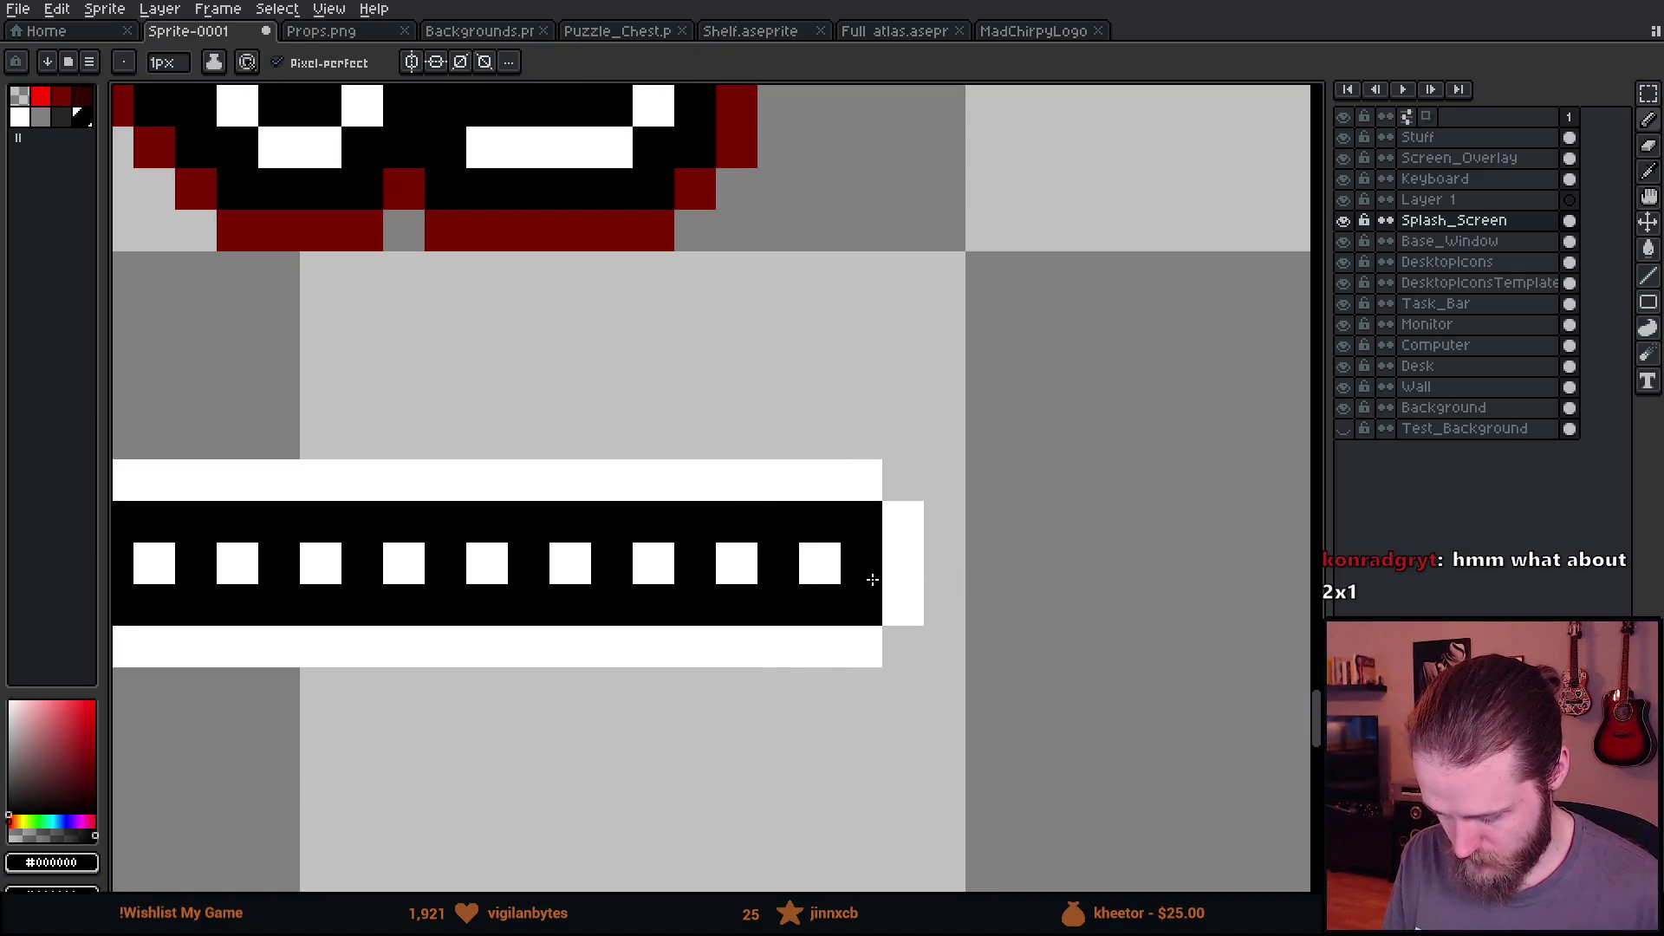
{"action": "scroll", "coordinate": [872, 578], "scroll_direction": "down", "scroll_amount": 4}
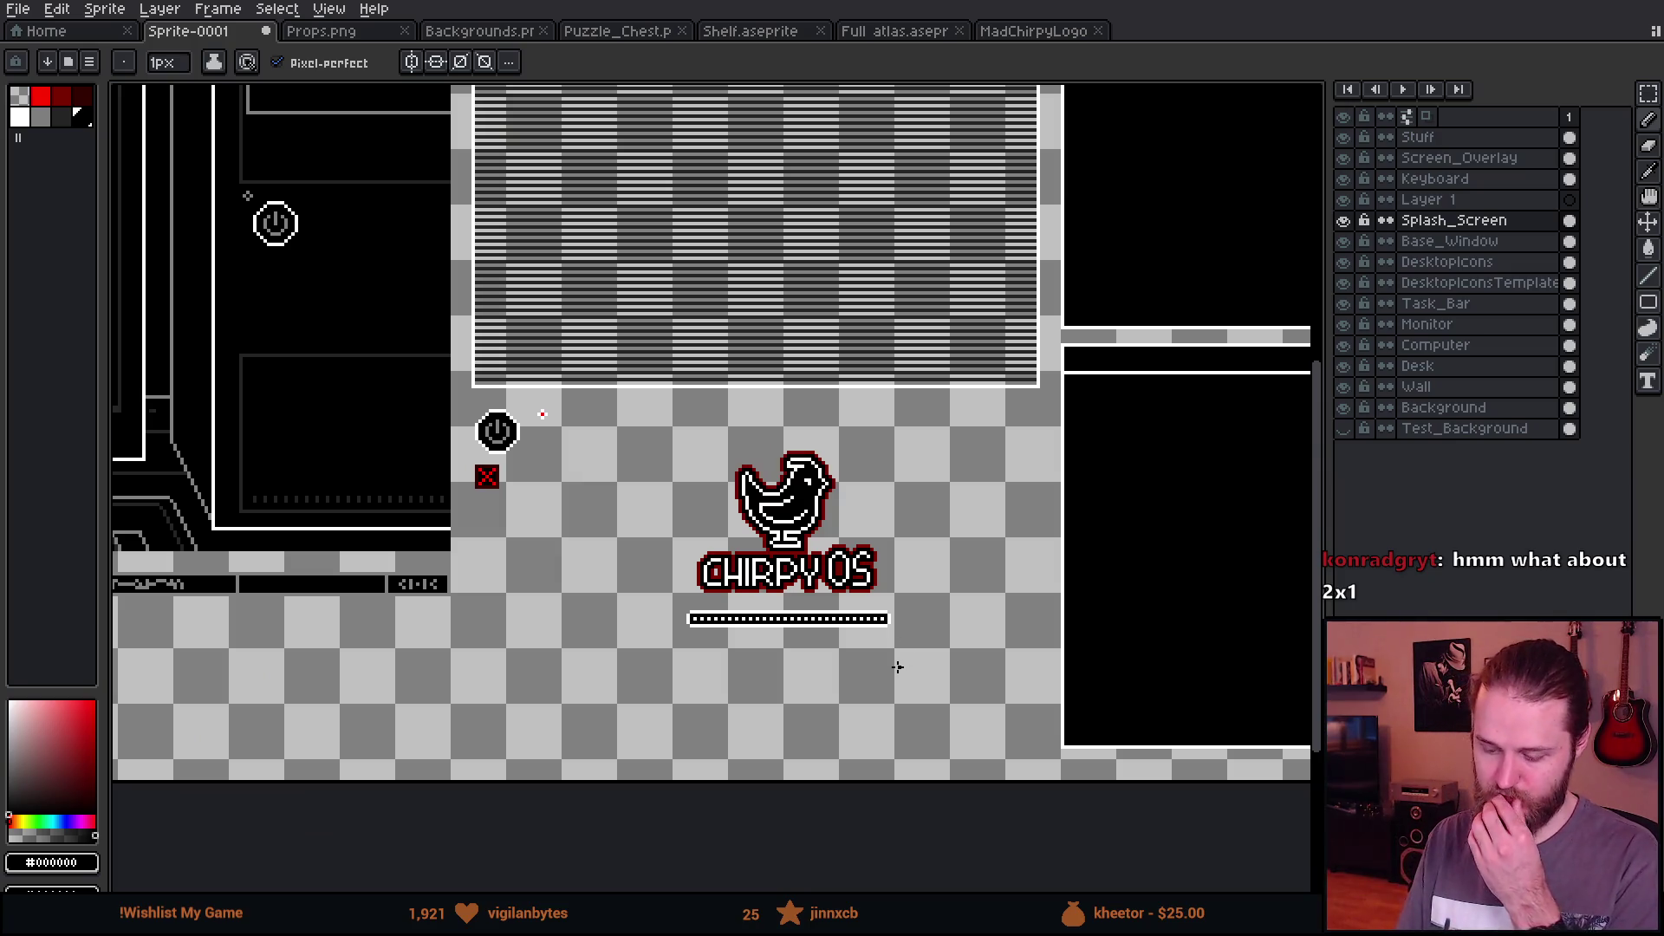
{"action": "scroll", "coordinate": [897, 666], "scroll_direction": "up", "scroll_amount": 1}
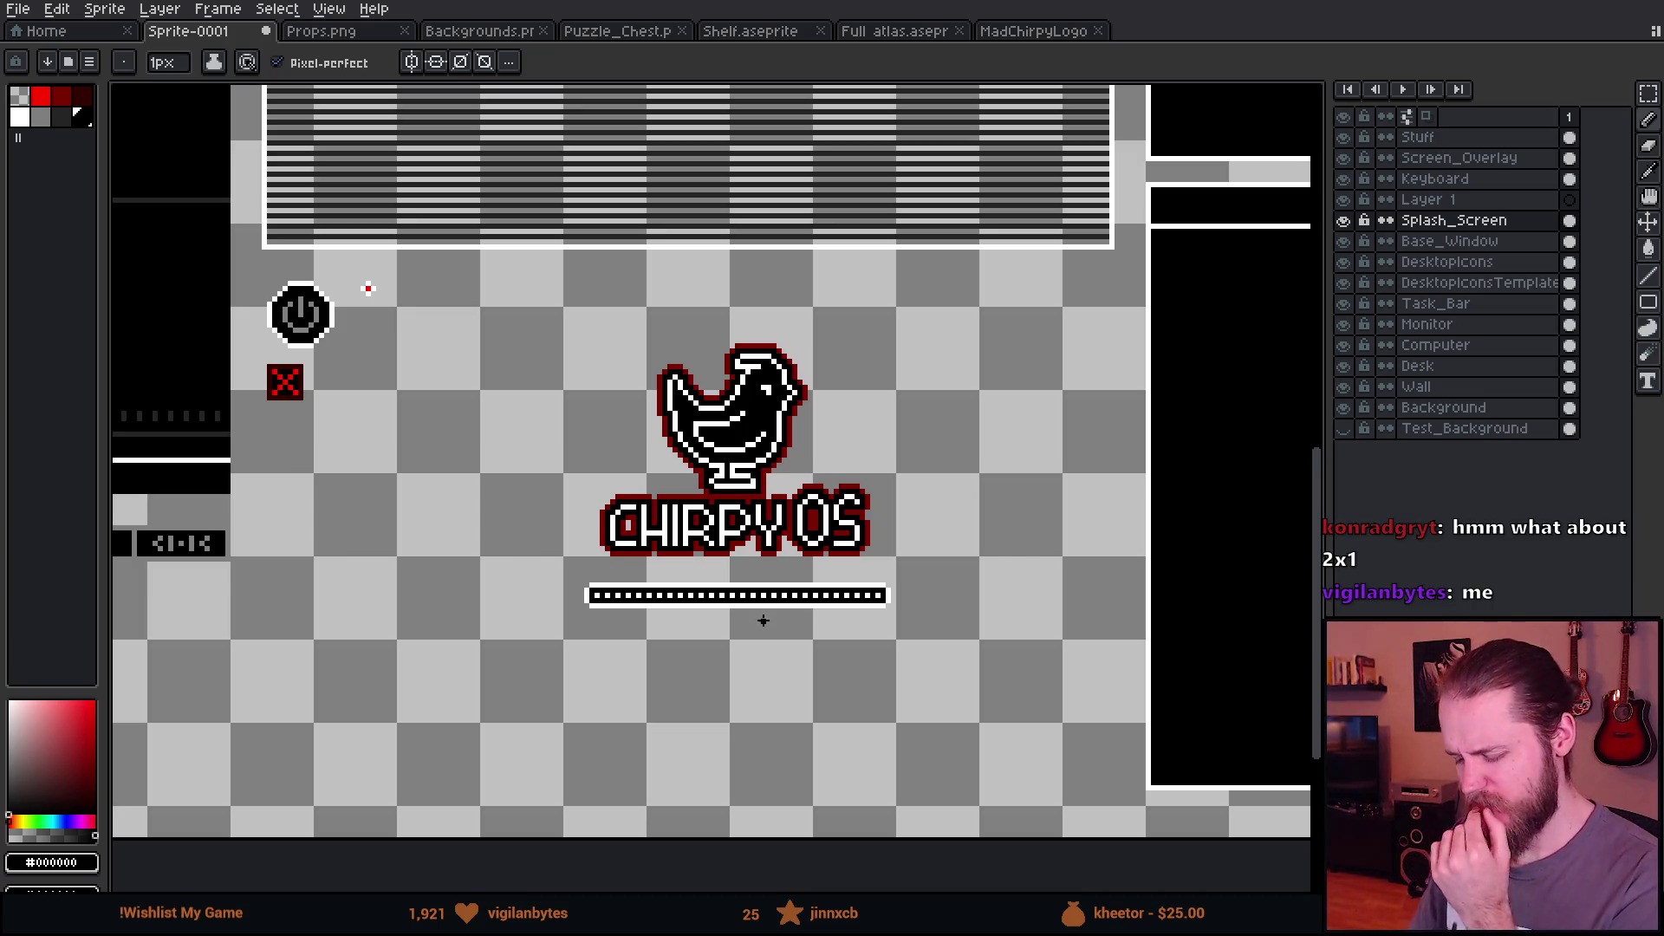
{"action": "scroll", "coordinate": [763, 619], "scroll_direction": "up", "scroll_amount": 2}
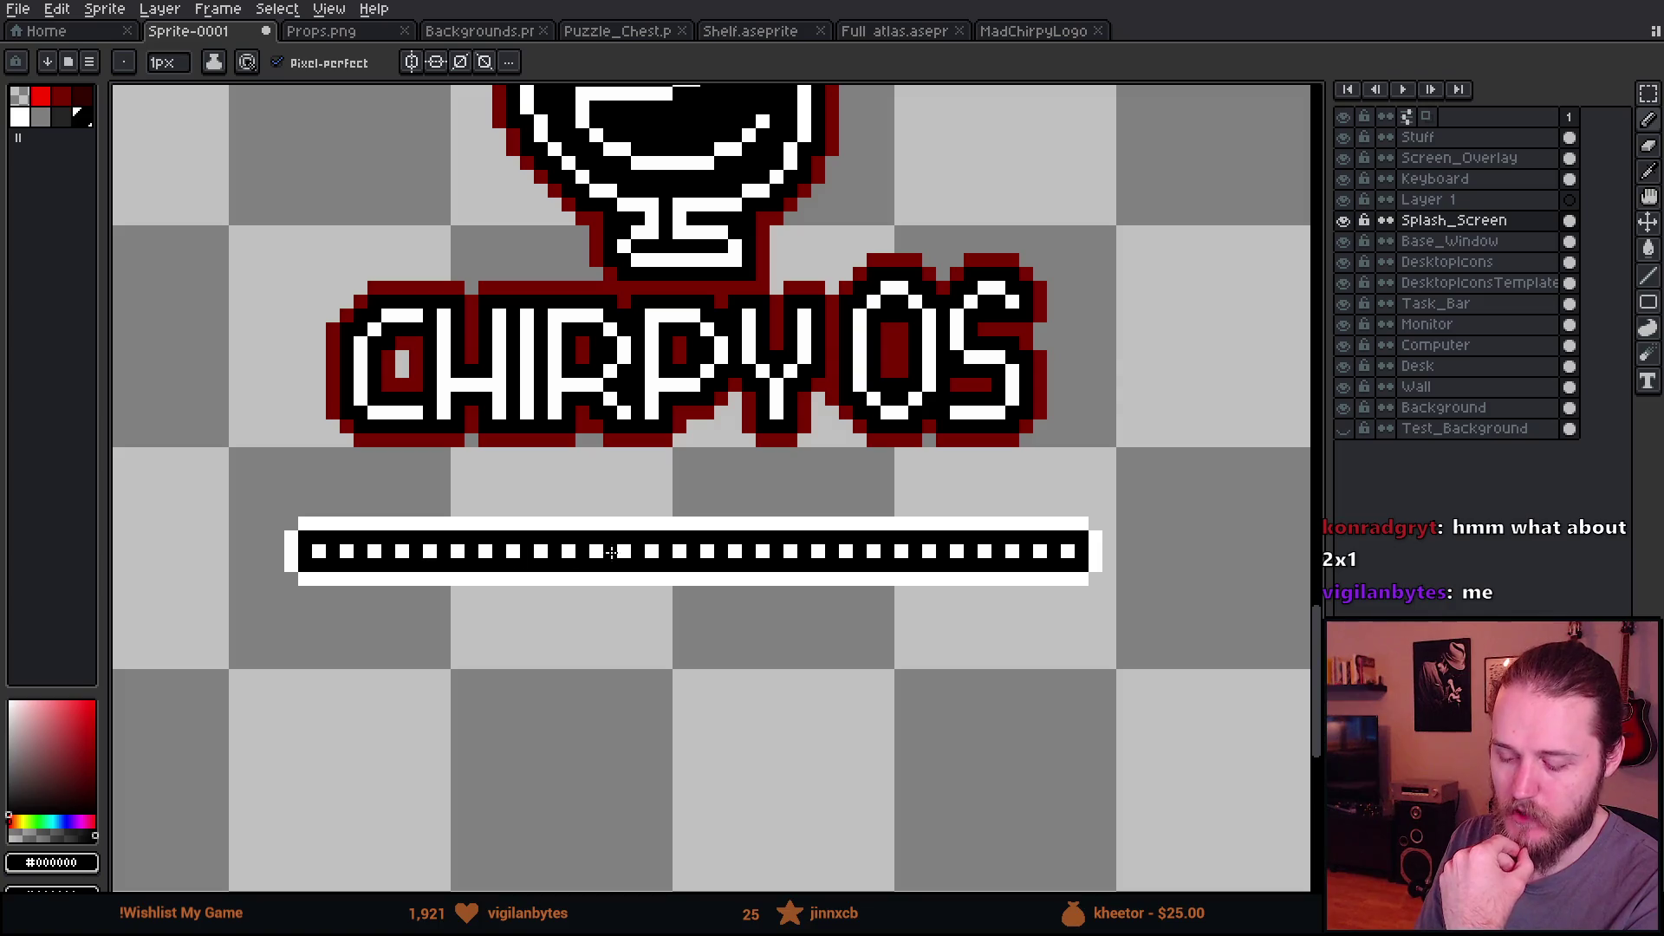
{"action": "scroll", "coordinate": [1077, 552], "scroll_direction": "down", "scroll_amount": 1}
{"action": "scroll", "coordinate": [1078, 551], "scroll_direction": "up", "scroll_amount": 1}
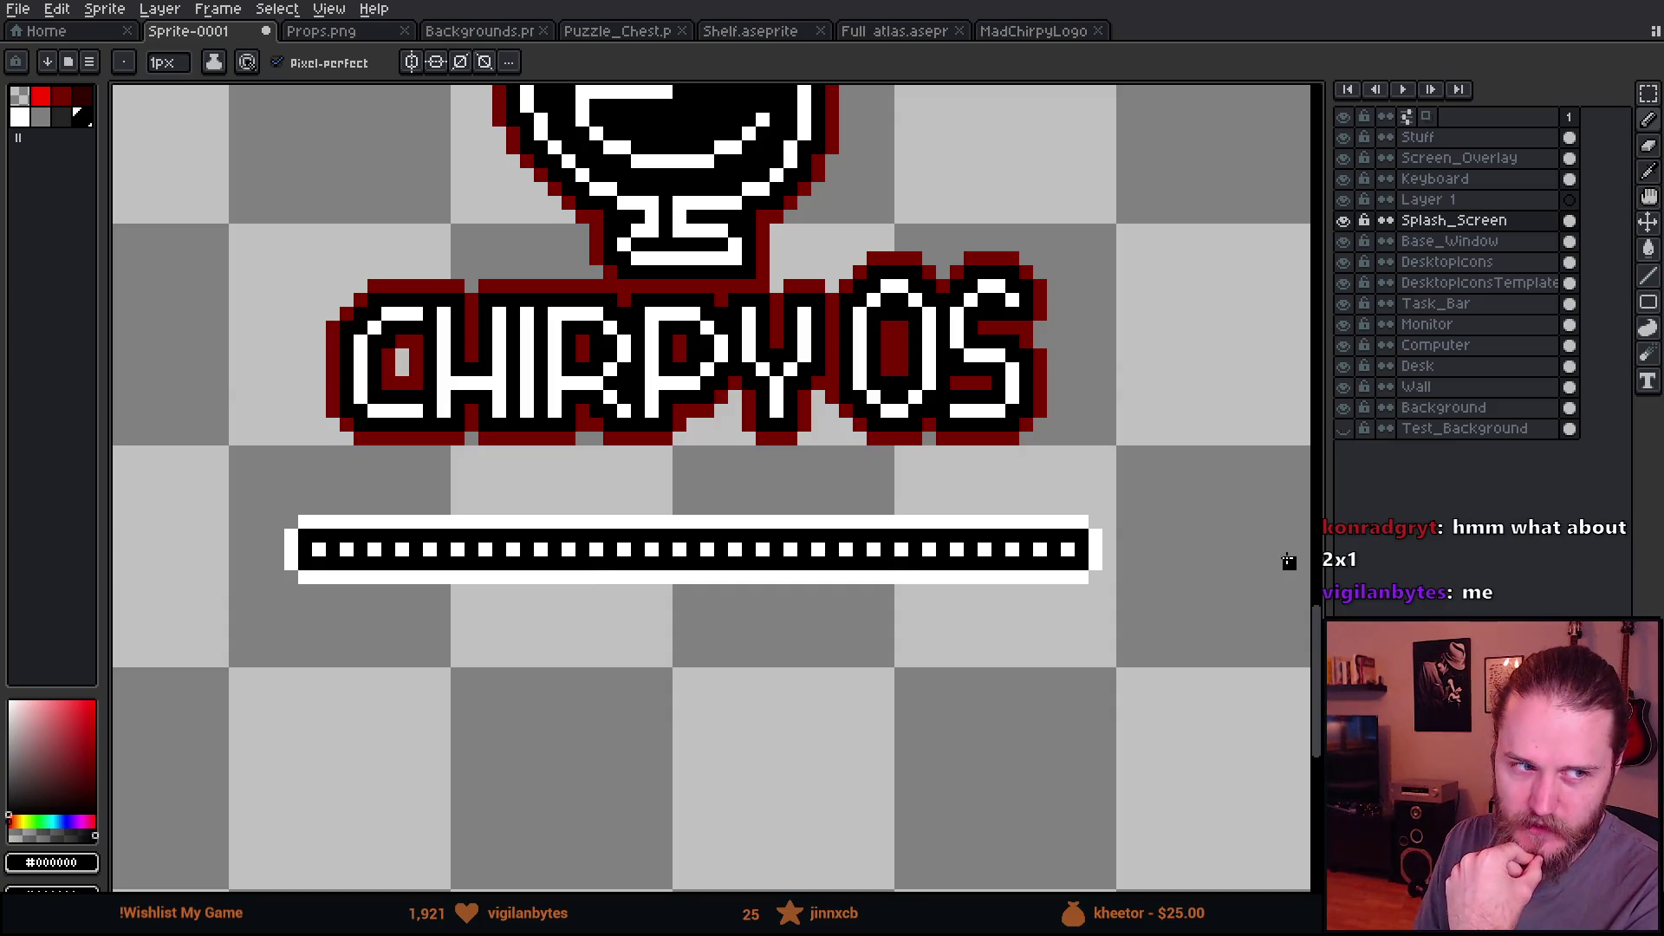
{"action": "scroll", "coordinate": [984, 521], "scroll_direction": "down", "scroll_amount": 3}
{"action": "scroll", "coordinate": [1021, 574], "scroll_direction": "up", "scroll_amount": 2}
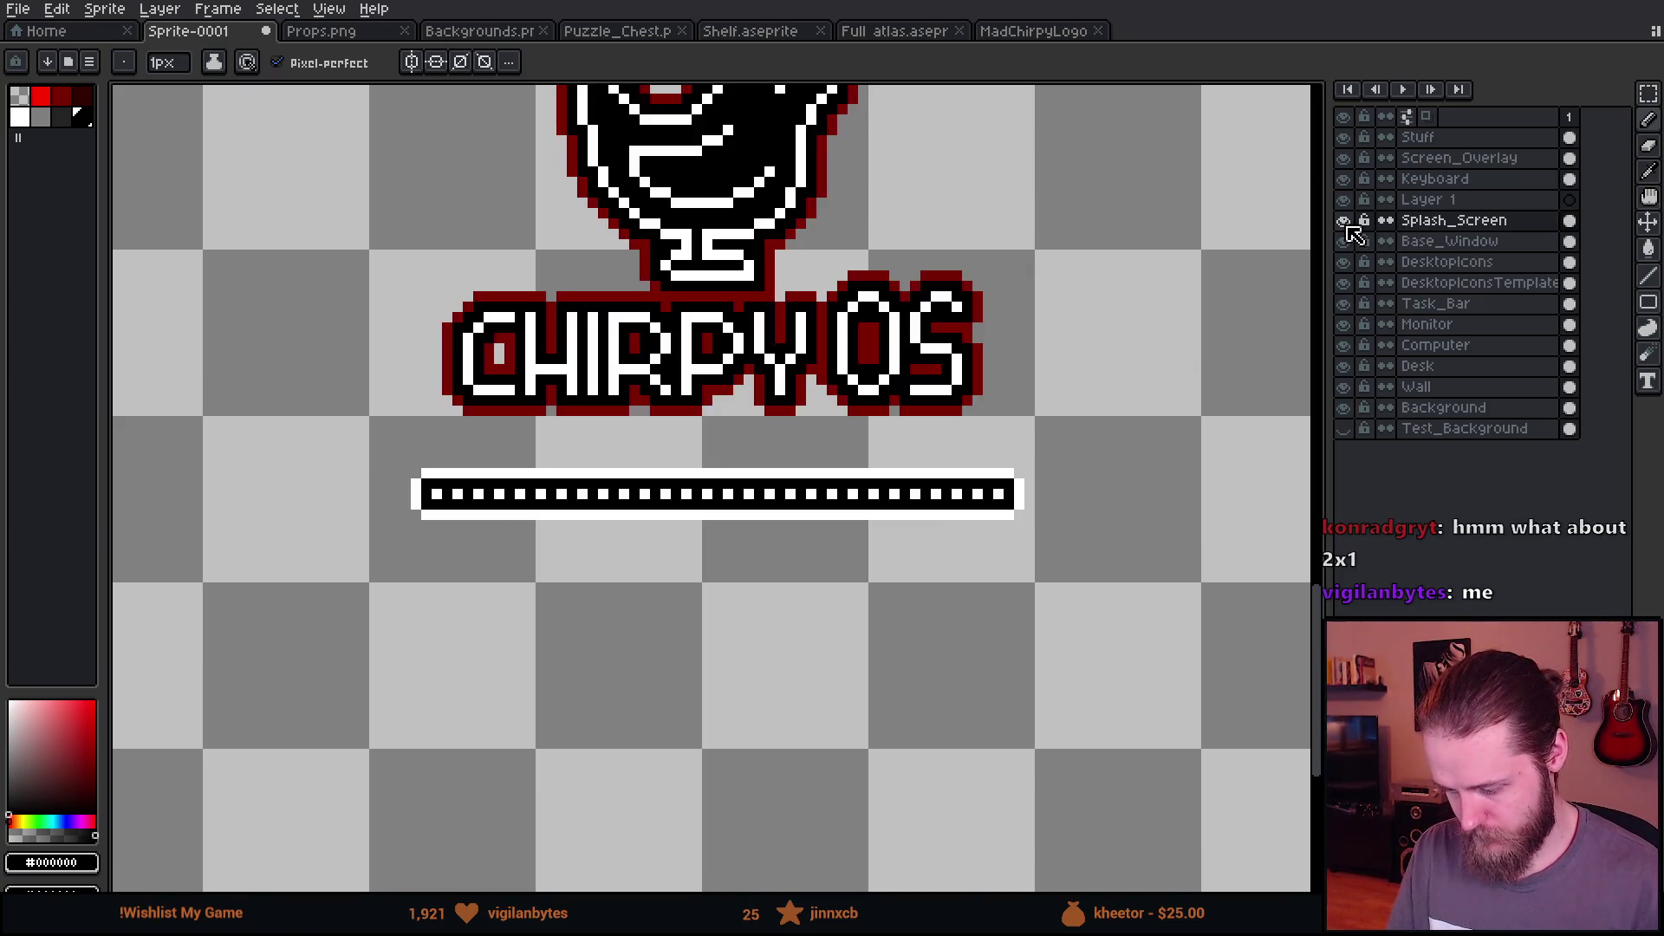
{"action": "scroll", "coordinate": [436, 535], "scroll_direction": "up", "scroll_amount": 1}
Step: Move the dotted band below the loading frame and trim it to the first three squares
{"action": "key", "text": "m"}
{"action": "mouse_move", "coordinate": [381, 465]}
{"action": "left_mouse_down"}
{"action": "mouse_move", "coordinate": [1135, 468]}
{"action": "mouse_move", "coordinate": [1169, 489]}
{"action": "left_mouse_up"}
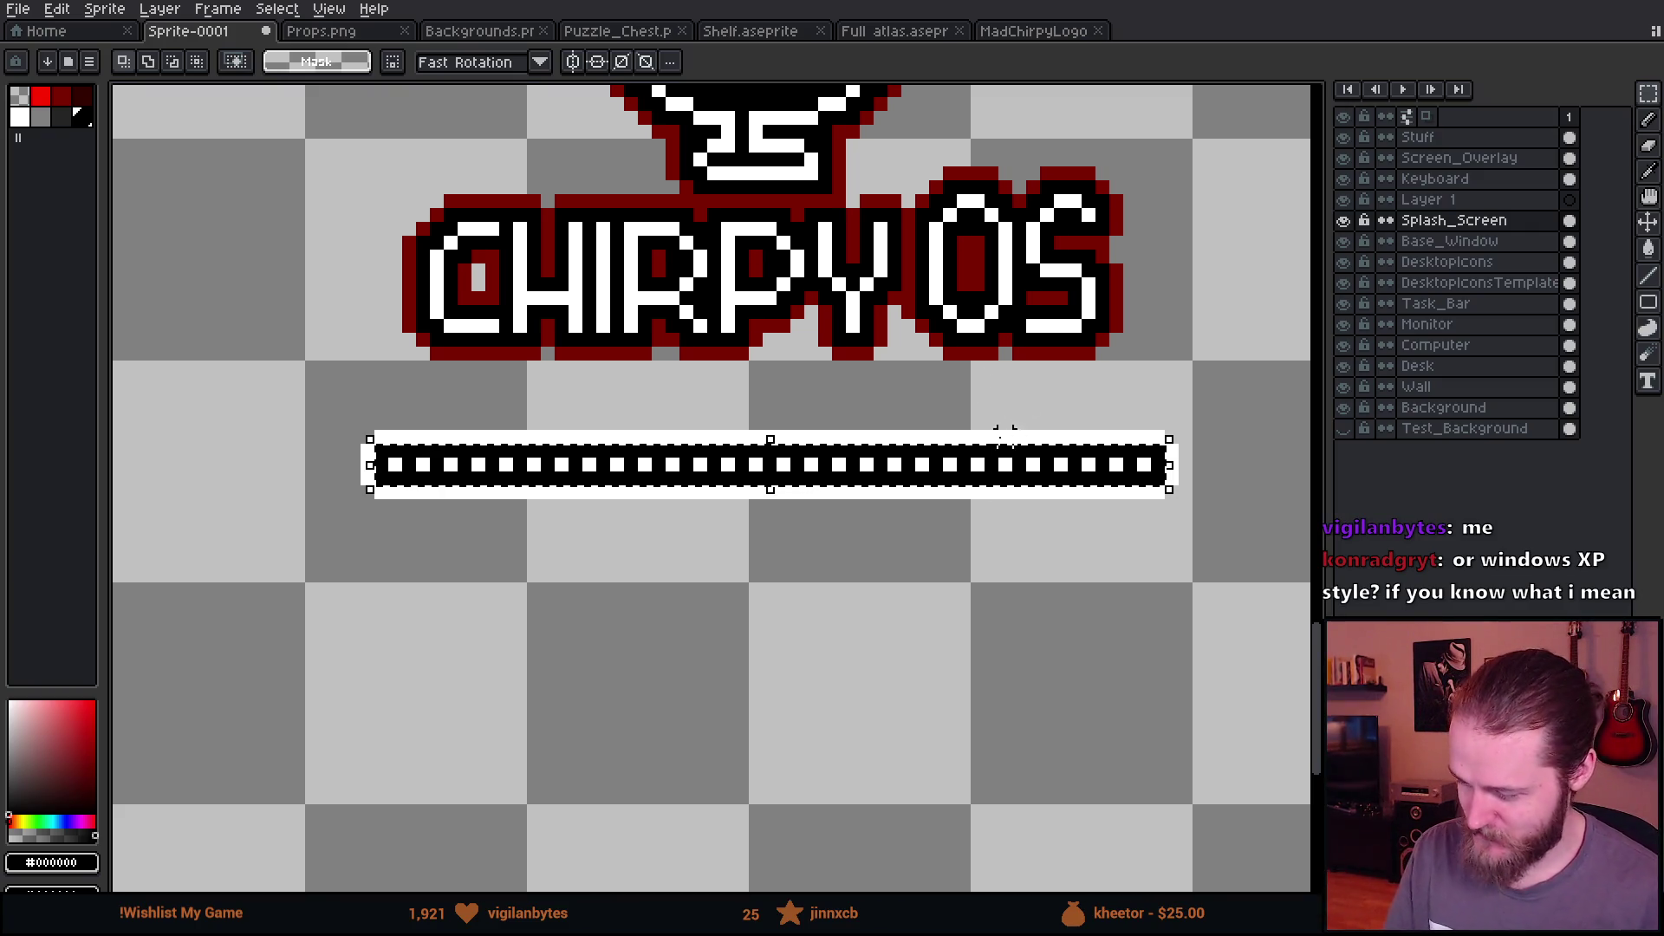
{"action": "key", "text": "Delete"}
{"action": "key", "text": "ctrl+v"}
{"action": "left_click_drag", "start_coordinate": [665, 487], "coordinate": [673, 549]}
{"action": "left_click", "coordinate": [658, 755]}
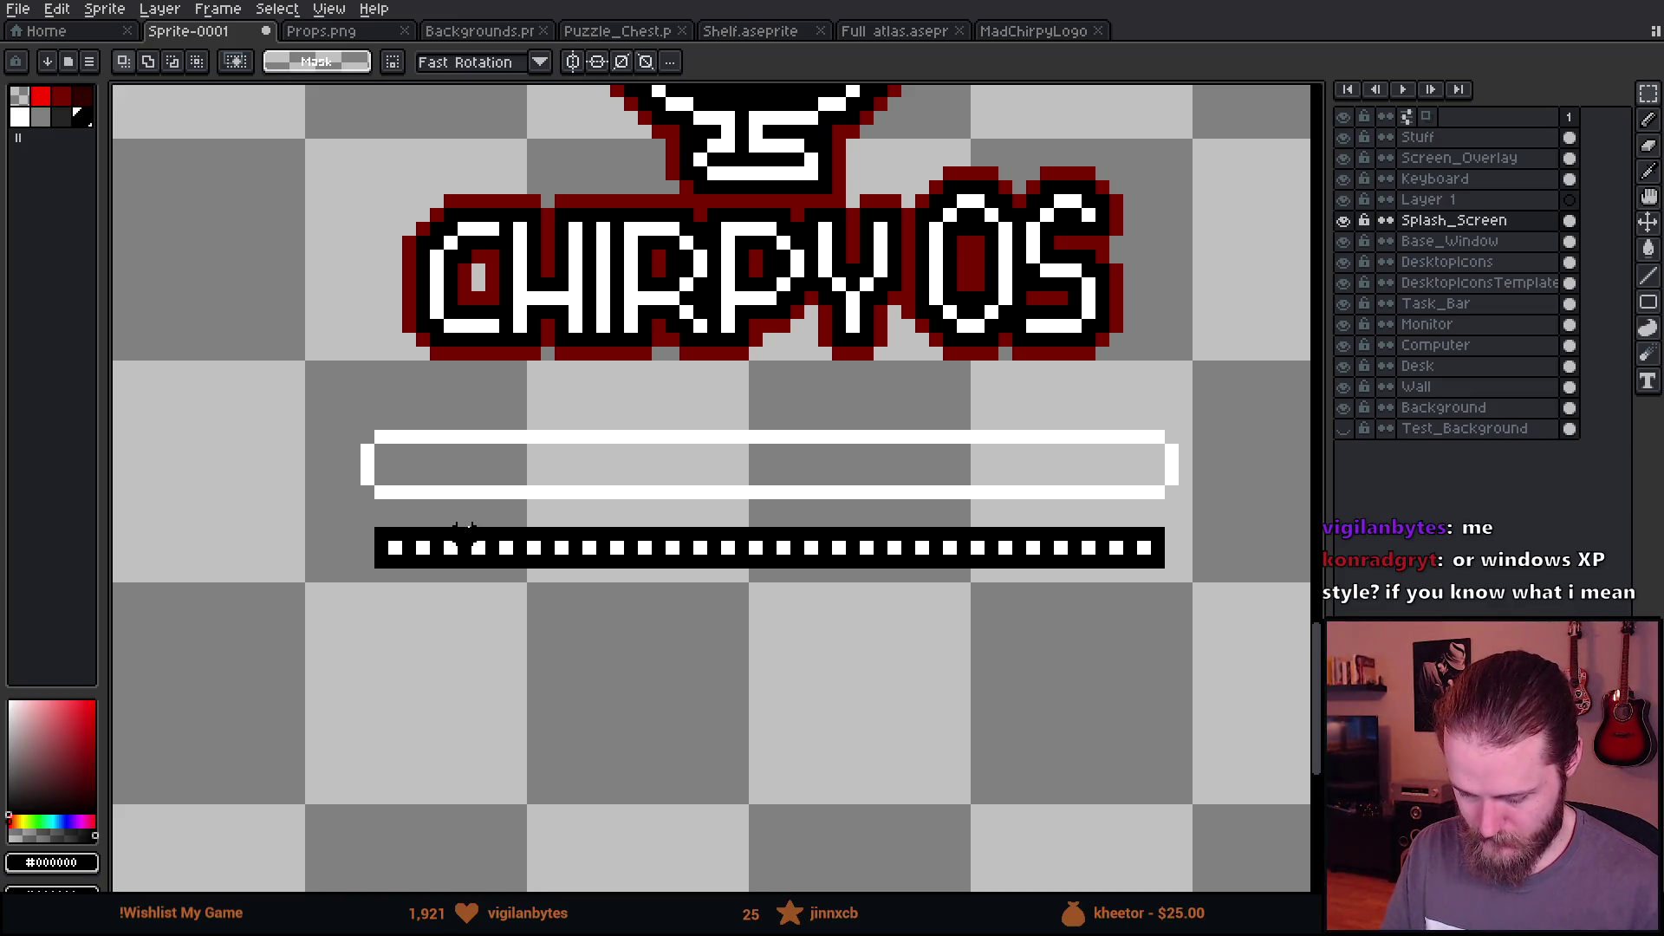
{"action": "left_click_drag", "start_coordinate": [464, 530], "coordinate": [1281, 729]}
{"action": "key", "text": "Delete"}
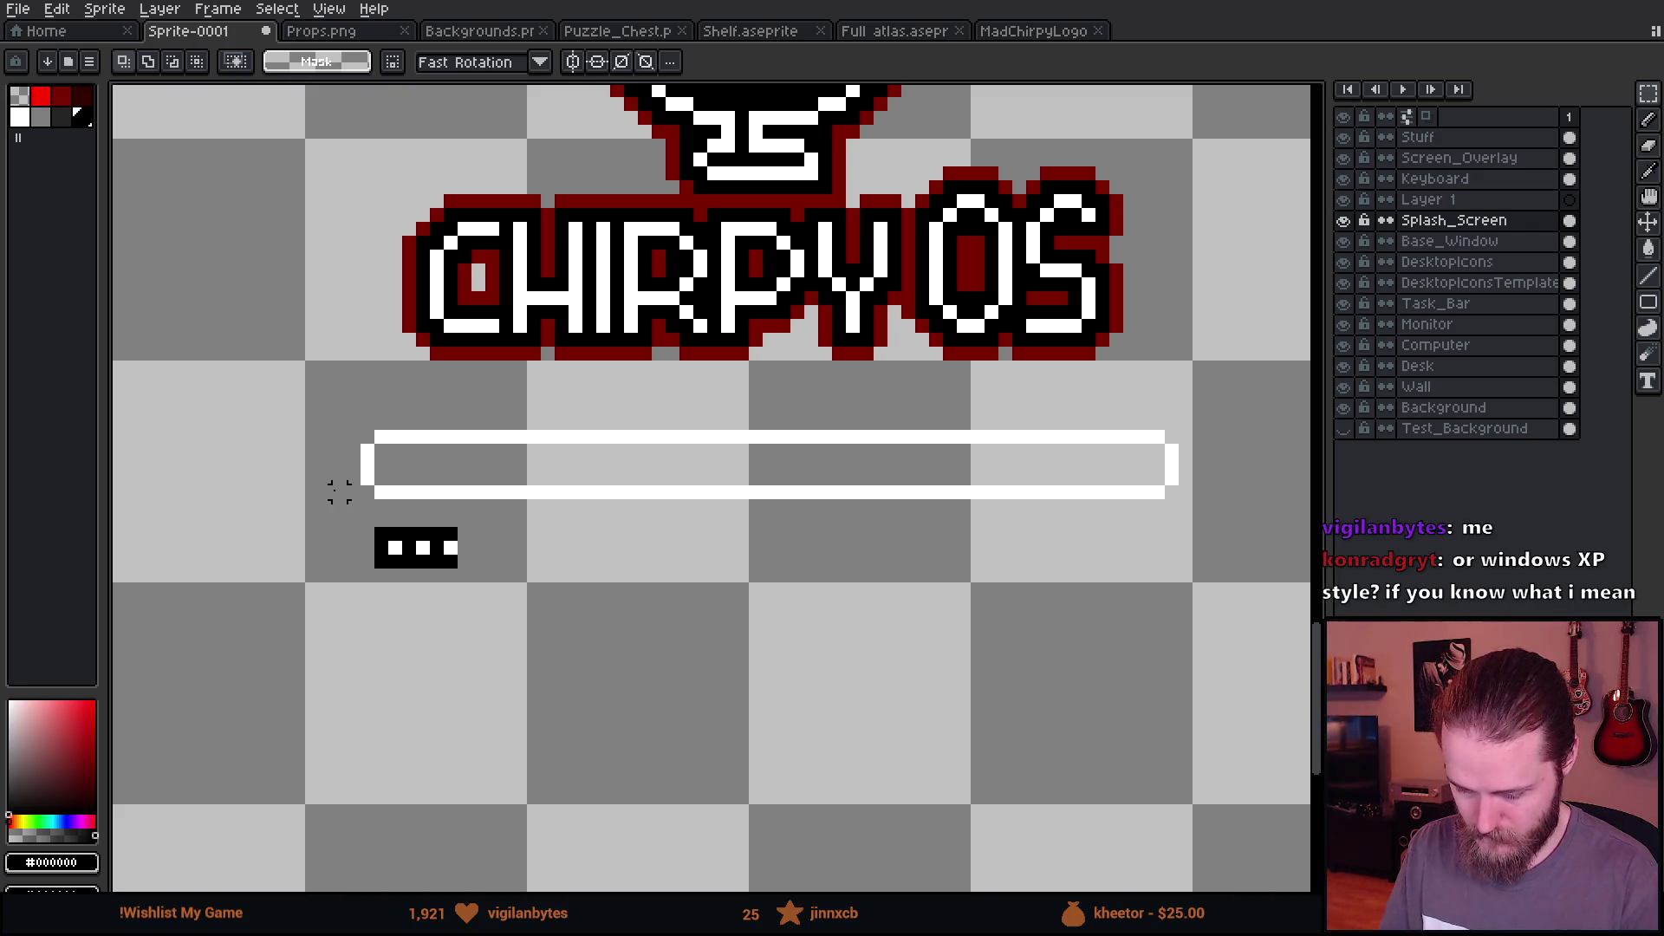
Step: Fill the loading frame's interior black using a contiguous bucket fill
{"action": "scroll", "coordinate": [445, 613], "scroll_direction": "up", "scroll_amount": 3}
{"action": "key", "text": "g"}
{"action": "left_click", "coordinate": [516, 423]}
{"action": "key", "text": "ctrl+z"}
{"action": "scroll", "coordinate": [520, 390], "scroll_direction": "down", "scroll_amount": 2}
{"action": "key", "text": "ctrl+d"}
{"action": "left_click", "coordinate": [294, 62]}
{"action": "left_click", "coordinate": [528, 362]}
{"action": "left_click", "coordinate": [534, 382]}
{"action": "scroll", "coordinate": [576, 477], "scroll_direction": "down", "scroll_amount": 2}
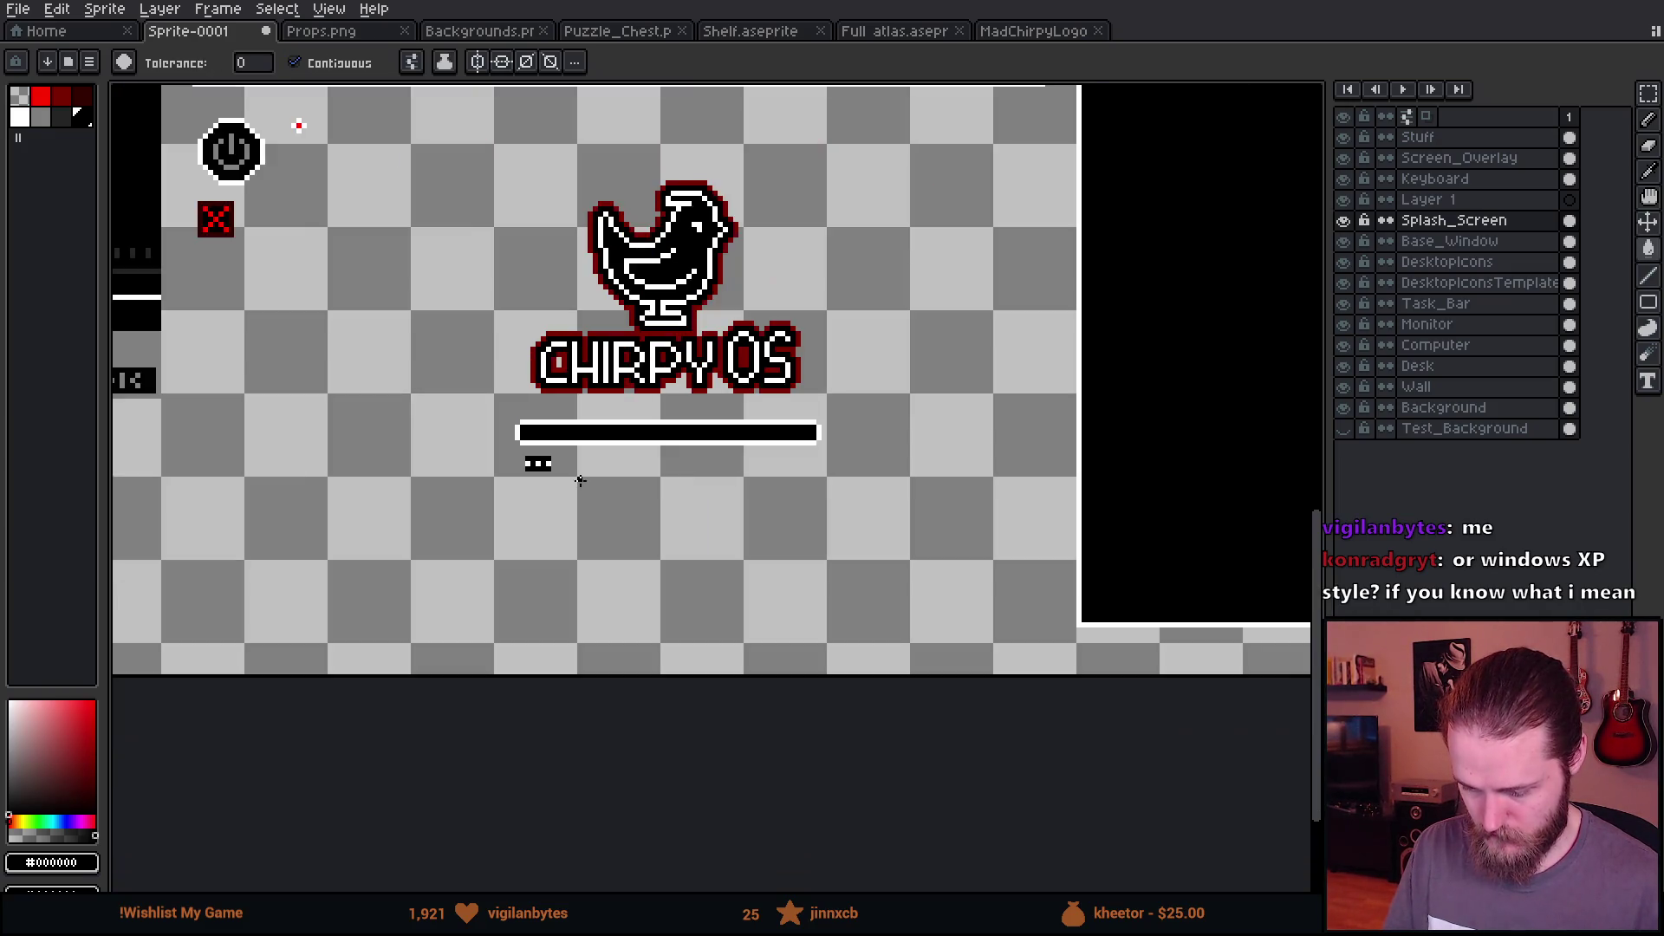
Step: Save the sprite sheet under the new name Puzzle_Computer
{"action": "key", "text": "v"}
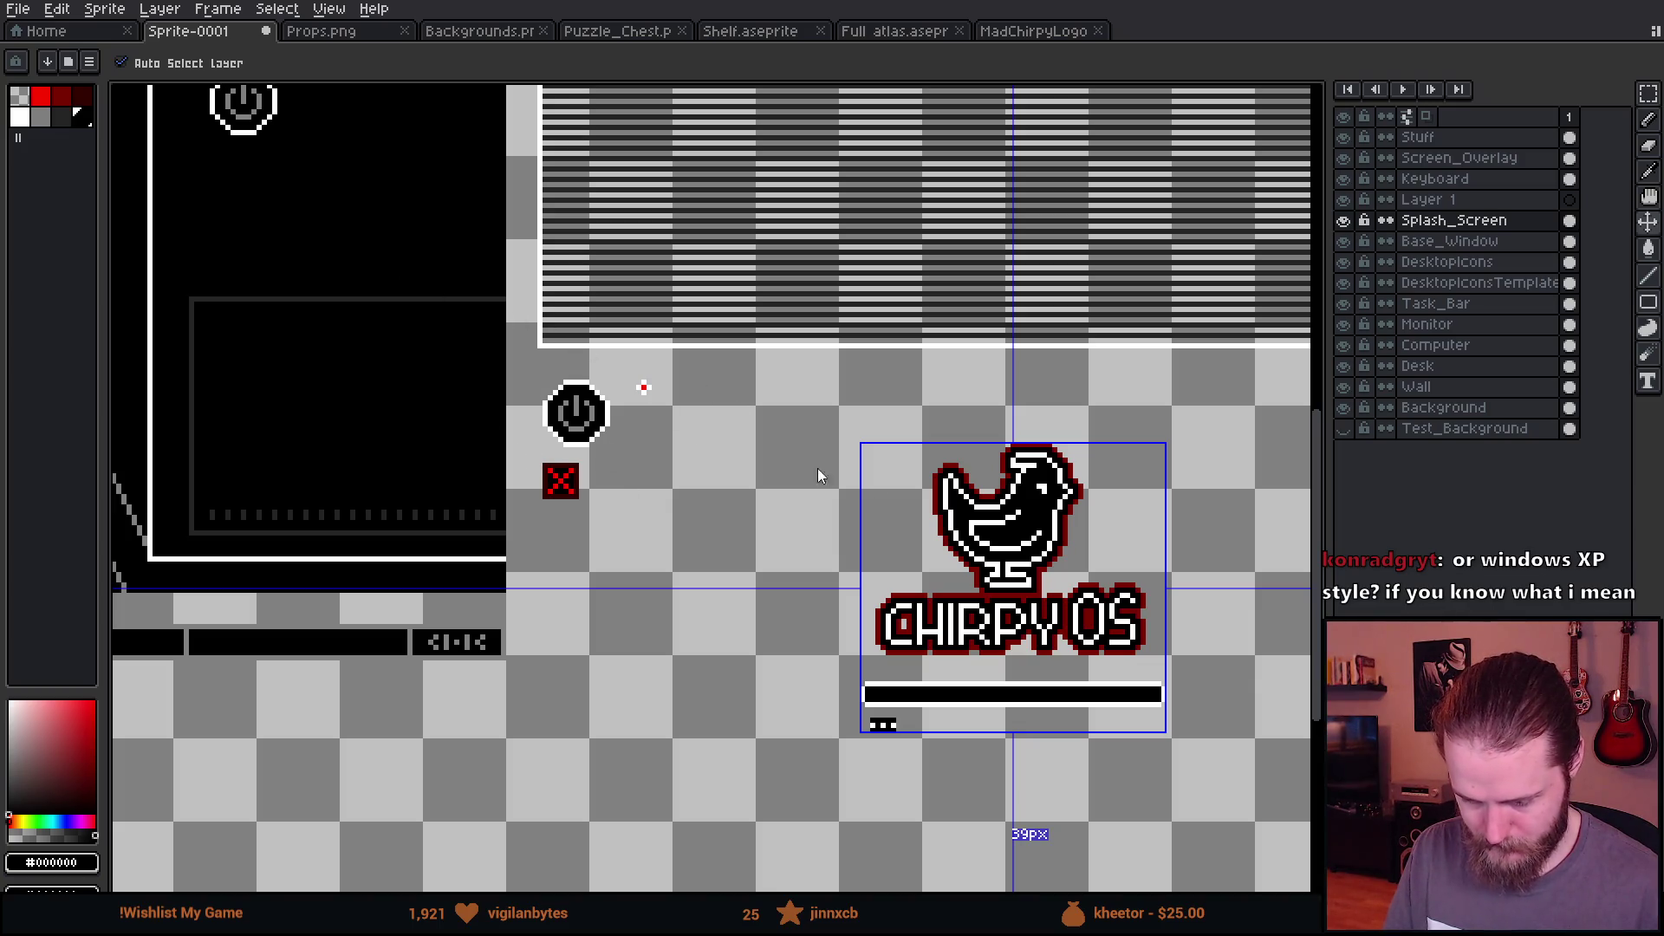
{"action": "key", "text": "g"}
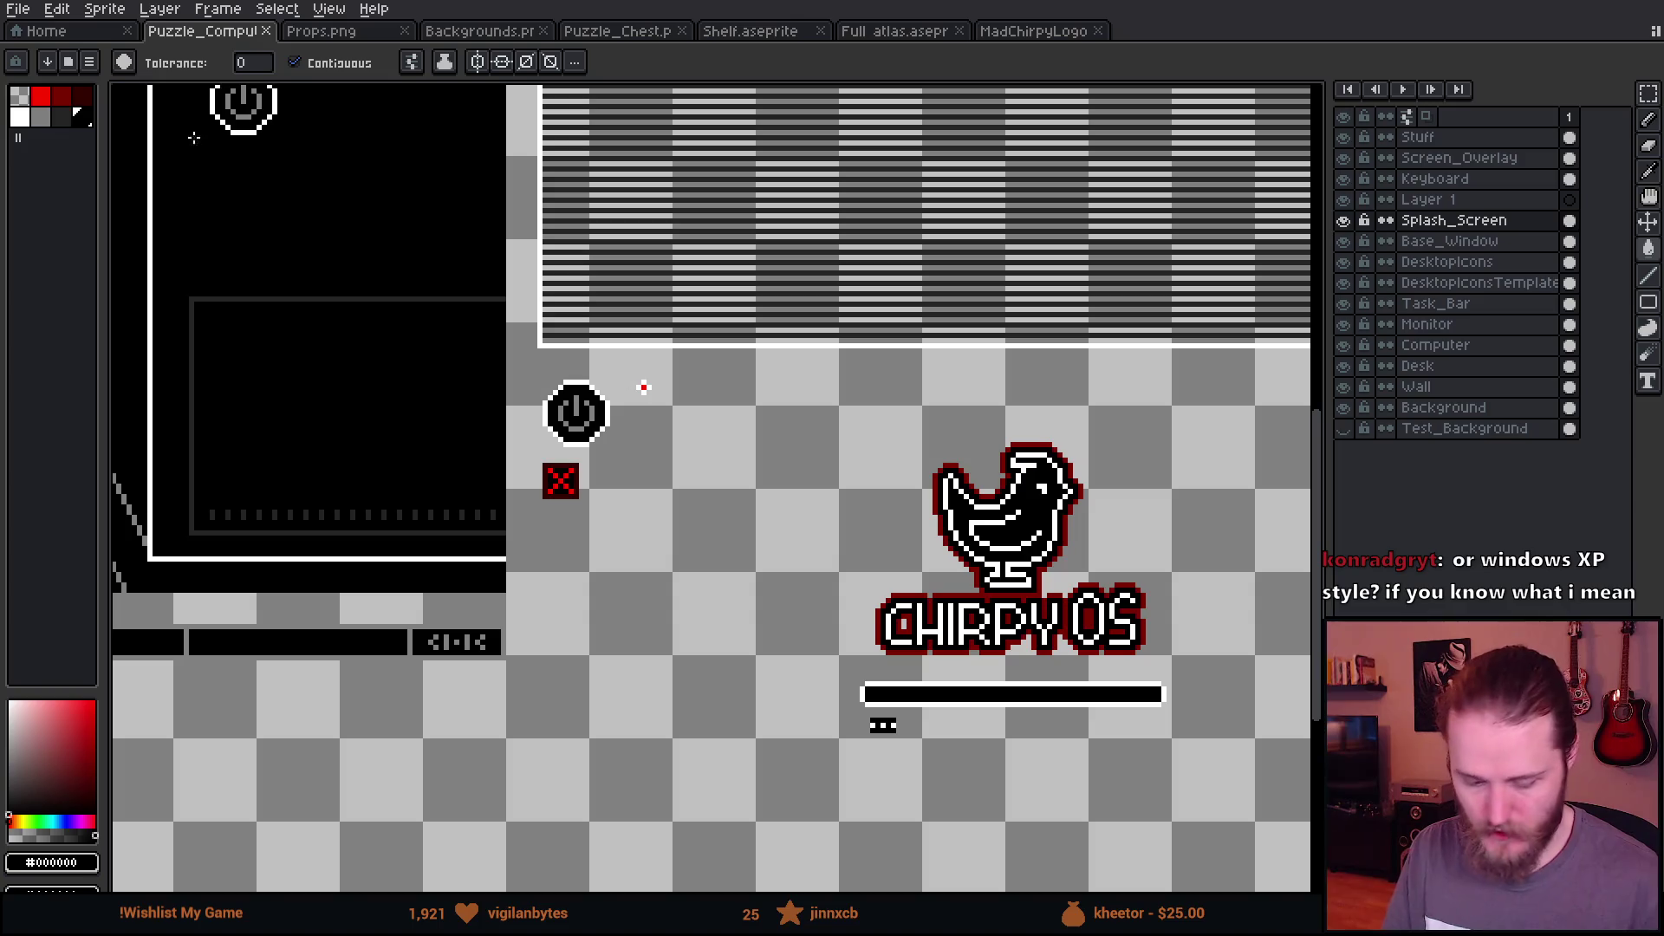
{"action": "key", "text": "alt+Tab"}
Step: Search the project for 'computer' and select the Puzzle_Computer texture
{"action": "left_click", "coordinate": [563, 624]}
{"action": "type", "text": "computer"}
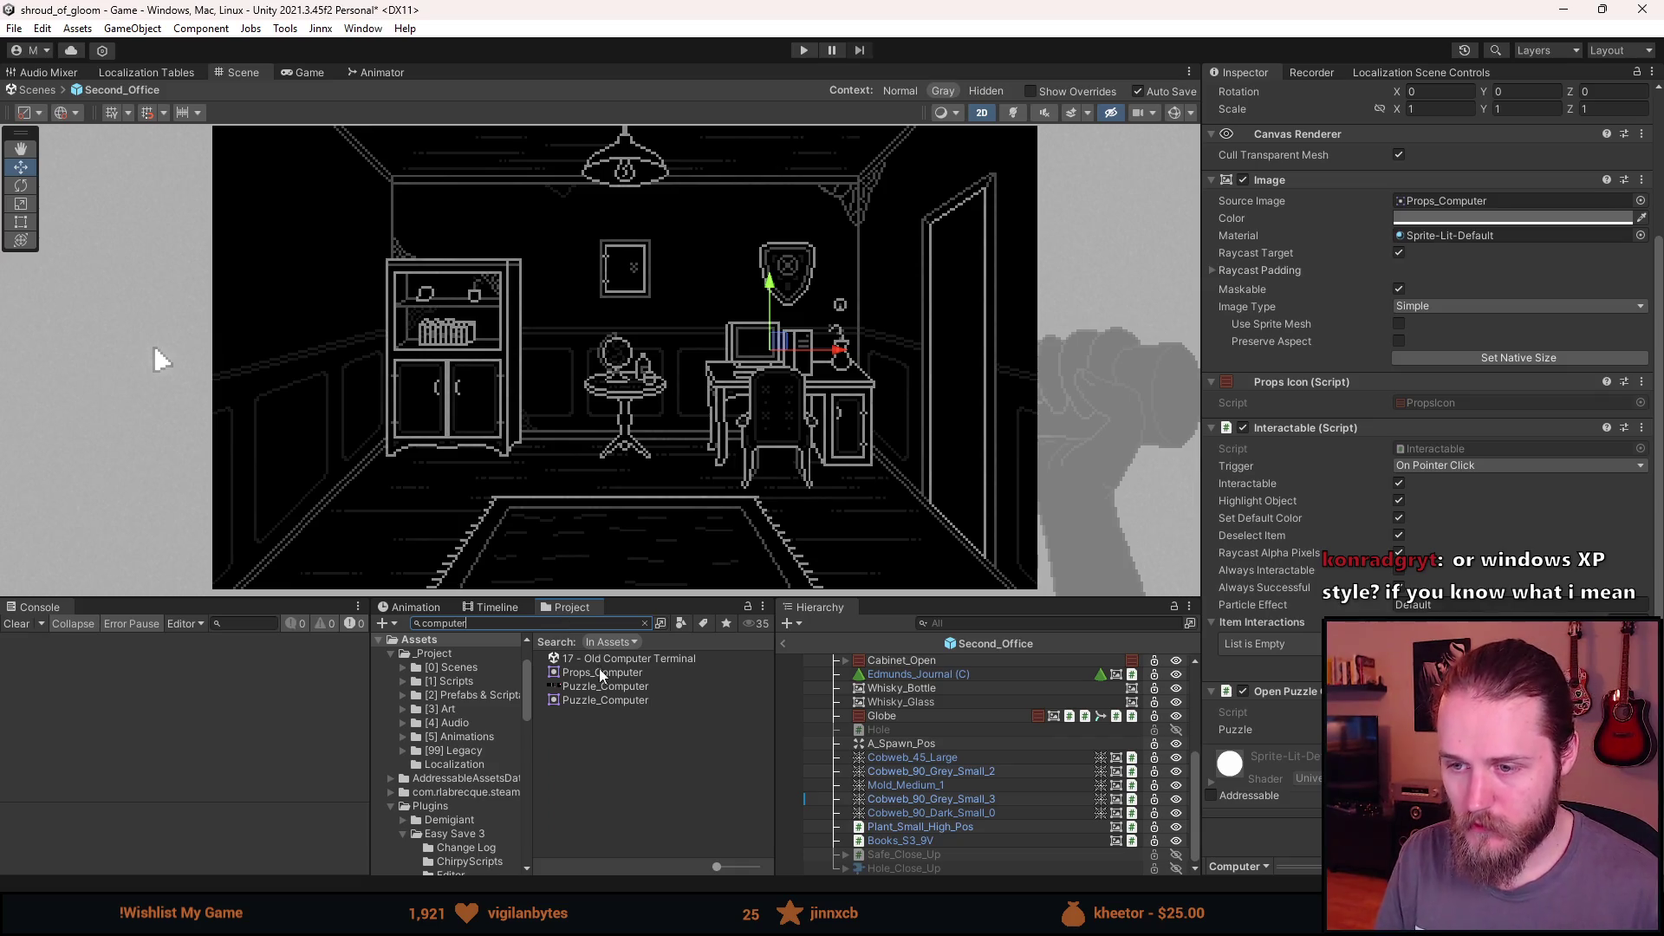
{"action": "left_click", "coordinate": [603, 687]}
{"action": "left_click", "coordinate": [1609, 328]}
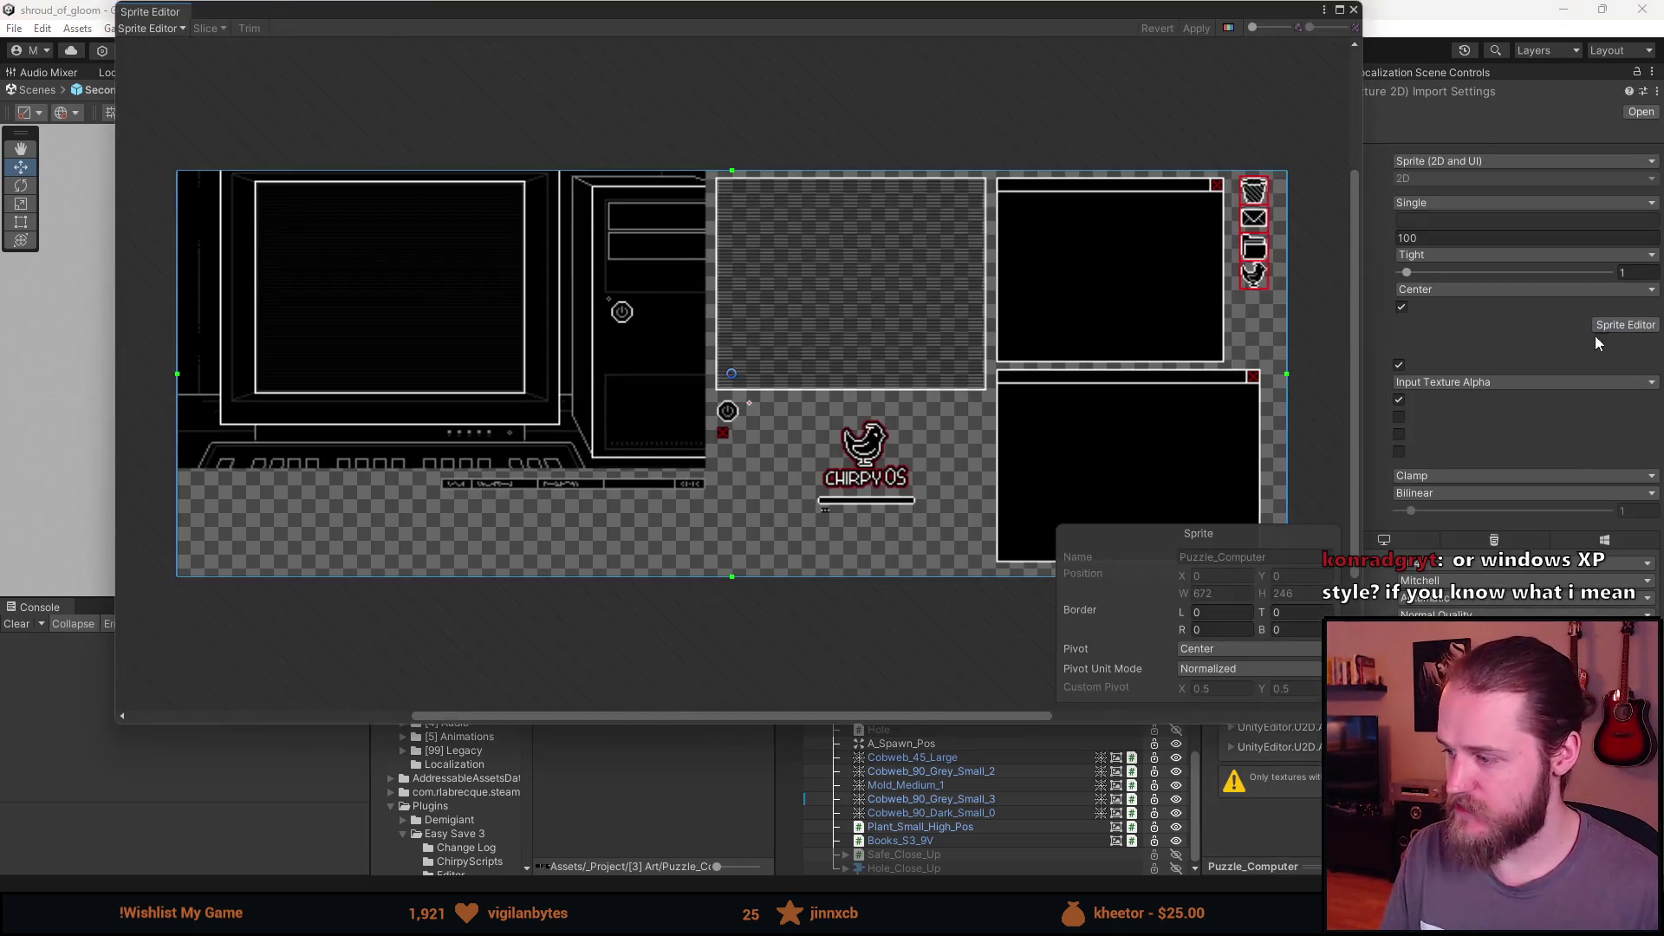
{"action": "scroll", "coordinate": [319, 335], "scroll_direction": "up", "scroll_amount": 4}
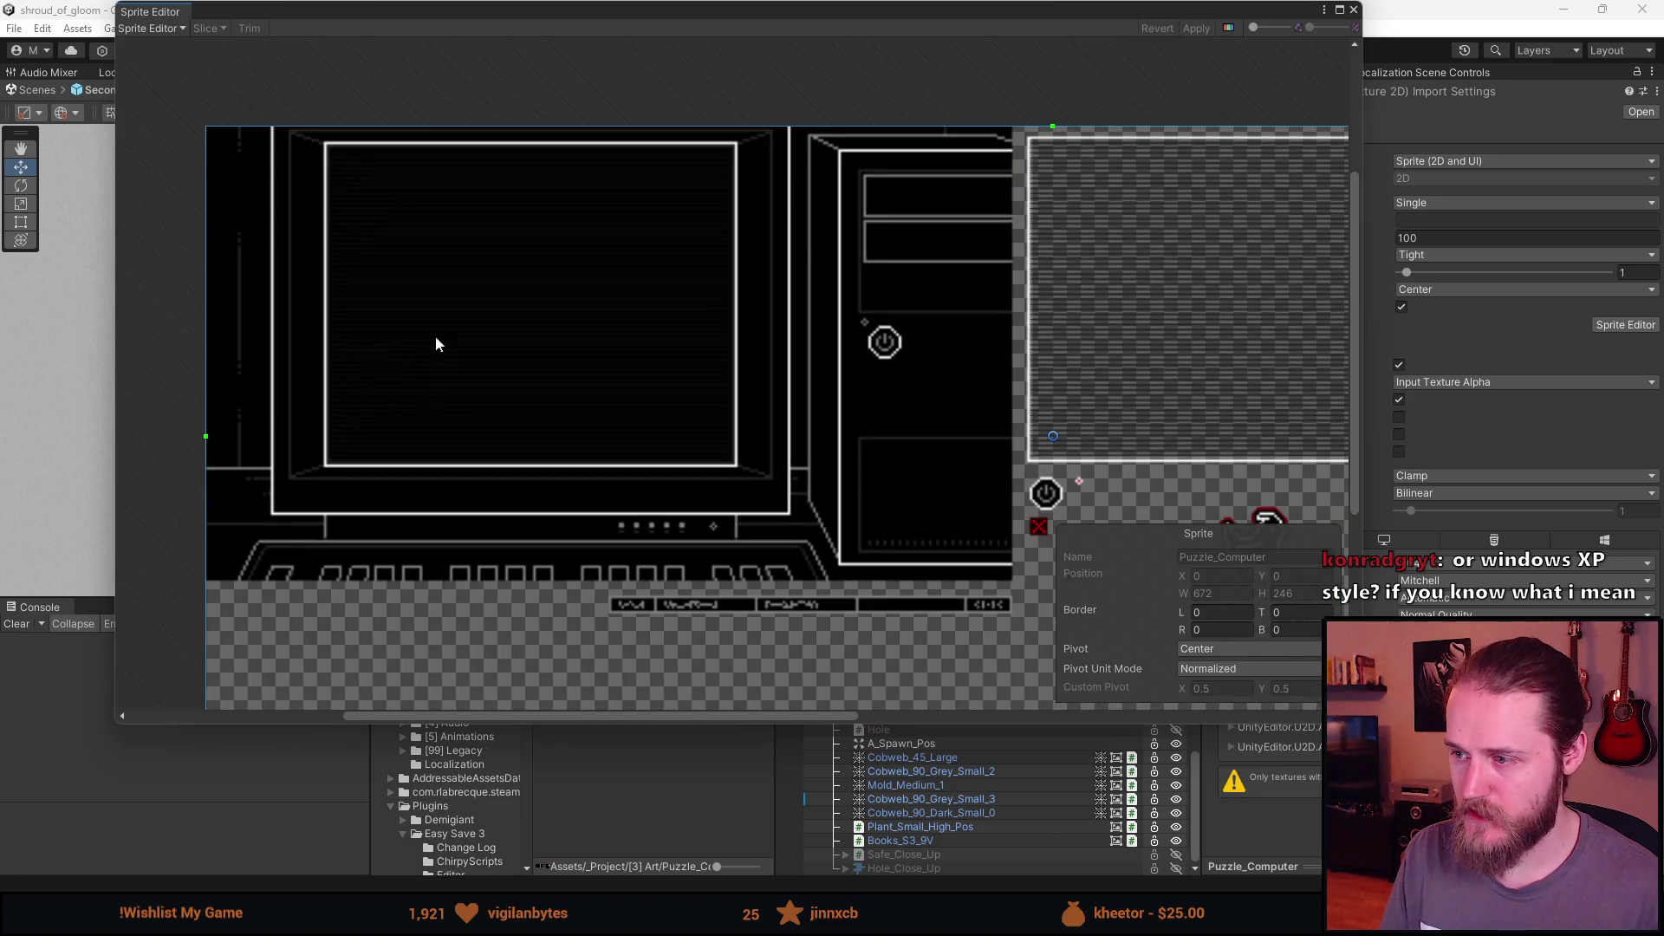
{"action": "left_click", "coordinate": [1353, 10]}
Step: Set Sprite Mode to Multiple, enable Read/Write, keep Clamp wrap, and use Point (no filter)
{"action": "left_click", "coordinate": [1440, 205]}
{"action": "left_click", "coordinate": [1445, 242]}
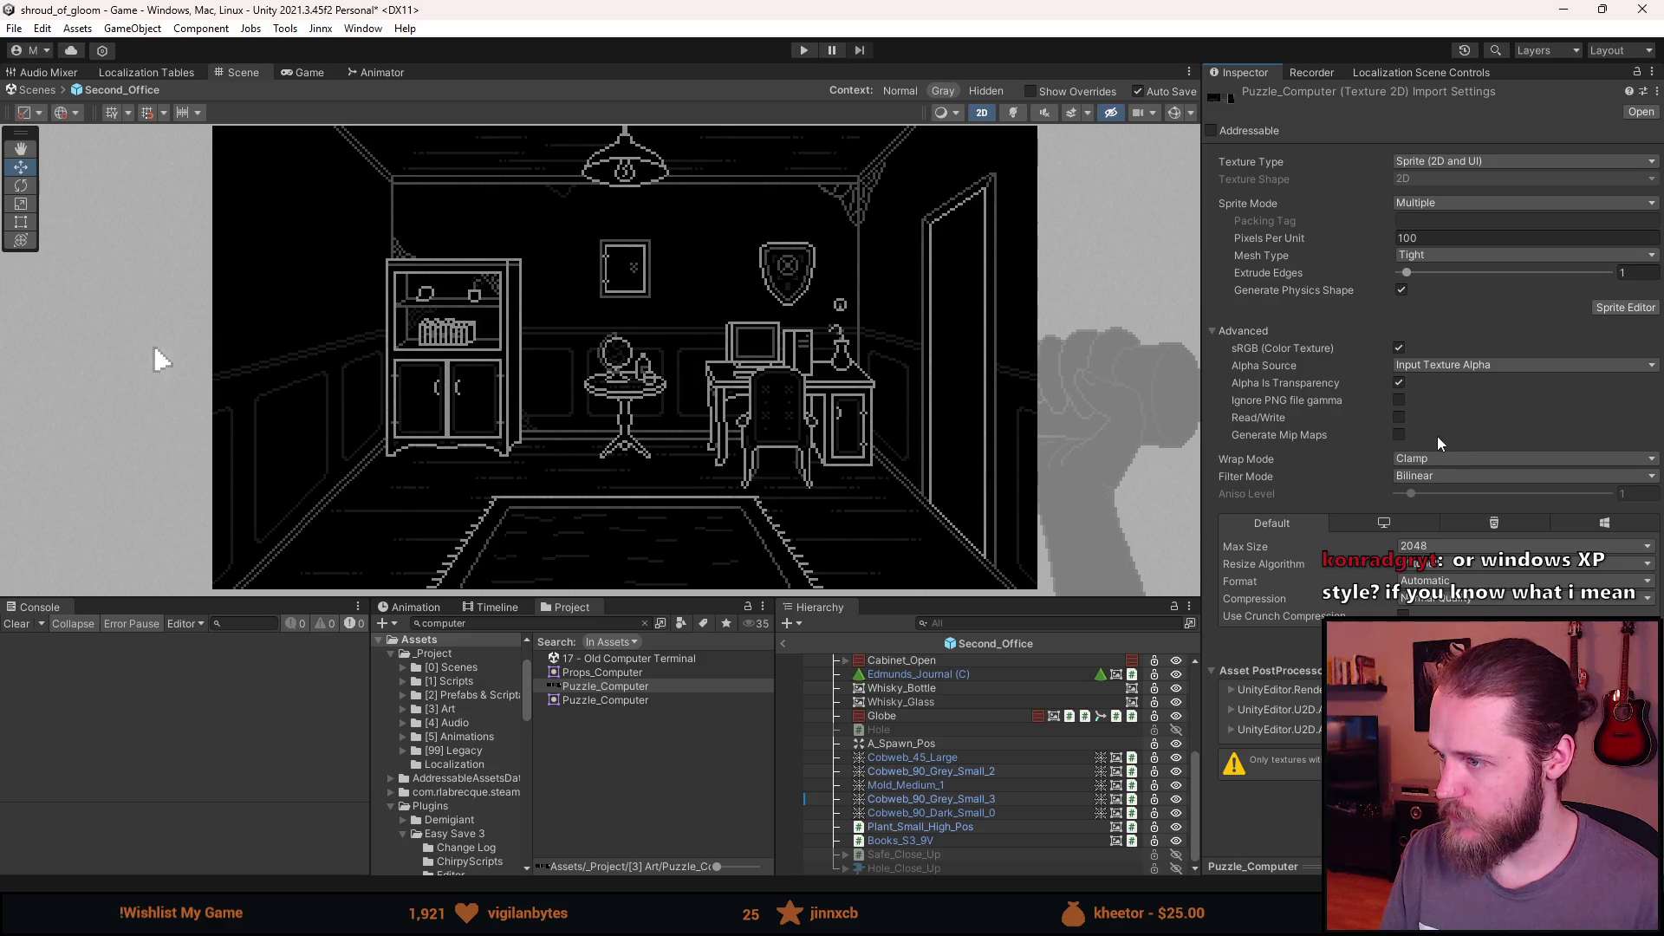
{"action": "left_click", "coordinate": [1399, 417]}
{"action": "left_click", "coordinate": [1441, 461]}
{"action": "left_click", "coordinate": [1440, 496]}
{"action": "left_click", "coordinate": [1444, 476]}
{"action": "left_click", "coordinate": [1445, 497]}
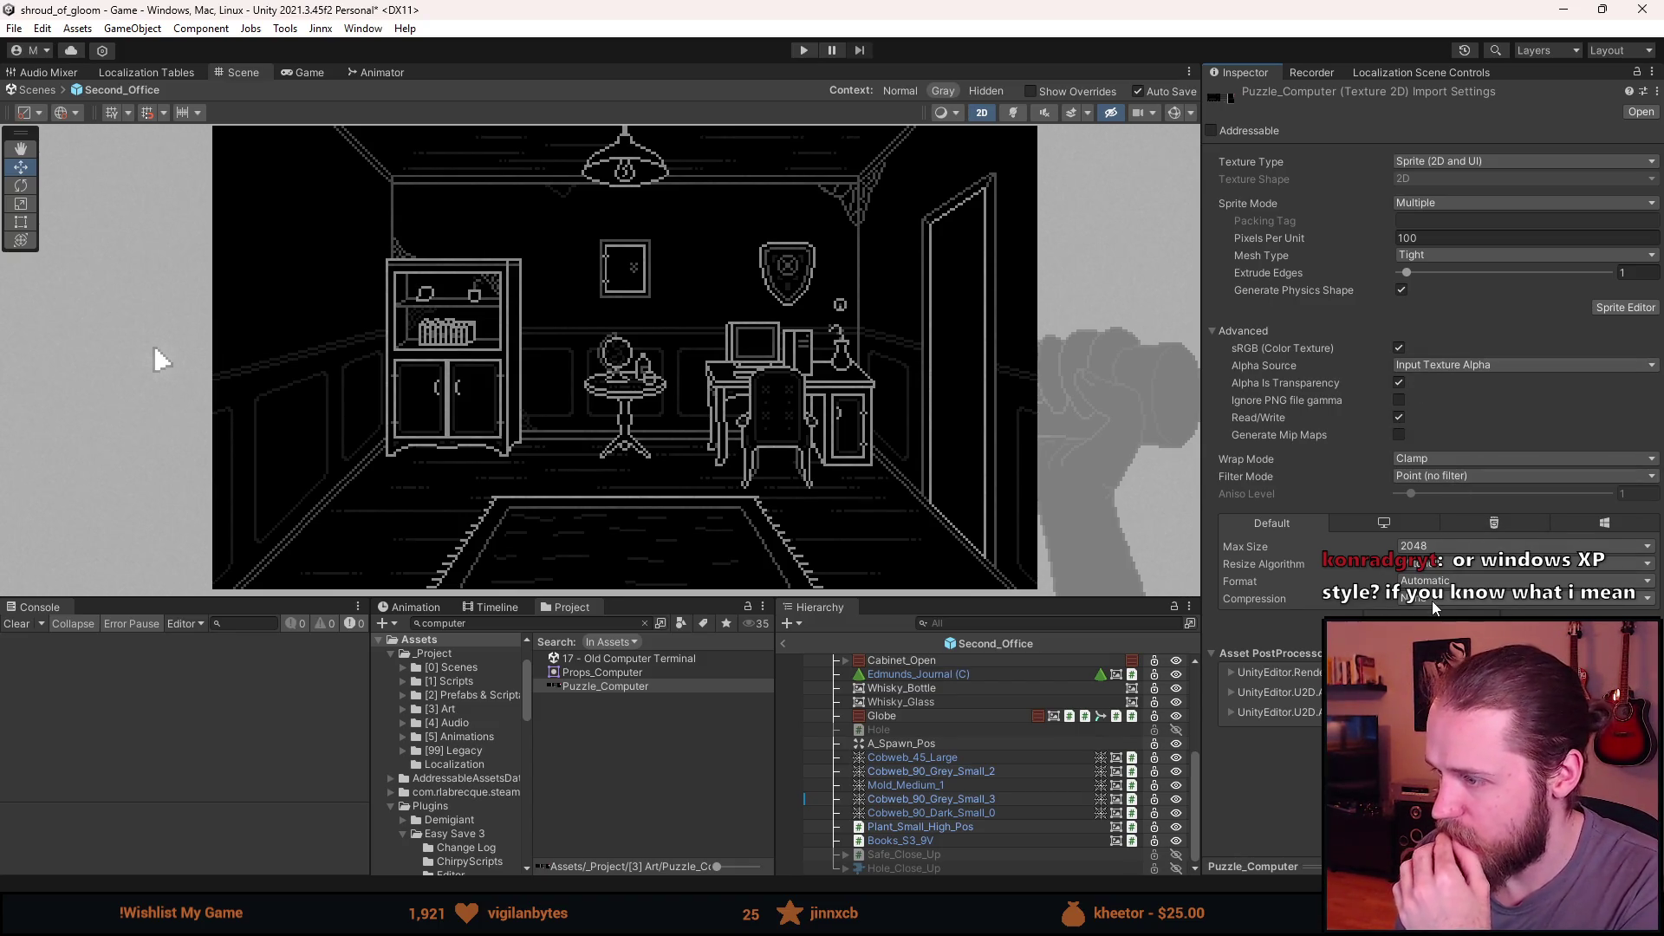
Step: In the Sprite Editor, outline the monitor and tower as one sprite, raising its bottom edge two pixels
{"action": "left_click", "coordinate": [1614, 307]}
{"action": "scroll", "coordinate": [336, 297], "scroll_direction": "up", "scroll_amount": 5}
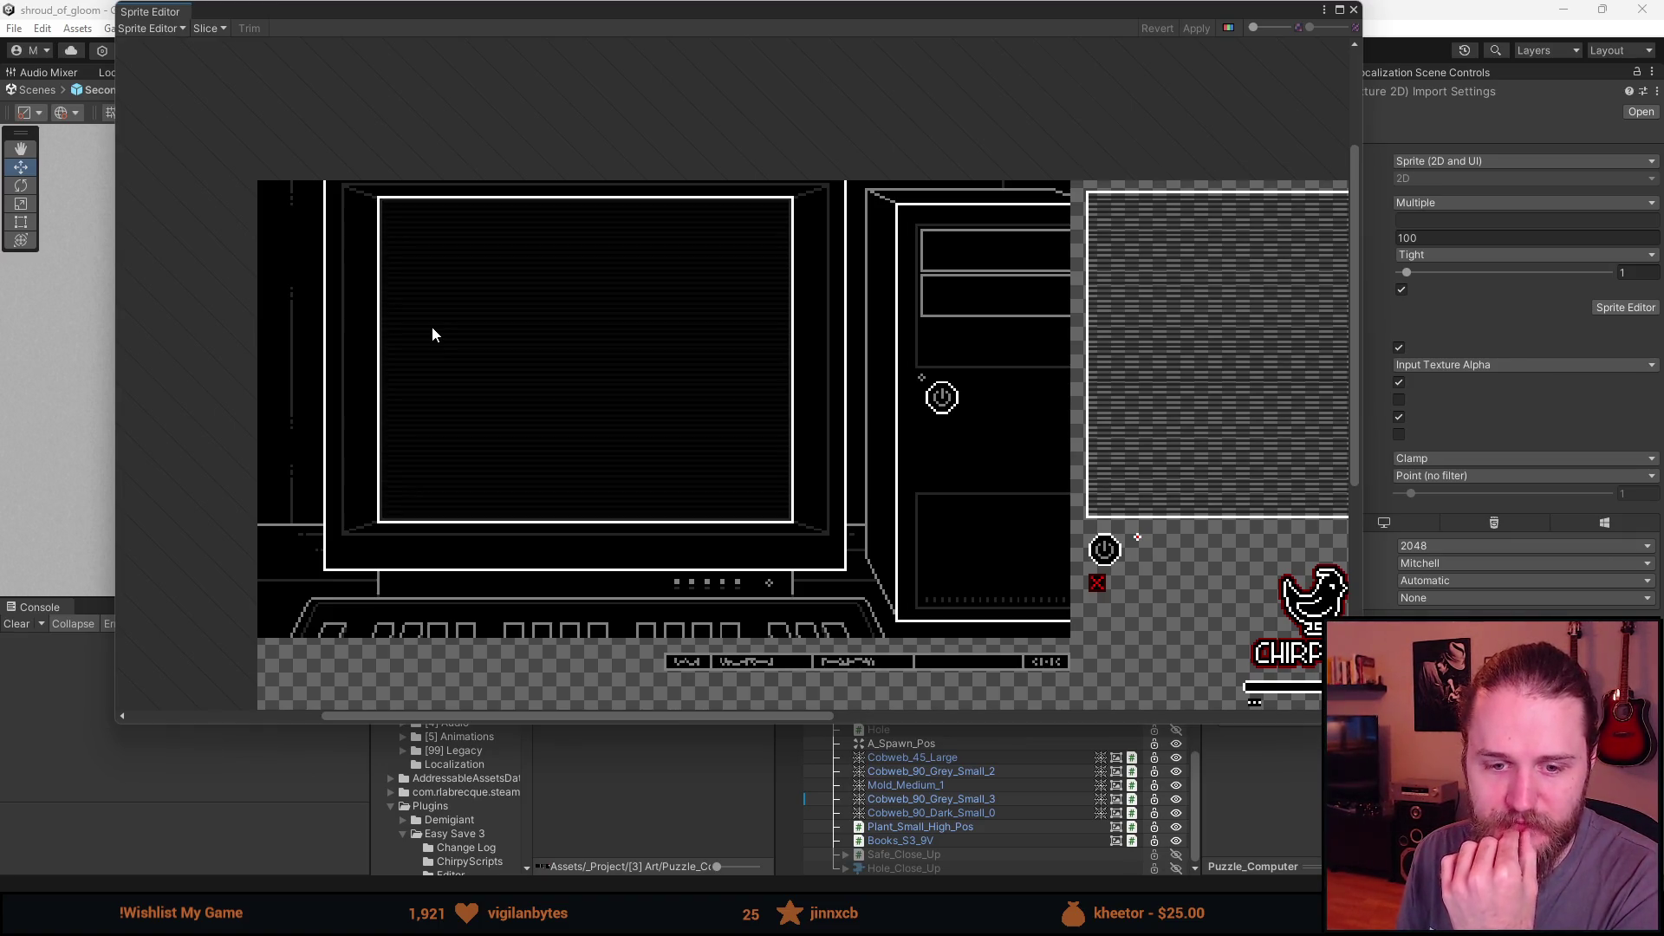
{"action": "left_click_drag", "start_coordinate": [434, 333], "coordinate": [520, 357]}
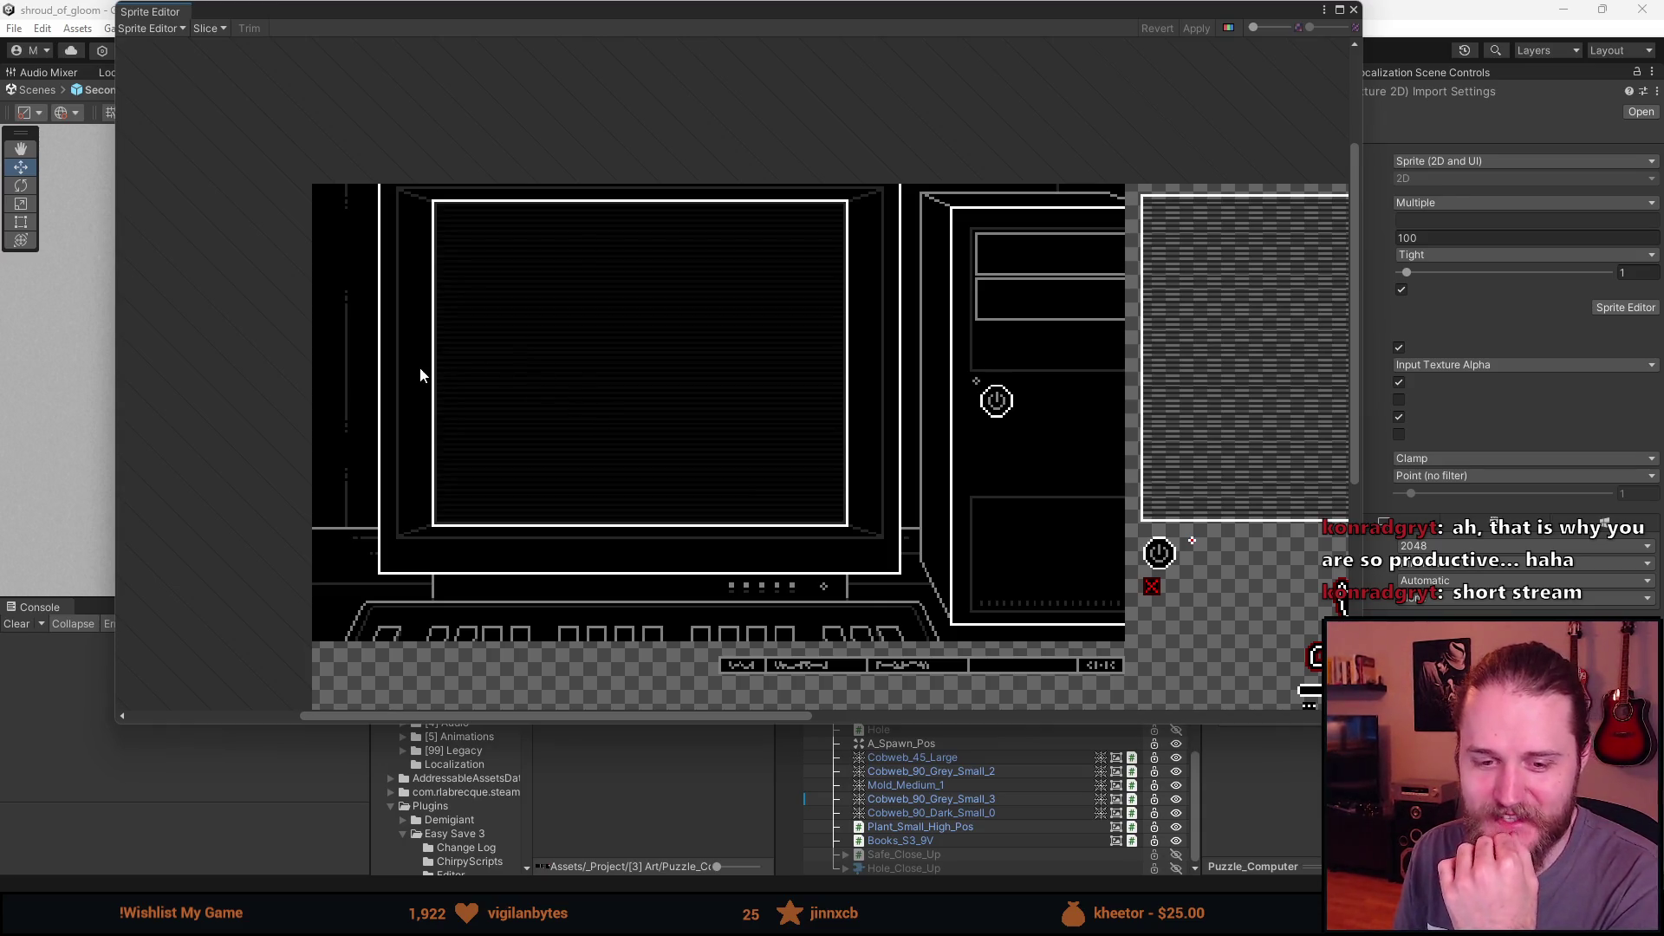
{"action": "mouse_move", "coordinate": [355, 230]}
{"action": "left_mouse_down"}
{"action": "mouse_move", "coordinate": [1044, 575]}
{"action": "mouse_move", "coordinate": [1118, 620]}
{"action": "mouse_move", "coordinate": [1126, 645]}
{"action": "left_mouse_up"}
{"action": "scroll", "coordinate": [690, 523], "scroll_direction": "up", "scroll_amount": 10}
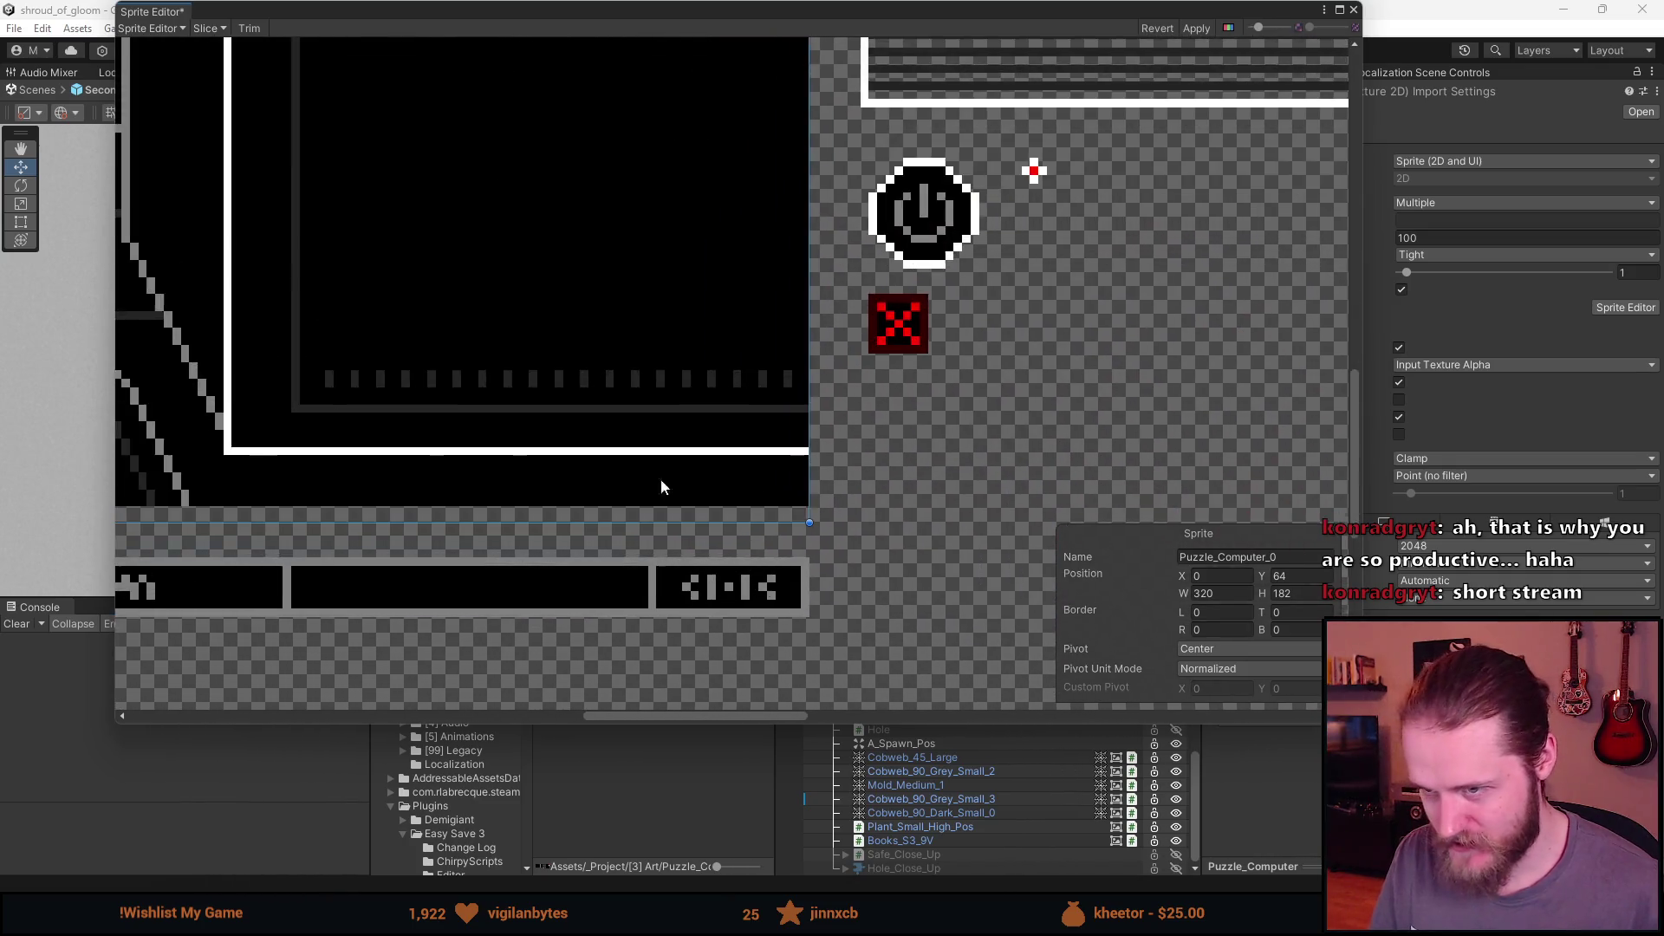
{"action": "left_click_drag", "start_coordinate": [804, 538], "coordinate": [802, 511]}
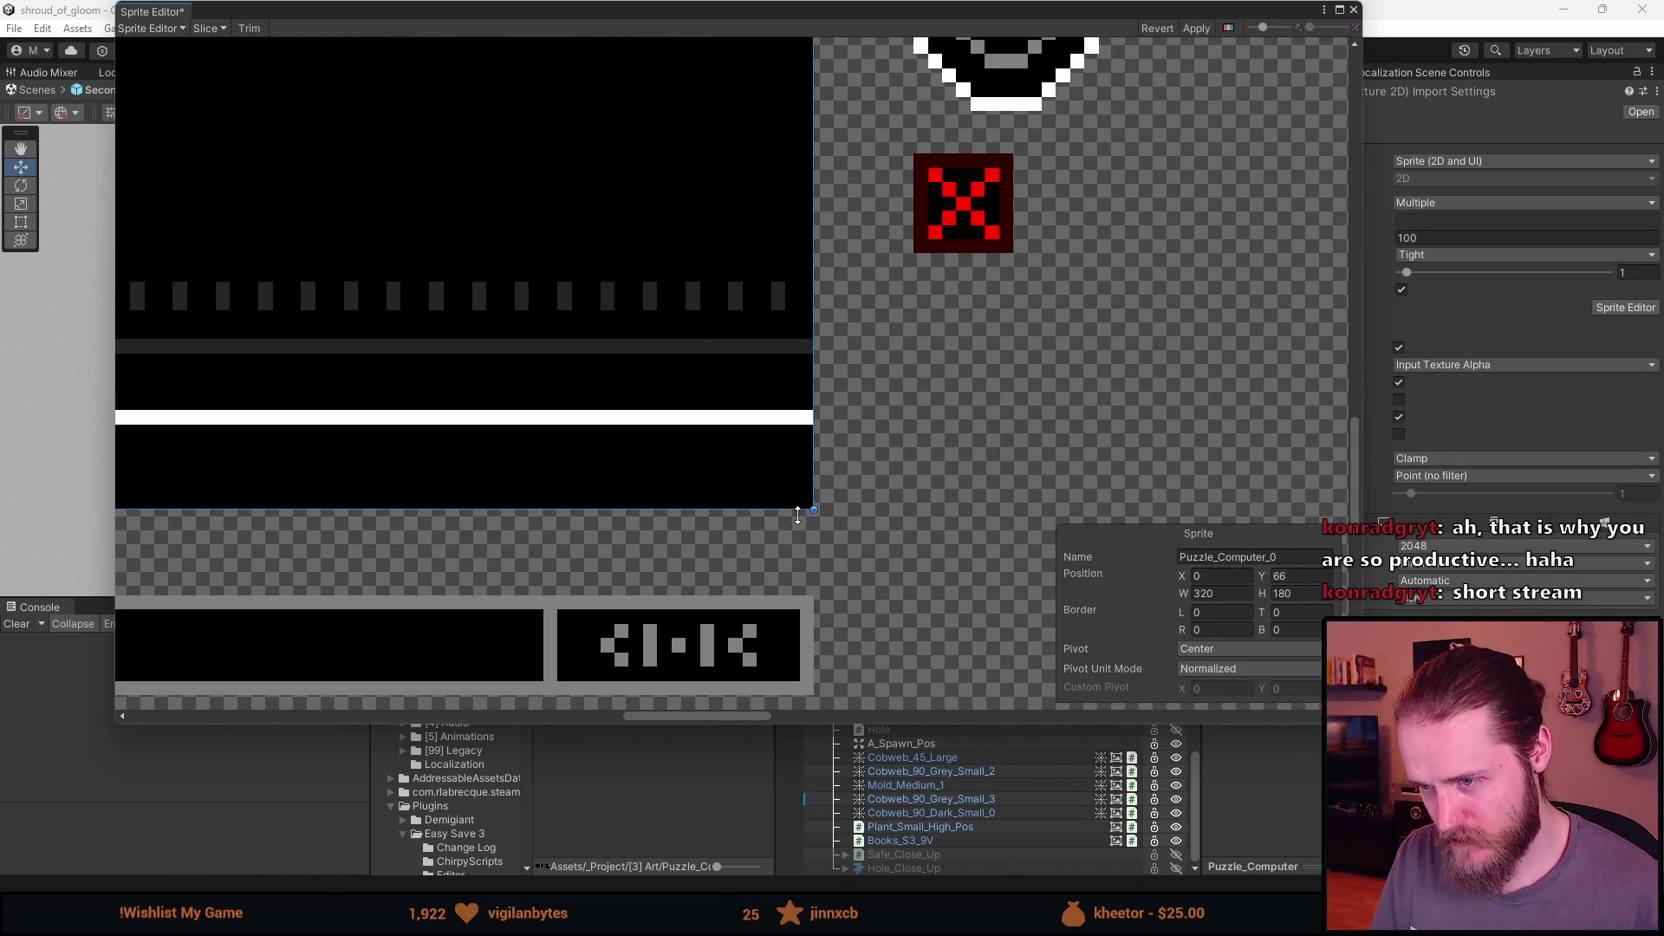
{"action": "scroll", "coordinate": [798, 515], "scroll_direction": "down", "scroll_amount": 4}
{"action": "scroll", "coordinate": [338, 512], "scroll_direction": "up", "scroll_amount": 4}
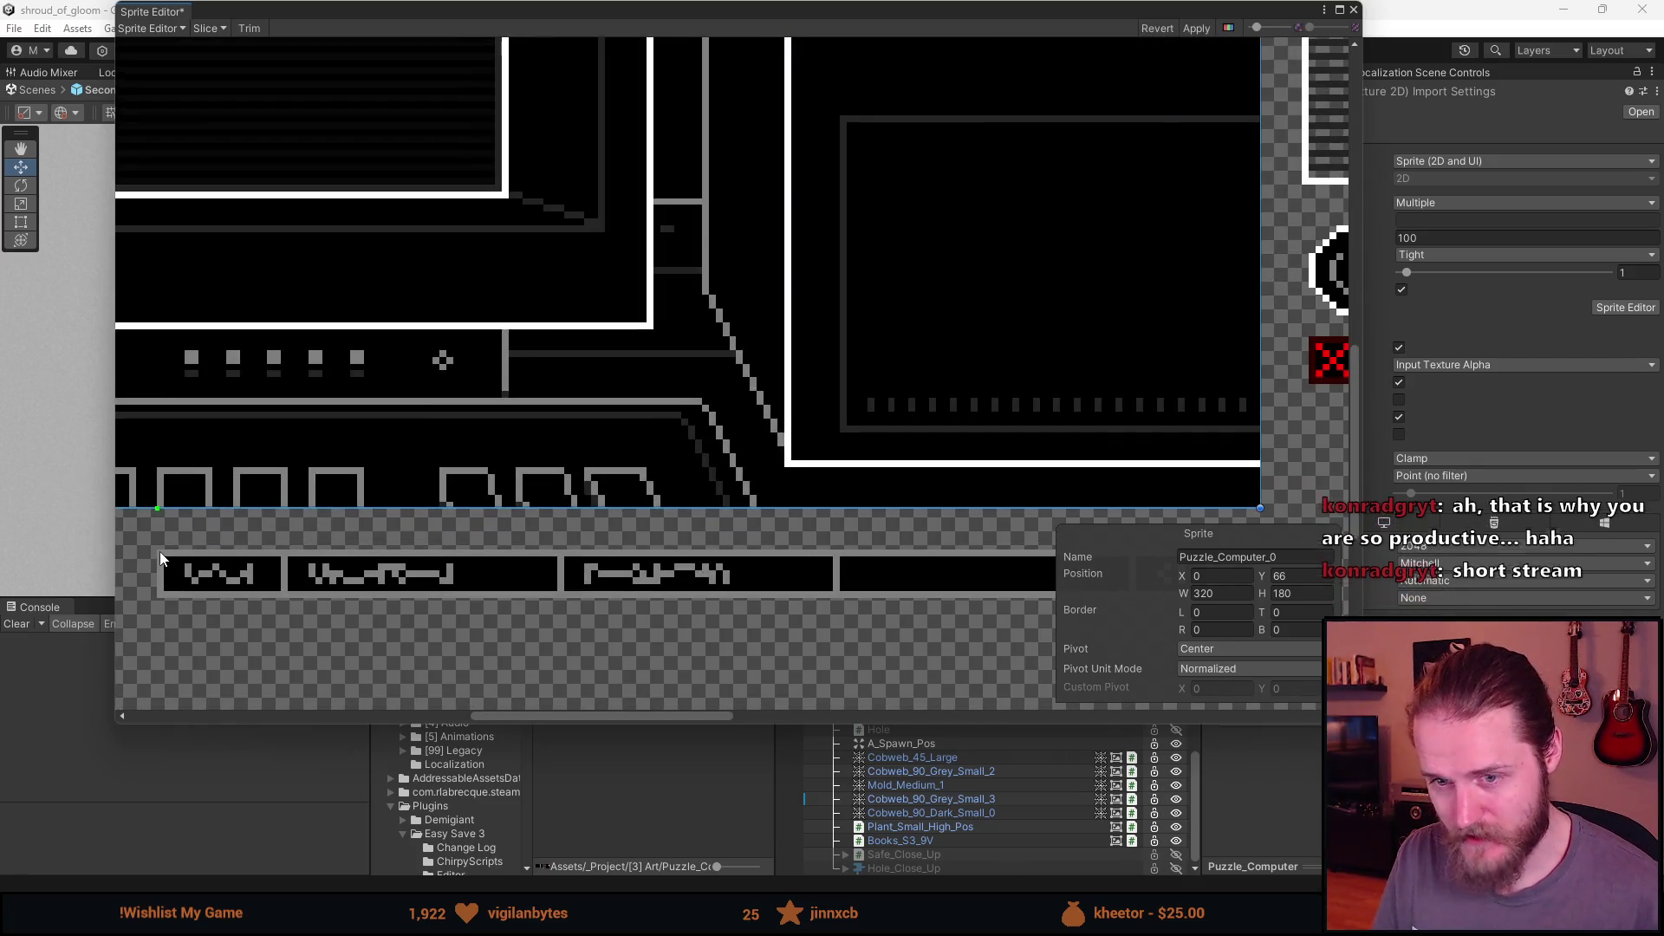
{"action": "scroll", "coordinate": [161, 559], "scroll_direction": "down", "scroll_amount": 2}
{"action": "scroll", "coordinate": [160, 555], "scroll_direction": "down", "scroll_amount": 1}
{"action": "scroll", "coordinate": [158, 554], "scroll_direction": "up", "scroll_amount": 2}
Step: Outline the taskbar strip as a sprite, then rename the computer sprite with 'Bas' and the strip Puzzle_Computer_Taskbar
{"action": "mouse_move", "coordinate": [148, 550]}
{"action": "left_mouse_down"}
{"action": "mouse_move", "coordinate": [279, 594]}
{"action": "mouse_move", "coordinate": [1125, 590]}
{"action": "left_mouse_up"}
{"action": "scroll", "coordinate": [861, 535], "scroll_direction": "down", "scroll_amount": 5}
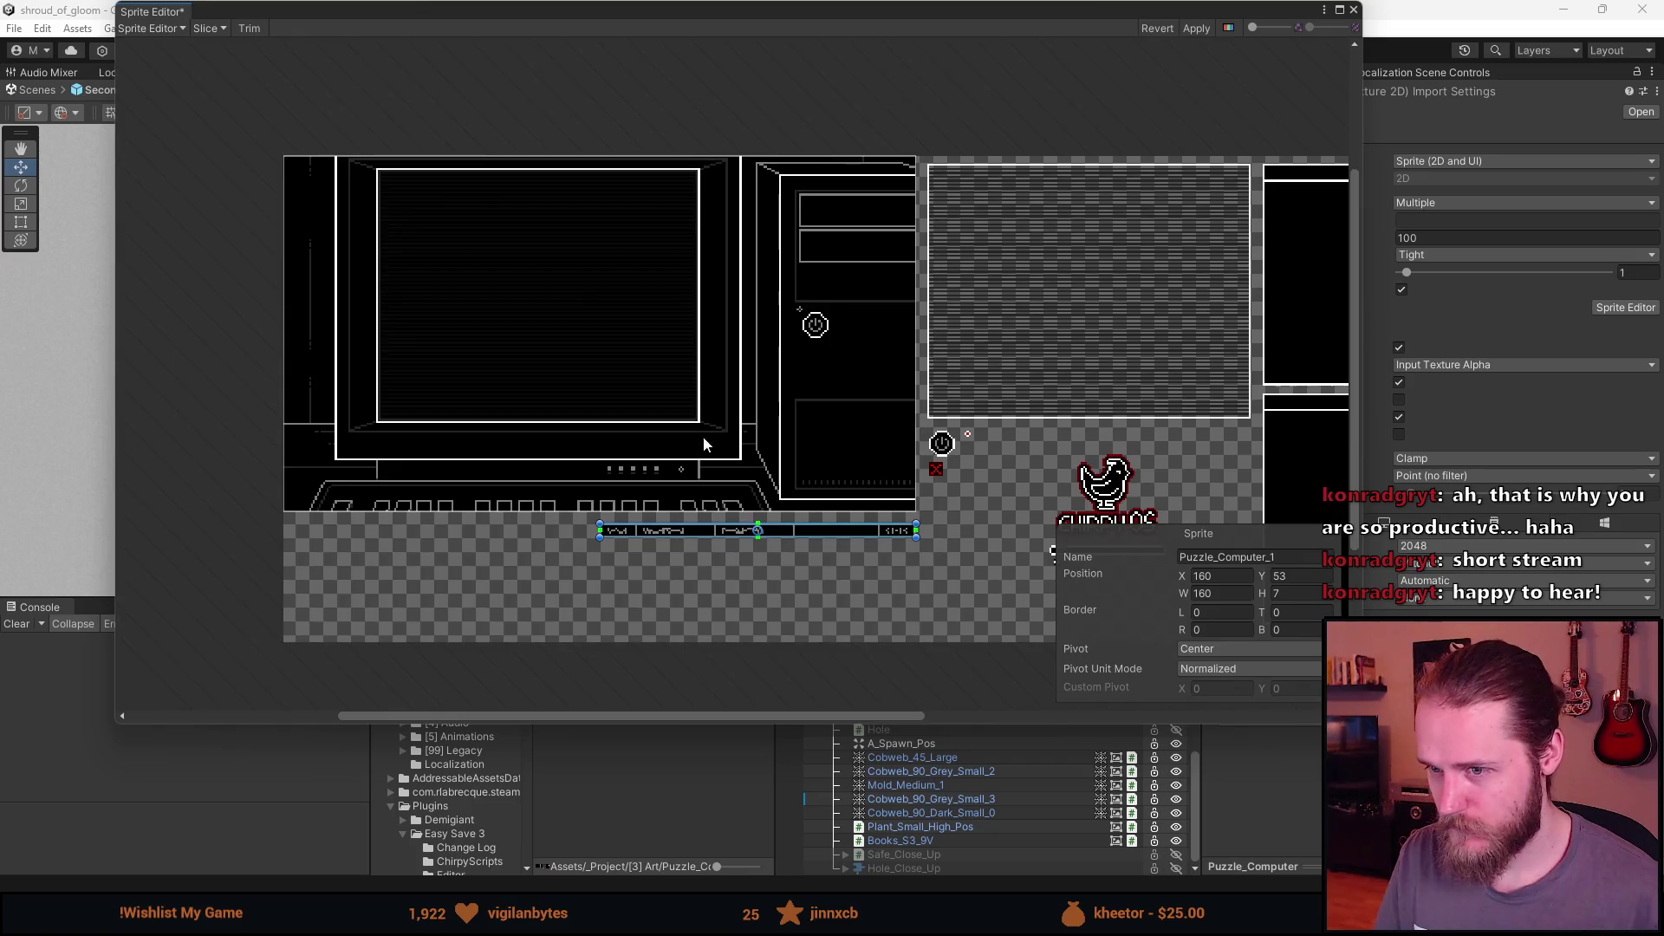
{"action": "left_click", "coordinate": [641, 449]}
{"action": "left_click", "coordinate": [1268, 557]}
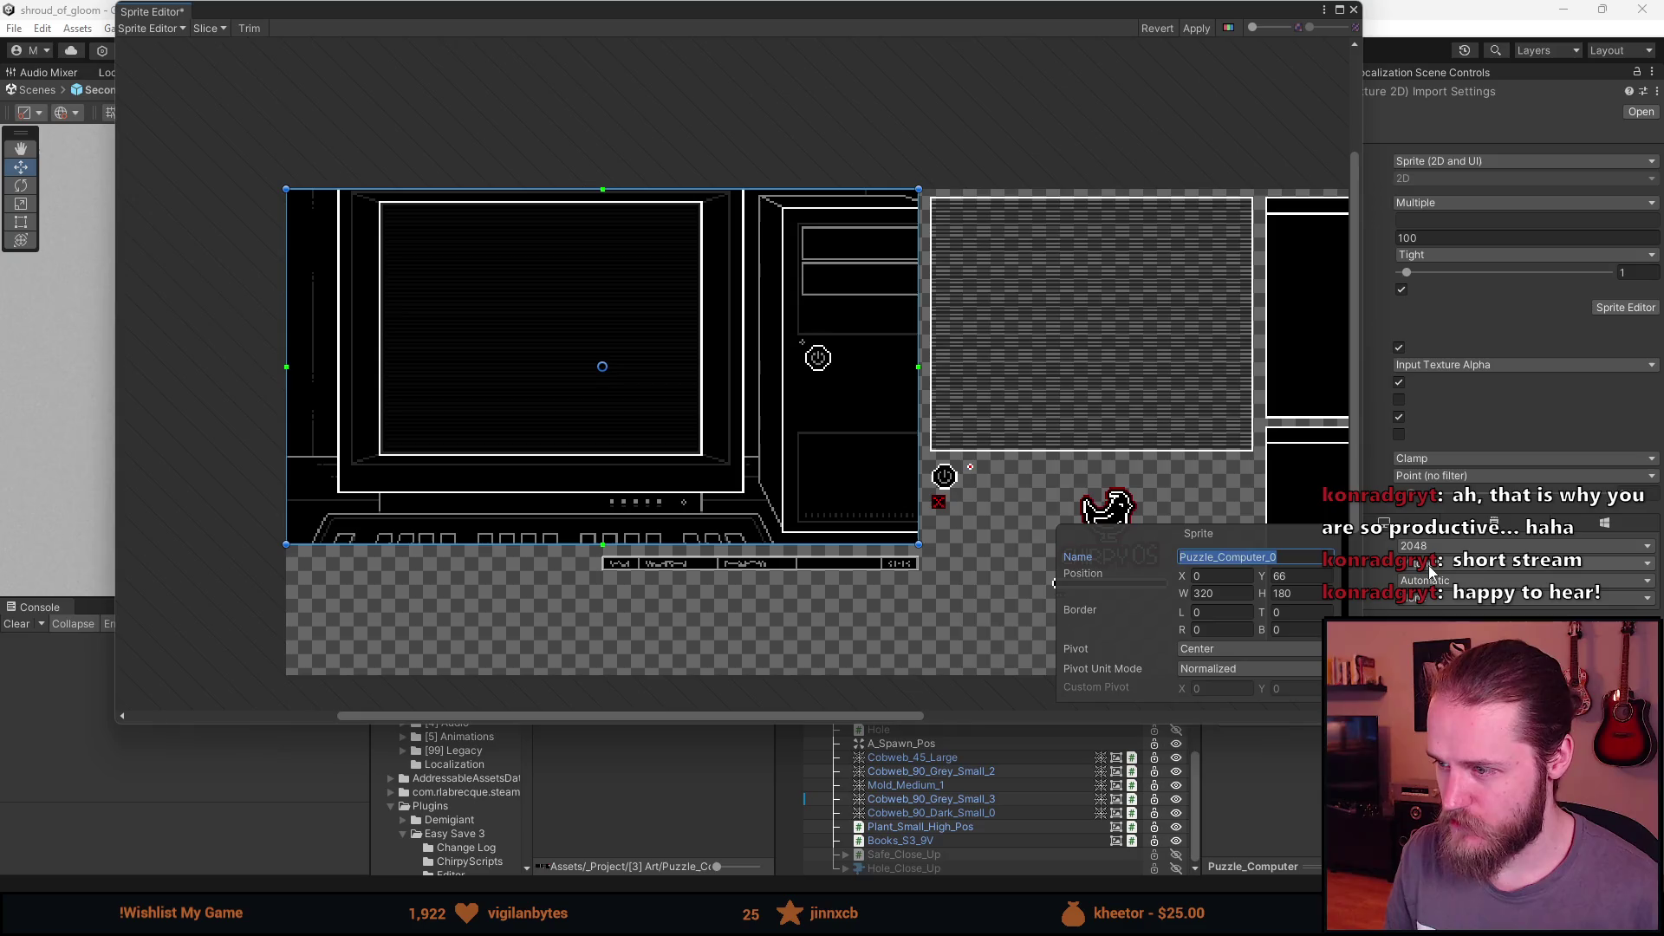
{"action": "key", "text": "BackSpace"}
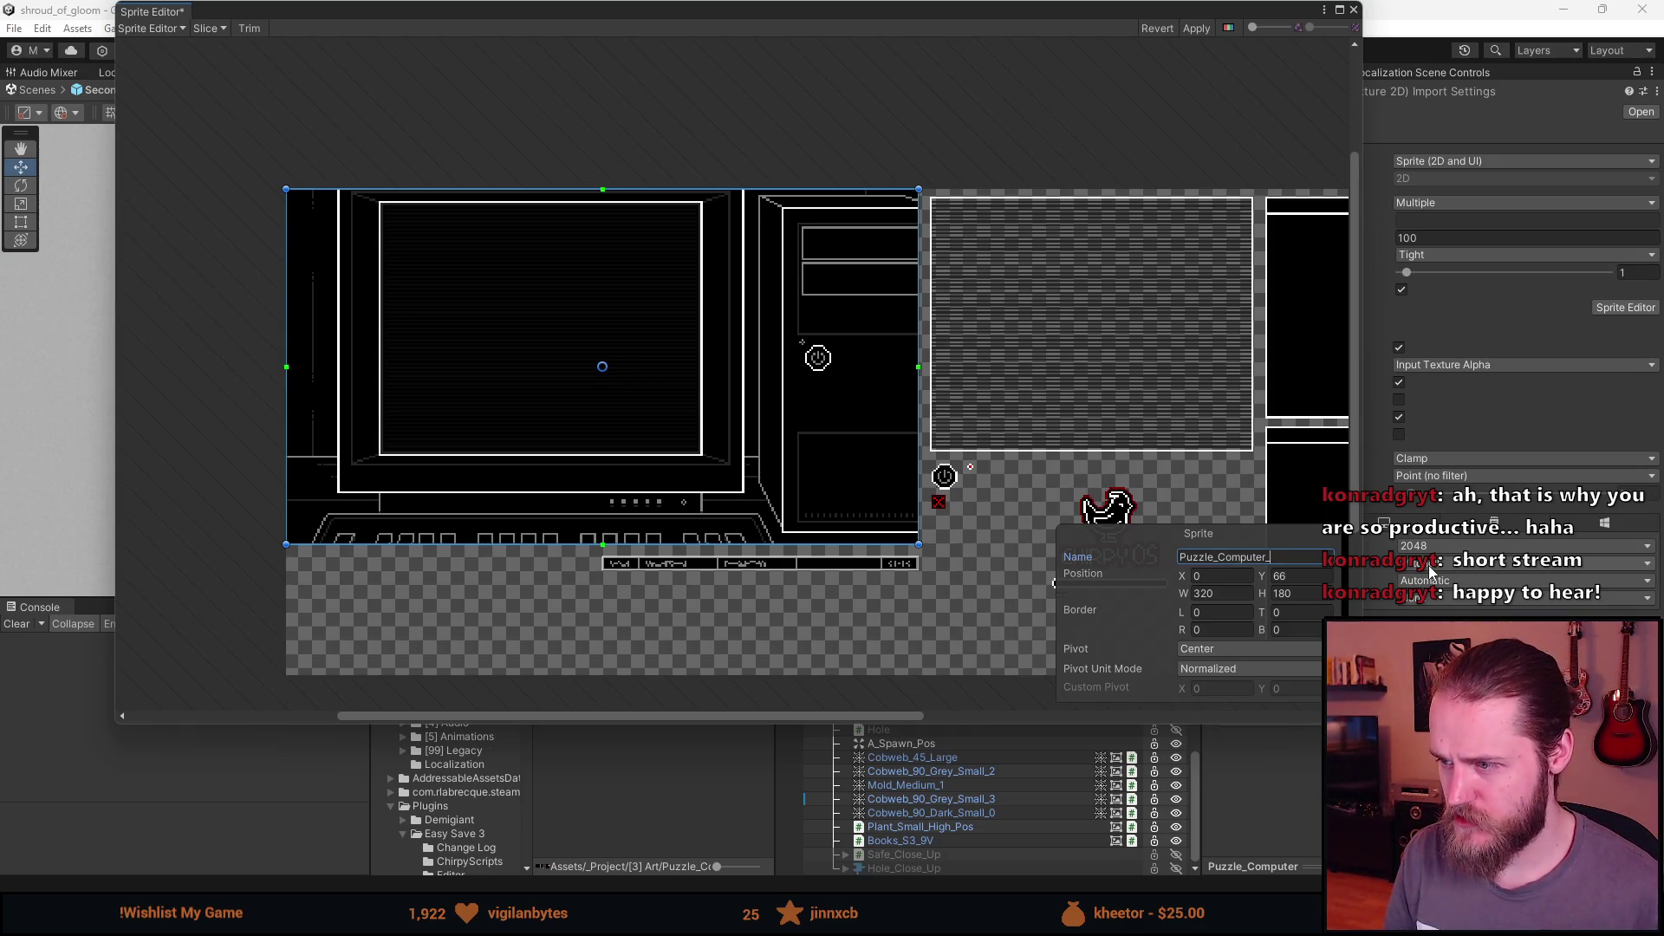
{"action": "type", "text": "Bas"}
{"action": "left_click", "coordinate": [893, 561]}
{"action": "left_click", "coordinate": [1289, 557]}
{"action": "key", "text": "BackSpace"}
{"action": "type", "text": "Taskbar"}
Step: Outline the striped screen overlay as a sprite and begin renaming it
{"action": "left_click_drag", "start_coordinate": [991, 416], "coordinate": [809, 385]}
{"action": "scroll", "coordinate": [849, 378], "scroll_direction": "up", "scroll_amount": 1}
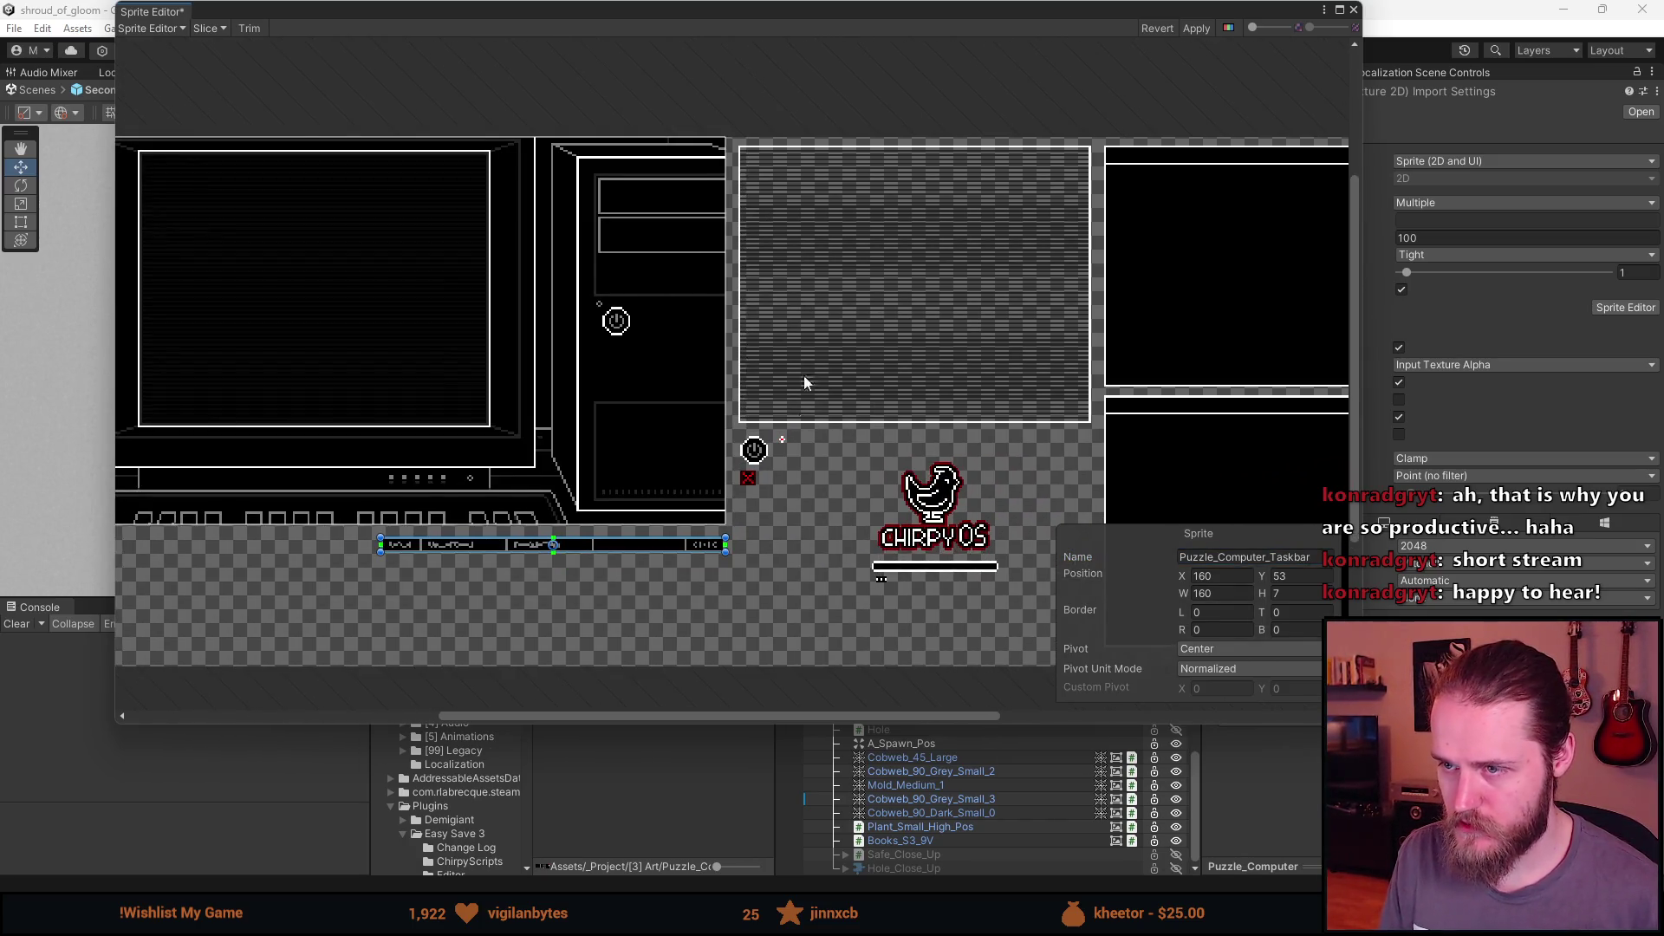
{"action": "scroll", "coordinate": [669, 226], "scroll_direction": "up", "scroll_amount": 3}
{"action": "mouse_move", "coordinate": [634, 191]}
{"action": "left_mouse_down"}
{"action": "mouse_move", "coordinate": [1314, 706]}
{"action": "mouse_move", "coordinate": [1276, 694]}
{"action": "left_mouse_up"}
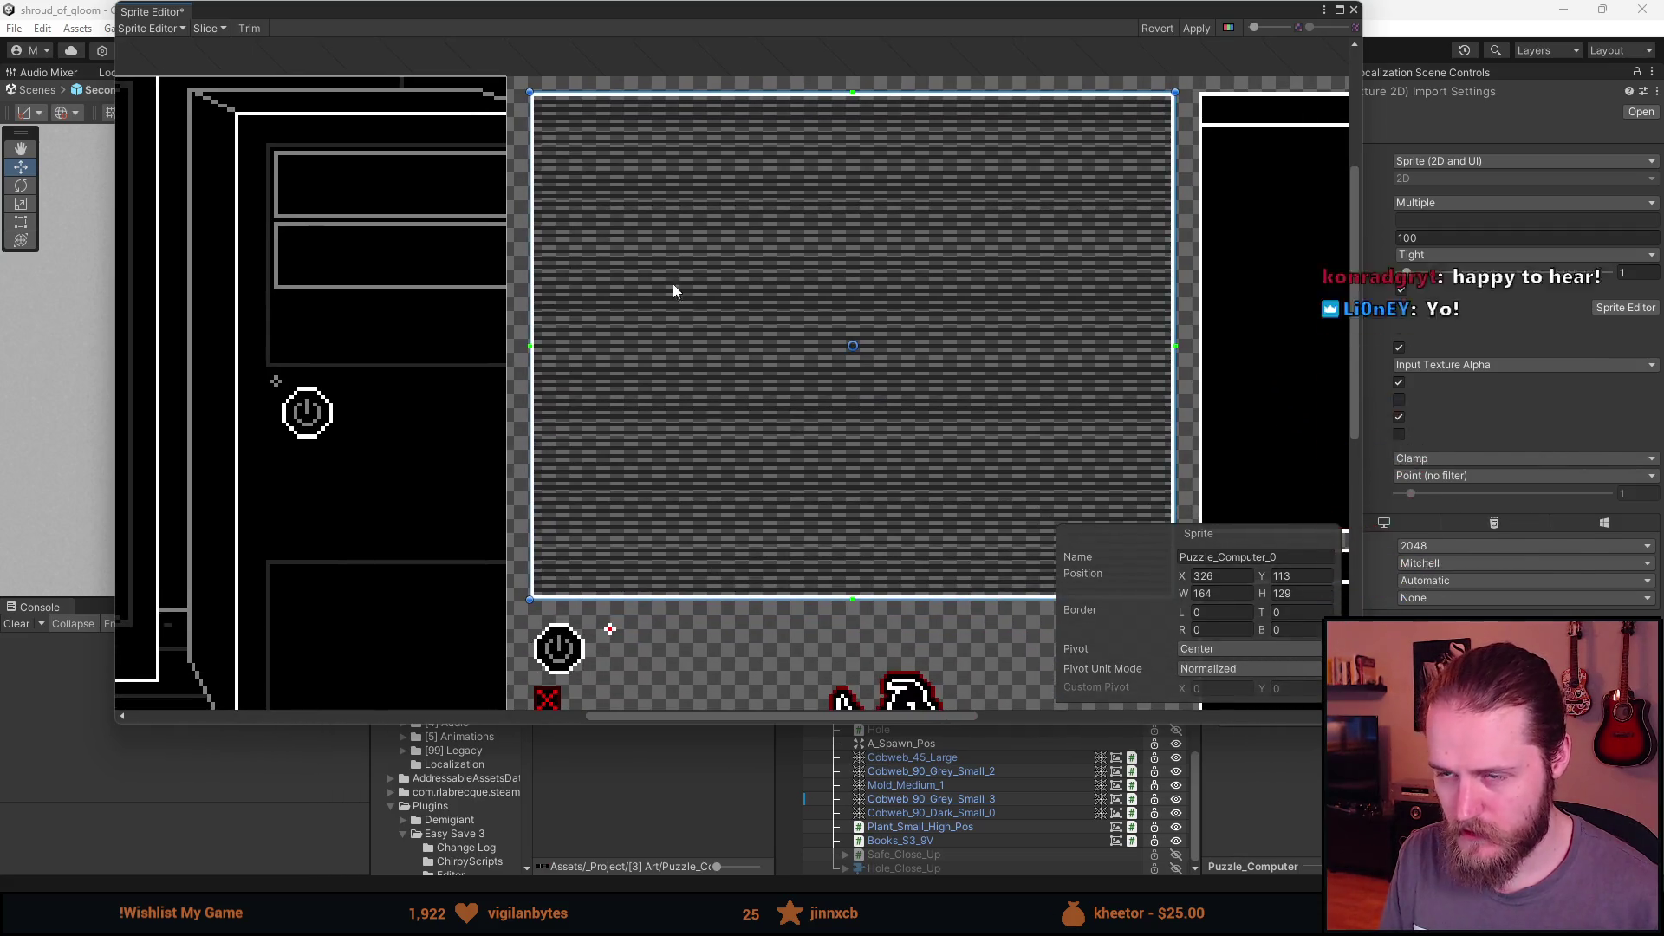
{"action": "scroll", "coordinate": [575, 274], "scroll_direction": "down", "scroll_amount": 3}
{"action": "scroll", "coordinate": [514, 264], "scroll_direction": "up", "scroll_amount": 2}
{"action": "left_click", "coordinate": [1288, 554]}
{"action": "left_click", "coordinate": [1312, 556]}
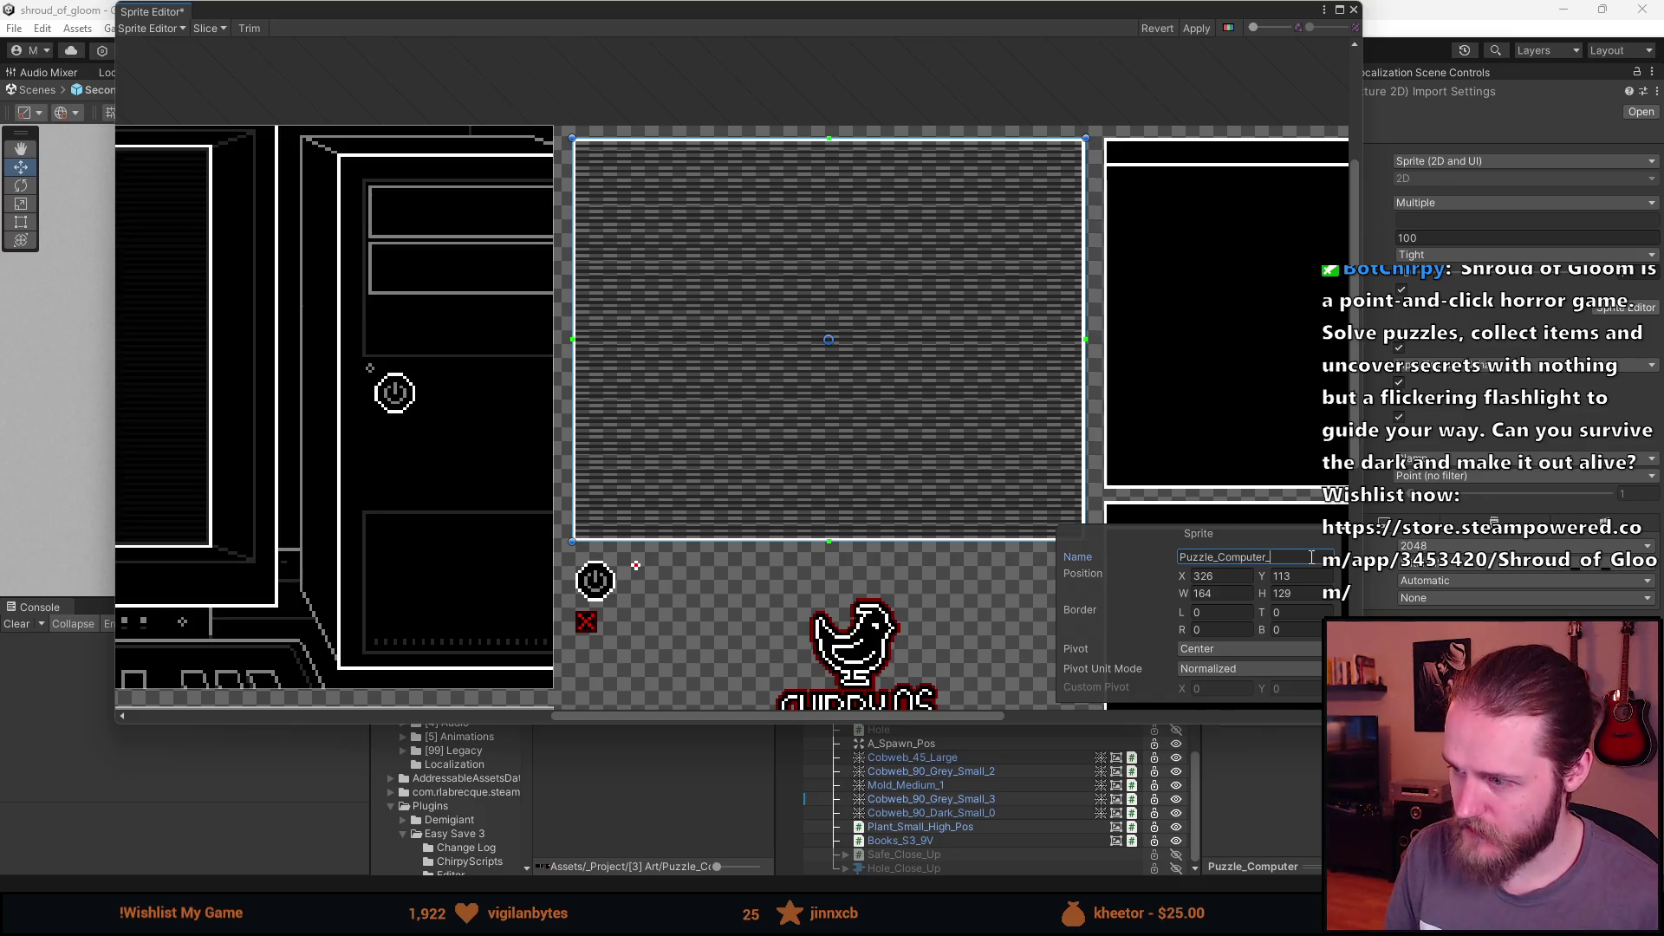